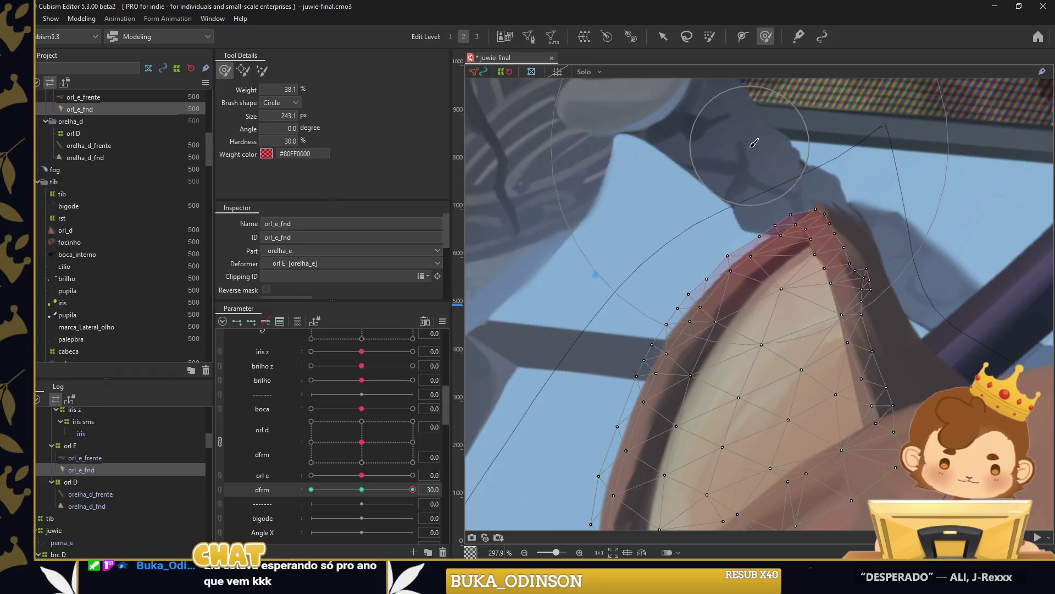
Enlarge the deform brush and push the left side of the orl_e_fnd ear mesh outward.
scroll(681, 194, "down", 3)
scroll(652, 198, "down", 3)
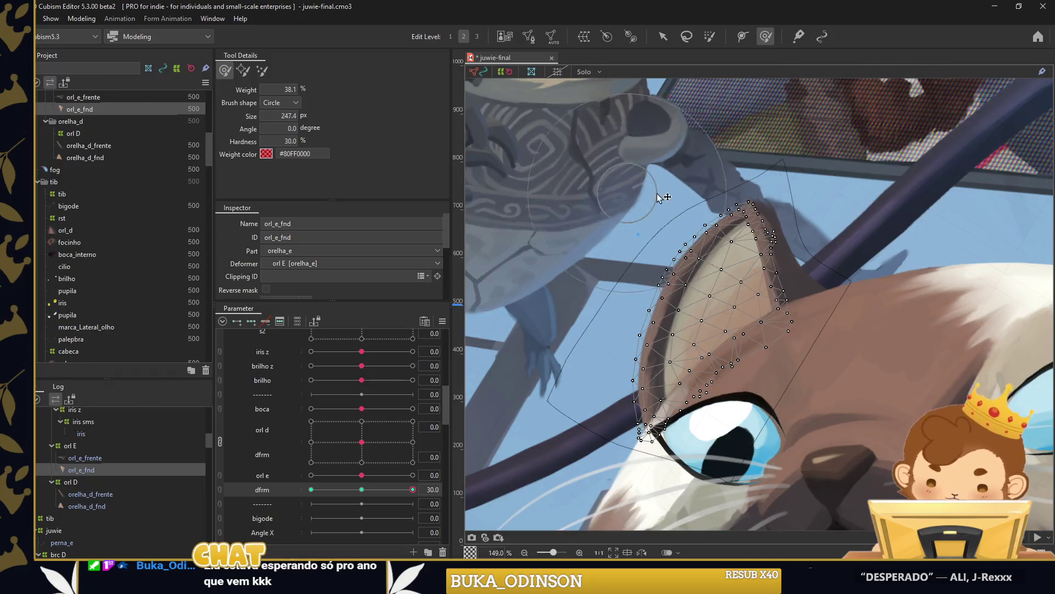
left_click_drag(649, 217, 678, 268)
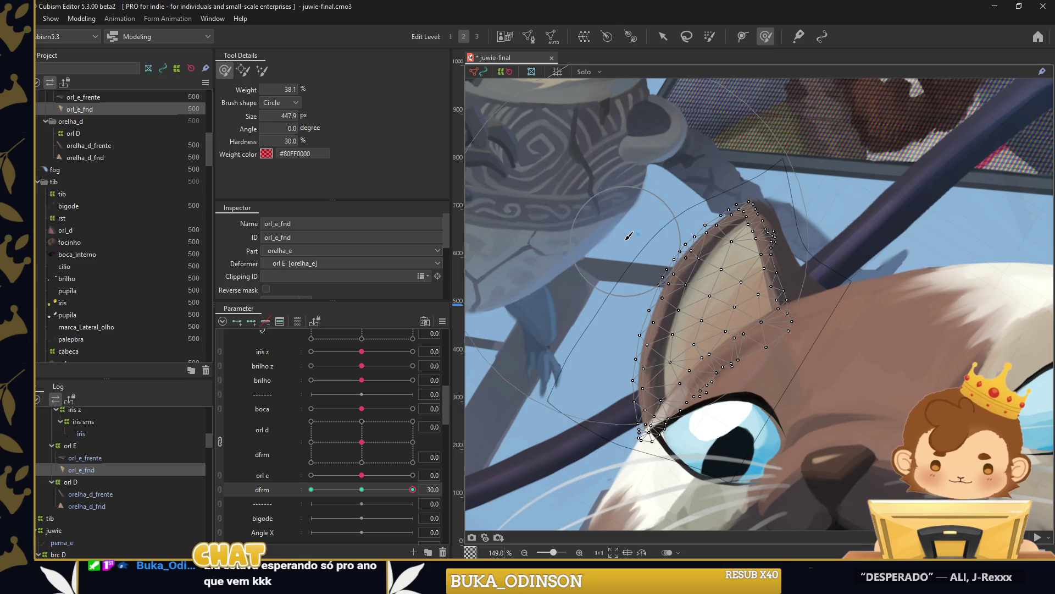
mouse_move(599, 217)
left_mouse_down()
mouse_move(558, 437)
mouse_move(544, 451)
left_mouse_up()
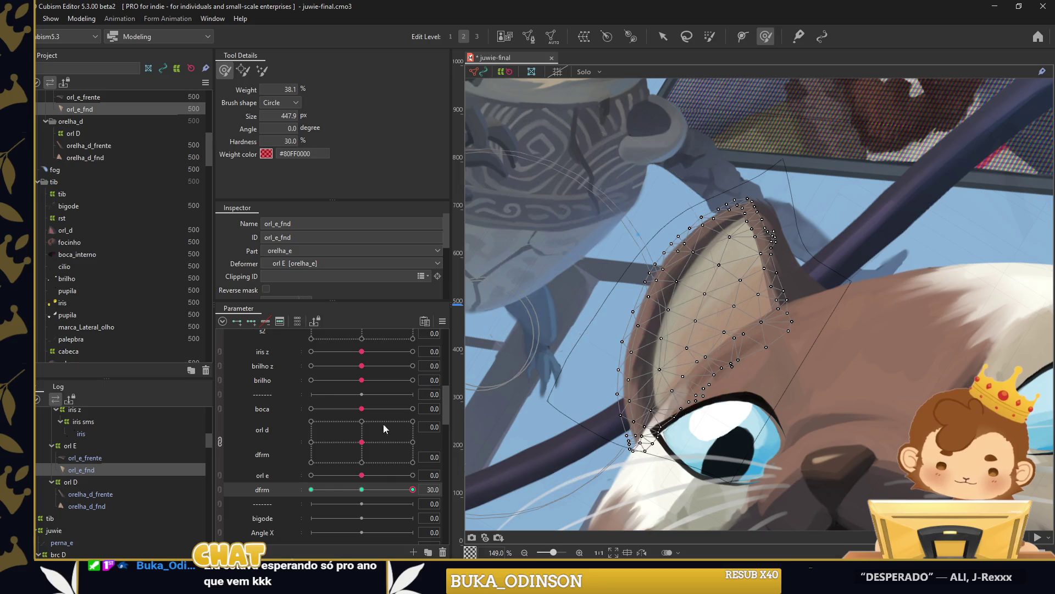
scroll(747, 178, "up", 6)
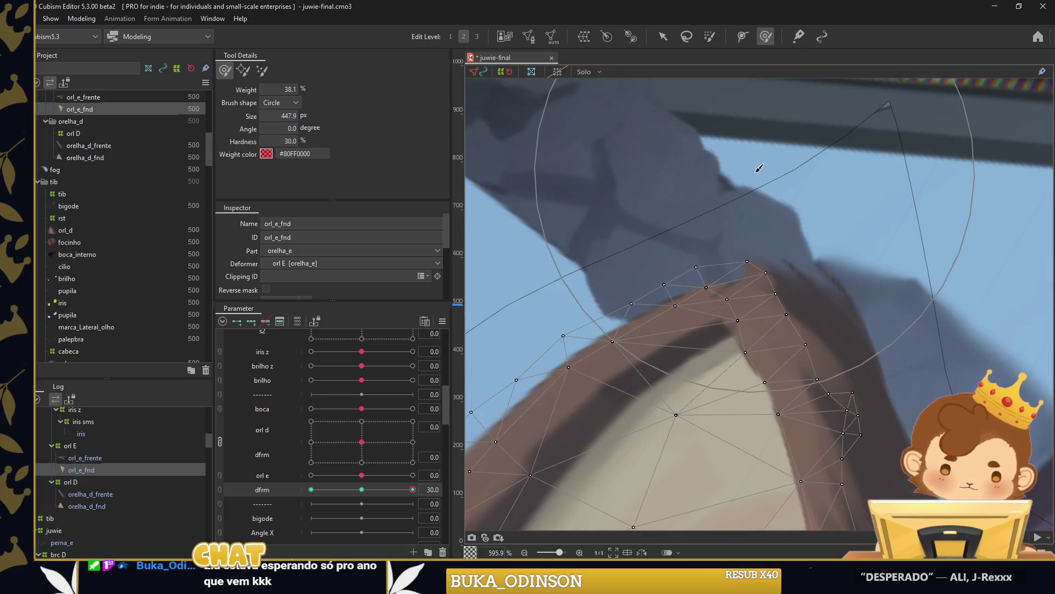
scroll(808, 164, "down", 8)
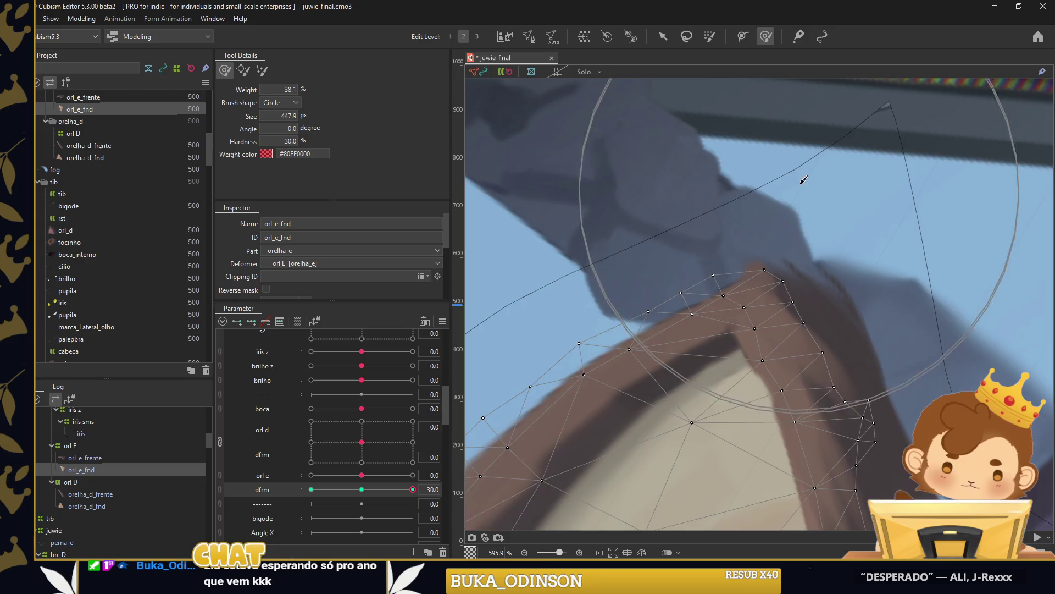
Return to selection, deselect the ear, and link orl e and dfrm into one 2D control.
right_click(616, 201)
left_click(638, 231)
scroll(615, 220, "down", 3)
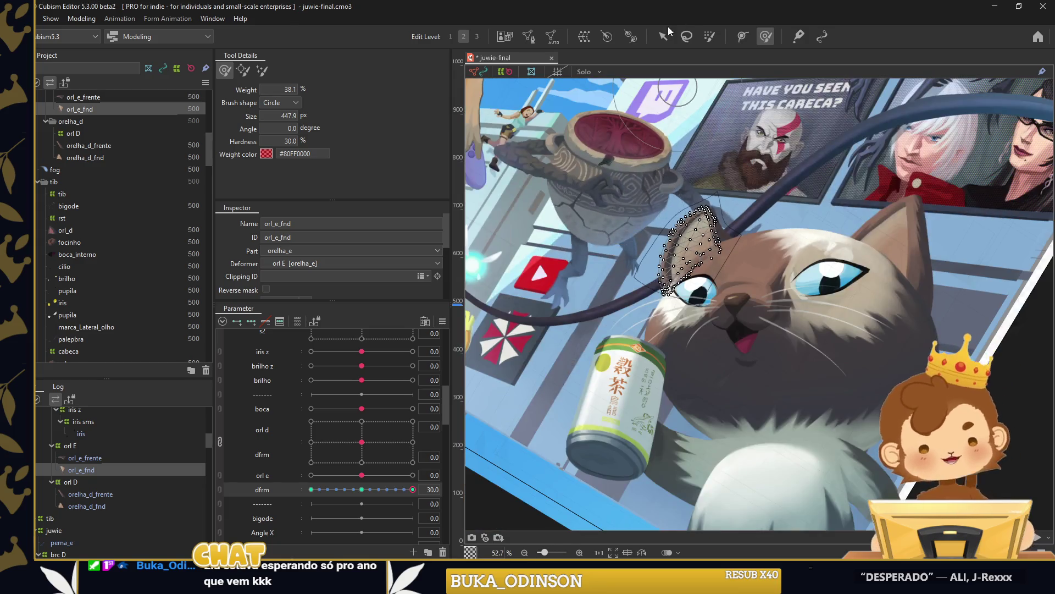
left_click(1047, 407)
left_click(220, 489)
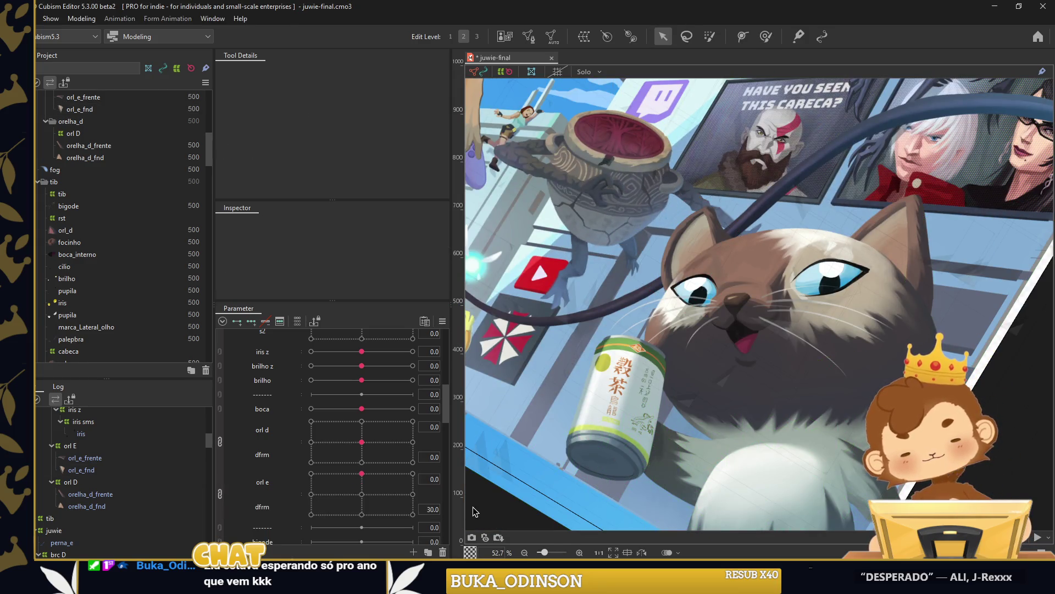
Drag the orl e/dfrm and orl d/dfrm grid points across their ranges to test both ears.
left_click_drag(370, 489, 324, 513)
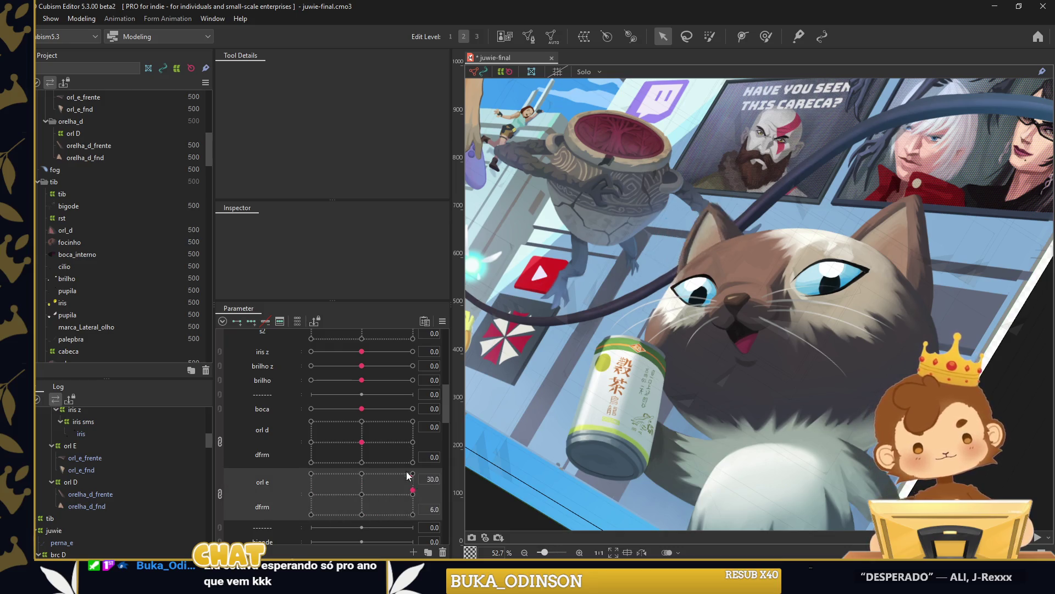
left_click_drag(362, 442, 404, 421)
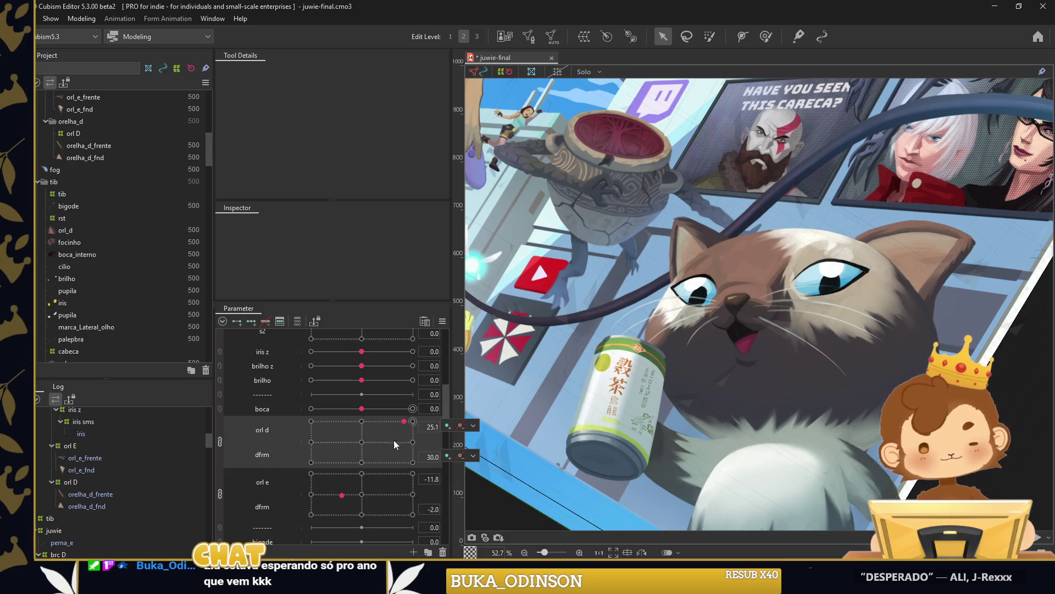
left_click(337, 475)
left_click_drag(327, 505, 390, 473)
mouse_move(348, 417)
left_mouse_down()
mouse_move(308, 463)
mouse_move(383, 422)
left_mouse_up()
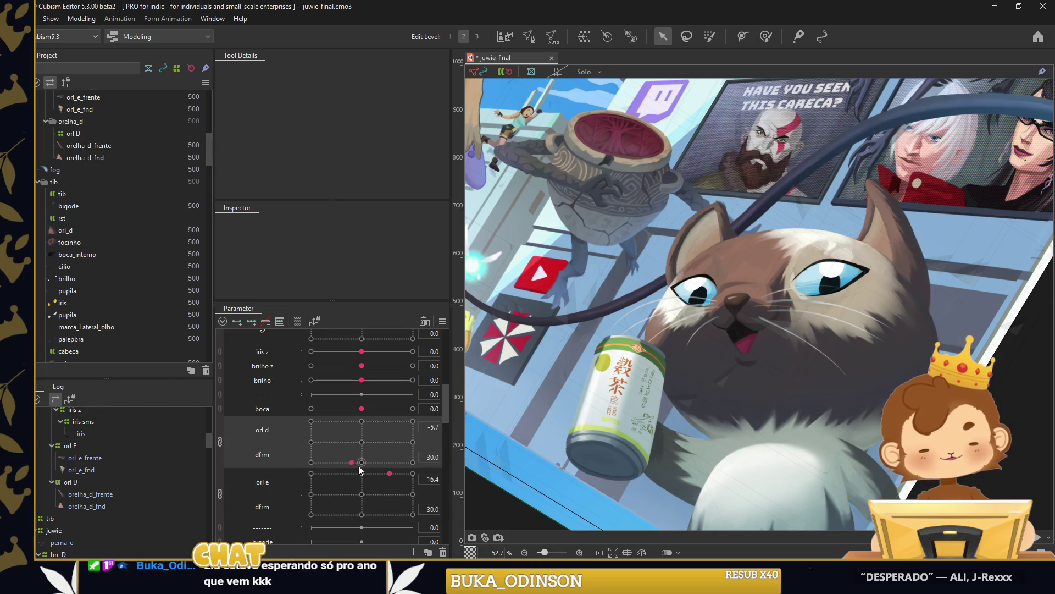
left_click(378, 486)
left_click_drag(398, 511, 332, 477)
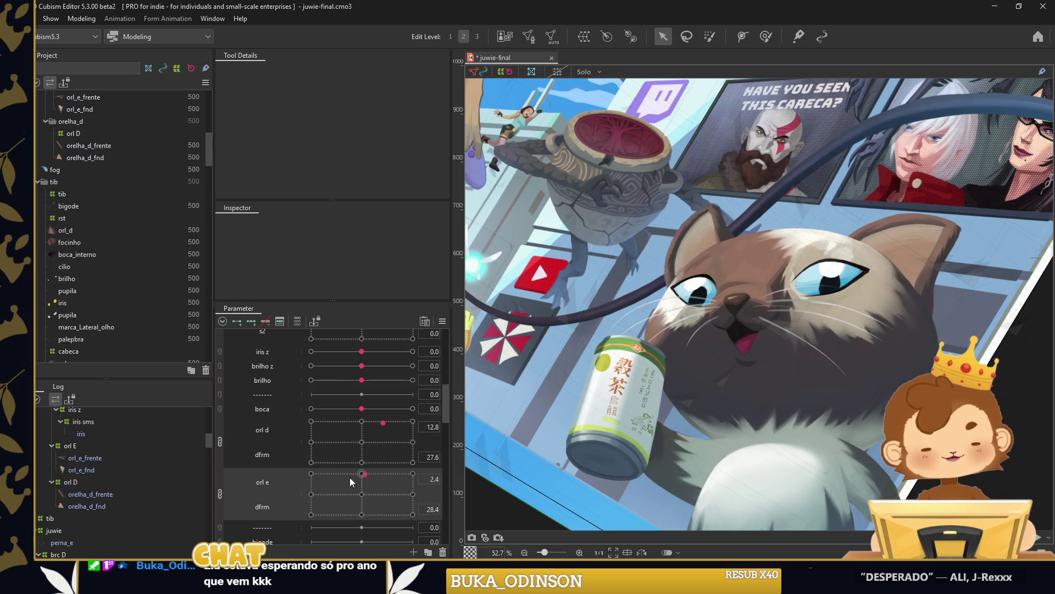
left_click_drag(349, 515, 392, 503)
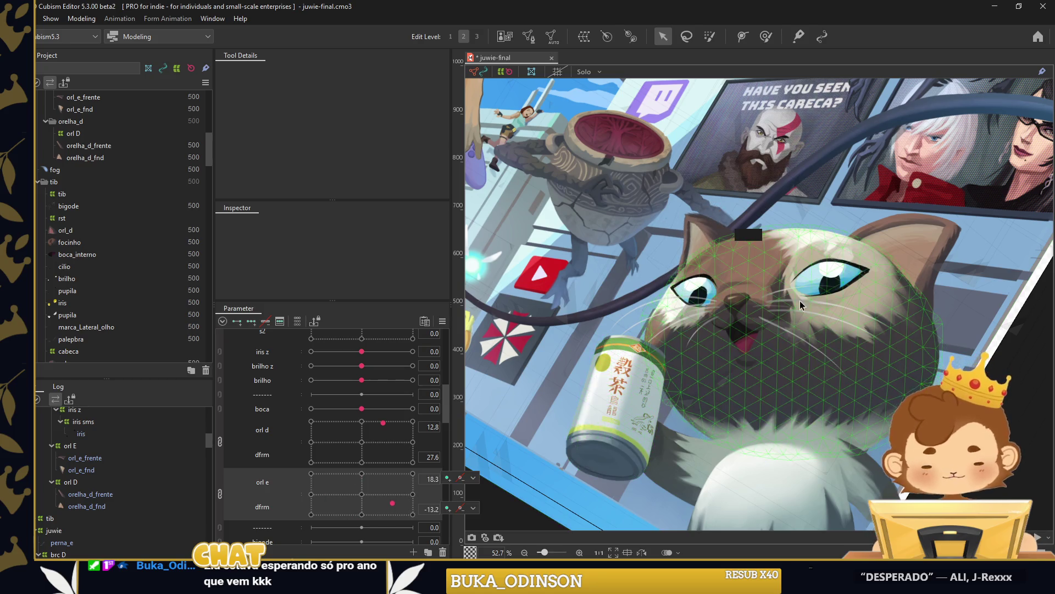
Pick the bigode parameter and select the bigode whisker mesh.
scroll(288, 465, "down", 3)
left_click(270, 454)
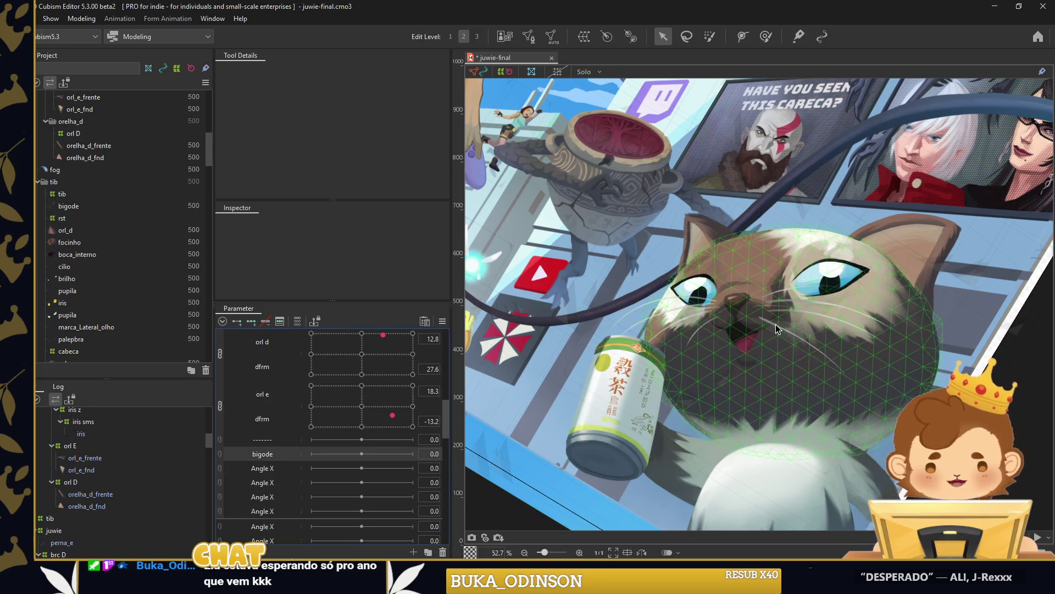
scroll(783, 338, "up", 5)
left_click(783, 337)
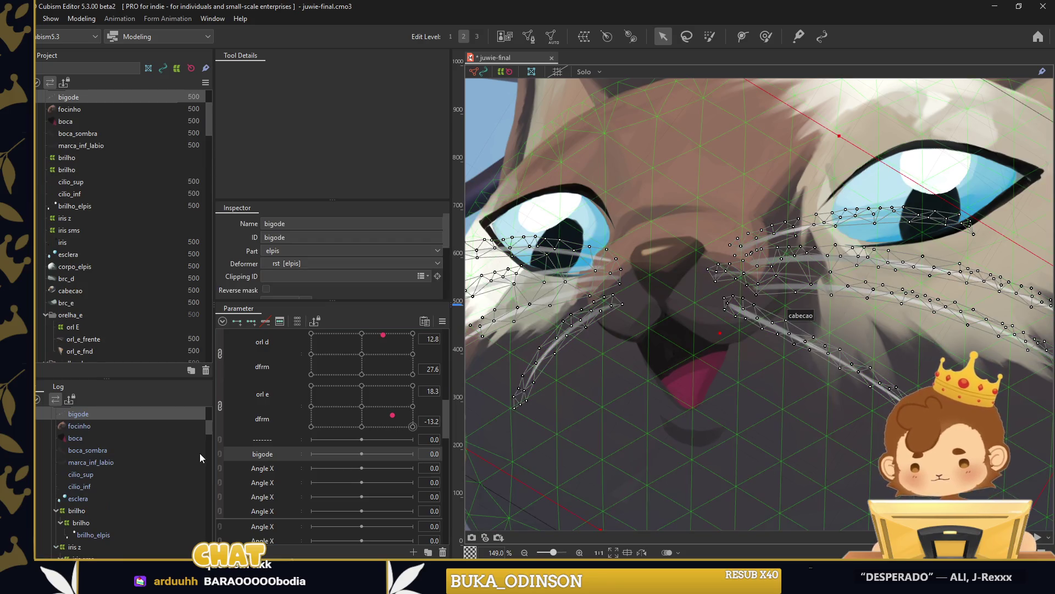
Add three keys to bigode and brush the lower whisker tips down-left at the -30 key.
left_click(311, 454)
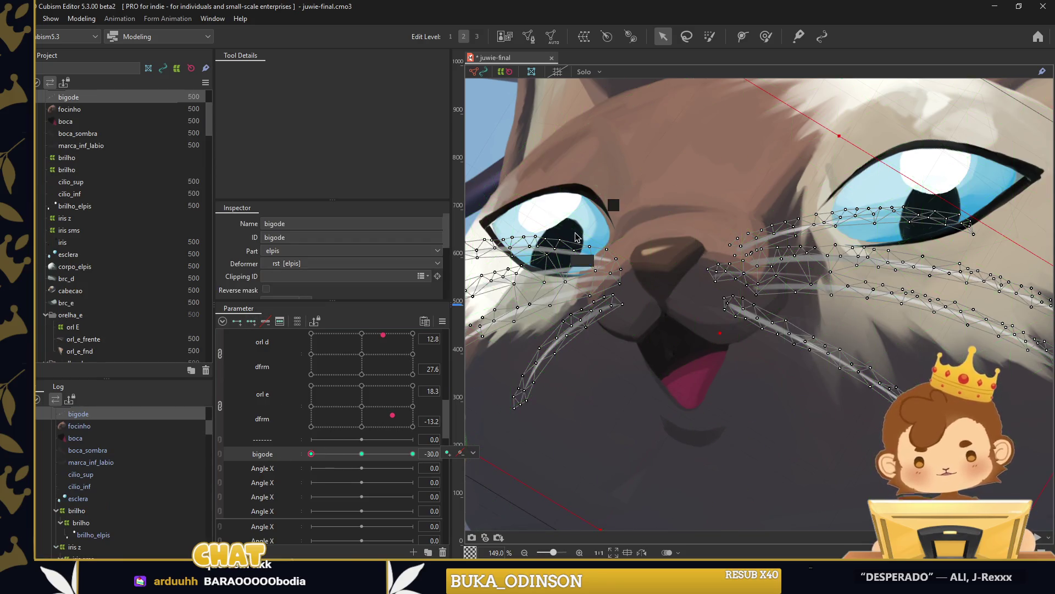
scroll(758, 307, "down", 4)
left_click(765, 36)
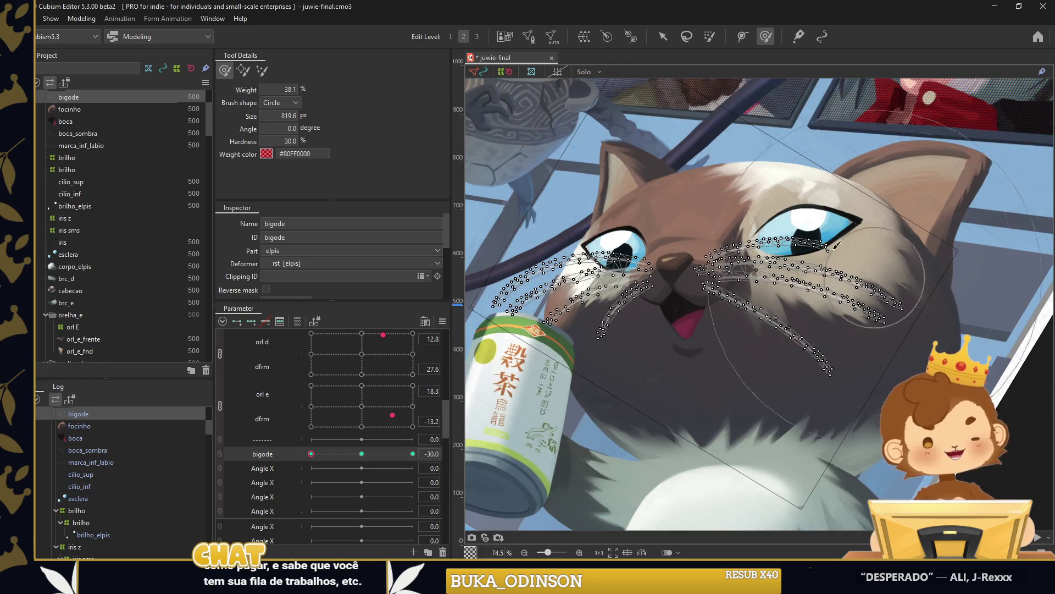
scroll(781, 264, "up", 2)
scroll(797, 247, "up", 2)
scroll(911, 317, "down", 3)
left_click_drag(911, 317, 875, 326)
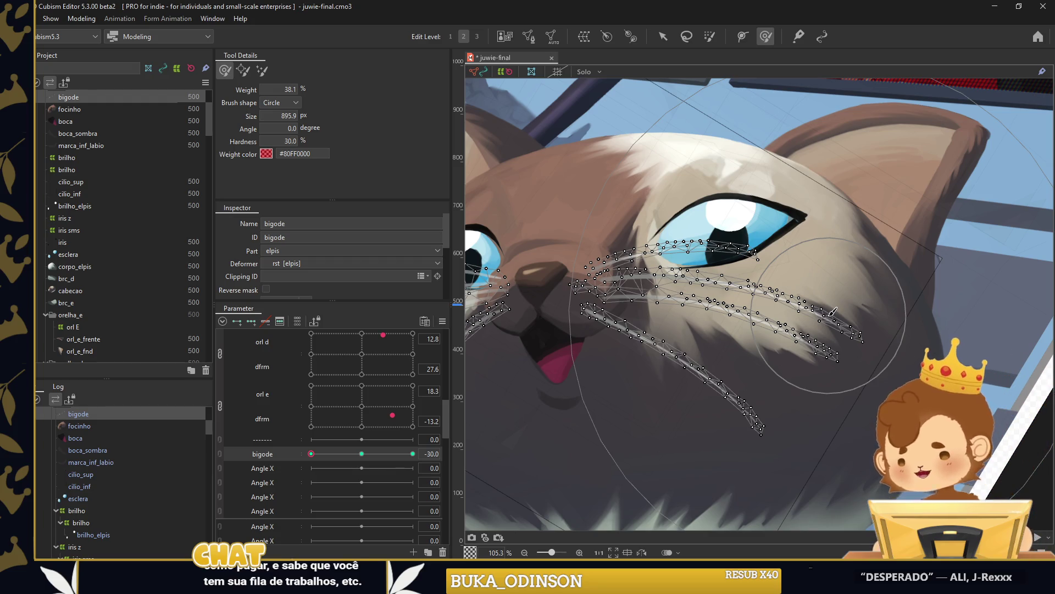
mouse_move(840, 340)
left_mouse_down()
mouse_move(925, 378)
mouse_move(954, 307)
left_mouse_up()
left_click_drag(857, 344, 844, 363)
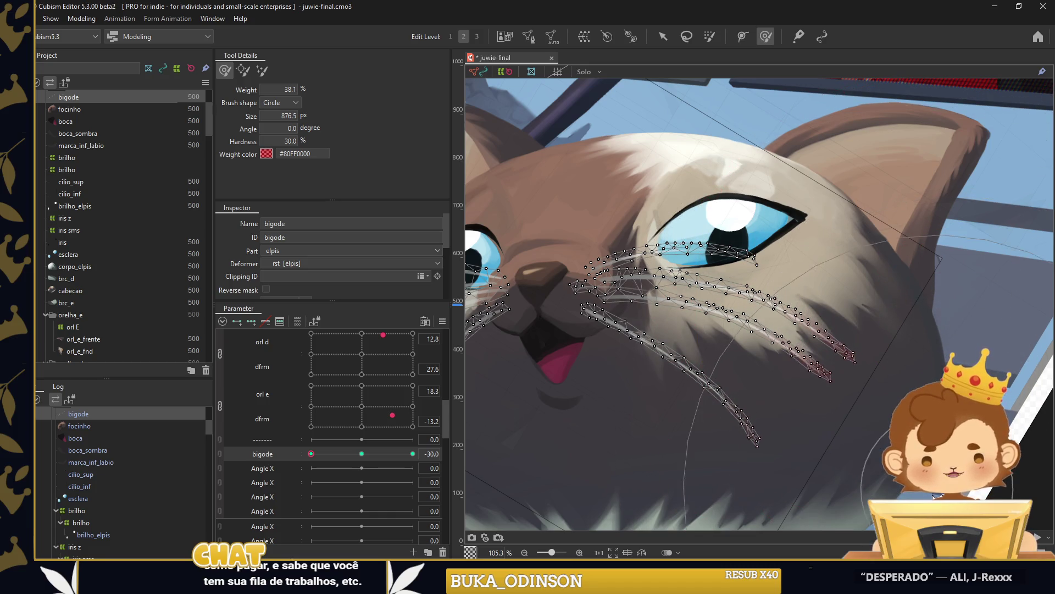
left_click_drag(696, 494, 894, 324)
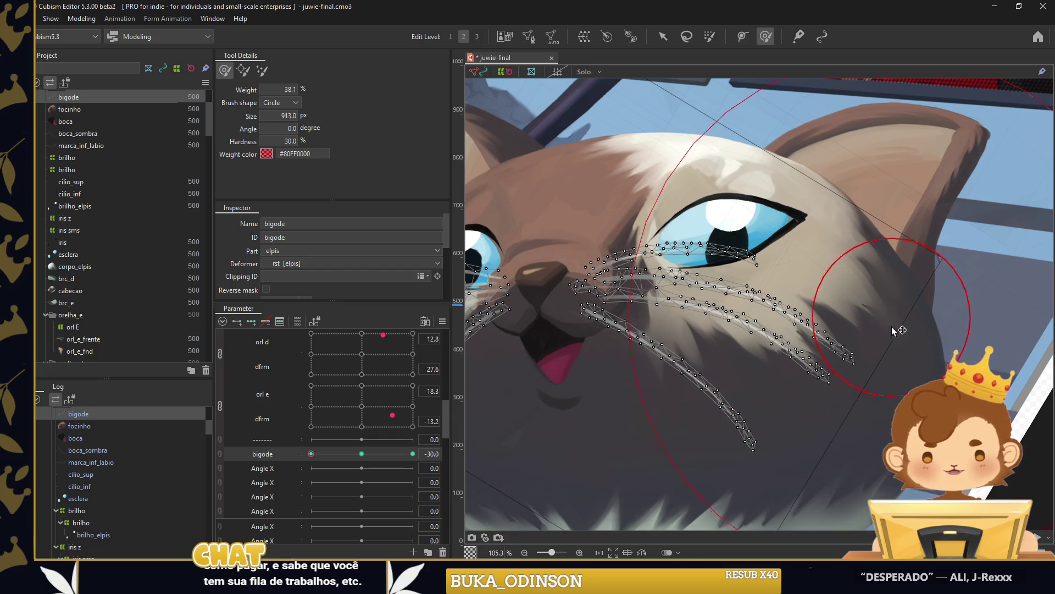
left_click_drag(894, 325, 908, 299)
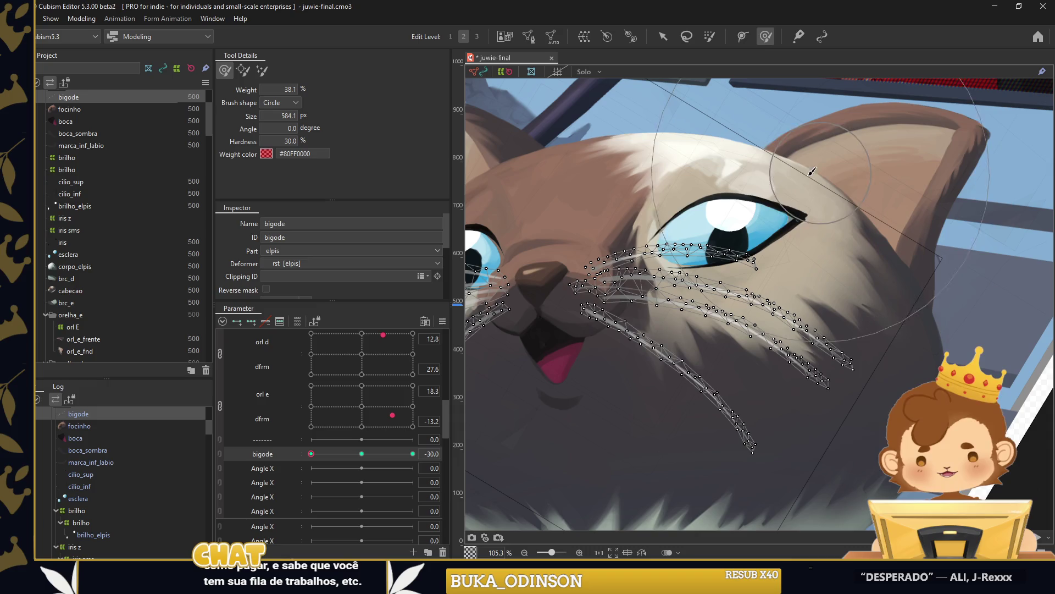
mouse_move(541, 250)
left_mouse_down()
mouse_move(825, 250)
mouse_move(644, 214)
left_mouse_up()
mouse_move(618, 351)
left_mouse_down()
mouse_move(638, 375)
mouse_move(622, 419)
mouse_move(685, 489)
mouse_move(548, 506)
left_mouse_up()
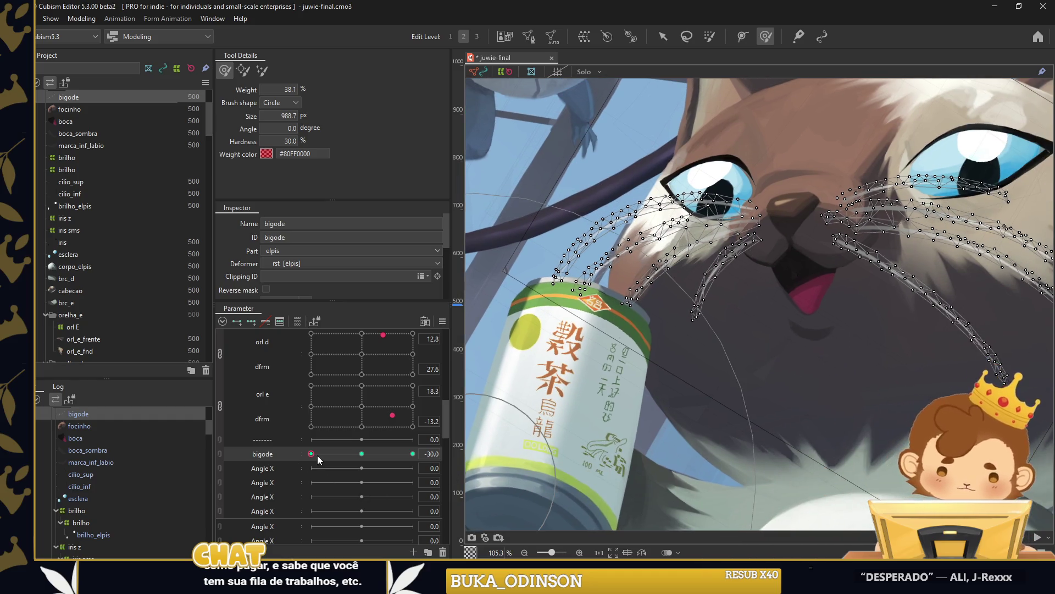
At bigode 30, push the right whiskers right and up and refine points with a smaller brush.
left_click_drag(317, 455, 413, 453)
left_click_drag(934, 308, 725, 335)
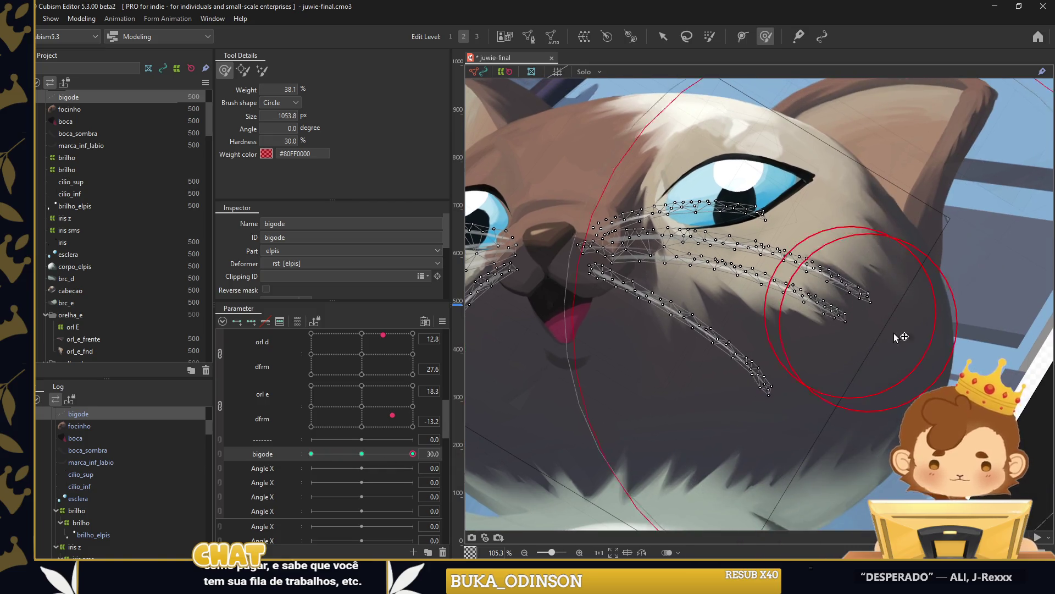
mouse_move(891, 336)
left_mouse_down()
mouse_move(1011, 309)
mouse_move(932, 242)
left_mouse_up()
mouse_move(479, 330)
left_mouse_down()
mouse_move(589, 353)
mouse_move(570, 426)
left_mouse_up()
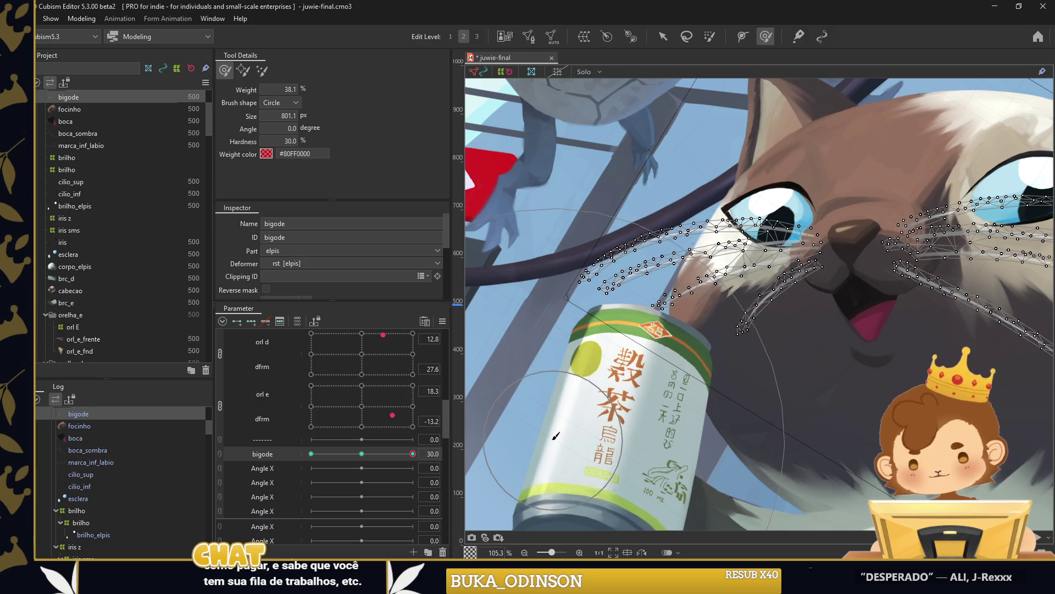
mouse_move(571, 426)
left_mouse_down()
mouse_move(712, 244)
mouse_move(732, 319)
left_mouse_up()
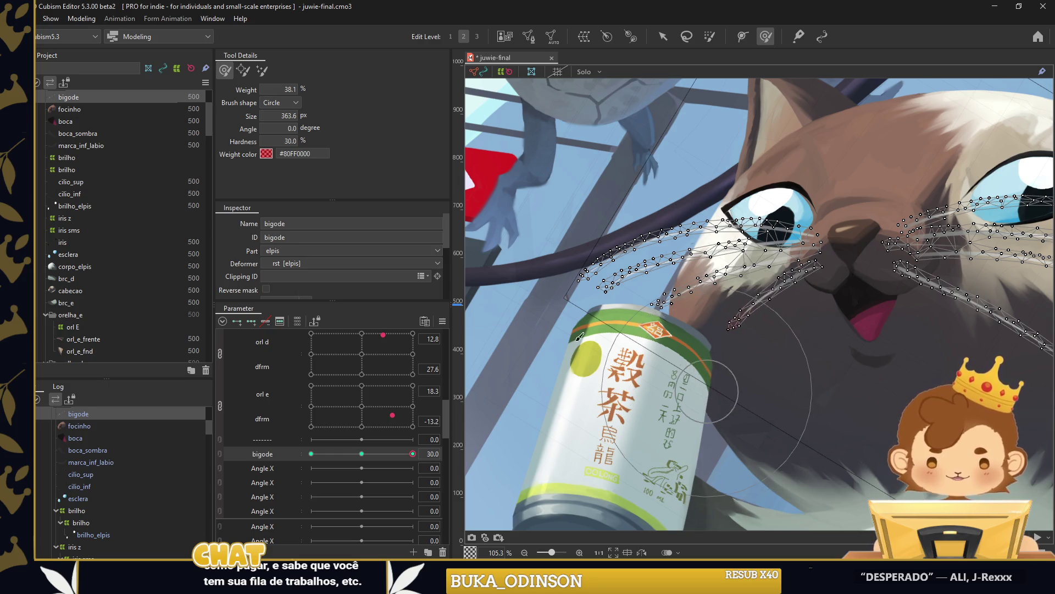
Apply Extended Interpolation to the bigode keys and return to selecting objects.
scroll(719, 396, "down", 3)
key("ctrl+e")
left_click(569, 244)
left_click(663, 36)
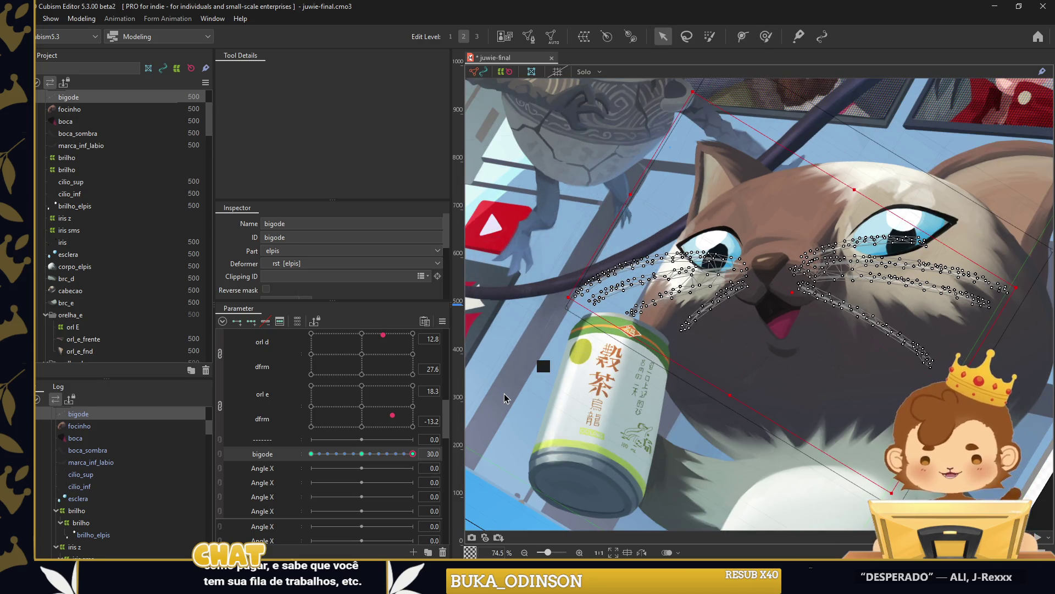
Sweep bigode from 30 to -30 to test the whiskers, then return it near centre.
left_click(504, 394)
left_click_drag(407, 454, 311, 453)
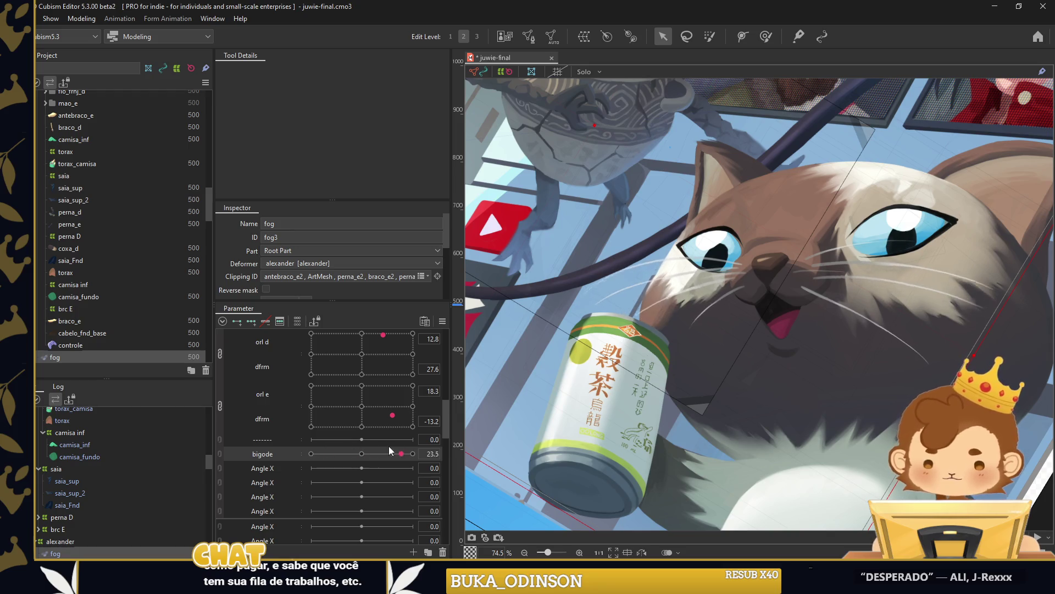
left_click(886, 236)
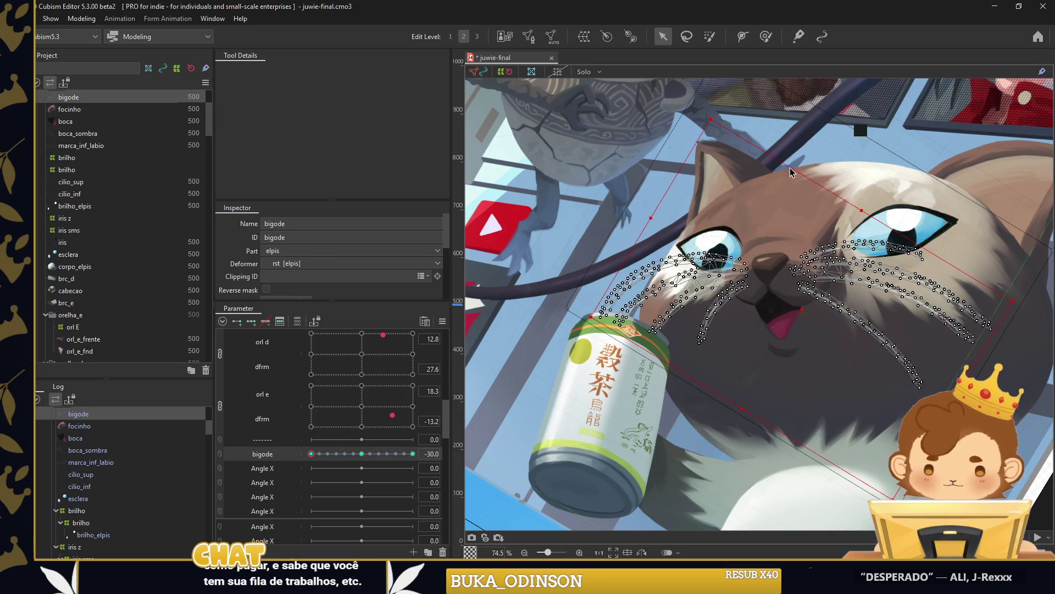
left_click(561, 346)
left_click_drag(321, 454, 332, 454)
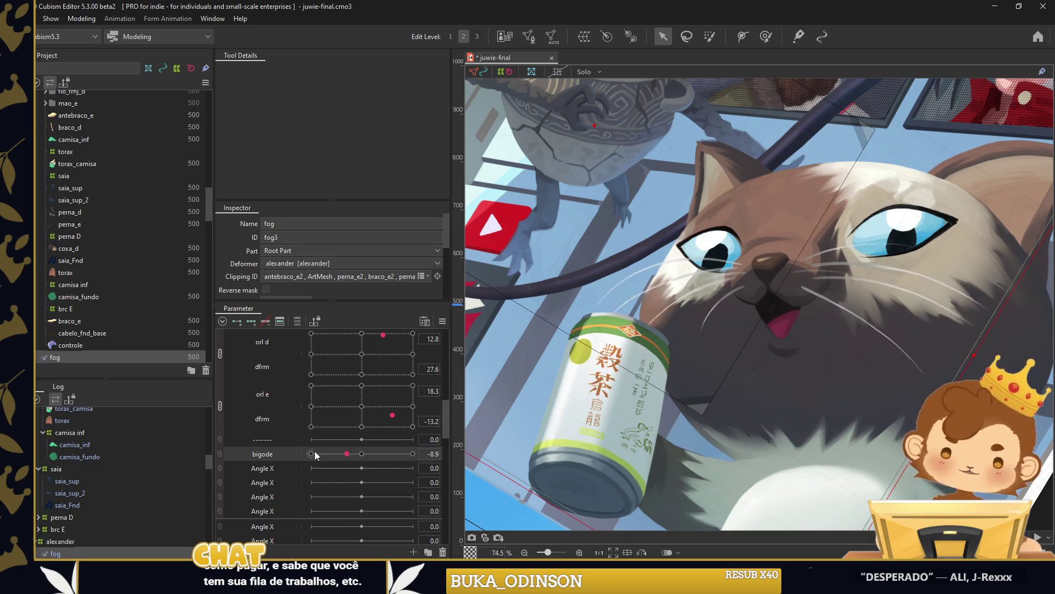
Add a second bigode parameter below the first and take up the deform brush.
mouse_move(362, 454)
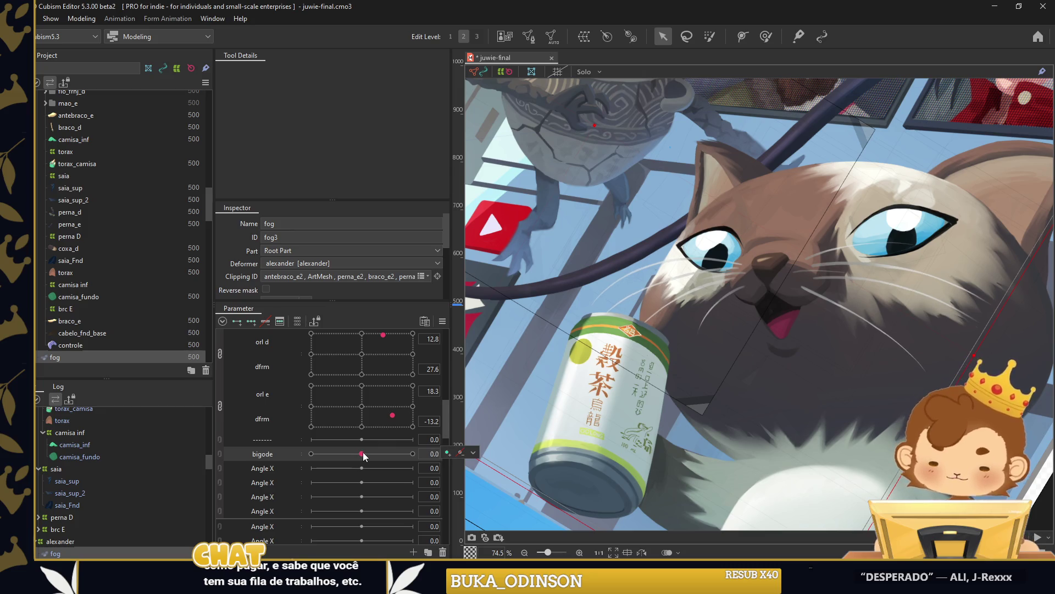
right_click(285, 454)
left_click(323, 480)
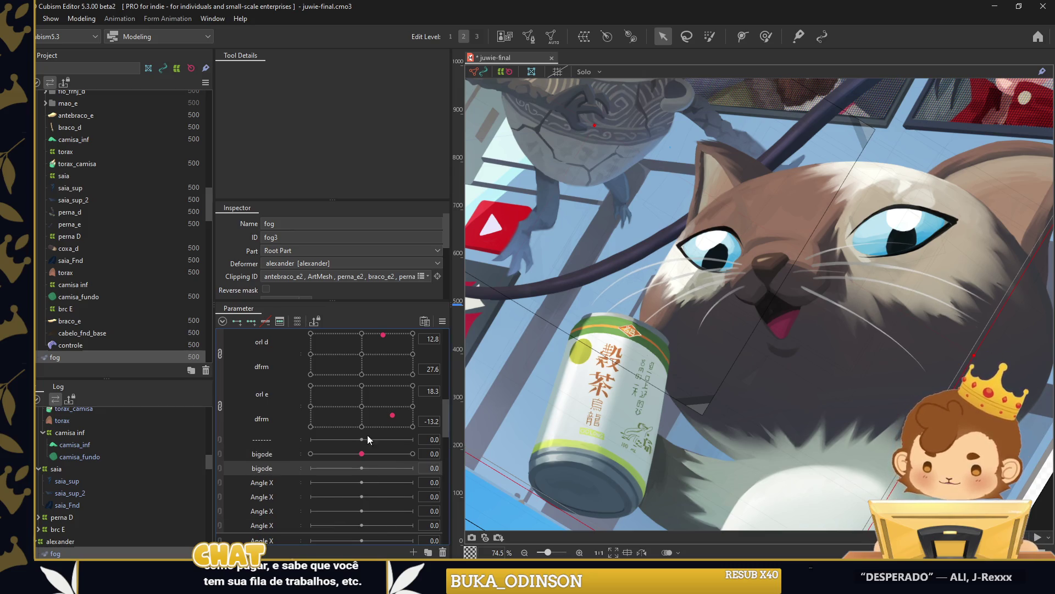
left_click(766, 36)
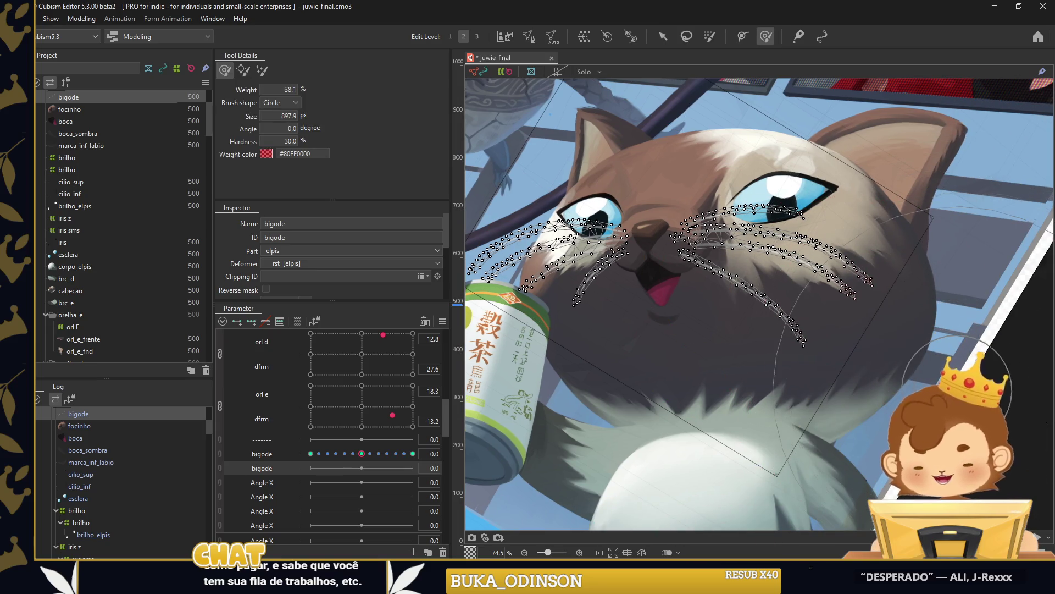
Re-centre the view, shrink the brush, return to selection and close the interpolation settings window.
left_click_drag(946, 324, 910, 336)
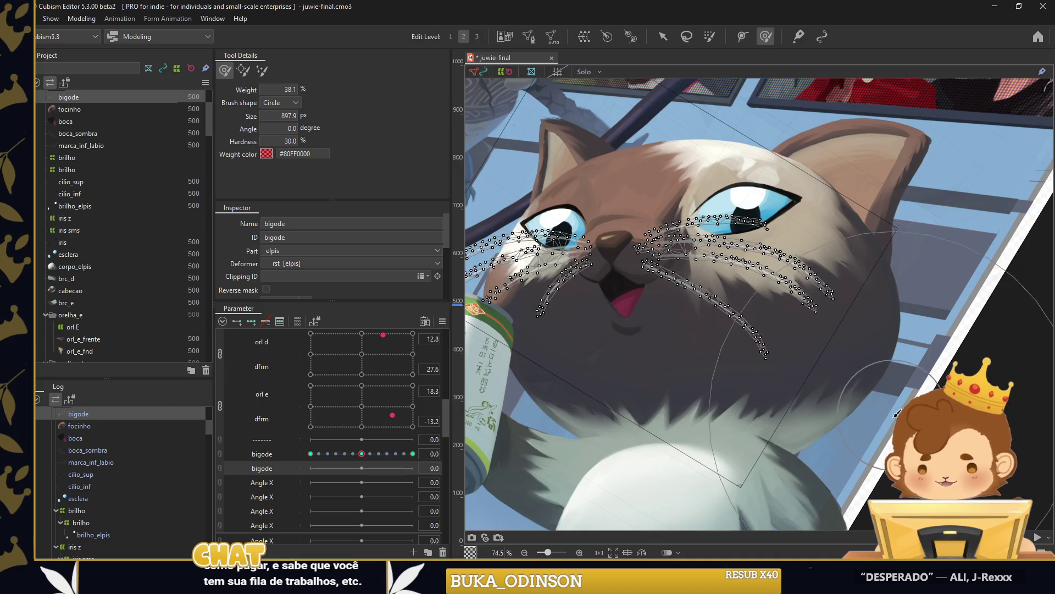
mouse_move(897, 412)
left_mouse_down()
mouse_move(753, 365)
mouse_move(764, 401)
left_mouse_up()
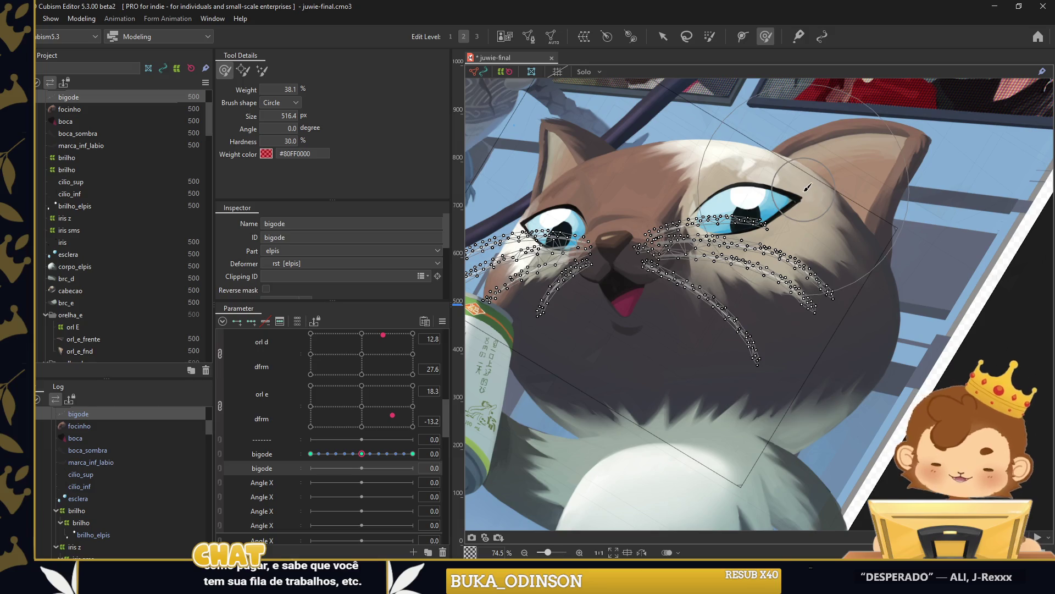
left_click_drag(807, 186, 1000, 170)
mouse_move(715, 275)
left_mouse_down()
mouse_move(610, 322)
mouse_move(643, 407)
mouse_move(729, 404)
mouse_move(726, 381)
left_mouse_up()
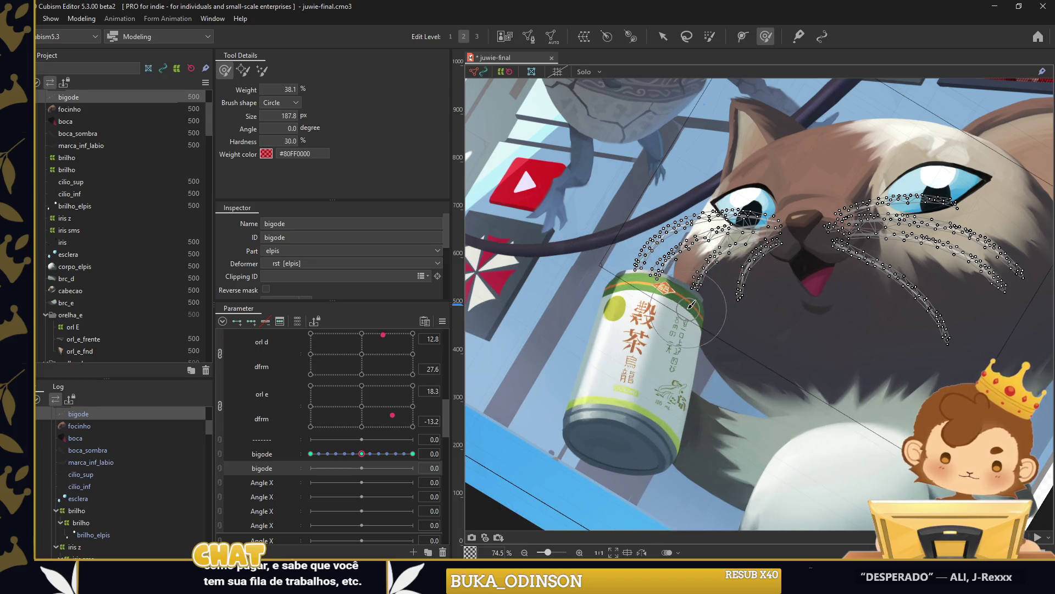
scroll(691, 317, "down", 5)
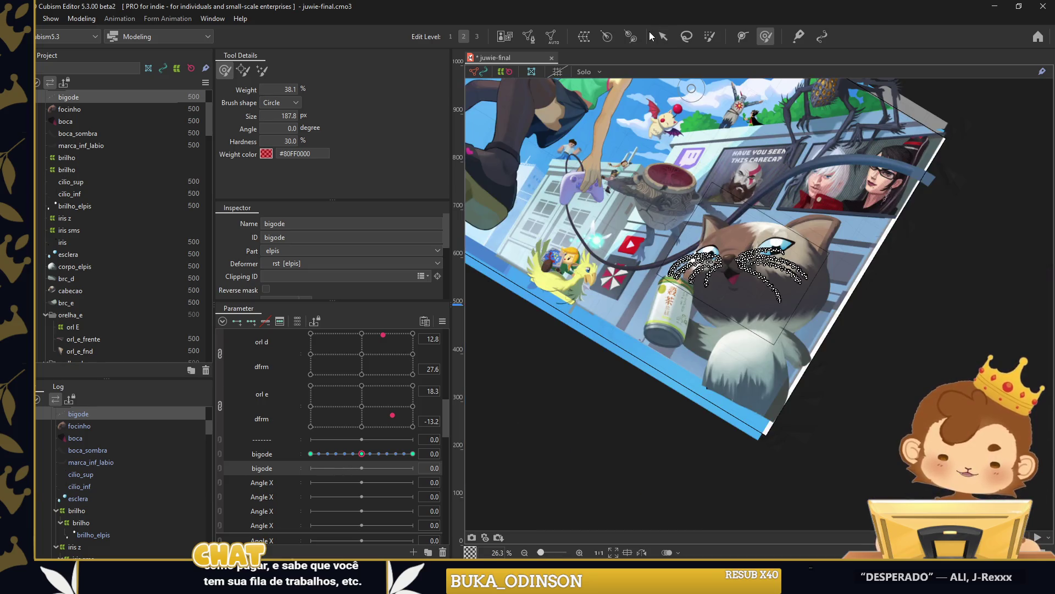
left_click(662, 36)
left_click(570, 245)
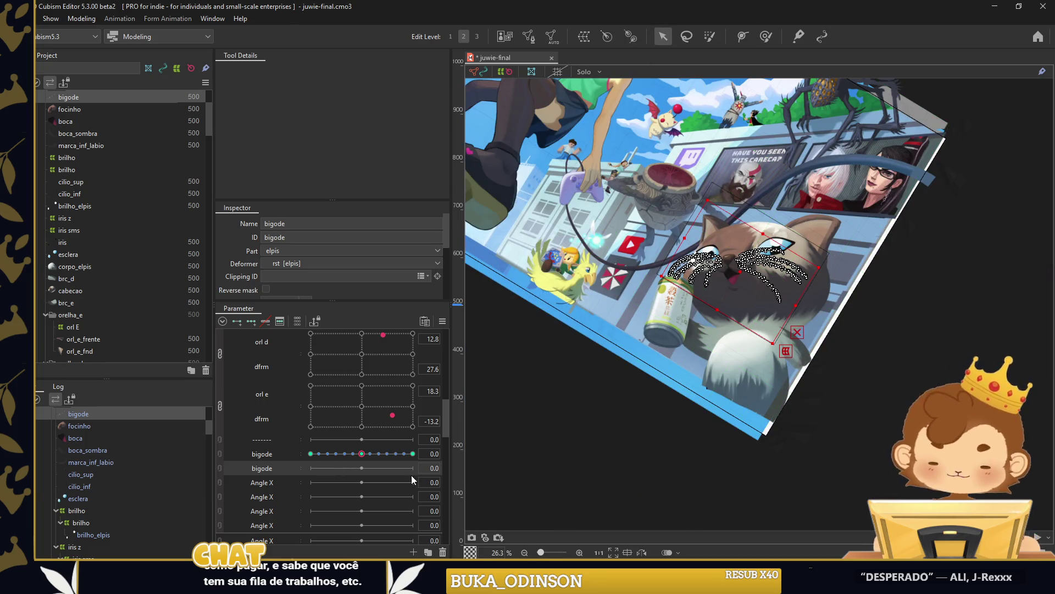
scroll(722, 269, "up", 5)
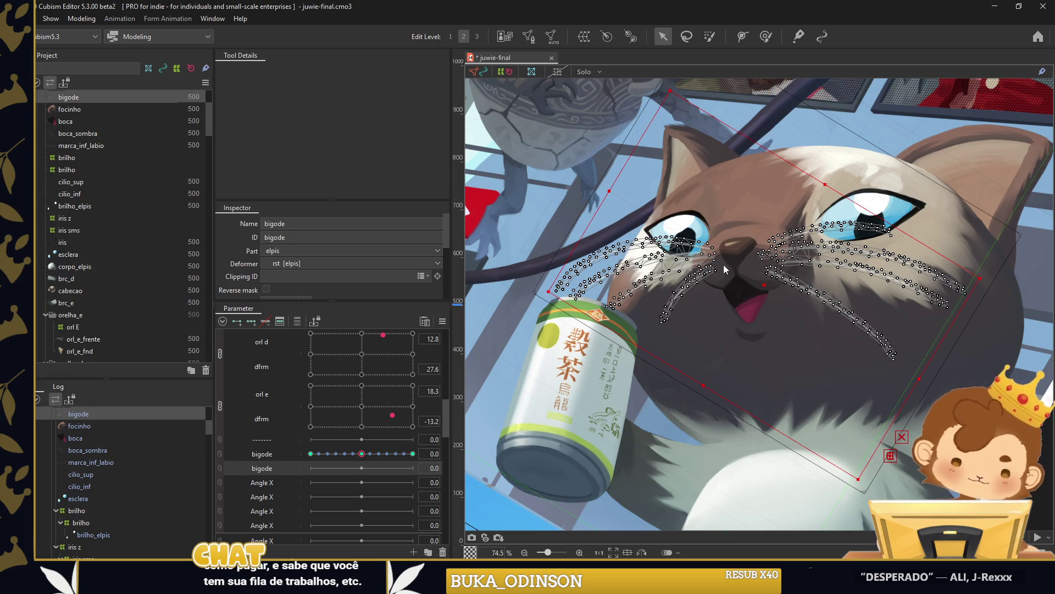
Select the bigode whisker mesh, set bigode to 30, and size the brush near the eye.
left_click(723, 265)
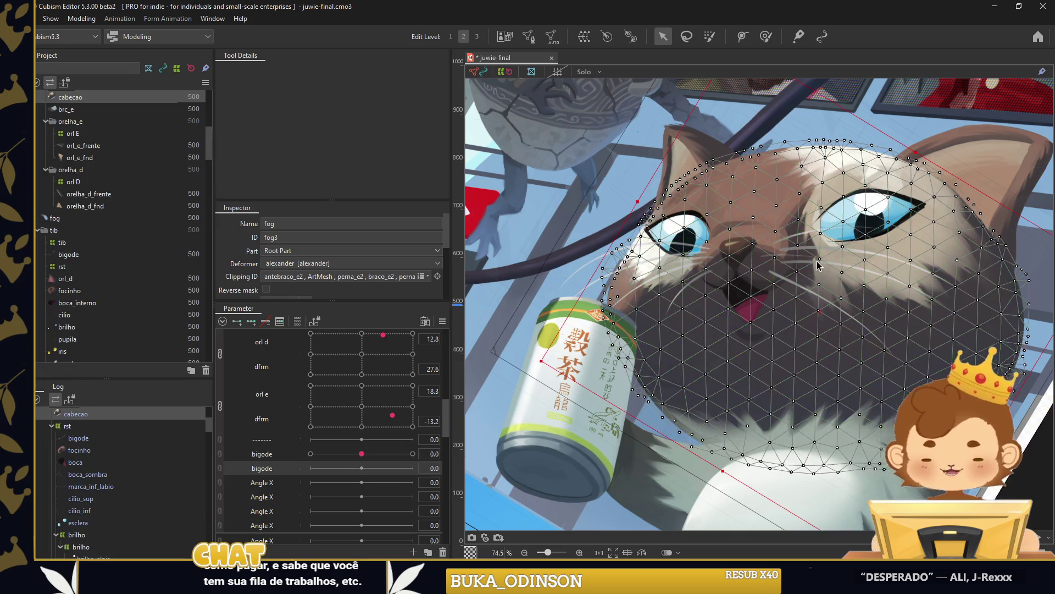
left_click(839, 261)
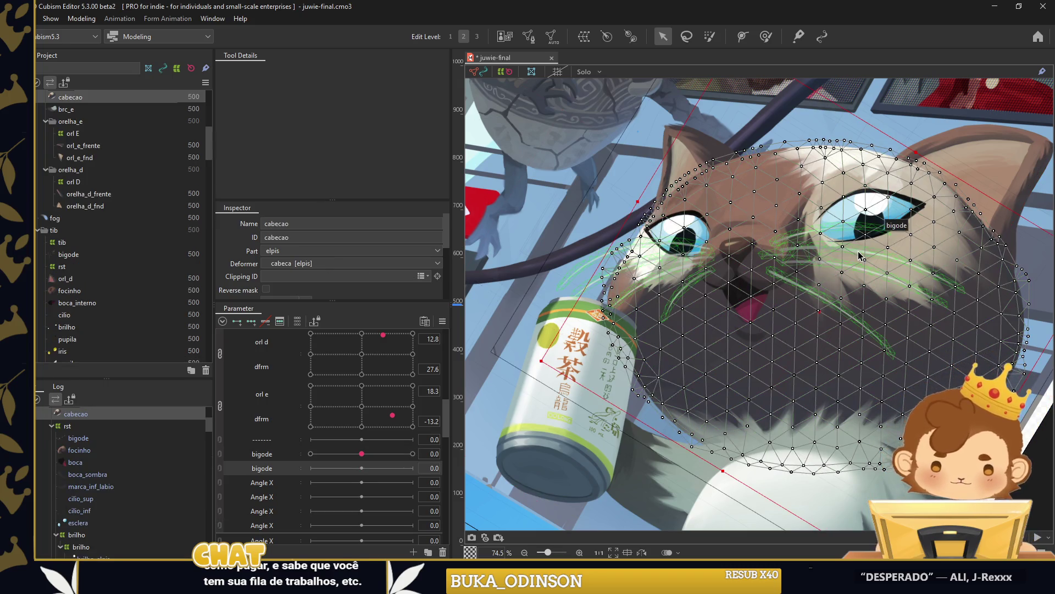
left_click(674, 334)
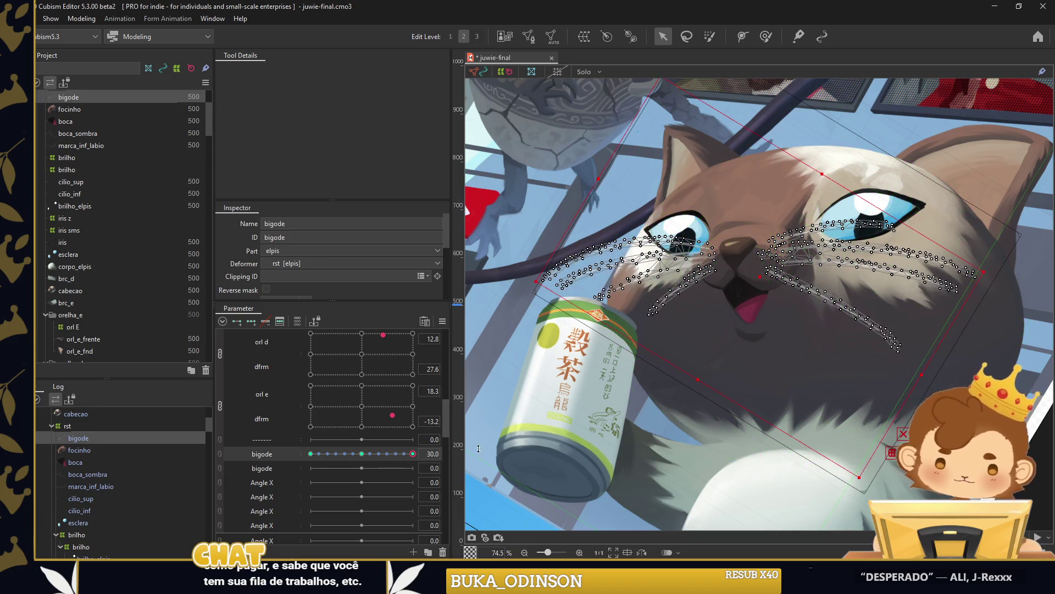
left_click_drag(362, 453, 413, 453)
left_click(765, 37)
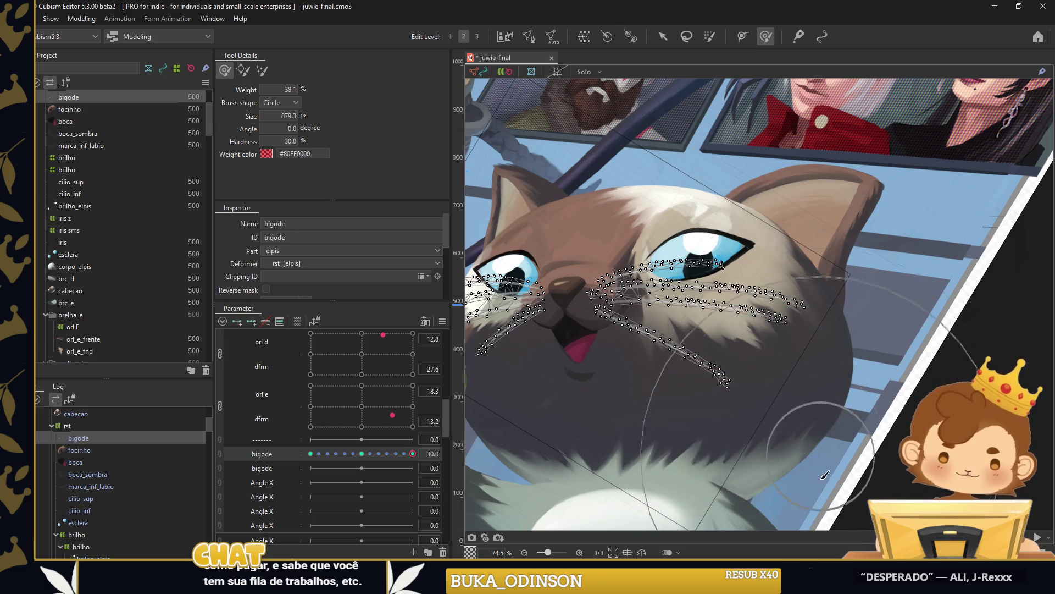
mouse_move(768, 441)
left_mouse_down()
mouse_move(794, 422)
mouse_move(769, 363)
left_mouse_up()
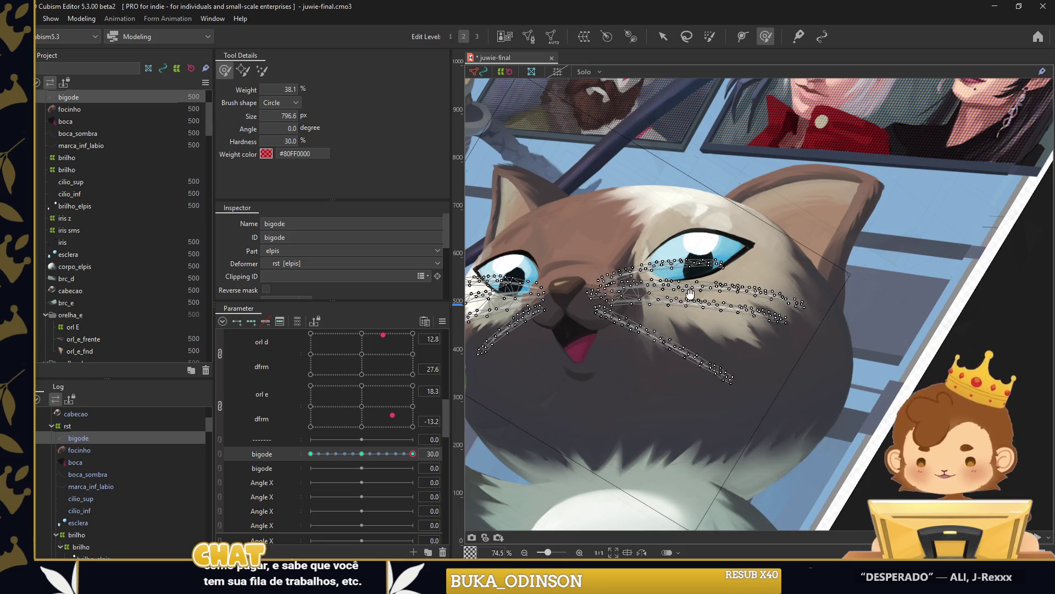
scroll(759, 358, "left", 5)
left_click_drag(515, 396, 960, 219)
scroll(960, 219, "up", 3)
left_click_drag(895, 259, 844, 297)
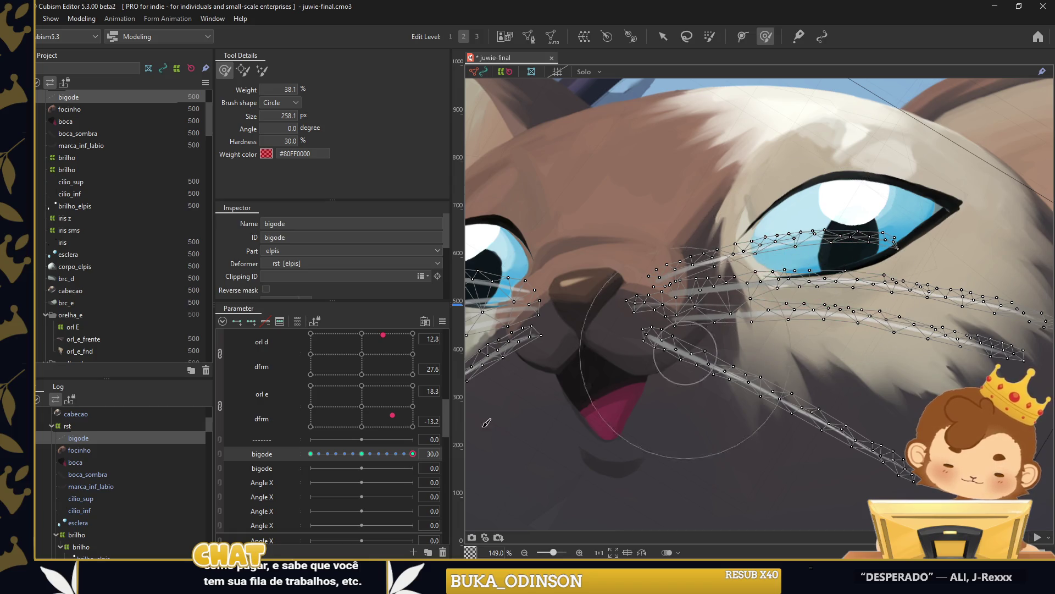
Reset the first bigode to 0, key the second bigode, and bend the right whiskers at -30.
left_click(362, 454)
left_click(251, 321)
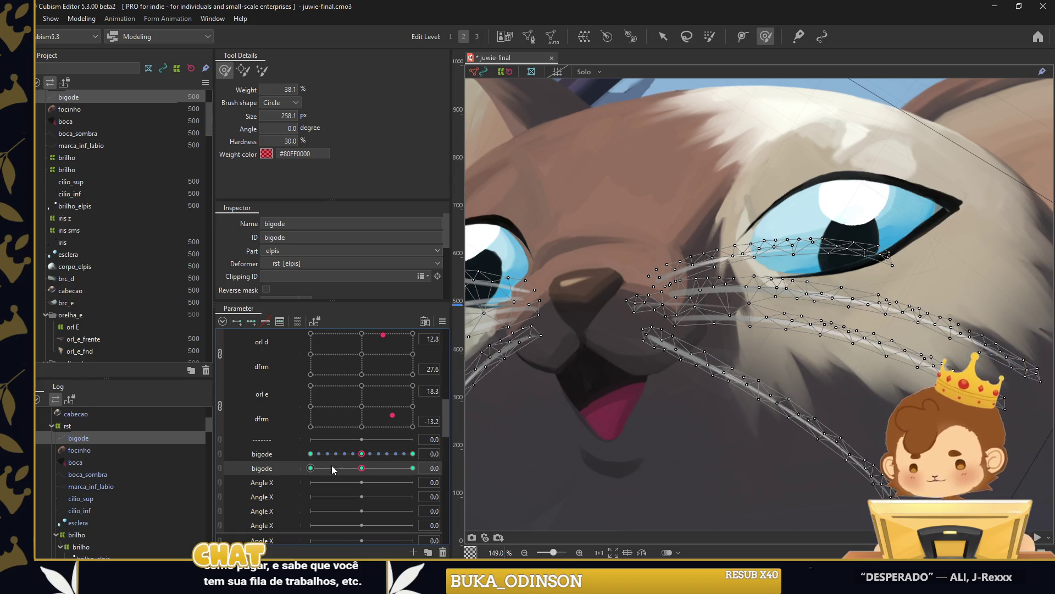
left_click(311, 468)
scroll(902, 415, "down", 3)
left_click_drag(902, 415, 867, 467)
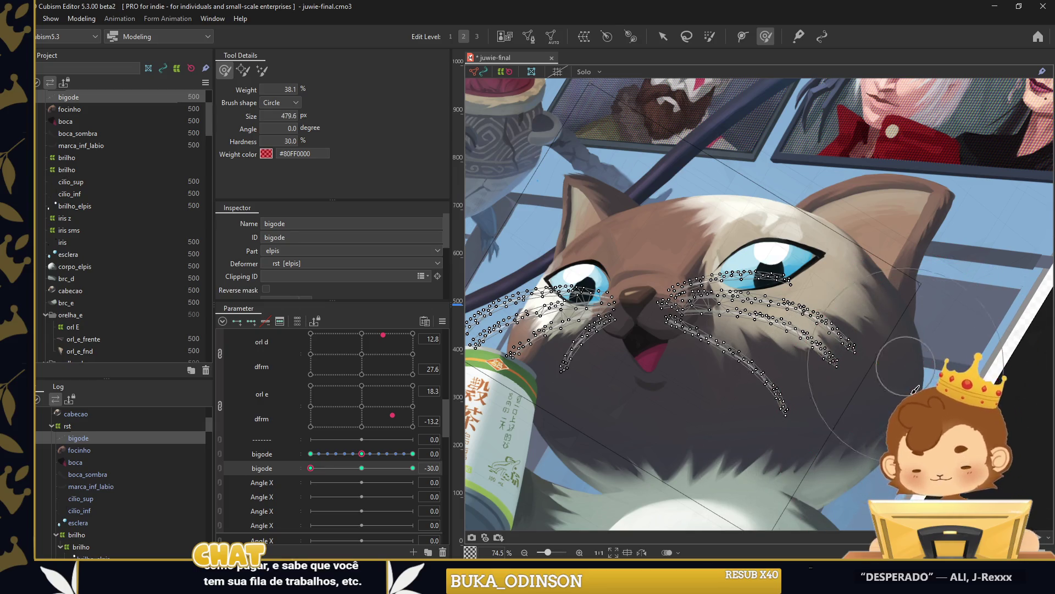
mouse_move(867, 467)
left_mouse_down()
mouse_move(869, 391)
mouse_move(883, 389)
left_mouse_up()
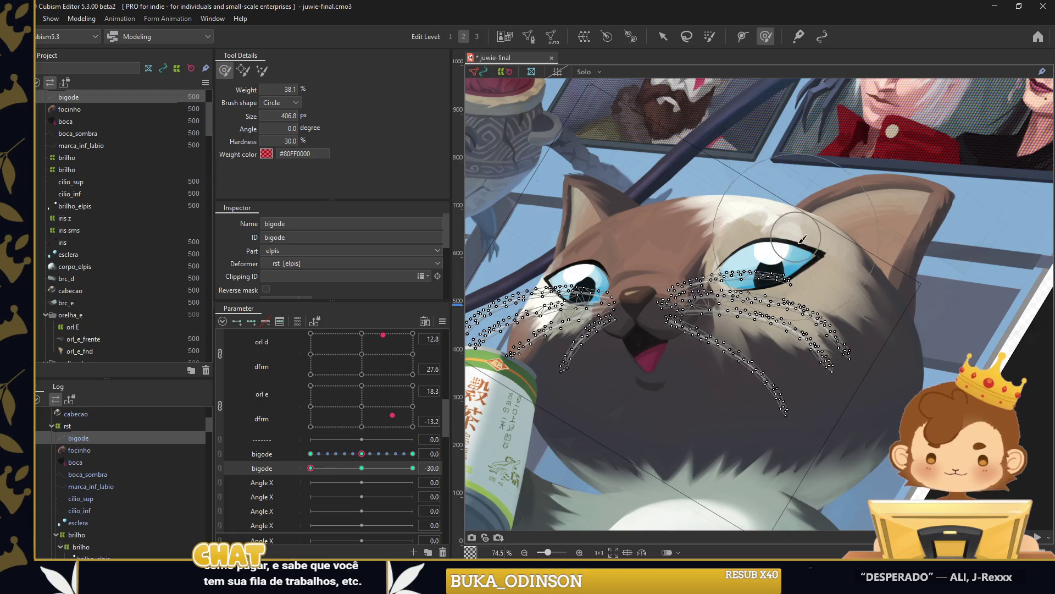
mouse_move(641, 325)
left_mouse_down()
mouse_move(825, 261)
mouse_move(537, 464)
left_mouse_up()
At second bigode 30, push left whiskers up-left, right whiskers up-right, and bend strands near the eye.
left_click_drag(311, 467, 412, 467)
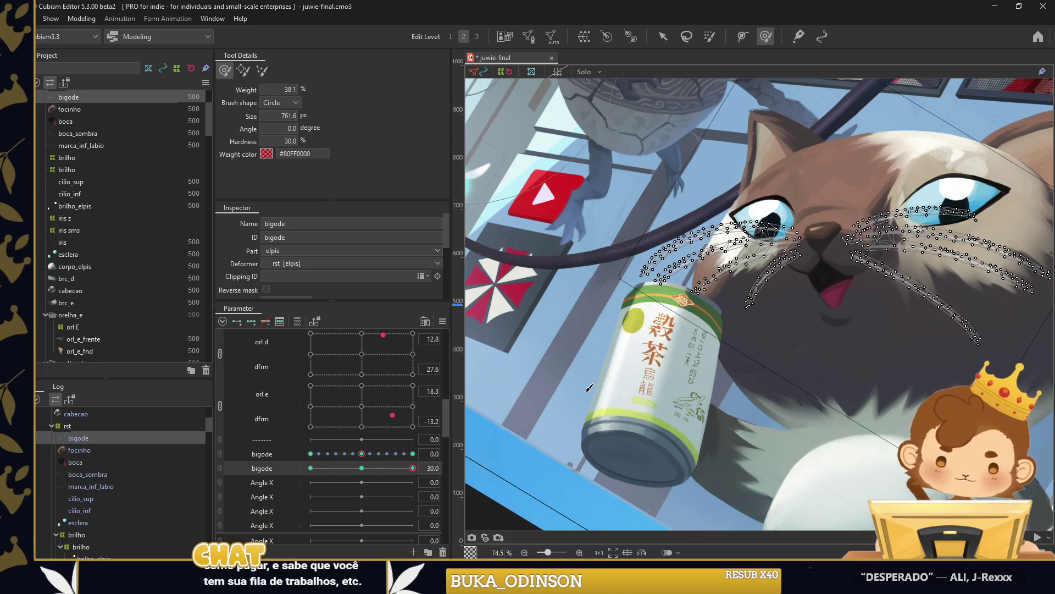
left_click_drag(616, 353, 588, 364)
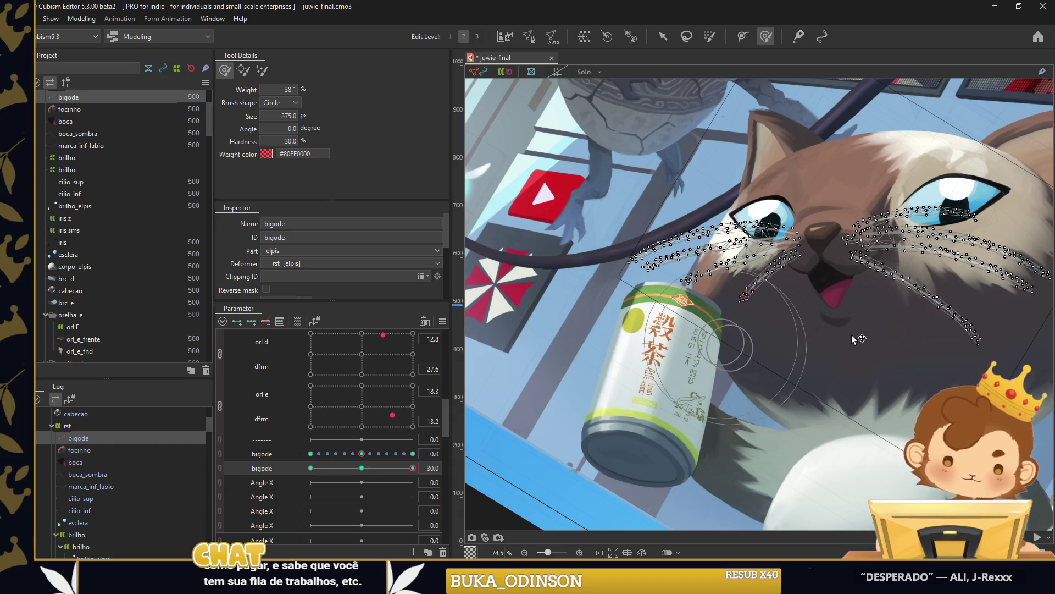
left_click_drag(733, 346, 617, 289)
mouse_move(906, 355)
left_mouse_down()
mouse_move(927, 346)
mouse_move(804, 190)
left_mouse_up()
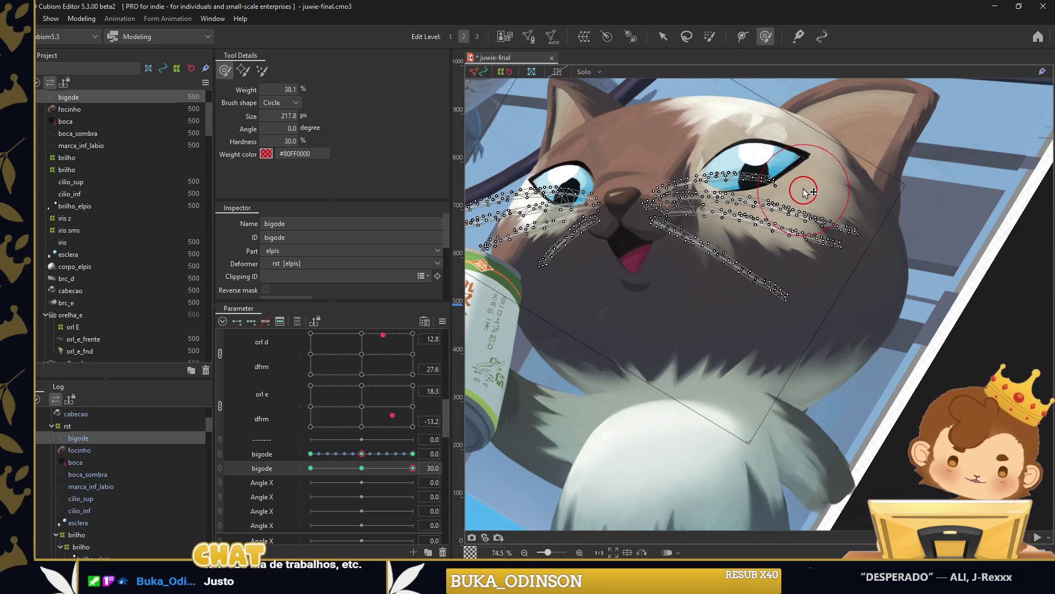
scroll(783, 141, "up", 5)
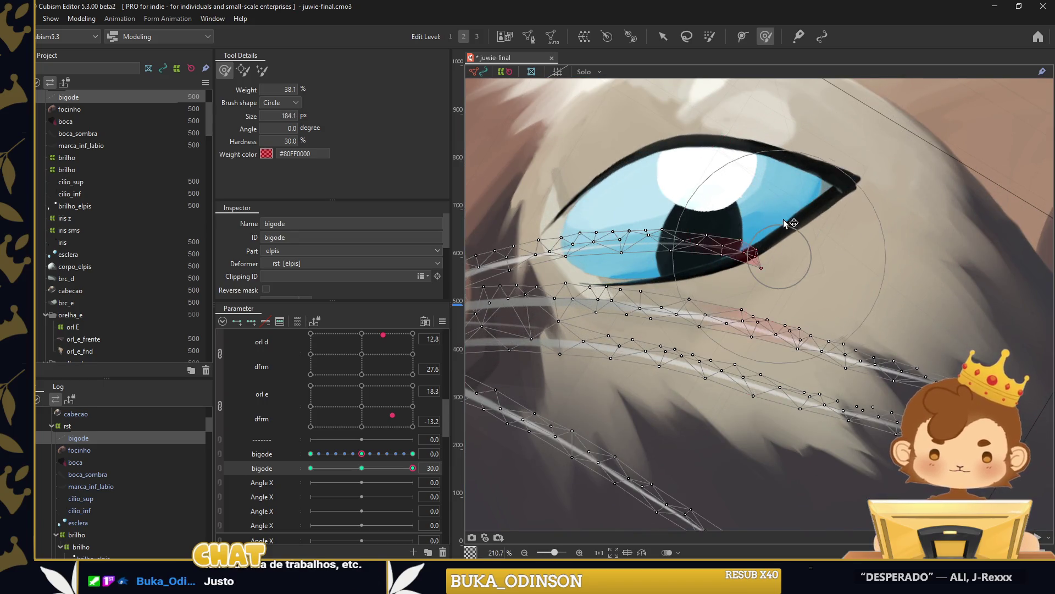
mouse_move(783, 239)
left_mouse_down()
mouse_move(786, 209)
mouse_move(790, 251)
left_mouse_up()
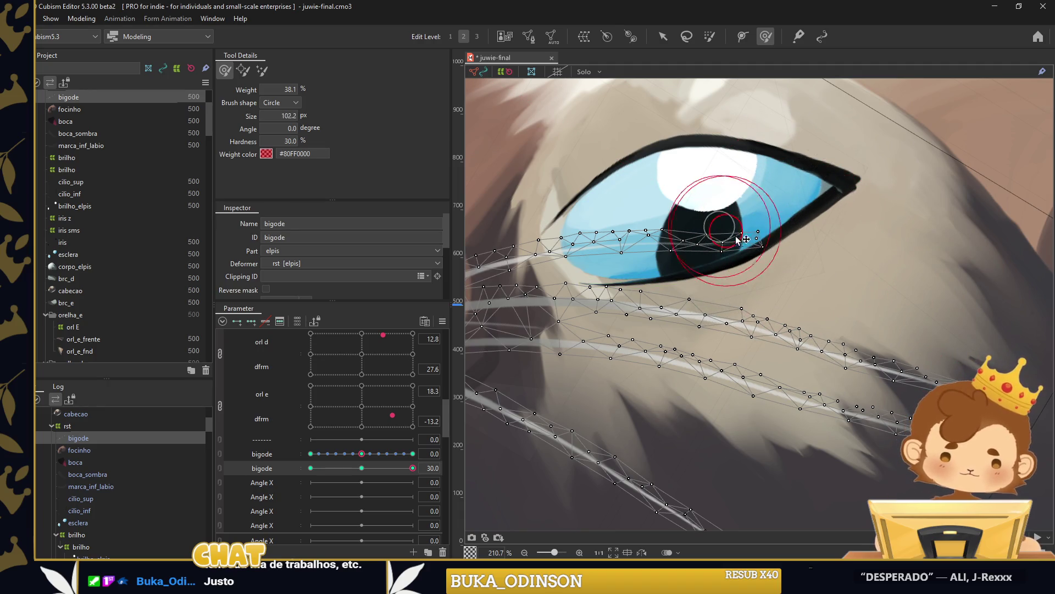
left_click_drag(723, 217, 718, 206)
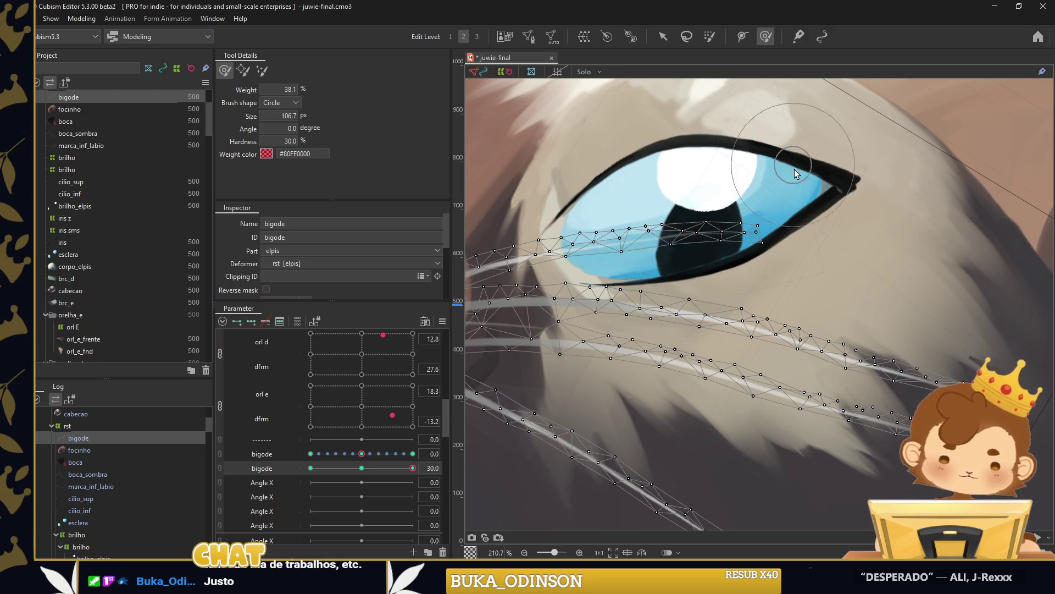
scroll(770, 148, "down", 7)
left_click(657, 39)
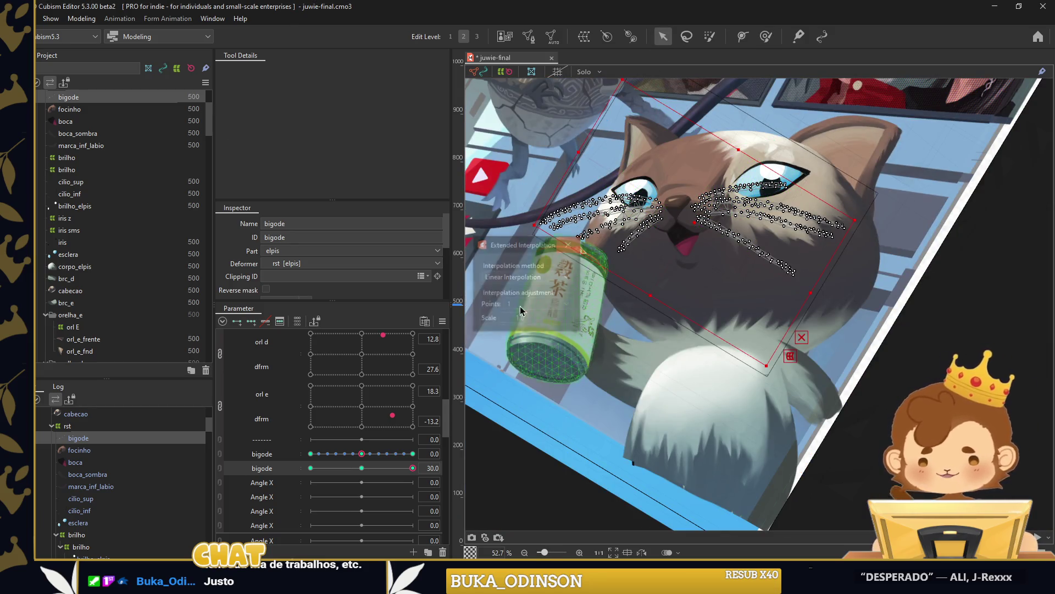
Apply Ellipse Interpolation with 5 points to fill in-between keys on the bigode parameters.
left_click(425, 321)
left_click(659, 182)
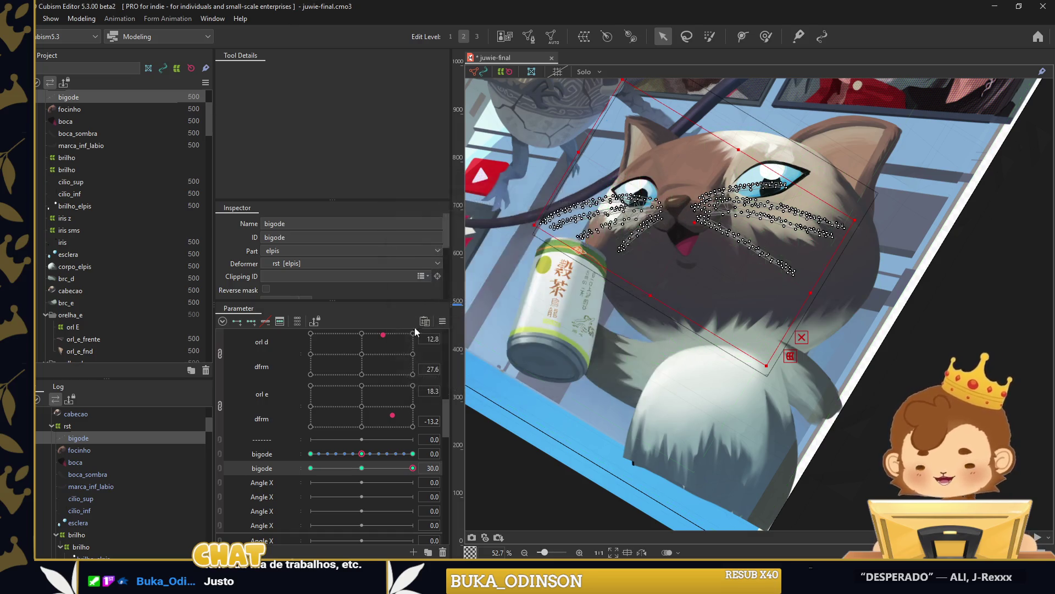
left_click(442, 321)
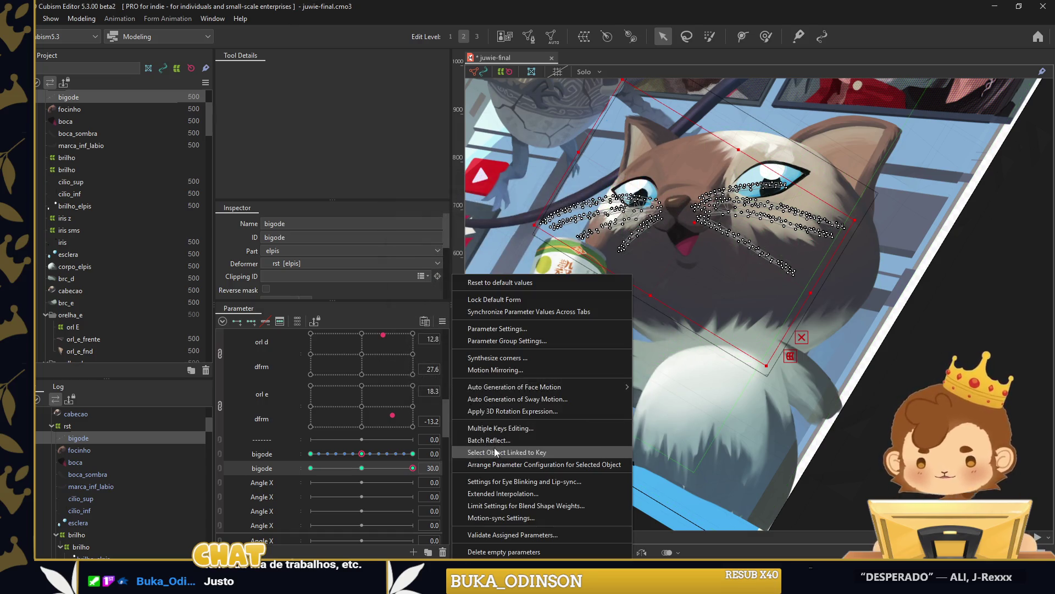
left_click(493, 491)
left_click(511, 276)
left_click(525, 276)
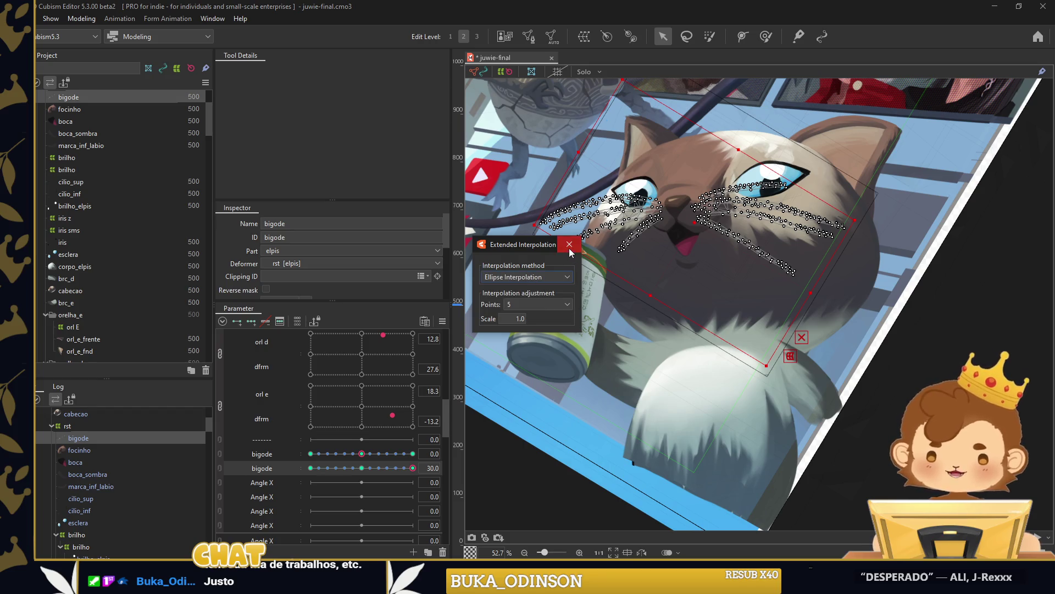
Combine the two bigode parameters into a grid, reset parameters, test the whiskers, then split them again.
left_click(228, 461)
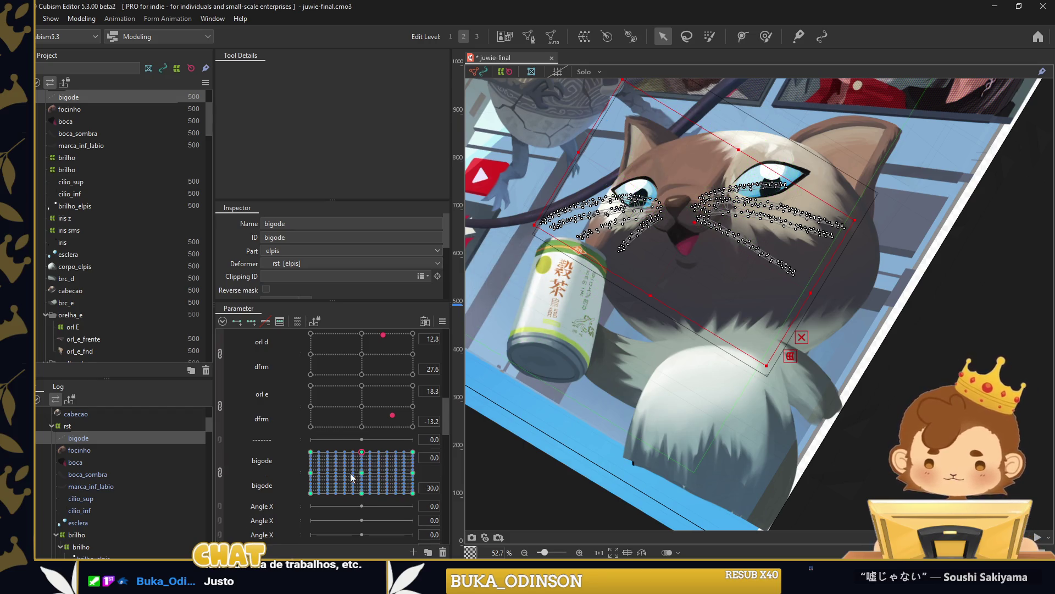
left_click(442, 321)
left_click(500, 282)
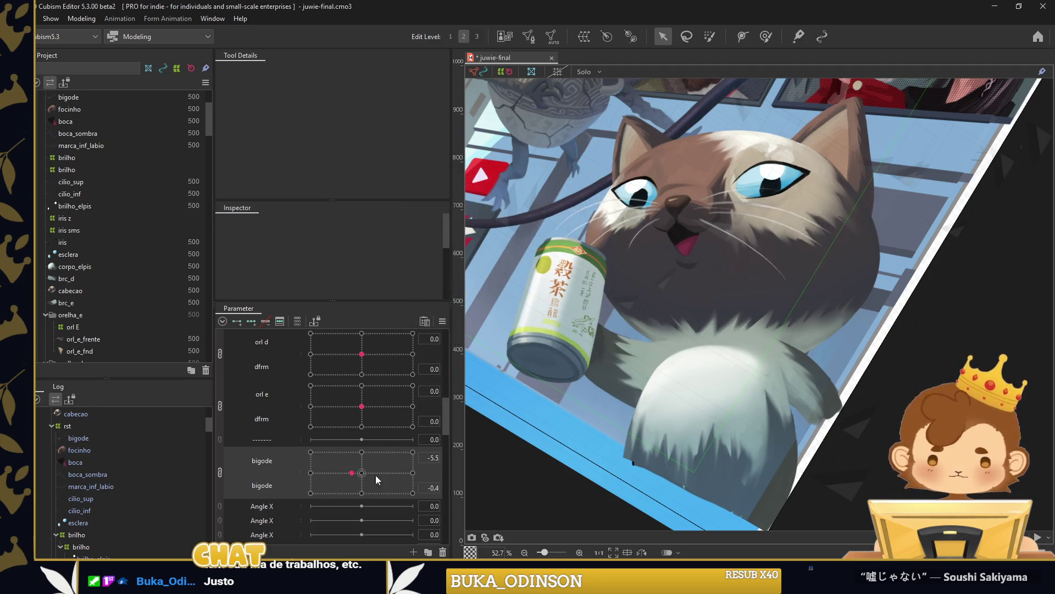
left_click_drag(370, 463, 378, 467)
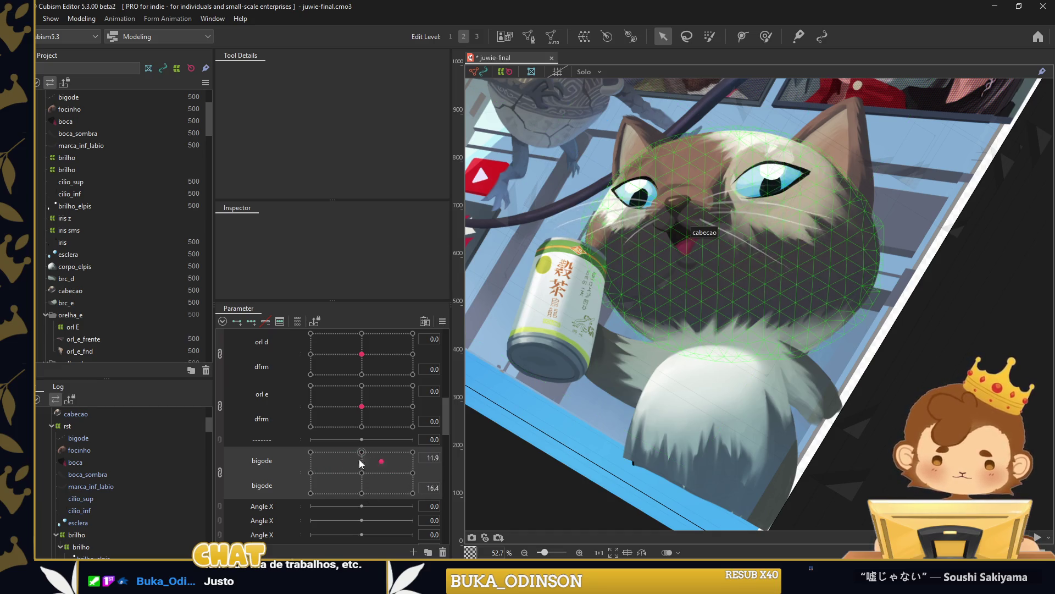
left_click(231, 479)
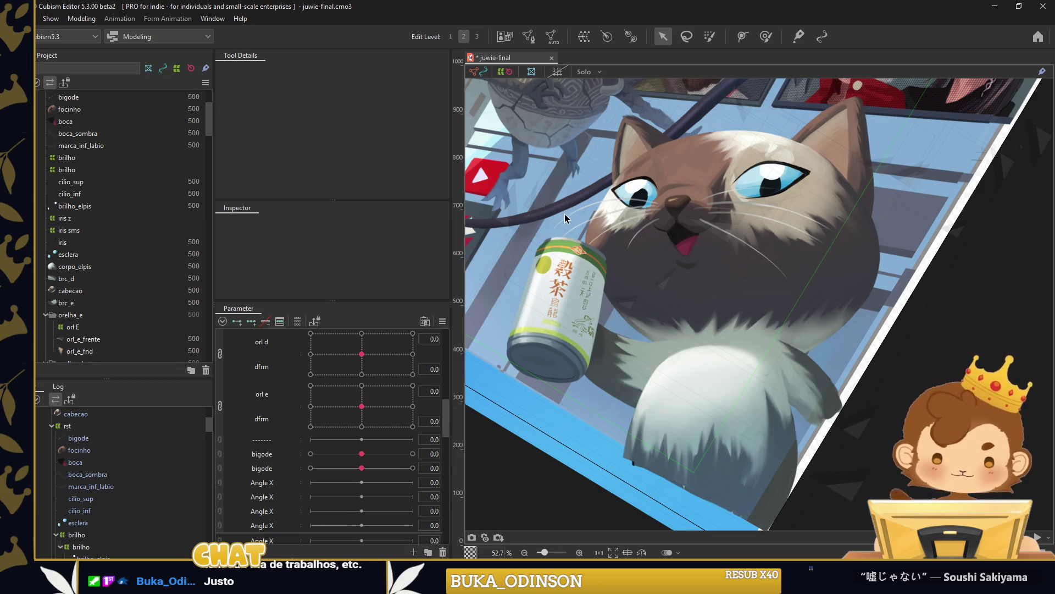
scroll(563, 219, "up", 5)
left_click(632, 179)
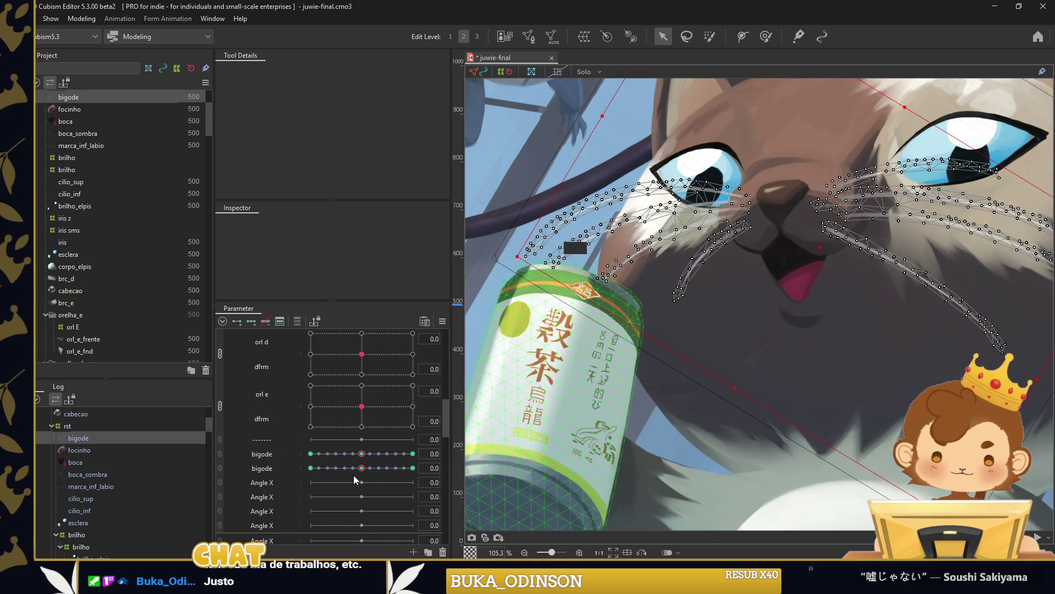
Reshape the left whiskers at second bigode -30, then reset that parameter to 0 and deselect the mesh.
left_click(310, 467)
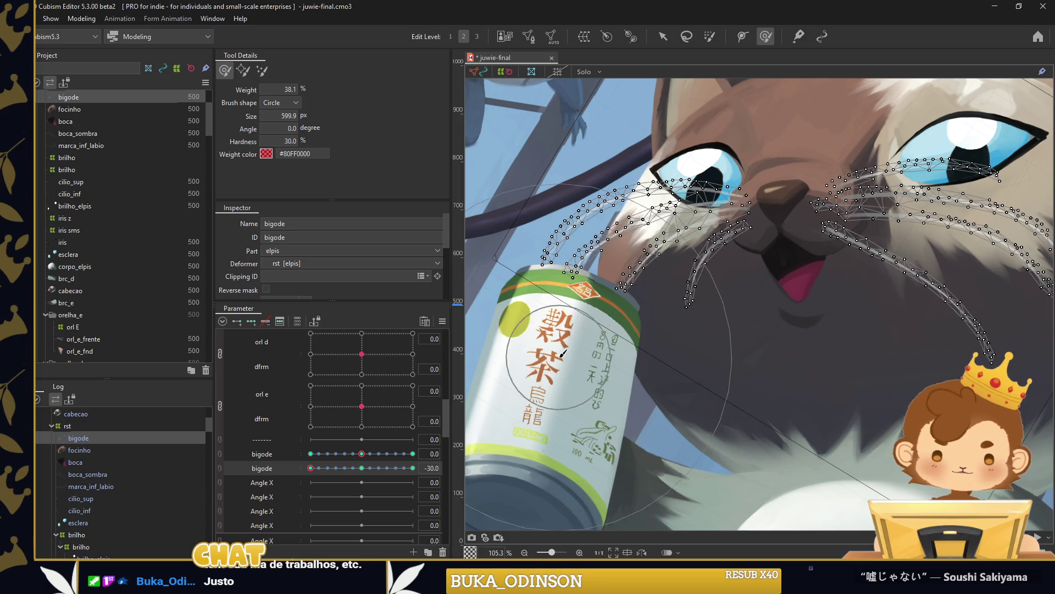
left_click_drag(541, 306, 592, 374)
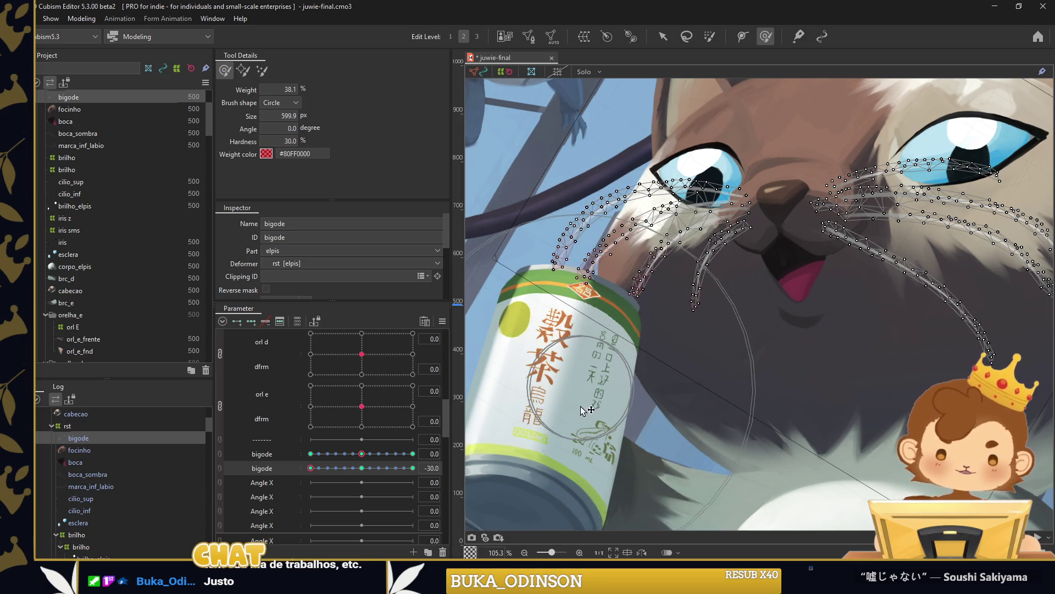
scroll(592, 373, "down", 3)
key("v")
right_click(460, 275)
left_click(484, 363)
key("Return")
left_click(485, 459)
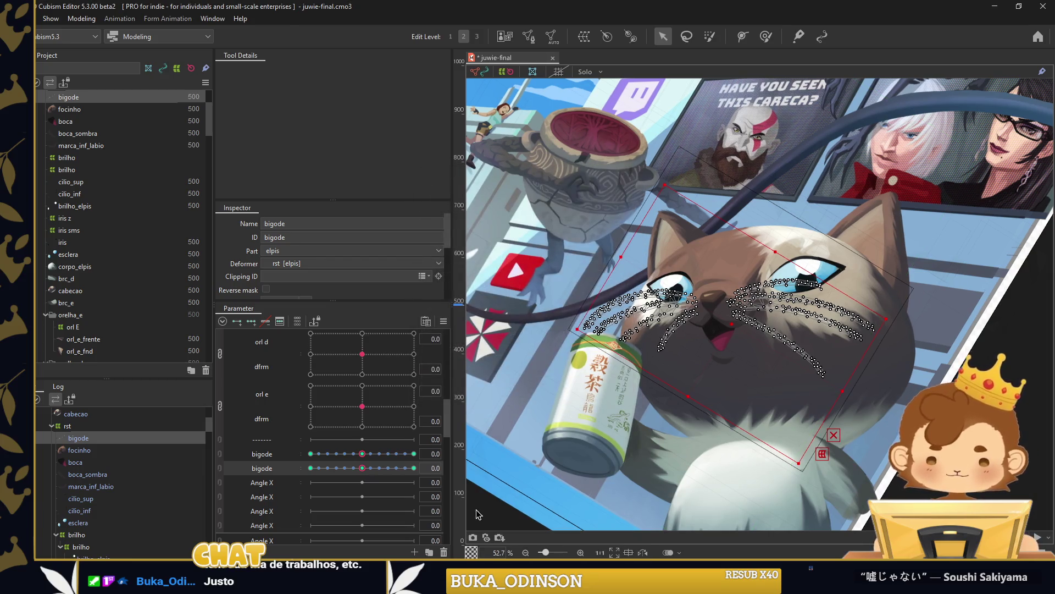
Join the two bigode parameters into a 2D pad and drag it to test the whiskers.
left_click(226, 457)
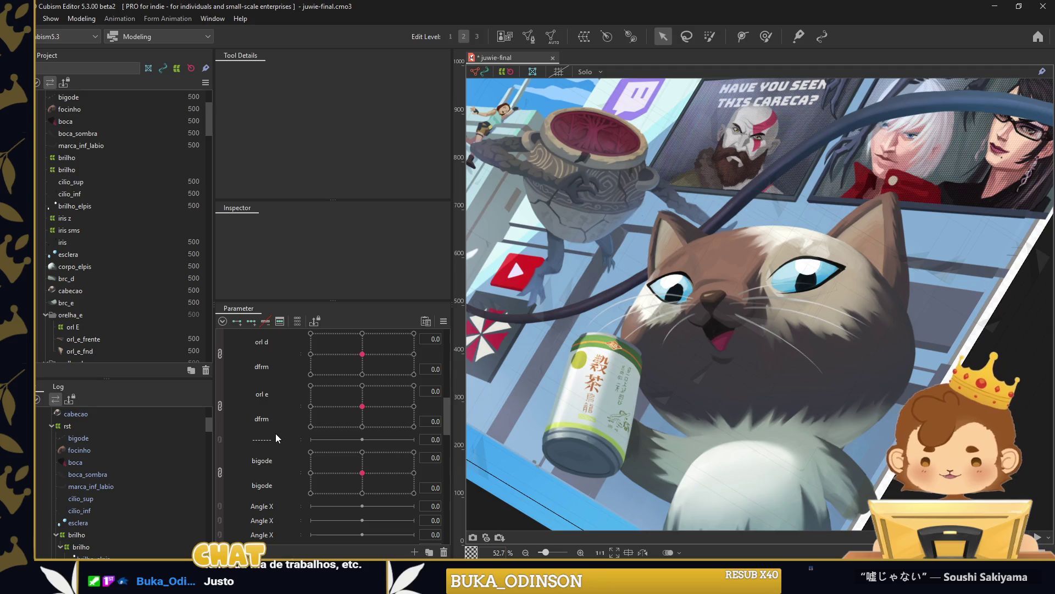
left_click(329, 488)
mouse_move(328, 488)
left_mouse_down()
mouse_move(393, 463)
mouse_move(372, 499)
mouse_move(378, 482)
left_mouse_up()
scroll(734, 354, "down", 3)
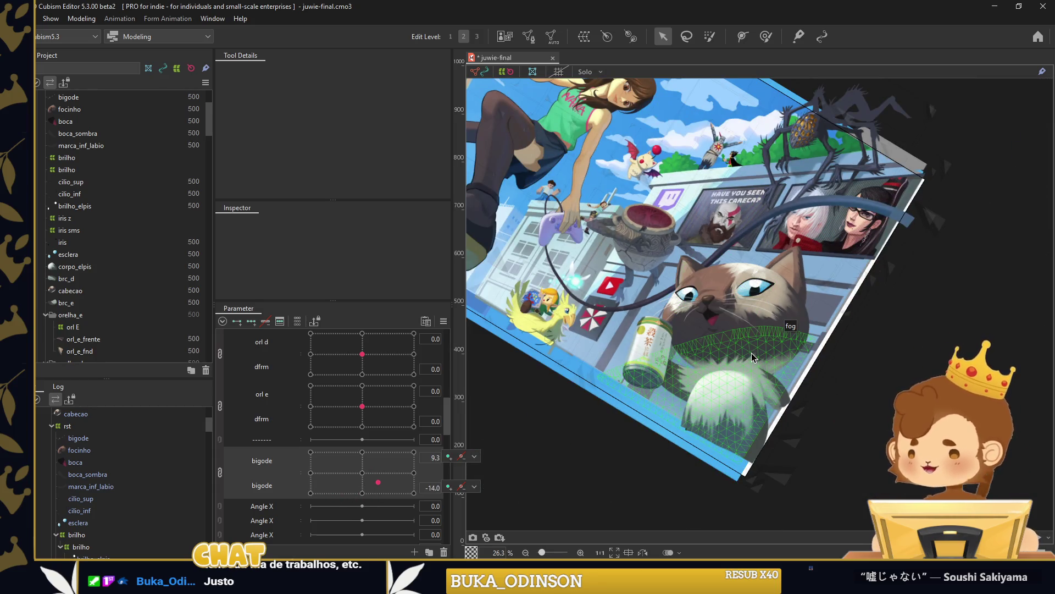
left_click_drag(377, 467, 361, 474)
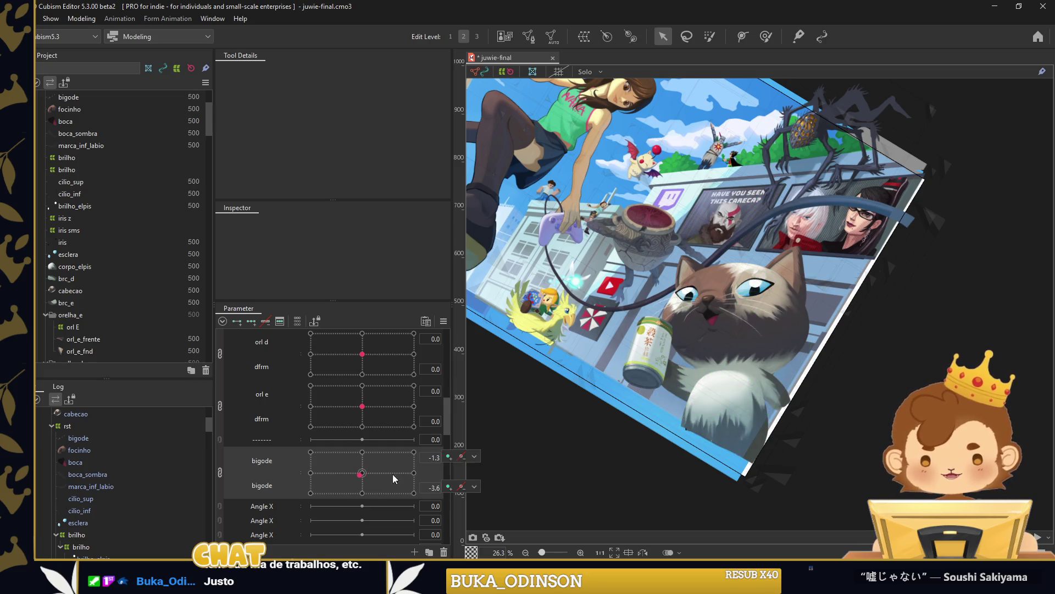
Move the '-------' separator row below the bigode parameter group.
right_click(327, 471)
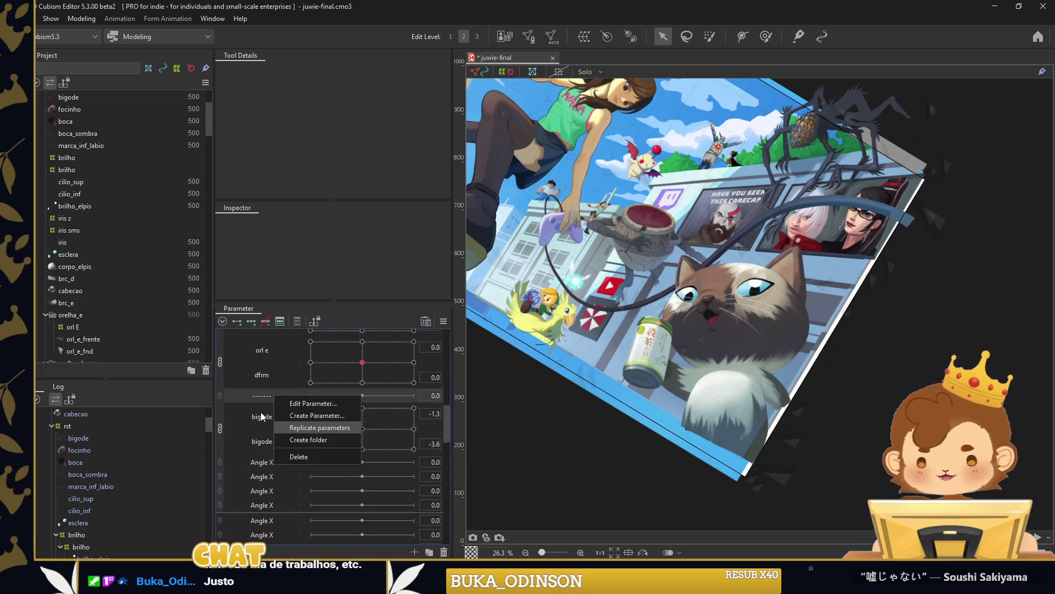
left_click(317, 425)
left_click_drag(293, 439, 293, 462)
right_click(275, 502)
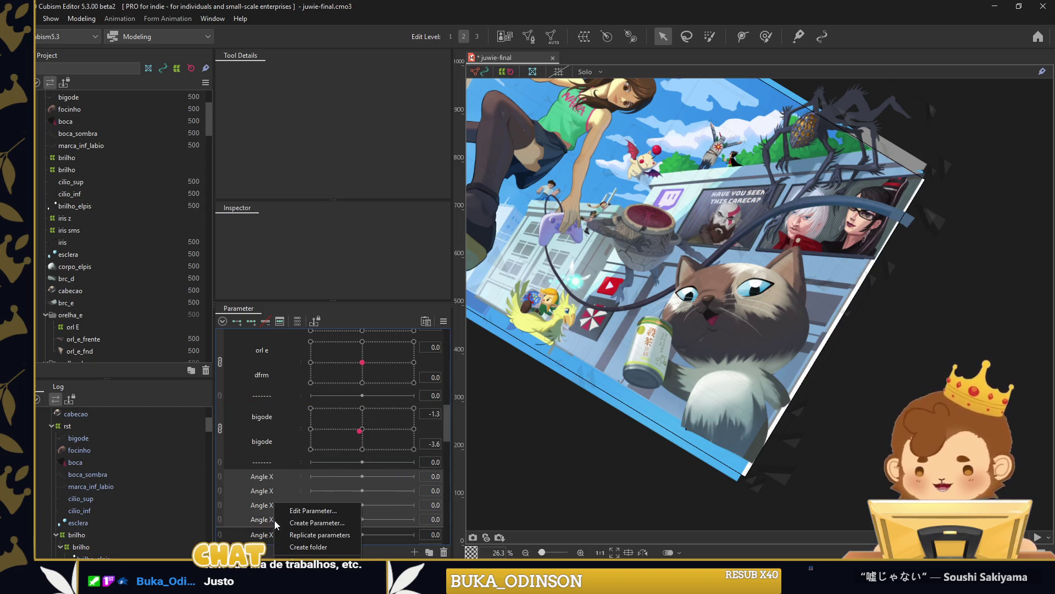
left_click(313, 542)
Select the fog mesh and review its list of clipping parts.
left_click(753, 420)
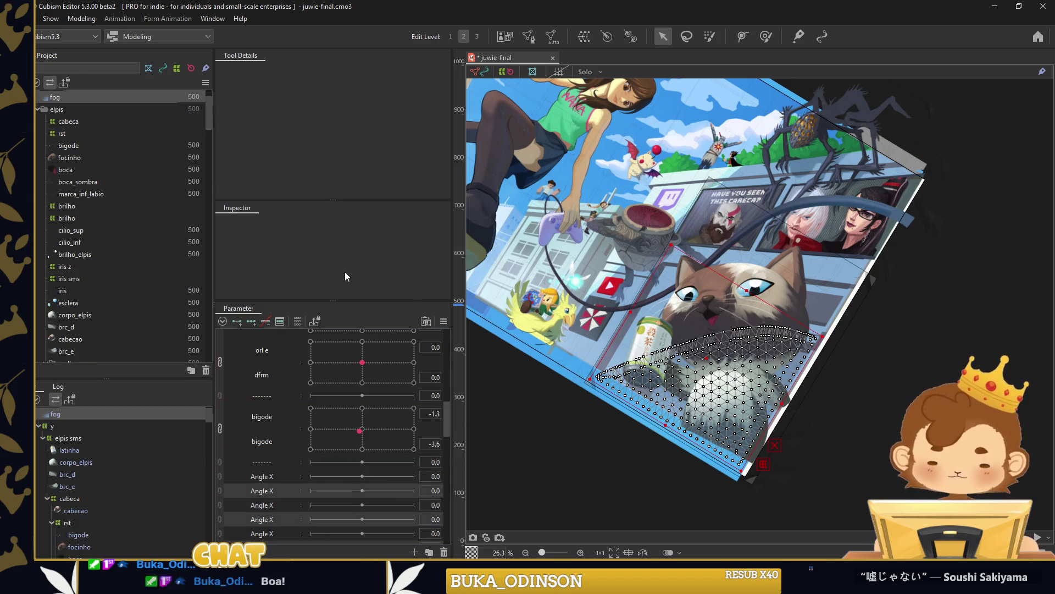
left_click(427, 277)
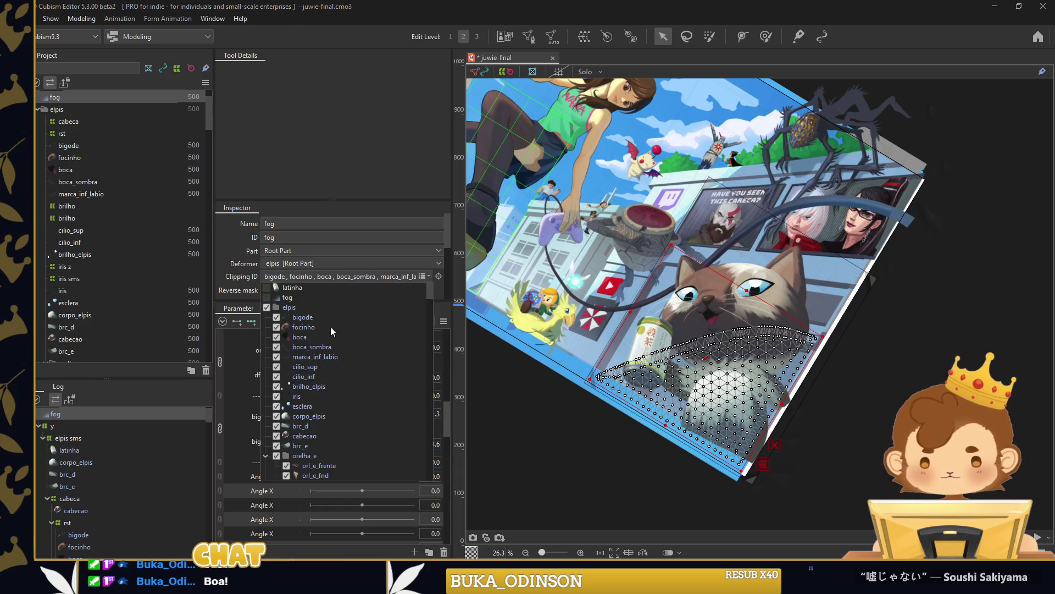
scroll(59, 210, "up", 2)
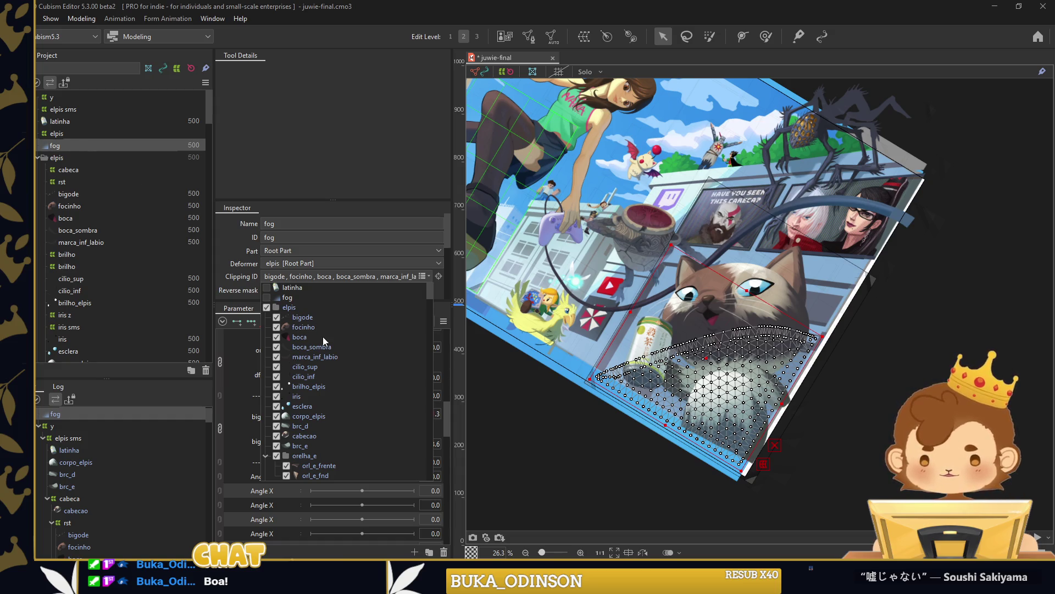
scroll(323, 341, "down", 3)
left_click(797, 388)
scroll(796, 388, "up", 5)
scroll(709, 456, "up", 2)
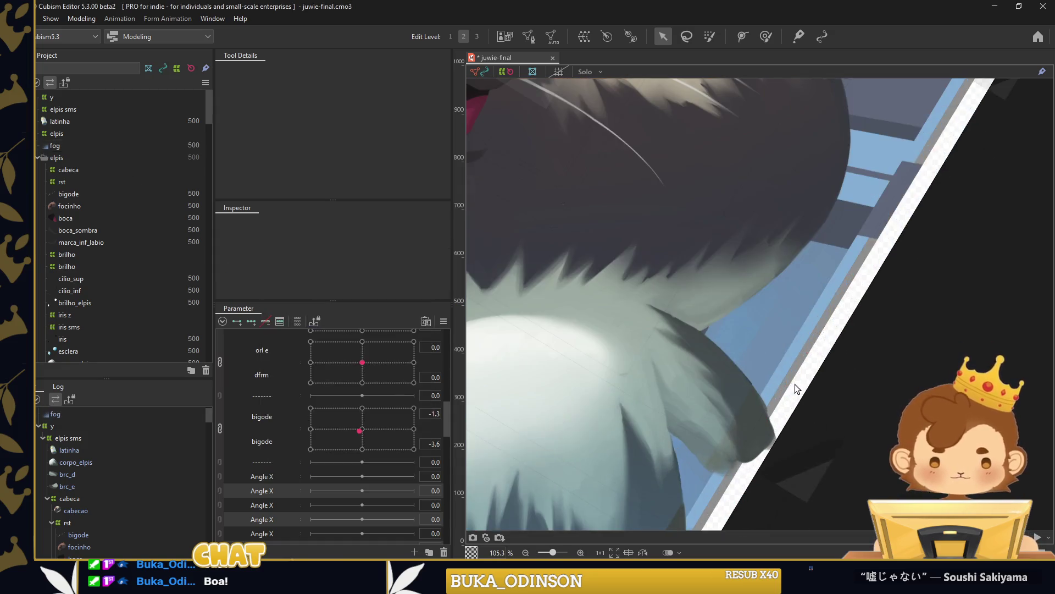
Add an extra vertex to the fog mesh's edge and deselect it.
left_click(692, 473)
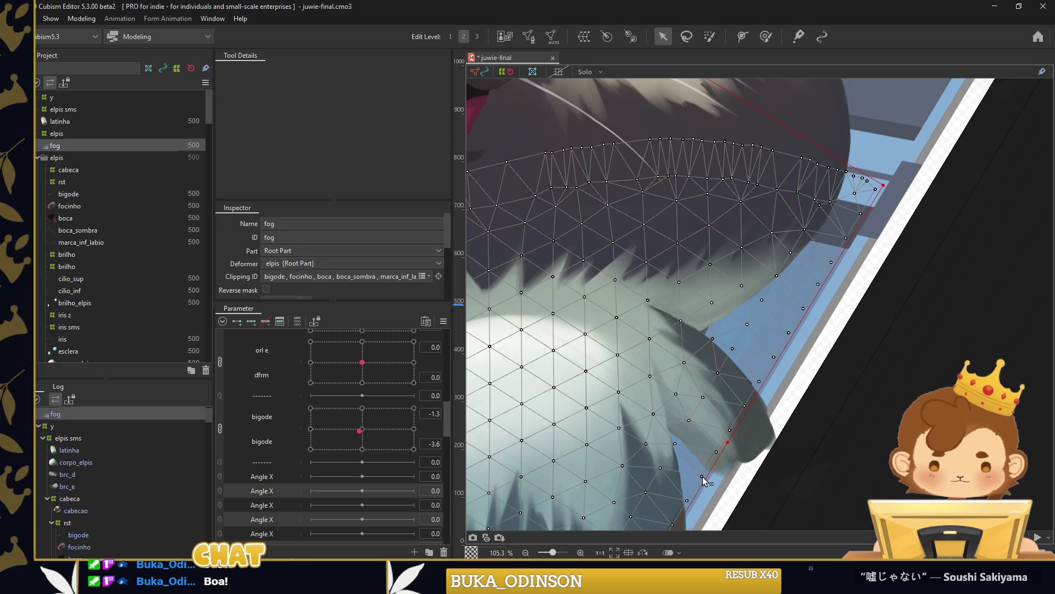
left_click(701, 476)
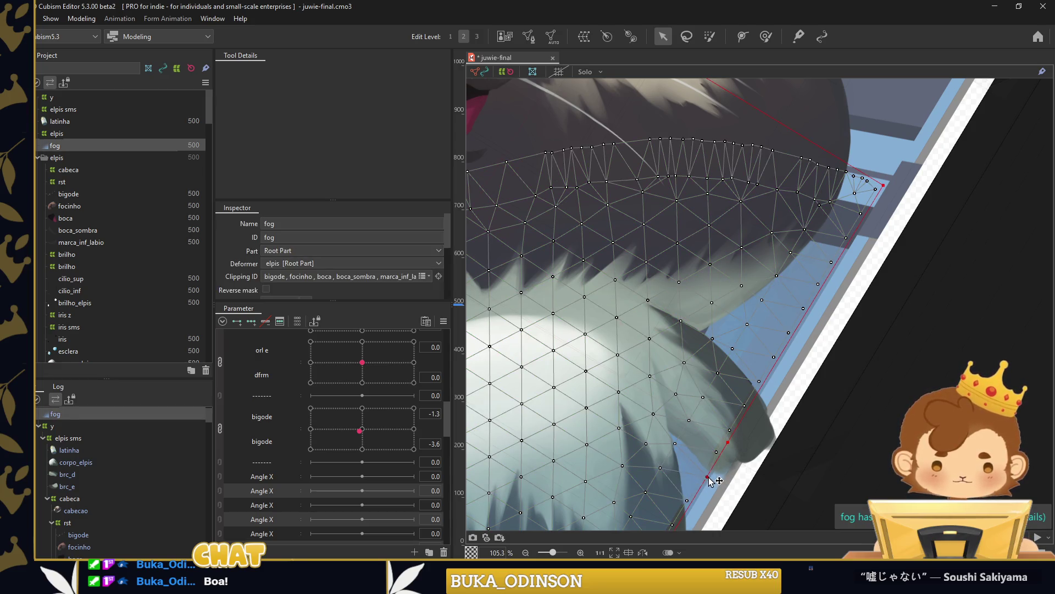
scroll(806, 413, "down", 6)
key("Escape")
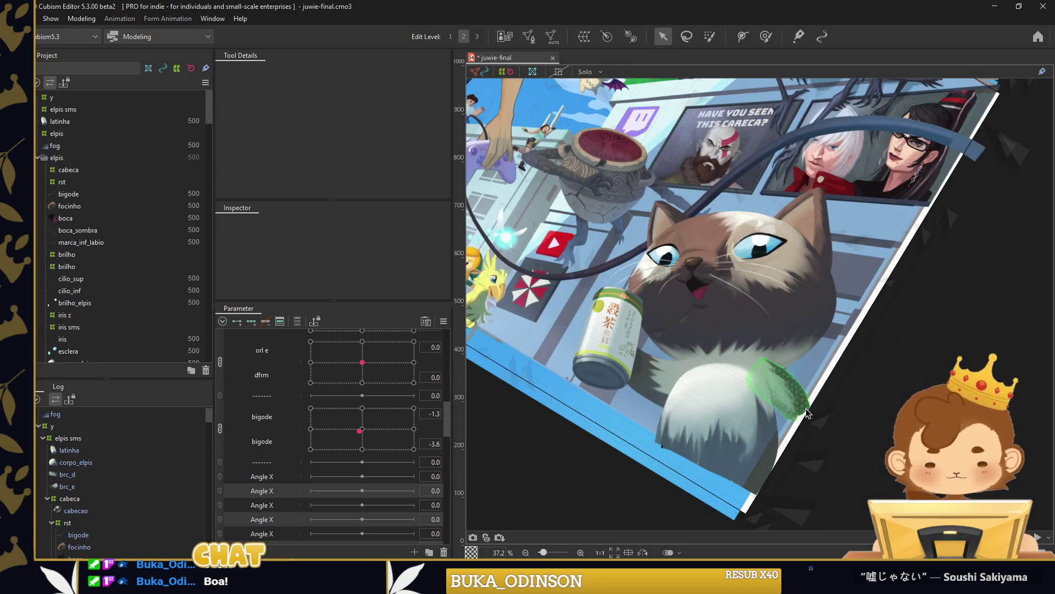
Rename two unused Angle X parameters to brc d and brc e.
left_click(806, 413)
right_click(295, 444)
left_click(295, 444)
type("brc_d")
key("Return")
double_click(283, 451)
type("nbtc_e")
key("Return")
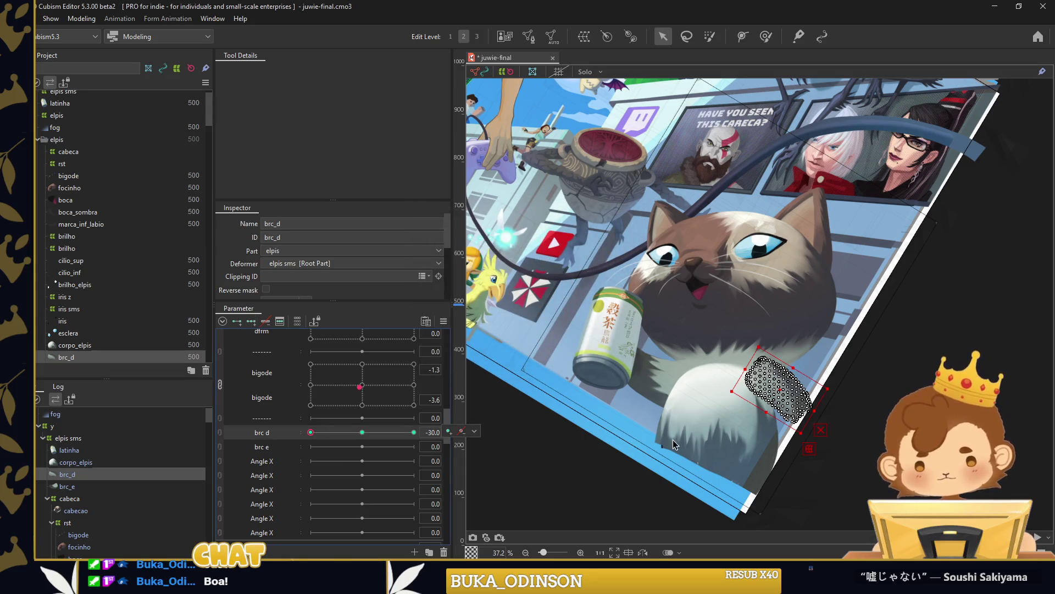
Bend the brc_d arm along a temporary deform path for the first brc d key.
scroll(737, 448, "up", 2)
left_click(758, 332)
left_click(800, 364)
left_click_drag(839, 407, 819, 428)
scroll(808, 392, "up", 4)
left_click_drag(791, 335, 776, 356)
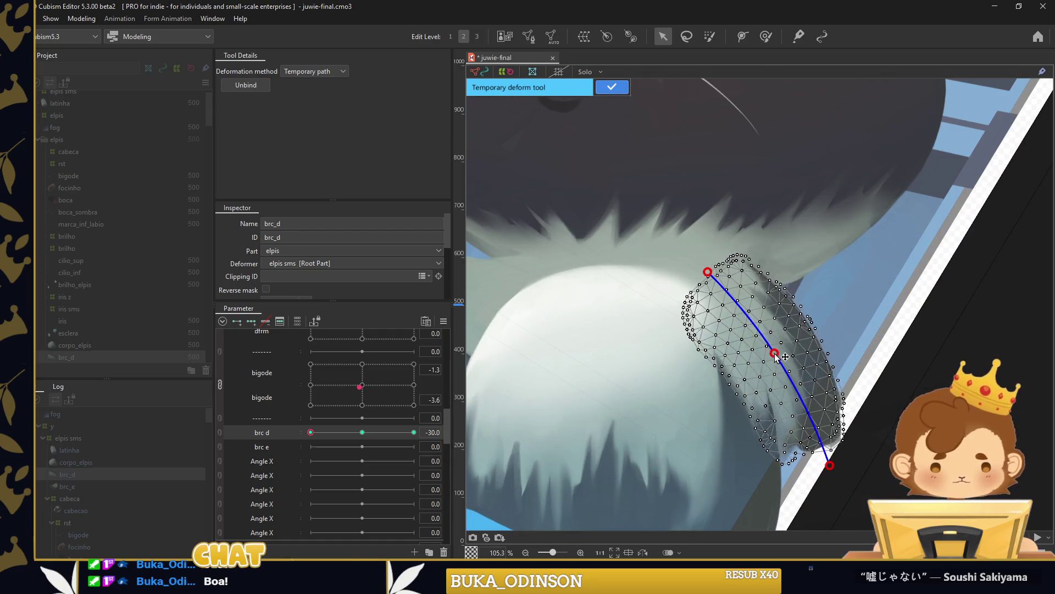
left_click_drag(829, 465, 812, 479)
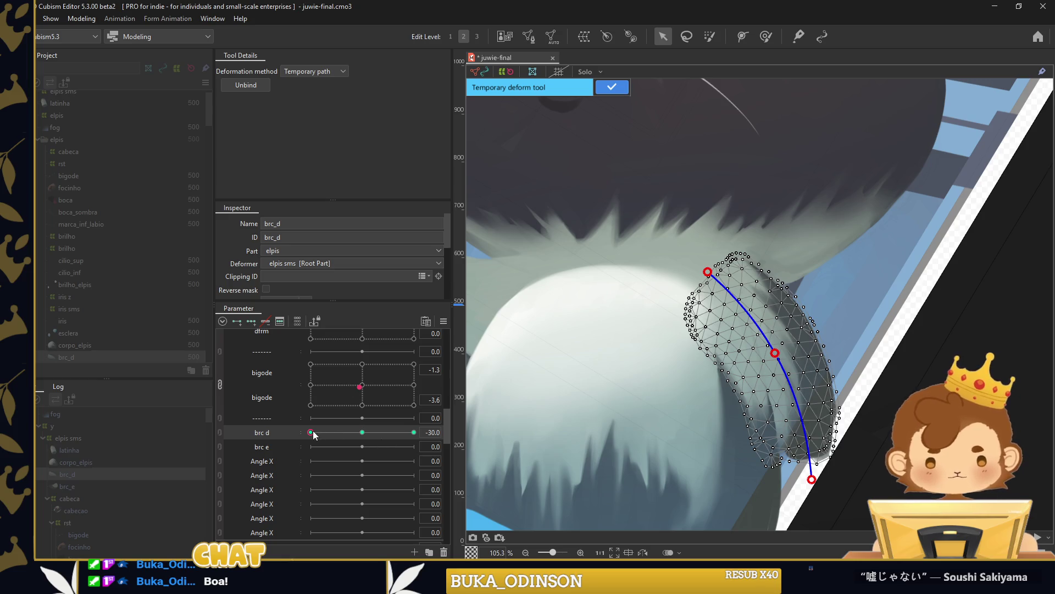
At brc d 30, stretch the arm up-right, commit the keyform, then preview the swing.
left_click_drag(311, 432, 414, 432)
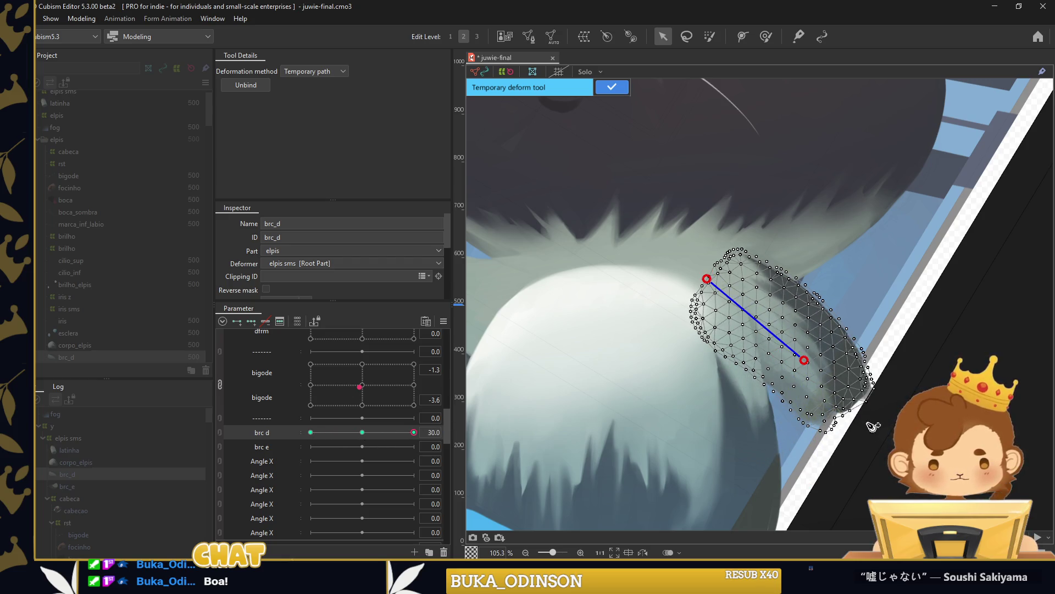
left_click_drag(867, 423, 927, 376)
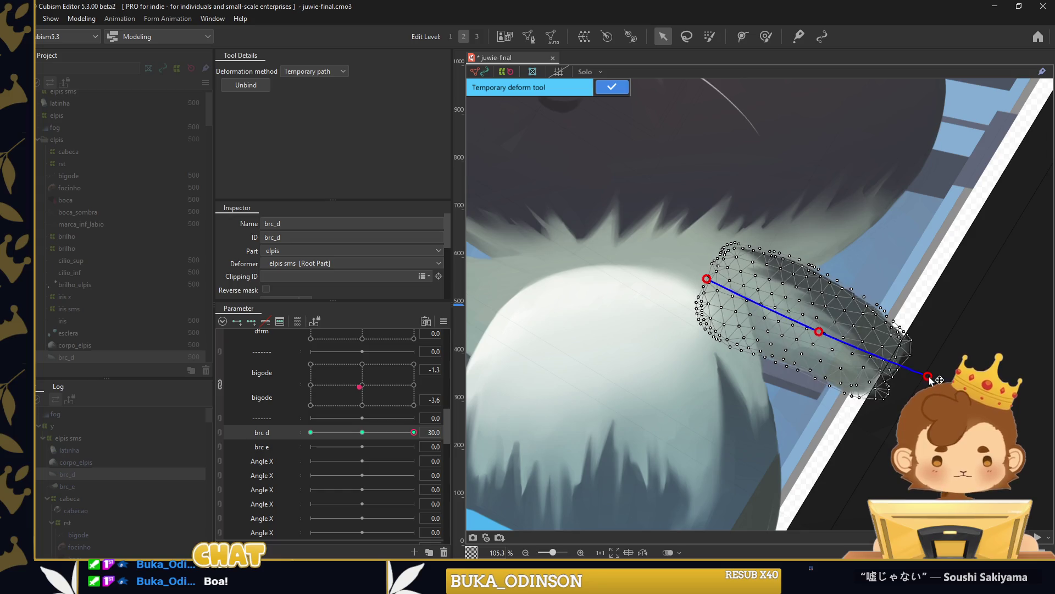
left_click(611, 87)
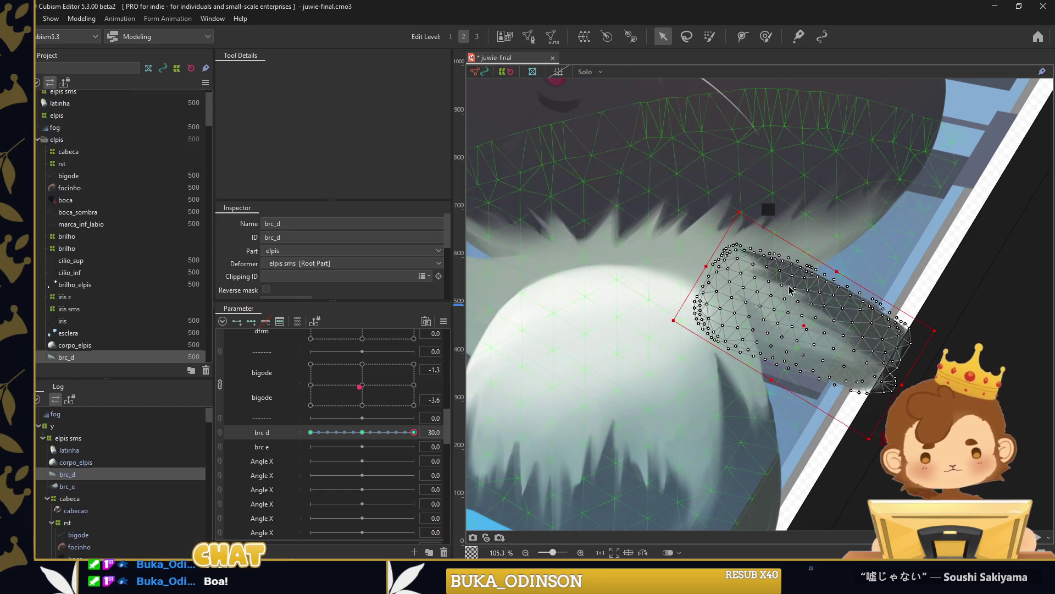
scroll(780, 285, "down", 3)
key("Escape")
left_click_drag(414, 432, 357, 432)
left_click(603, 277)
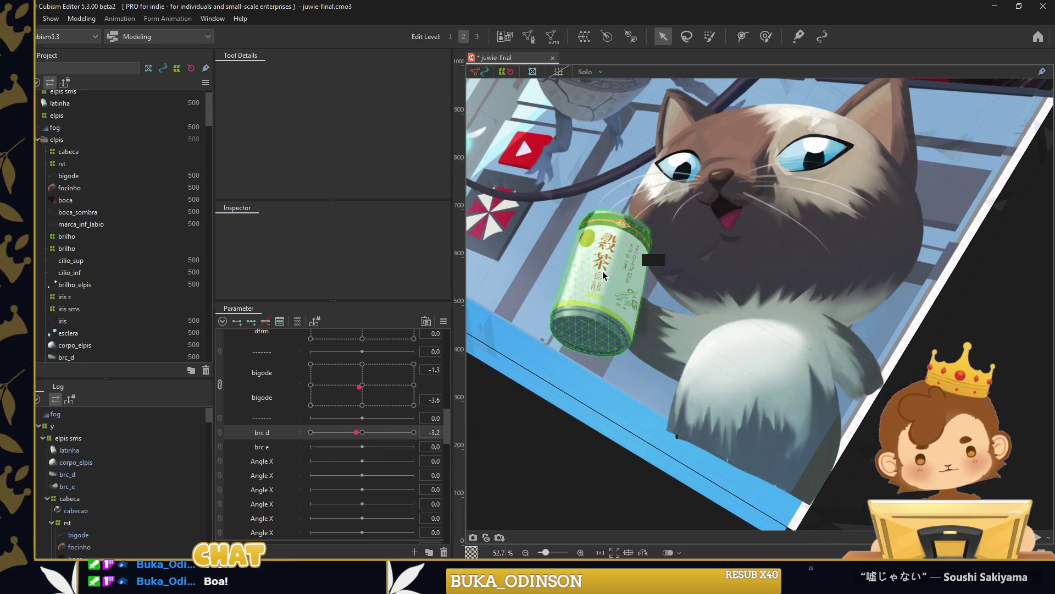
left_click(606, 266)
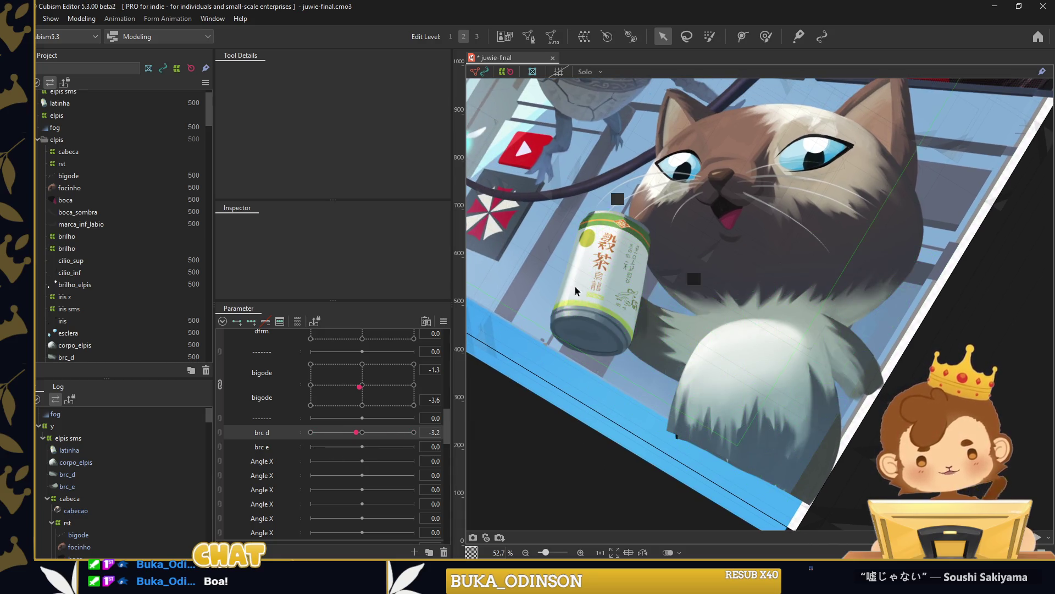
Wrap brc_e and the latinha can in a new warp deformer named 'brc e'.
left_click(85, 484)
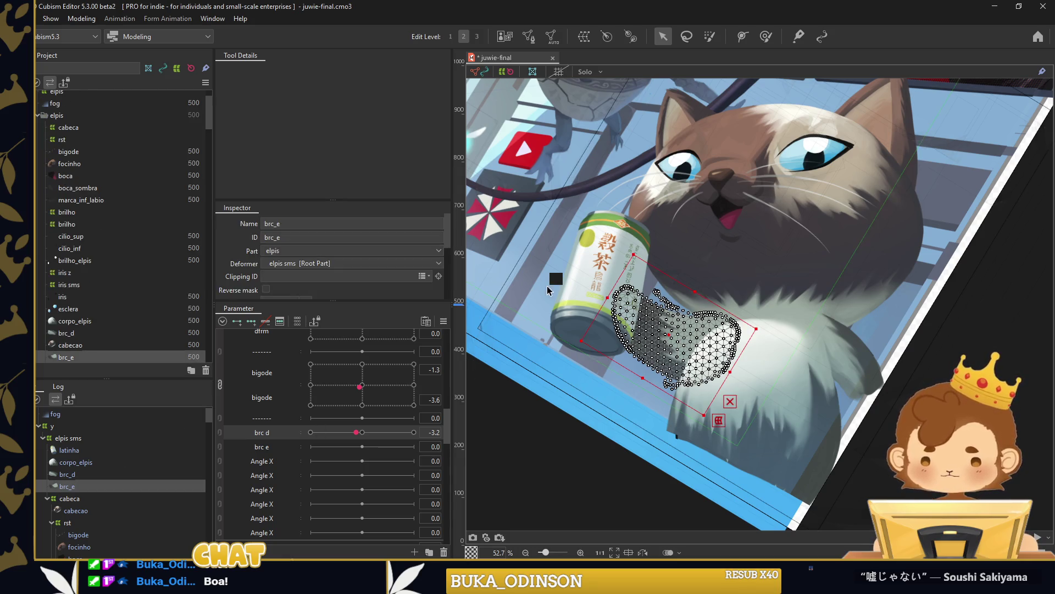
left_click(580, 272)
left_click(82, 486, "ctrl")
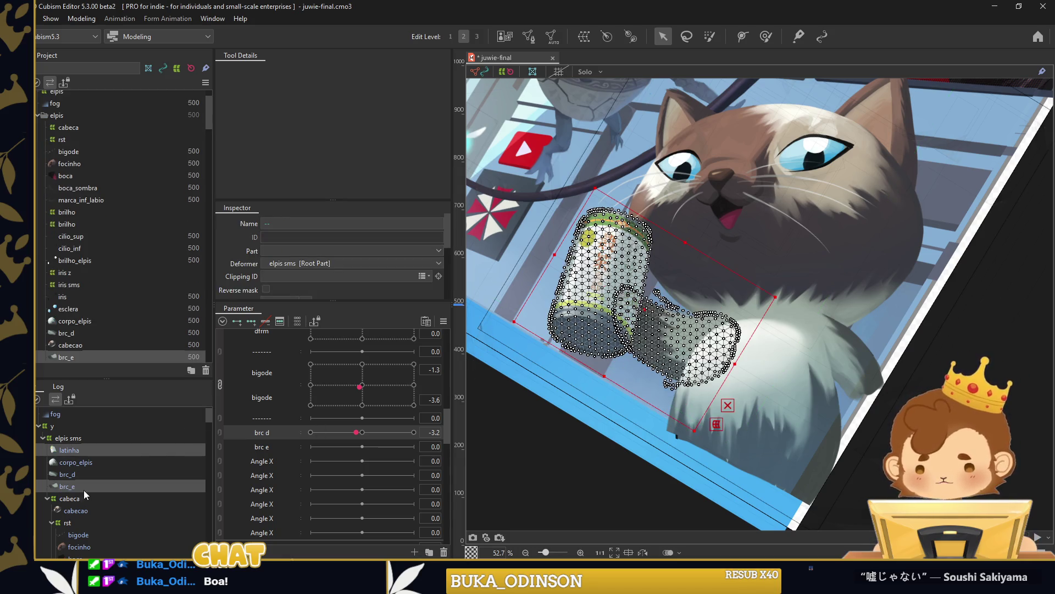
left_click(584, 36)
type("c e")
left_click(621, 450)
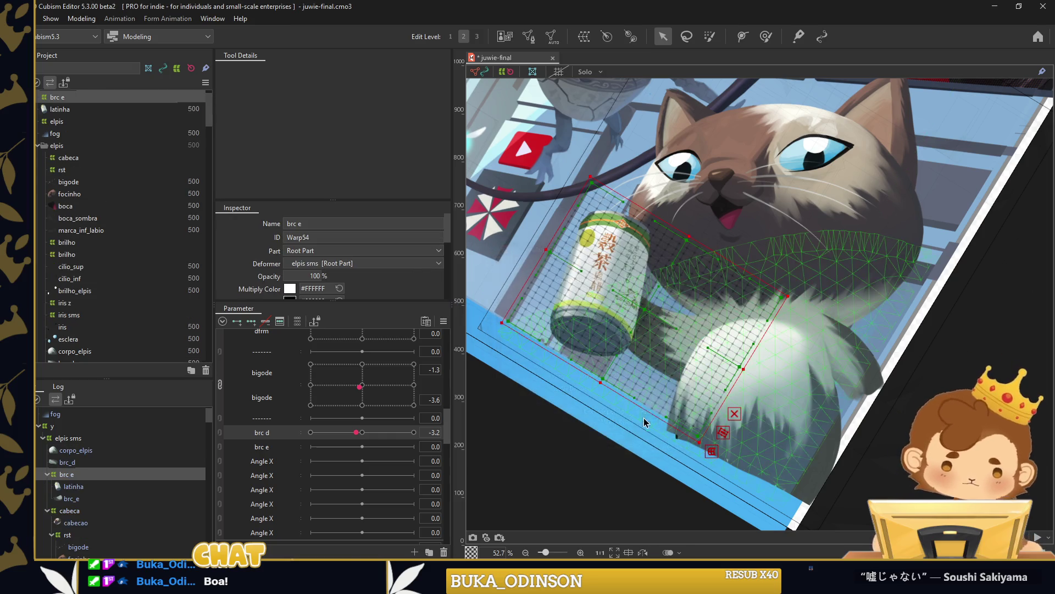
left_click(607, 477)
Trial-tilt the can toward the mouth, undo the unkeyed rotation, and select brc e.
left_click(77, 475)
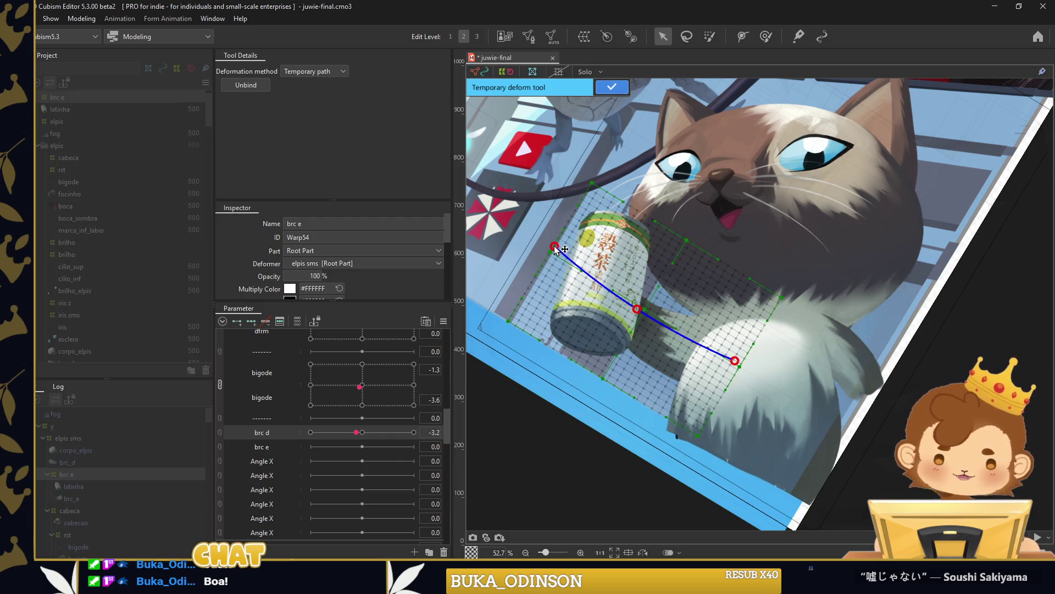
left_click_drag(636, 310, 640, 162)
left_click_drag(637, 310, 680, 280)
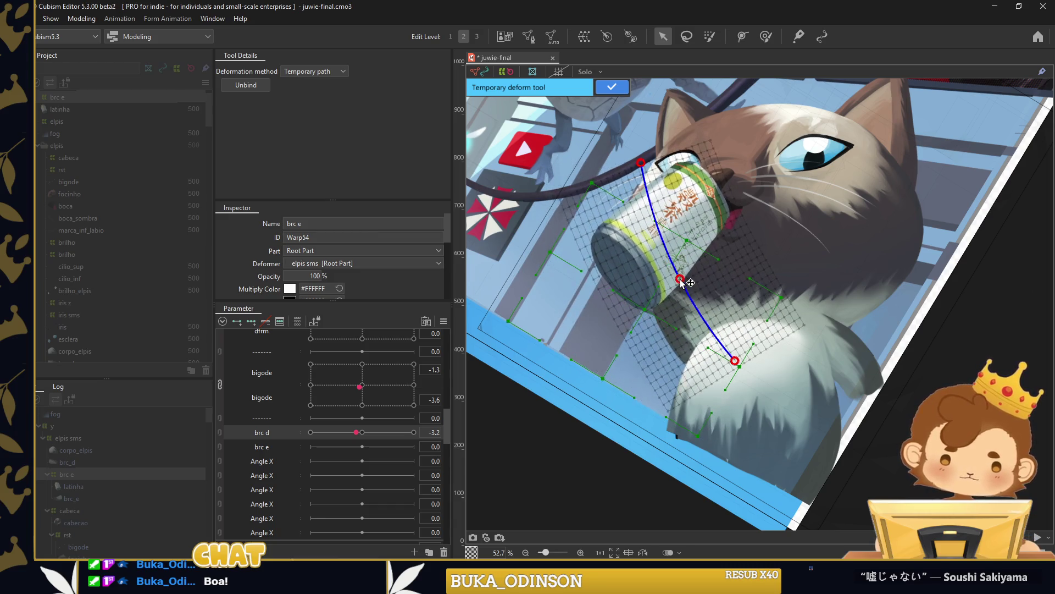
left_click_drag(641, 162, 645, 159)
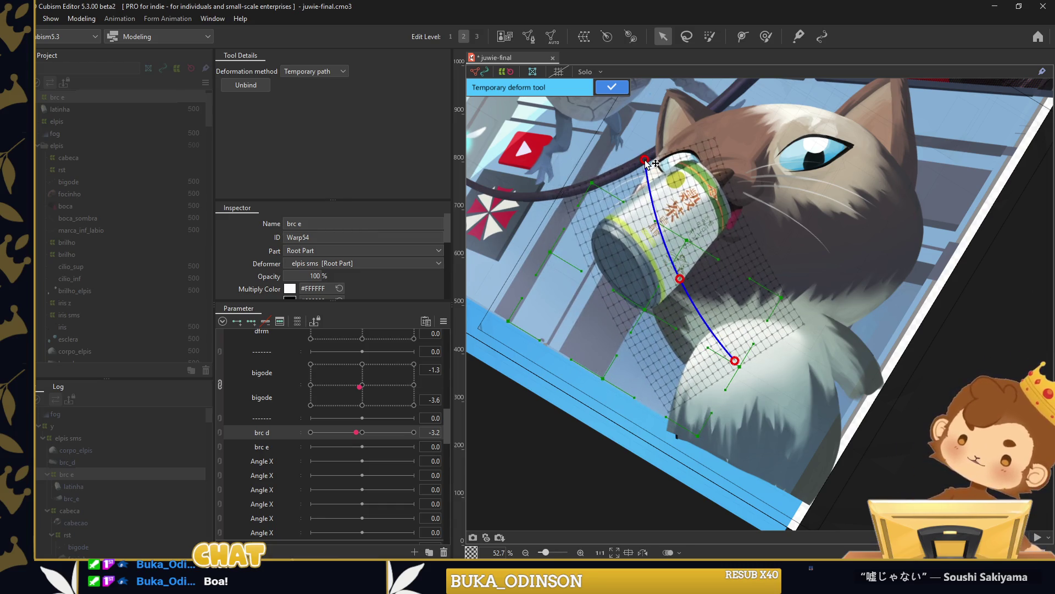
left_click(611, 87)
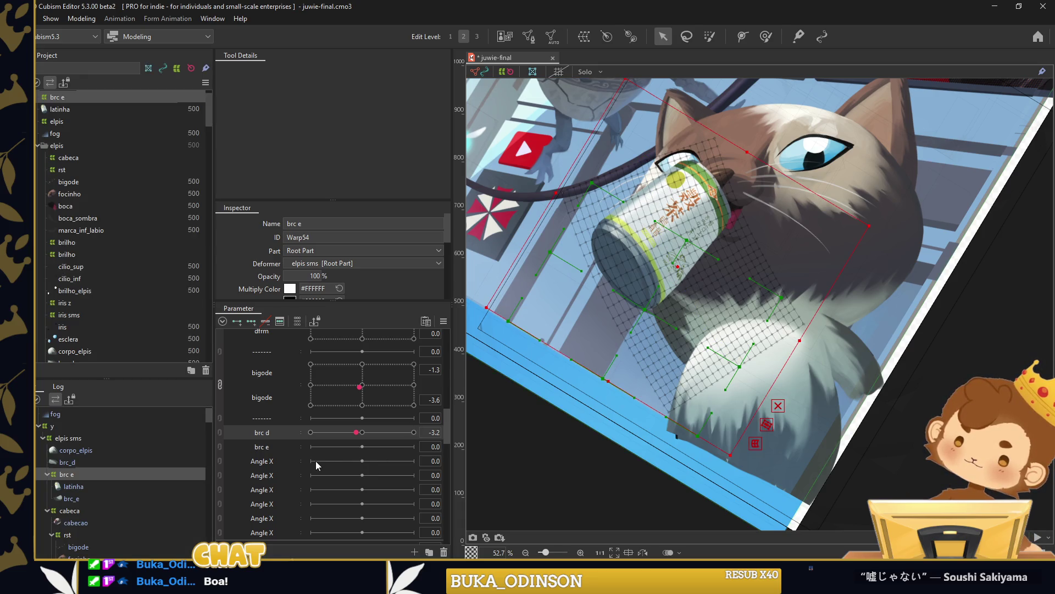
key("ctrl+z")
key("ctrl+z")
key("ctrl+z")
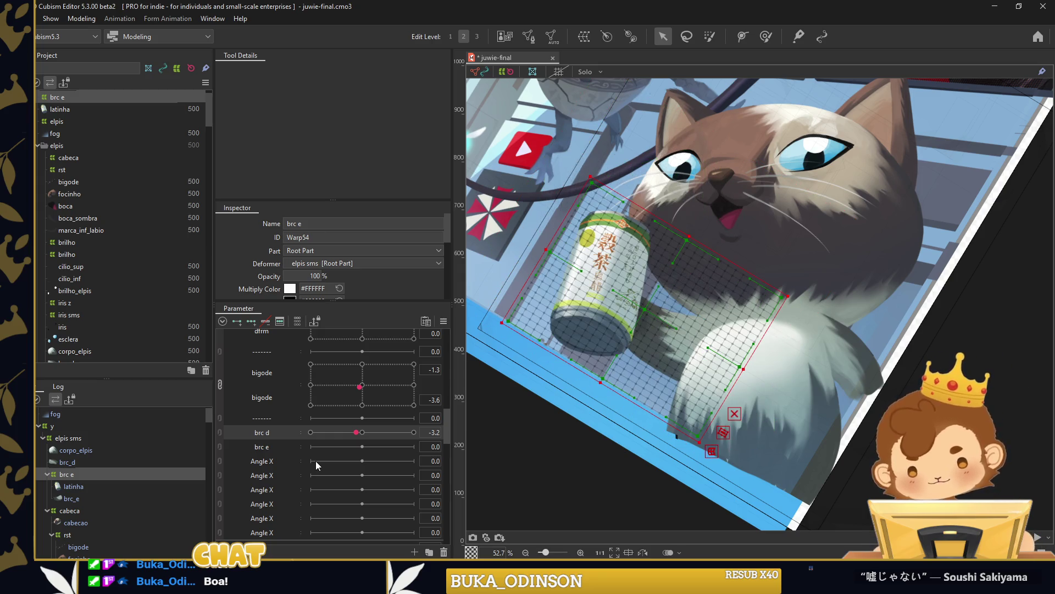
left_click(276, 450)
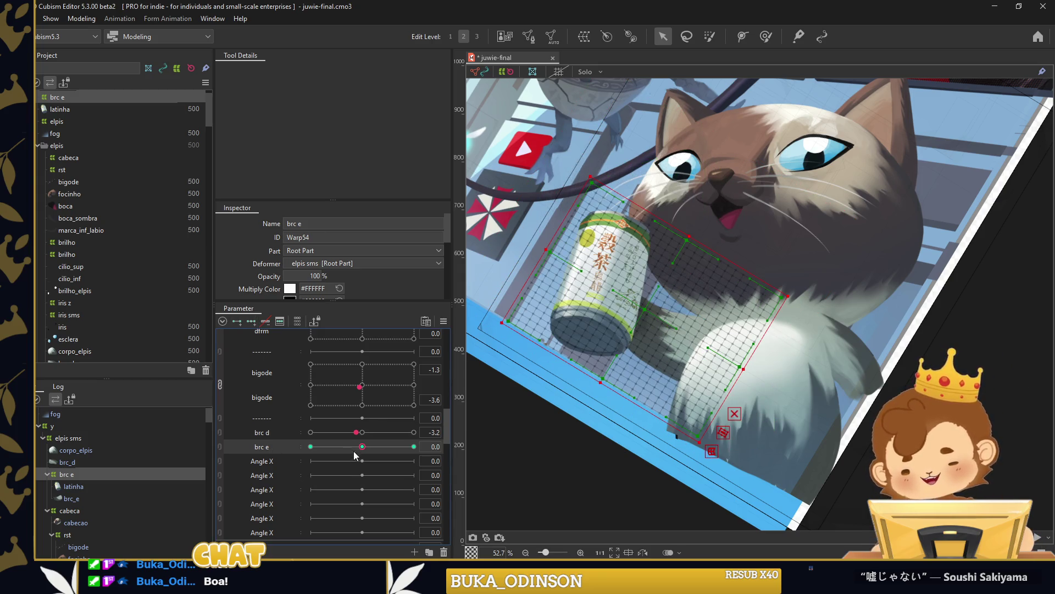
At brc e 30, bend the can's path to tilt it into the mouth, then scrub brc e lower.
left_click(414, 447)
left_click(756, 322)
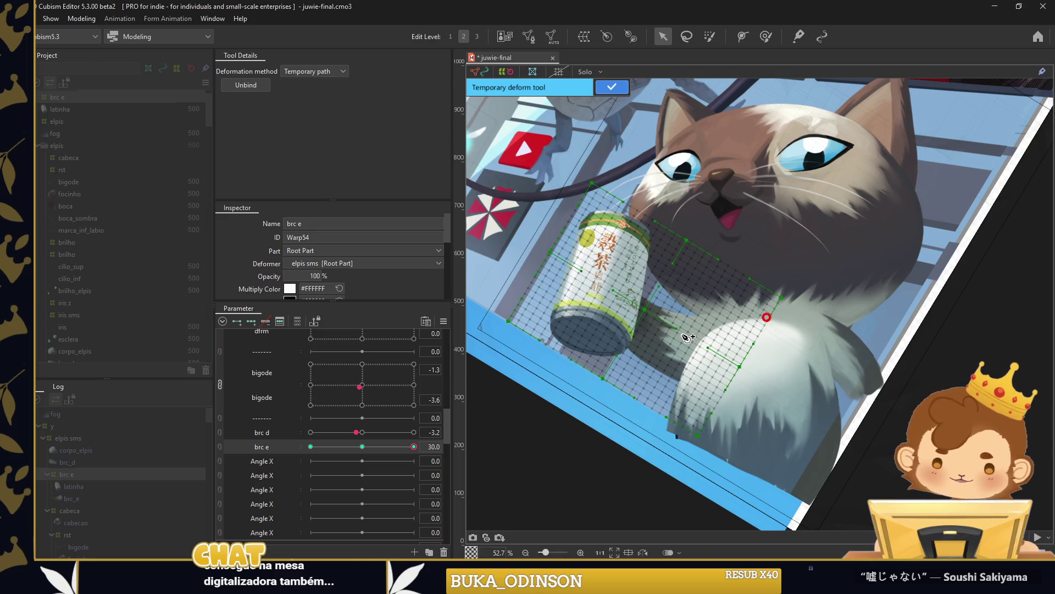
left_click_drag(545, 255, 614, 188)
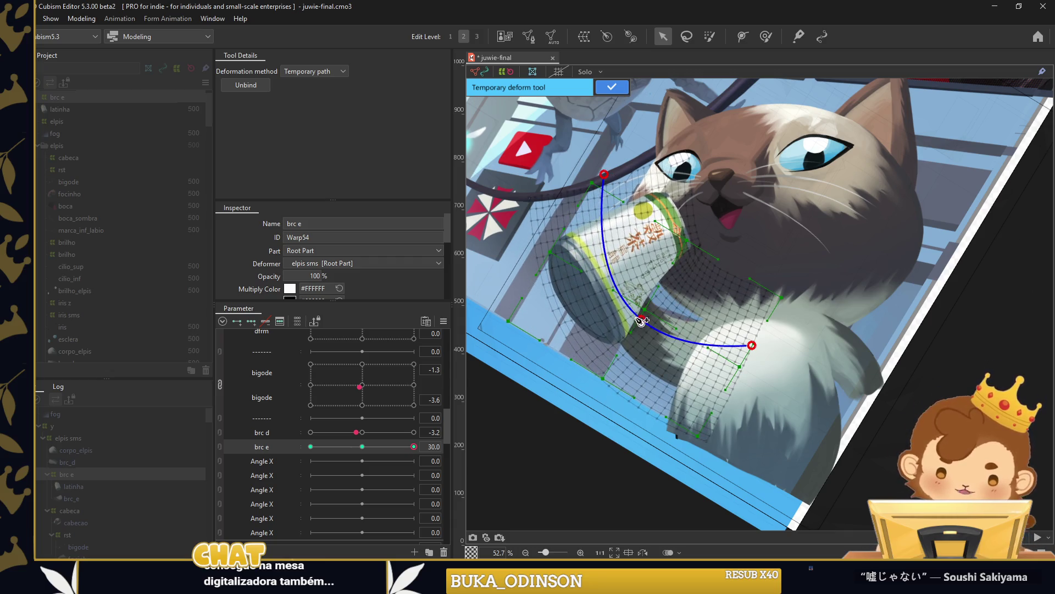
left_click_drag(641, 320, 667, 298)
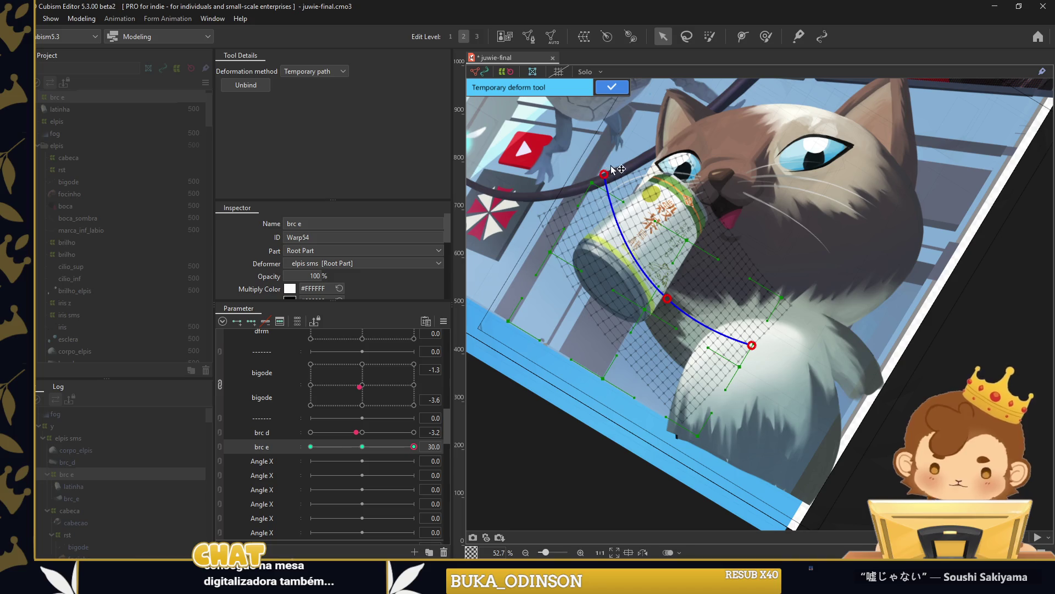
left_click_drag(610, 171, 620, 170)
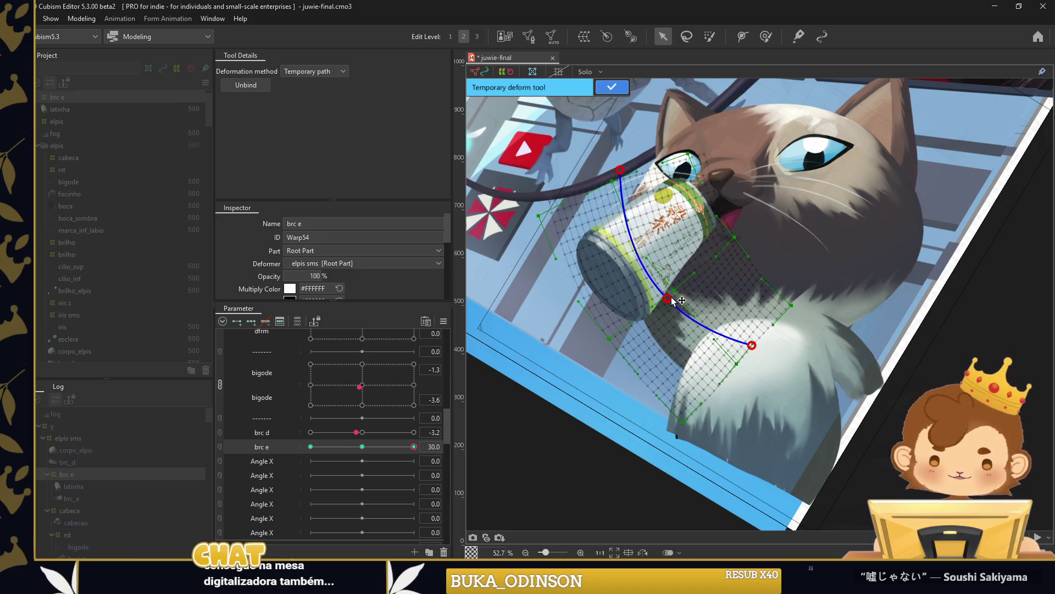
left_click_drag(672, 301, 693, 311)
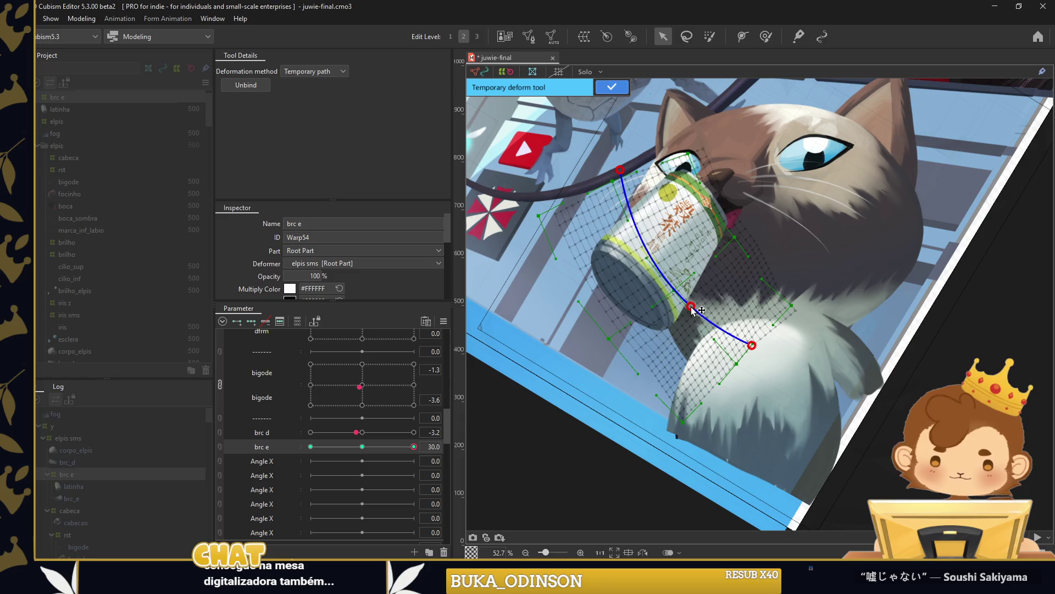
left_click_drag(623, 174, 619, 172)
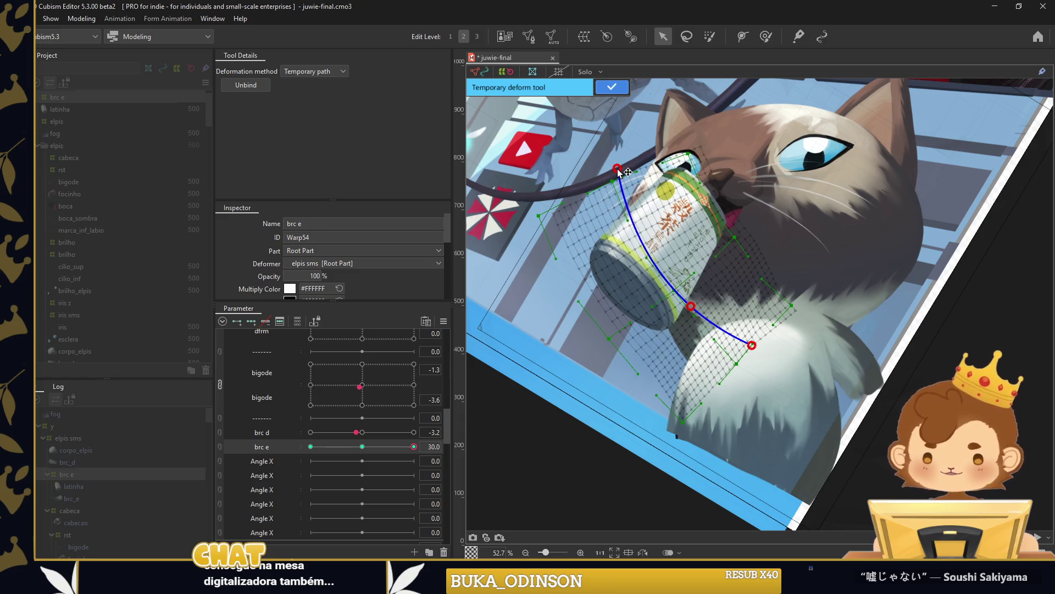
left_click(612, 88)
left_click_drag(414, 447, 372, 446)
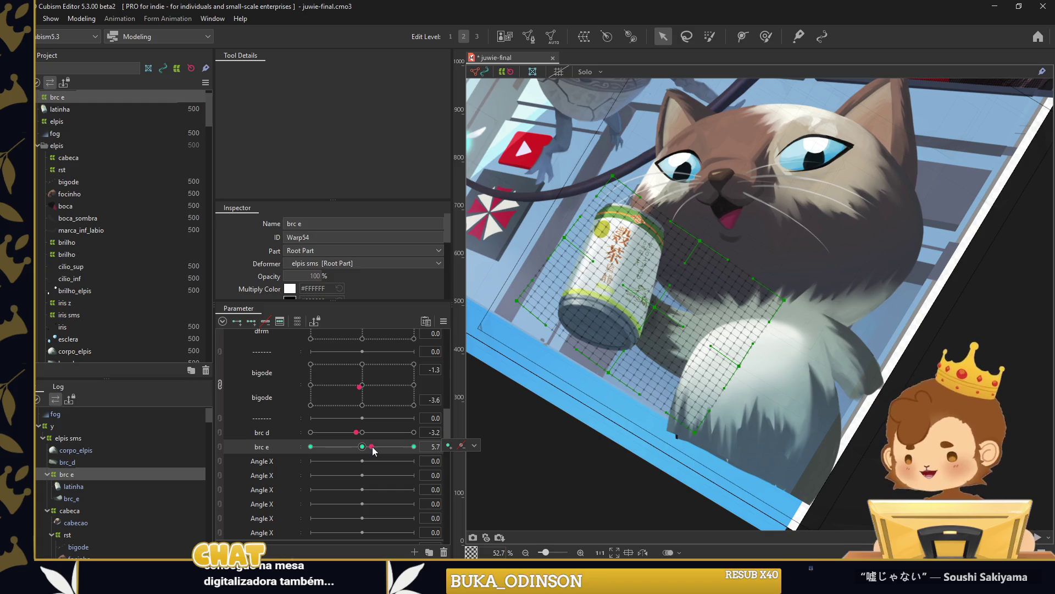
Enlarge the weight brush to about 785 px and compare the can at brc e 16 and 30.
left_click_drag(373, 447, 413, 447)
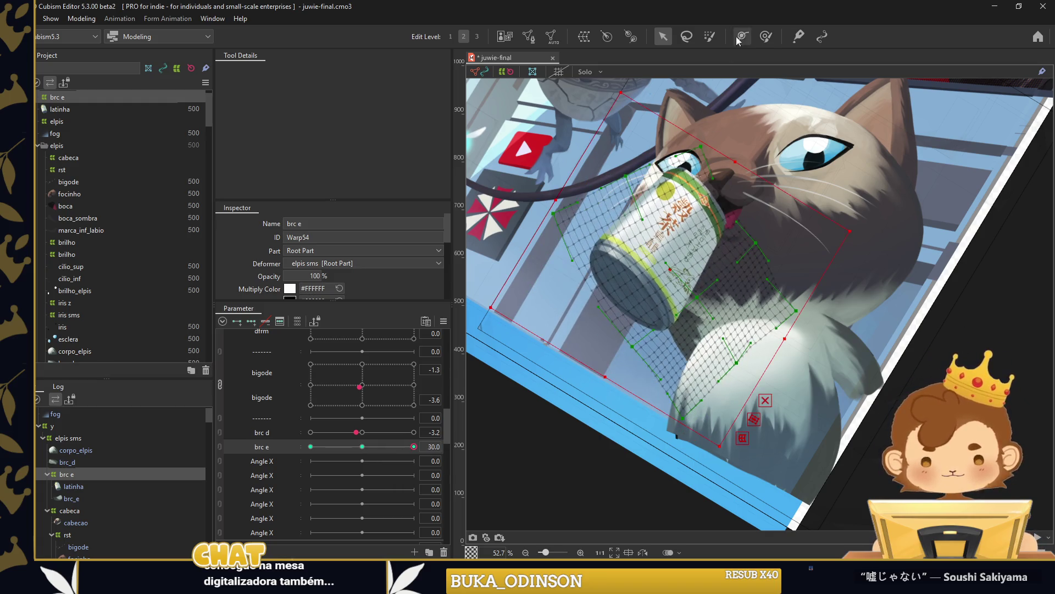
left_click(766, 37)
left_click_drag(553, 352, 572, 357)
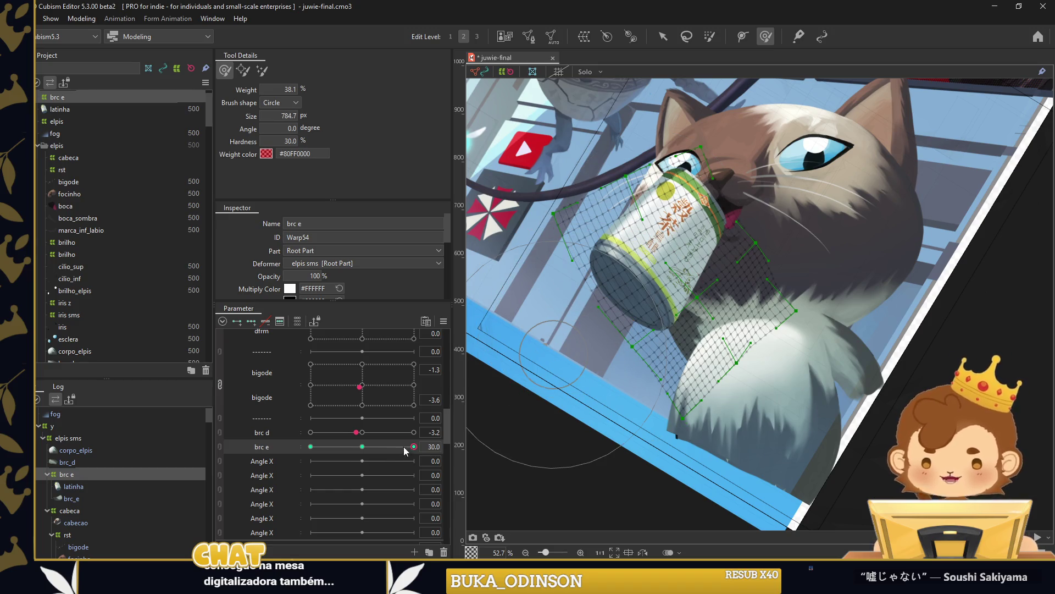
left_click_drag(404, 447, 362, 446)
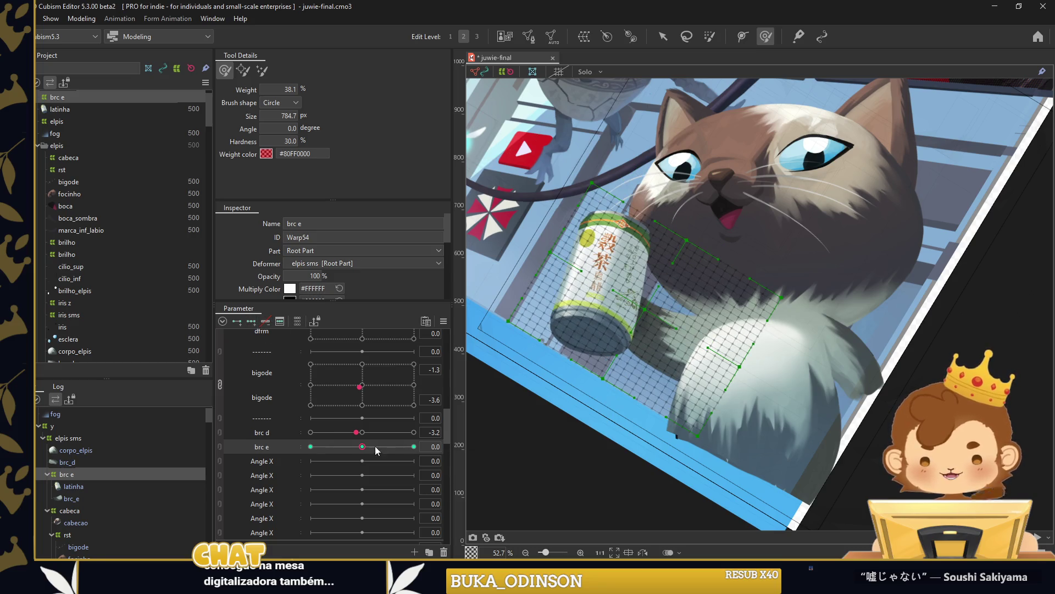
left_click(414, 446)
Re-bend the can's path at brc e 30 to press it steeper into the mouth, then paint its weights.
left_click(662, 36)
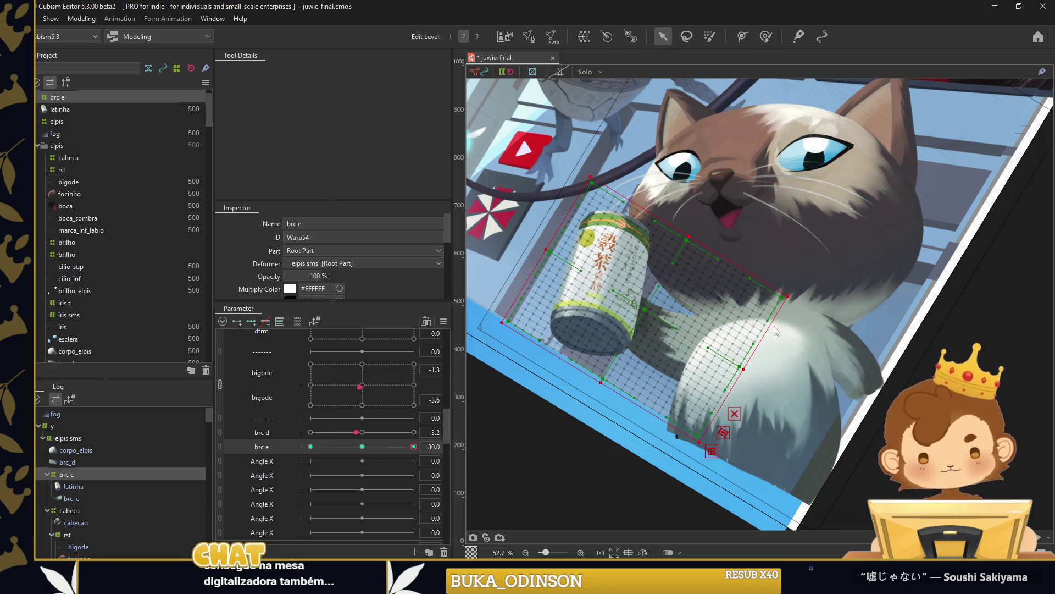
left_click(521, 244)
key("ctrl+z")
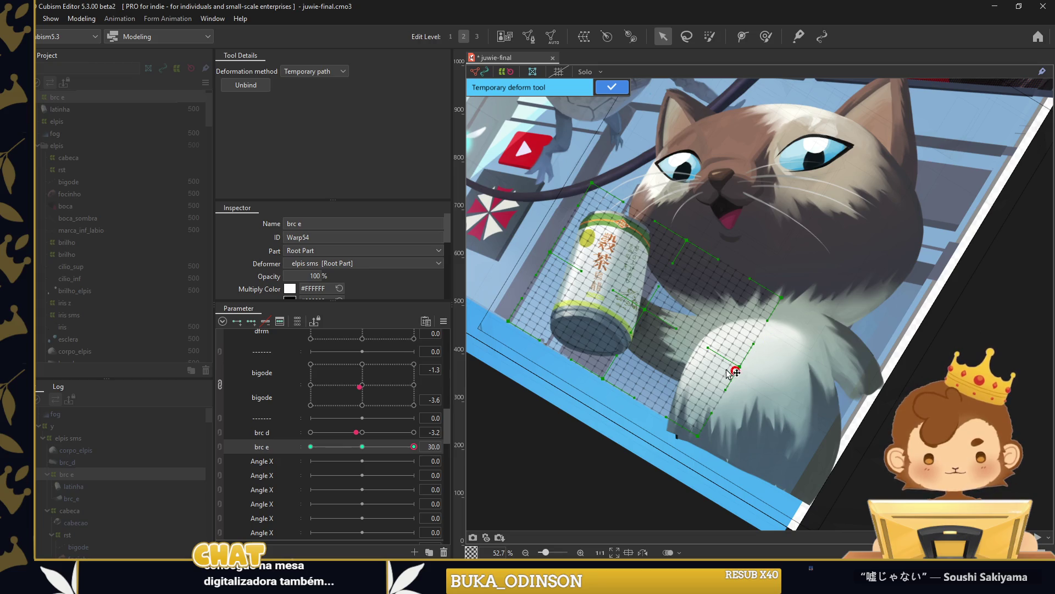
mouse_move(534, 279)
left_mouse_down()
mouse_move(599, 183)
mouse_move(594, 163)
left_mouse_up()
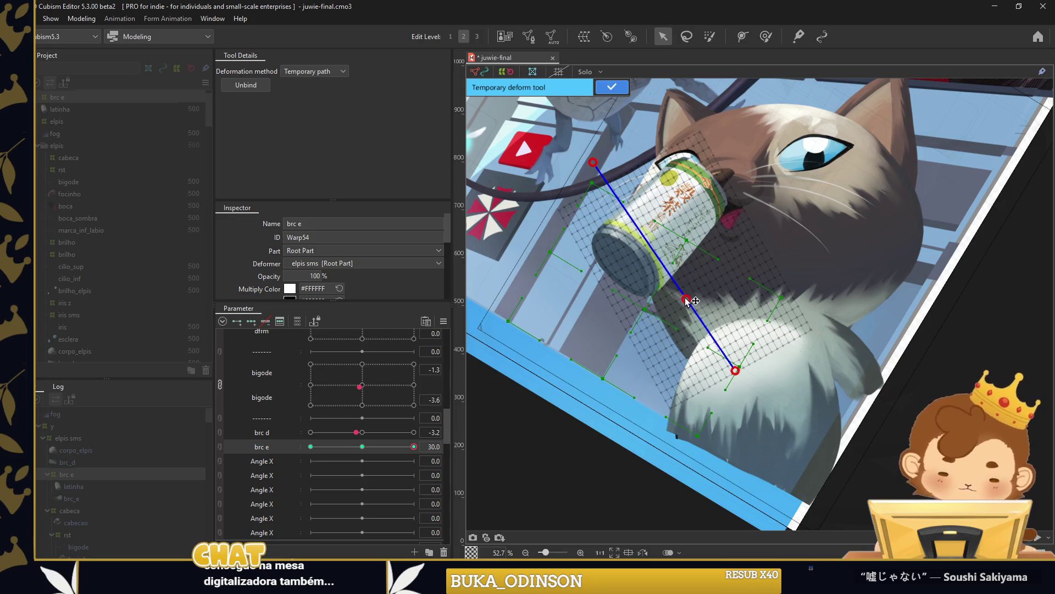
left_click_drag(686, 299, 676, 313)
left_click(766, 36)
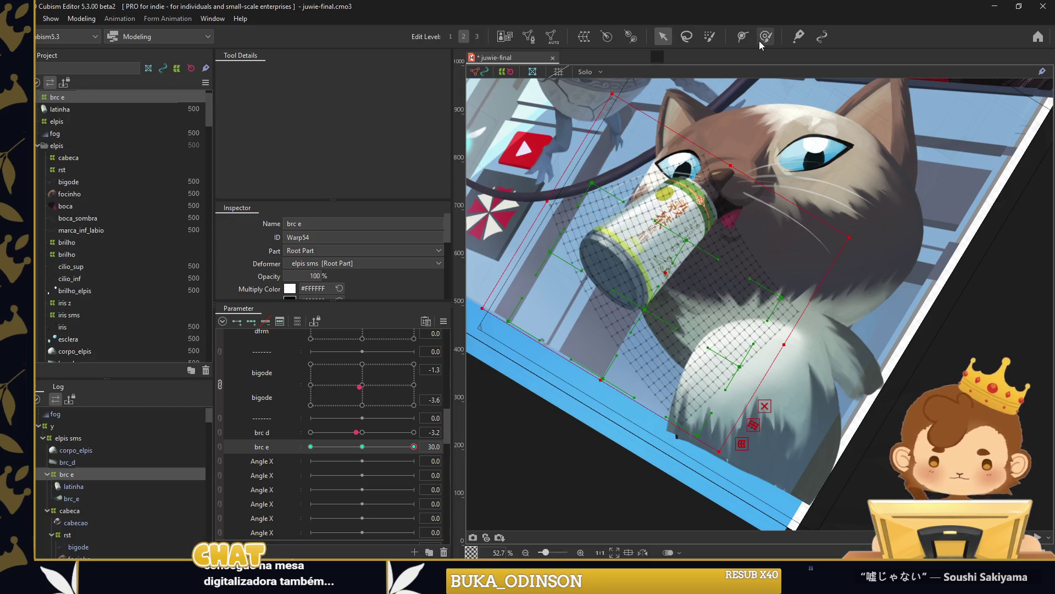
mouse_move(825, 276)
left_mouse_down()
mouse_move(743, 269)
mouse_move(775, 262)
left_mouse_up()
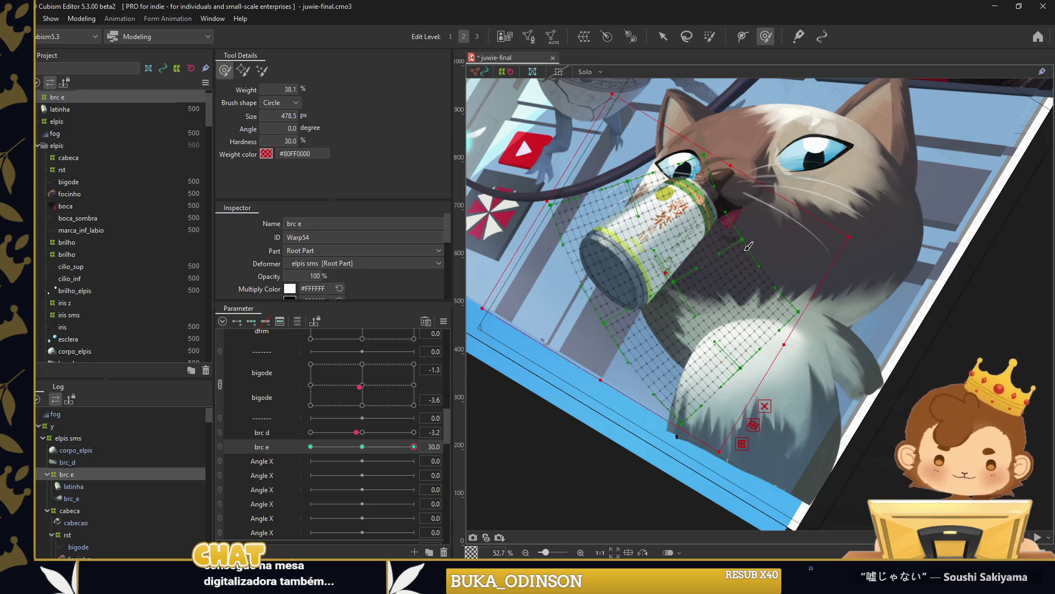
right_click(469, 231)
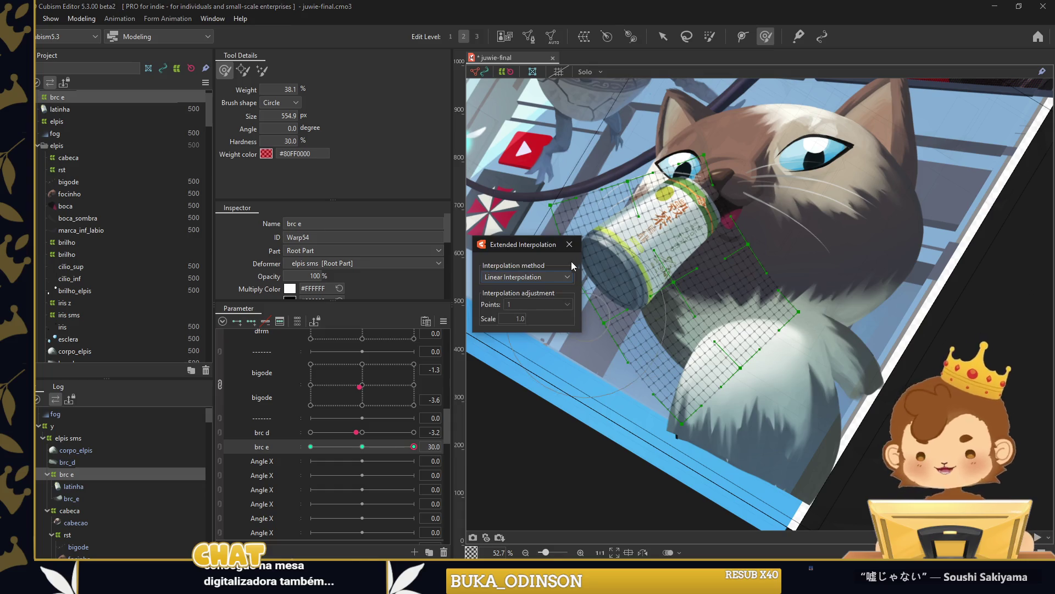
At brc e −30, rotate and reposition the can's warp box into a lowered upright pose.
left_click(508, 304)
left_click_drag(413, 446, 257, 437)
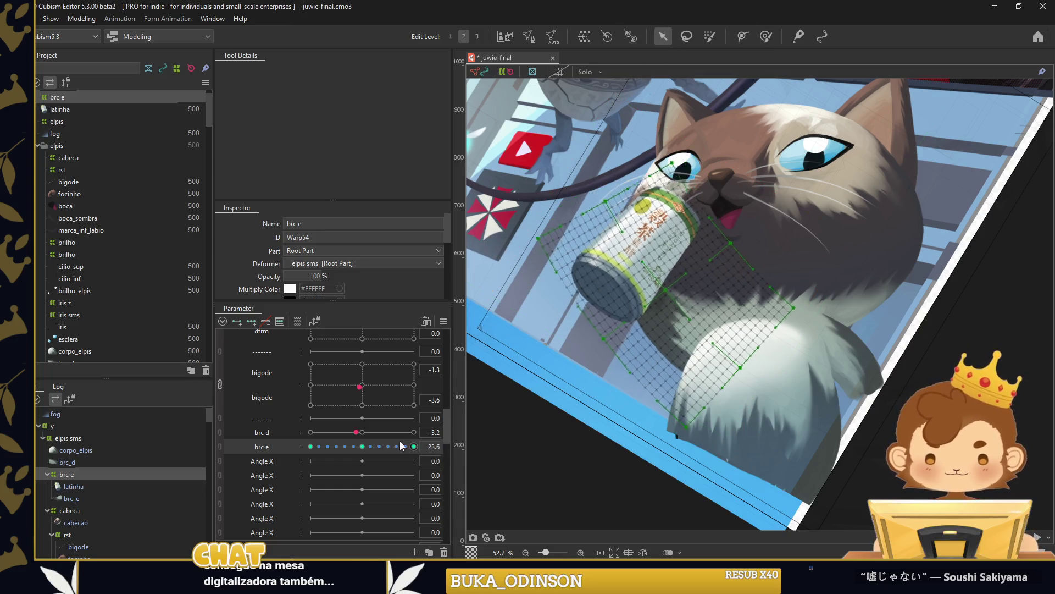
left_click_drag(706, 449, 728, 434)
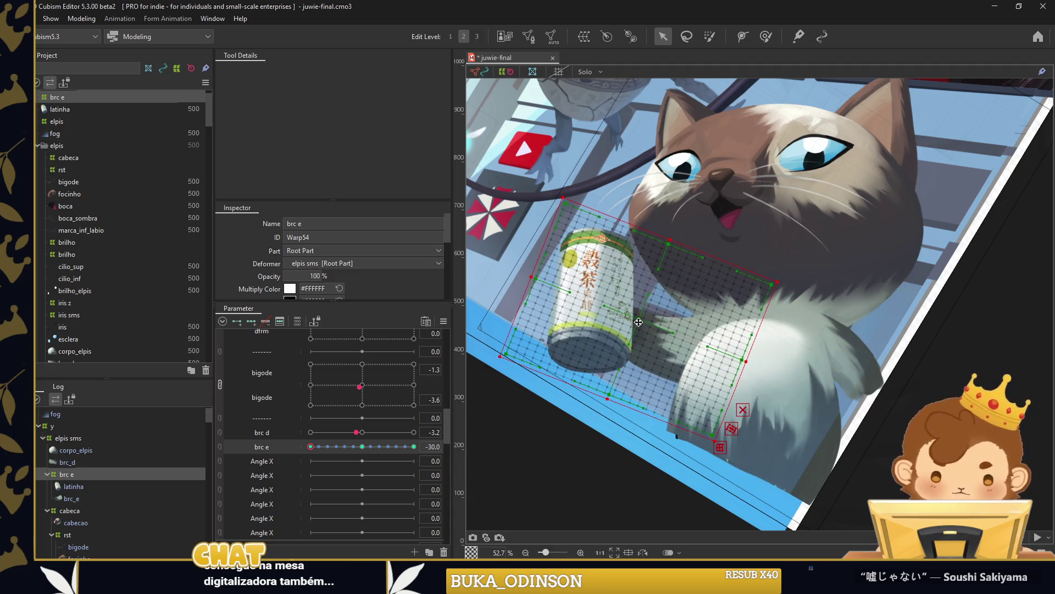
left_click_drag(646, 319, 641, 328)
left_click(569, 244)
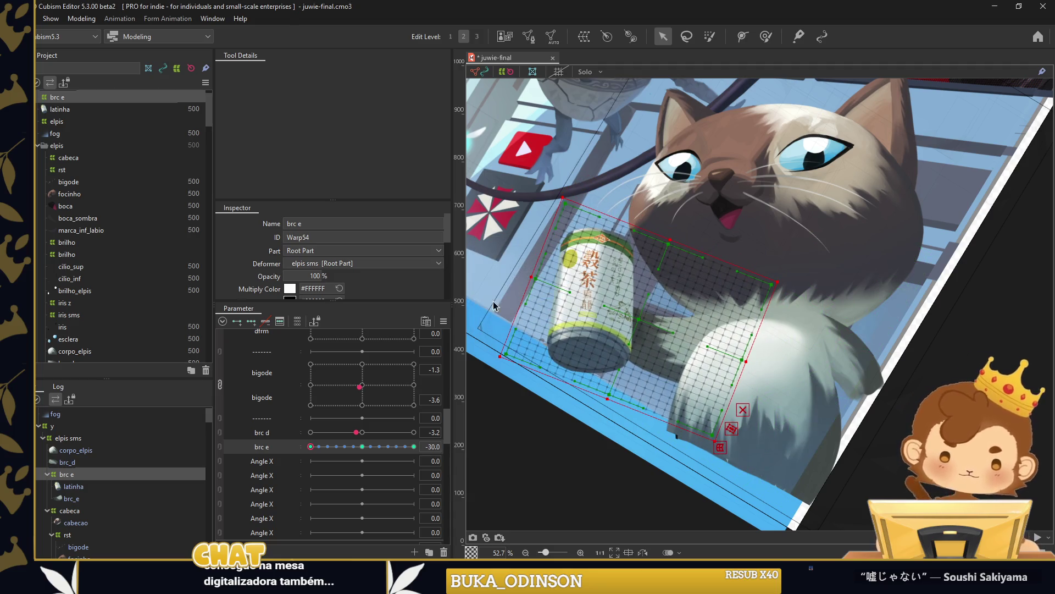
Apply Ellipse Interpolation to brc e, nudge the can's warp grid, and check the −30 pose.
left_click(443, 321)
left_click(518, 493)
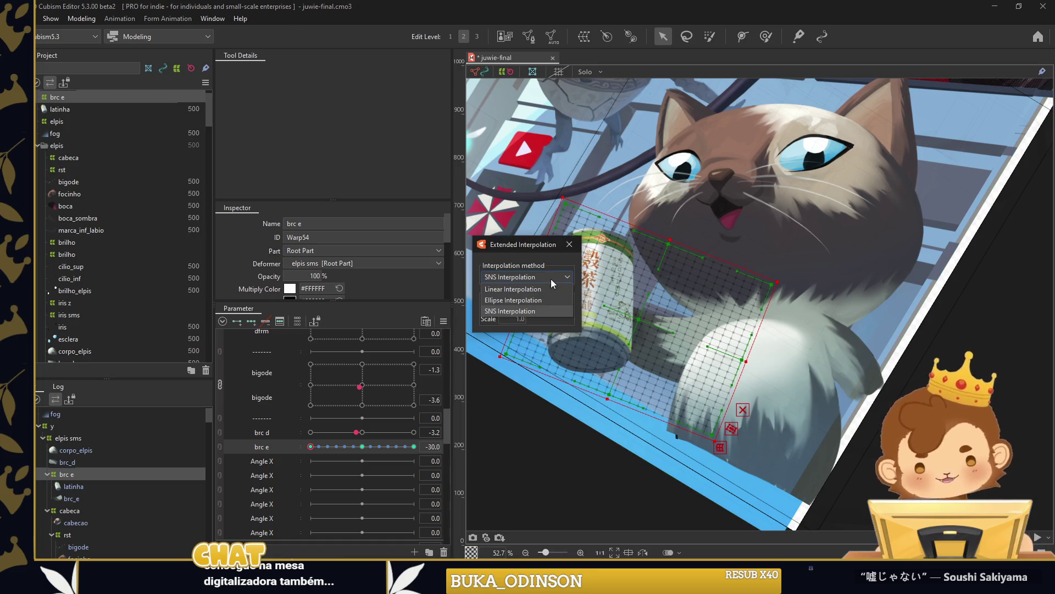
left_click(571, 244)
left_click_drag(311, 446, 362, 446)
left_click(98, 471)
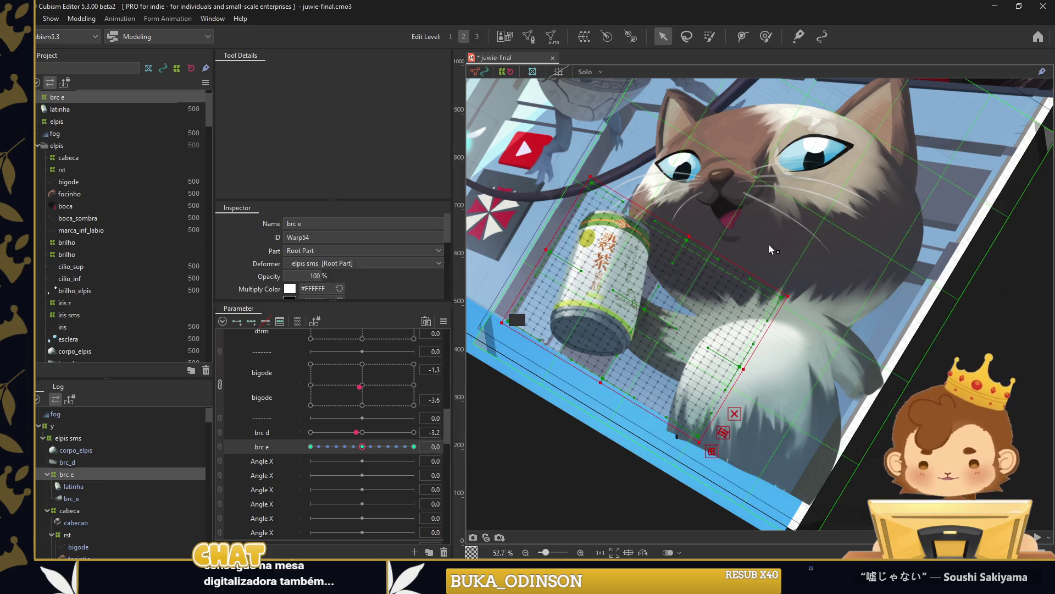
left_click_drag(654, 311, 652, 307)
mouse_move(362, 446)
left_mouse_down()
mouse_move(274, 460)
mouse_move(420, 448)
left_mouse_up()
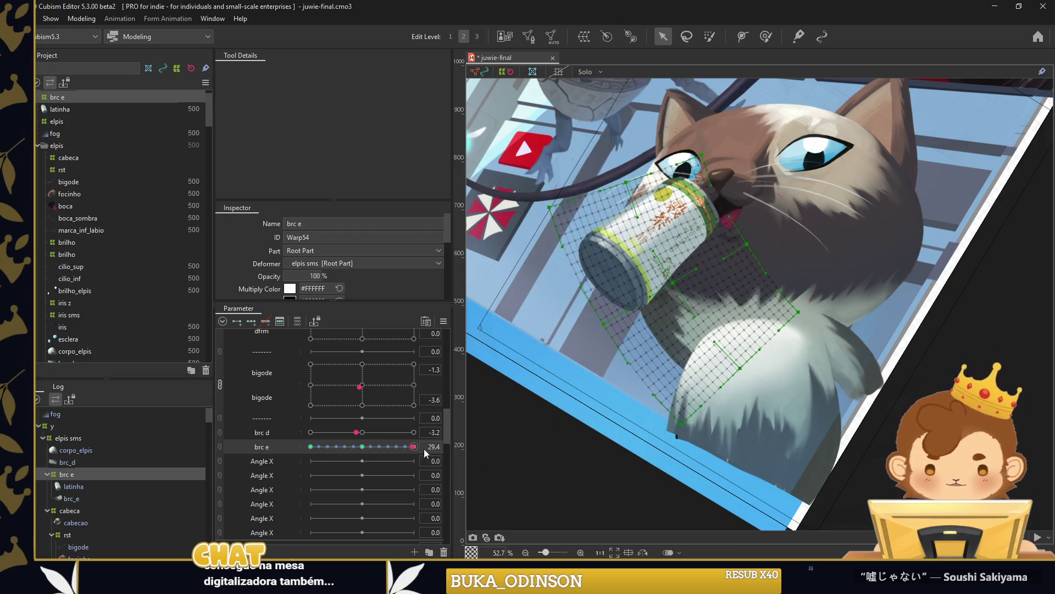
scroll(684, 464, "down", 2)
Deselect the deformer and test cabeca at −19.5 with the rst x/y pose shifted left.
scroll(684, 464, "down", 2)
left_click(685, 465)
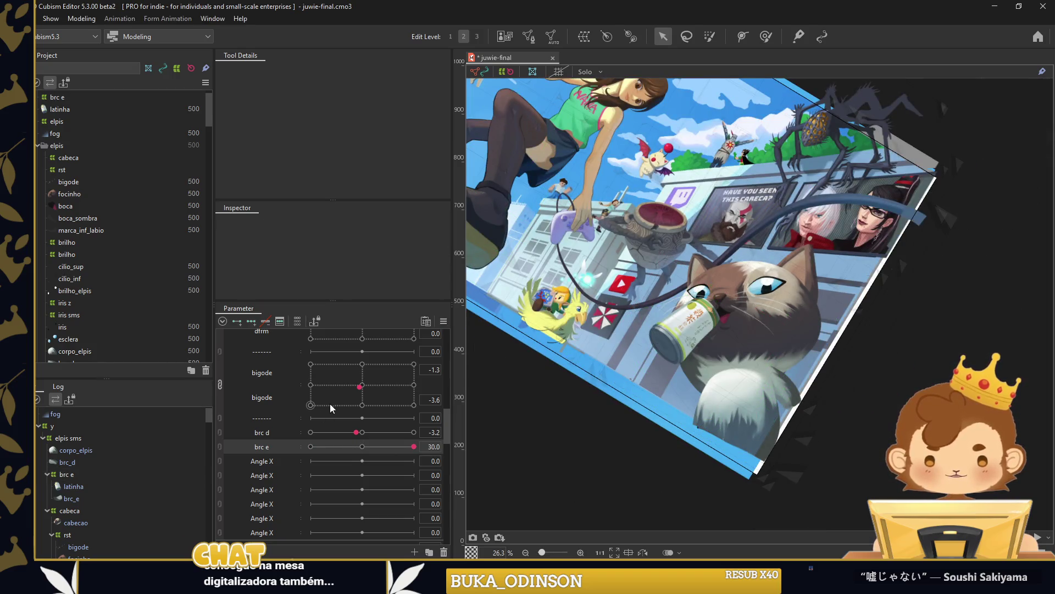
scroll(329, 403, "up", 3)
scroll(339, 395, "up", 3)
scroll(347, 402, "up", 2)
scroll(347, 400, "up", 3)
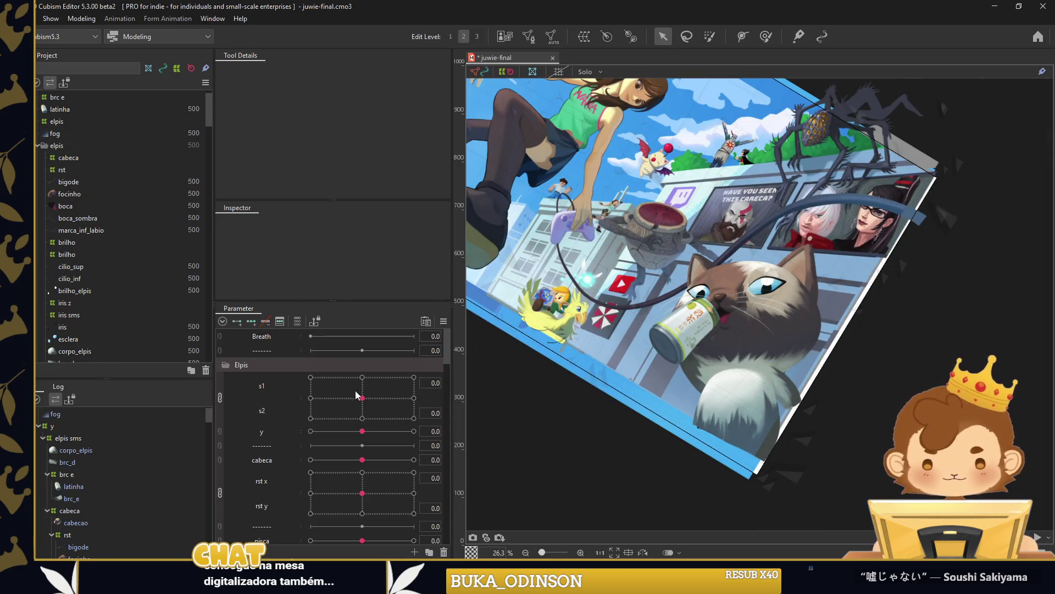
left_click_drag(362, 460, 328, 460)
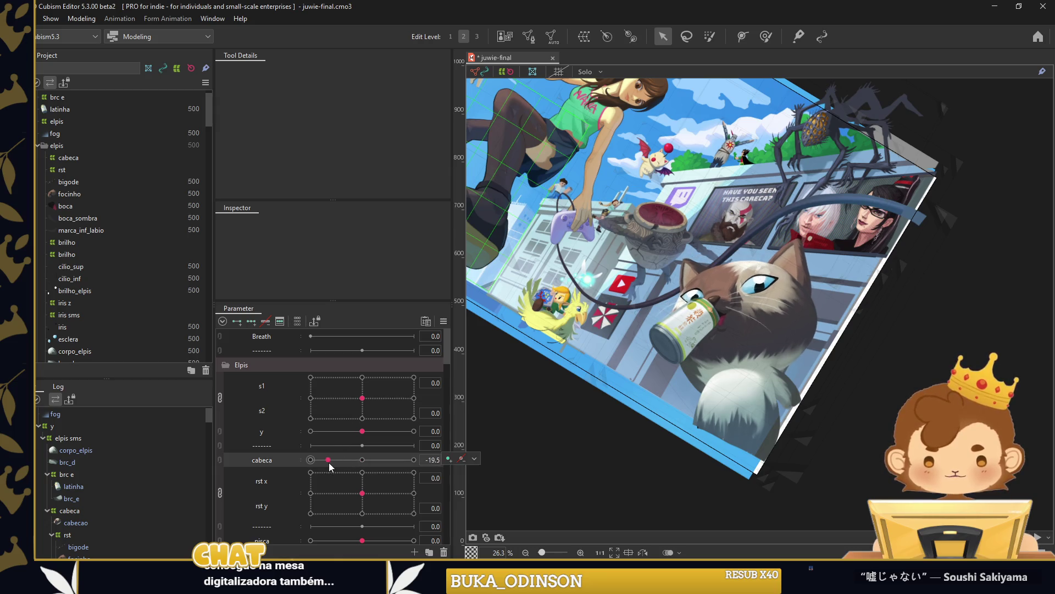
left_click_drag(362, 493, 337, 493)
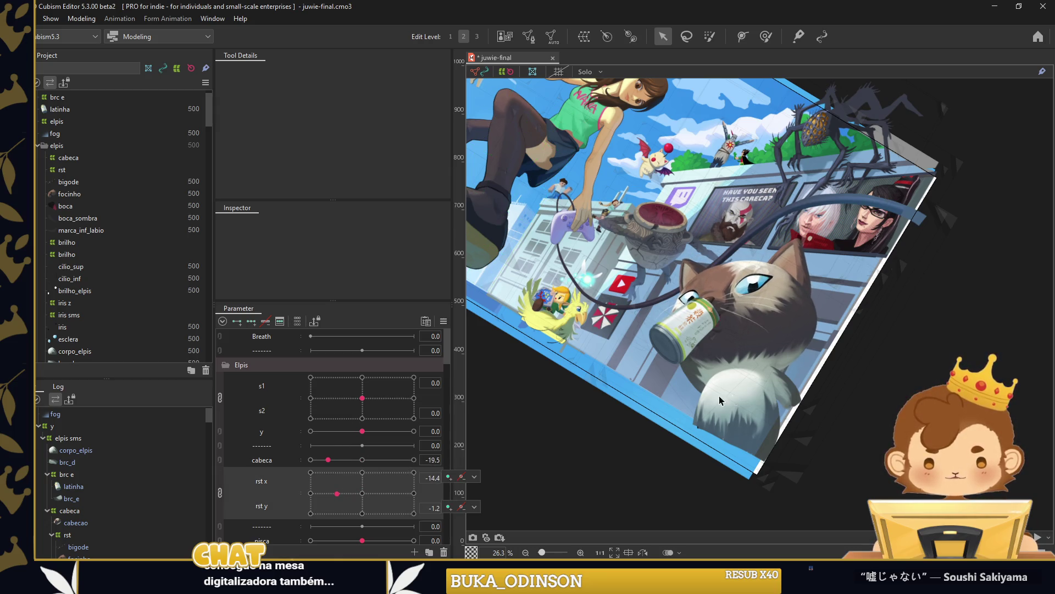
scroll(360, 490, "down", 5)
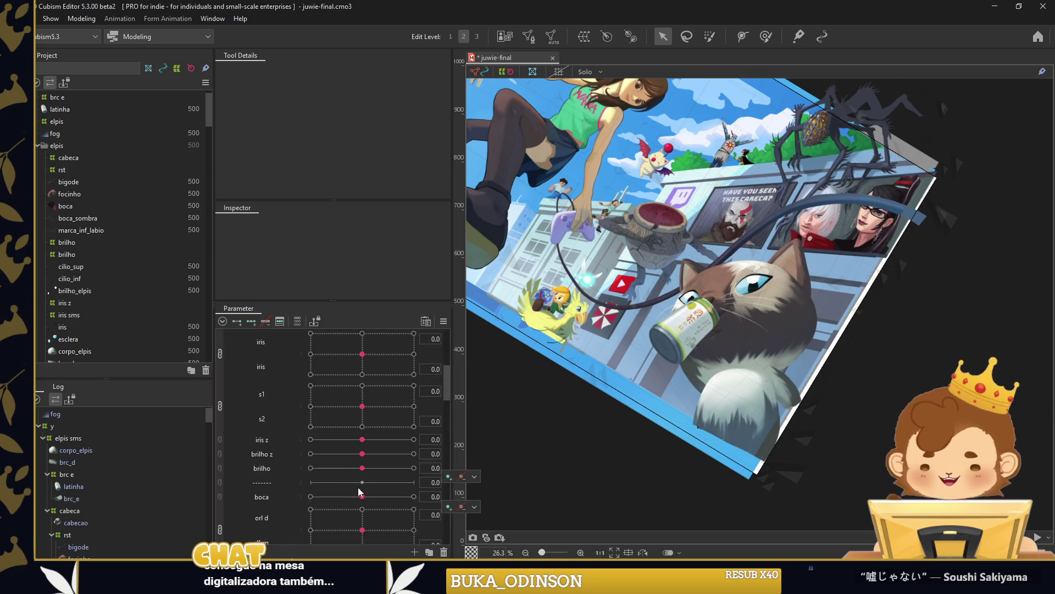
scroll(360, 491, "down", 3)
Test brc e, move rst x/y right, set cabeca 16, pisca −30, and adjust the iris pose.
left_click(415, 448)
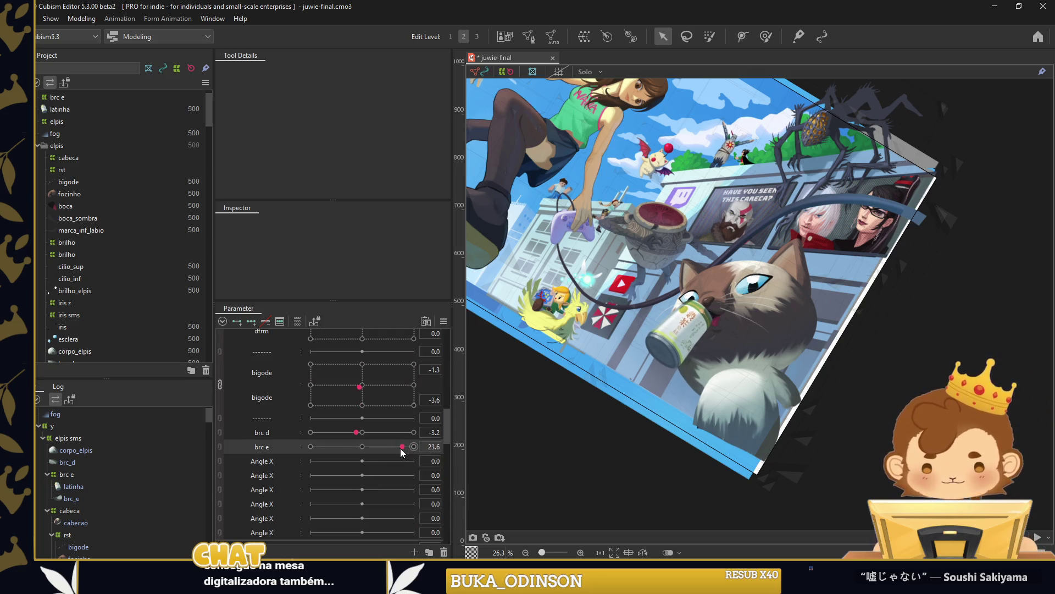
mouse_move(414, 446)
left_mouse_down()
mouse_move(362, 447)
mouse_move(388, 410)
left_mouse_up()
scroll(348, 411, "up", 5)
left_click_drag(328, 371, 389, 372)
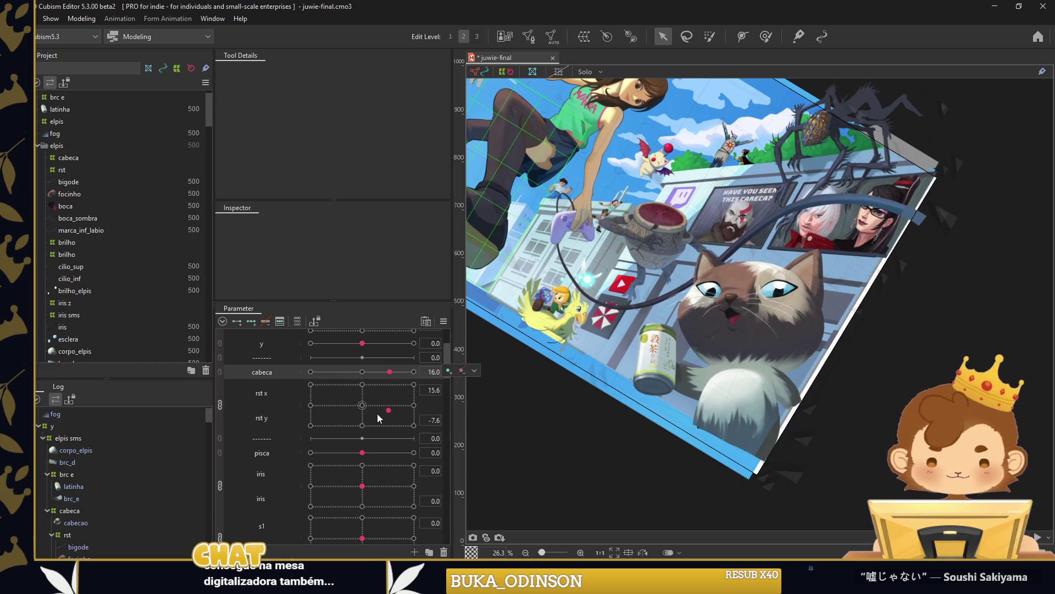
left_click(387, 410)
left_click_drag(362, 452, 310, 452)
mouse_move(362, 485)
left_mouse_down()
mouse_move(316, 483)
mouse_move(365, 484)
left_mouse_up()
Test a further slider lower in the Parameter panel, then deselect the fur mesh.
scroll(333, 486, "down", 2)
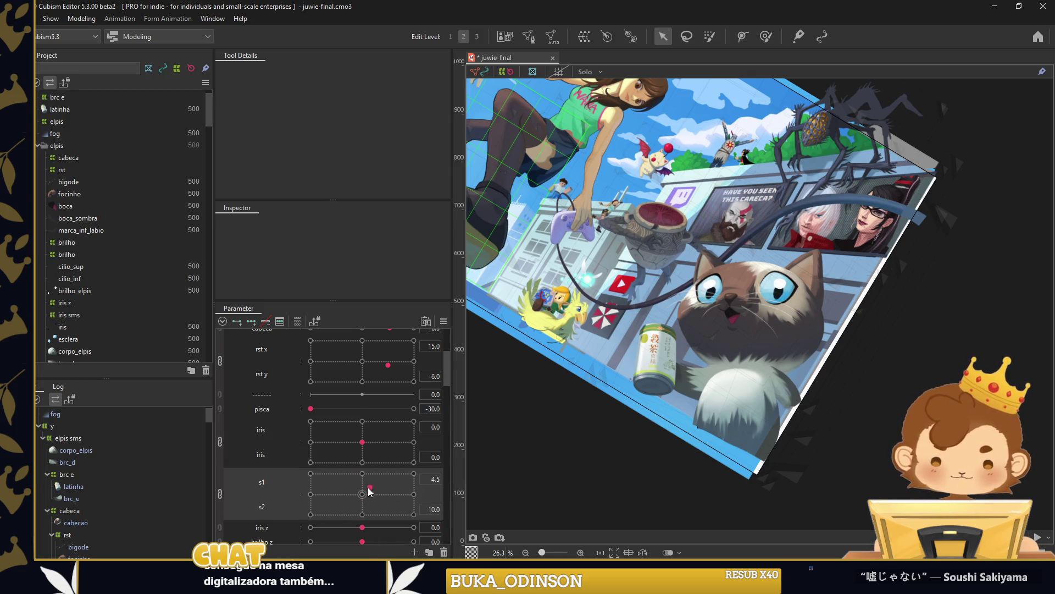
mouse_move(380, 497)
left_mouse_down()
mouse_move(363, 494)
mouse_move(388, 489)
mouse_move(412, 502)
left_mouse_up()
scroll(368, 494, "down", 1)
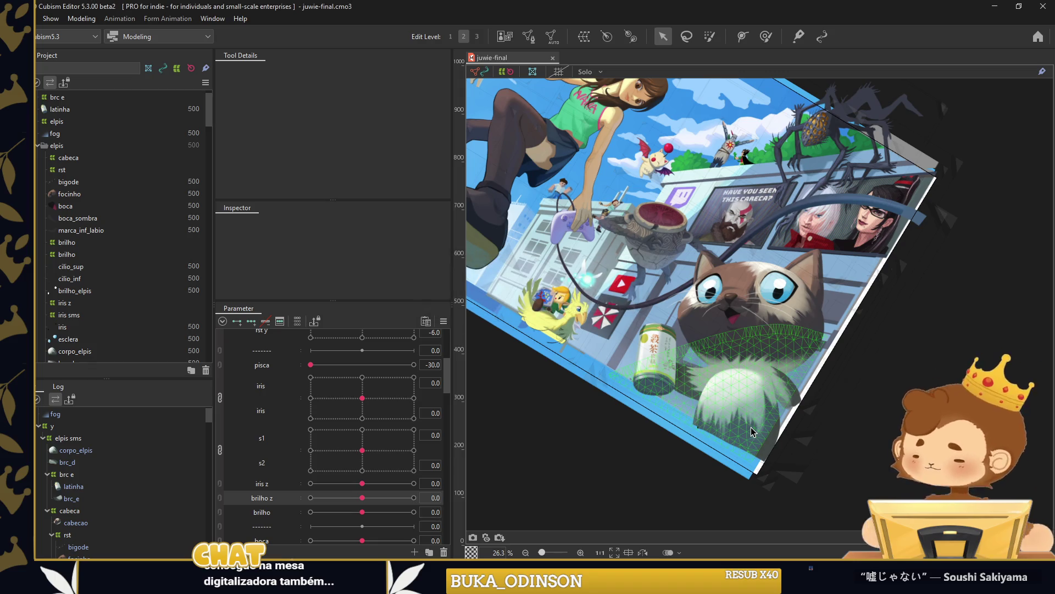
left_click(865, 361)
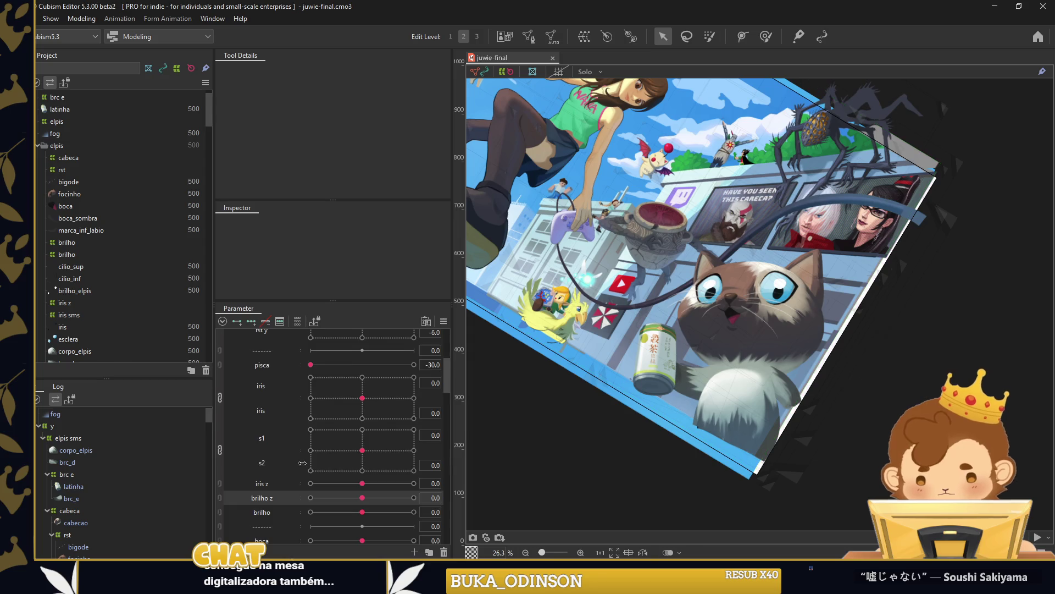
scroll(282, 476, "down", 3)
scroll(281, 476, "down", 3)
scroll(75, 473, "down", 2)
Reset the canvas rotation upright and select the y warp deformer in its expanded branch.
scroll(74, 481, "down", 1)
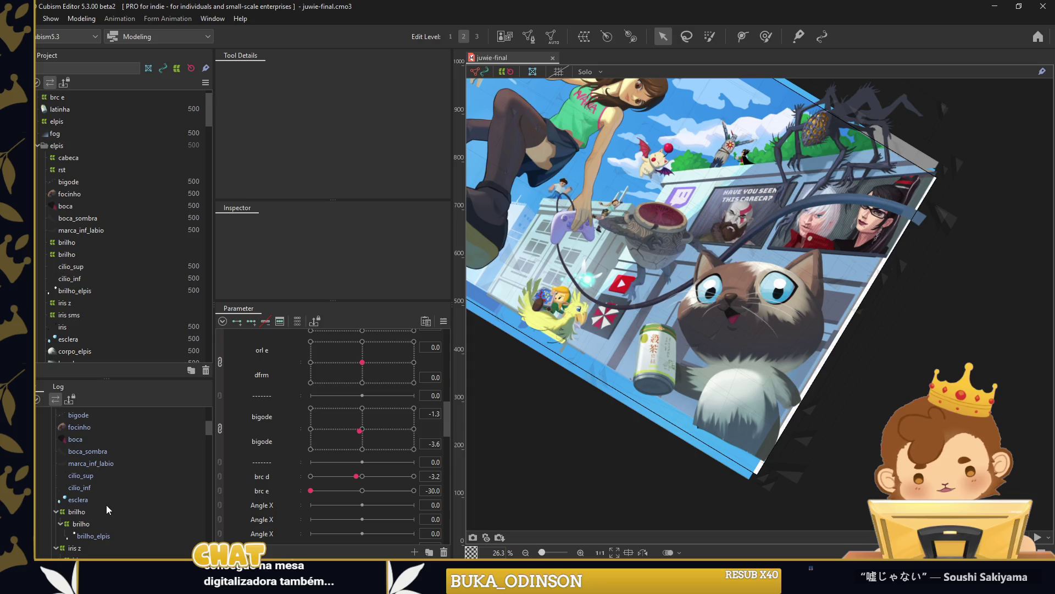
key("ctrl+0")
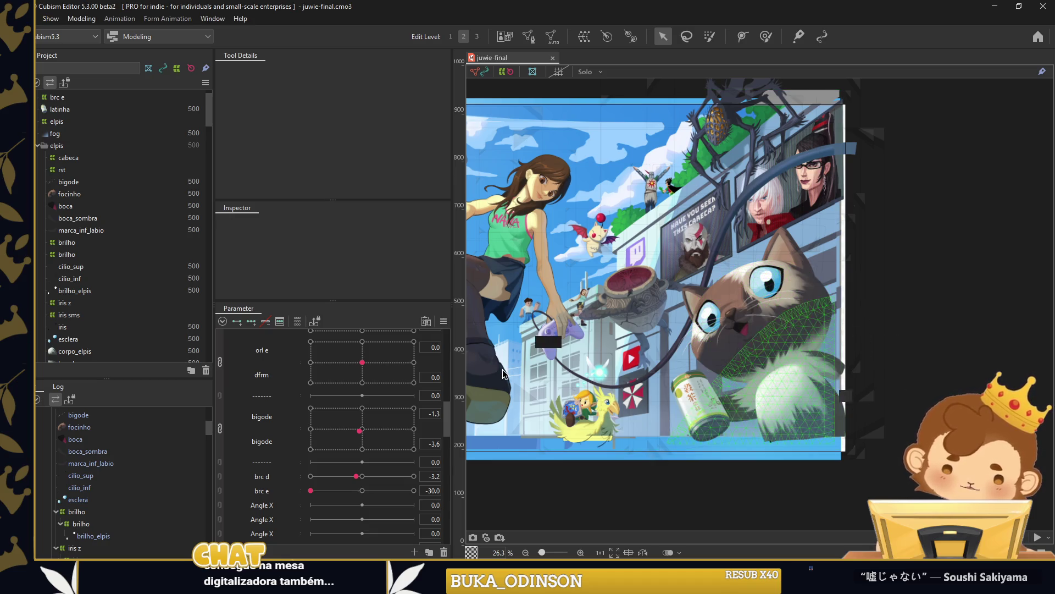
scroll(130, 480, "up", 3)
scroll(130, 481, "up", 3)
left_click(44, 451)
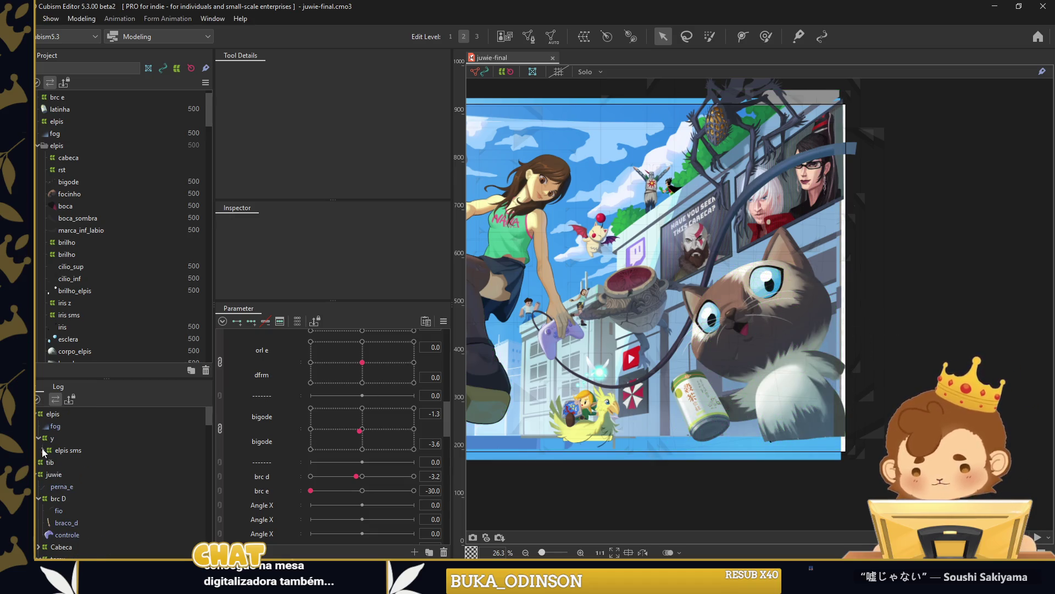
left_click(43, 439)
Scroll the Parameter panel up to the Elpis group and move one of its sliders.
scroll(279, 476, "down", 2)
scroll(275, 467, "up", 4)
scroll(264, 434, "up", 3)
scroll(247, 420, "up", 3)
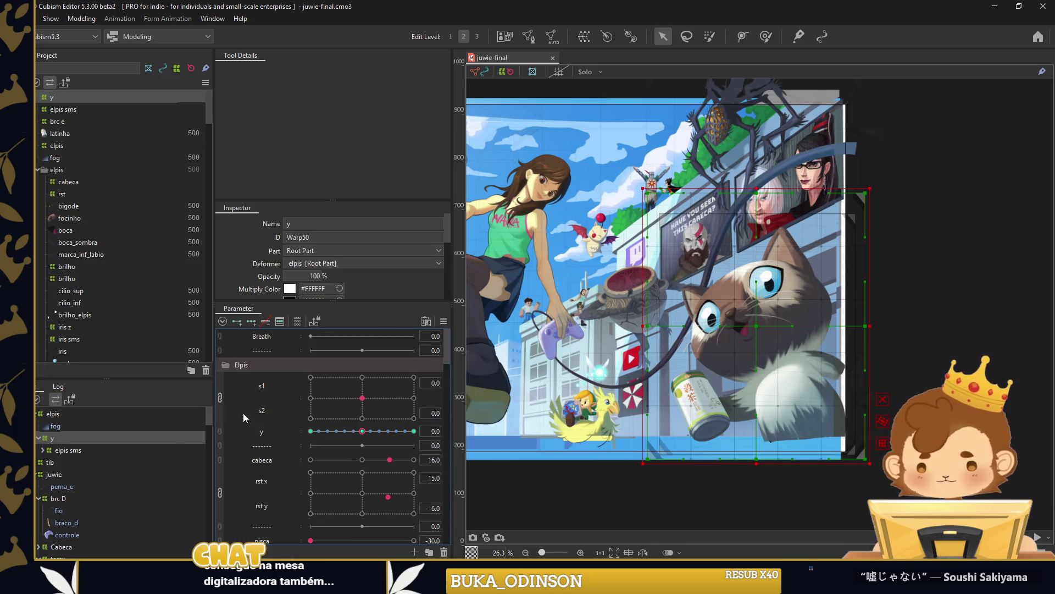
scroll(221, 369, "down", 3)
scroll(221, 368, "up", 3)
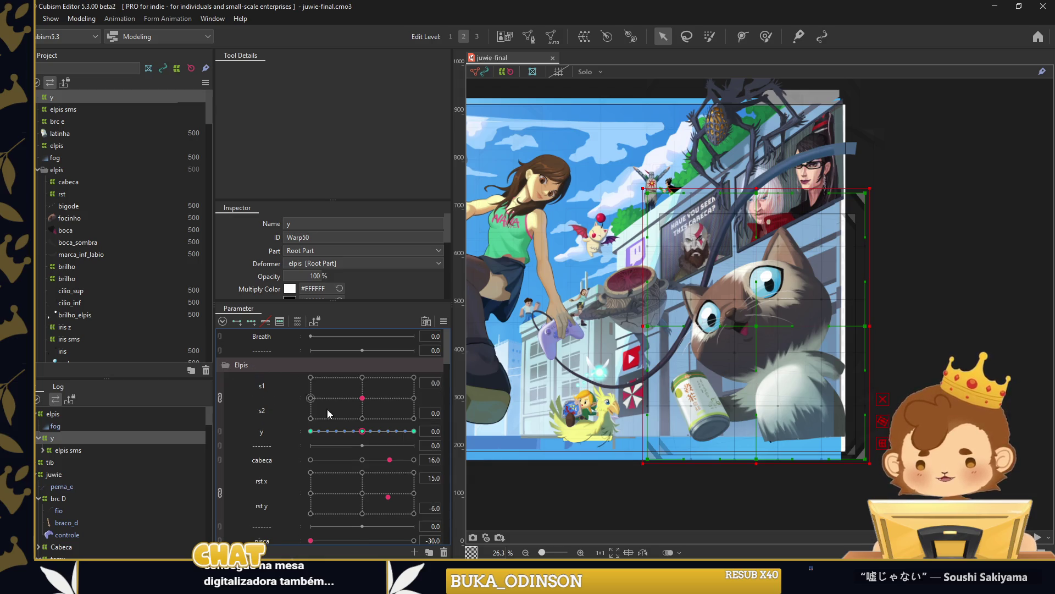
left_click_drag(363, 431, 325, 431)
Collapse the Elpis parameter group and place a divider row inside it.
left_click(222, 364)
right_click(262, 360)
left_click(297, 387)
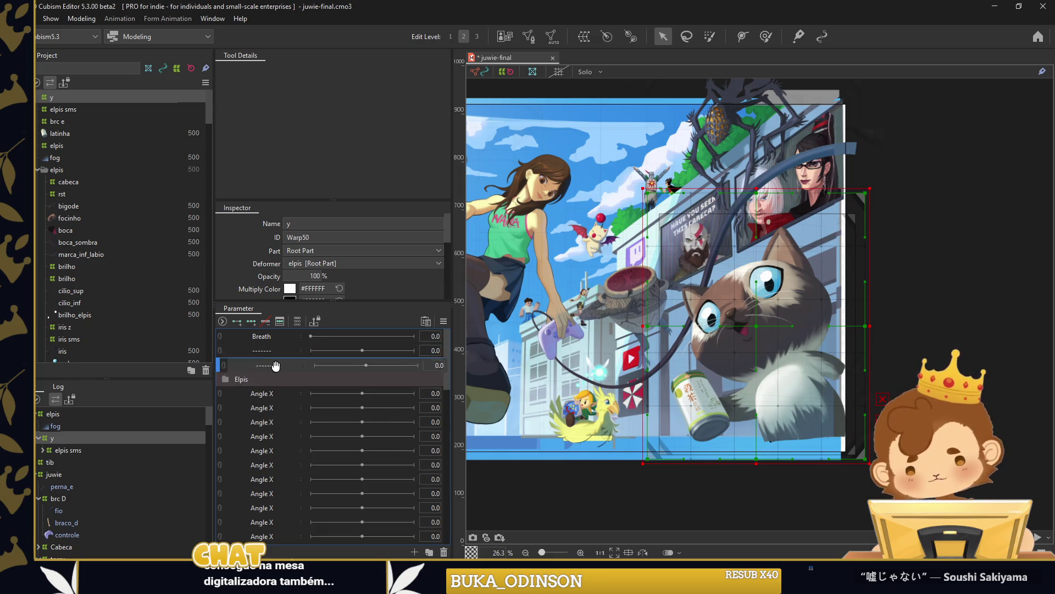
Collapse the y branch, select and expand the tib deformer, then deselect it on the canvas.
left_click(38, 438)
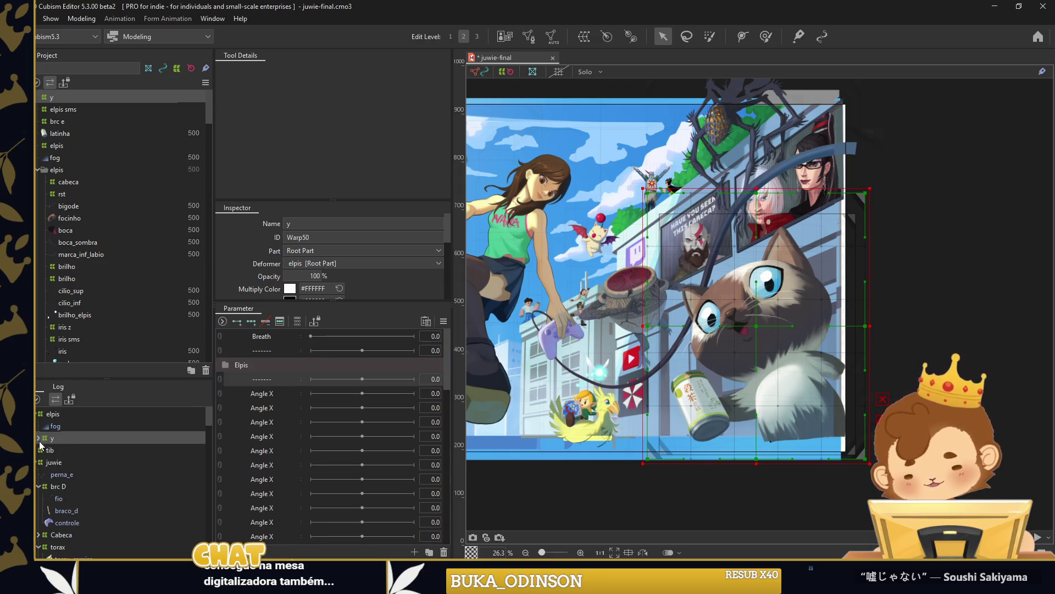
left_click(44, 450)
left_click(38, 450)
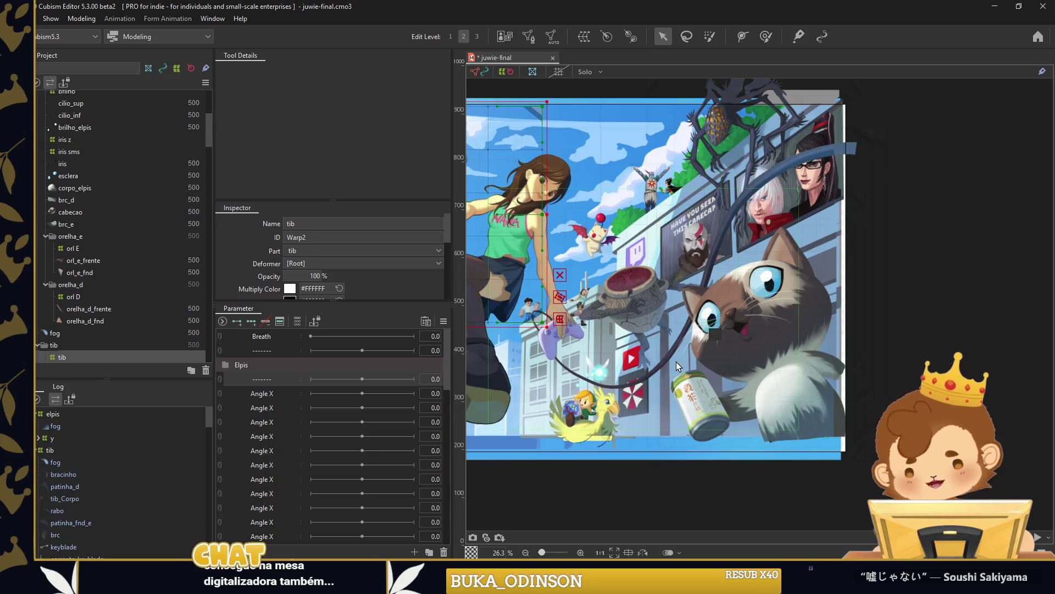
left_click(606, 312)
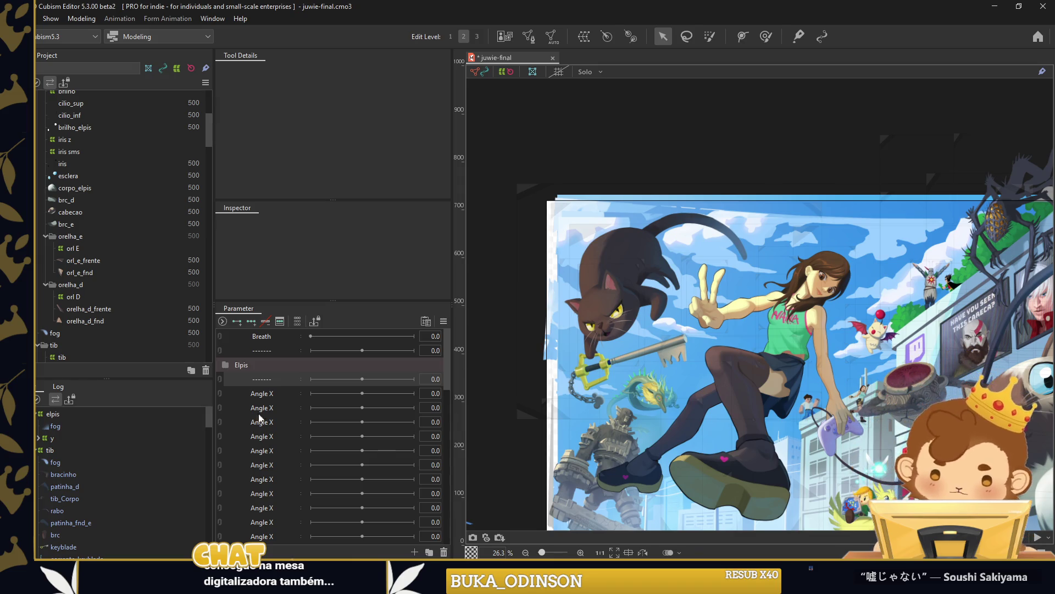
right_click(282, 483)
Create a parameter folder named Tib with a Gray label colour.
left_click(269, 400)
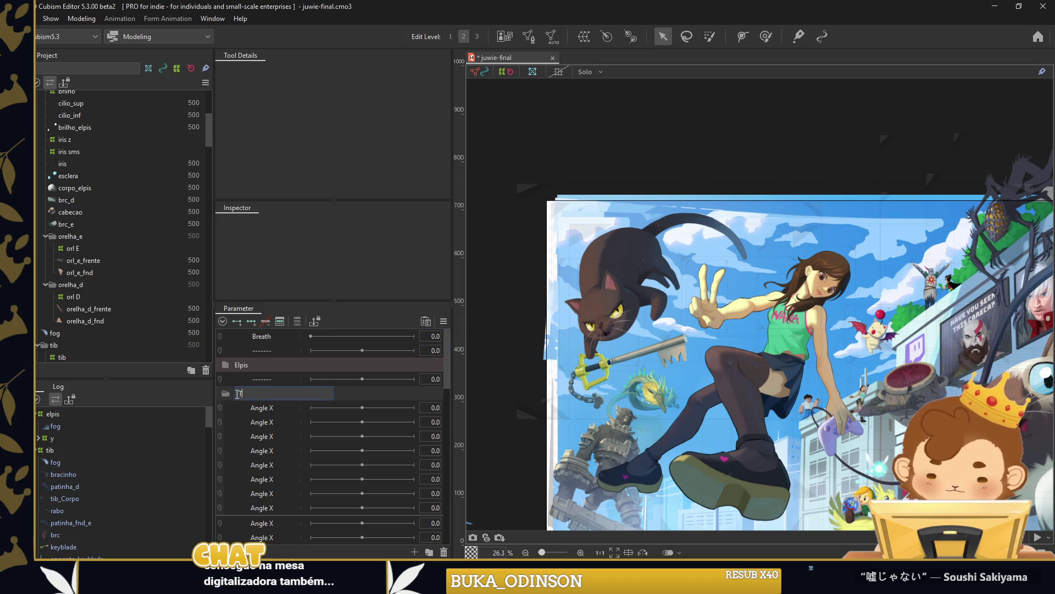
type("ib")
key("Return")
right_click(236, 393)
mouse_move(281, 402)
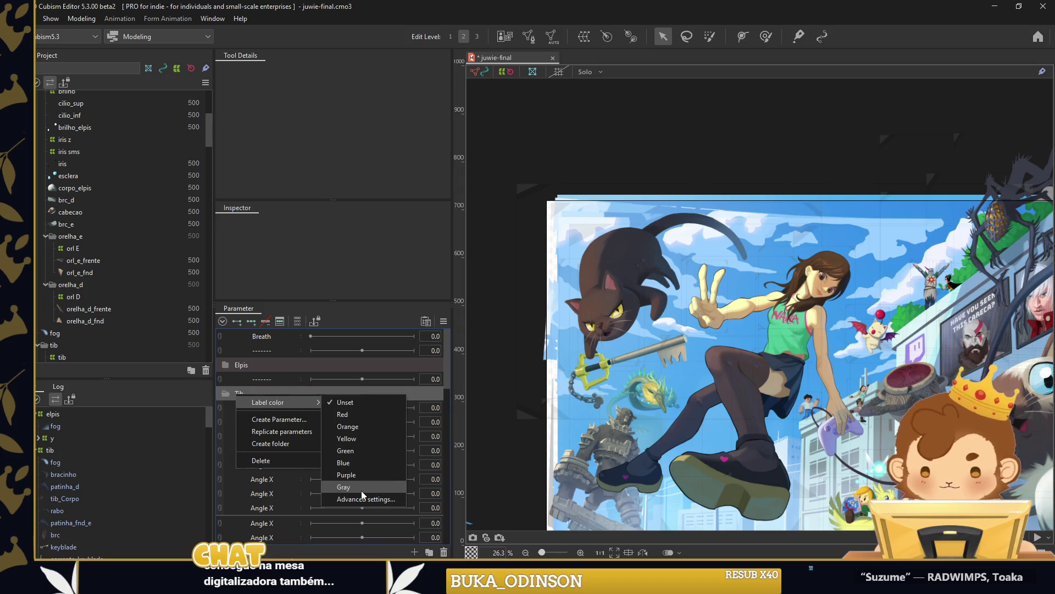
left_click(361, 490)
Darken the Tib folder's label colour in the custom colour settings.
right_click(275, 394)
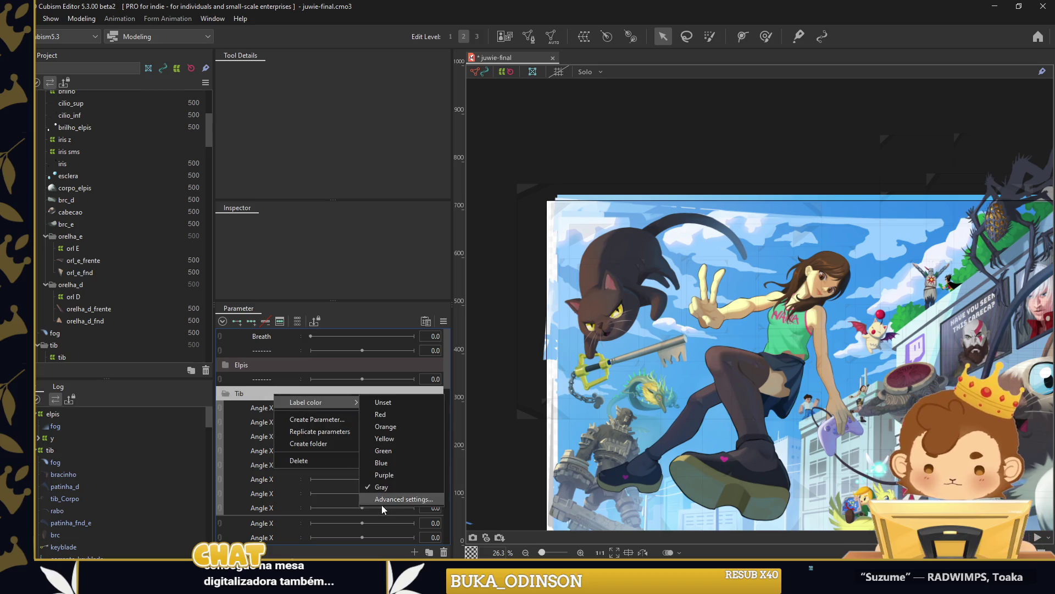
left_click(383, 499)
left_click_drag(529, 267, 526, 312)
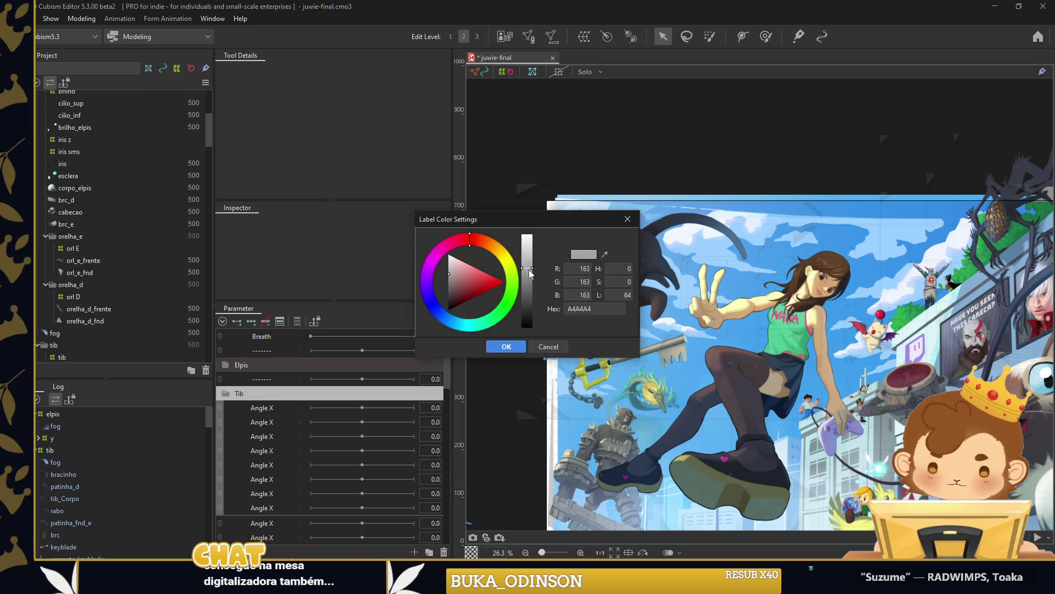
left_click(506, 346)
right_click(263, 496)
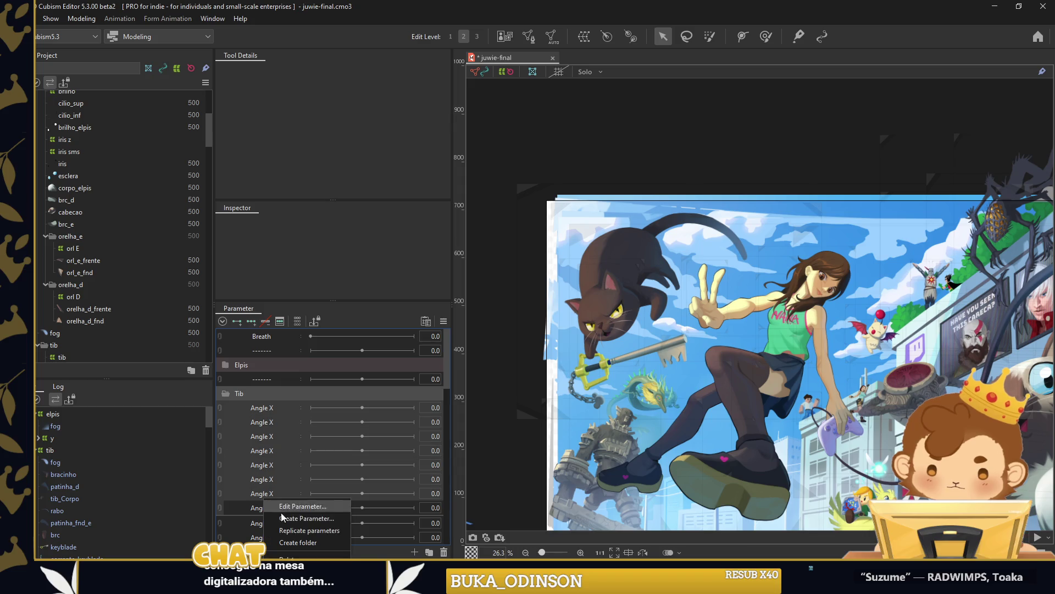
left_click(291, 550)
Select the tib warp deformer, test moving and rotating it about 19°, and undo both.
mouse_move(651, 127)
left_mouse_down()
mouse_move(630, 156)
mouse_move(609, 129)
left_mouse_up()
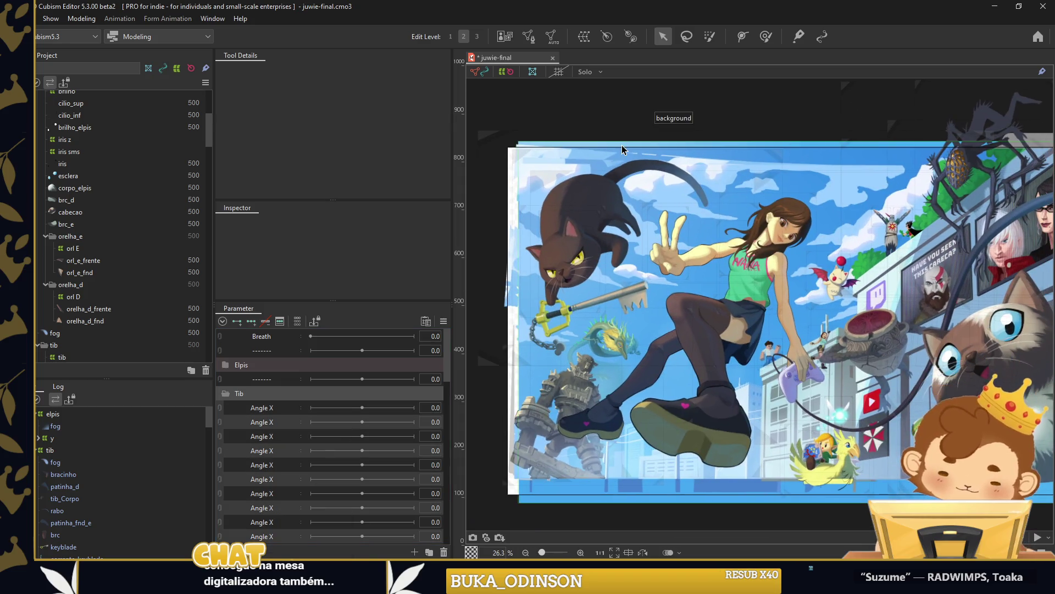
left_click(54, 449)
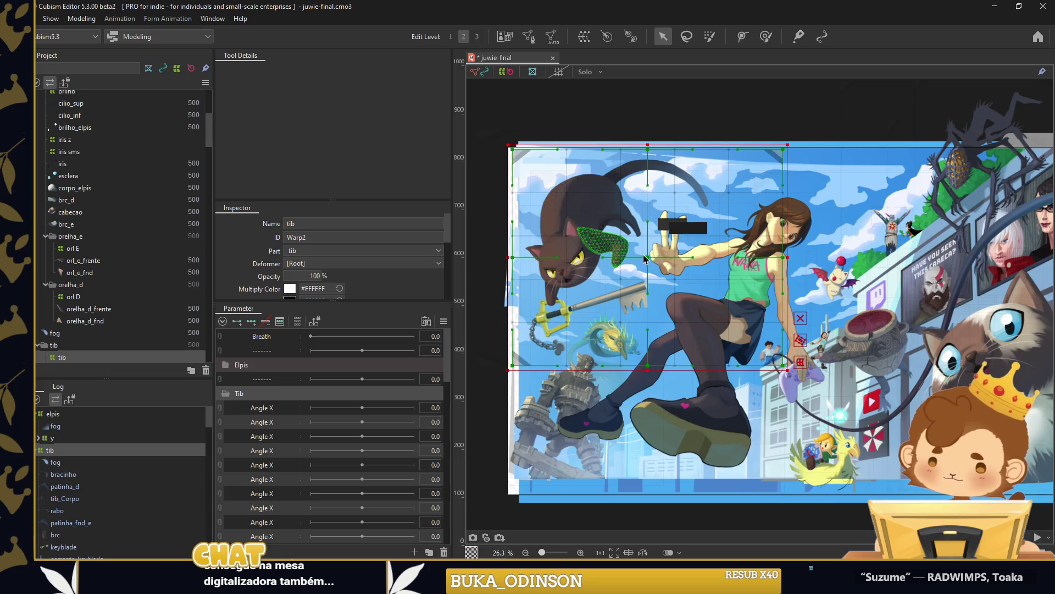
left_click_drag(967, 484, 977, 493)
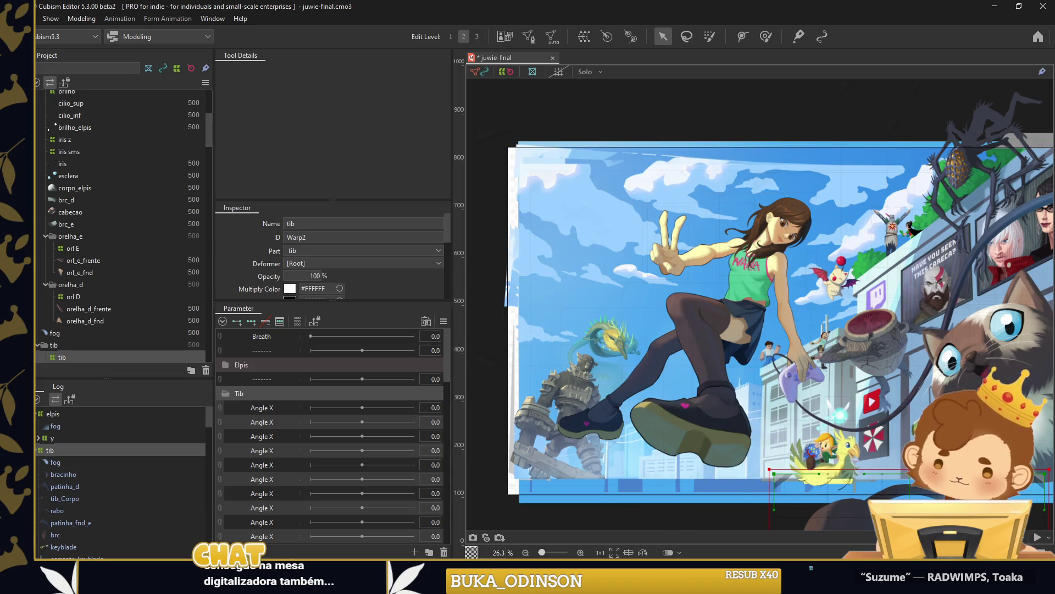
key("ctrl+z")
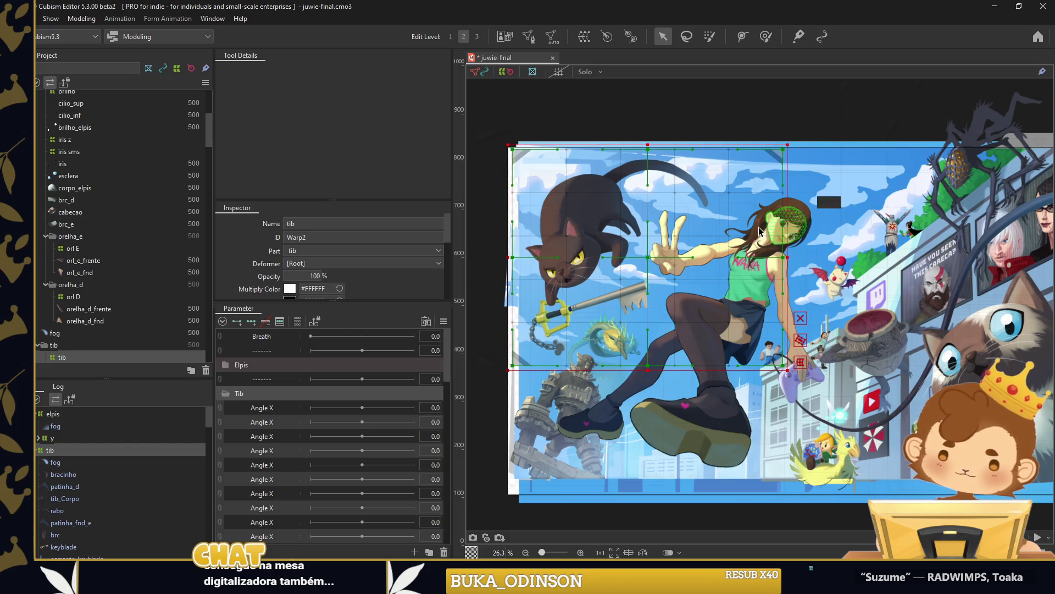
mouse_move(791, 253)
left_mouse_down()
mouse_move(783, 205)
mouse_move(767, 306)
mouse_move(821, 277)
mouse_move(818, 294)
left_mouse_up()
key("ctrl+z")
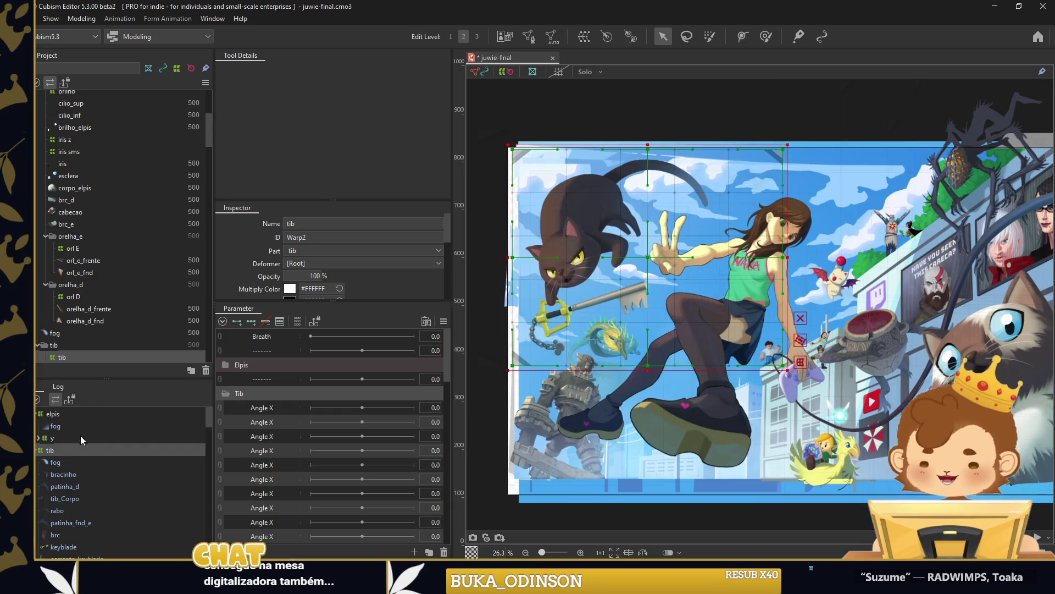
Select the tib meshes from fog to cabeca and wrap them in nested warp deformers s2, s1, z and x.
left_click(63, 474)
scroll(72, 472, "down", 3)
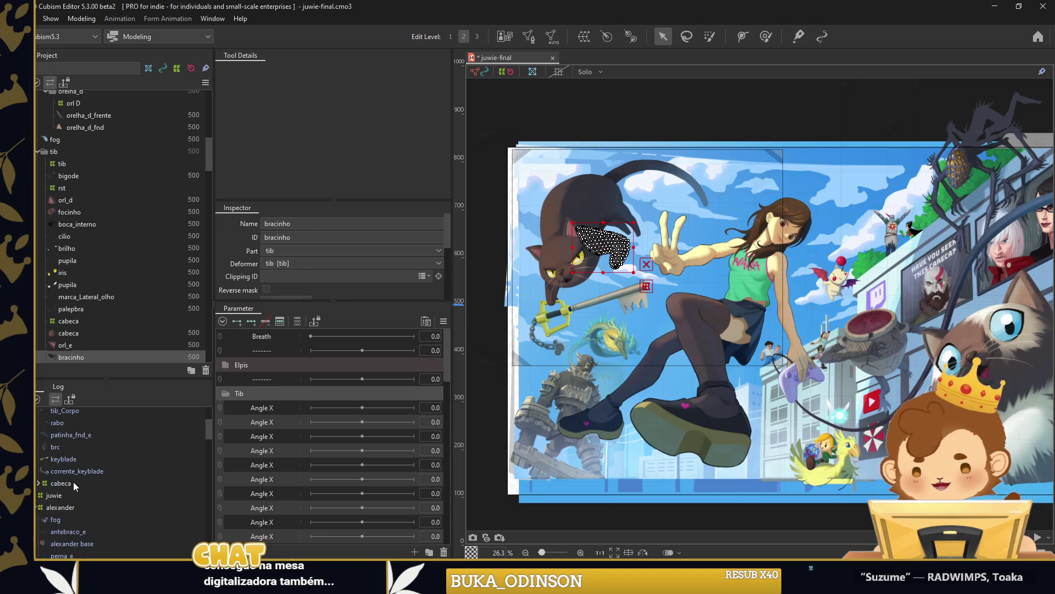
left_click(70, 480, "shift")
key("ctrl+shift+w")
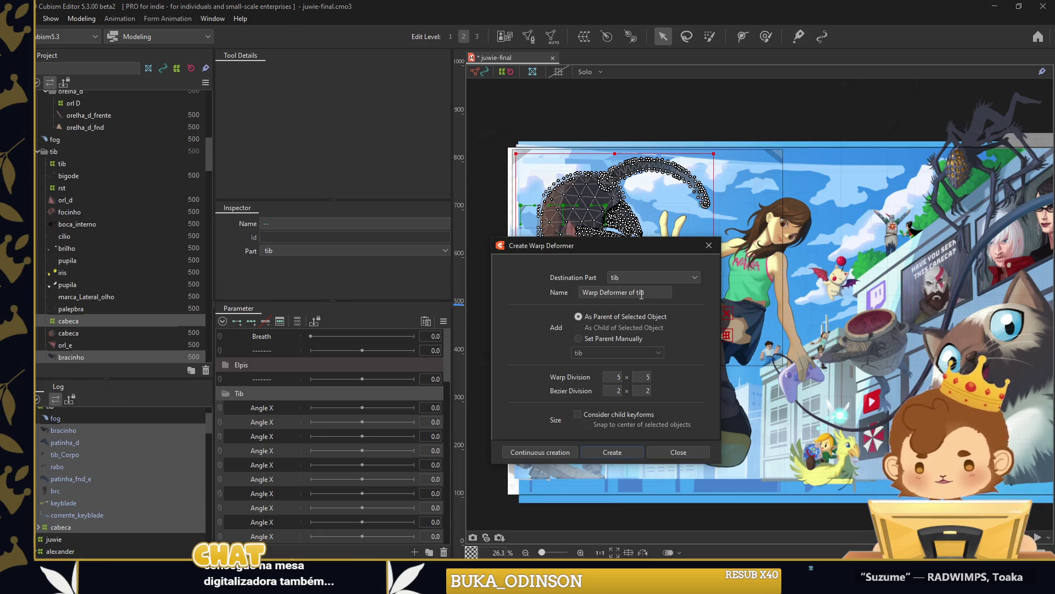
left_click_drag(652, 253, 949, 231)
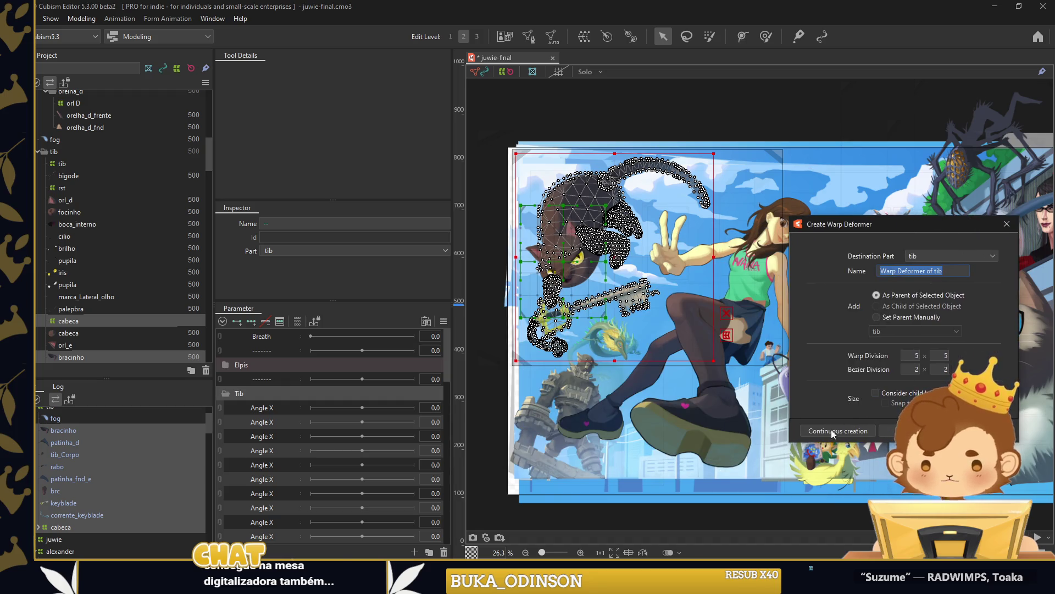
left_click(854, 431)
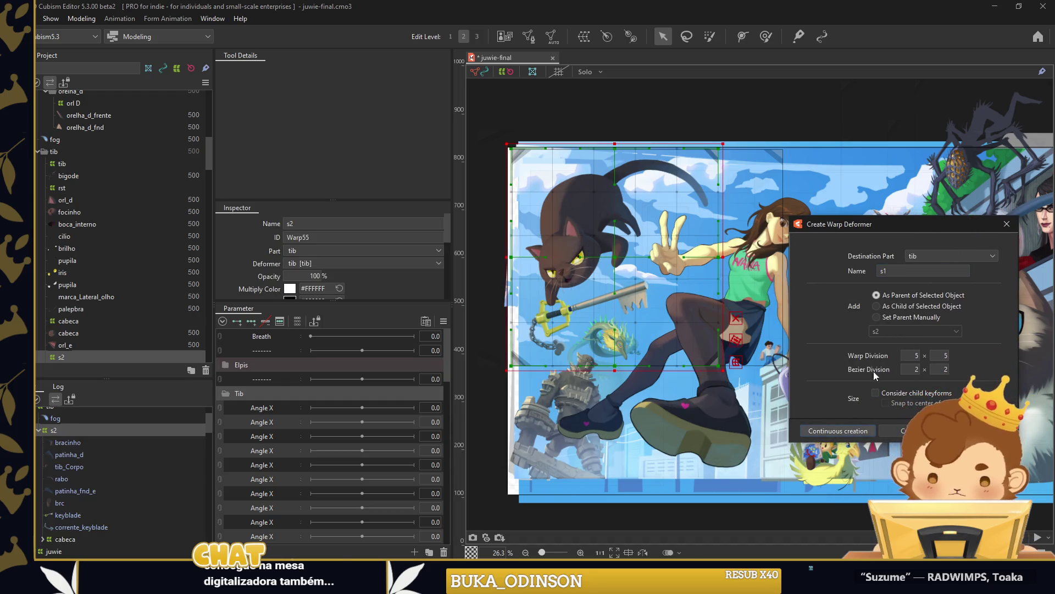
left_click(858, 430)
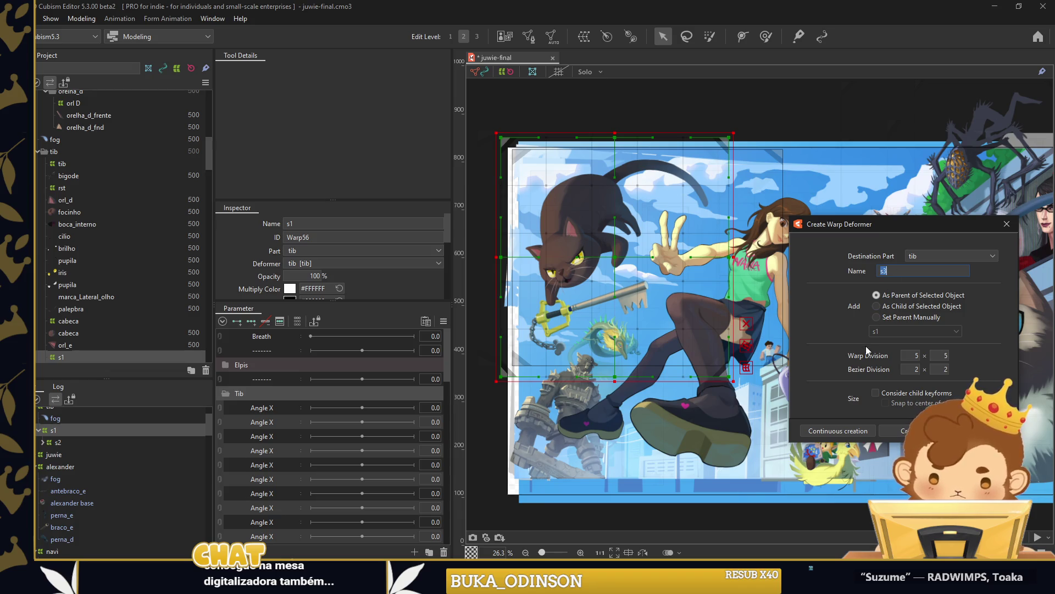
type("z")
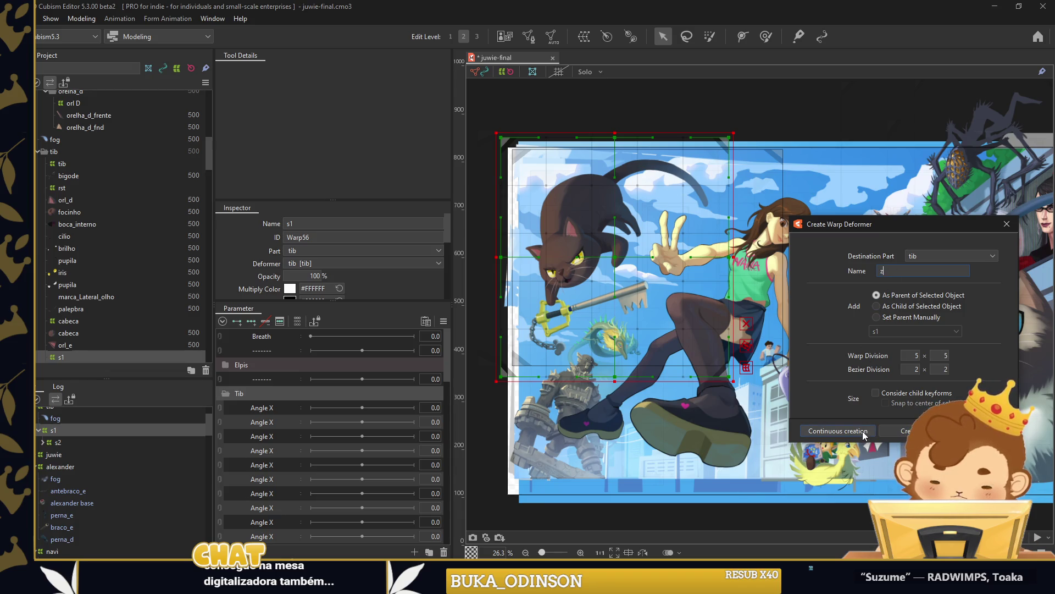
key("Return")
left_click(908, 432)
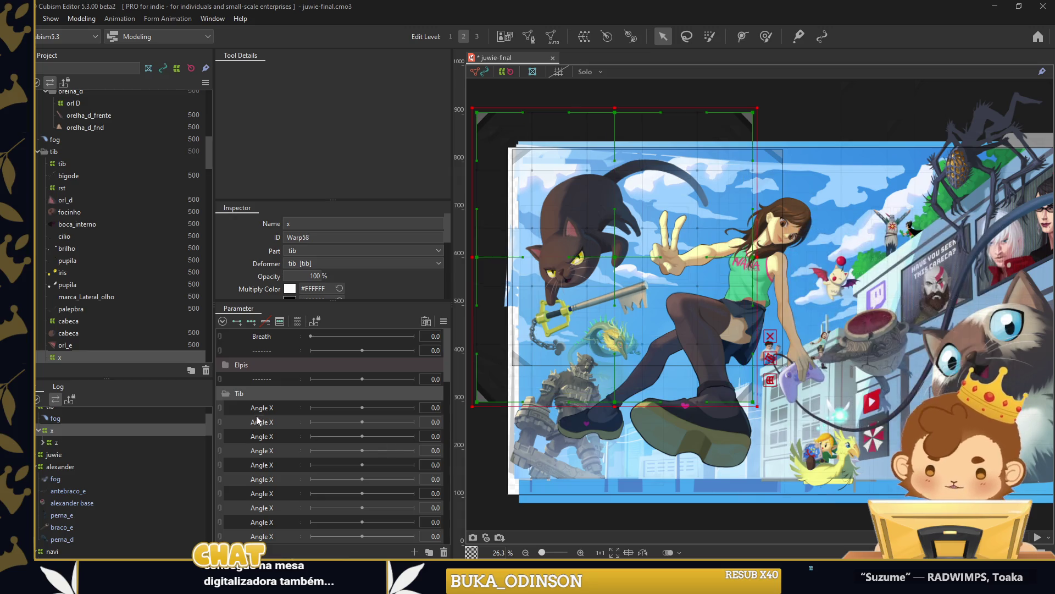
Rename the first three Tib parameters to x, y and z.
right_click(277, 409)
left_click(296, 416)
type("x")
key("Return")
right_click(286, 422)
left_click(289, 427)
type("y")
right_click(279, 430)
left_click(288, 430)
type("z")
Add a divider under z, name the next parameters s1 and s2, then add another divider.
right_click(282, 381)
left_click(289, 412)
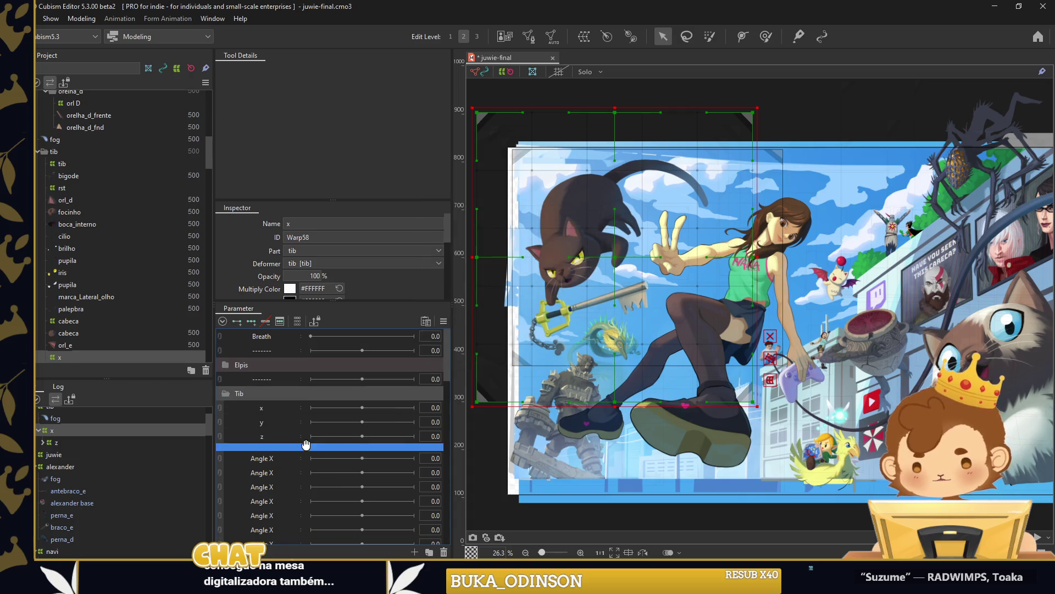
right_click(279, 463)
left_click(288, 472)
key("Escape")
right_click(292, 477)
left_click(297, 483)
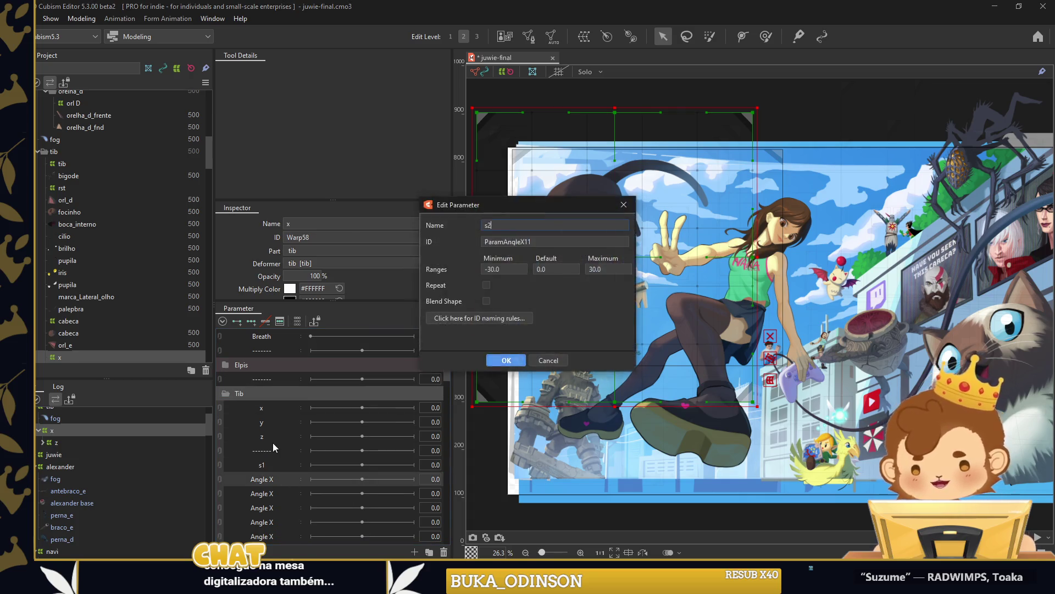
type("s2")
key("Return")
right_click(274, 443)
left_click(302, 470)
Rename the next Angle X rows to cabeca and rst x.
scroll(280, 440, "down", 2)
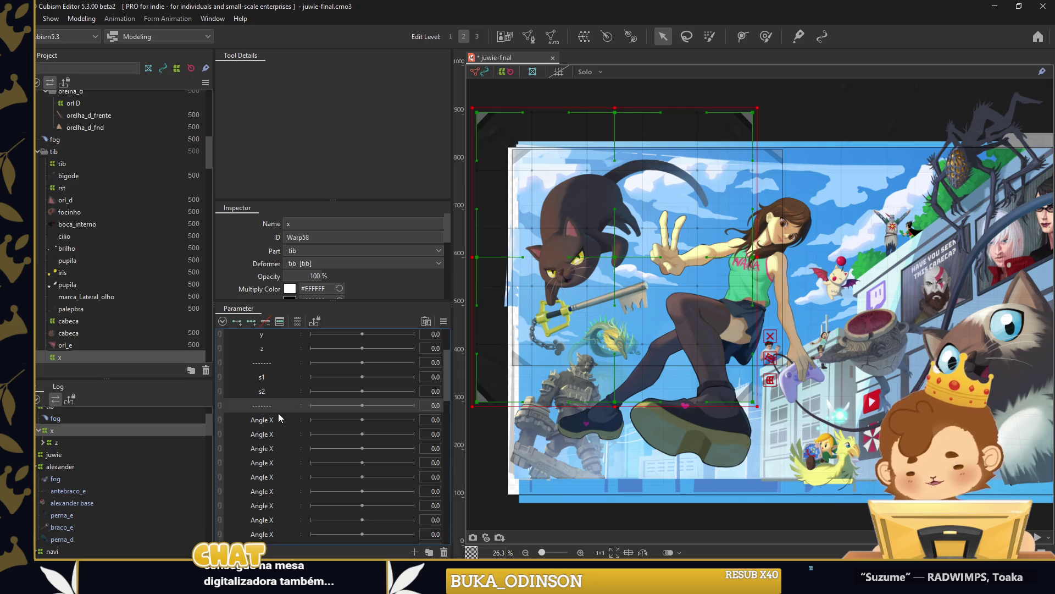
right_click(278, 422)
left_click(286, 441)
type("cabeca")
left_click(503, 360)
right_click(269, 434)
left_click(264, 421)
right_click(269, 432)
left_click(281, 440)
type("rst x")
Rename the following Angle X rows to rst y and pisca.
right_click(275, 453)
left_click(277, 454)
type("rst y")
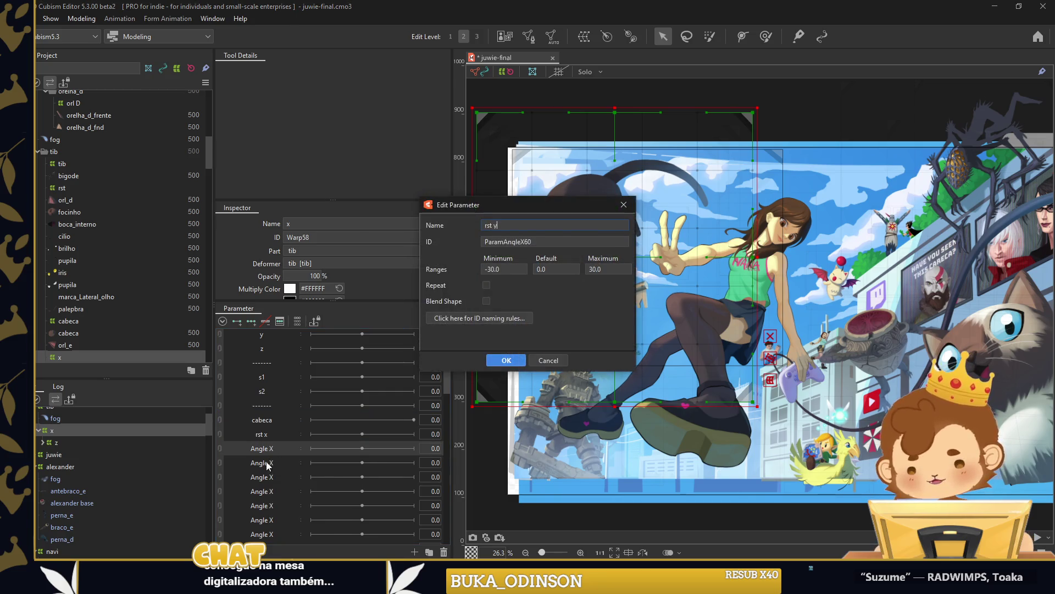
key("Return")
right_click(278, 470)
left_click(278, 470)
type("pisca")
key("Return")
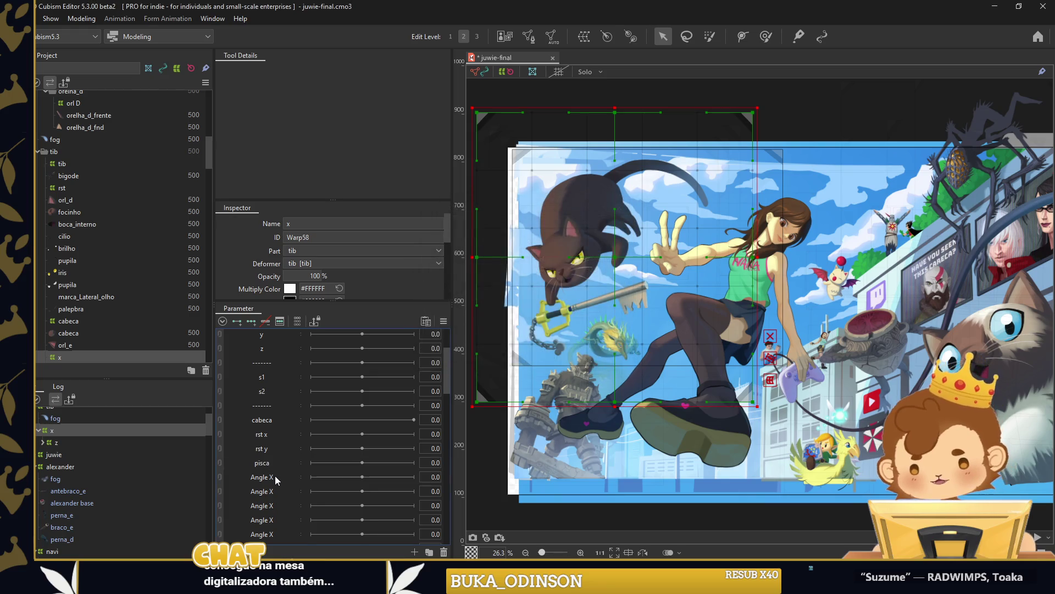
Rename the last two Angle X rows to iris x and y.
right_click(282, 477)
left_click(283, 479)
type("x")
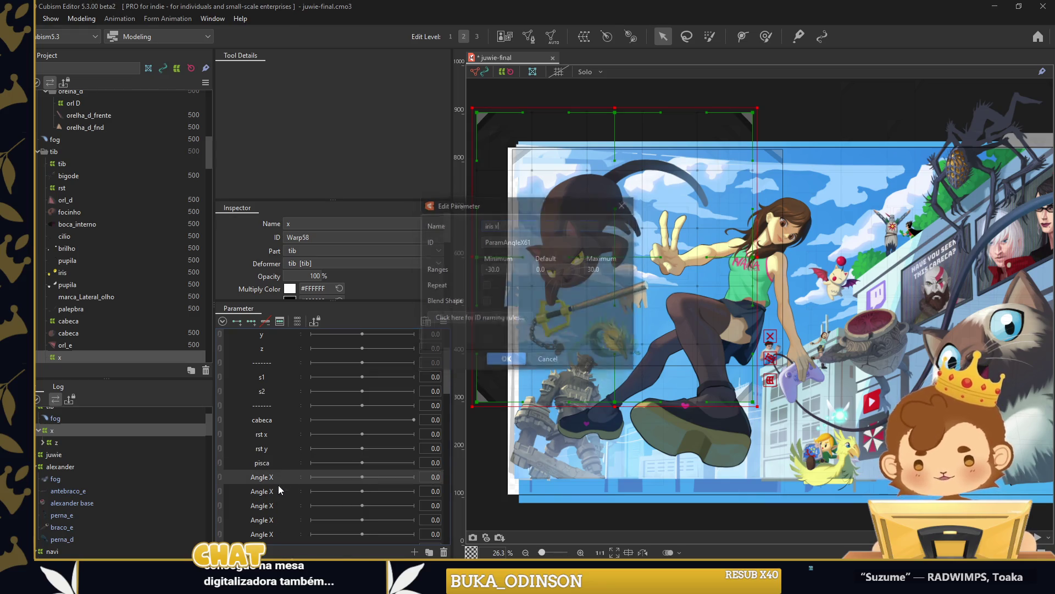
right_click(280, 491)
left_click(289, 493)
type("y")
scroll(589, 281, "up", 5)
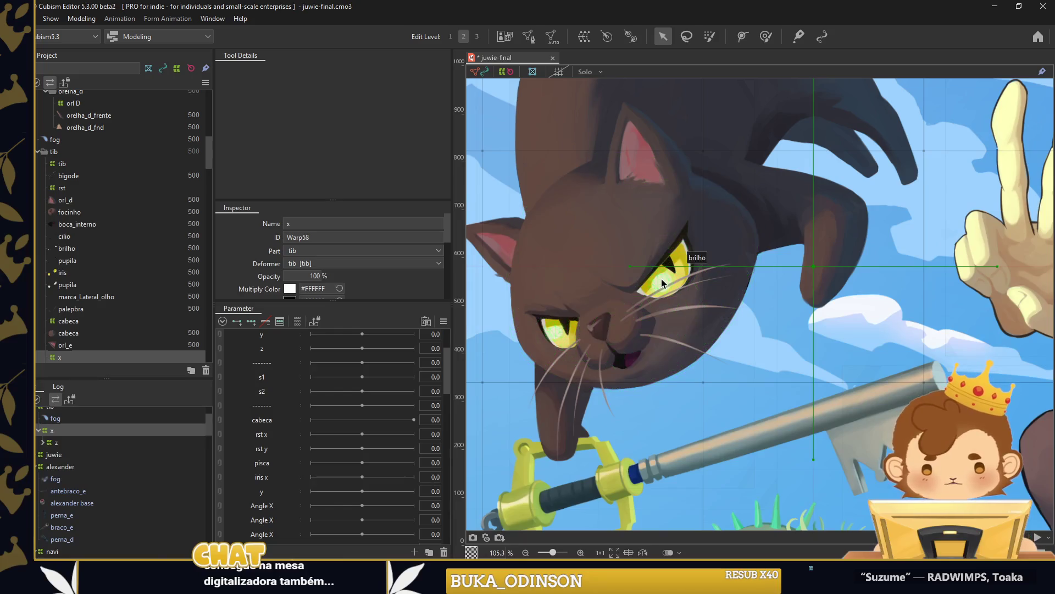
Rename two Angle X parameters to brilho and brilho z, placing brilho below brilho z.
scroll(250, 355, "down", 2)
scroll(263, 374, "down", 1)
right_click(267, 376)
left_click(276, 382)
type("br")
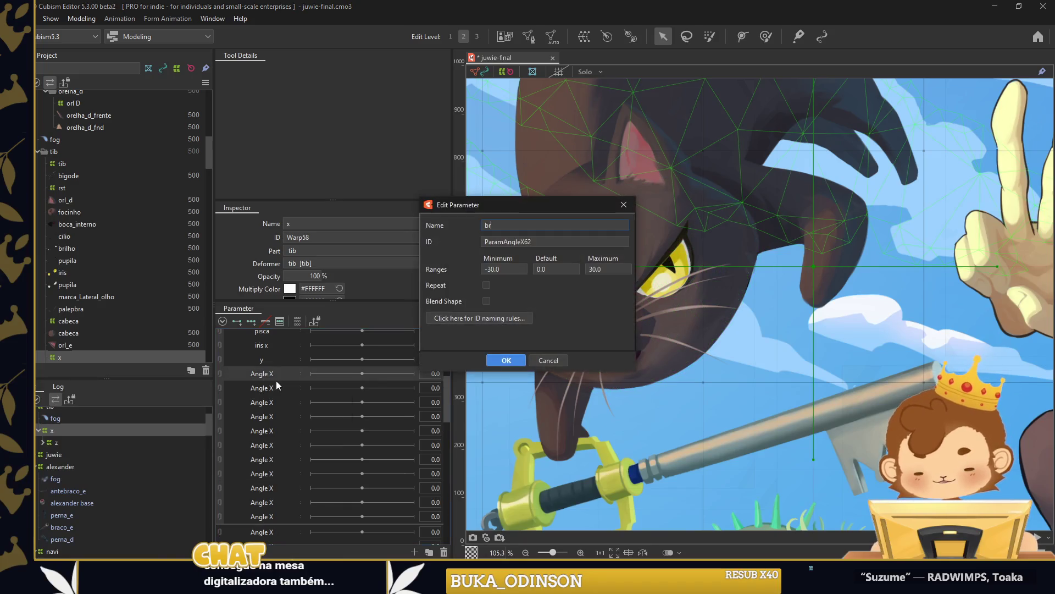
key("Return")
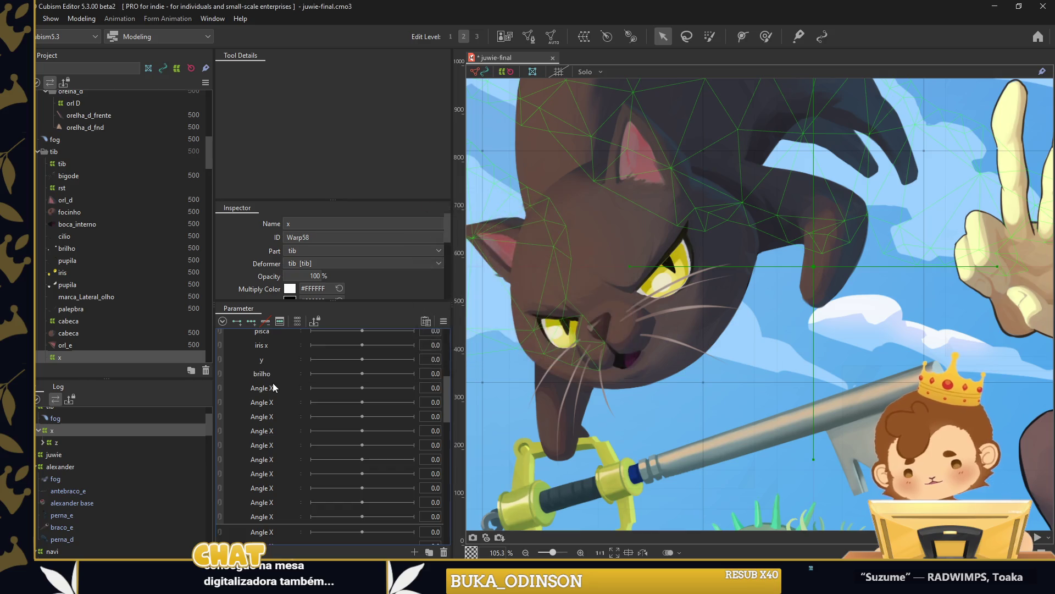
right_click(272, 386)
left_click(278, 390)
type("brilho z")
key("Return")
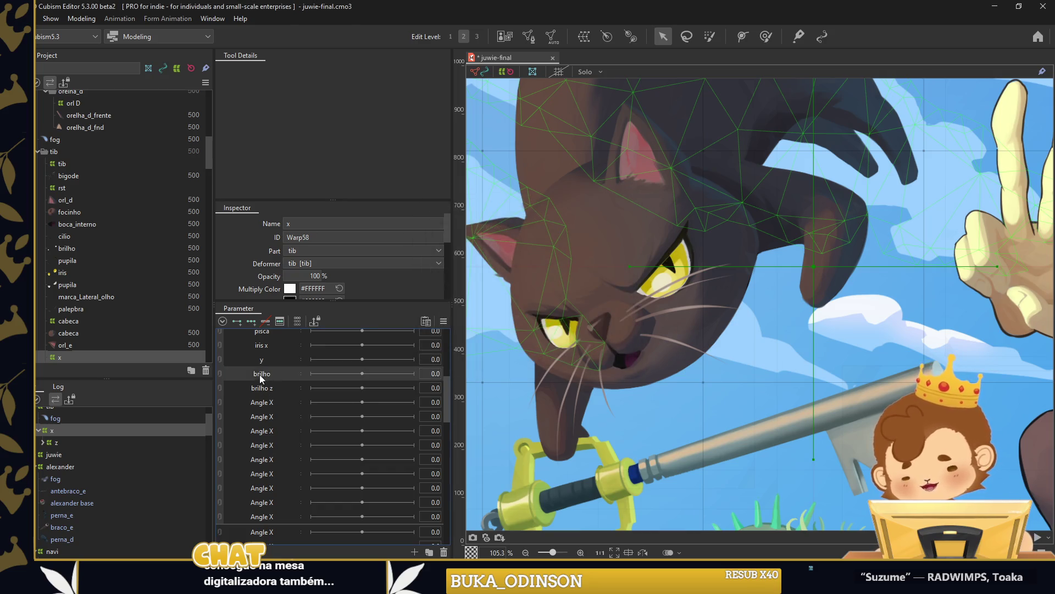
left_click_drag(275, 374, 274, 390)
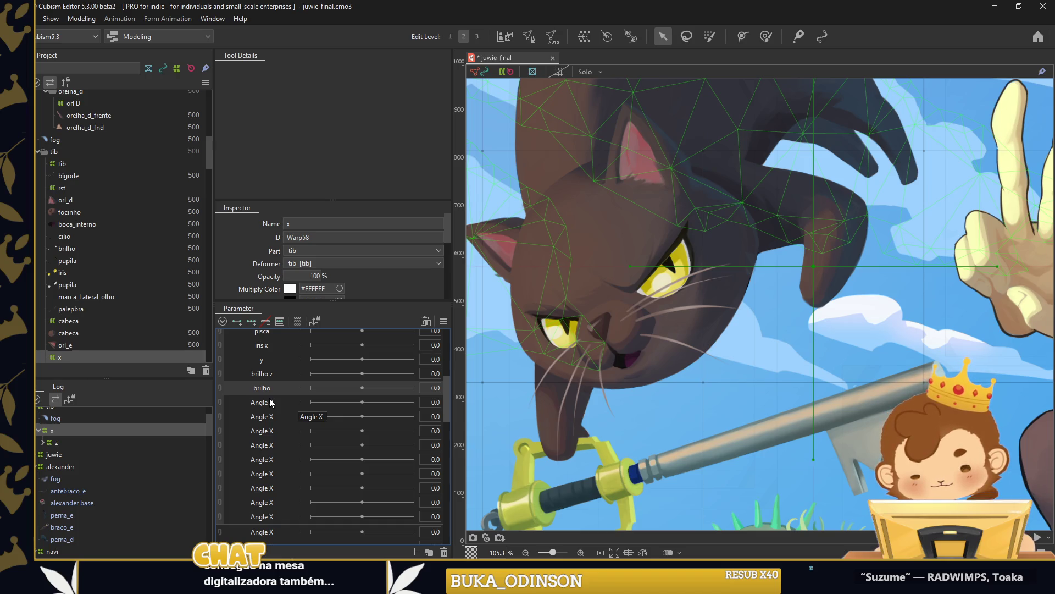
Rename the next Angle X parameter to rl d, undoing a mistaken s1 rename.
right_click(269, 402)
left_click(275, 407)
type("s1")
key("Return")
right_click(264, 419)
key("Escape")
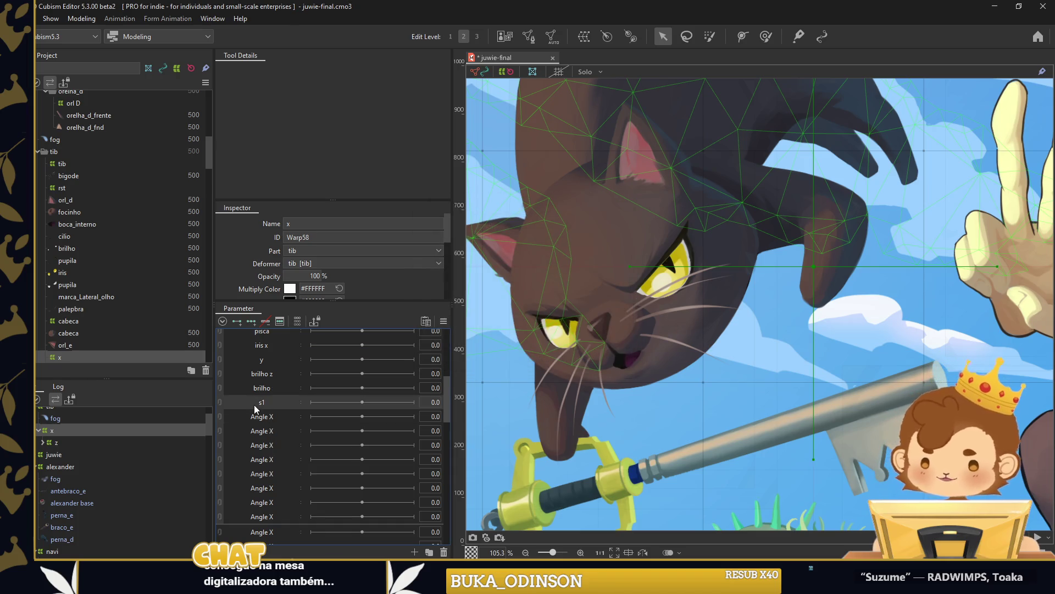
key("ctrl+z")
right_click(270, 417)
left_click(275, 422)
type("i")
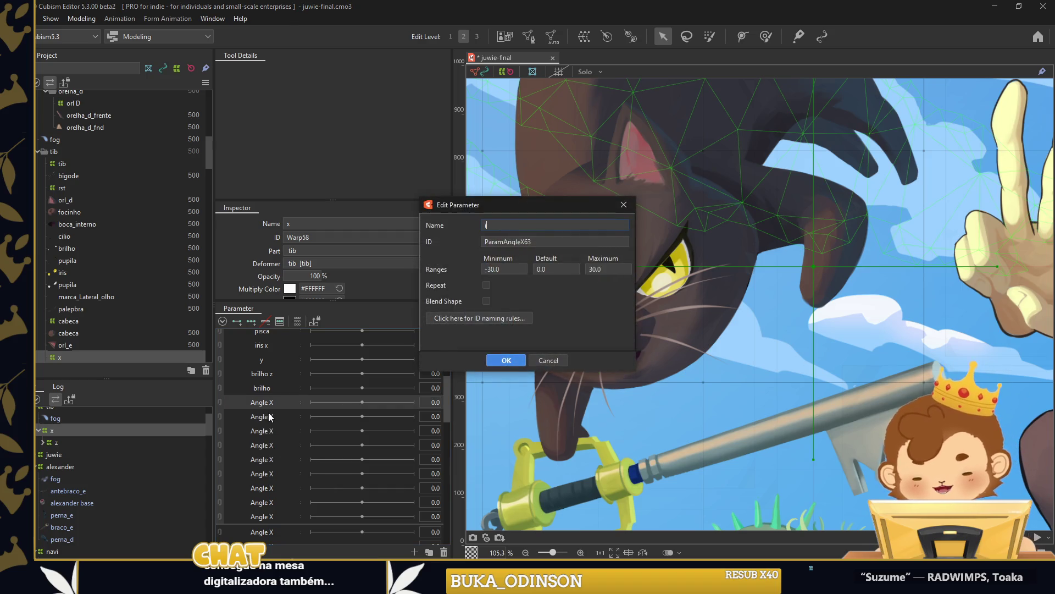
type(" d")
key("Return")
Rename the next Angle X parameter to dfrm and correct rl d to orl d.
right_click(273, 418)
left_click(278, 426)
type("dfr")
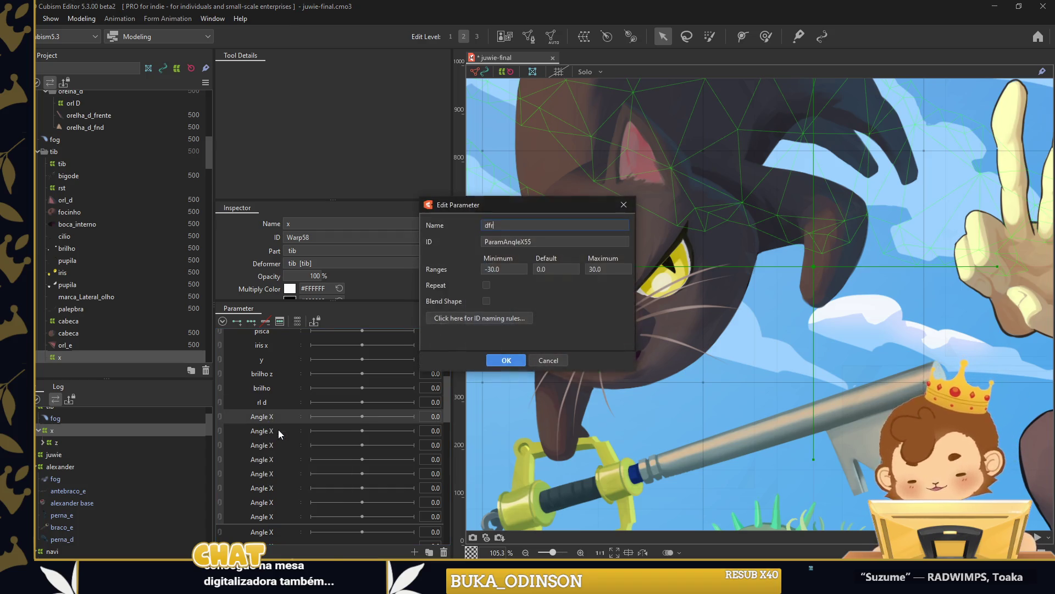
key("BackSpace")
key("Return")
right_click(267, 402)
left_click(273, 404)
key("Home")
type("o")
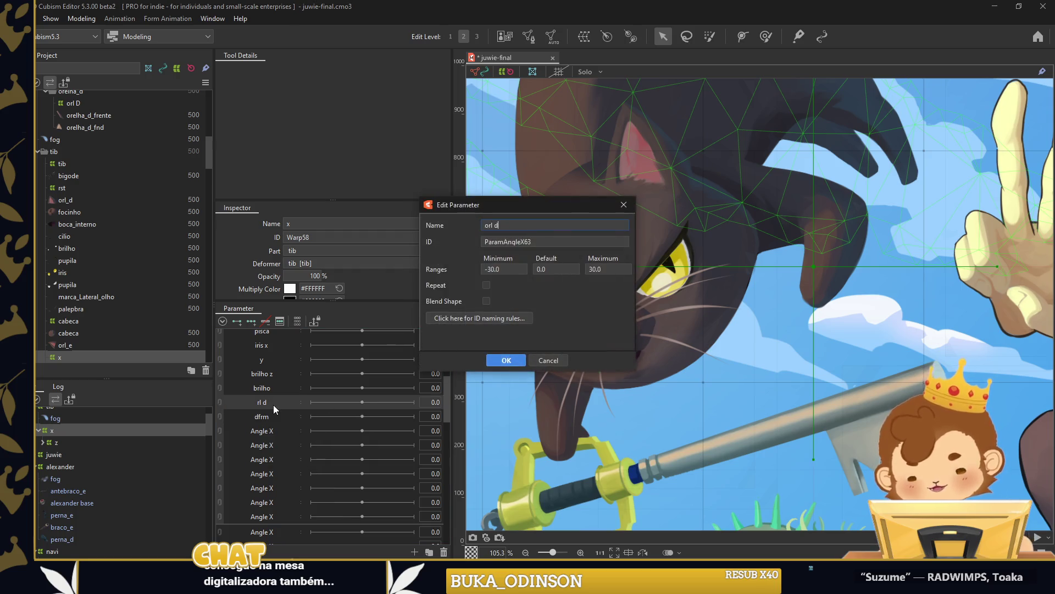
key("Return")
Rename the next two Angle X parameters to orl e and dfrm.
right_click(277, 429)
left_click(285, 437)
type("orl e")
key("Return")
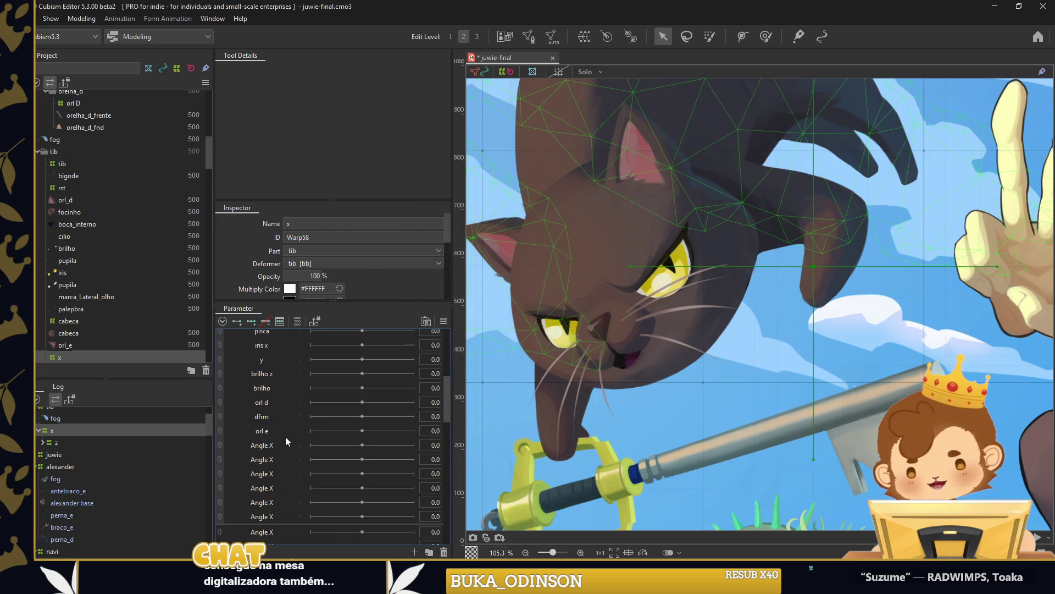
double_click(285, 450)
type("dfrm")
key("Return")
Name the following two parameters bigode and bigode dfrm.
double_click(282, 463)
type("bigode")
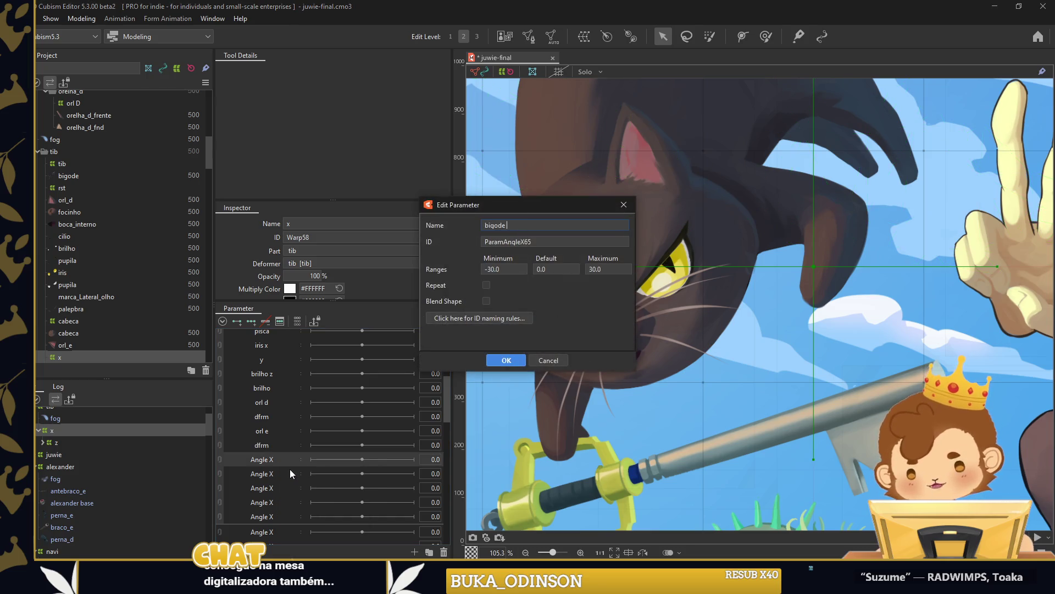
key("ctrl+a")
key("ctrl+c")
key("Return")
double_click(277, 474)
key("ctrl+v")
type("dfrm")
key("Return")
Rename the next two Angle X parameters to brc d and brc e.
right_click(278, 489)
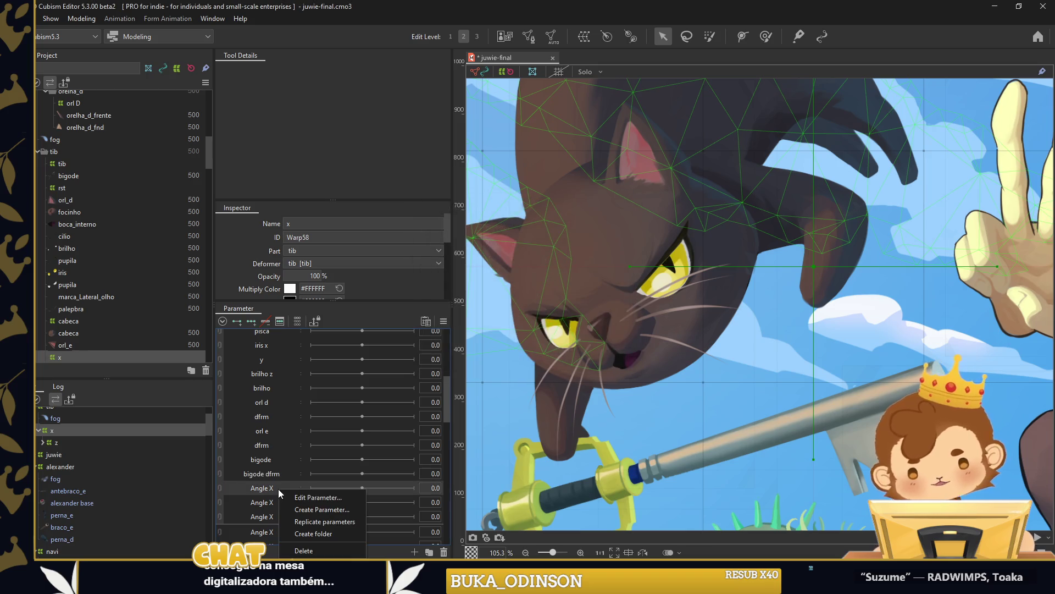
scroll(690, 323, "down", 3)
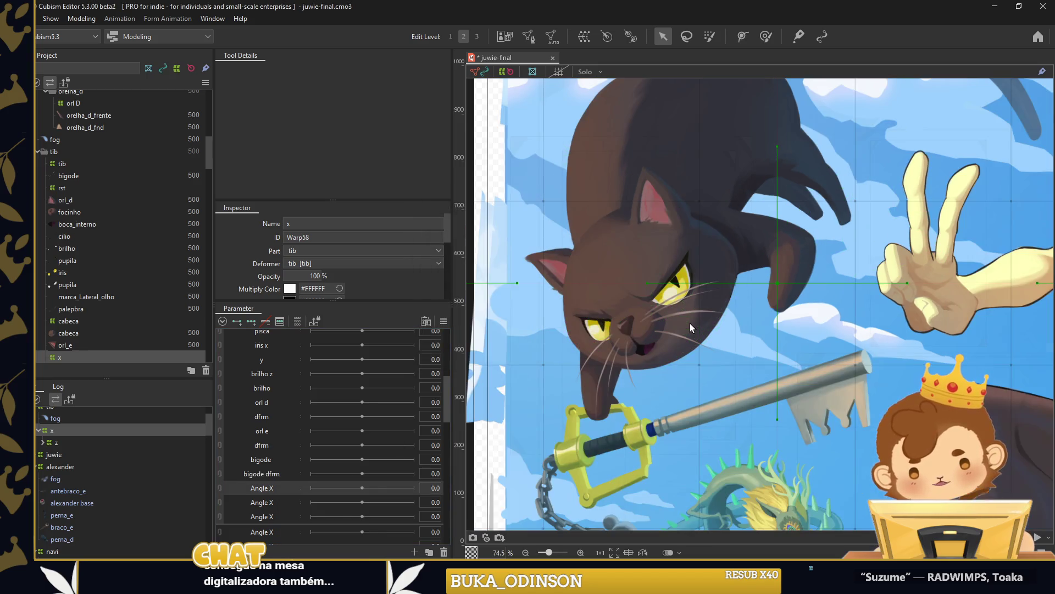
right_click(291, 488)
right_click(276, 489)
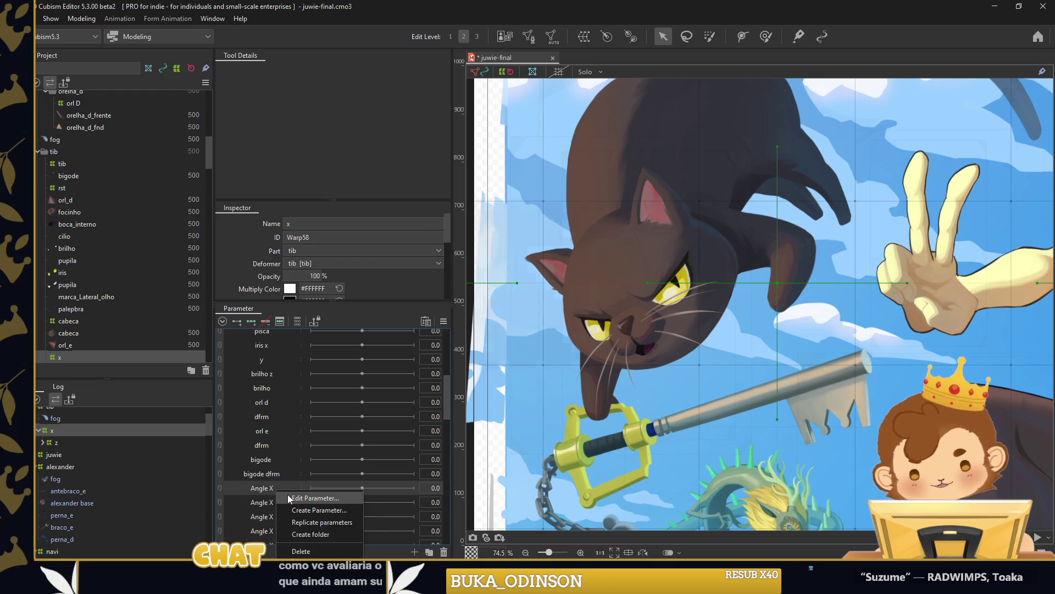
left_click(288, 498)
type("br d")
type("c")
key("Return")
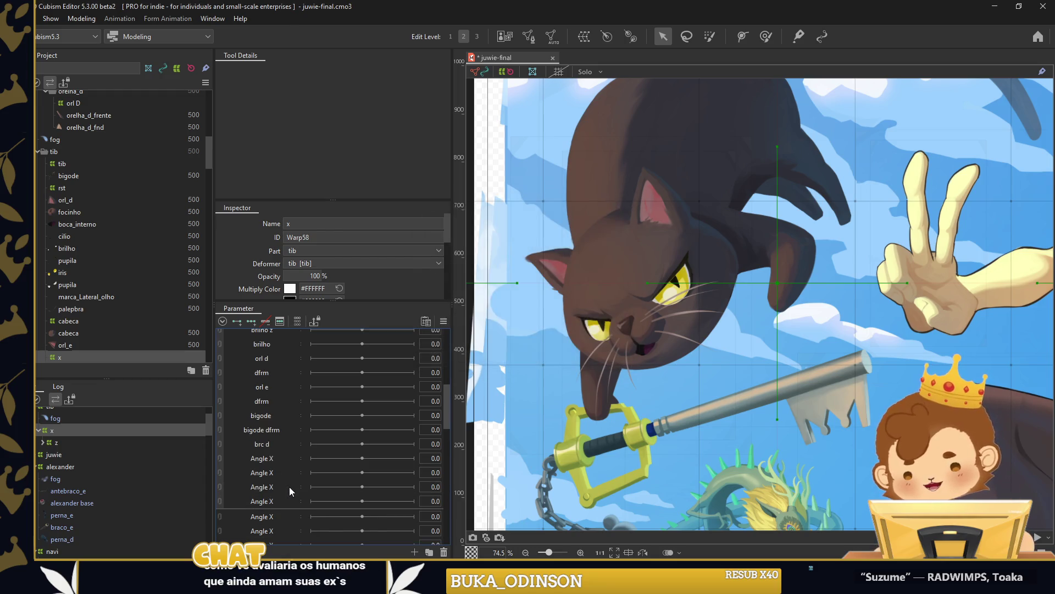
right_click(278, 460)
left_click(285, 465)
type("brc e")
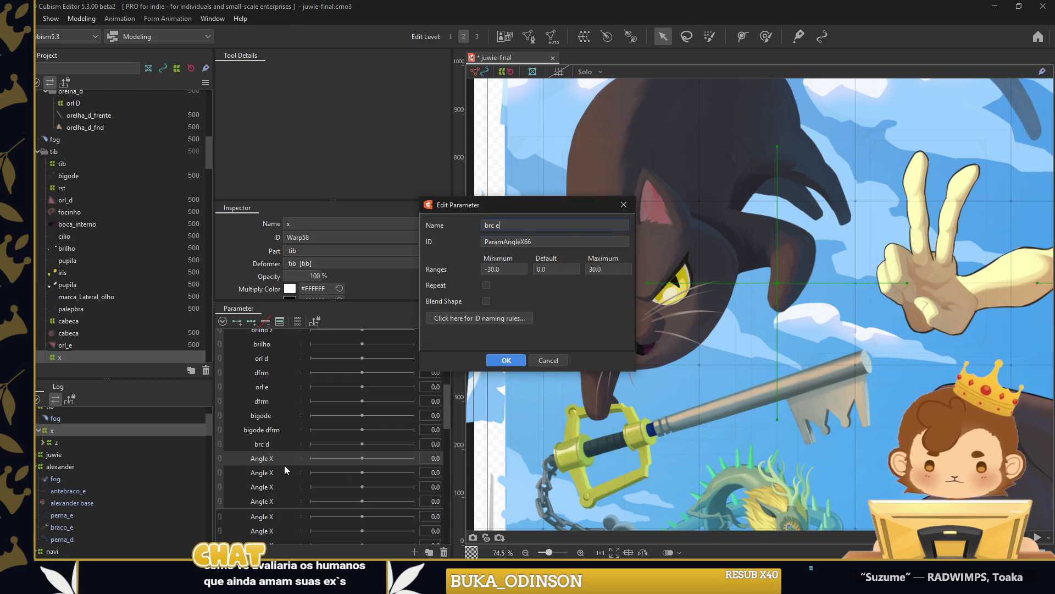
key("Return")
Rename the next parameters pernas fundo and keyblade, fixing the keyblad typo.
right_click(283, 472)
left_click(289, 476)
type("s fundo")
key("Return")
right_click(277, 484)
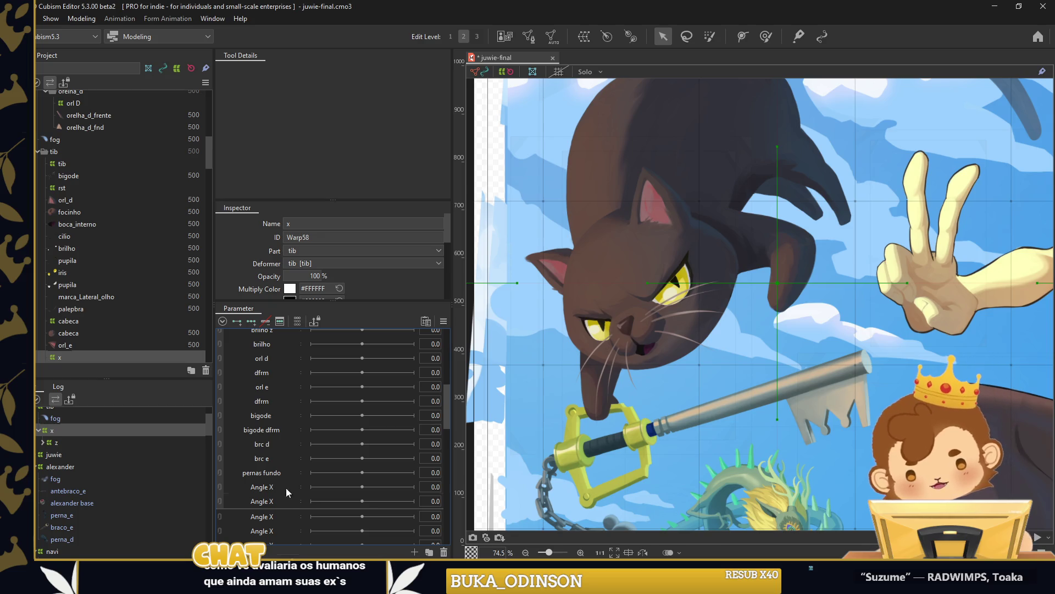
left_click(288, 488)
type("ad")
key("Return")
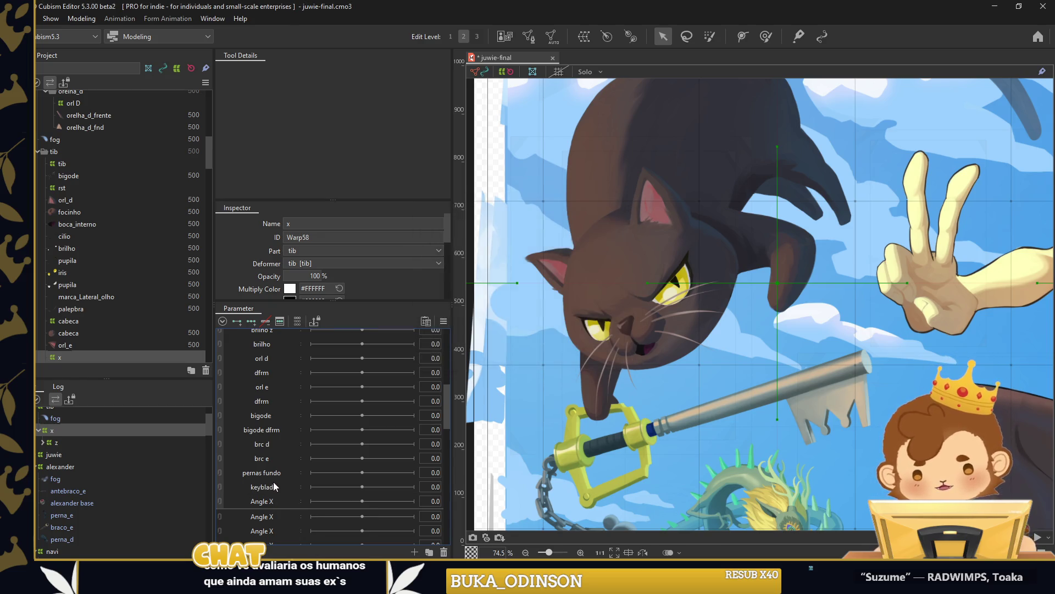
right_click(281, 484)
left_click(283, 486)
type("keyblade")
key("Return")
Delete the leftover Angle X parameter.
scroll(780, 281, "down", 5)
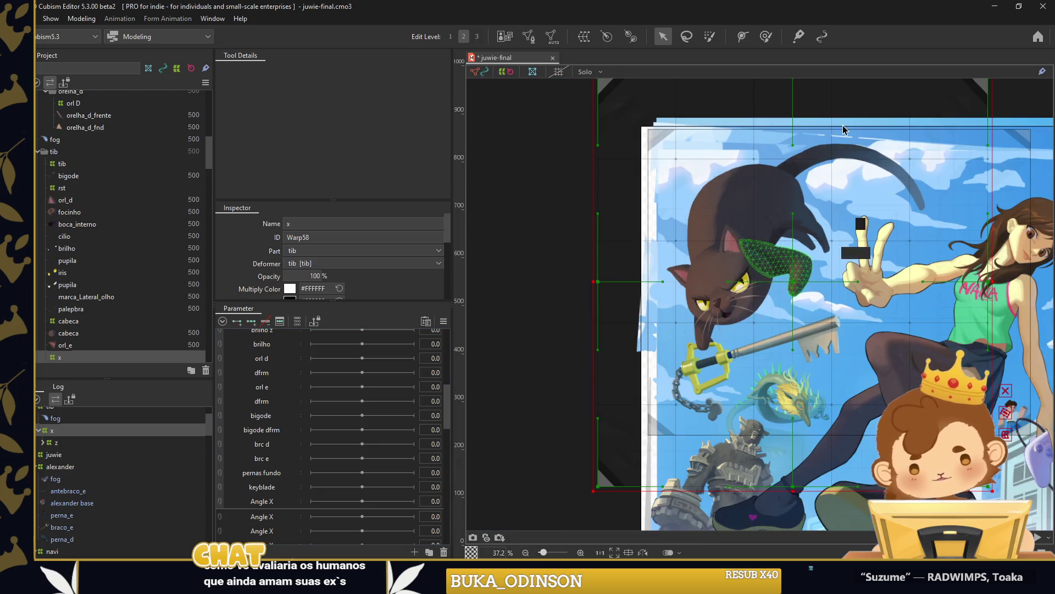
left_click(265, 500)
key("Delete")
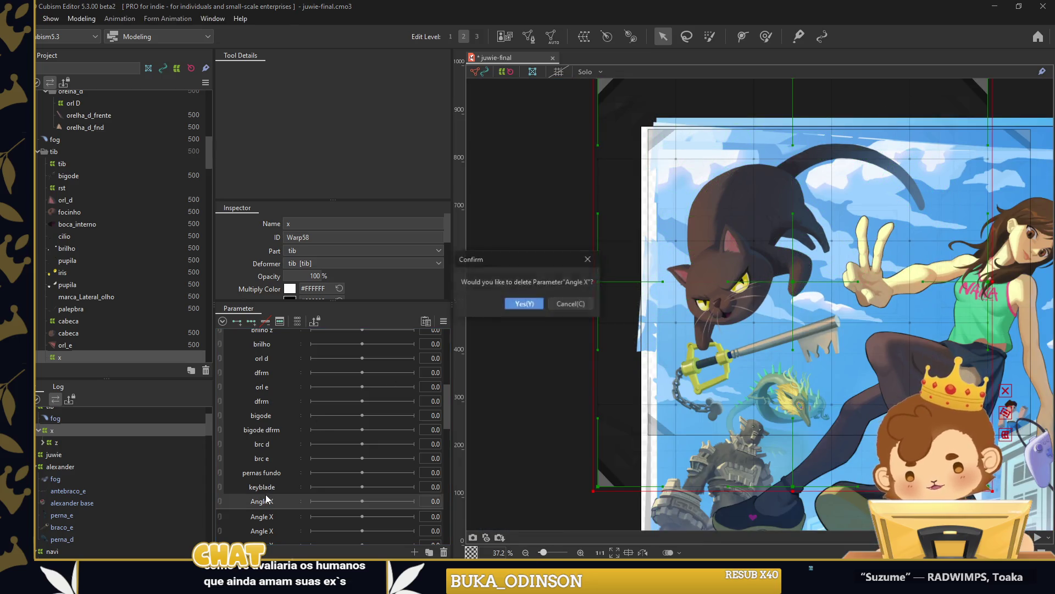
key("Return")
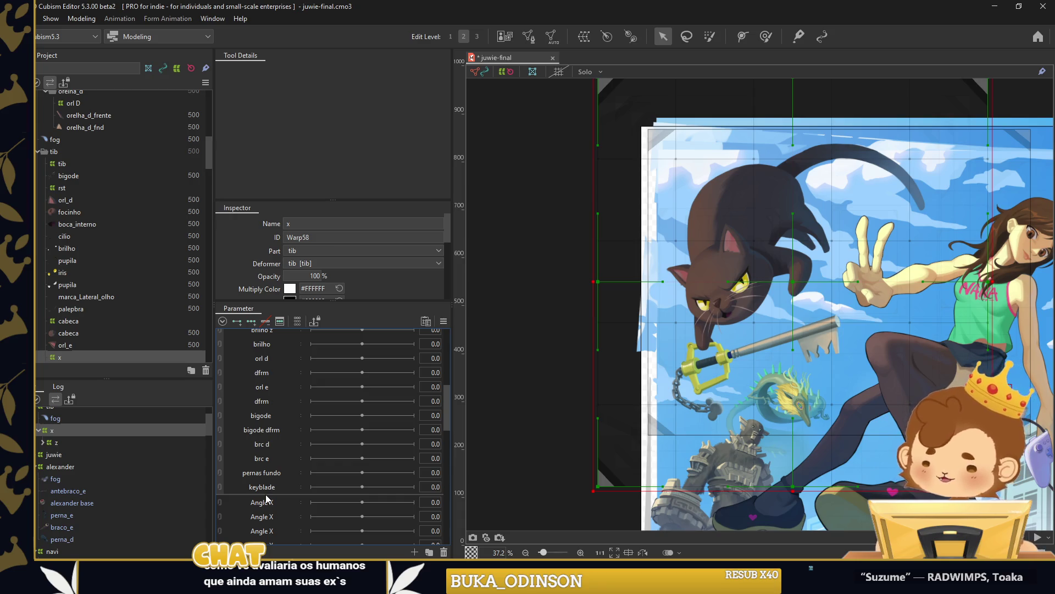
Move a separator row below brilho and add a second separator row.
scroll(361, 427, "up", 2)
scroll(308, 407, "up", 2)
right_click(277, 404)
scroll(250, 348, "down", 2)
mouse_move(249, 347)
left_mouse_down()
mouse_move(323, 421)
mouse_move(281, 446)
left_mouse_up()
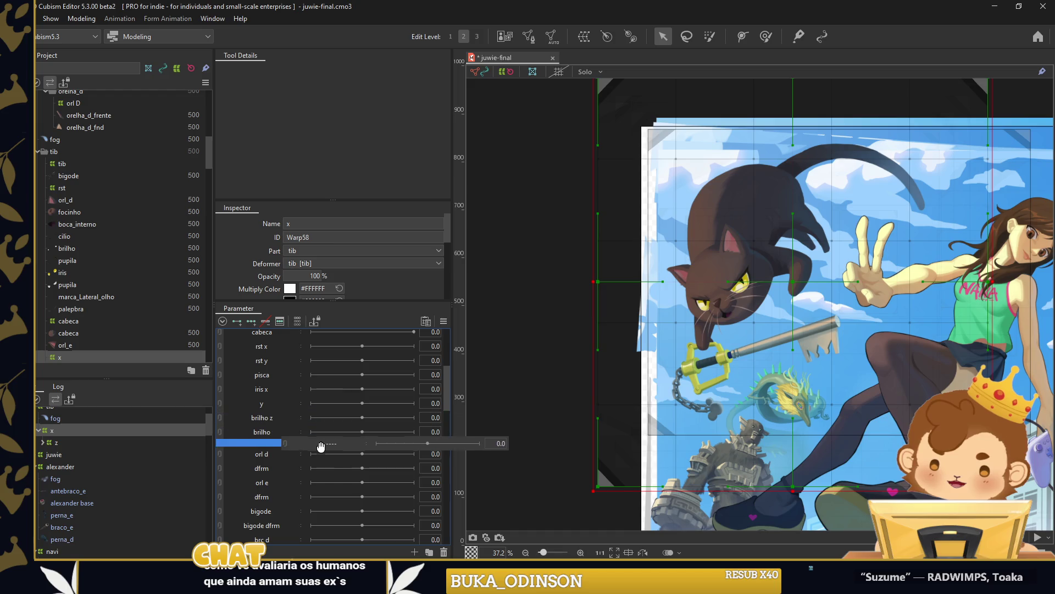
right_click(301, 467)
left_click(330, 498)
Check the options at bigode and the separator row, closing them unchanged.
scroll(285, 482, "down", 2)
right_click(268, 440)
left_click(255, 446)
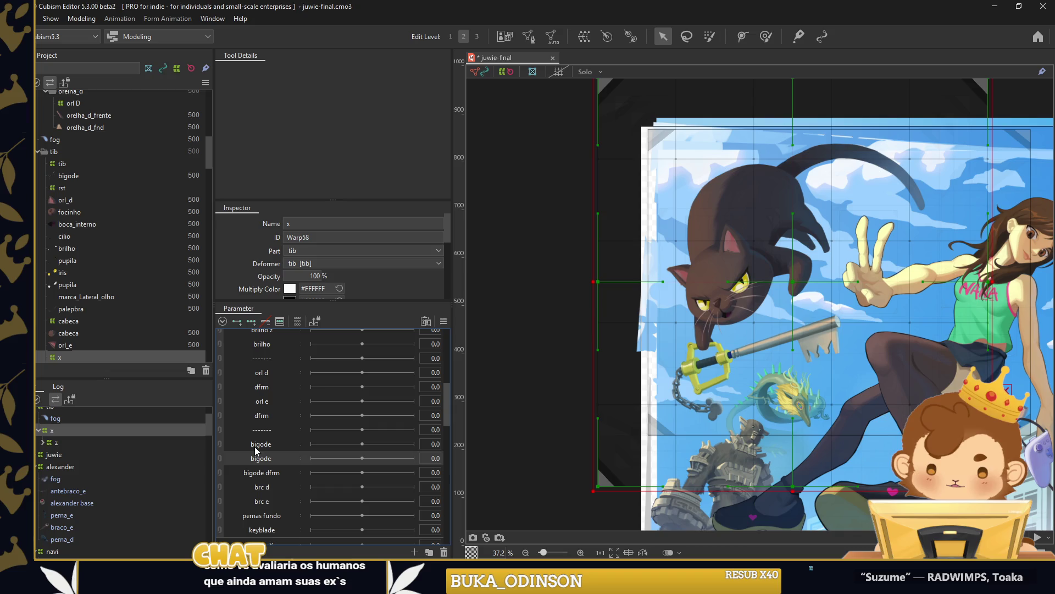
right_click(262, 435)
key("Escape")
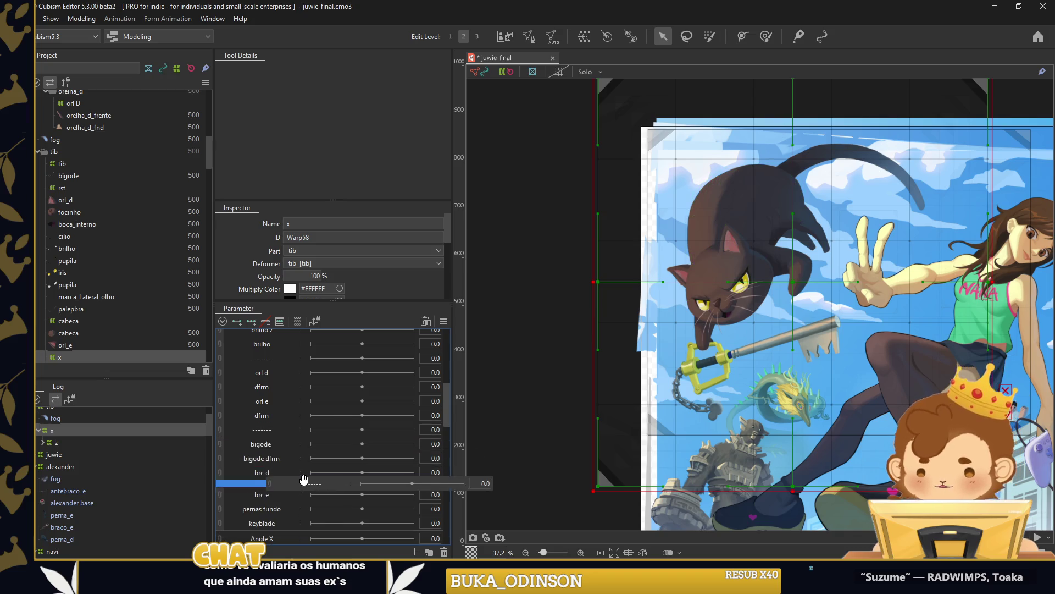
scroll(285, 445, "up", 4)
scroll(275, 421, "up", 3)
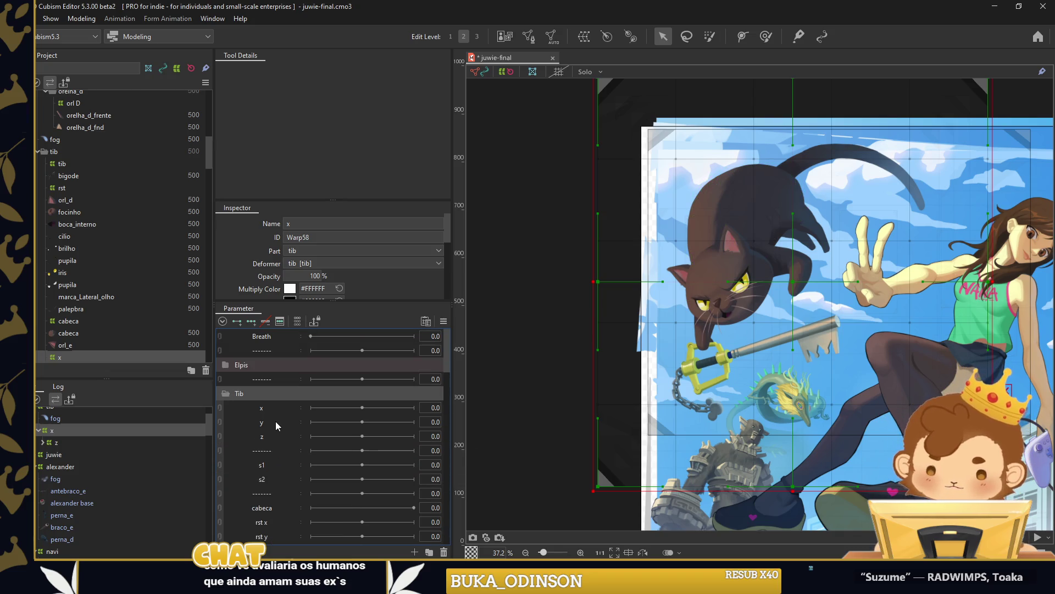
Set the tib warp deformer's division to a 25×25 grid.
scroll(84, 432, "up", 2)
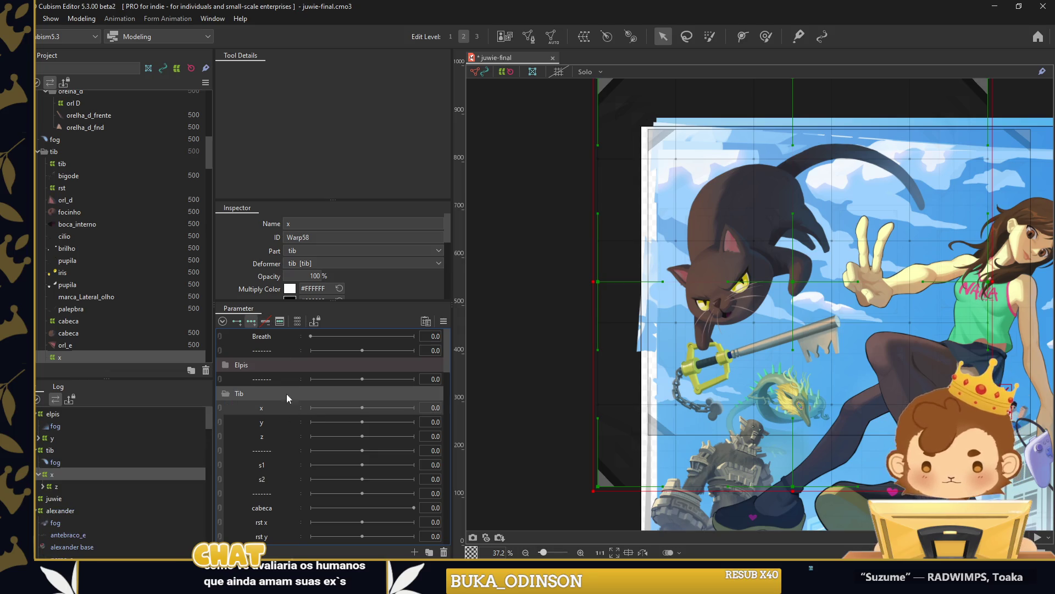
left_click_drag(639, 330, 559, 322)
scroll(303, 273, "down", 2)
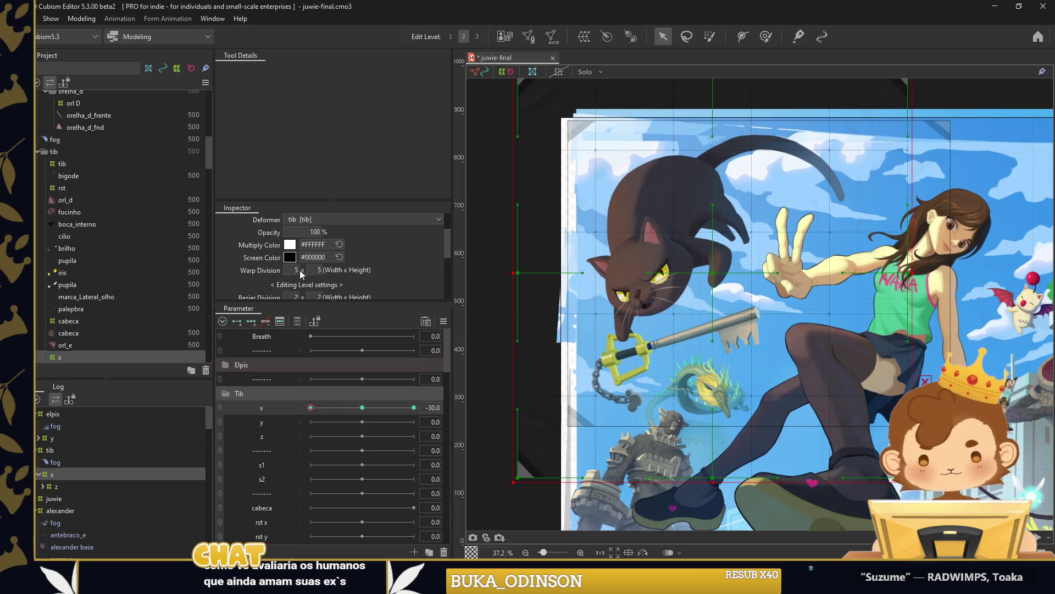
type("2")
left_click(288, 270)
key("Return")
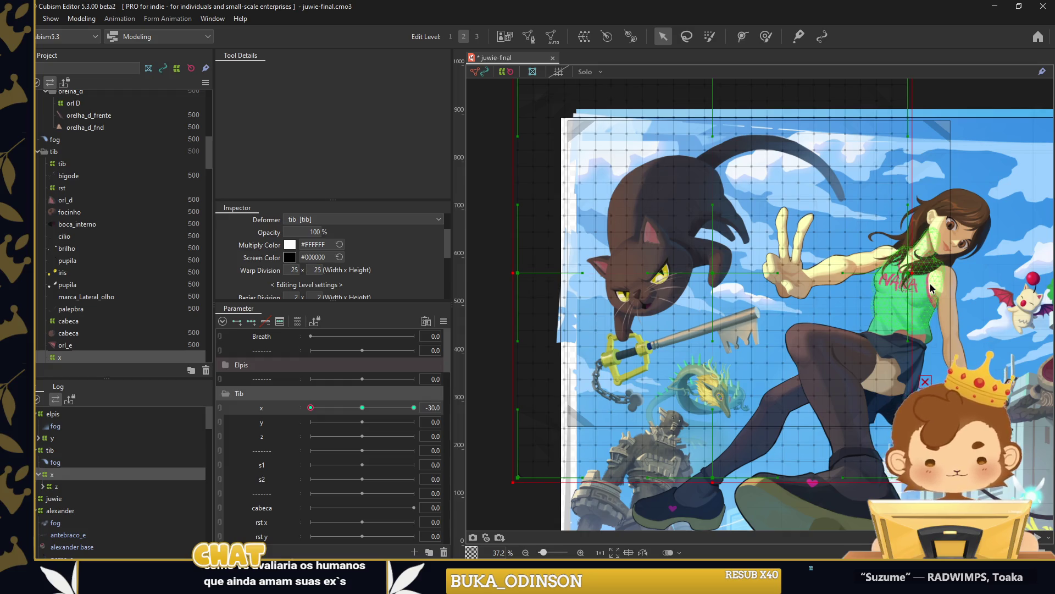
Shift the tib deformer for the x = 30 key with extended interpolation.
left_click_drag(714, 276, 691, 276)
left_click(414, 408)
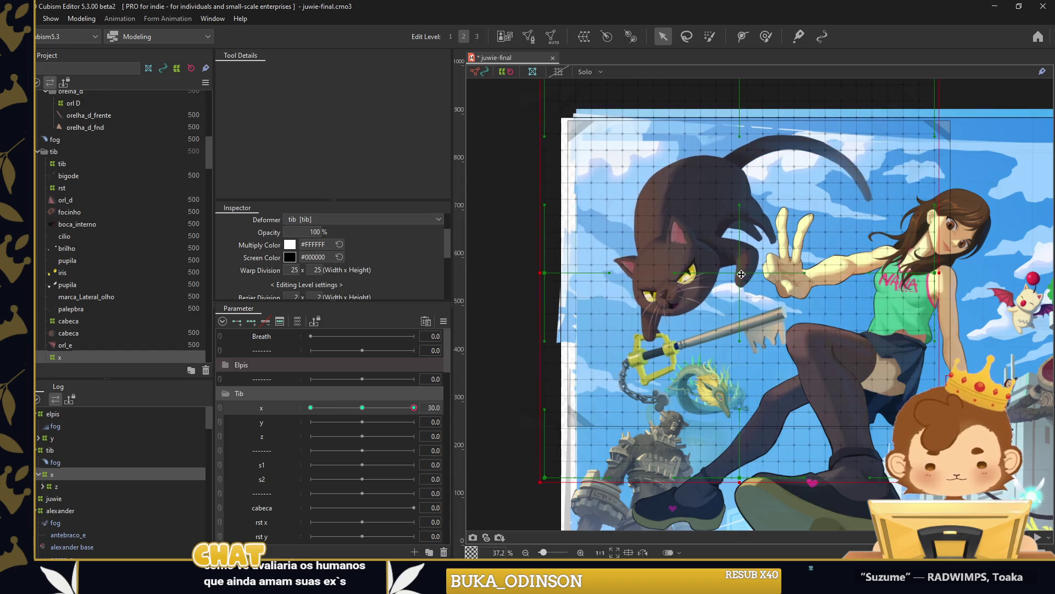
left_click(616, 260)
key("Return")
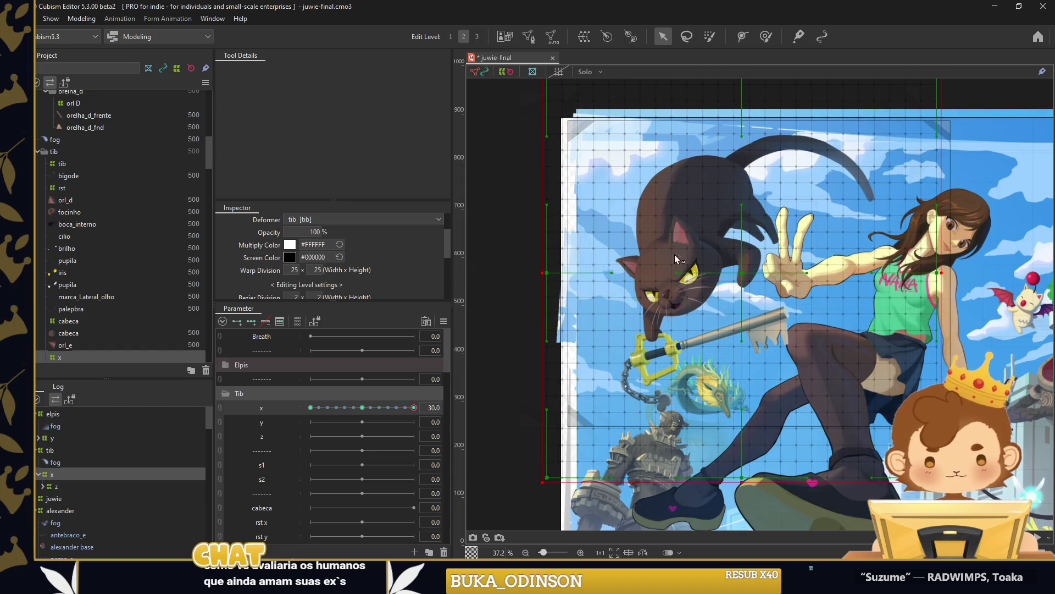
Move the tib folder below juwie and return x to 0.
left_click(37, 152)
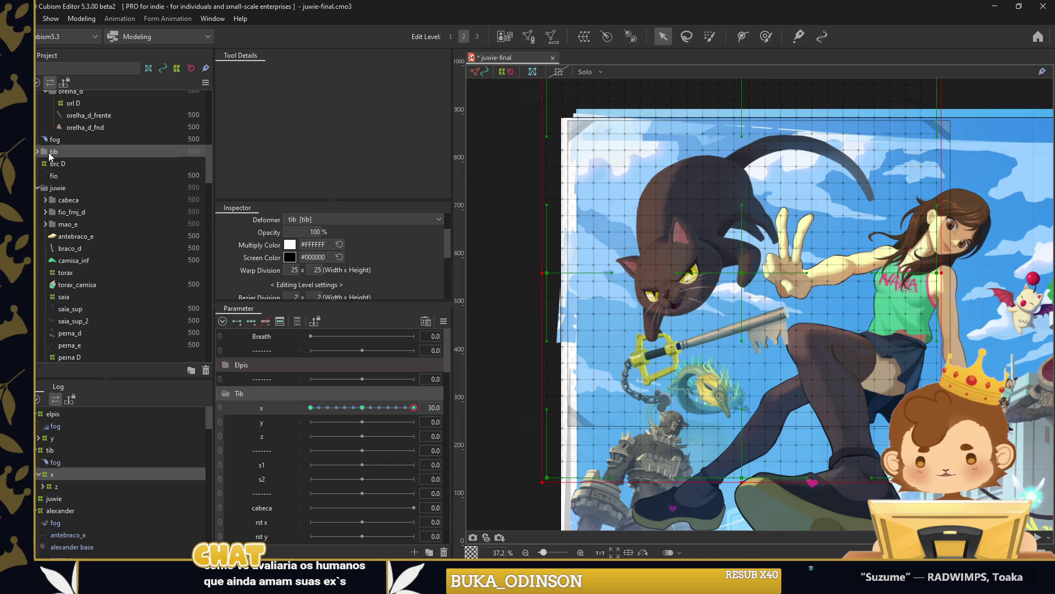
left_click(38, 187)
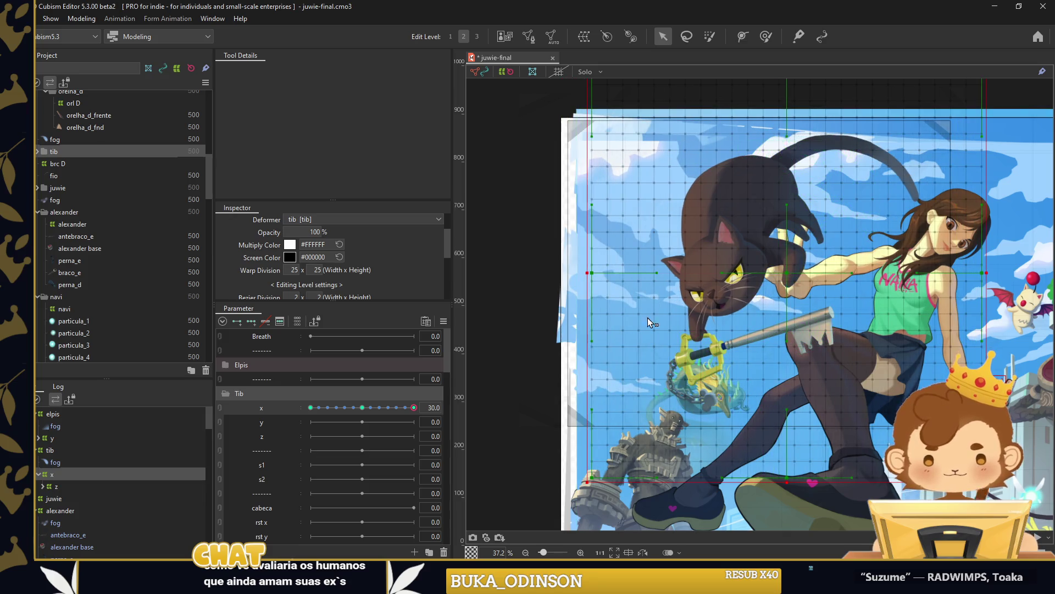
left_click(38, 152)
left_click_drag(54, 150, 75, 193)
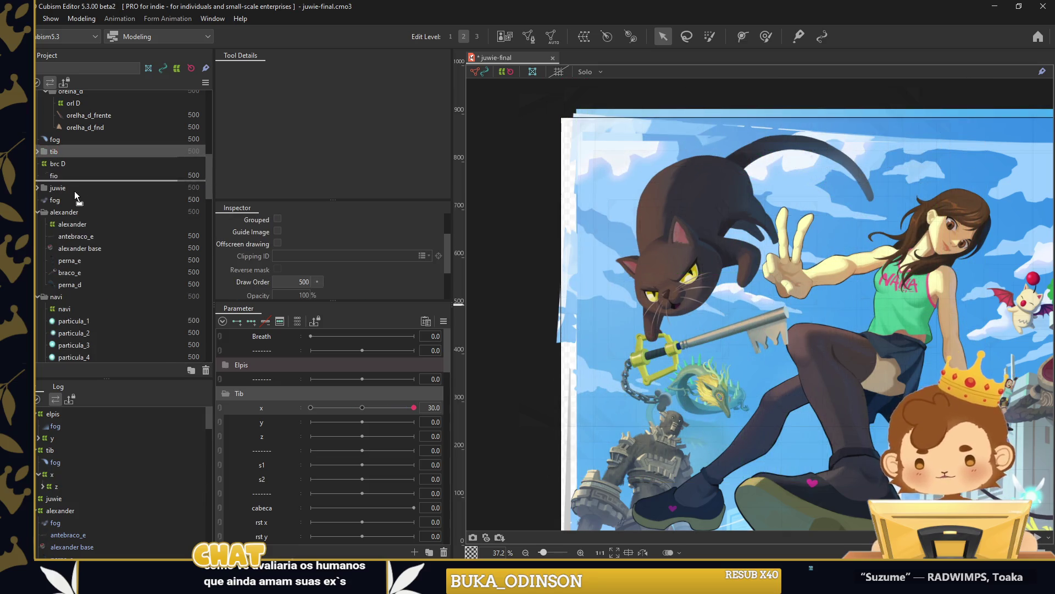
left_click_drag(414, 408, 362, 408)
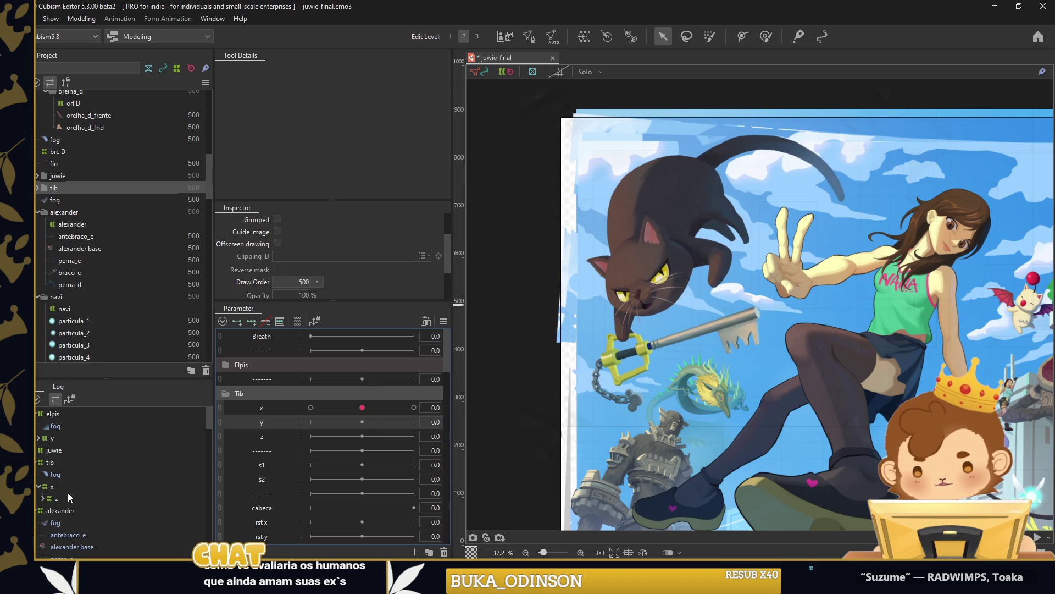
Shift the cat's deformer right for x = 30, add y keyforms, and test x at -30.
left_click(51, 486)
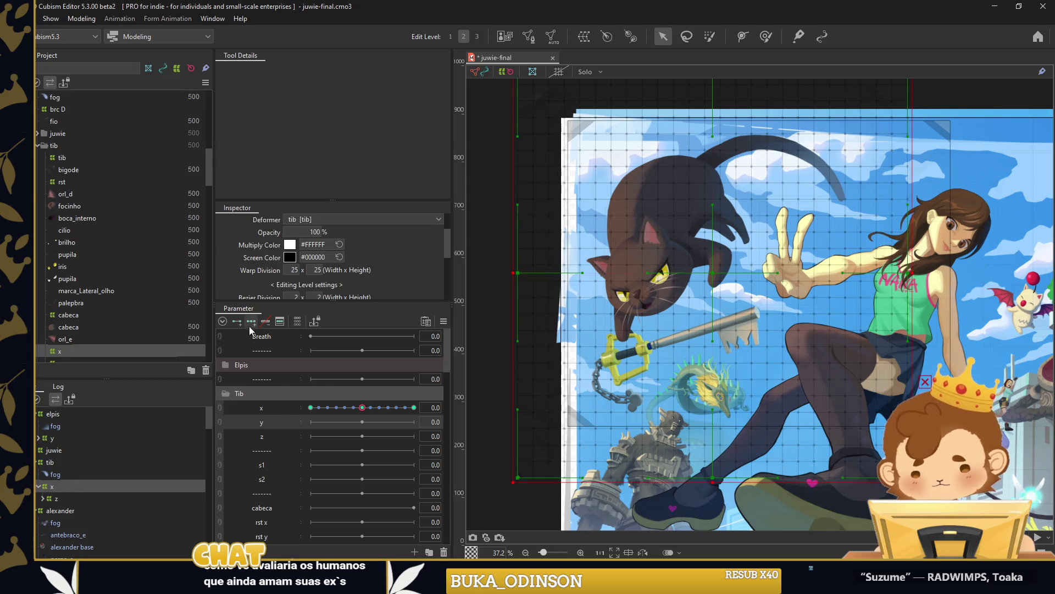
mouse_move(713, 277)
left_mouse_down()
mouse_move(718, 259)
mouse_move(288, 405)
mouse_move(768, 314)
left_mouse_up()
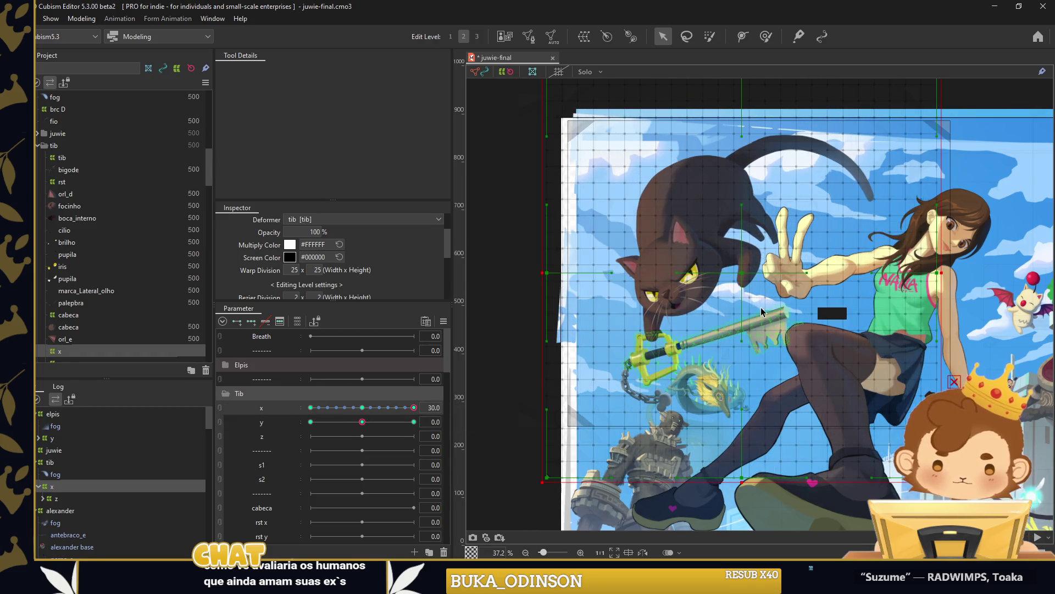
left_click_drag(741, 277, 757, 276)
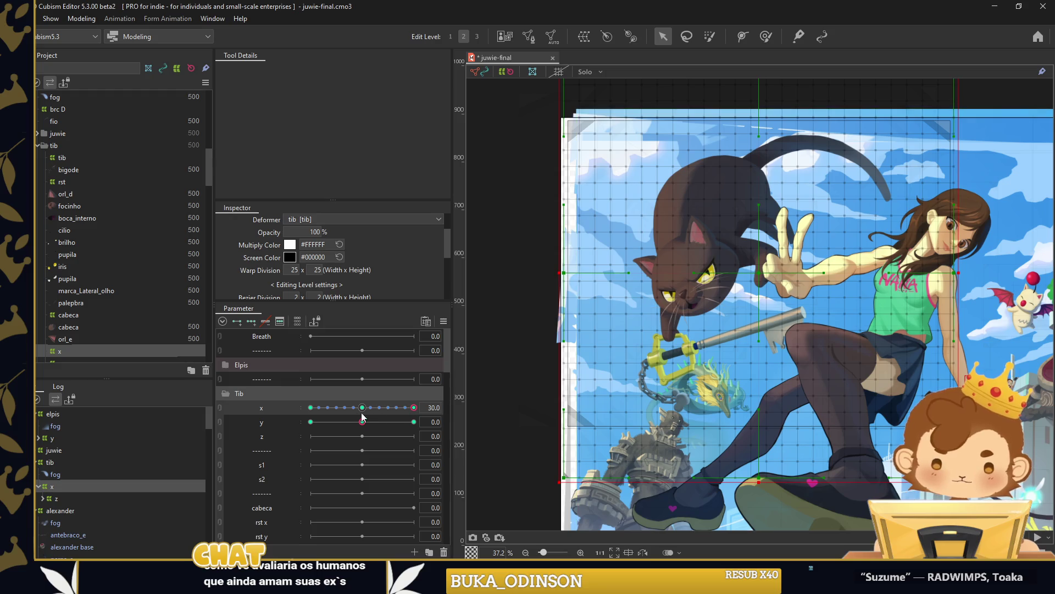
double_click(279, 422)
left_click(553, 259)
left_click(413, 409)
mouse_move(413, 409)
left_mouse_down()
mouse_move(360, 411)
mouse_move(278, 387)
left_mouse_up()
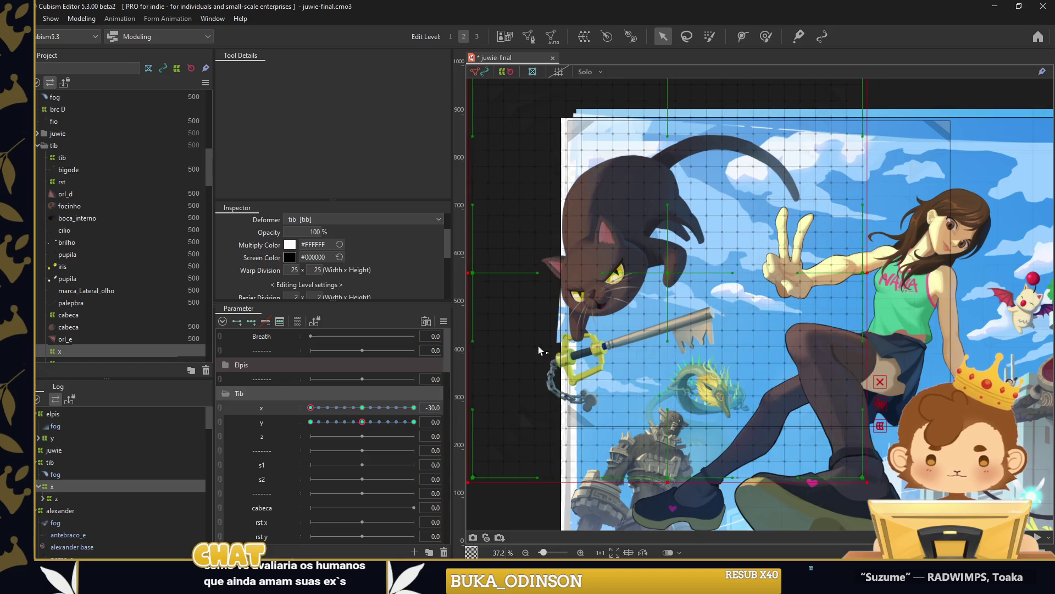
left_click(362, 407)
Join the x and y parameters into one 2D pad and test the cat's movement.
left_click(443, 321)
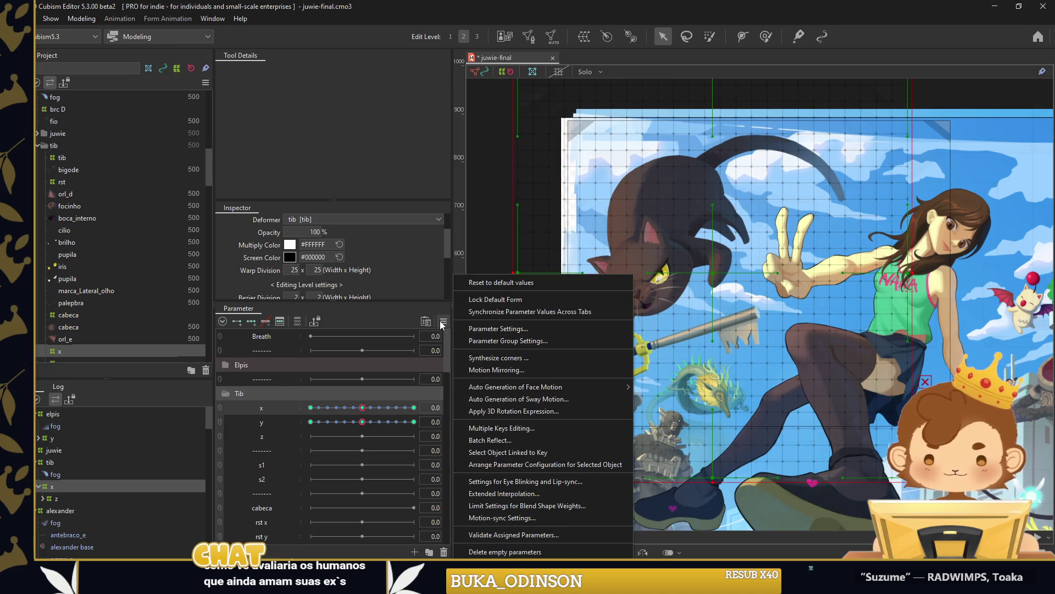
left_click(497, 370)
left_click(499, 393)
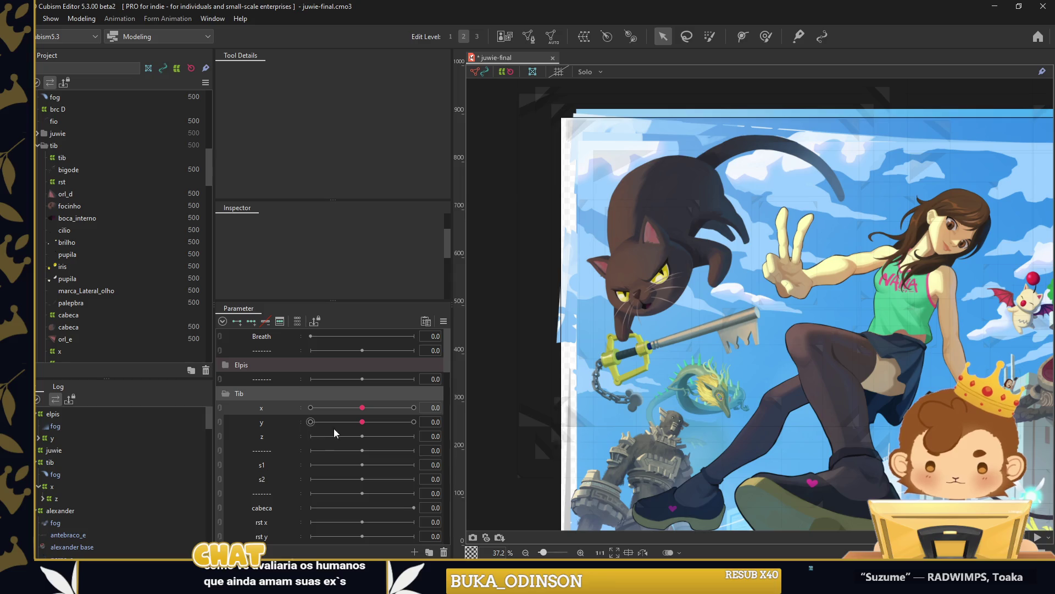
left_click_drag(362, 426, 369, 426)
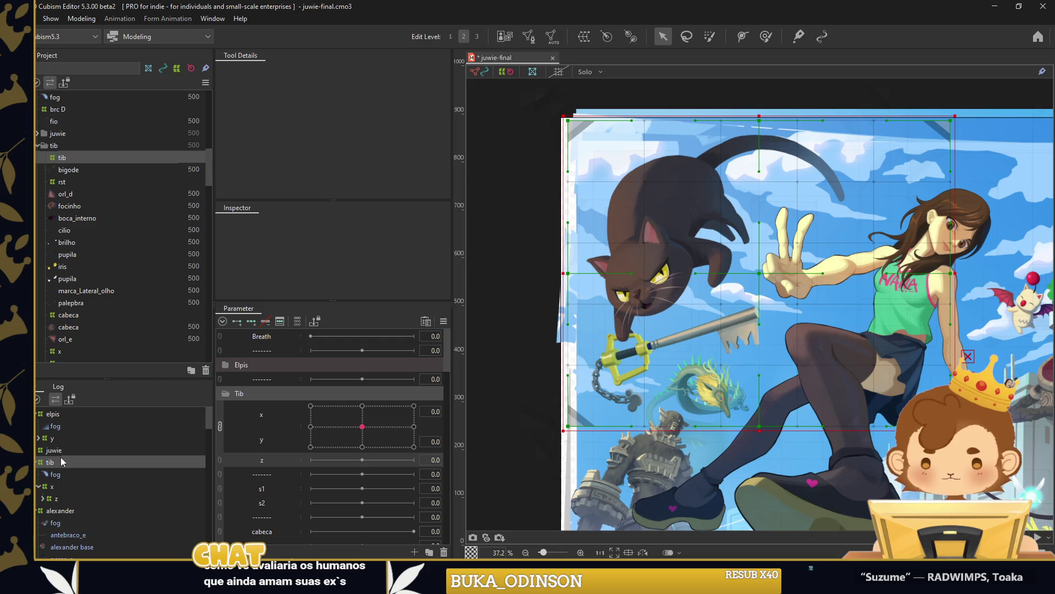
Rotate the z deformer clockwise at z = -30 and the opposite way at z = 30.
left_click(56, 498)
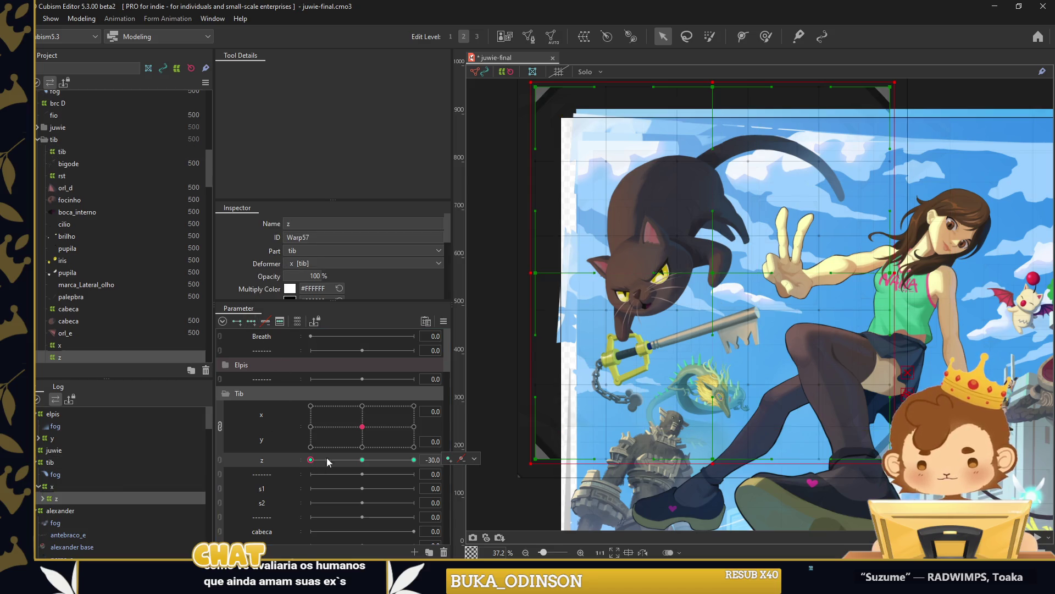
left_click_drag(714, 471, 736, 283)
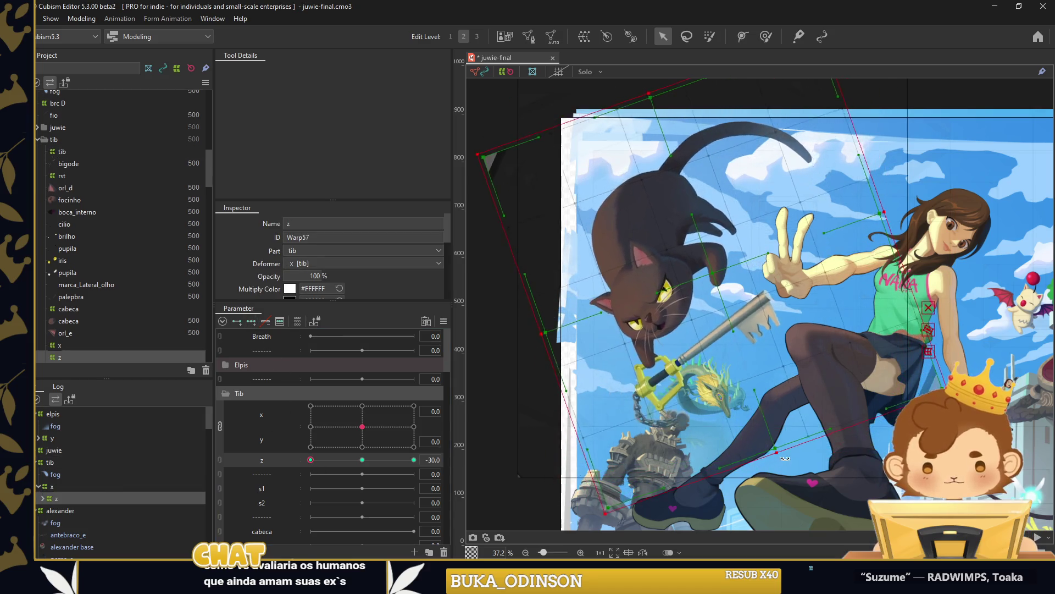
left_click(414, 459)
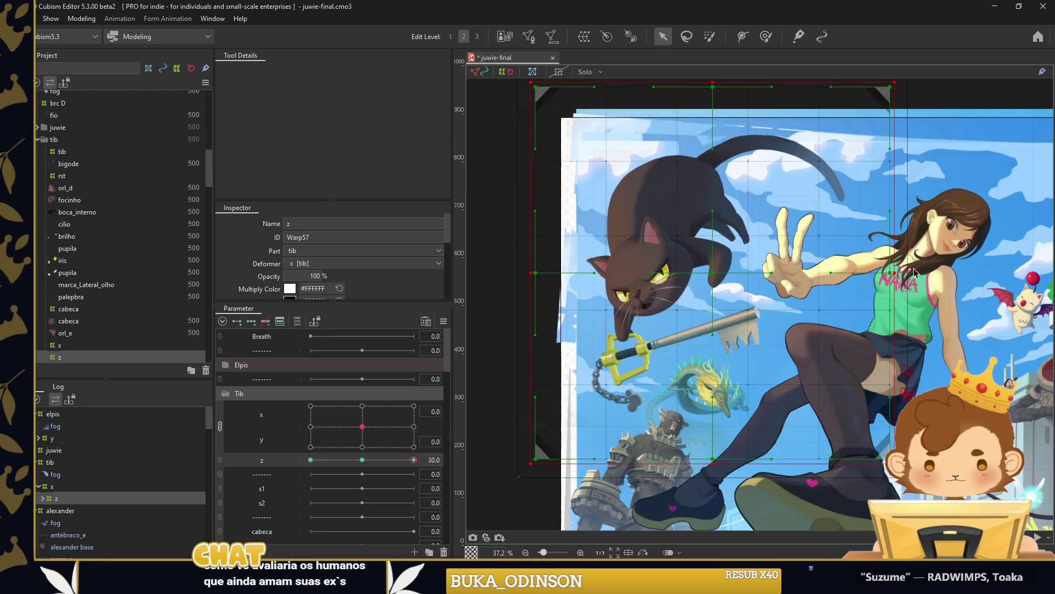
left_click_drag(898, 271, 716, 263)
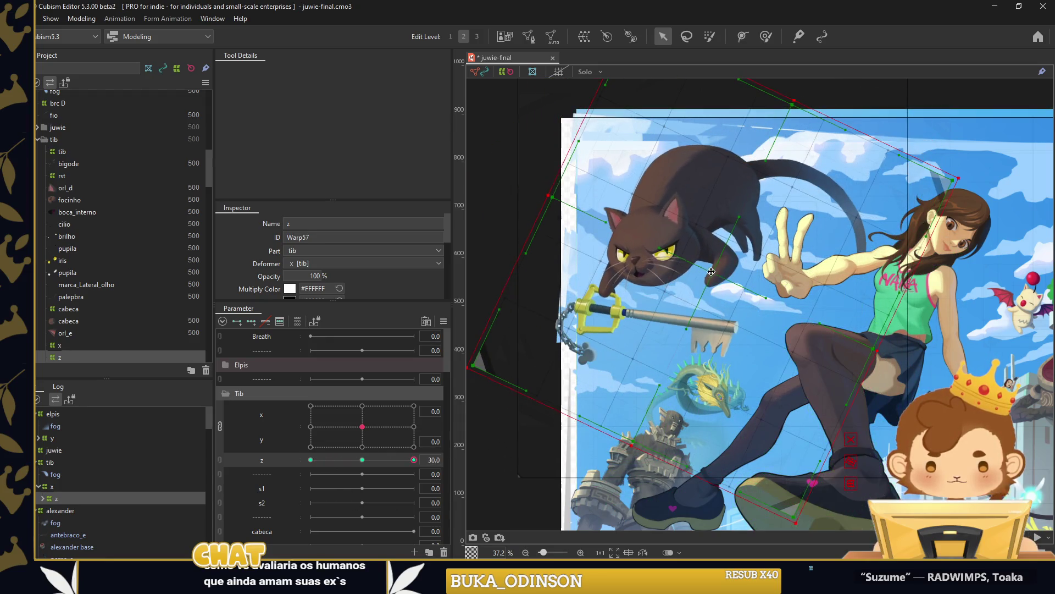
right_click(477, 242)
left_click(539, 304)
Preview the z tilt combined with the x/y pad, then recentre the pad.
scroll(530, 217, "down", 2)
left_click_drag(414, 460, 319, 460)
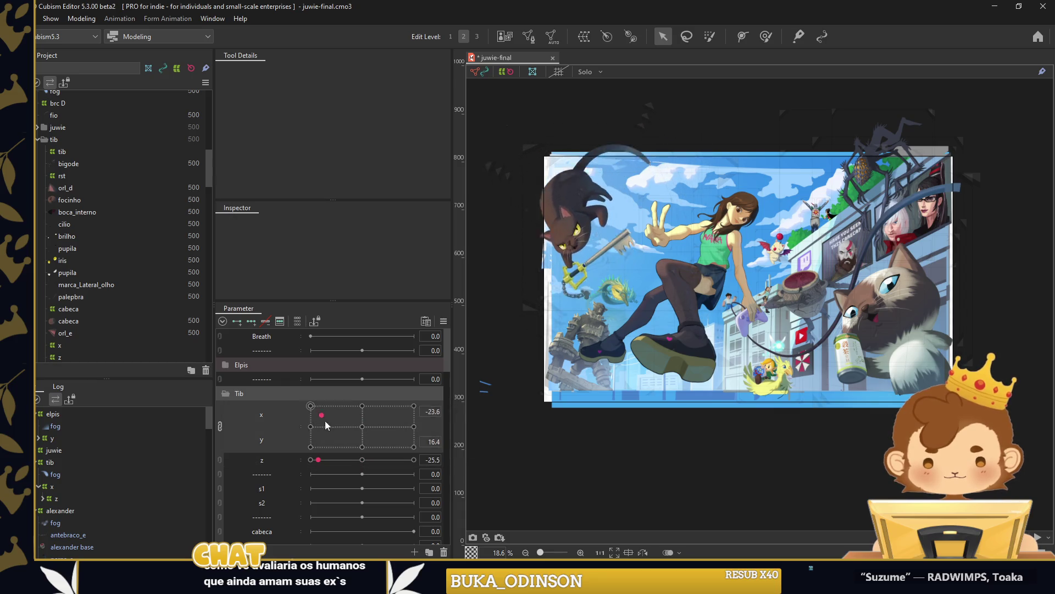
left_click_drag(362, 426, 376, 435)
mouse_move(318, 460)
left_mouse_down()
mouse_move(391, 460)
mouse_move(335, 432)
mouse_move(382, 412)
left_mouse_up()
left_click_drag(390, 460, 390, 460)
mouse_move(402, 425)
left_mouse_down()
mouse_move(363, 426)
mouse_move(362, 461)
left_mouse_up()
Reselect the z deformer and sweep z from -30 across its range to check the tilt.
scroll(542, 189, "up", 2)
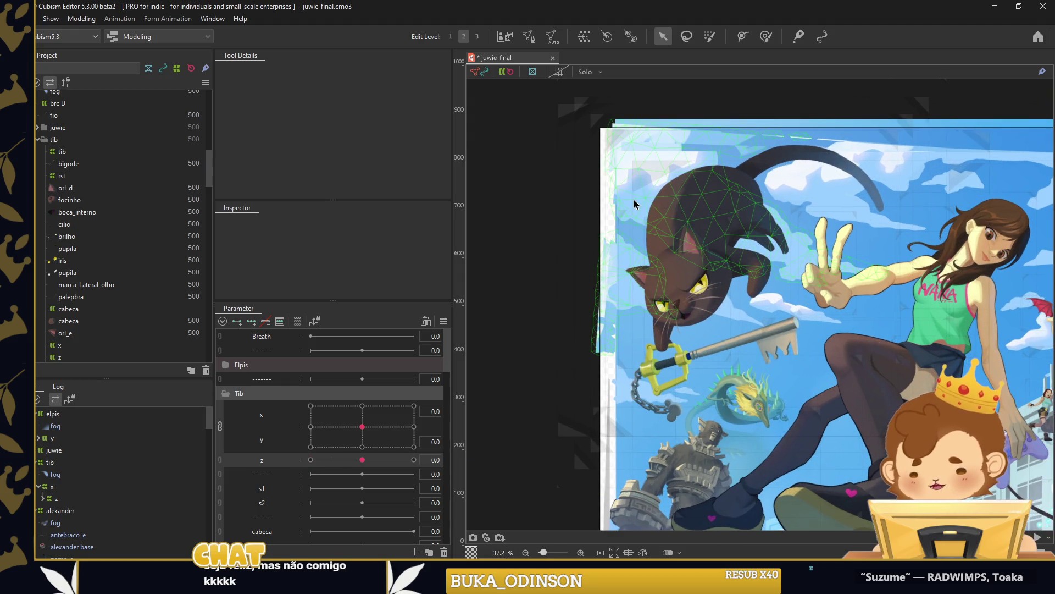
left_click(56, 501)
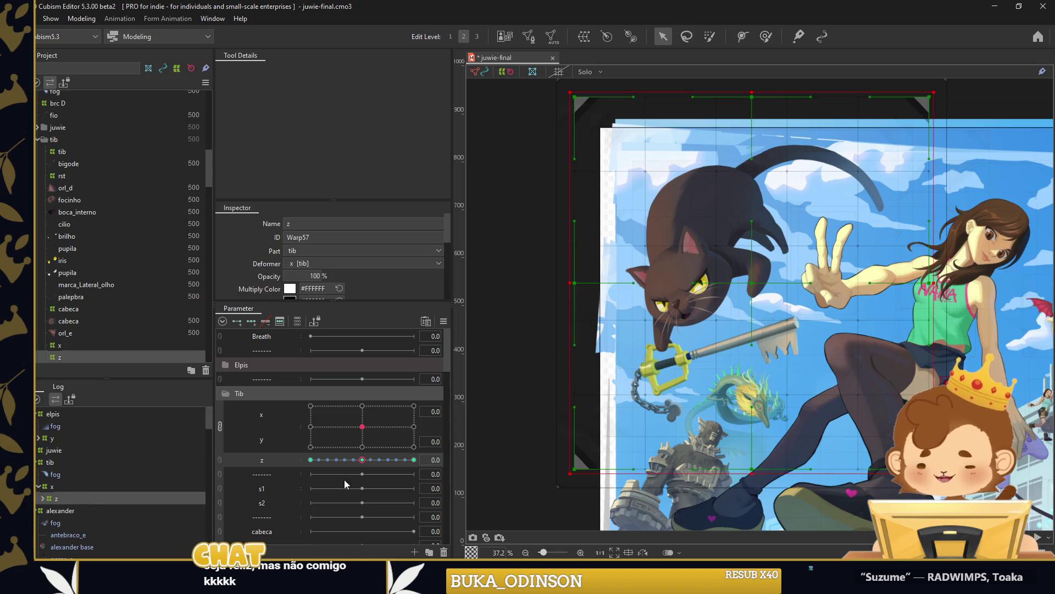
left_click_drag(363, 466, 310, 459)
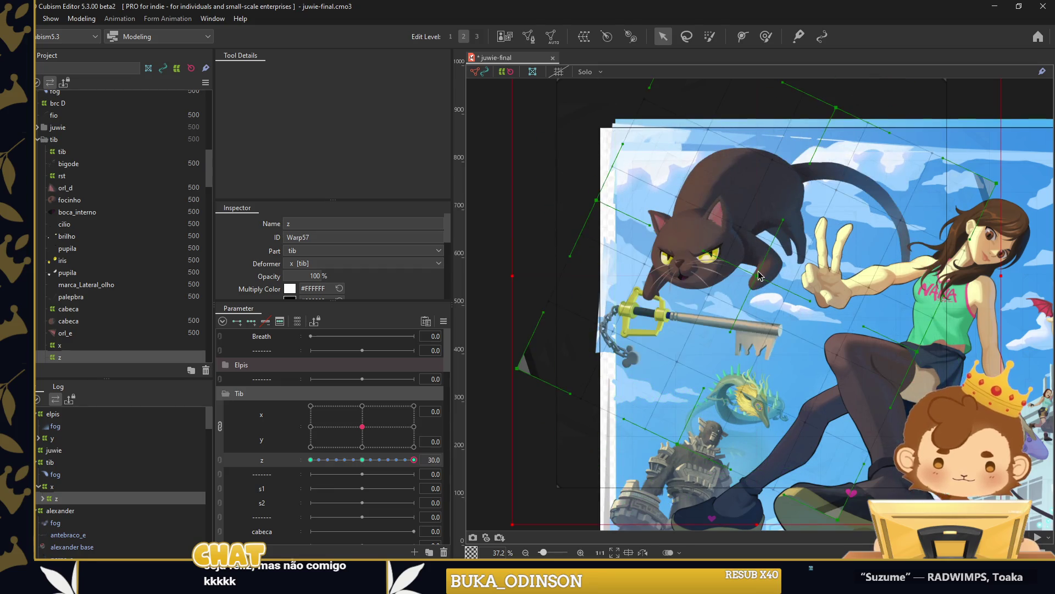
mouse_move(414, 459)
left_mouse_down()
mouse_move(305, 464)
mouse_move(362, 461)
left_mouse_up()
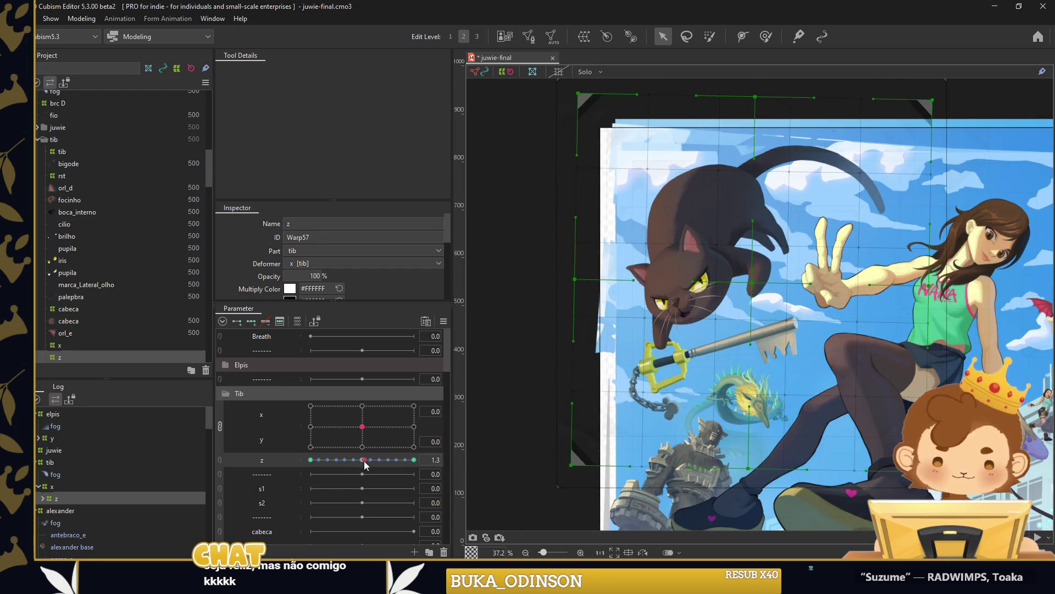
Select the s1 deformer under z and set its warp division to 25 x 25.
left_click(42, 498)
left_click(62, 510)
left_click(47, 510)
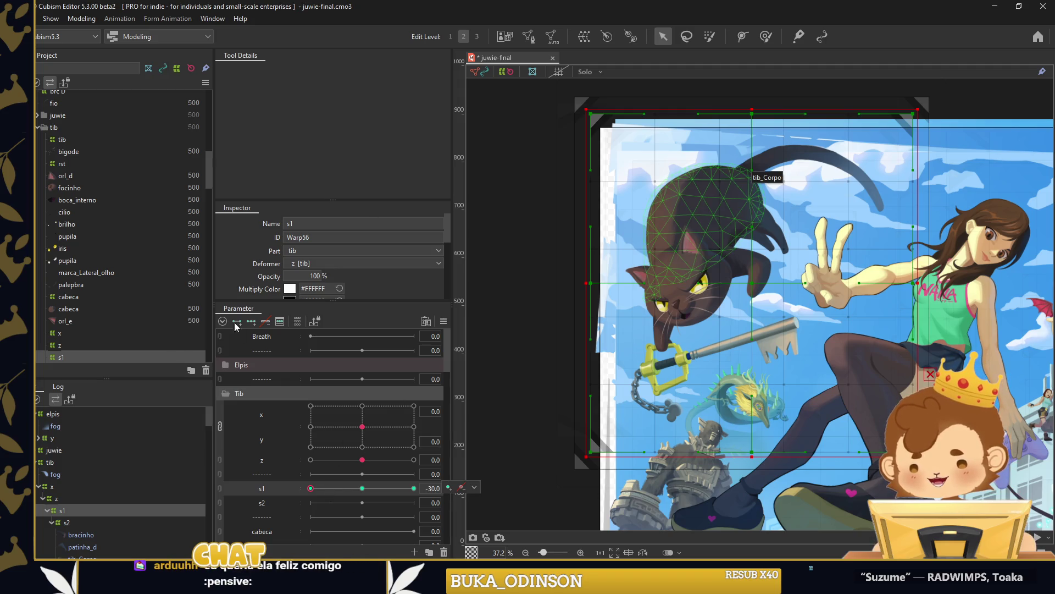
scroll(310, 297, "down", 2)
double_click(295, 270)
type("25")
left_click(318, 269)
type("25")
key("Return")
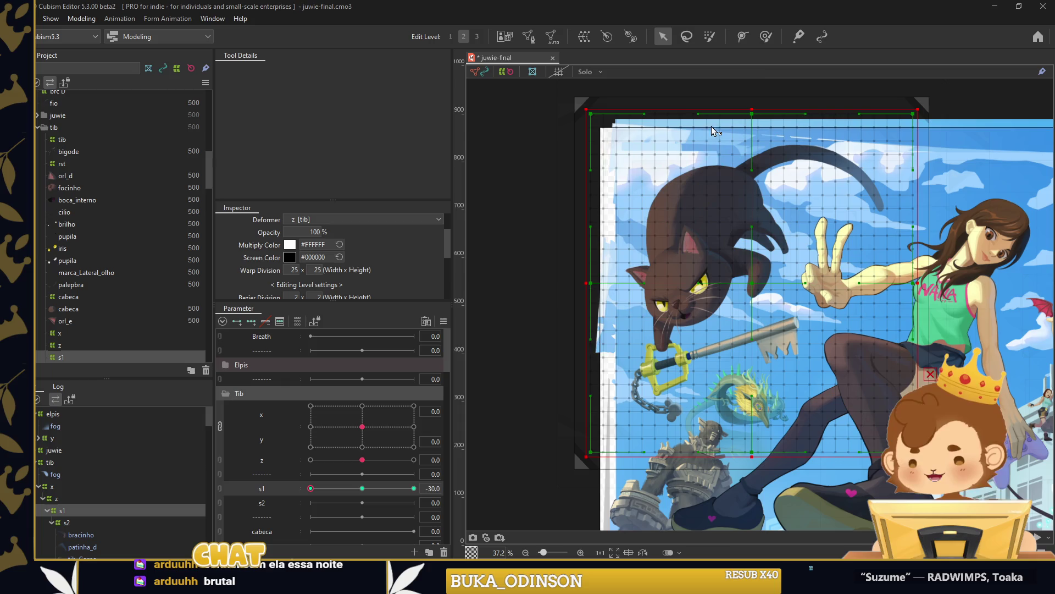
Switch to the Weight Paint tool for the s1 deformer.
left_click(765, 36)
scroll(729, 282, "down", 2)
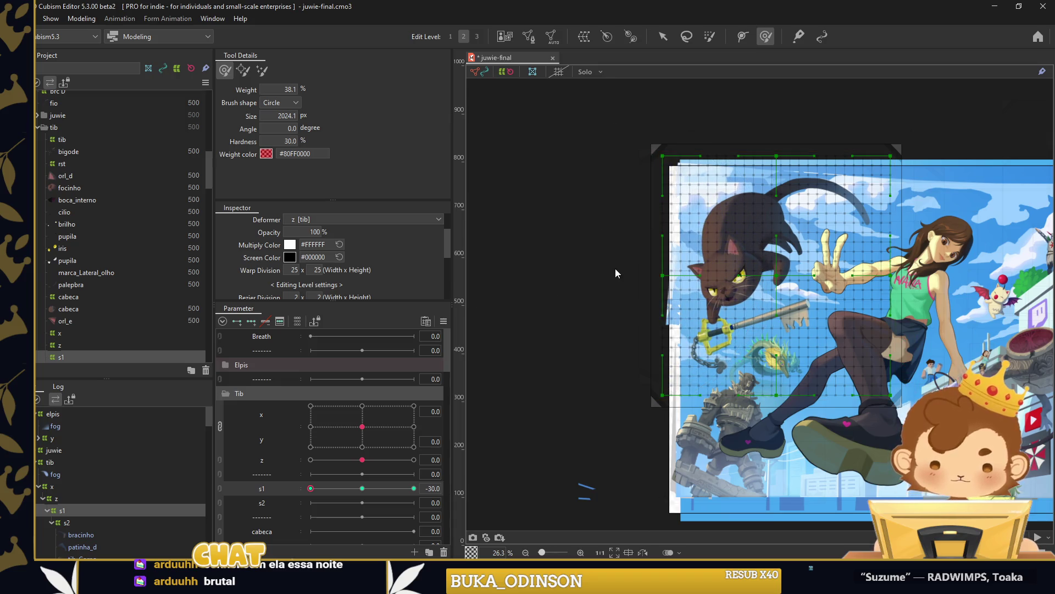
scroll(61, 503, "down", 2)
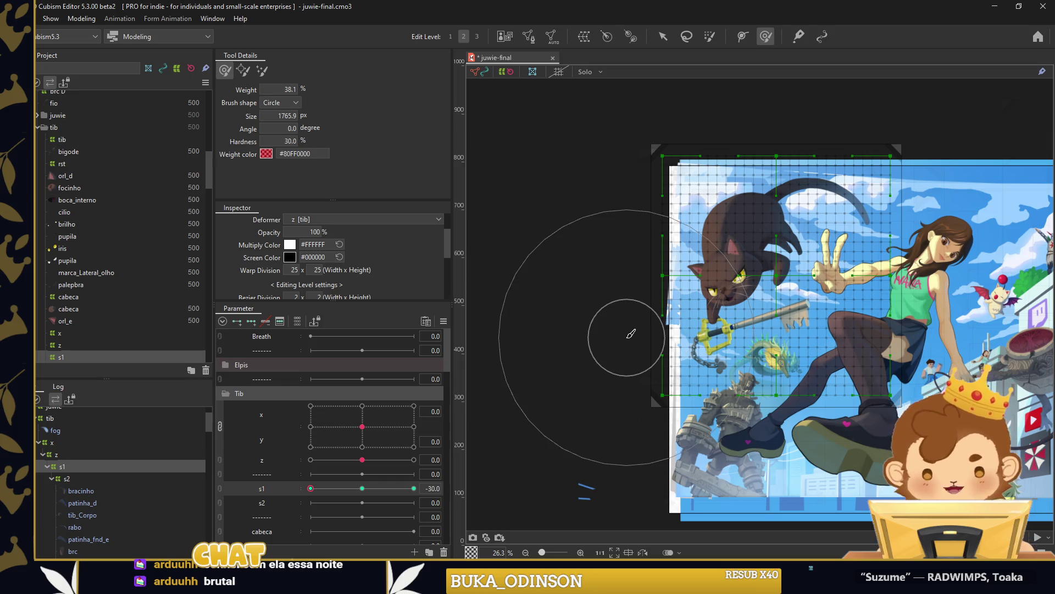
Create a warp deformer named keyblade around the keyblade and corrente_keyblade meshes.
scroll(111, 493, "down", 2)
scroll(86, 501, "down", 2)
left_click(99, 488, "shift")
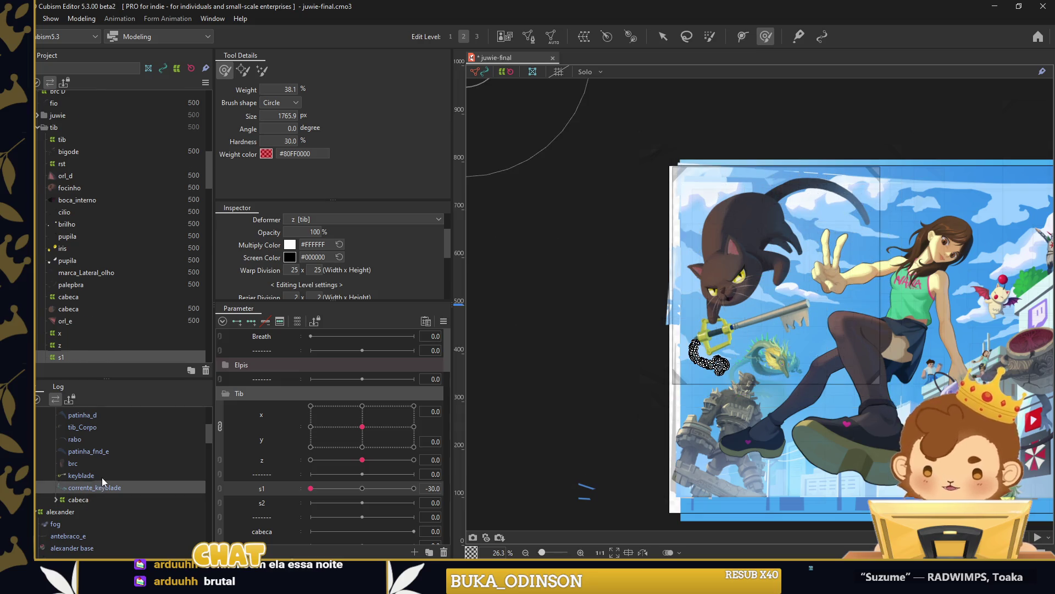
key("ctrl+w")
type("keyblade")
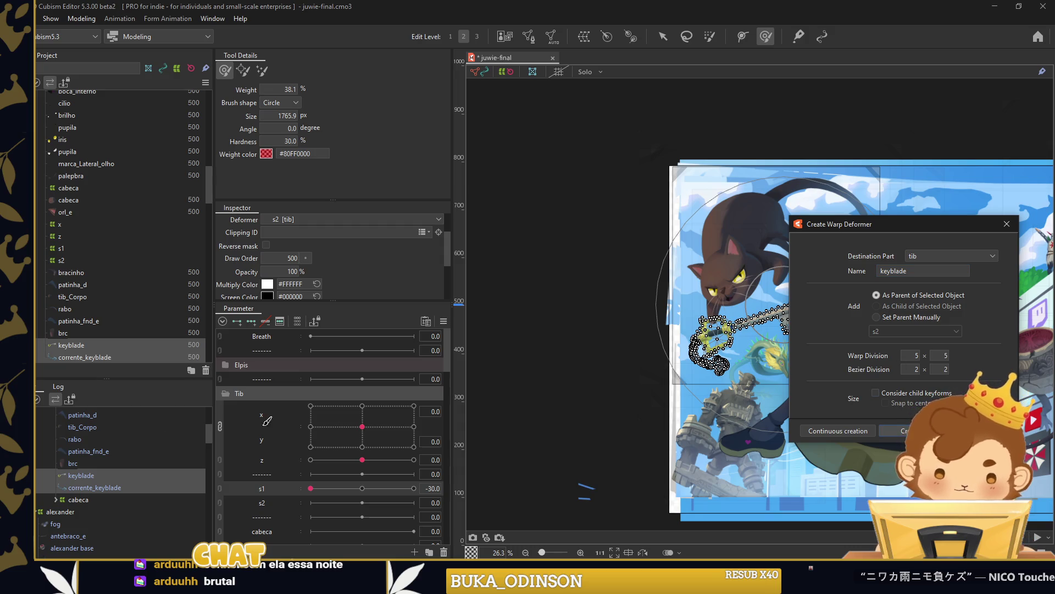
key("Return")
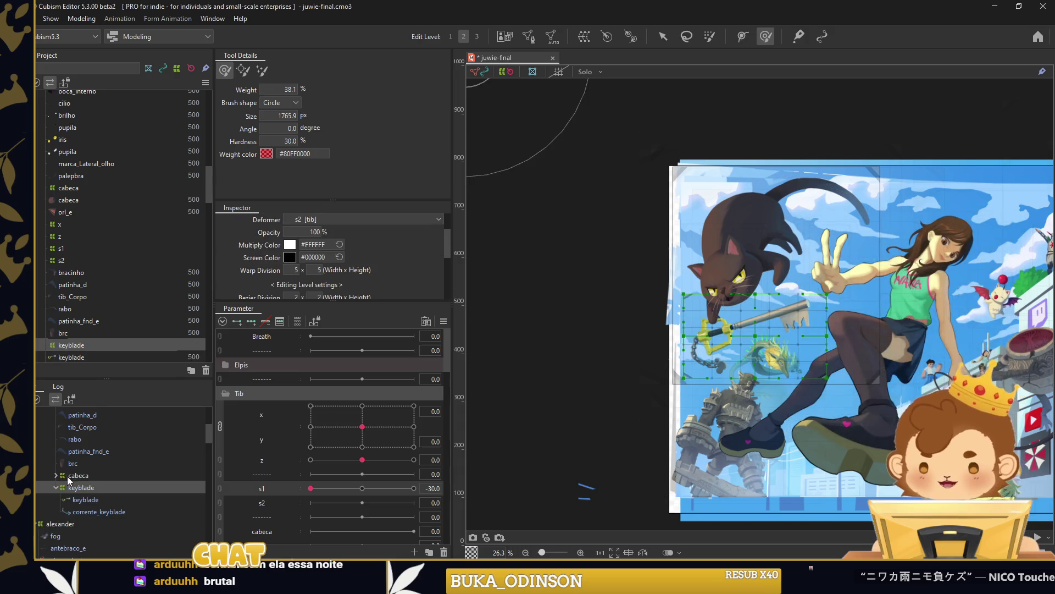
mouse_move(94, 484)
left_mouse_down()
mouse_move(85, 458)
mouse_move(75, 471)
left_mouse_up()
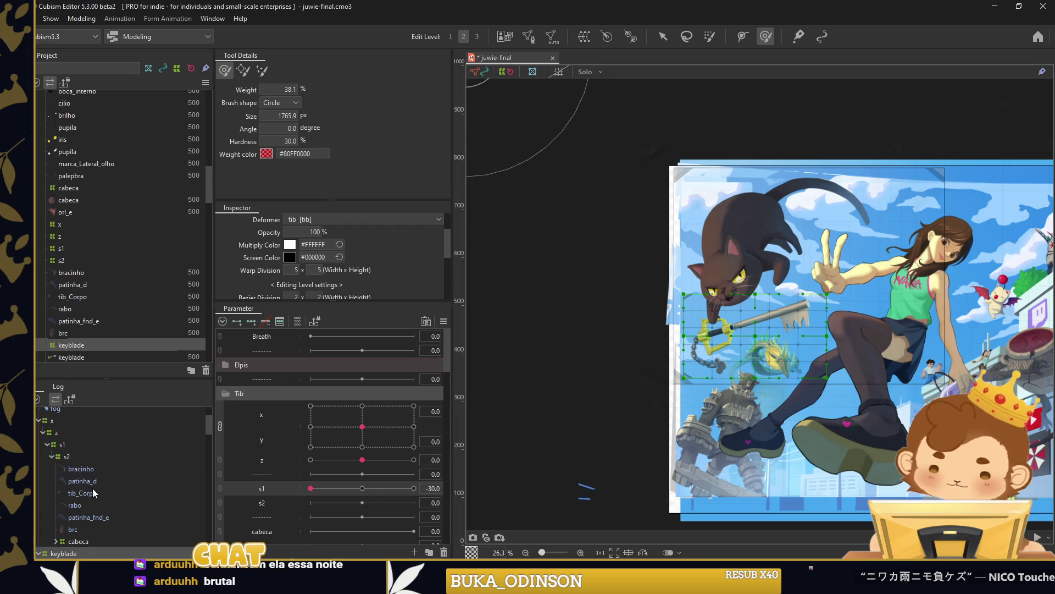
left_click(95, 442)
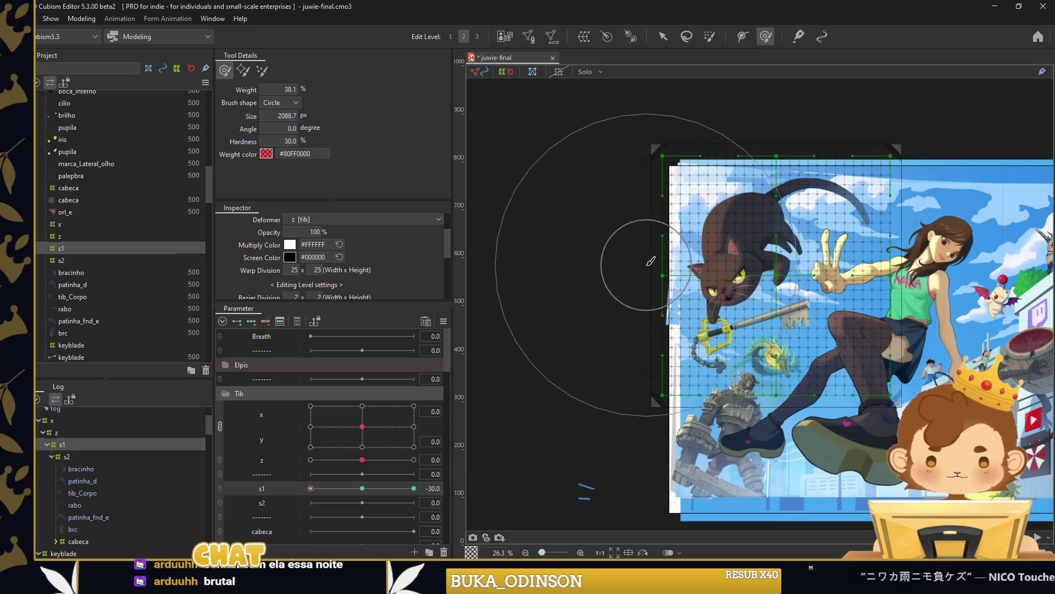
Paint weights onto the left and top of the s1 mesh with the -30 key selected.
left_click_drag(617, 247, 638, 266)
mouse_move(852, 234)
left_mouse_down()
mouse_move(806, 258)
mouse_move(847, 261)
left_mouse_up()
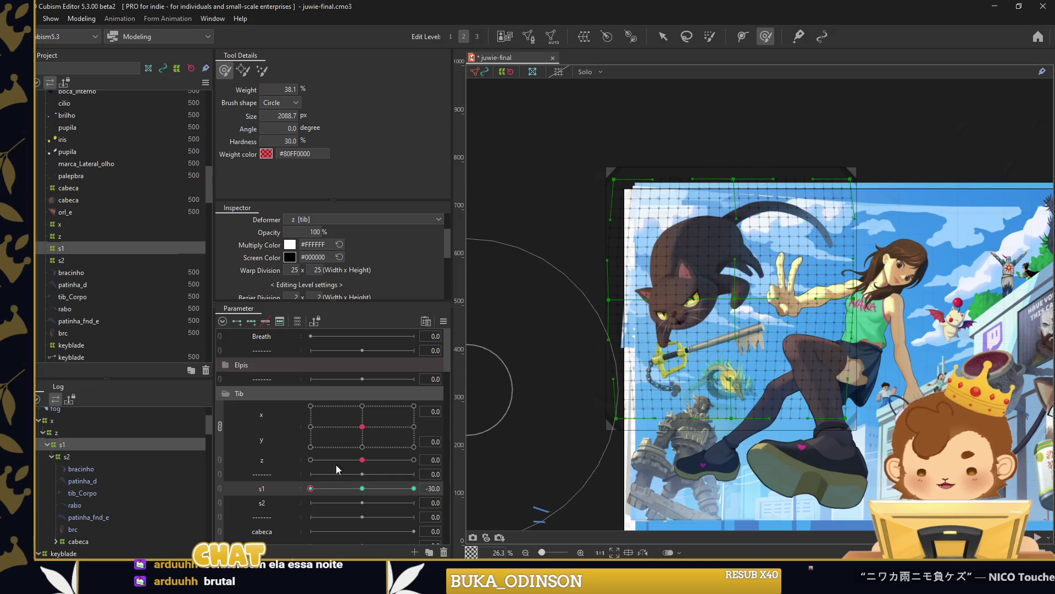
left_click(311, 489)
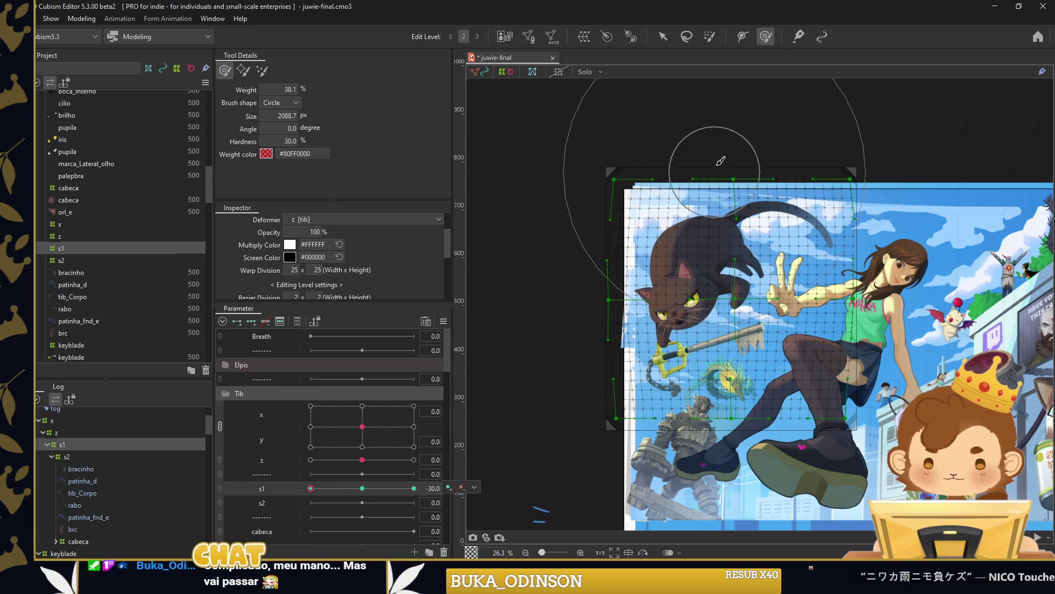
left_click(725, 199)
left_click(330, 487)
left_click(738, 443)
Bend the s1 mesh up and left at s1 = 30, apply Extended Interpolation, and reset s1 to 0.
left_click(413, 488)
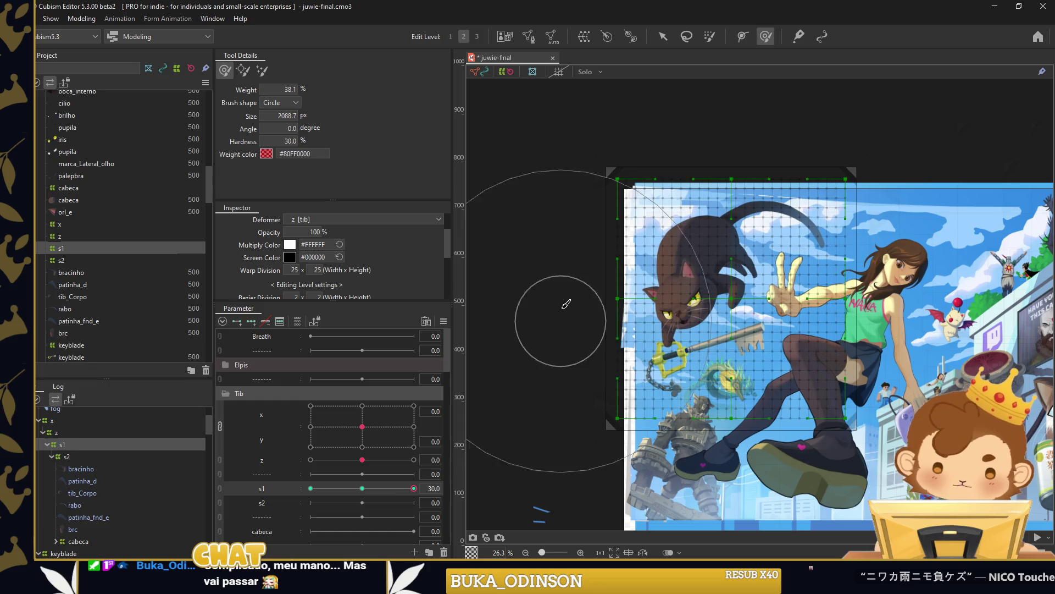
left_click_drag(812, 273, 732, 141)
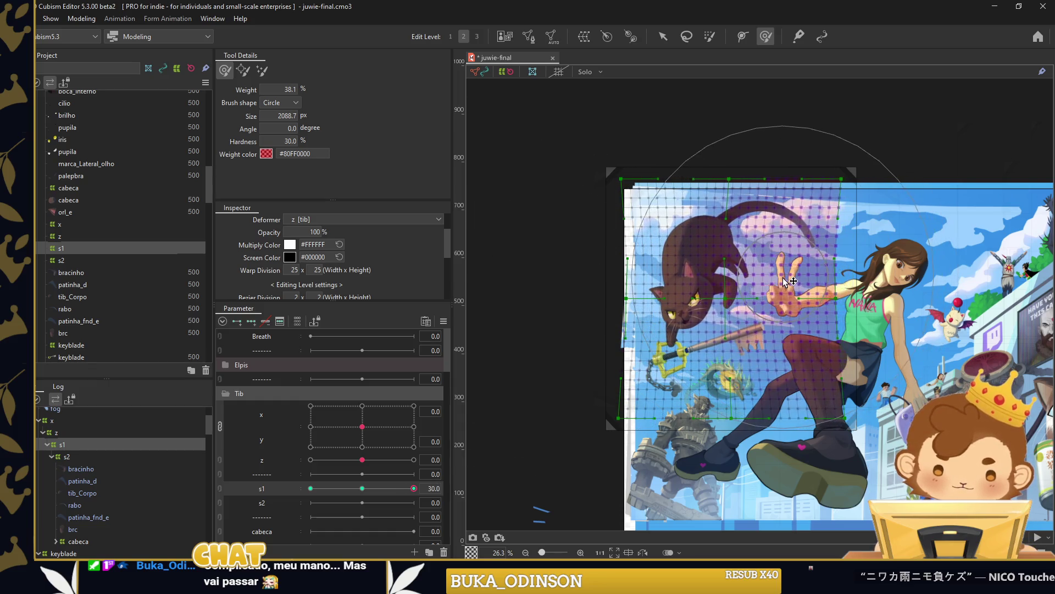
left_click_drag(717, 392, 731, 379)
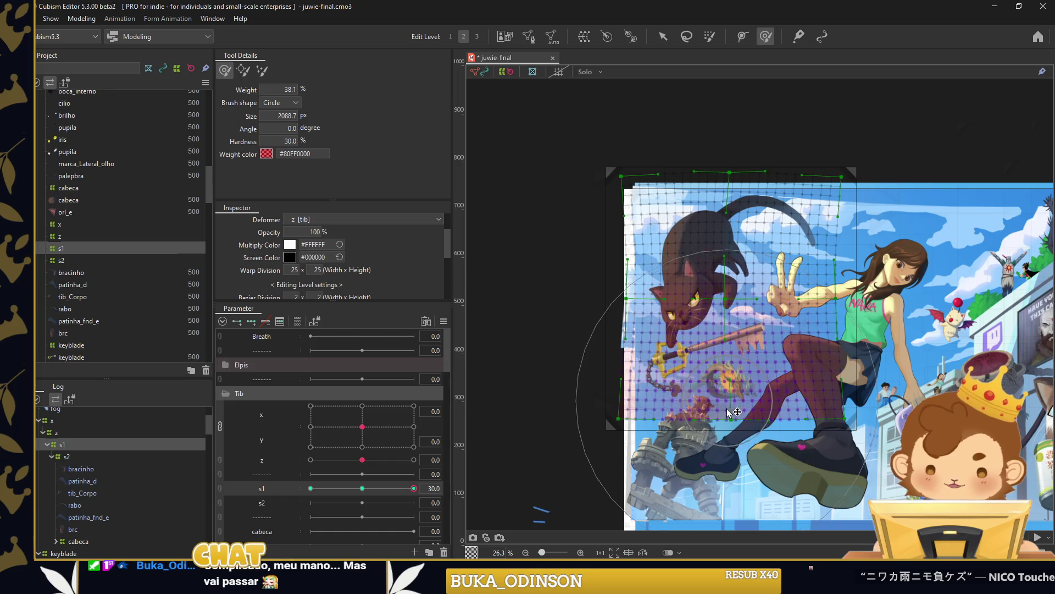
key("ctrl+e")
left_click(569, 244)
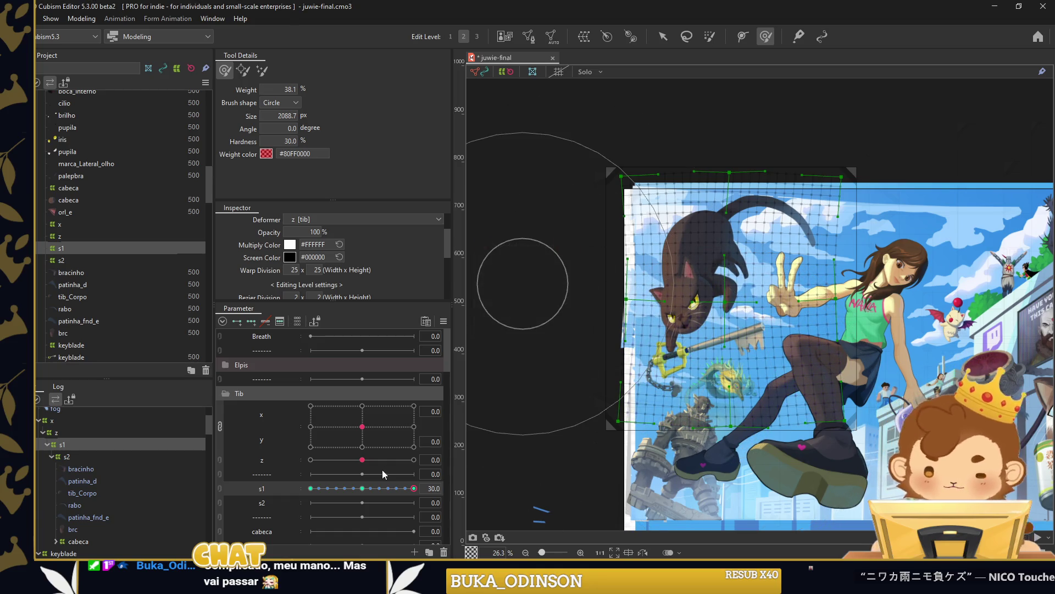
left_click(348, 493)
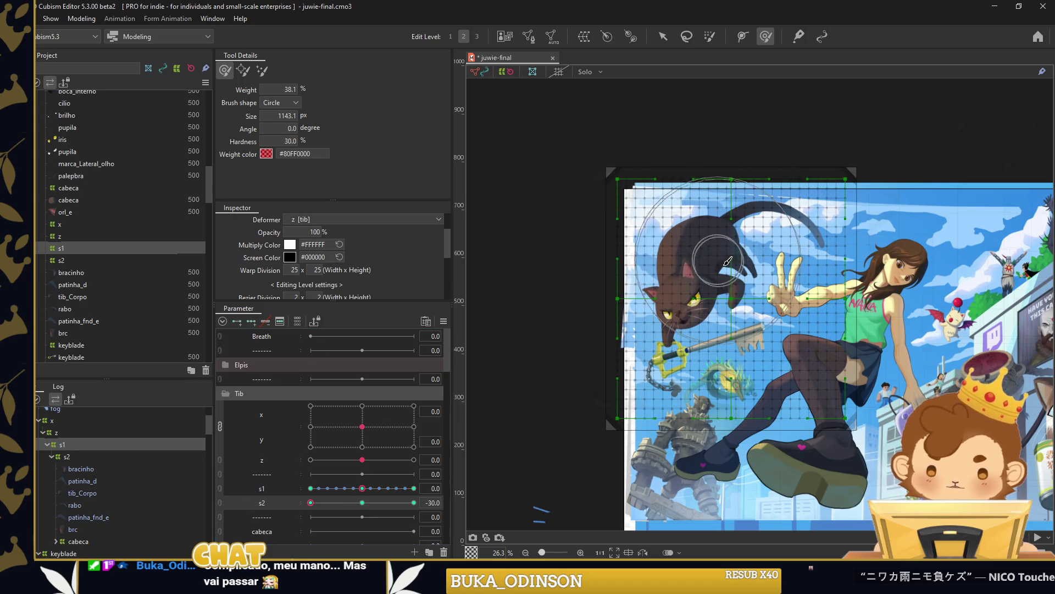
Brush-deform the cat and keyblade down, then up and right at s2 = 30.
key("v")
left_click_drag(696, 247, 707, 325)
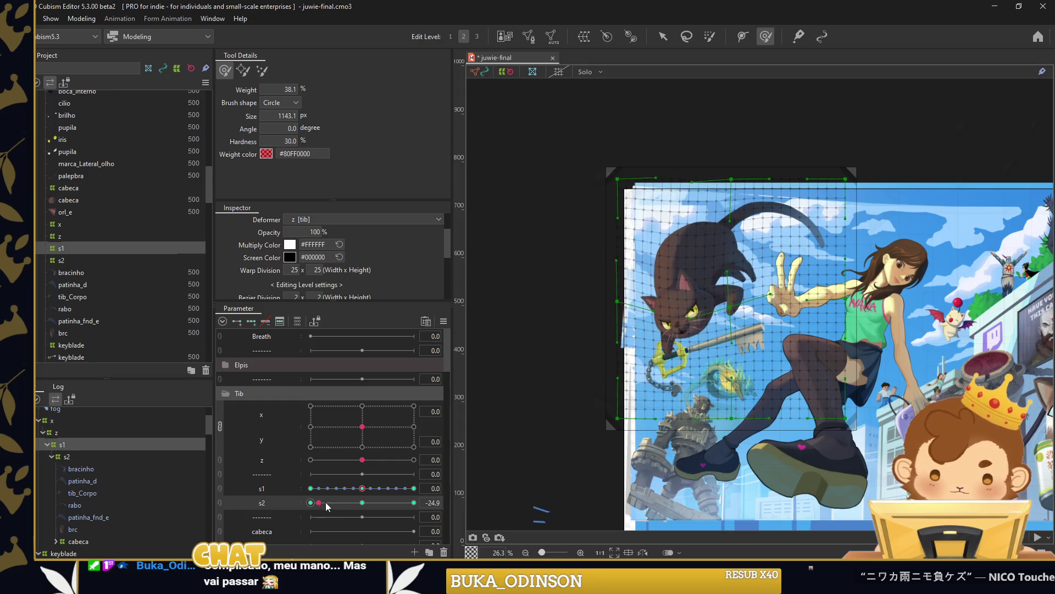
left_click_drag(325, 507, 413, 502)
left_click_drag(691, 292, 704, 276)
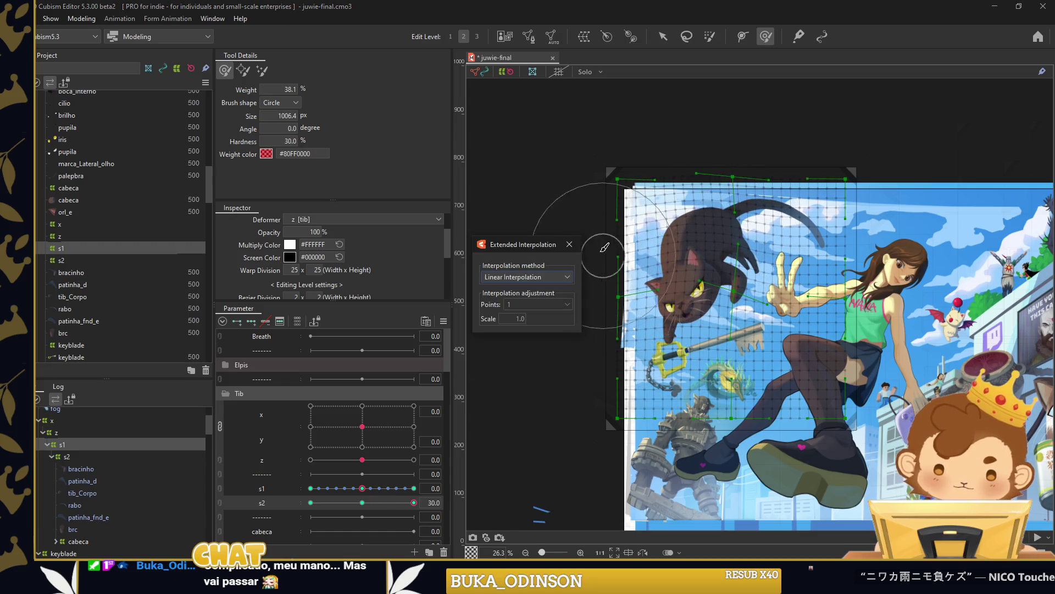
left_click(663, 36)
Reset s2 to 0 and delete the intermediate keys on s1 and s2.
left_click(371, 504)
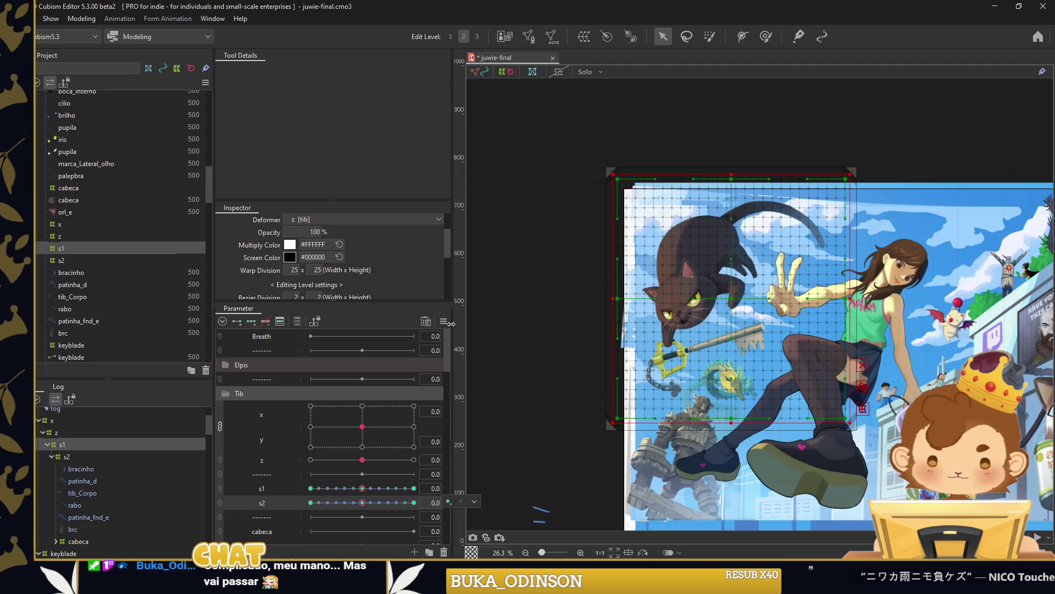
left_click(443, 321)
left_click(489, 358)
left_click(506, 395)
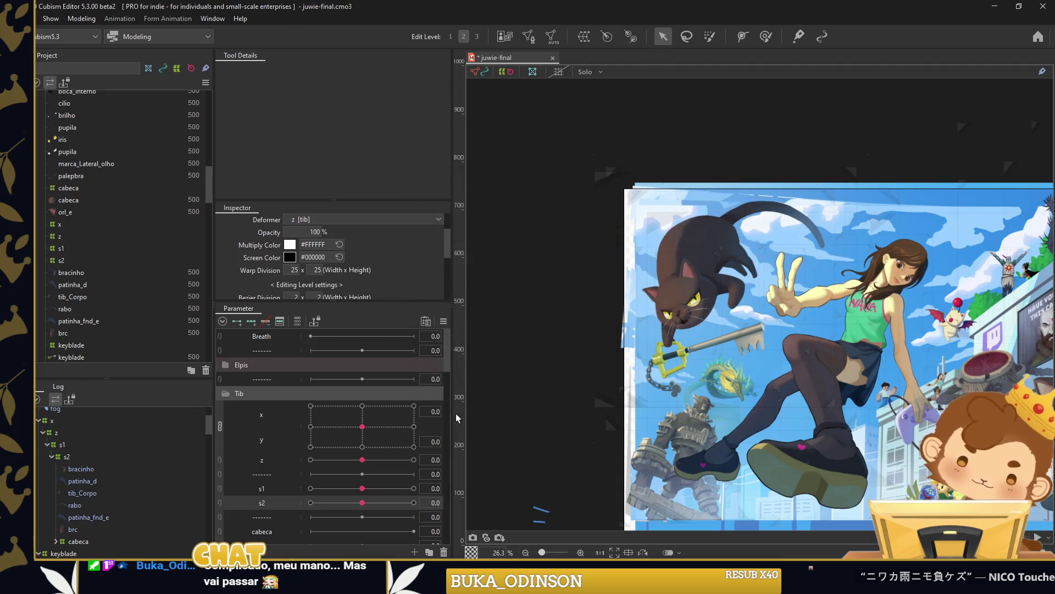
left_click(220, 488)
Test the joined s1/s2 grid at off-centre values and preview the model's rotation.
left_click_drag(330, 500, 377, 523)
left_click(362, 507)
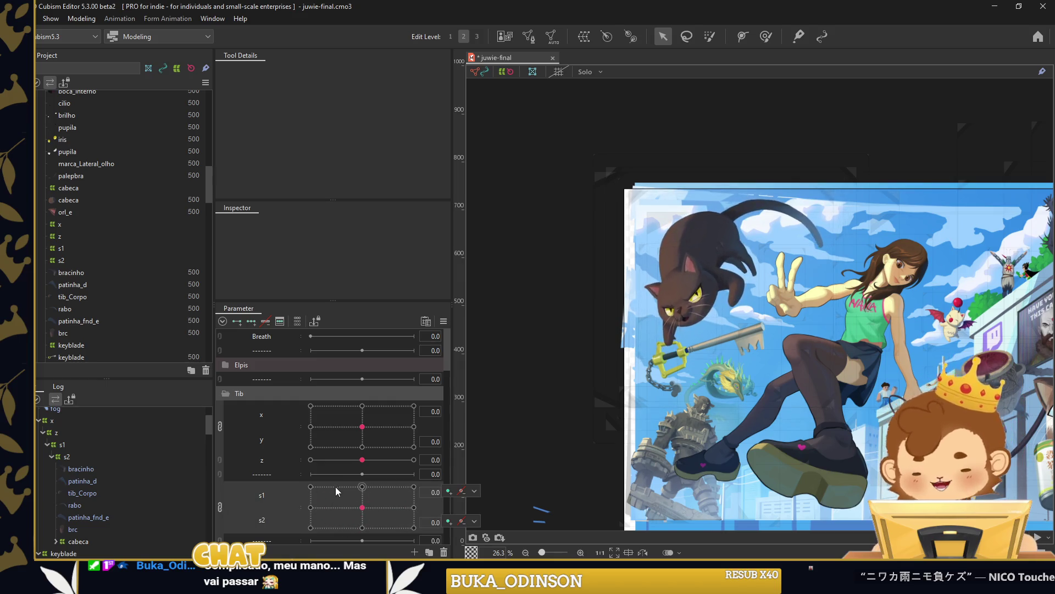
left_click_drag(362, 493, 367, 517)
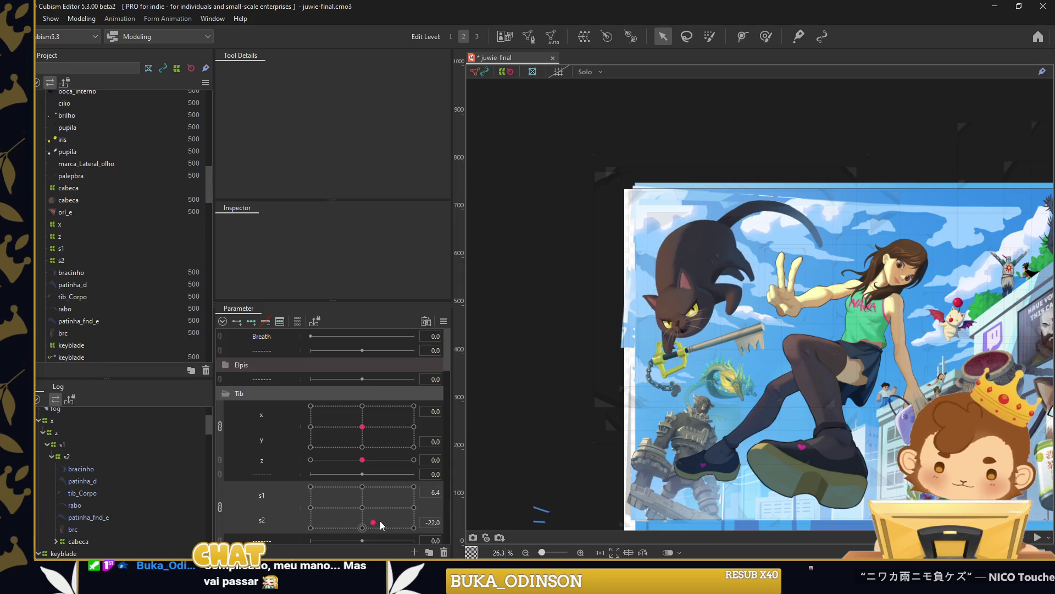
scroll(303, 479, "down", 4)
scroll(120, 488, "down", 3)
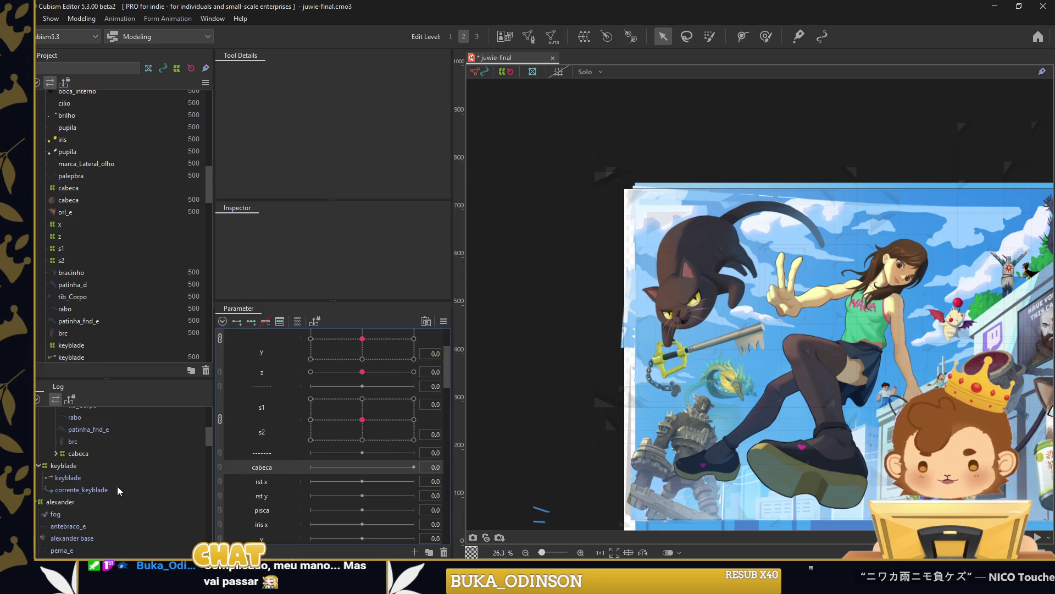
left_click(101, 452)
left_click(697, 178)
mouse_move(362, 420)
left_mouse_down()
mouse_move(353, 438)
mouse_move(384, 425)
left_mouse_up()
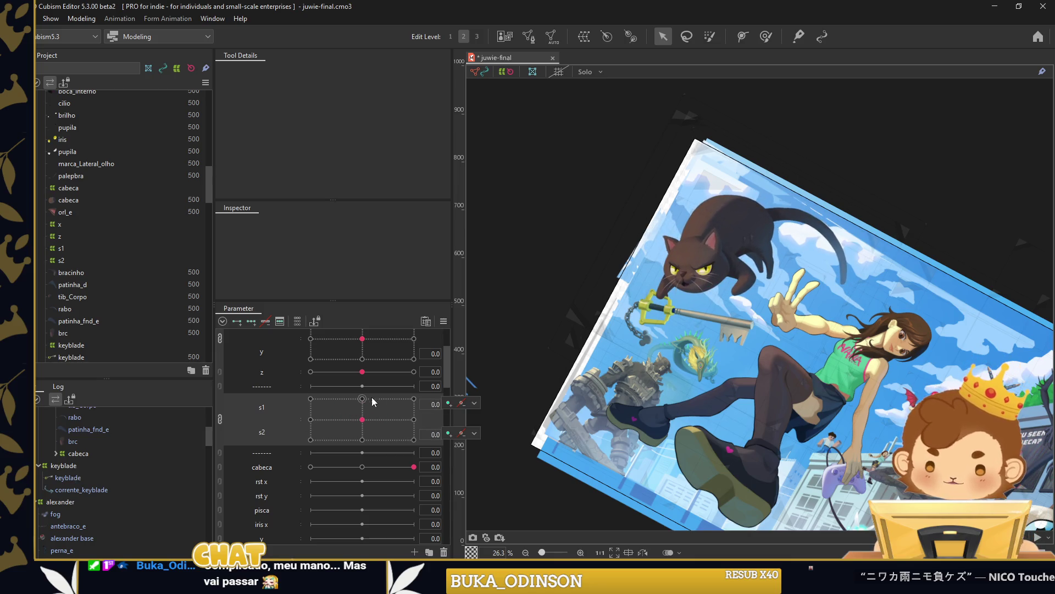
Nest the keyblade deformer under s2 and preview the s1/s2 motion with it.
left_click_drag(60, 465, 91, 456)
left_click_drag(78, 497, 78, 501)
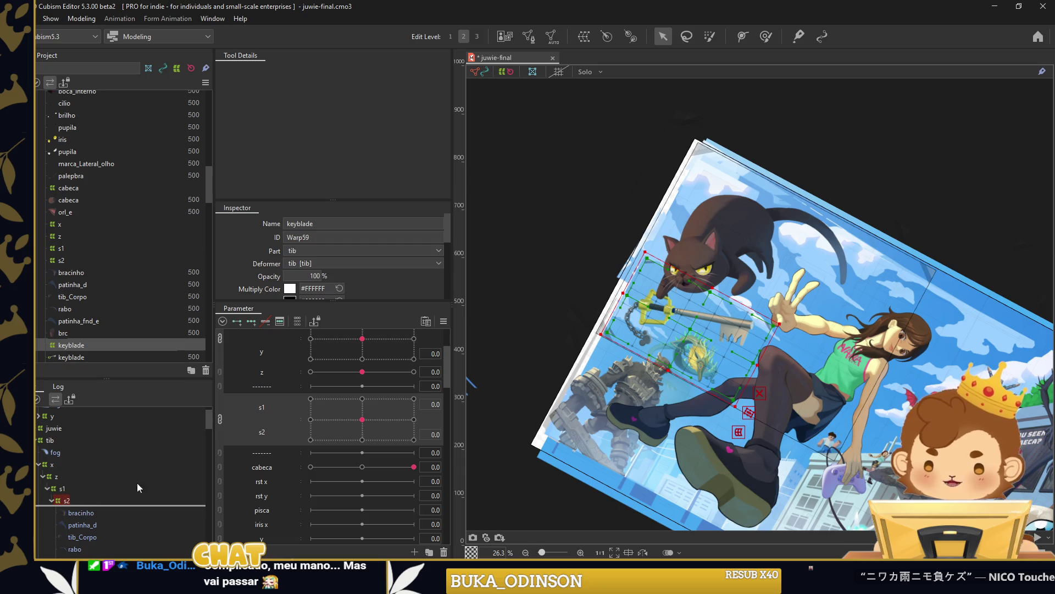
mouse_move(362, 420)
left_mouse_down()
mouse_move(323, 410)
mouse_move(343, 416)
left_mouse_up()
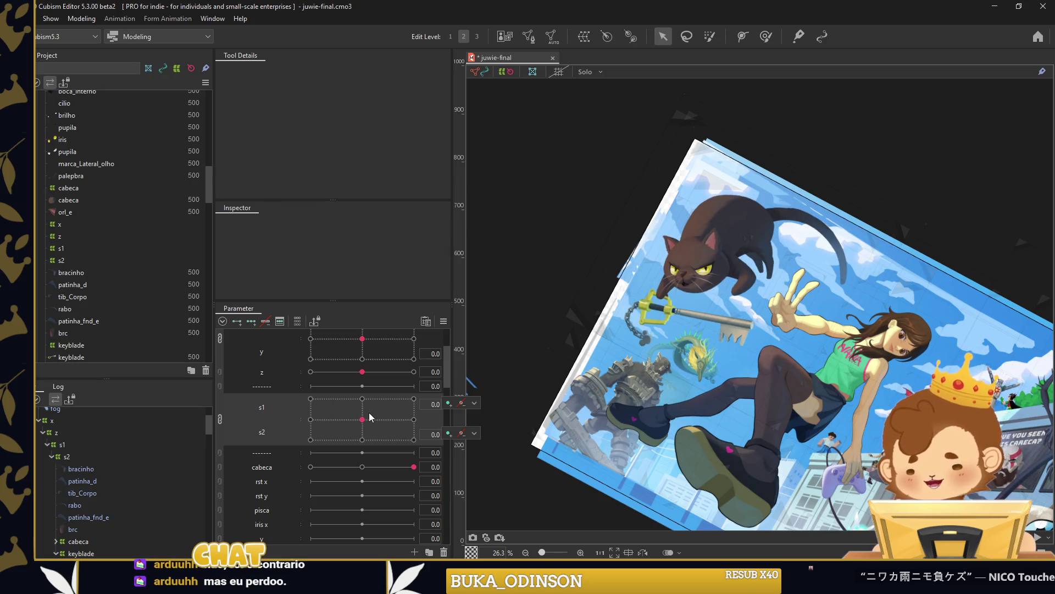
Select the cabeca head deformer and expand it in the deformer tree.
scroll(363, 415, "down", 3)
left_click(87, 543)
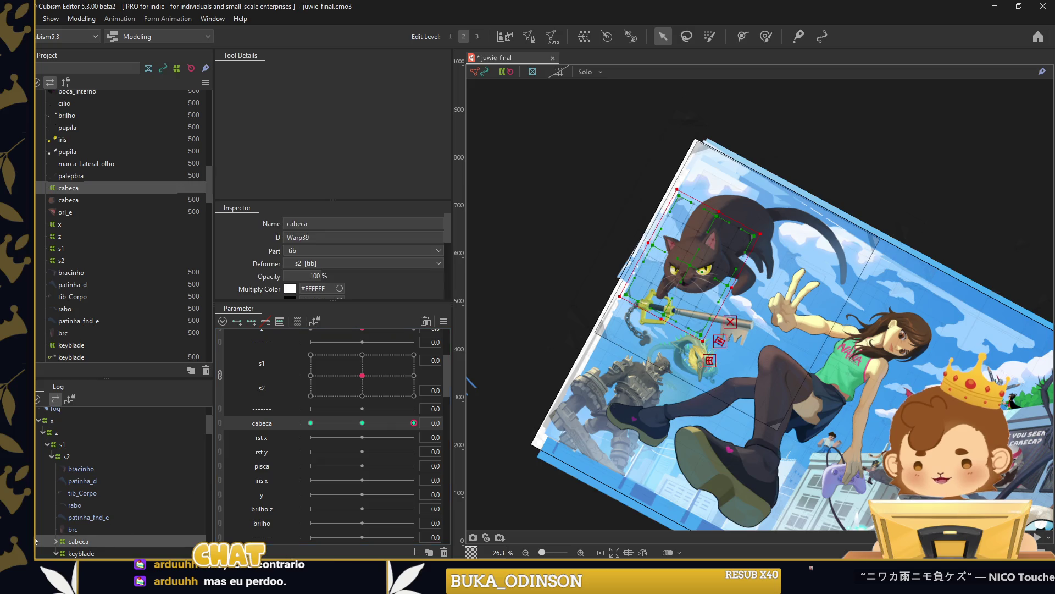
scroll(95, 501, "down", 3)
left_click(56, 454)
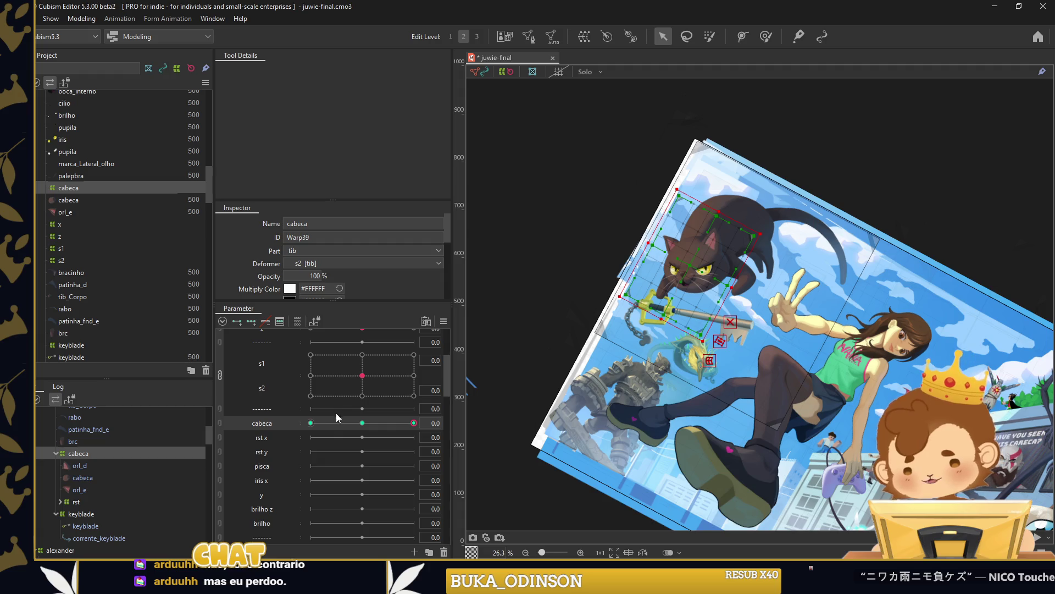
scroll(751, 310, "up", 2)
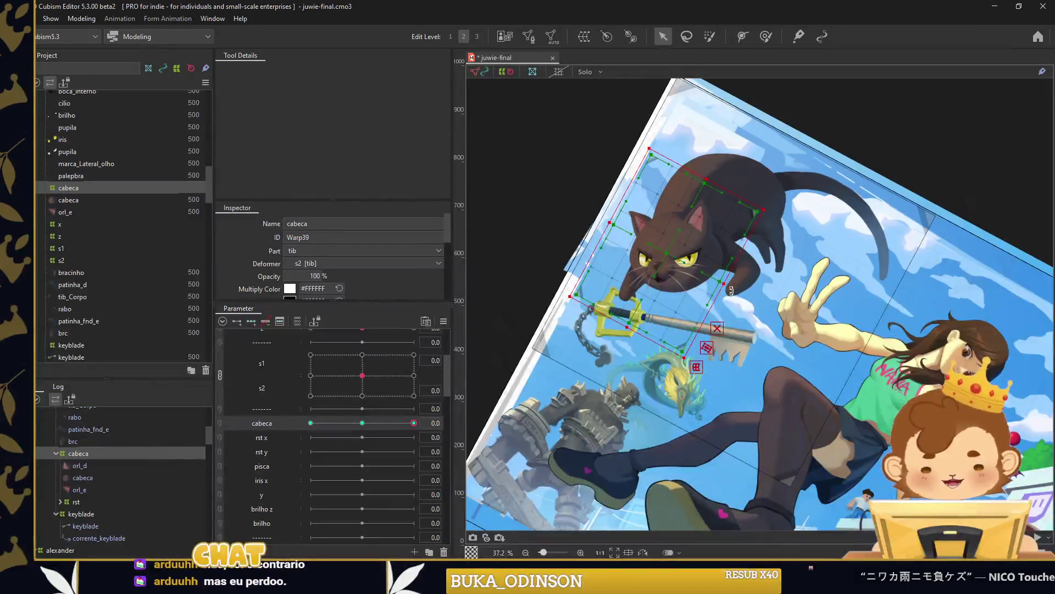
scroll(697, 305, "up", 3)
scroll(697, 304, "up", 3)
Shift the head deformer up-right and rotate it counter-clockwise at cabeca -1.
left_click_drag(697, 305, 708, 294)
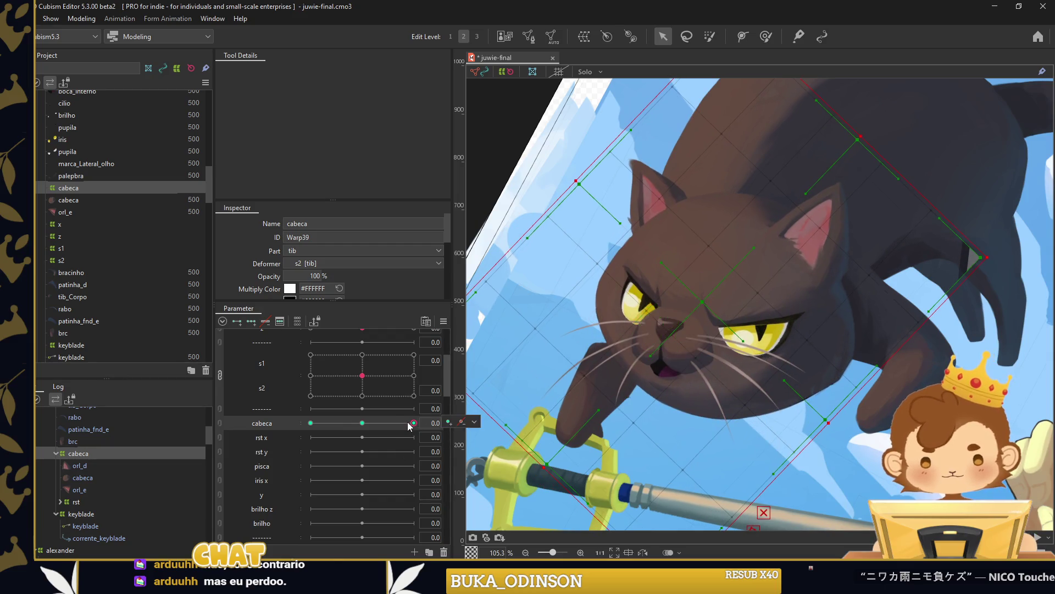
left_click_drag(408, 422, 293, 418)
left_click_drag(889, 358, 789, 269)
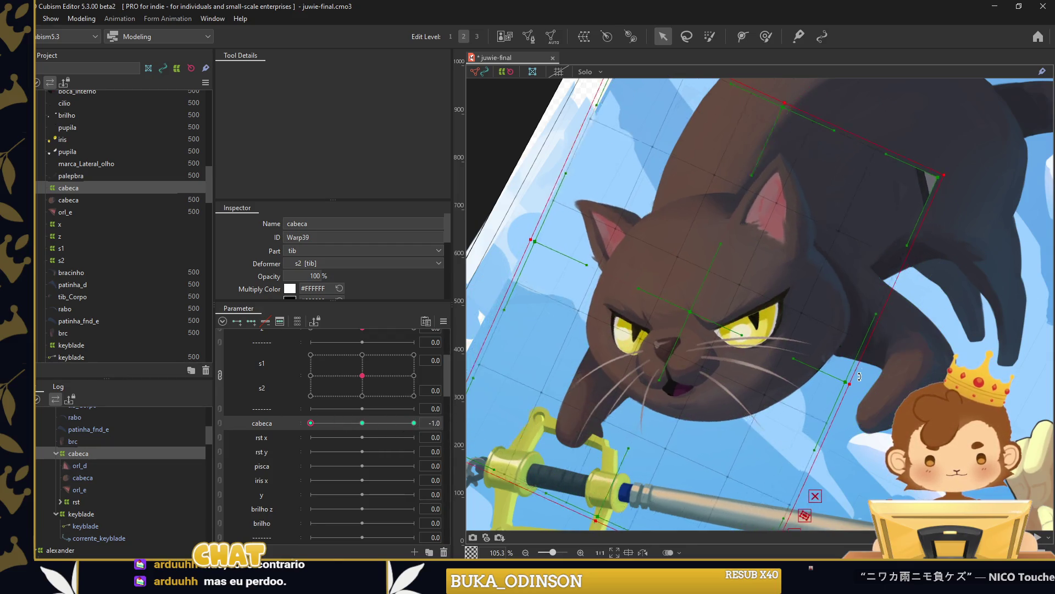
Show the mesh, compare cabeca at 0, -1 and about -0.2, then select brc for brush deforming.
right_click(472, 205)
left_click(579, 255)
scroll(676, 243, "down", 3)
left_click_drag(311, 422, 413, 423)
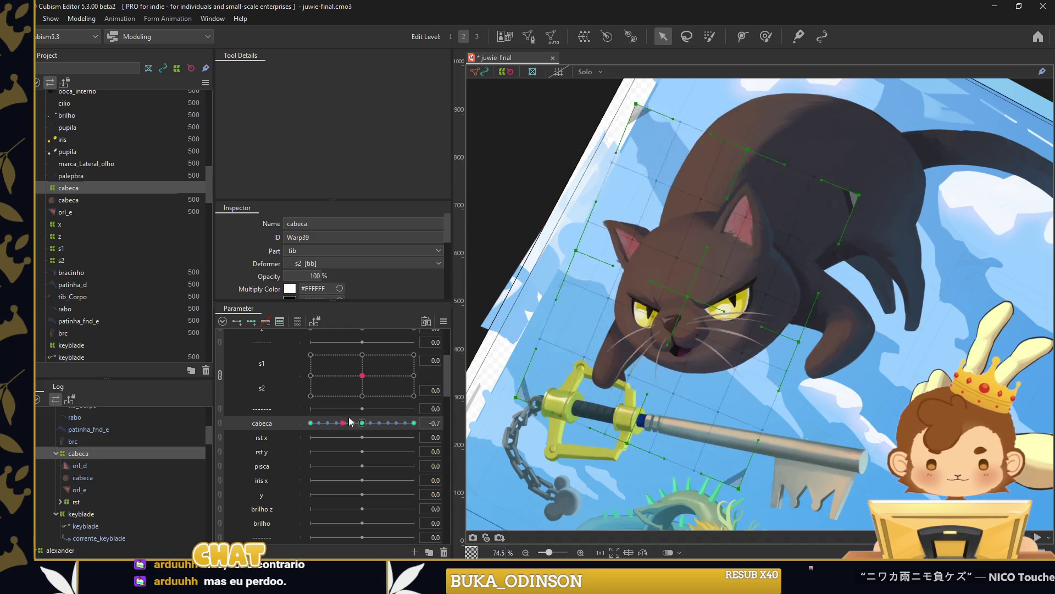
left_click_drag(414, 423, 310, 423)
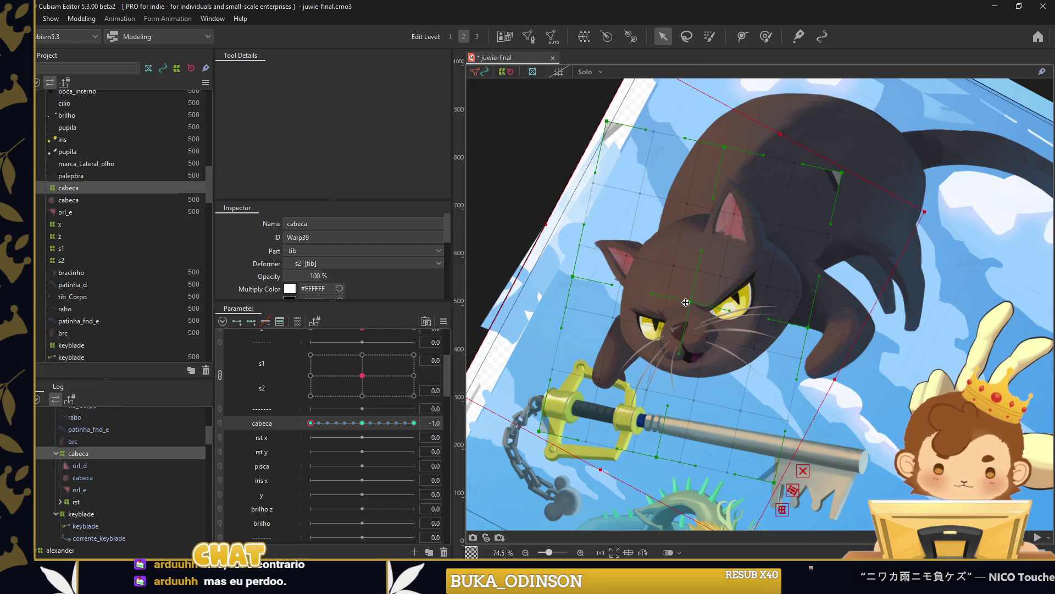
left_click(395, 423)
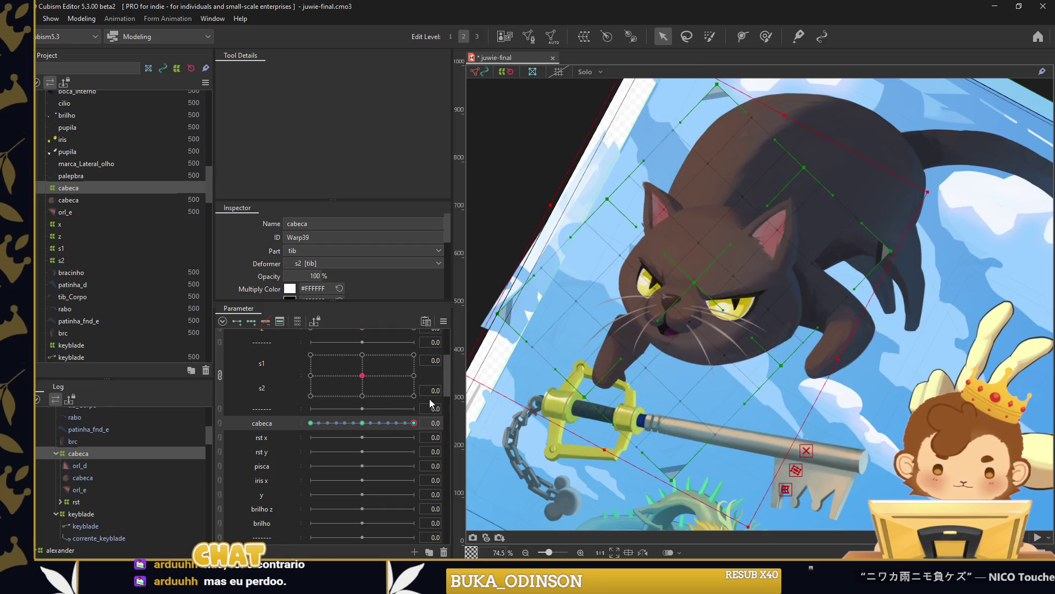
left_click(621, 357)
key("b")
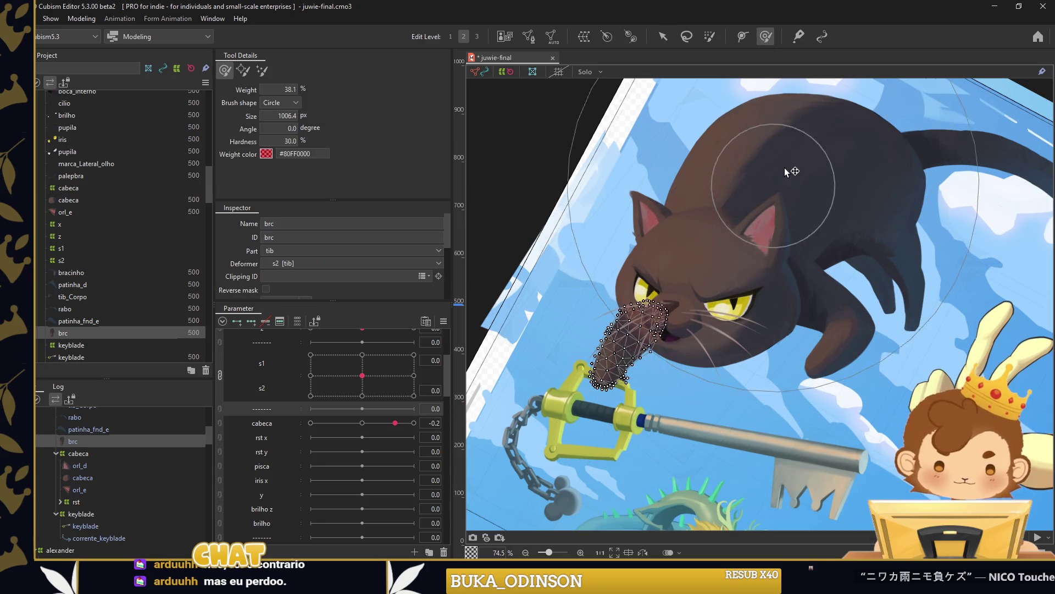
Preview the head turn along cabeca with the Arrow tool and select the rst deformer.
left_click(663, 36)
mouse_move(403, 421)
left_mouse_down()
mouse_move(323, 426)
mouse_move(362, 422)
left_mouse_up()
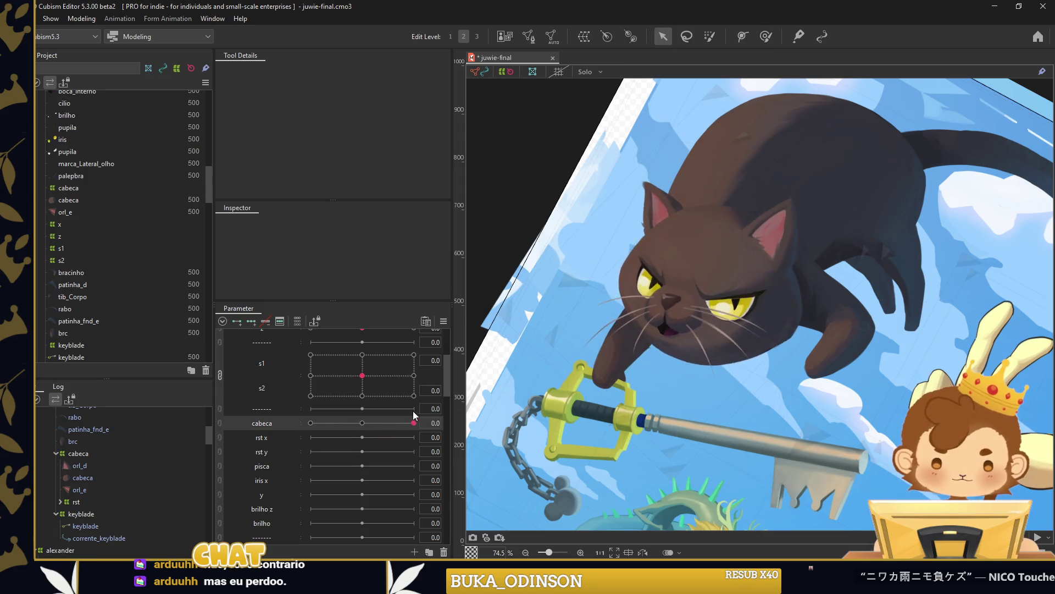
scroll(107, 493, "down", 3)
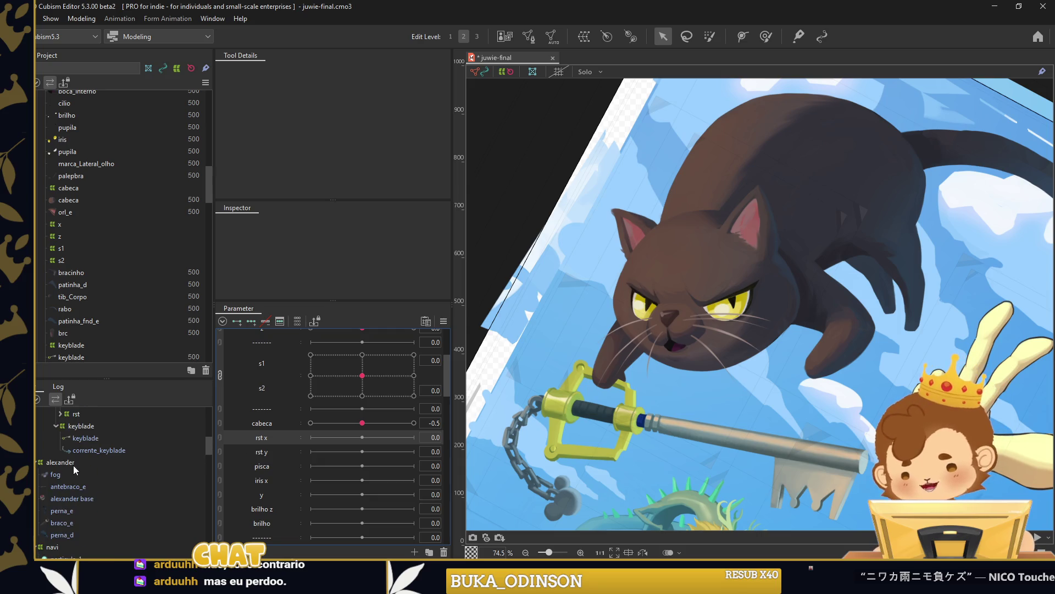
left_click(74, 414)
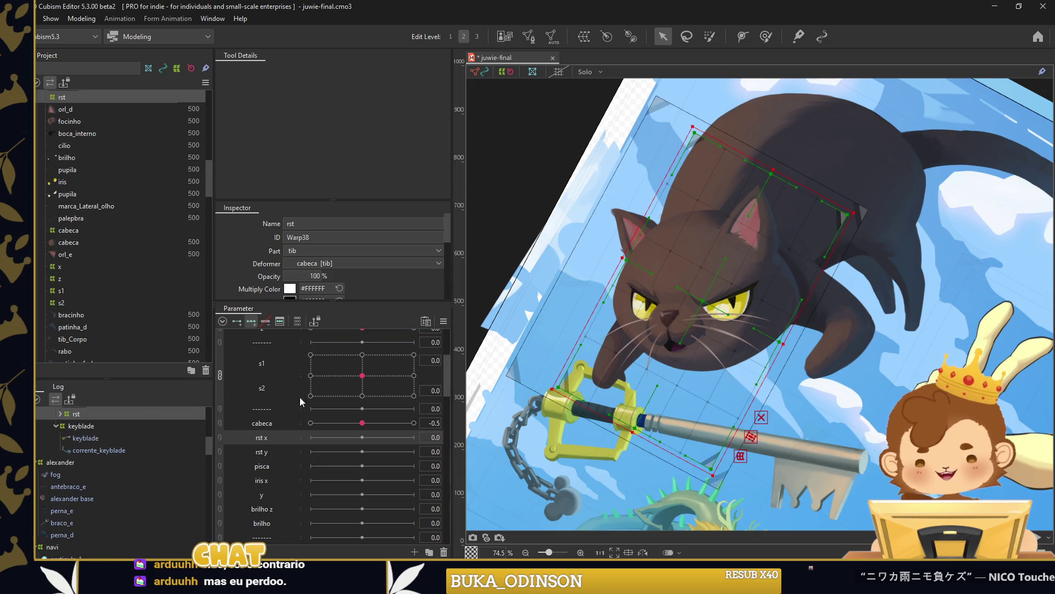
With a ~437 px deform brush, push the cat's face up-right at rst x -30, then set rst x to 30.
left_click(766, 36)
scroll(304, 254, "down", 1)
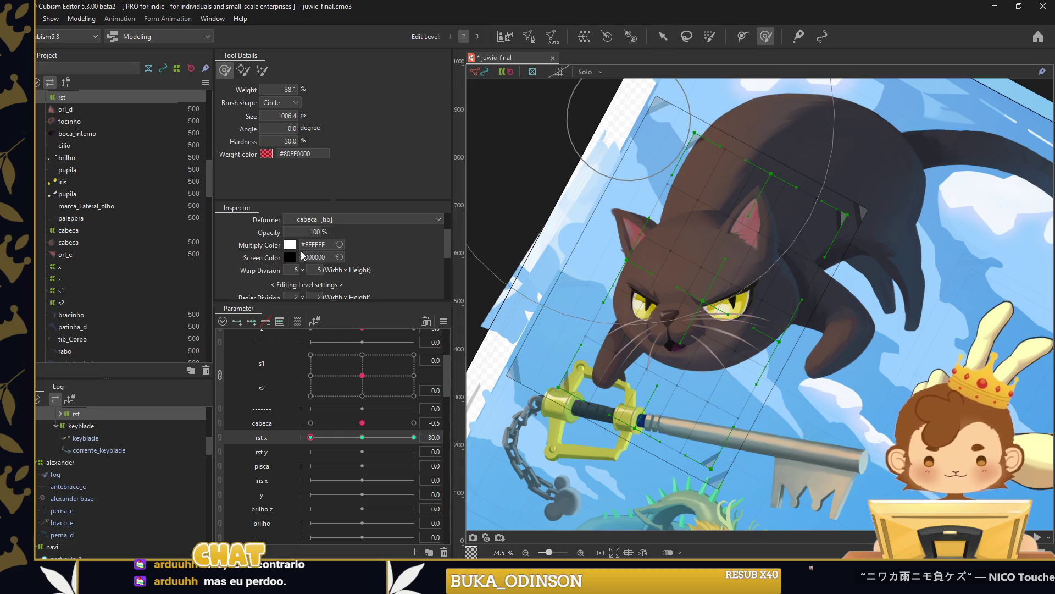
left_click_drag(605, 300, 706, 311)
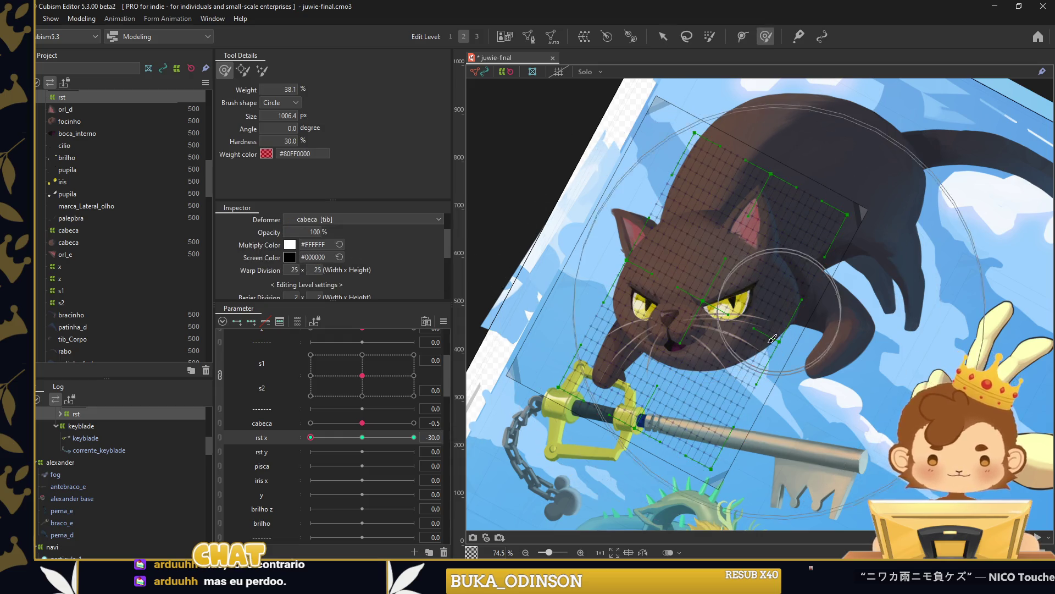
scroll(707, 312, "up", 2)
scroll(709, 313, "down", 2)
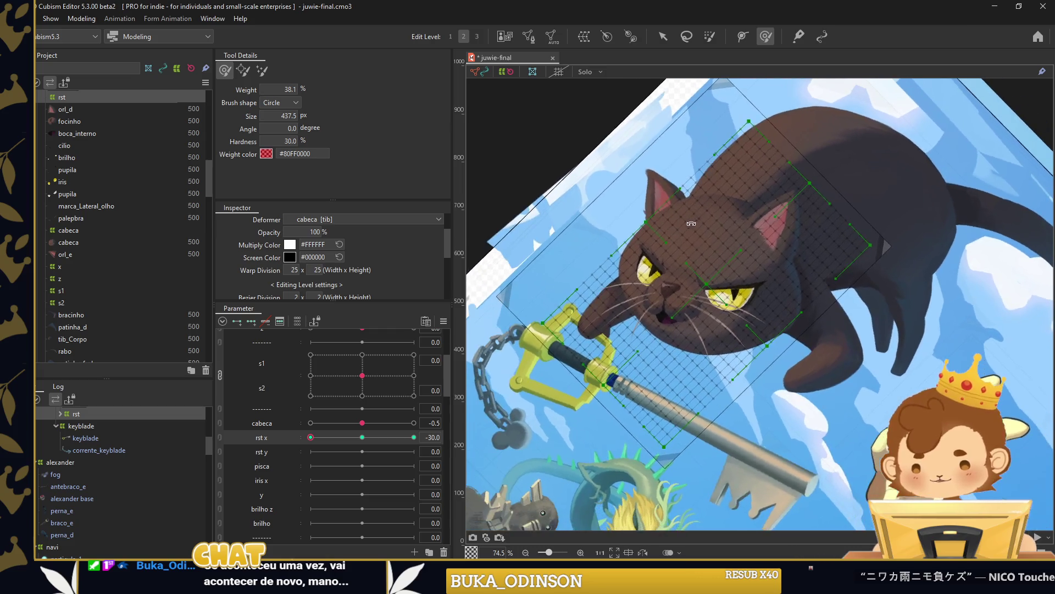
scroll(713, 315, "up", 3)
left_click_drag(714, 315, 738, 280)
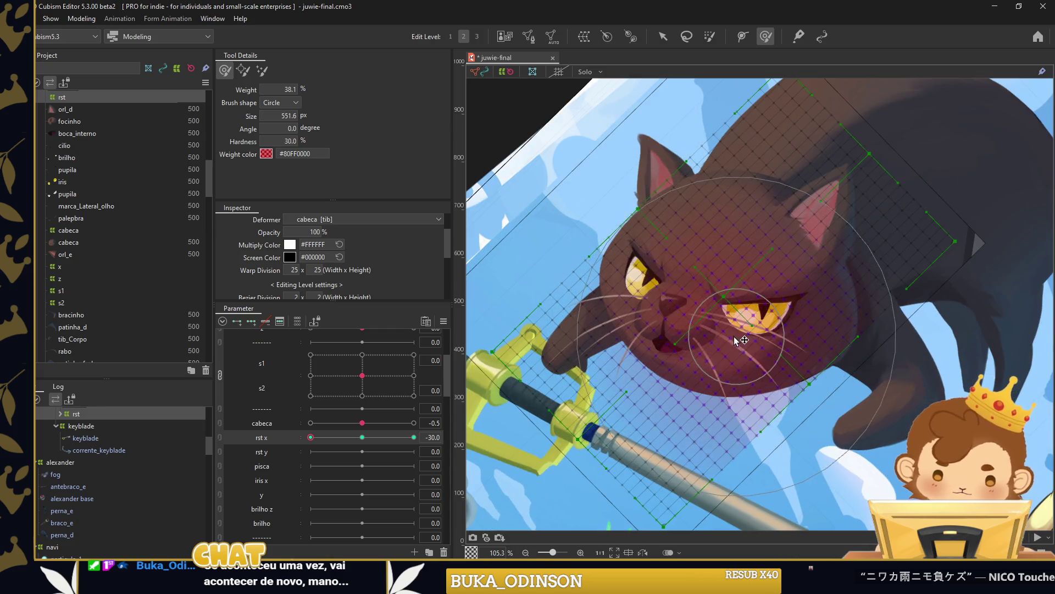
mouse_move(747, 296)
left_mouse_down()
mouse_move(908, 413)
mouse_move(544, 273)
mouse_move(660, 301)
mouse_move(575, 279)
left_mouse_up()
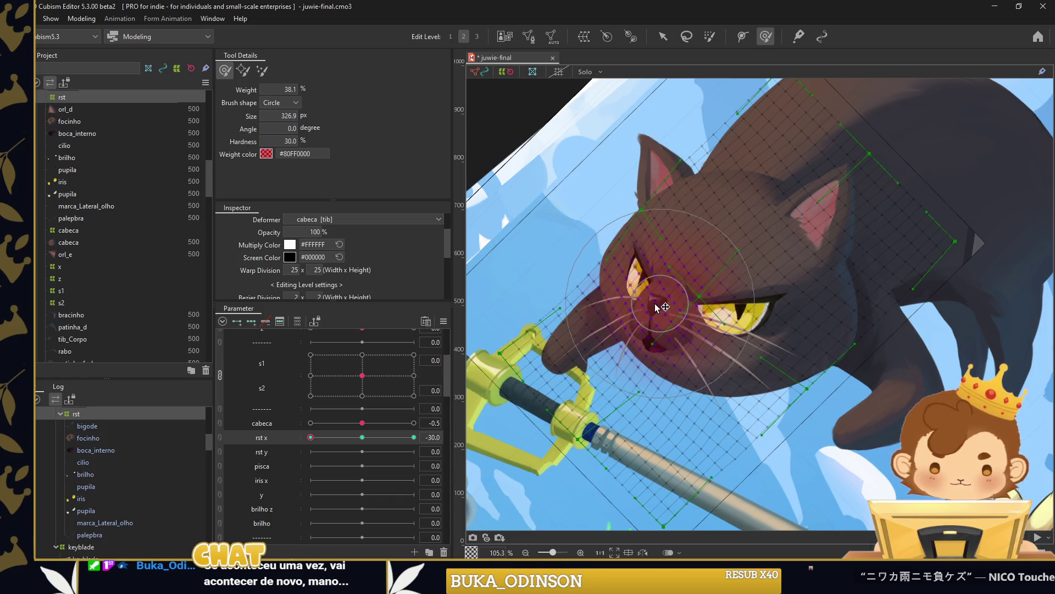
left_click_drag(334, 437, 414, 437)
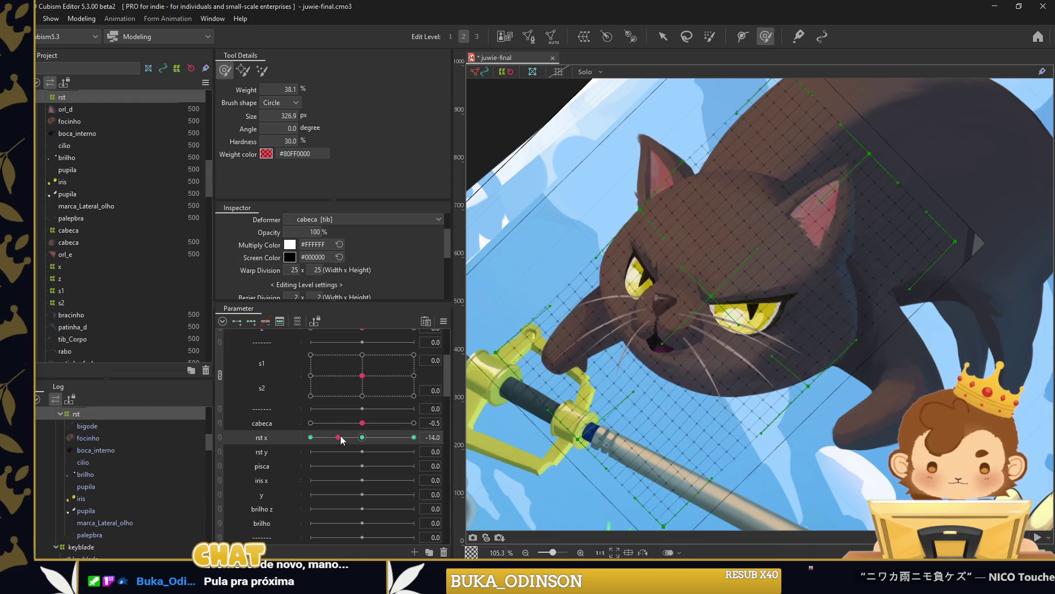
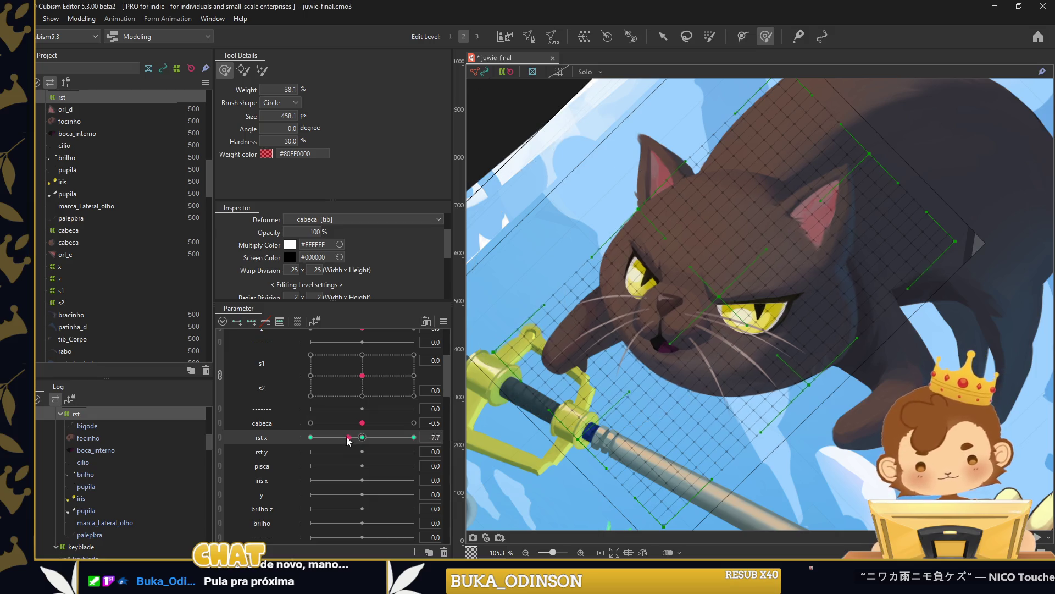
Paint face weights and apply Extended Interpolation to the rst x keys, previewing -30 to 30.
mouse_move(694, 326)
left_mouse_down()
mouse_move(682, 309)
mouse_move(779, 333)
mouse_move(681, 397)
mouse_move(738, 364)
left_mouse_up()
left_click(251, 321)
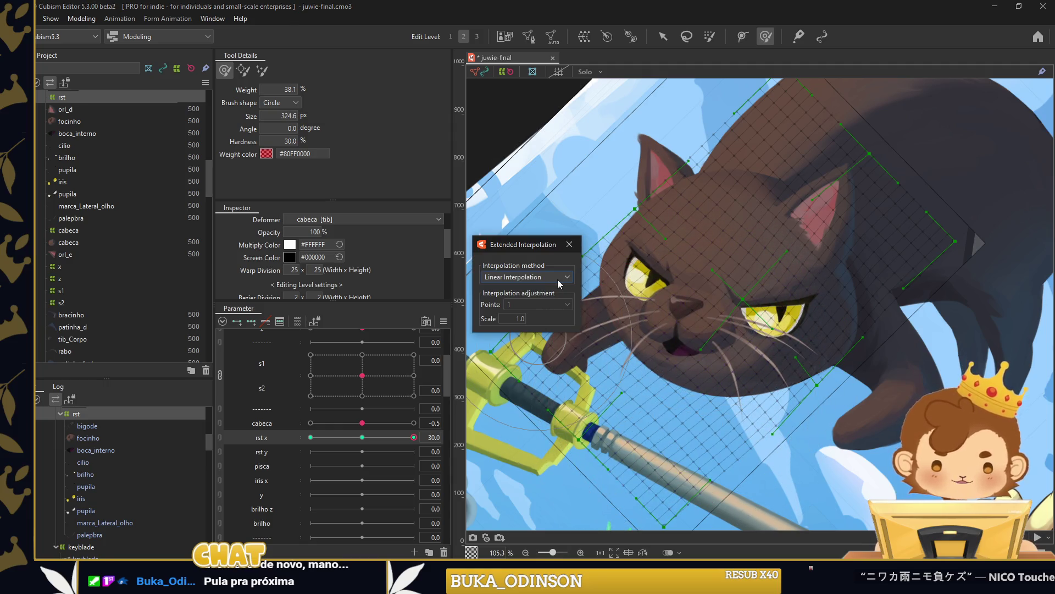
left_click(549, 324)
left_click(403, 437)
left_click_drag(403, 437, 311, 437)
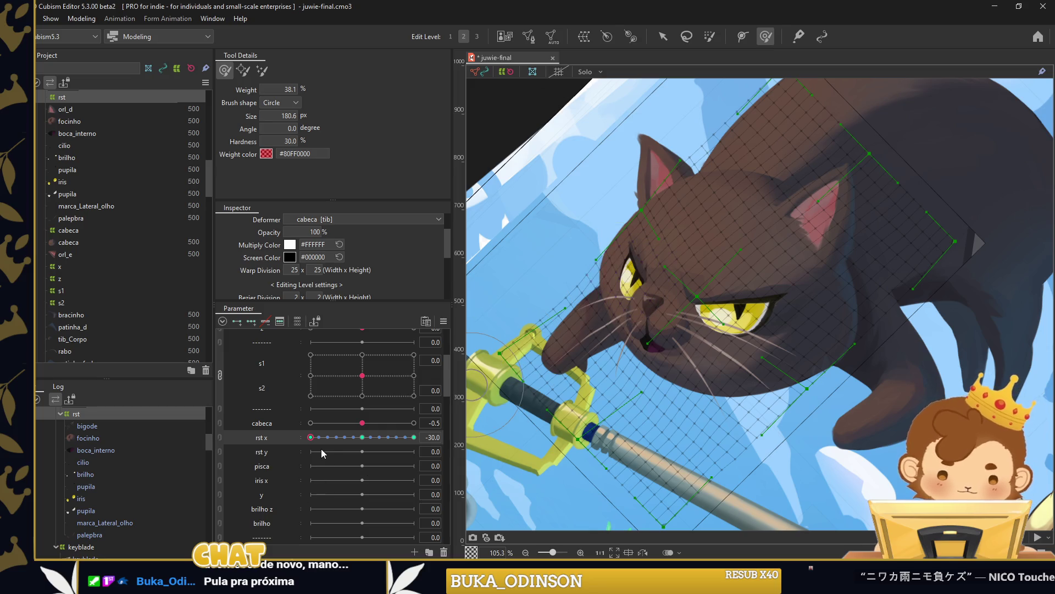
left_click_drag(312, 441, 437, 434)
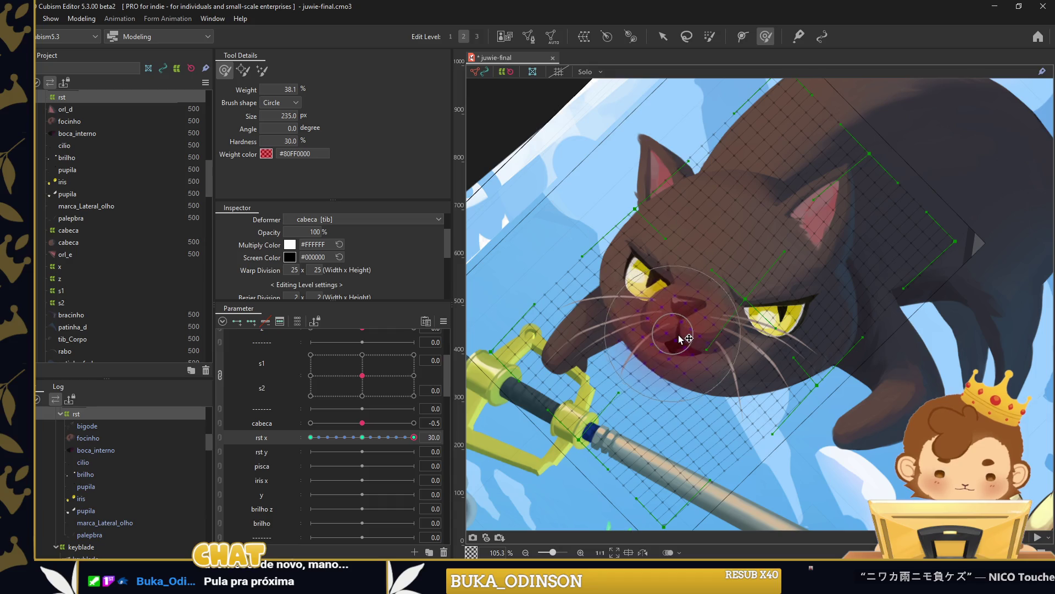
left_click(362, 437)
Paint interpolation weights across the cat's face for the rst y +30 pose.
left_click(261, 451)
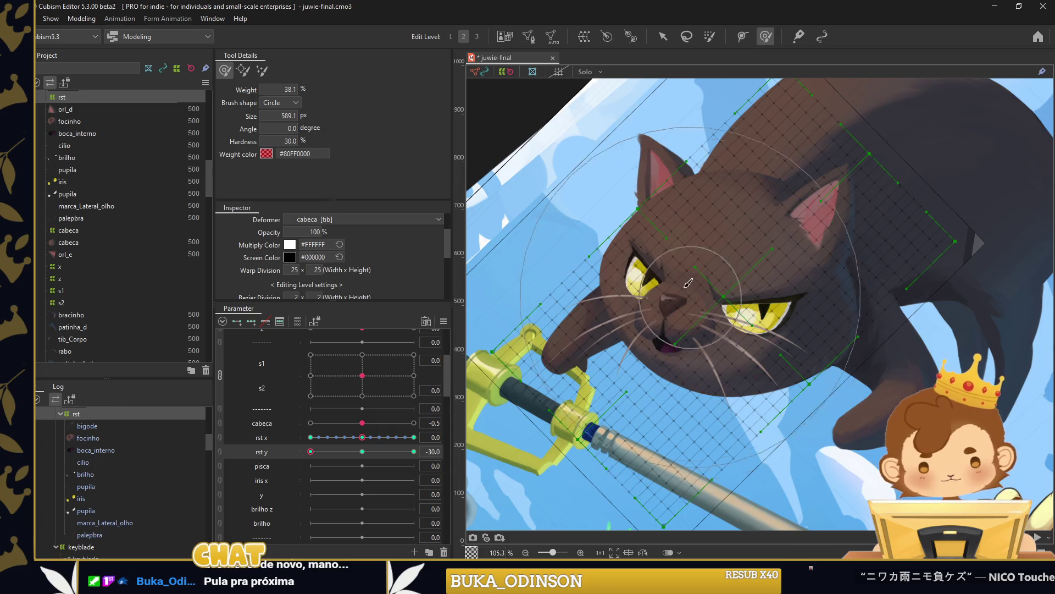
mouse_move(695, 292)
left_mouse_down()
mouse_move(663, 324)
mouse_move(696, 319)
left_mouse_up()
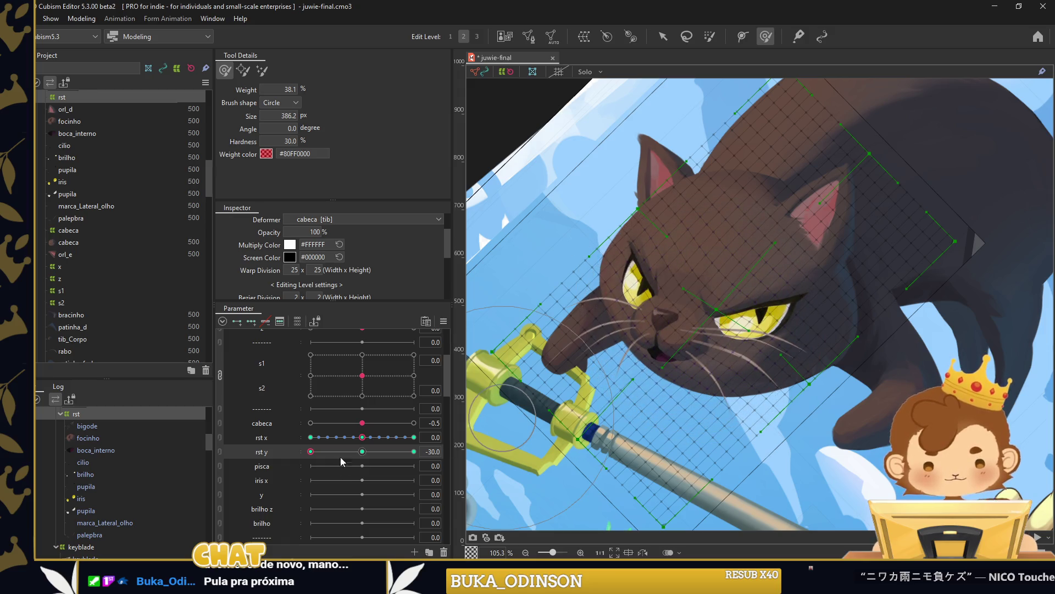
left_click_drag(331, 450, 429, 418)
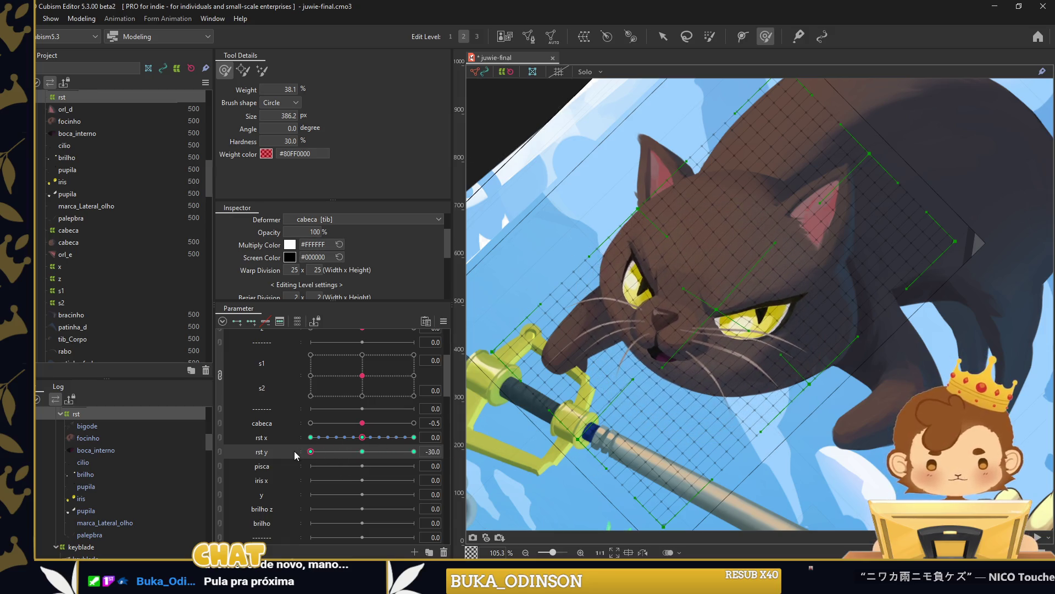
left_click_drag(691, 339, 720, 286)
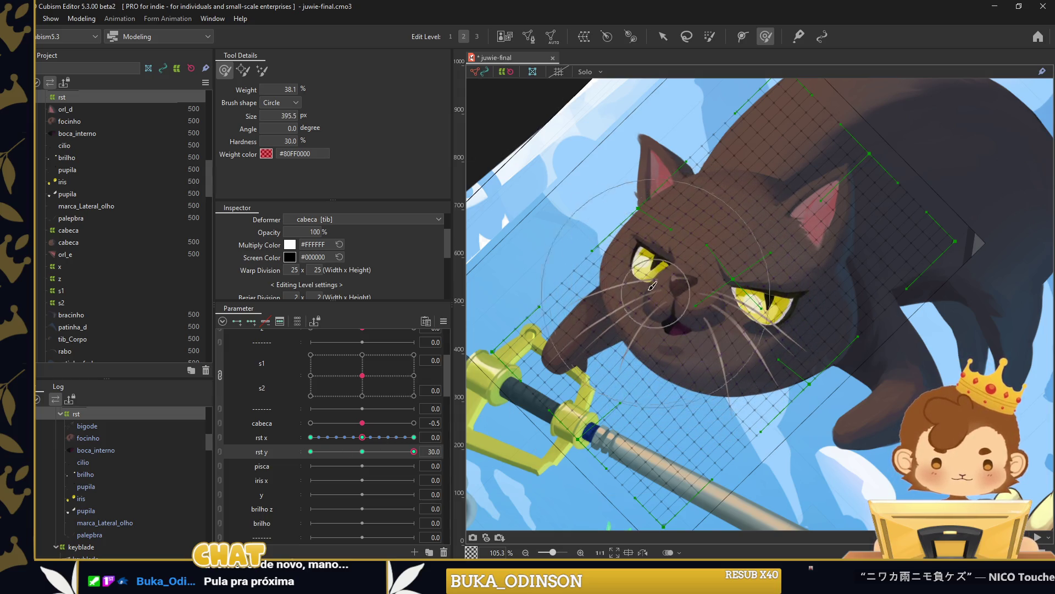
left_click(570, 247)
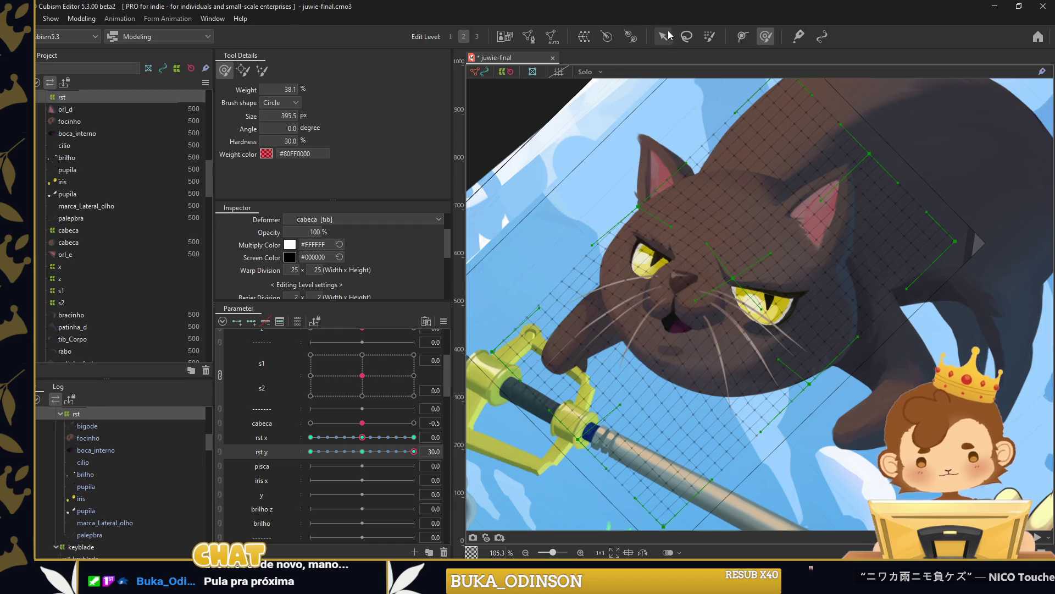
Link rst x and rst y together and try the combined head turn.
left_click(443, 321)
left_click(496, 397)
left_click(532, 366)
mouse_move(350, 425)
left_mouse_down()
mouse_move(327, 424)
mouse_move(344, 474)
mouse_move(352, 460)
mouse_move(285, 450)
left_mouse_up()
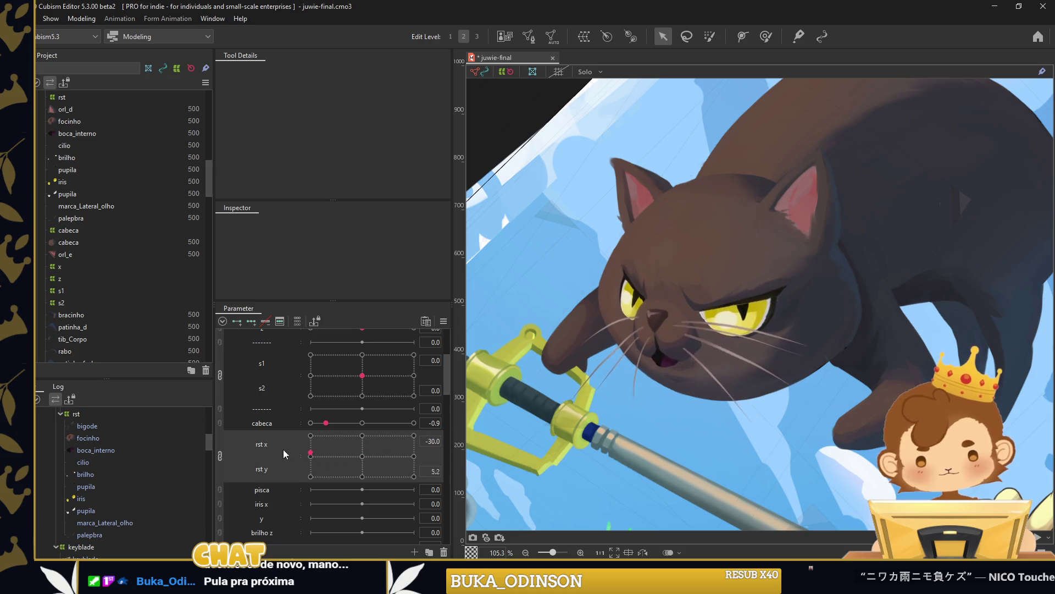
Split rst x and rst y apart, paint head weights on the rst deformer, and check rst x at 30.
left_click(91, 413)
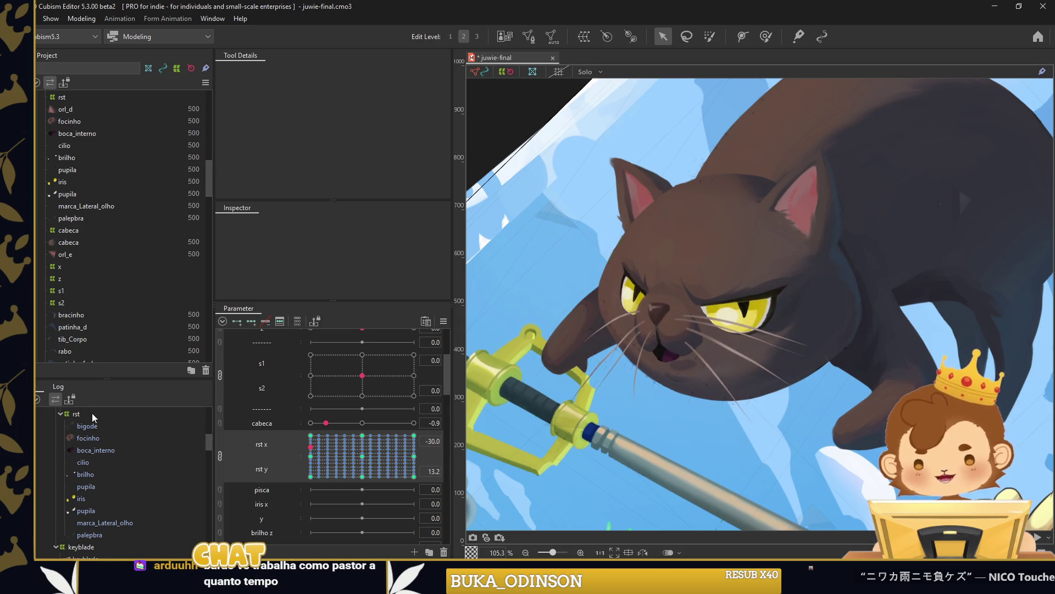
left_click(219, 458)
left_click(763, 36)
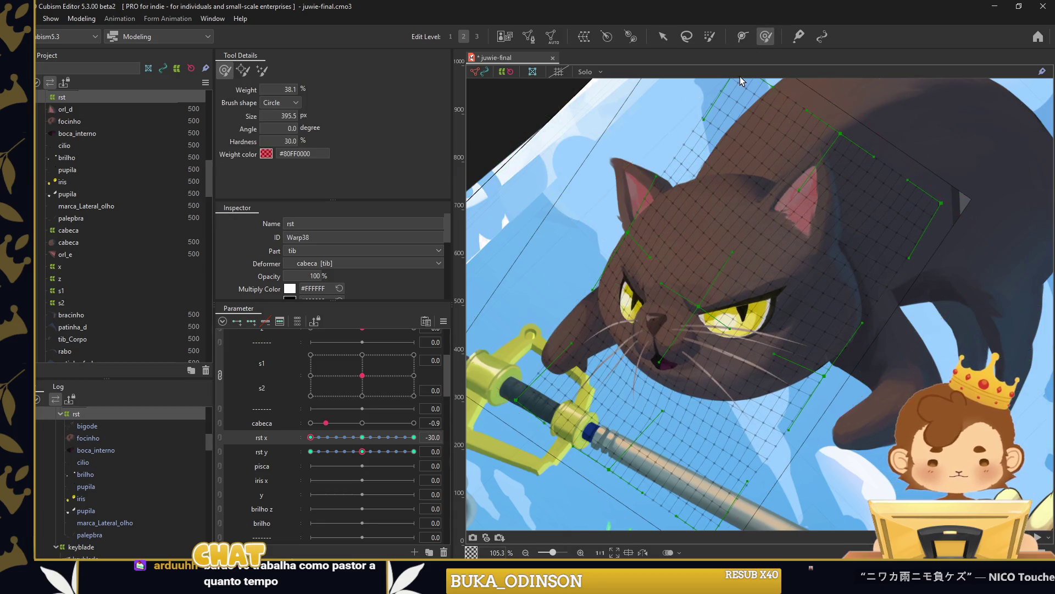
mouse_move(697, 339)
left_mouse_down()
mouse_move(544, 315)
mouse_move(573, 409)
mouse_move(501, 397)
left_mouse_up()
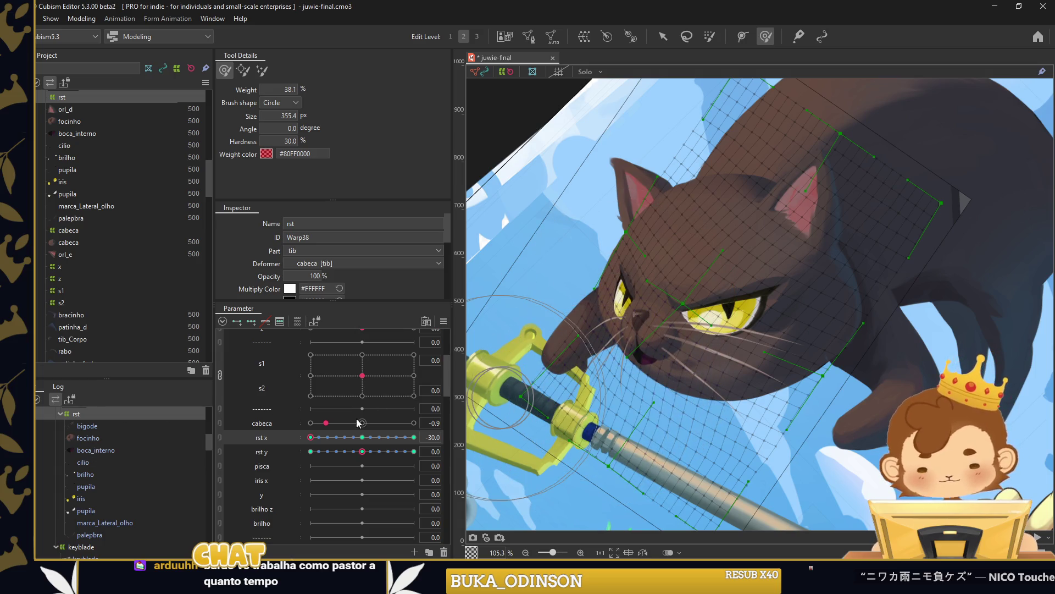
left_click_drag(316, 438, 535, 435)
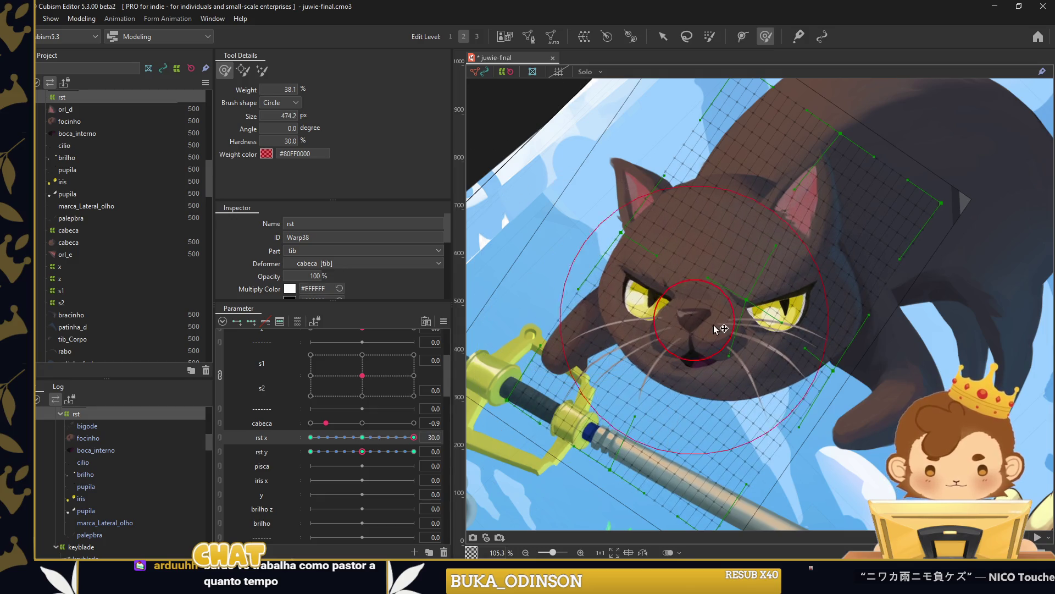
left_click_drag(414, 437, 362, 436)
Synthesize the corner poses from rst x and rst y.
right_click(449, 342)
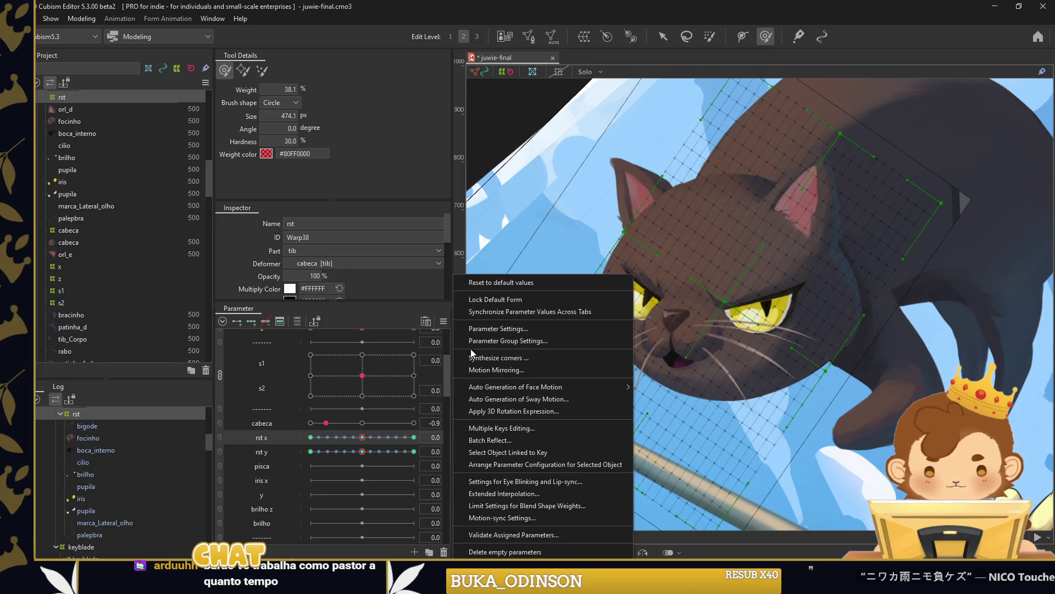
left_click(471, 357)
left_click(566, 394)
left_click(663, 36)
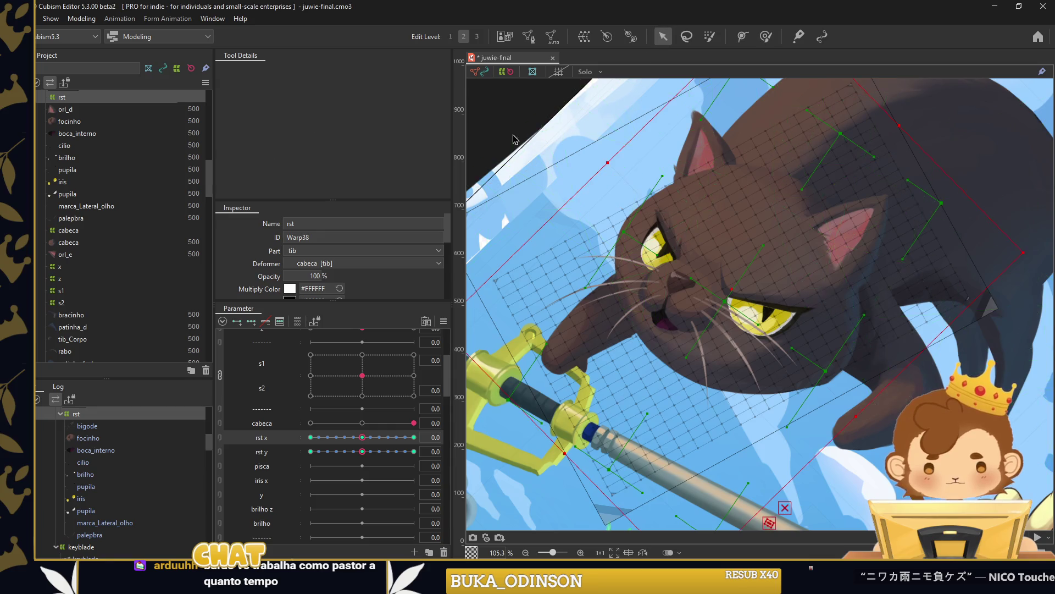
left_click(517, 138)
mouse_move(414, 422)
left_mouse_down()
mouse_move(353, 434)
mouse_move(362, 456)
left_mouse_up()
Link rst x and rst y into a 2D pad and test the combined head turn.
left_click(220, 443)
key("ctrl+0")
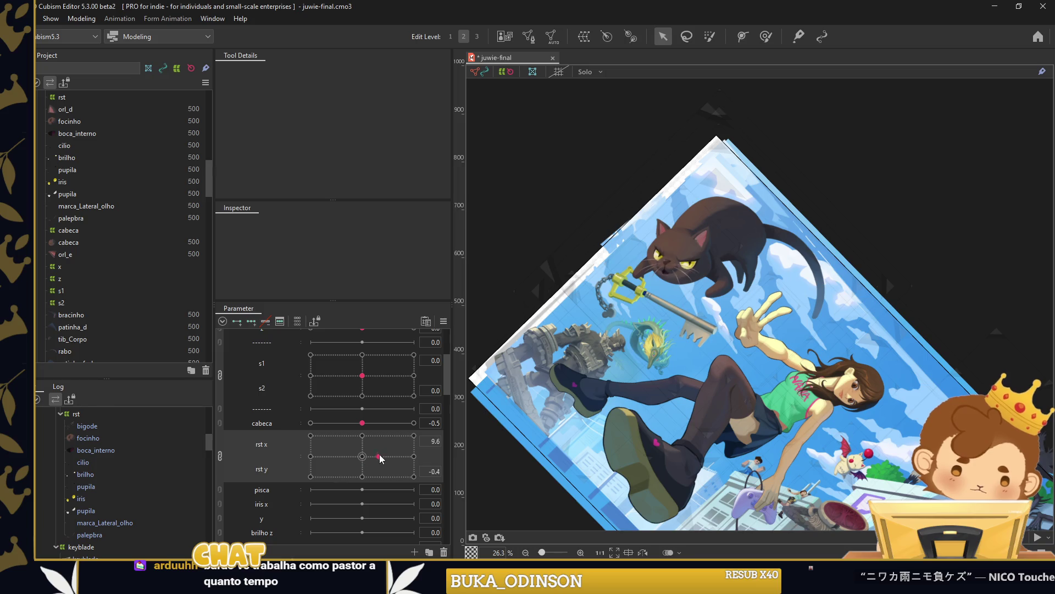
mouse_move(358, 458)
left_mouse_down()
mouse_move(348, 443)
mouse_move(292, 454)
mouse_move(331, 457)
mouse_move(314, 456)
left_mouse_up()
key("ctrl+plus")
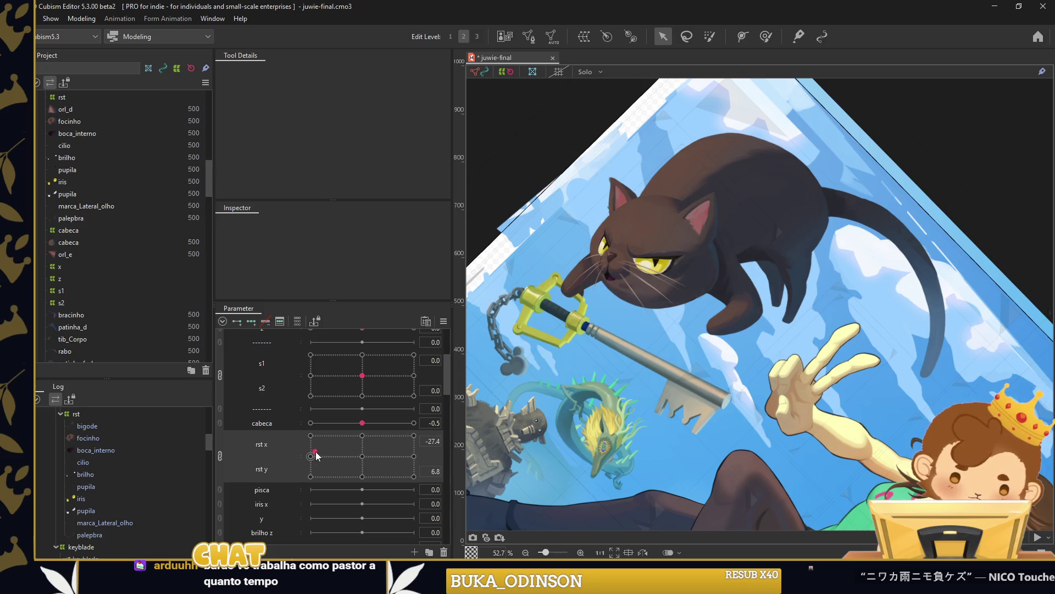
scroll(641, 209, "up", 3)
left_click(631, 185)
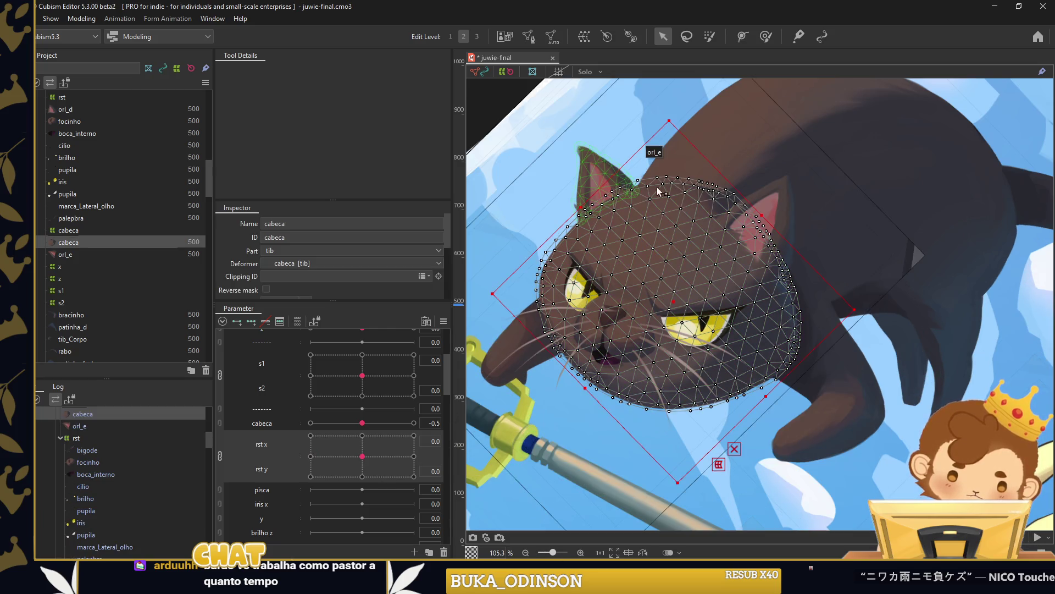
Select cabeca, orl_e and orl_d and create a warp deformer named 'rest cabeca'.
left_click(631, 186, "ctrl")
left_click(791, 181, "ctrl")
key("ctrl+w")
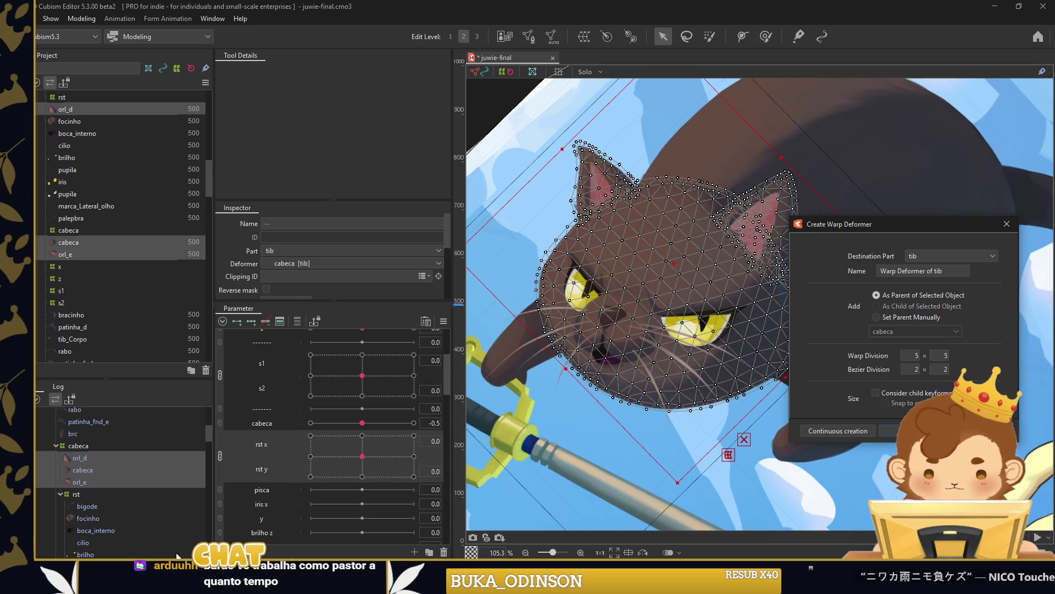
type("rest cabeca")
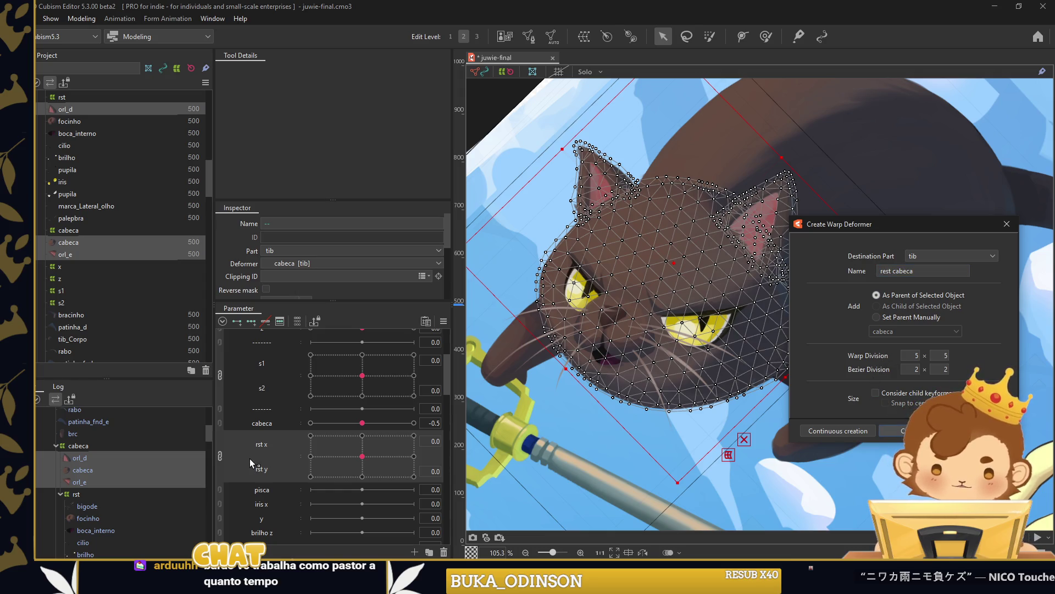
key("Return")
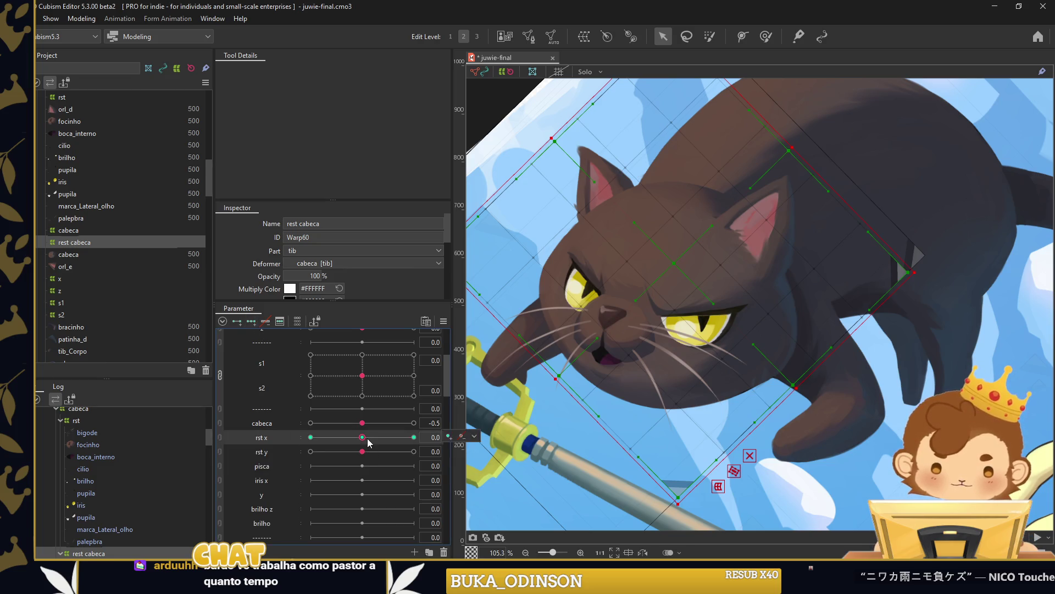
Set rst x to -30 on the new rest cabeca deformer.
left_click_drag(362, 437, 310, 437)
scroll(332, 298, "down", 2)
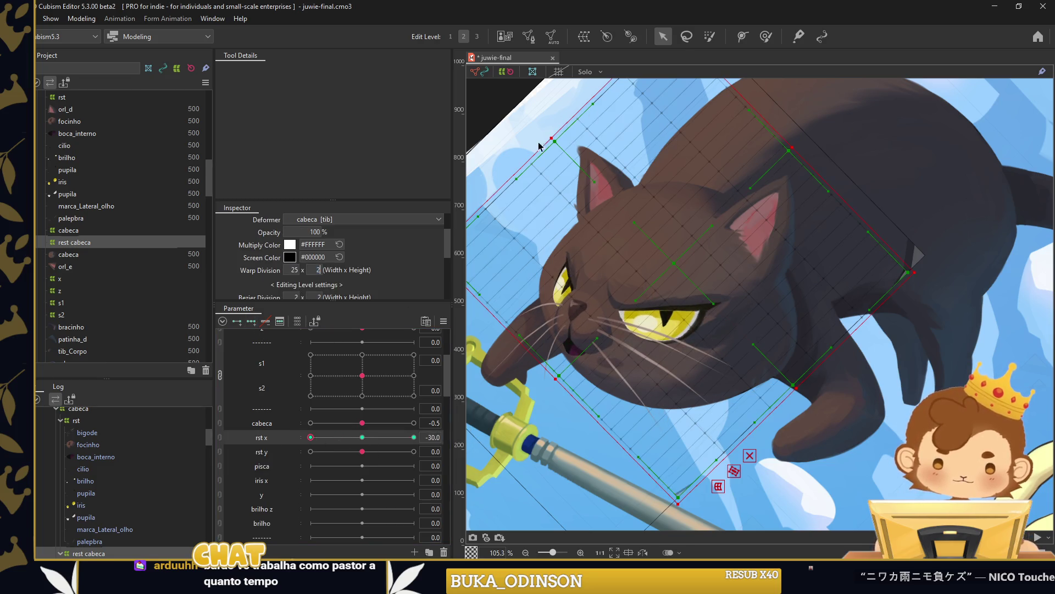
left_click(670, 300)
left_click(765, 36)
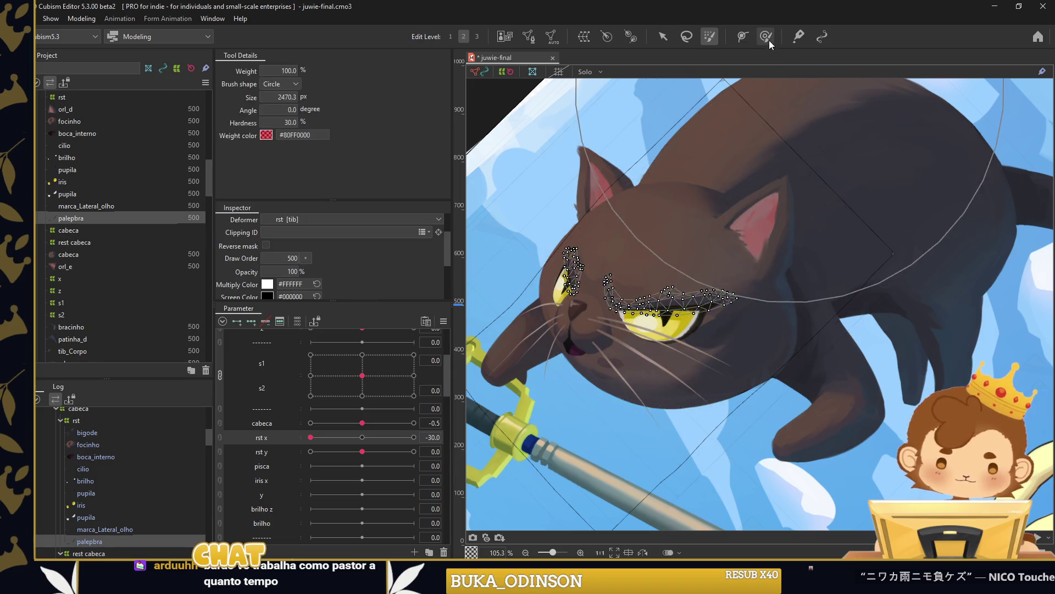
Select rest cabeca and paint weights over the head, nose and mouth, erasing the nose.
left_click_drag(683, 254, 754, 264)
scroll(83, 433, "down", 2)
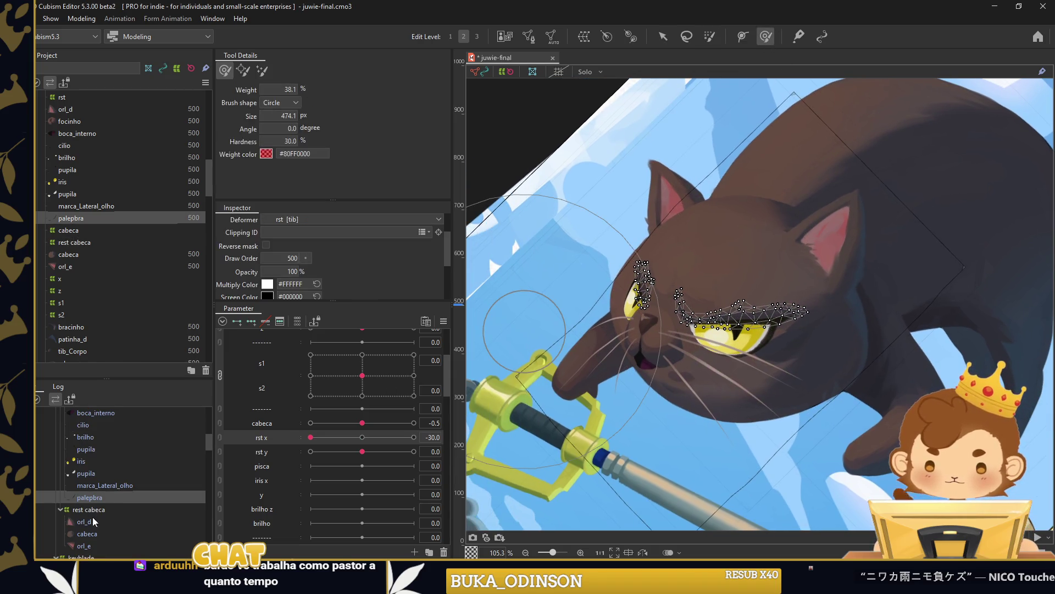
left_click(89, 509)
left_click_drag(757, 309, 726, 361)
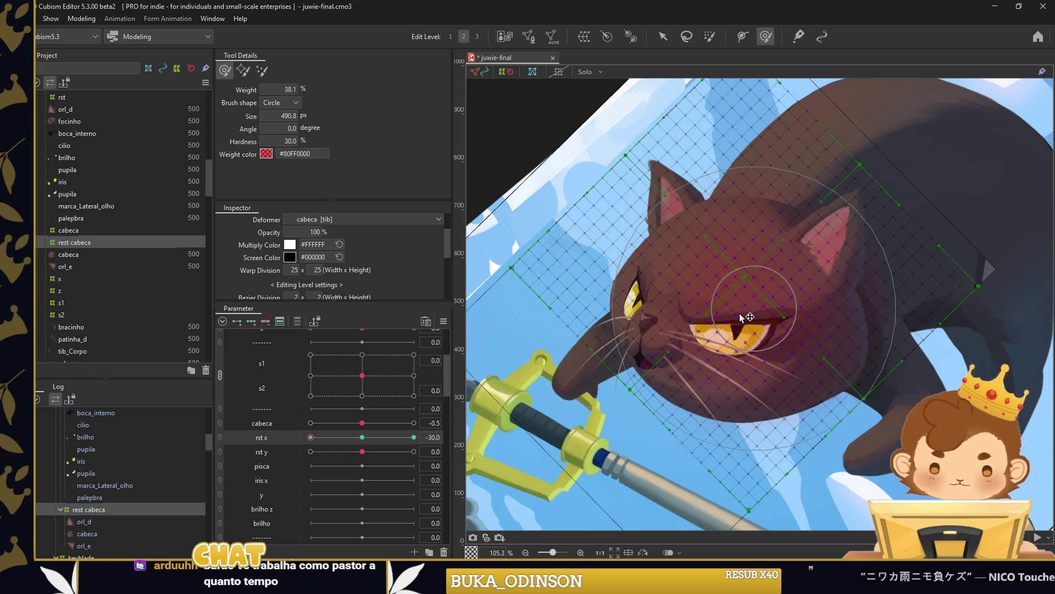
left_click_drag(654, 354, 638, 350)
left_click_drag(528, 258, 560, 237)
left_click_drag(717, 454, 659, 456)
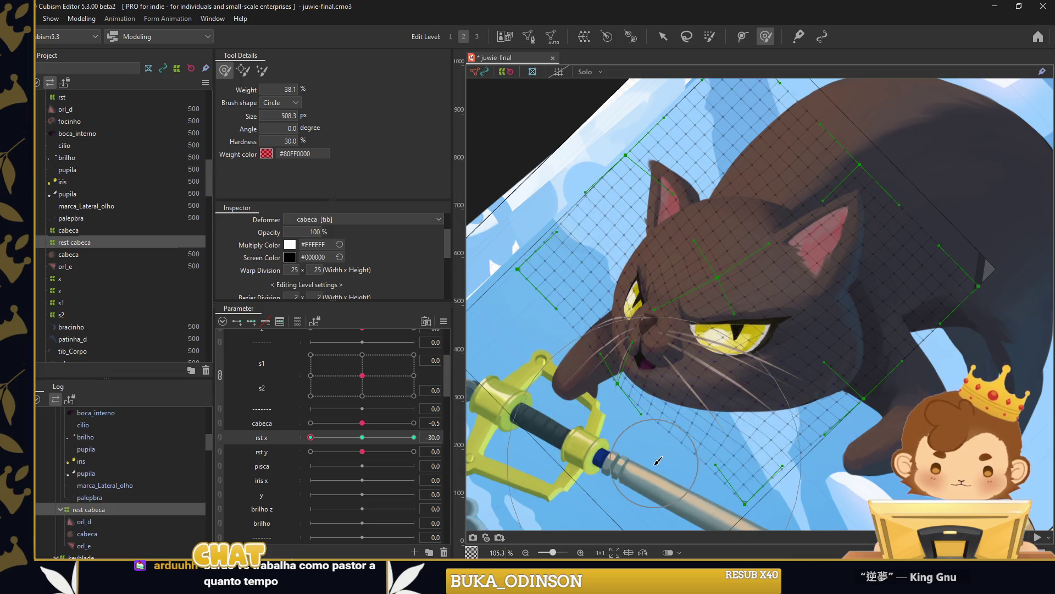
Sculpt the head warp for rst x 30 and fill rst x with interpolated intermediate keys.
left_click_drag(311, 437, 414, 437)
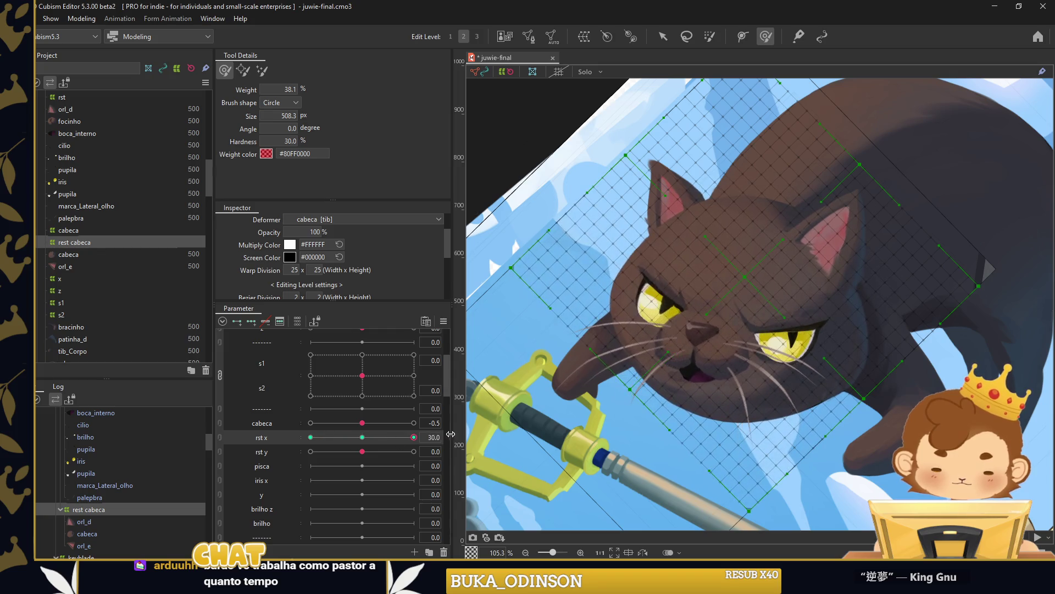
left_click_drag(726, 315, 621, 220)
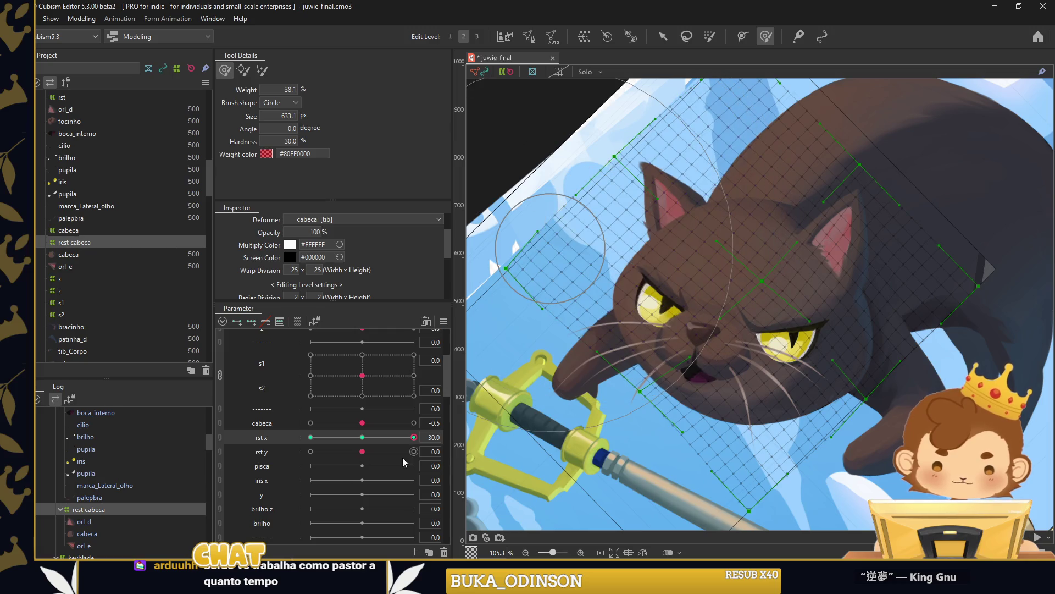
left_click_drag(413, 436, 285, 436)
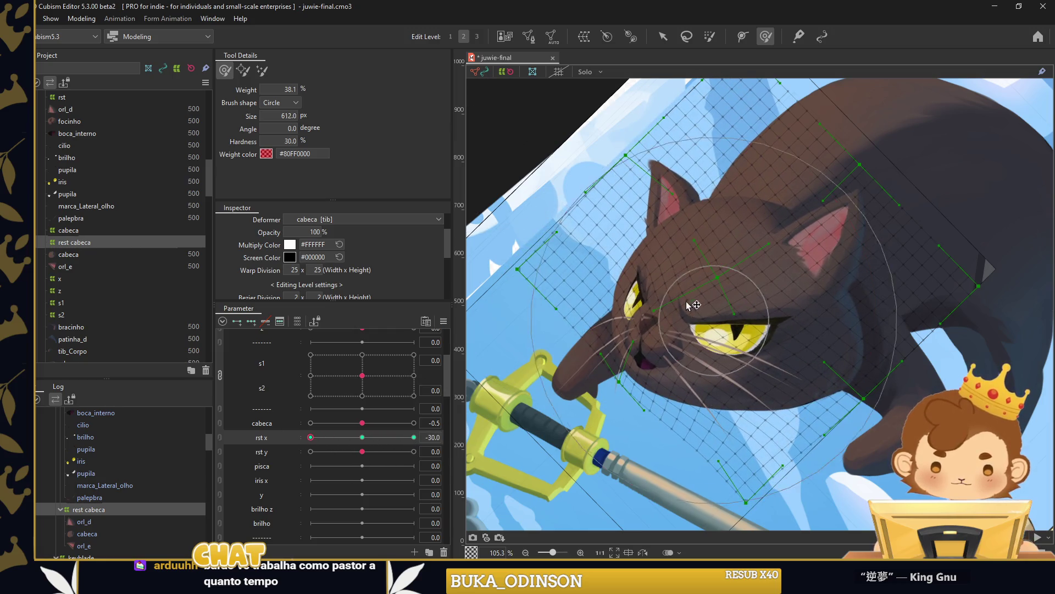
left_click_drag(695, 313, 767, 342)
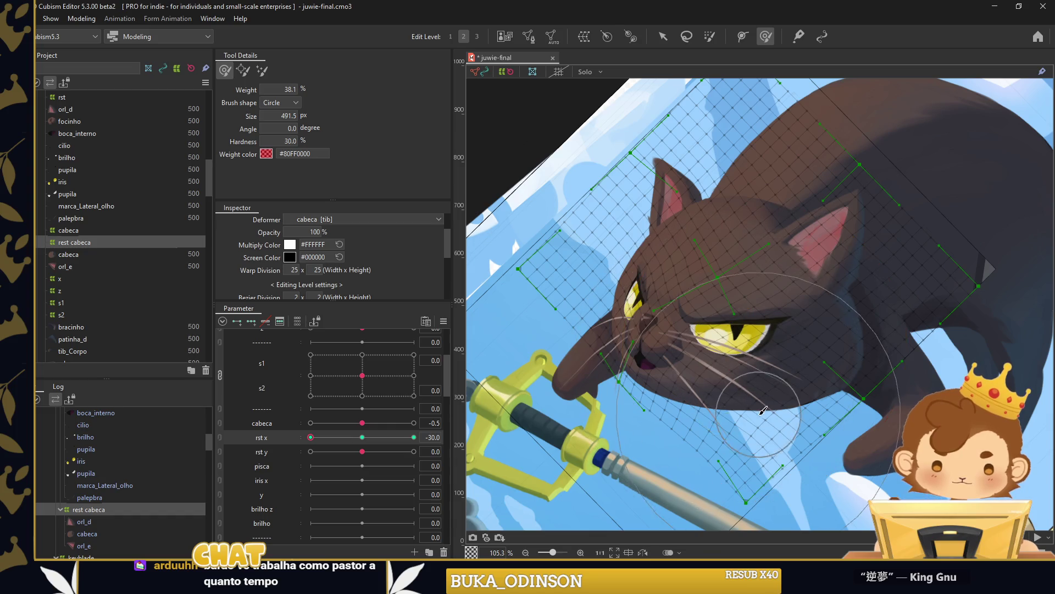
left_click_drag(763, 411, 655, 440)
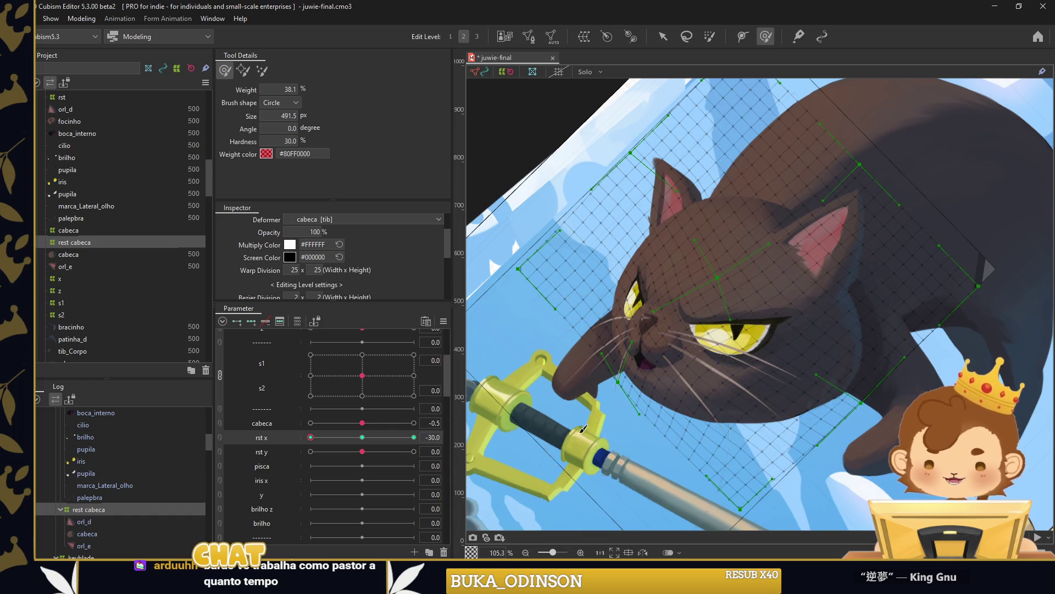
left_click(599, 313)
Sculpt the head and jaw warp for the rst x -30 left-turn pose.
left_click_drag(315, 437, 301, 432)
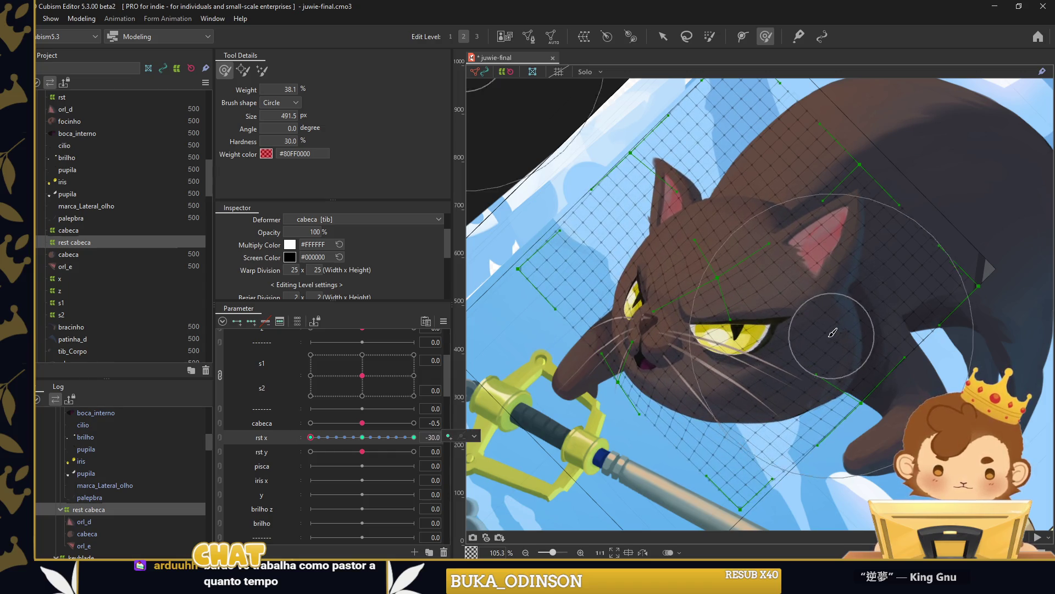
left_click_drag(834, 331, 803, 352)
left_click_drag(867, 236, 900, 250)
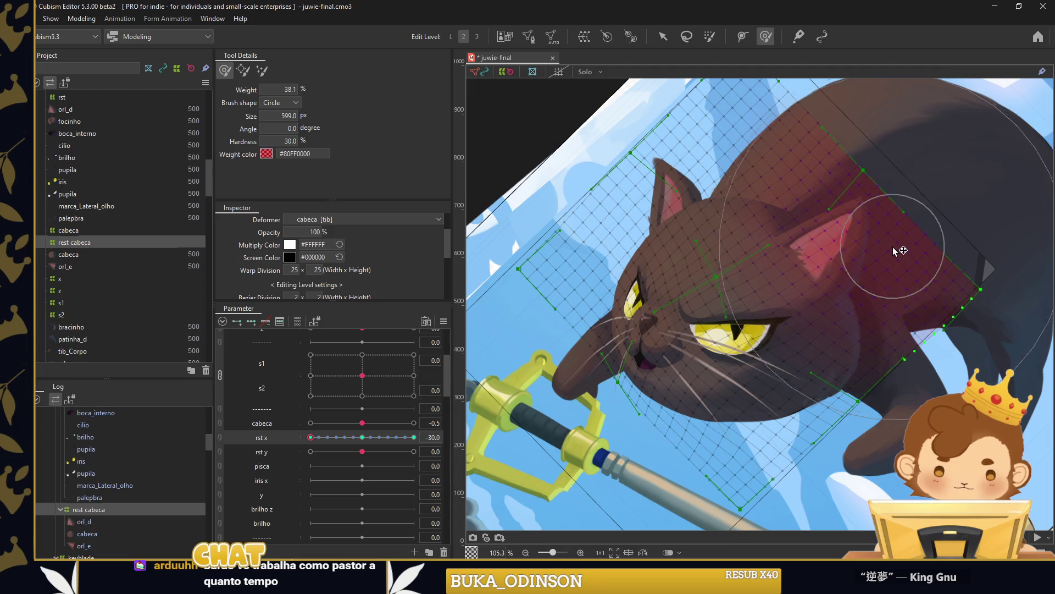
left_click_drag(737, 464, 758, 451)
left_click_drag(311, 437, 416, 439)
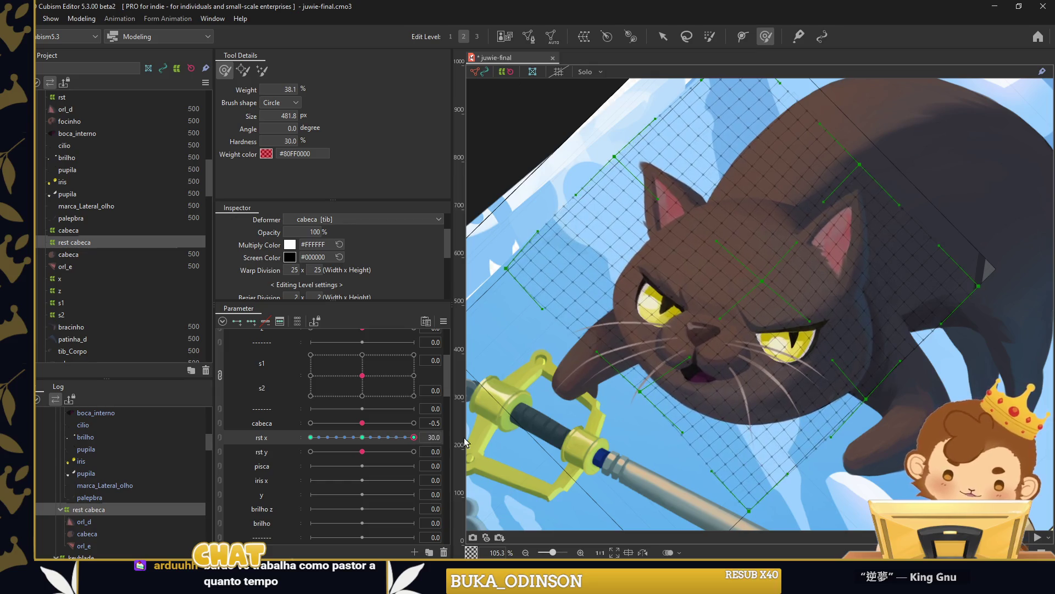
left_click(362, 437)
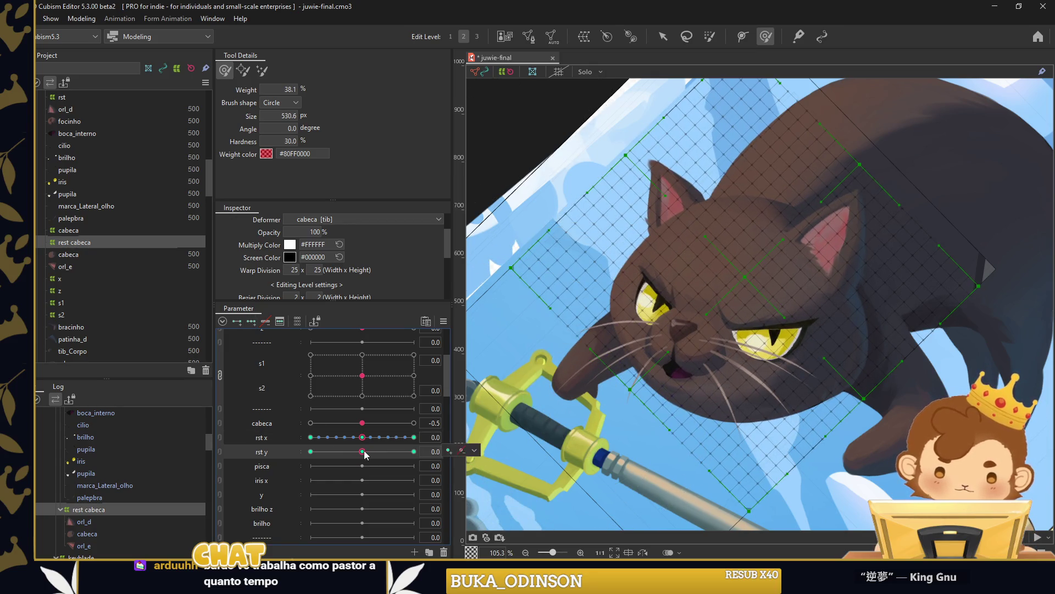
Sweep rst y from -30 to 30 and paint the head warp for rst y 30.
left_click_drag(365, 454, 311, 451)
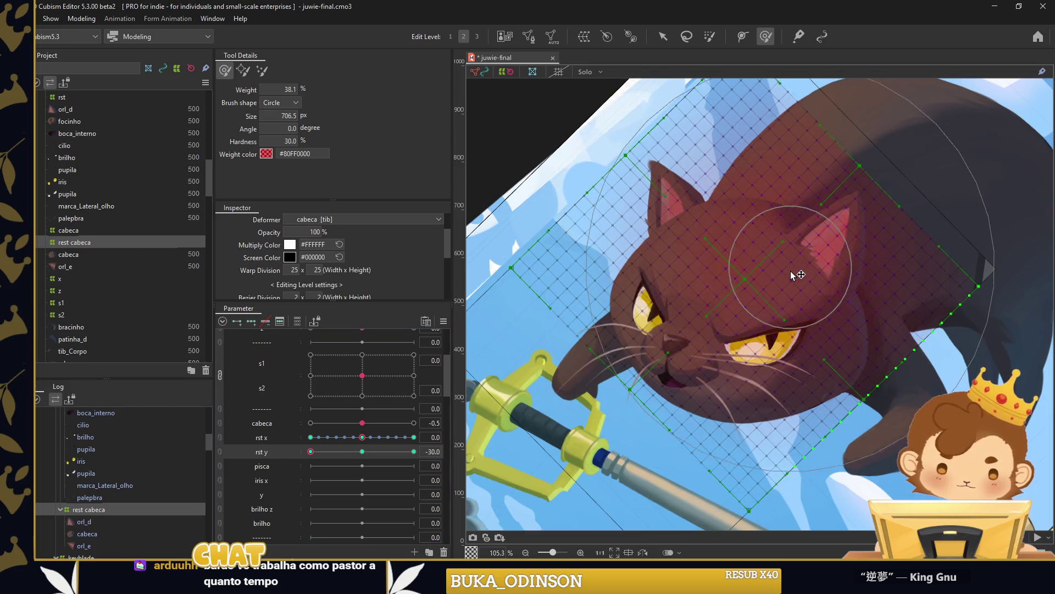
left_click(322, 452)
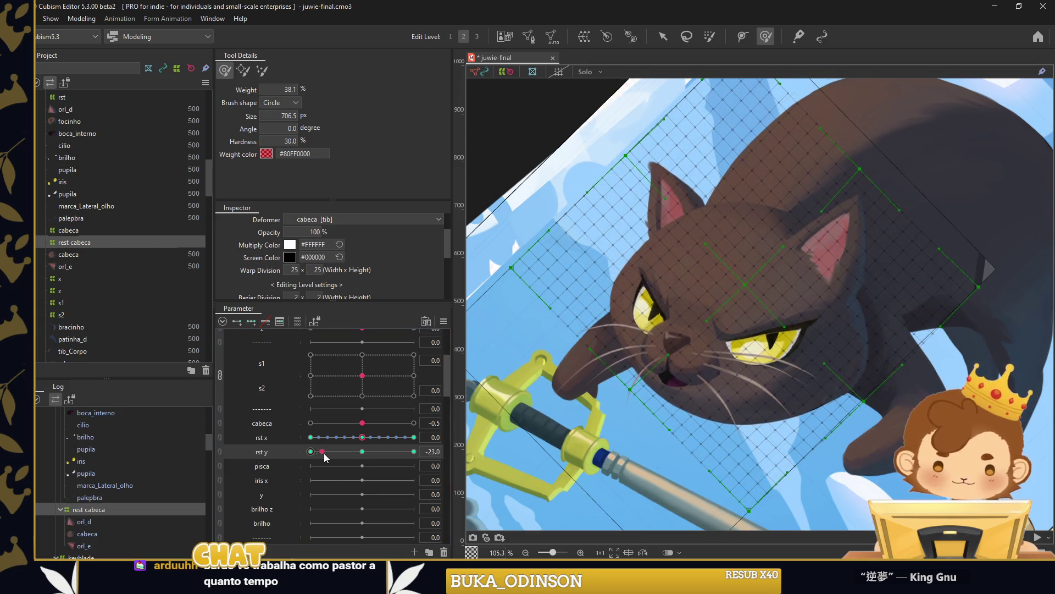
left_click_drag(323, 452, 414, 451)
left_click_drag(727, 297, 644, 294)
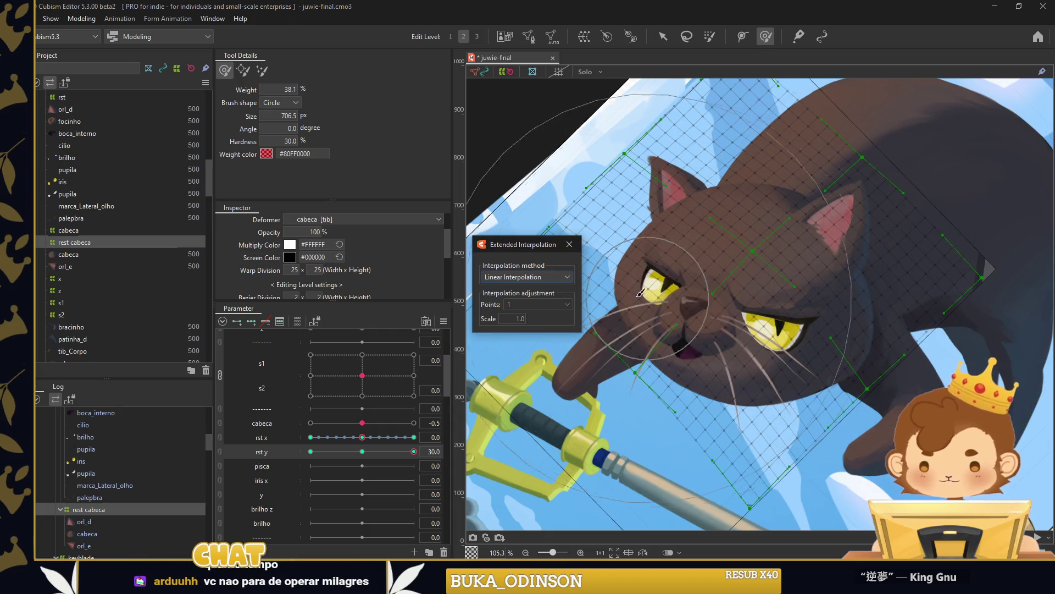
Close Extended Interpolation, synthesize rst x/rst y corners, and test the combined head turn.
left_click(570, 244)
left_click(666, 38)
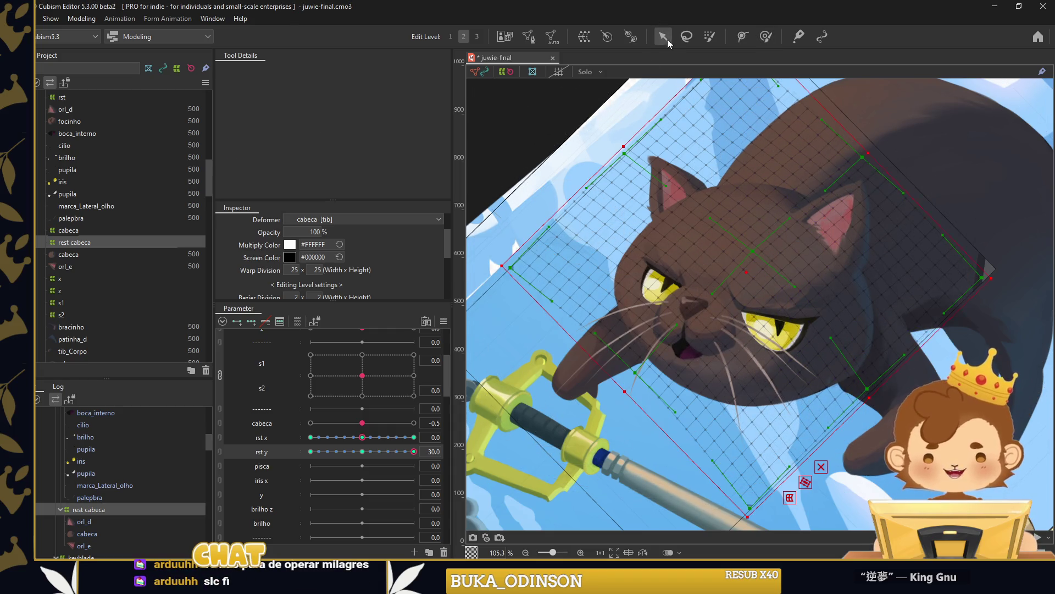
left_click(362, 451)
right_click(451, 341)
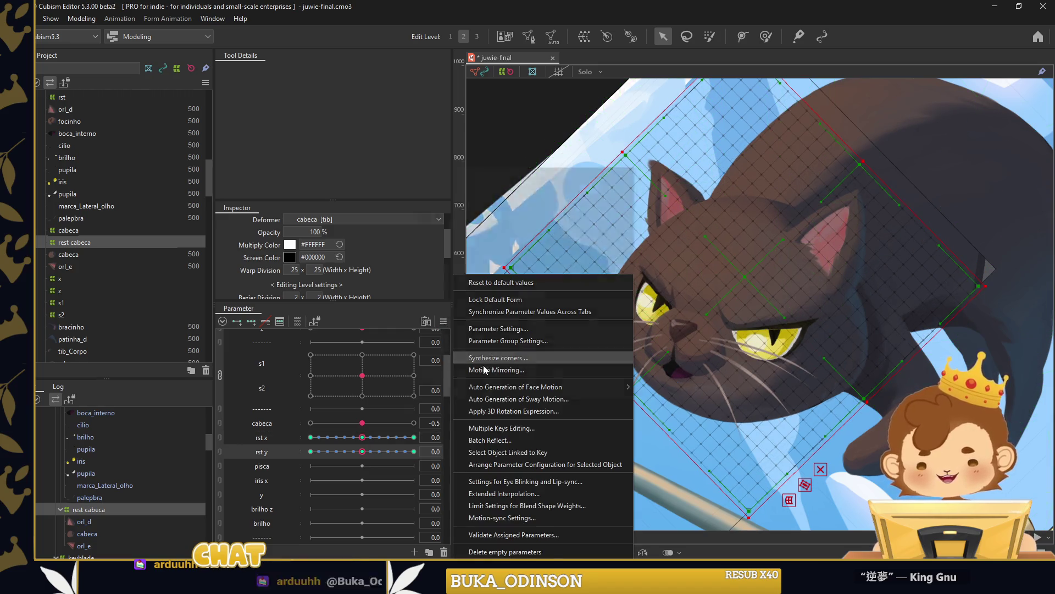
left_click(484, 362)
left_click(585, 369)
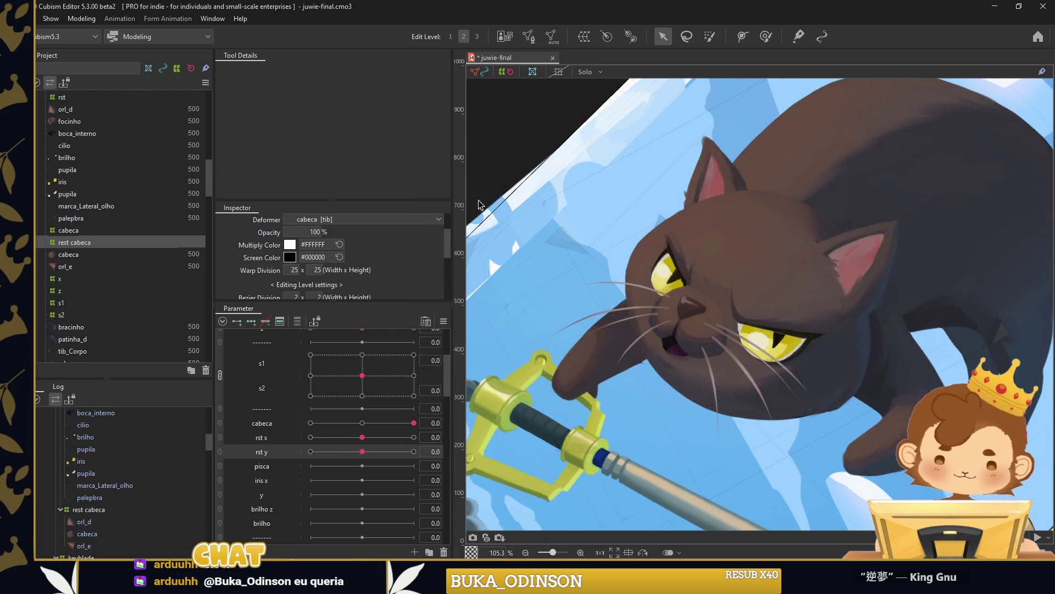
left_click(363, 423)
mouse_move(362, 456)
left_mouse_down()
mouse_move(398, 460)
mouse_move(302, 472)
left_mouse_up()
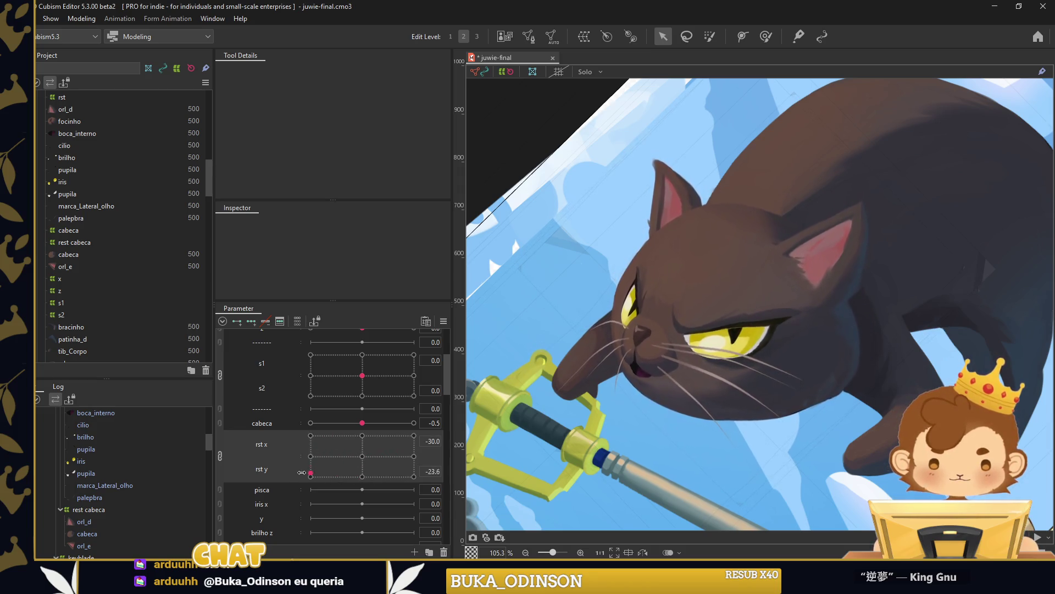
Split the sliders and reshape the rest cabeca warp for rst y -30 and 30.
left_click(219, 454)
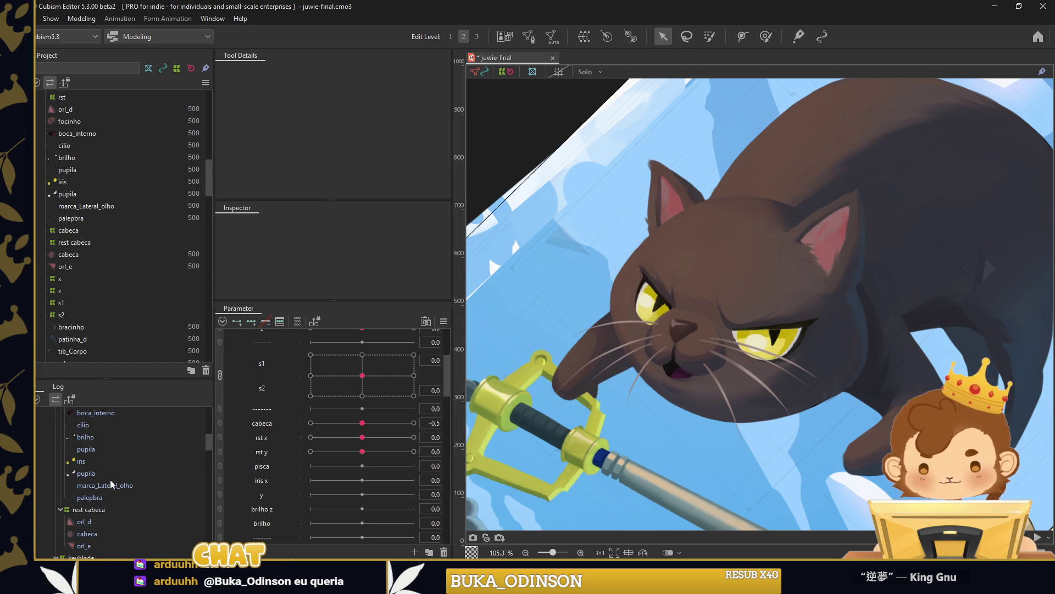
left_click(88, 509)
left_click_drag(362, 452, 301, 466)
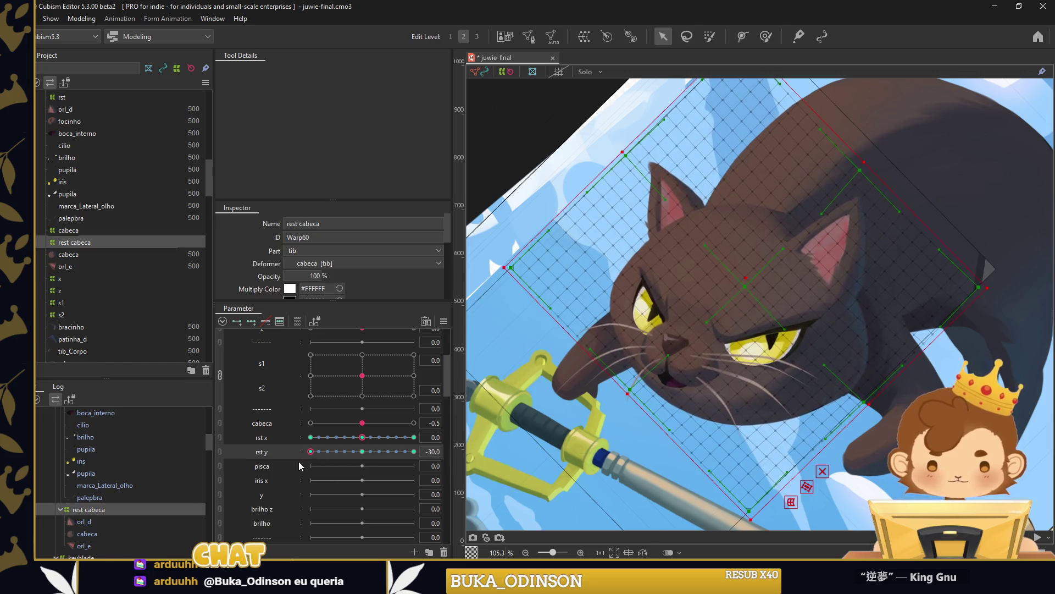
key("w")
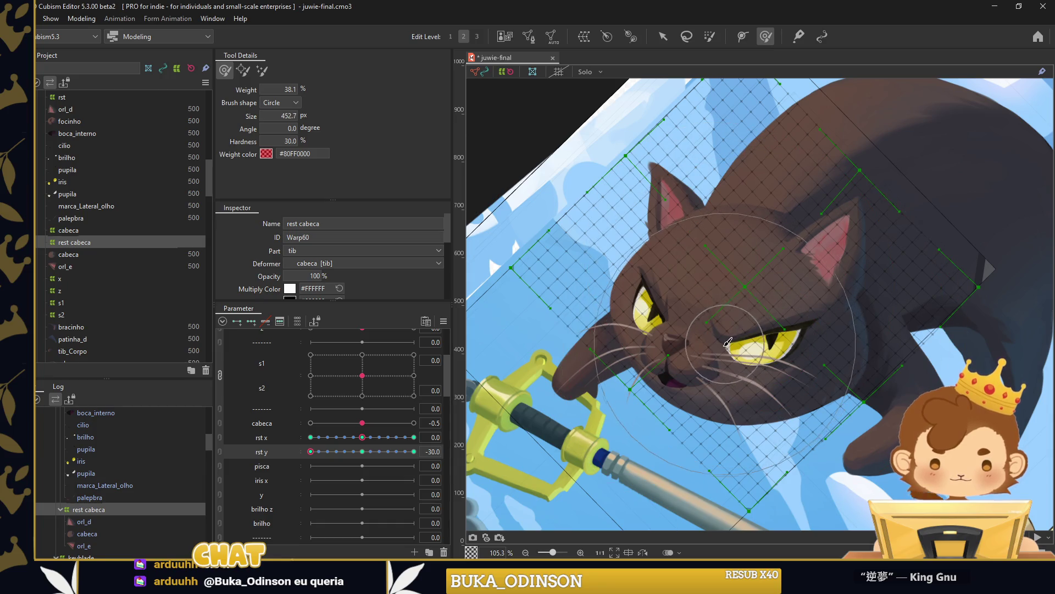
left_click_drag(728, 341, 699, 358)
left_click_drag(321, 453, 417, 453)
left_click_drag(836, 332, 743, 440)
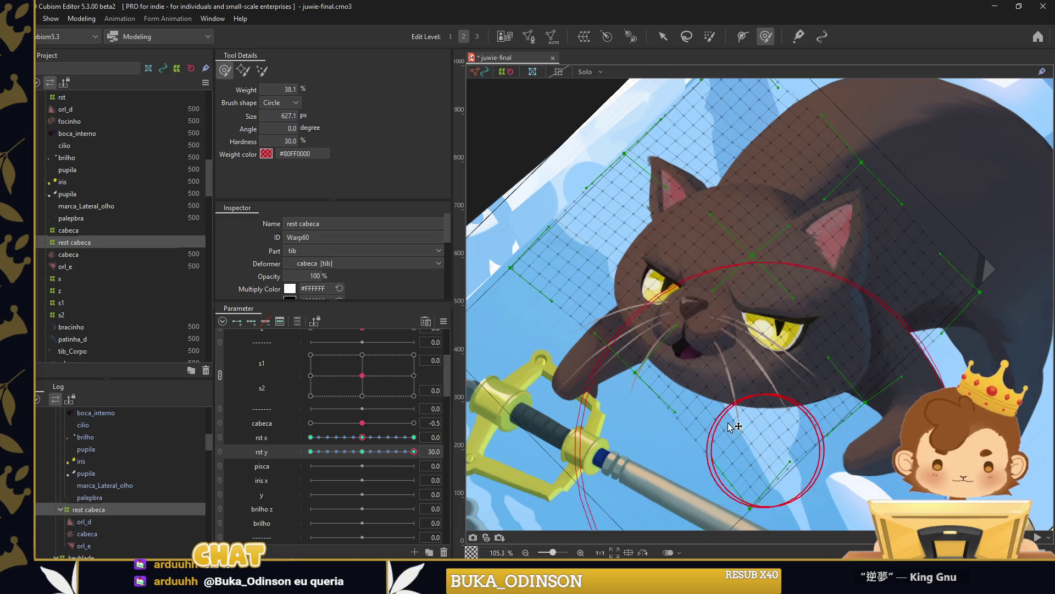
Synthesize the corners again and preview head poses down to the bottom-left corner.
left_click(497, 357)
key("Return")
mouse_move(364, 447)
left_mouse_down()
mouse_move(330, 456)
mouse_move(341, 471)
mouse_move(379, 467)
left_mouse_up()
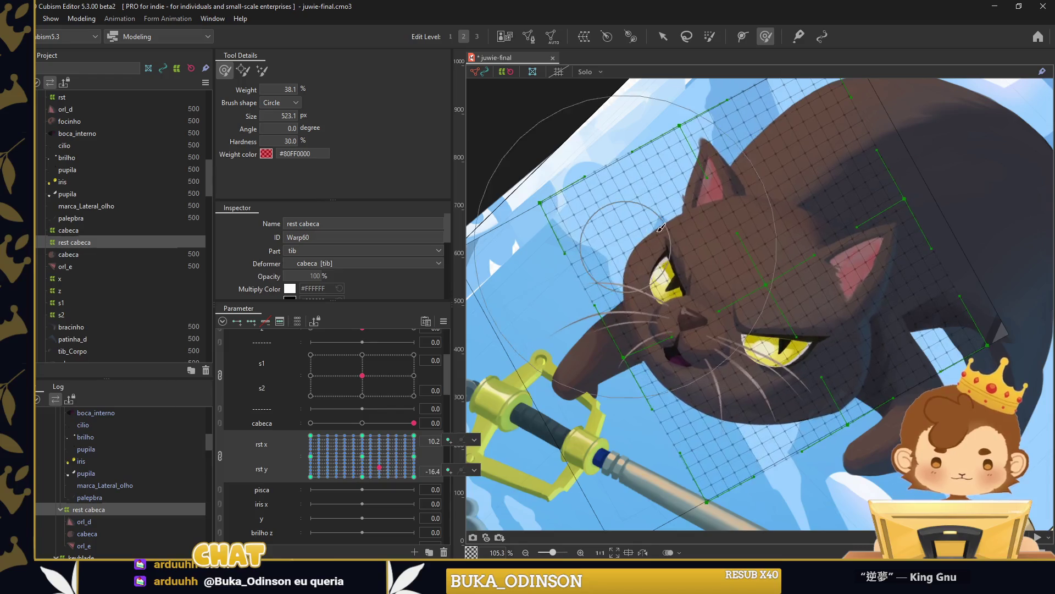
scroll(632, 220, "down", 5)
left_click(663, 37)
left_click(617, 111)
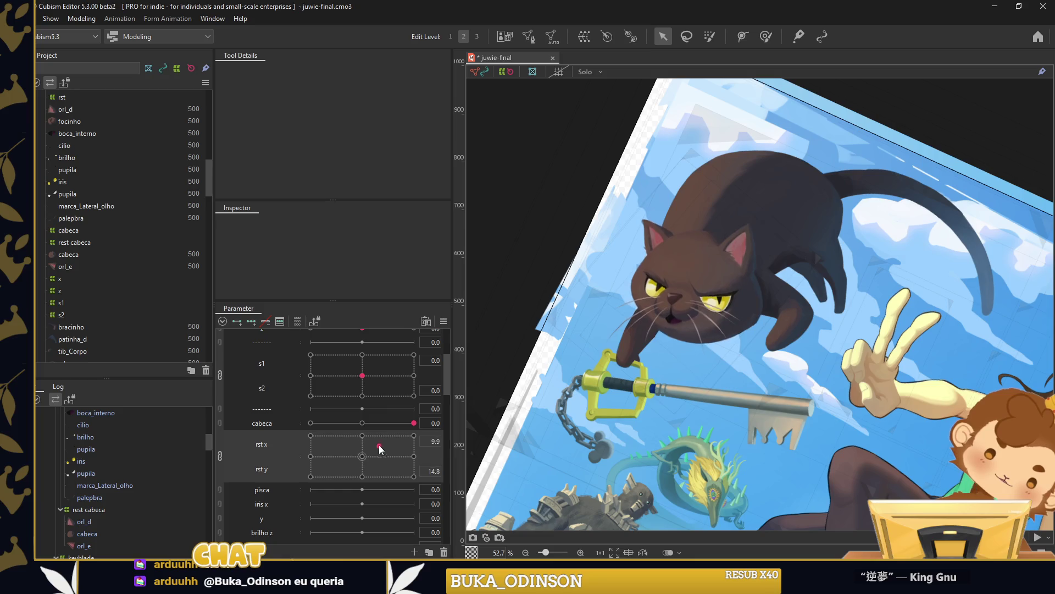
left_click_drag(358, 447, 361, 443)
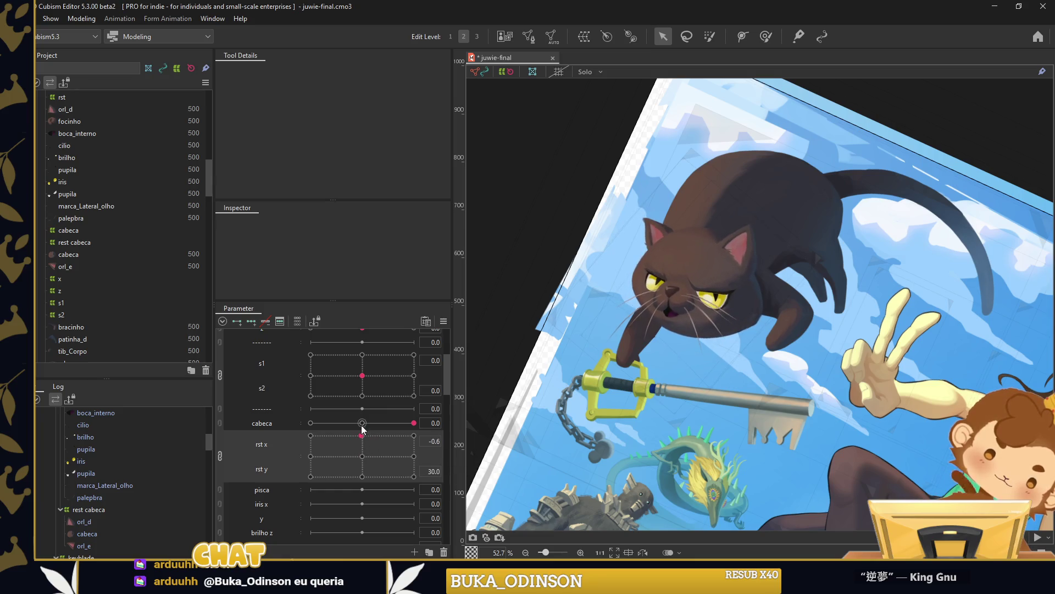
left_click_drag(354, 476, 347, 477)
Repaint rest cabeca at rst y ±30, pushing the nose and mouth down and nudging the face left.
left_click(91, 509)
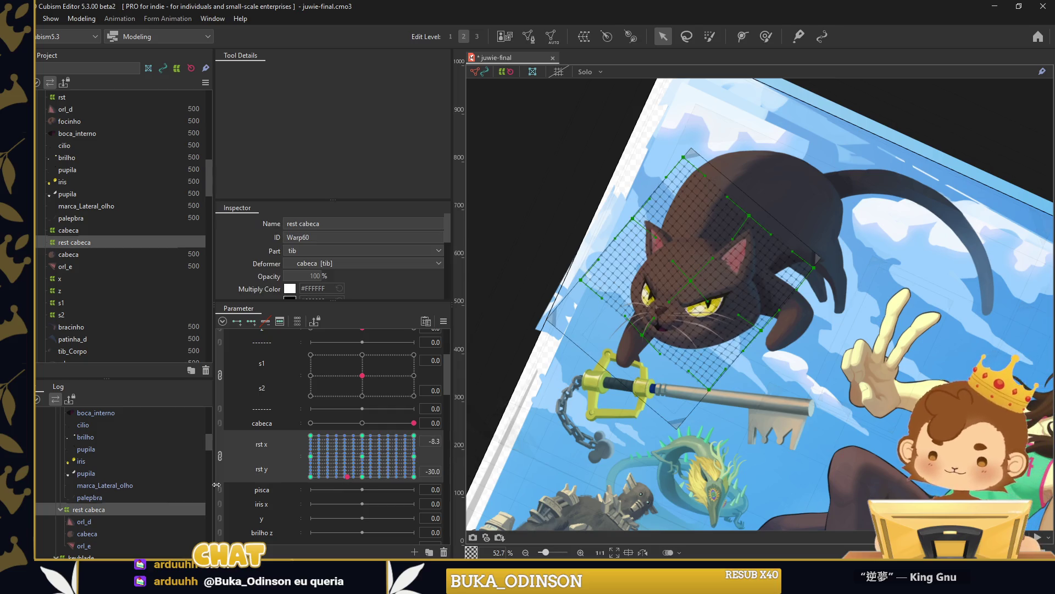
left_click(362, 456)
left_click(220, 454)
left_click(310, 451)
left_click(766, 36)
scroll(707, 281, "up", 5)
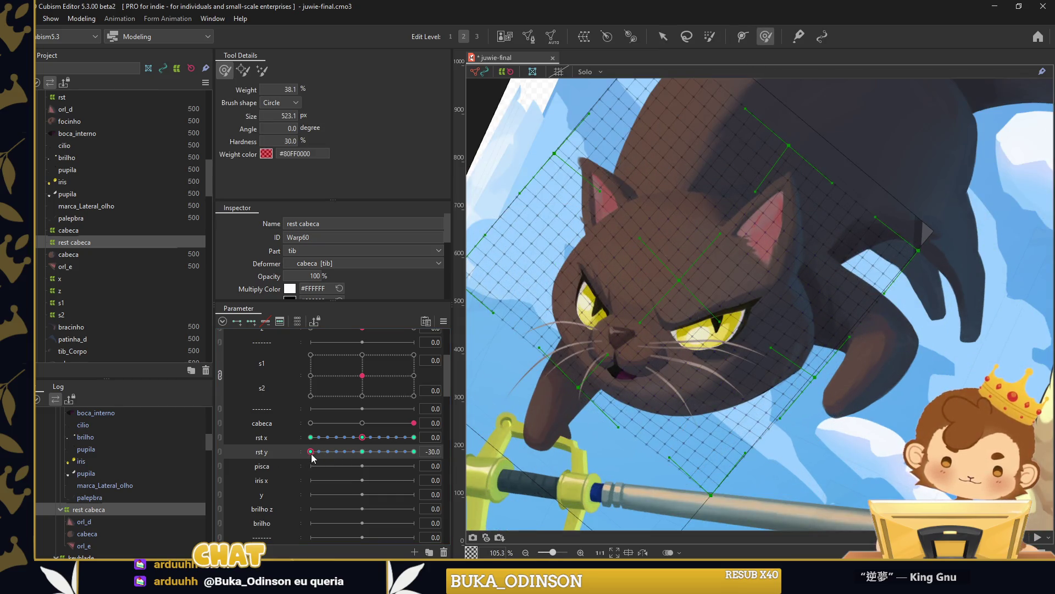
left_click_drag(311, 452, 414, 451)
scroll(680, 313, "down", 2)
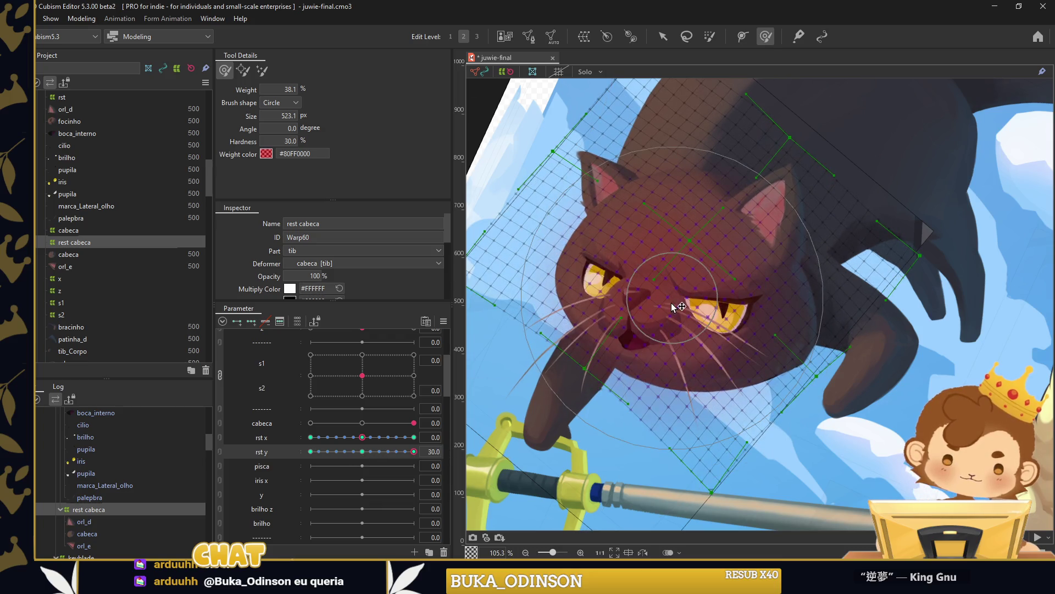
left_click_drag(663, 312, 656, 337)
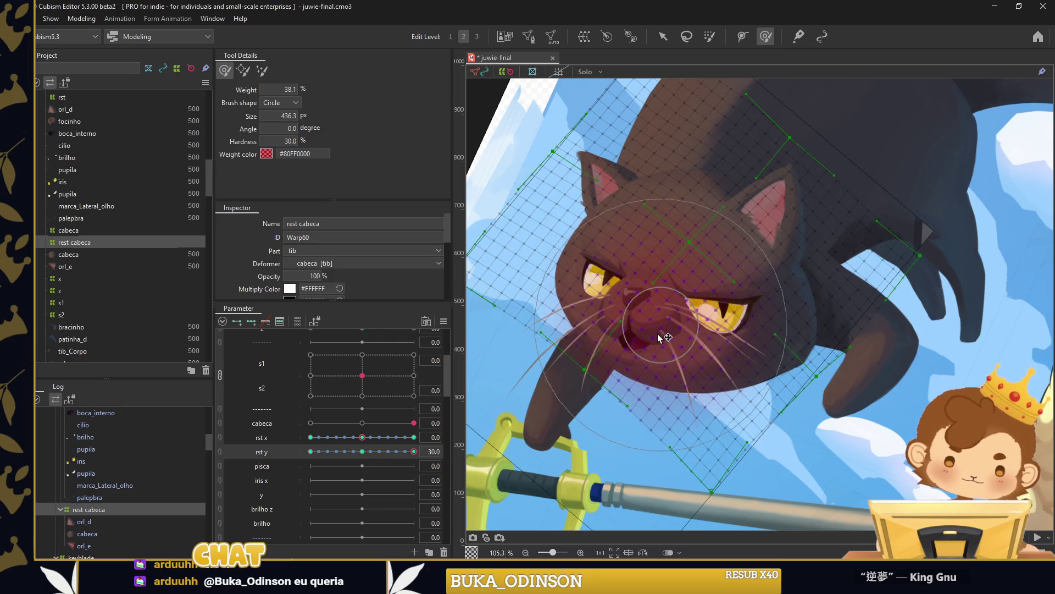
left_click_drag(407, 450, 291, 448)
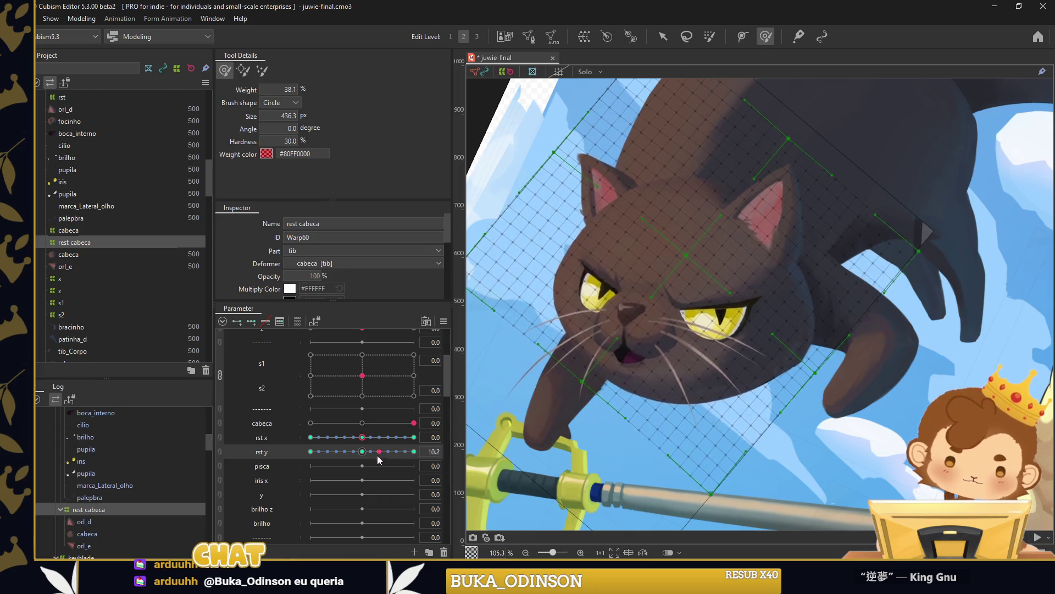
left_click_drag(542, 352, 577, 385)
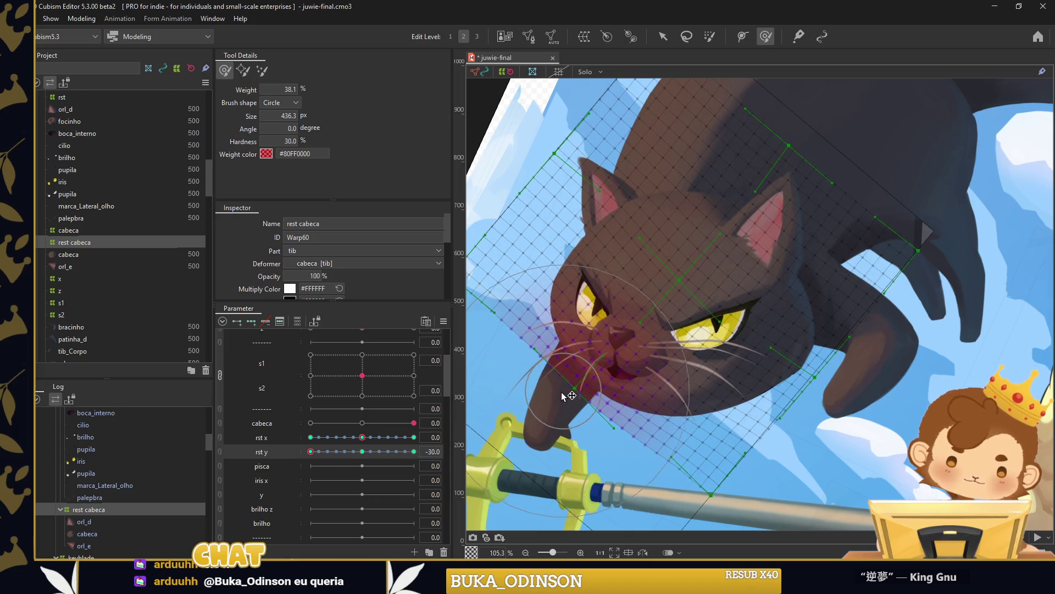
Synthesize the rest cabeca corners from rst x and rst y, then test the 2D grid point.
left_click(443, 321)
left_click(495, 360)
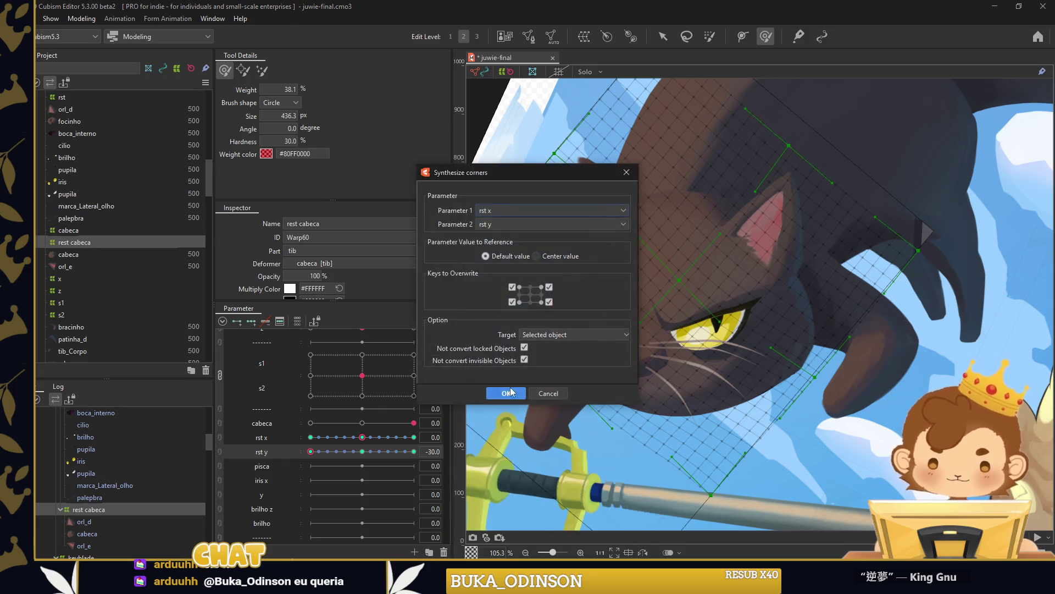
left_click(510, 387)
scroll(765, 341, "down", 5)
left_click(663, 37)
left_click(220, 445)
mouse_move(362, 456)
left_mouse_down()
mouse_move(336, 448)
mouse_move(388, 464)
left_mouse_up()
scroll(739, 360, "up", 5)
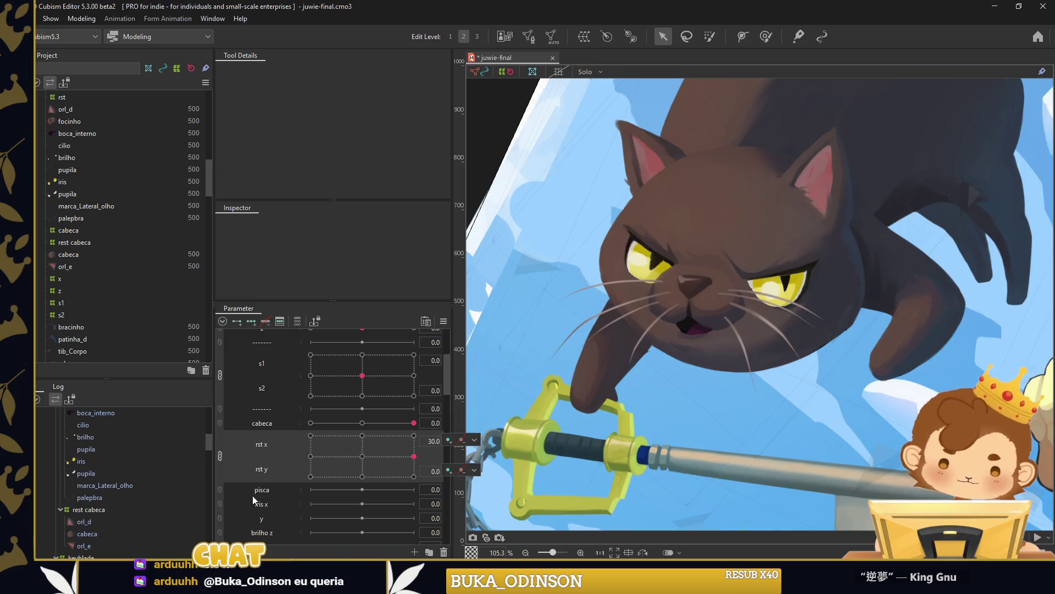
scroll(776, 269, "up", 2)
Add a two-point deform path along the cilio eyelash, then enter Mesh Edit on the other eyelash.
scroll(776, 269, "up", 2)
left_click(791, 278)
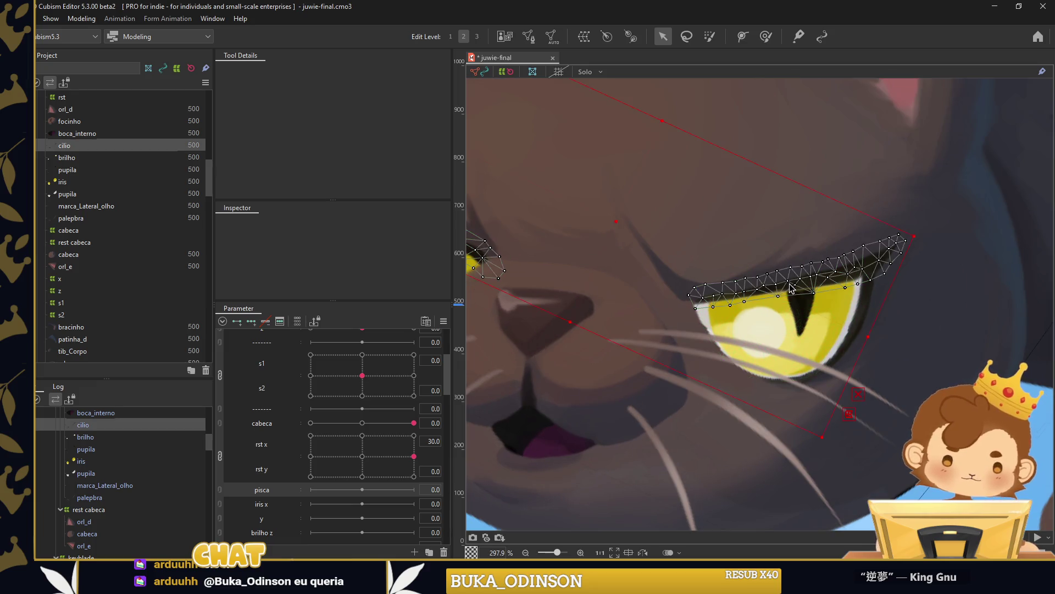
left_click(742, 37)
left_click(693, 272)
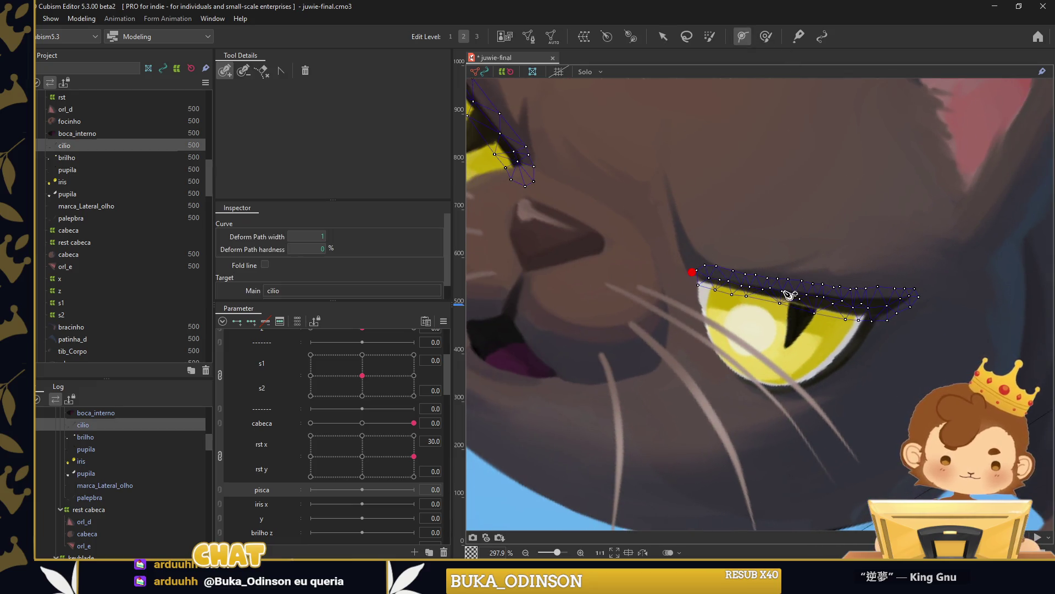
left_click(915, 306)
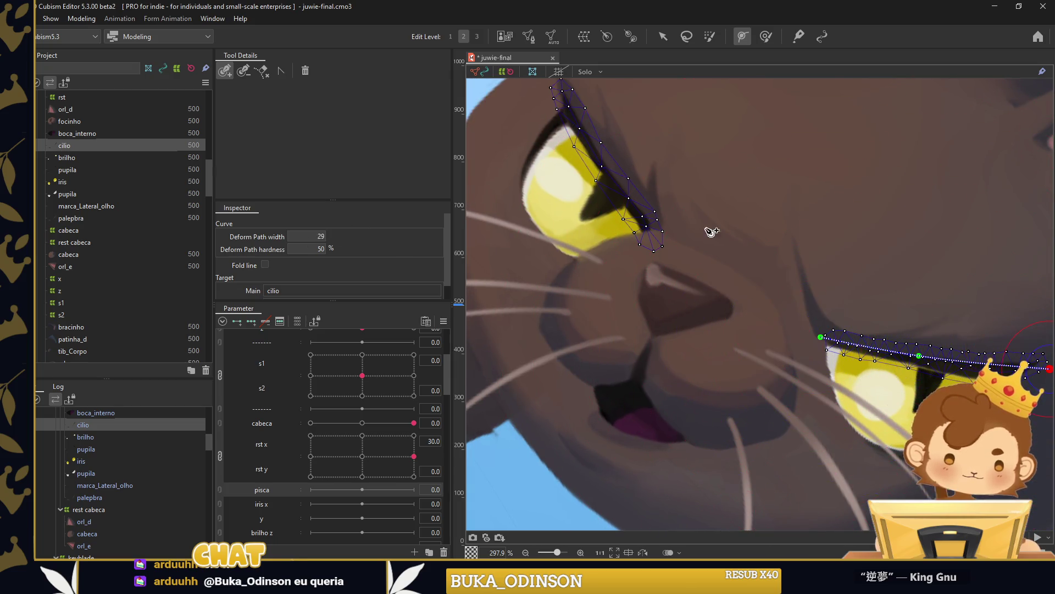
left_click_drag(635, 236, 727, 211)
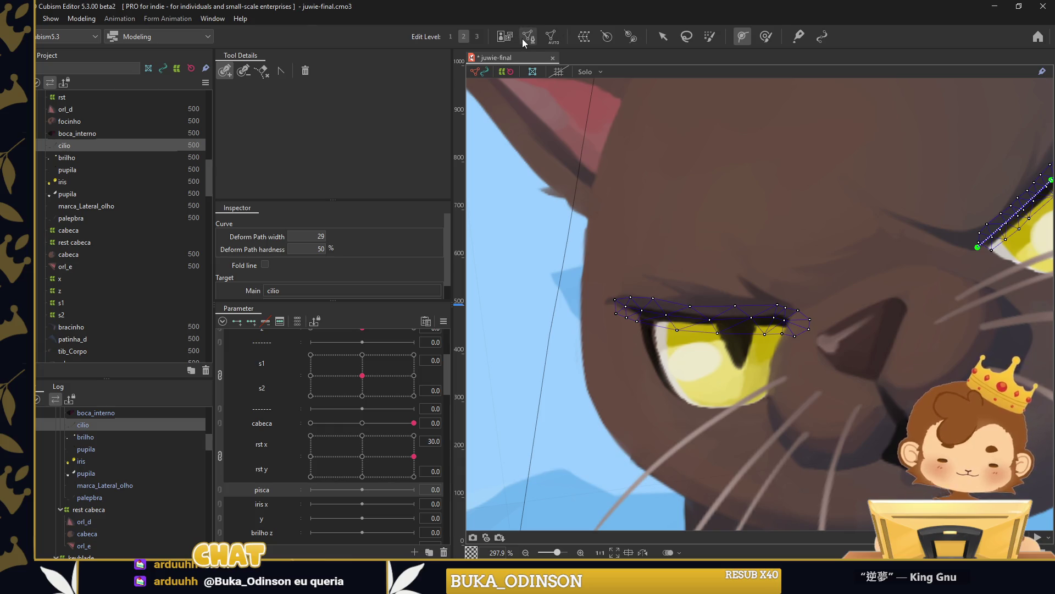
left_click(527, 37)
Nudge an eyelash vertex down onto the lash stroke and subdivide the mesh.
scroll(694, 300, "up", 5)
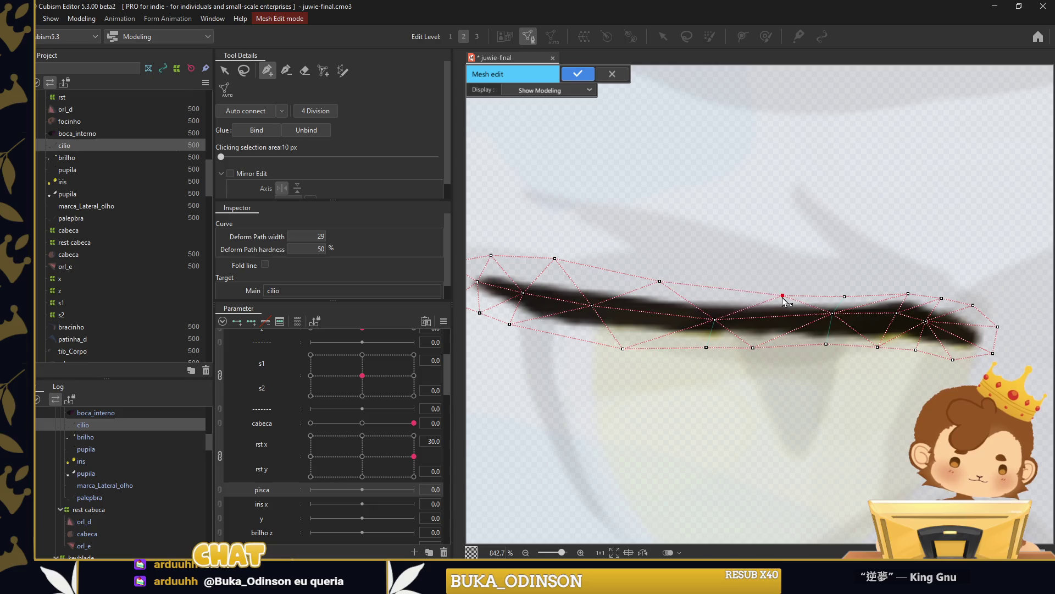
left_click_drag(659, 282, 667, 294)
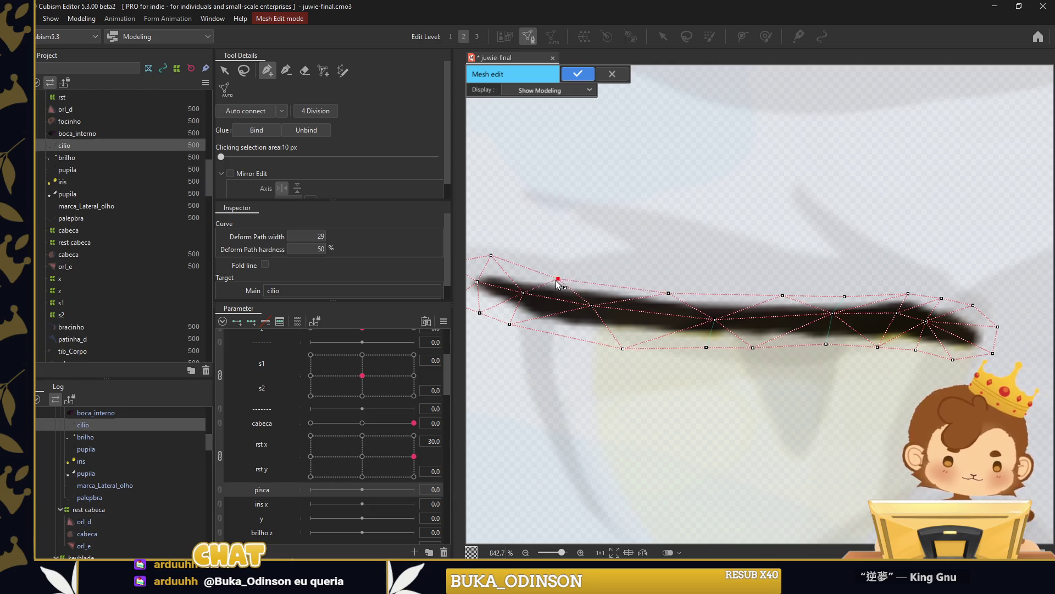
scroll(582, 338, "left", 2)
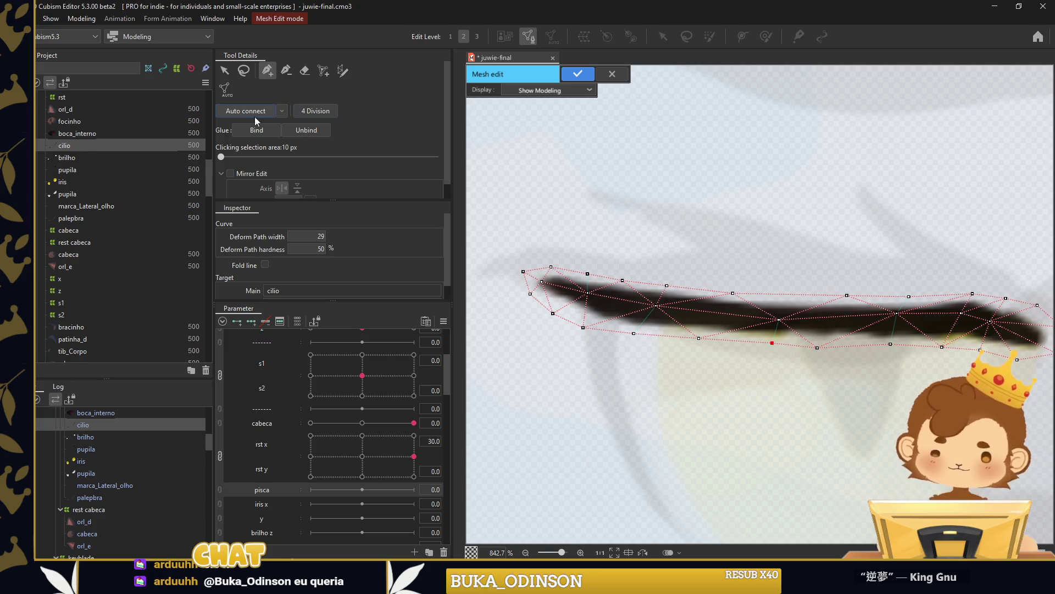
left_click(326, 111)
scroll(622, 115, "down", 10)
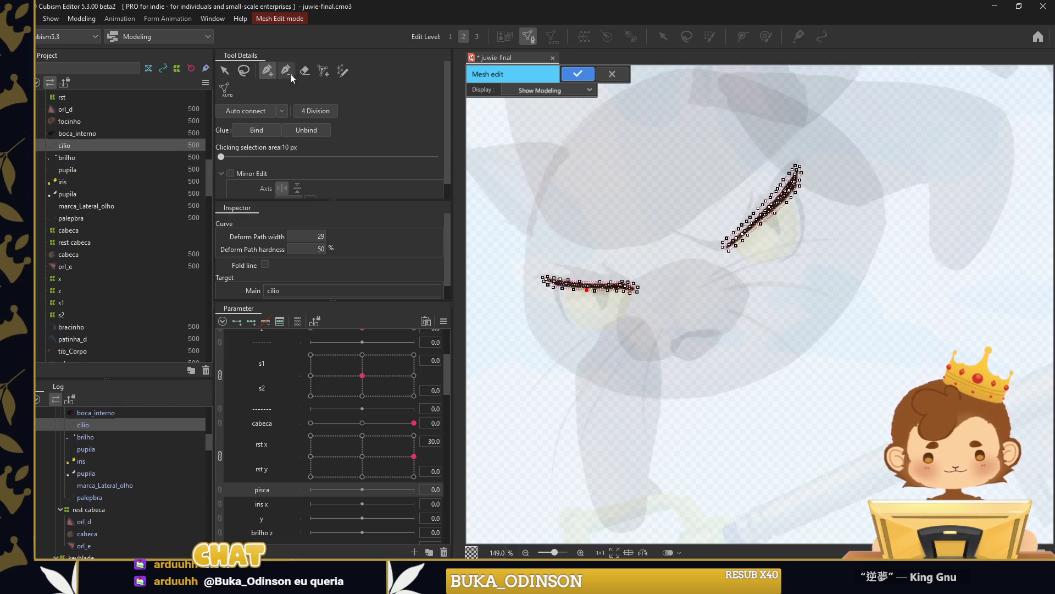
Select the left eyelash vertices, apply 4 Division, and confirm the cilio mesh edits.
left_click_drag(622, 251, 608, 237)
left_click(327, 110)
scroll(536, 270, "up", 8)
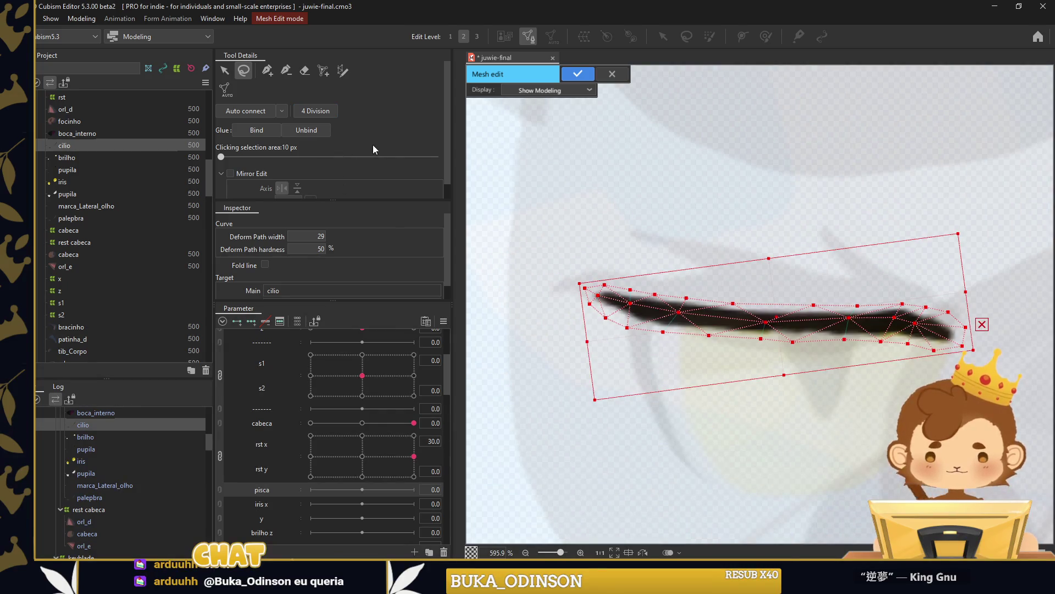
scroll(654, 311, "up", 2)
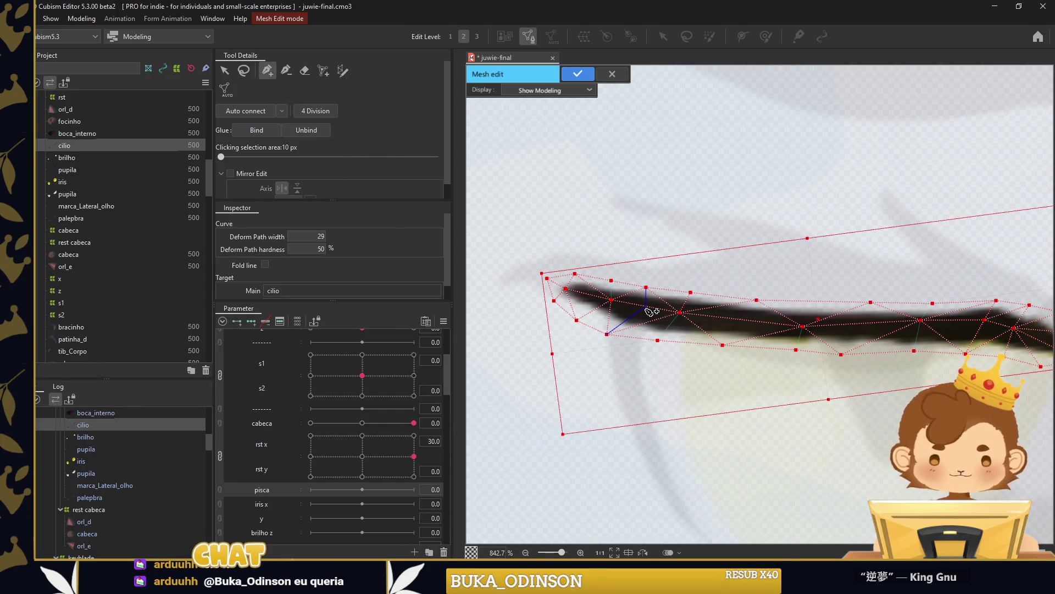
left_click(645, 307)
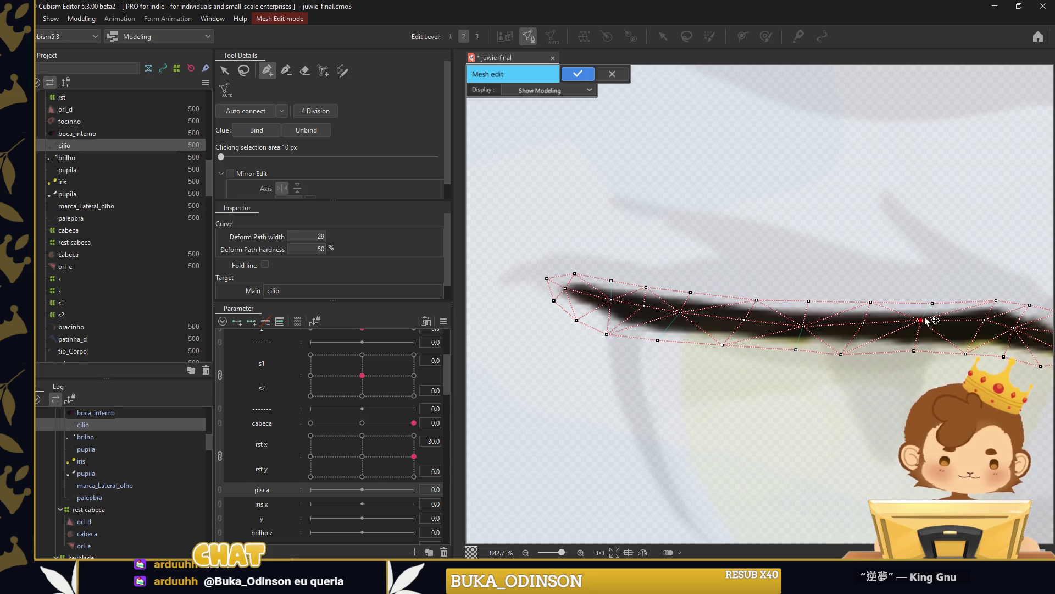
scroll(863, 327, "down", 2)
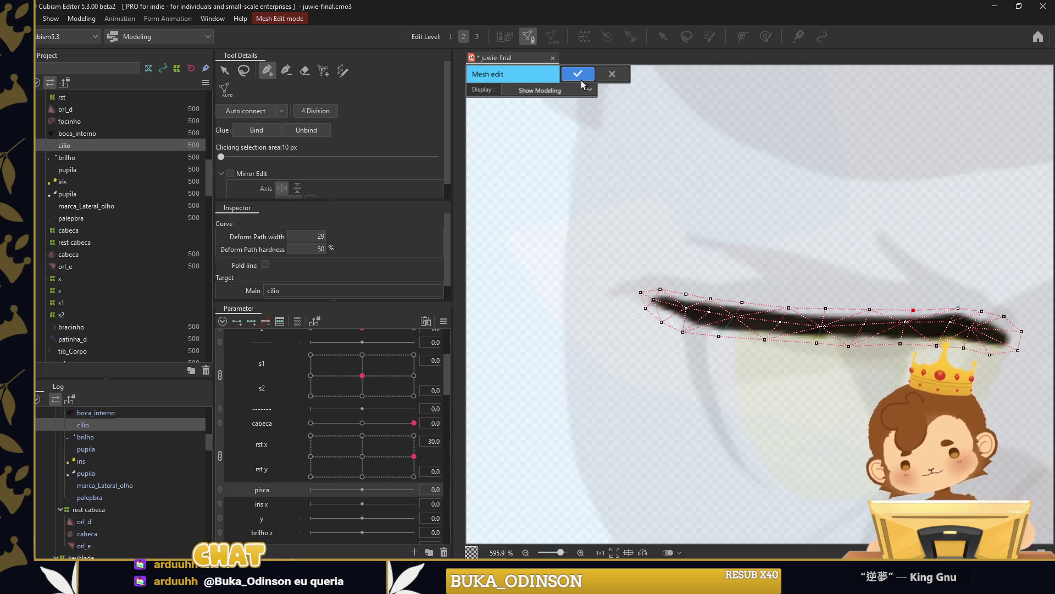
left_click(577, 74)
left_click(515, 301)
Finish a deform path across the cilio eyelash, narrow its width to 29, and set pisca to 30.
left_click(886, 339)
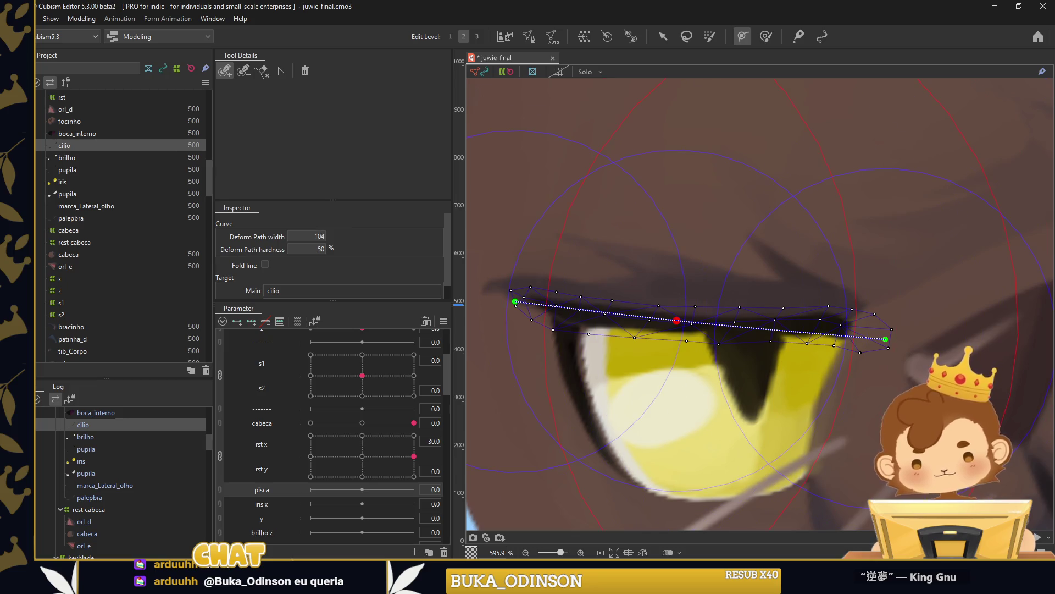
left_click_drag(322, 235, 308, 236)
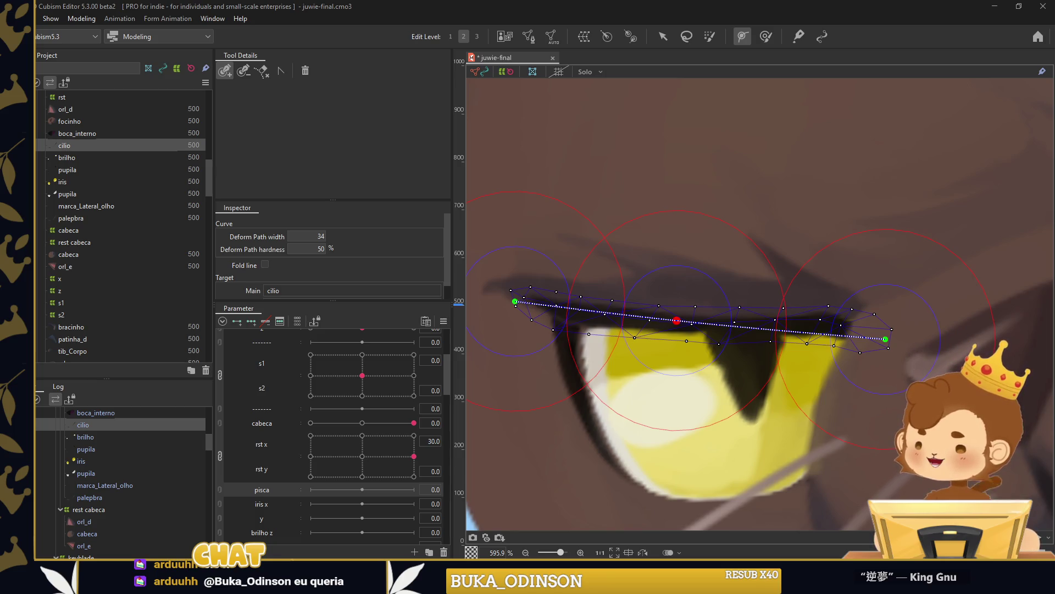
scroll(758, 302, "down", 5)
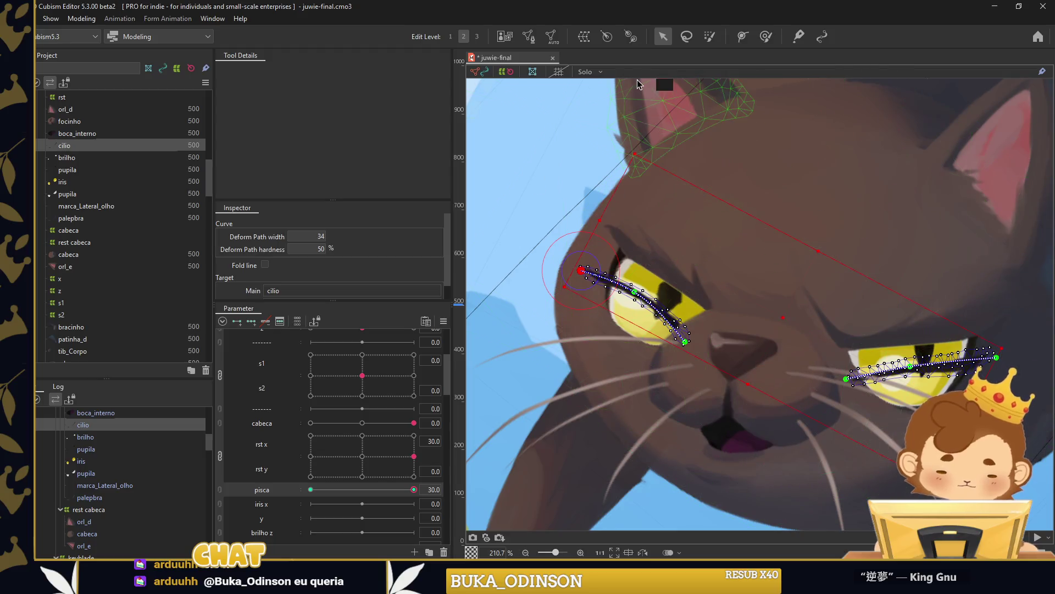
left_click(585, 71)
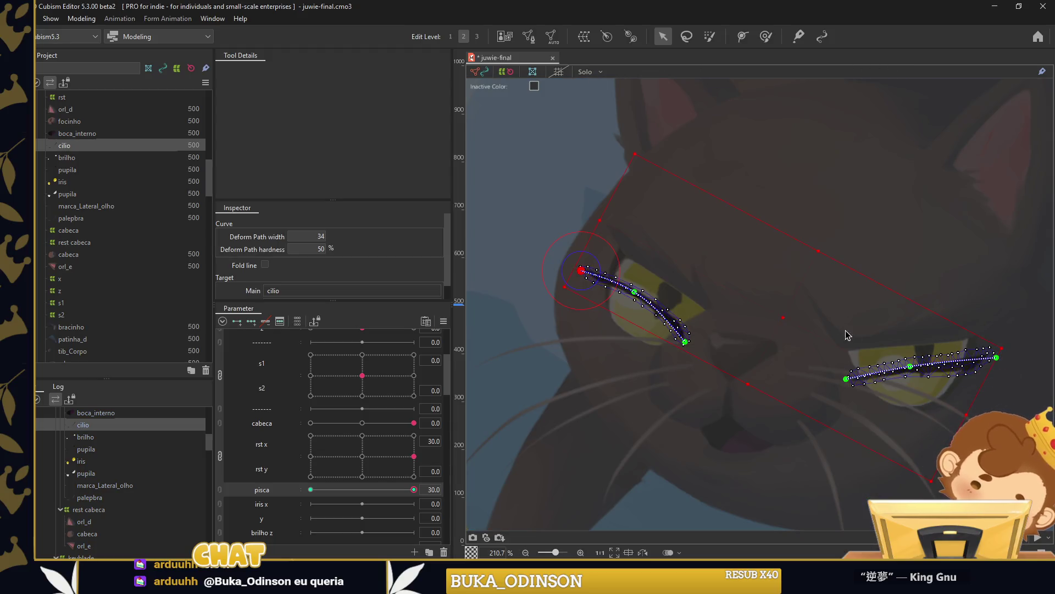
Bend the eyelash path's end downward for the closed pose and preview the closed eye.
left_click_drag(850, 390, 867, 392)
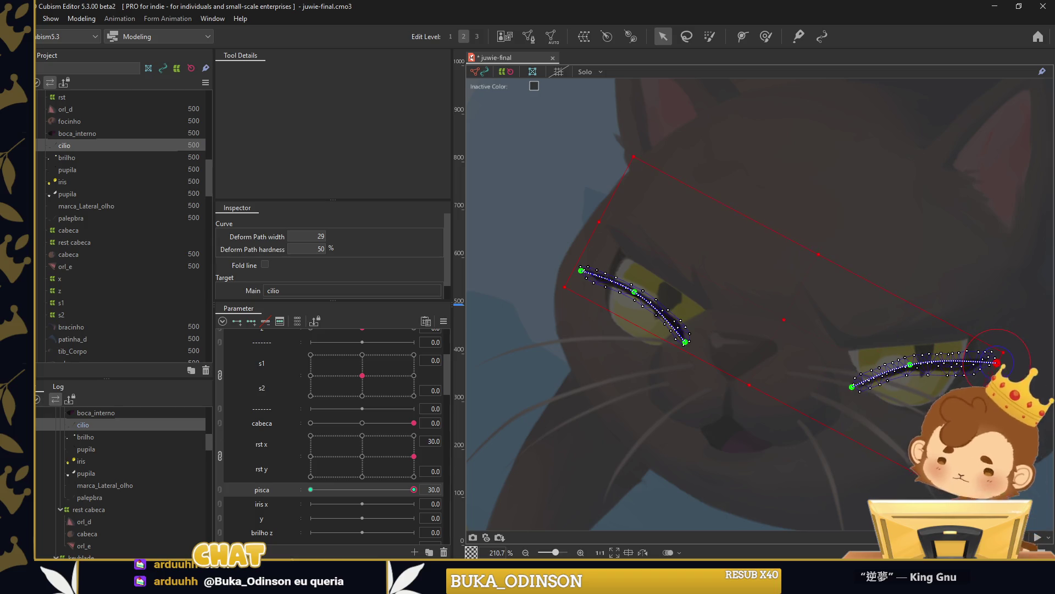
scroll(753, 265, "down", 2)
left_click(753, 266)
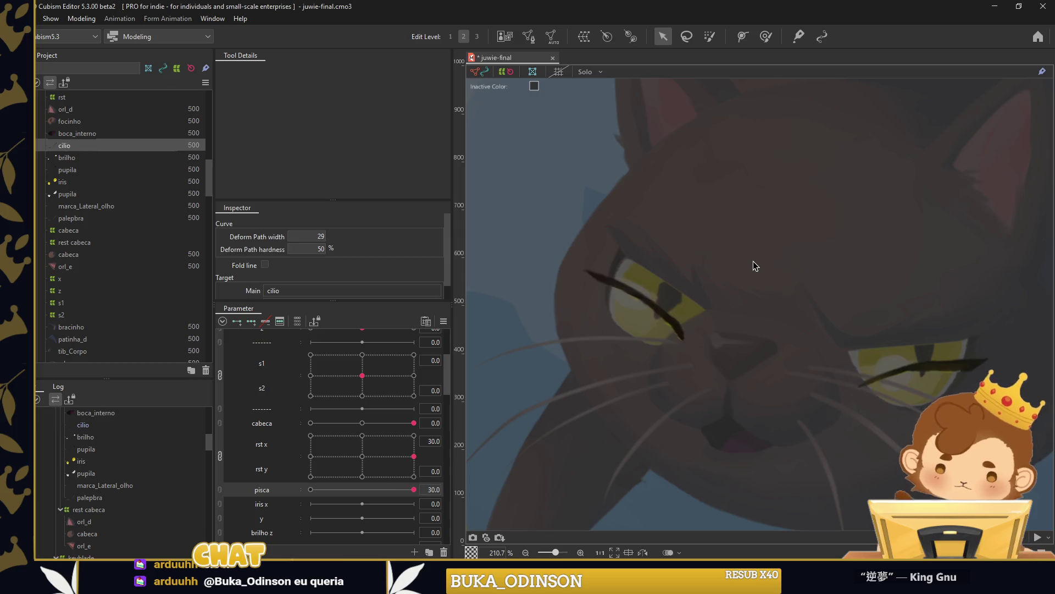
scroll(754, 262, "down", 2)
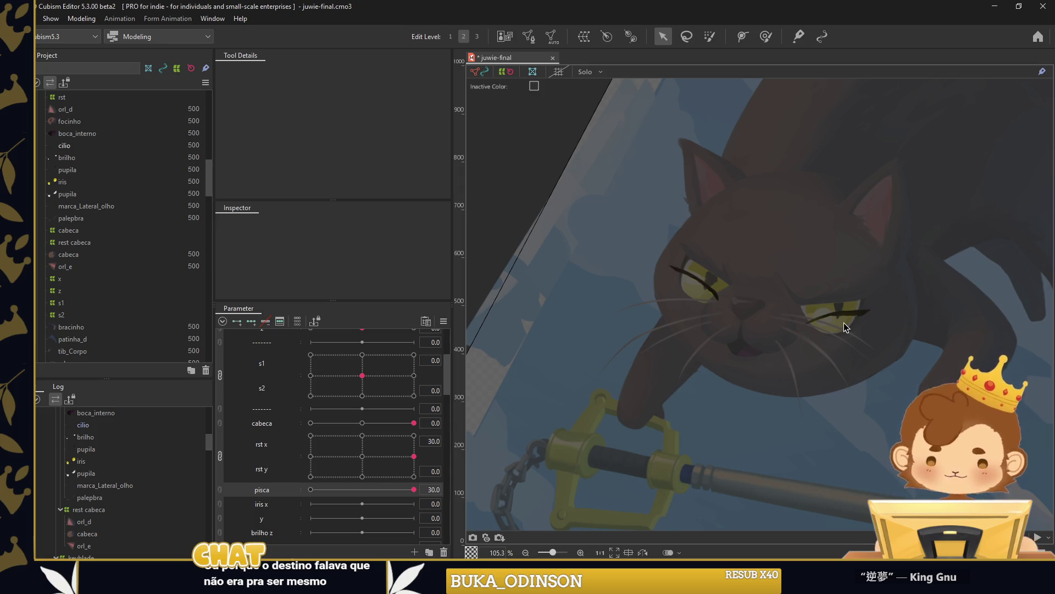
scroll(841, 320, "up", 10)
Adjust the eyelash path's end and middle points to refine the closed-lash arc.
left_click(831, 313)
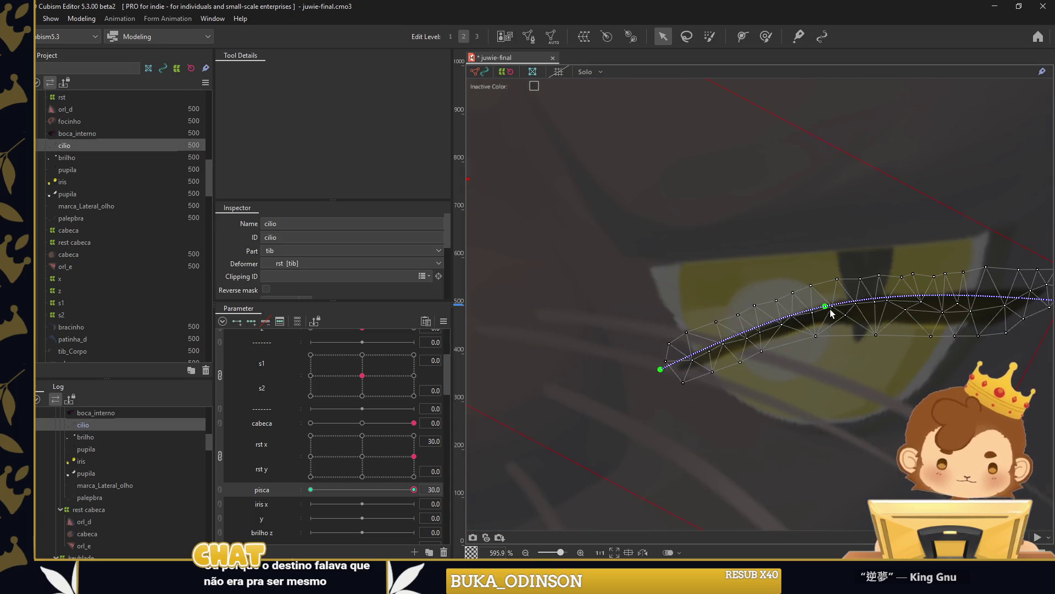
left_click(831, 314)
left_click_drag(661, 368, 659, 360)
left_click(832, 312)
scroll(836, 308, "down", 5)
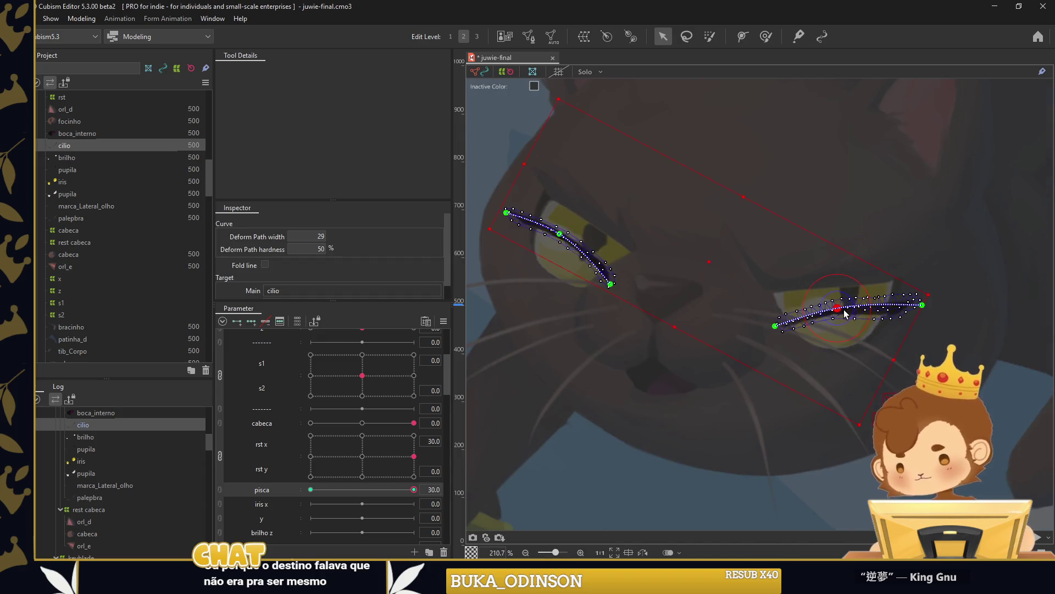
left_click(785, 243)
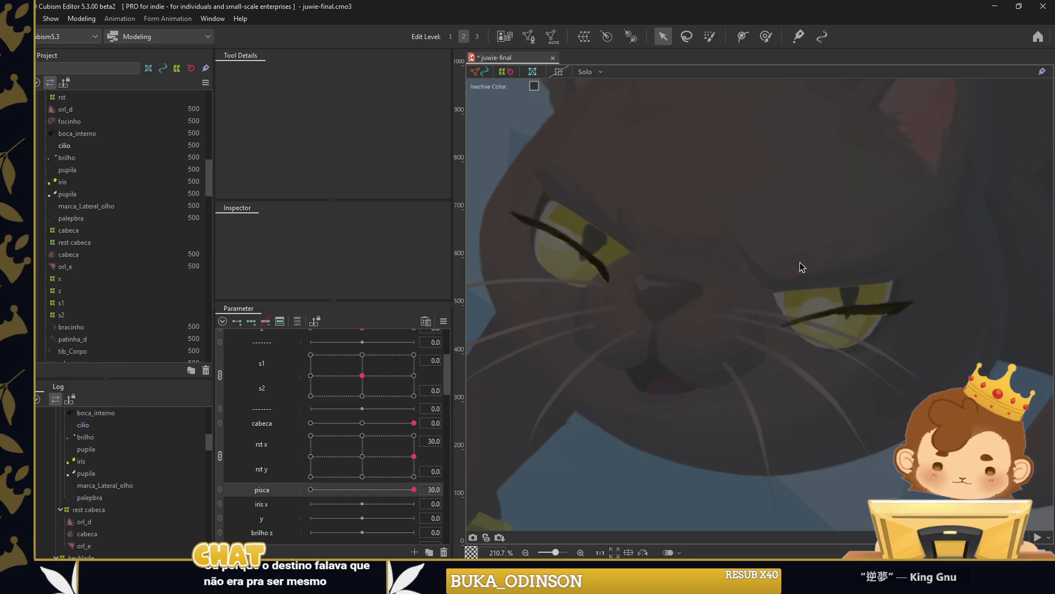
left_click(861, 315)
Paint lower weights along the eyelash's lower edge with a smaller weight brush.
left_click(765, 36)
scroll(954, 308, "up", 5)
mouse_move(954, 308)
left_mouse_down()
mouse_move(884, 327)
mouse_move(777, 388)
left_mouse_up()
left_click_drag(797, 346, 808, 313)
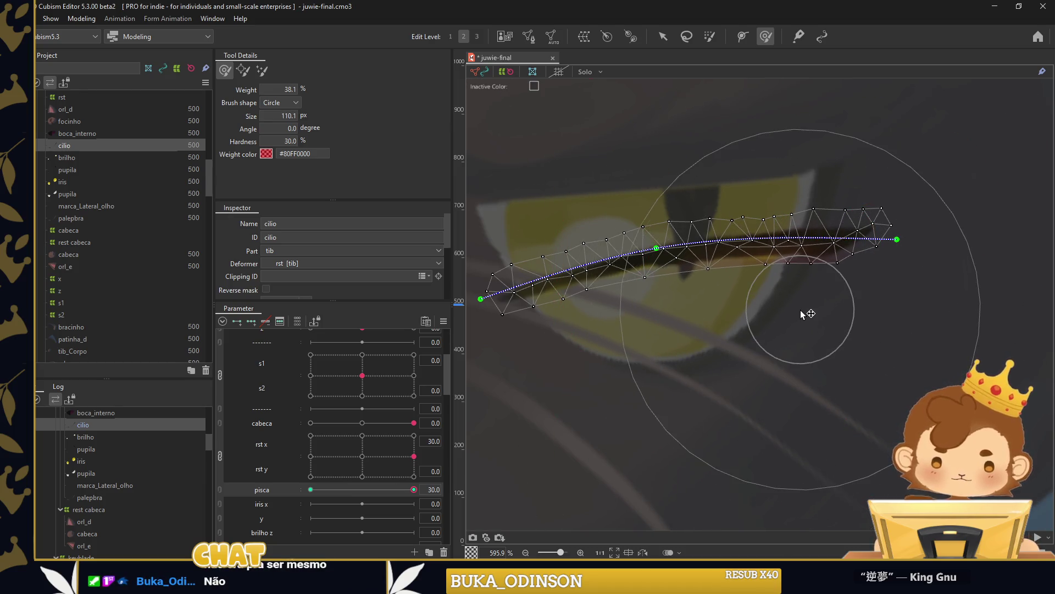
scroll(947, 333, "down", 6)
left_click(663, 36)
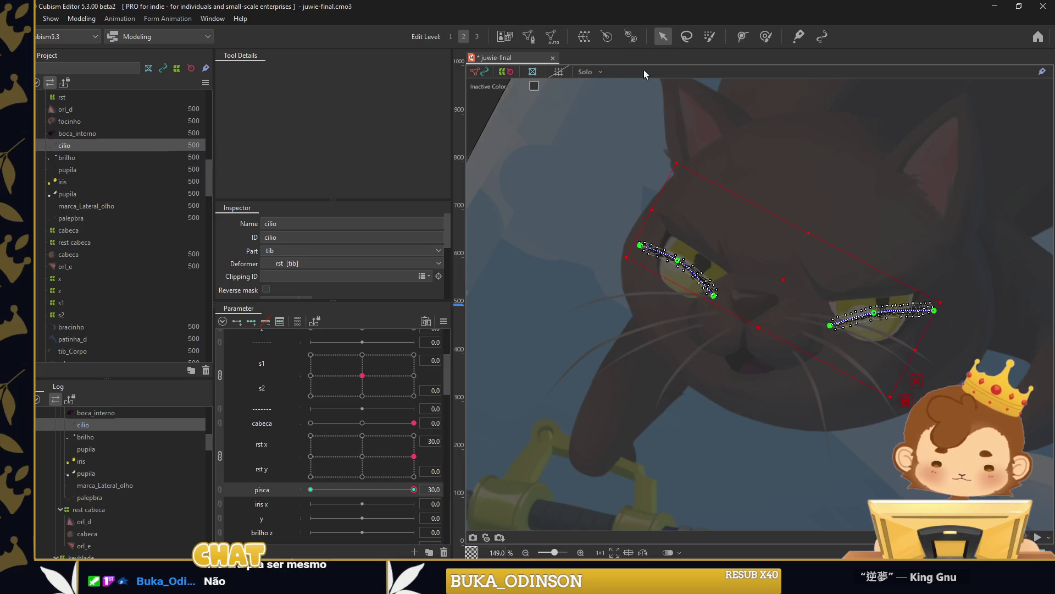
left_click(601, 137)
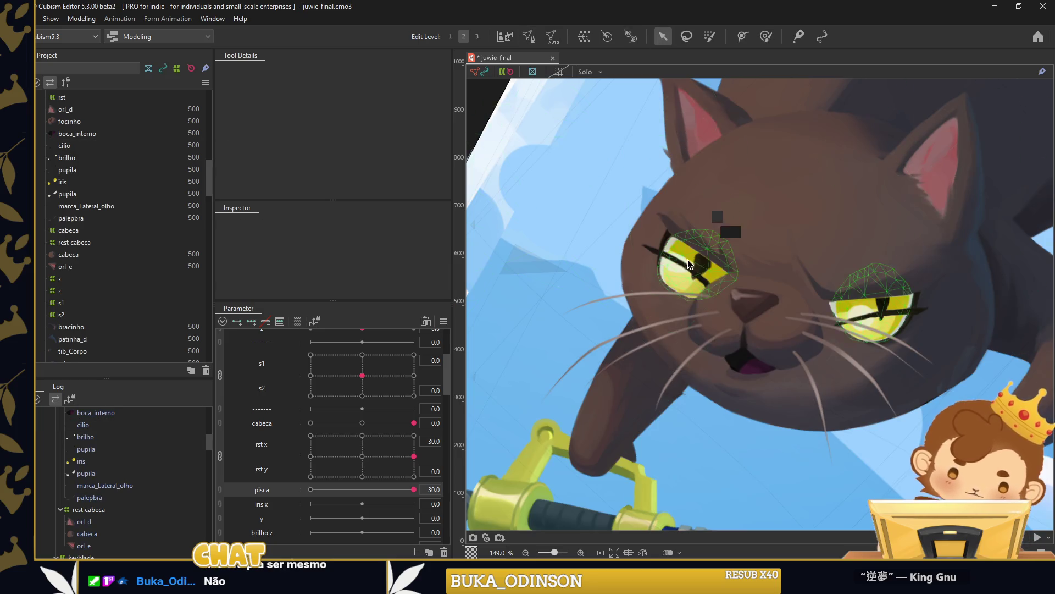
scroll(681, 246, "up", 3)
left_click(659, 227)
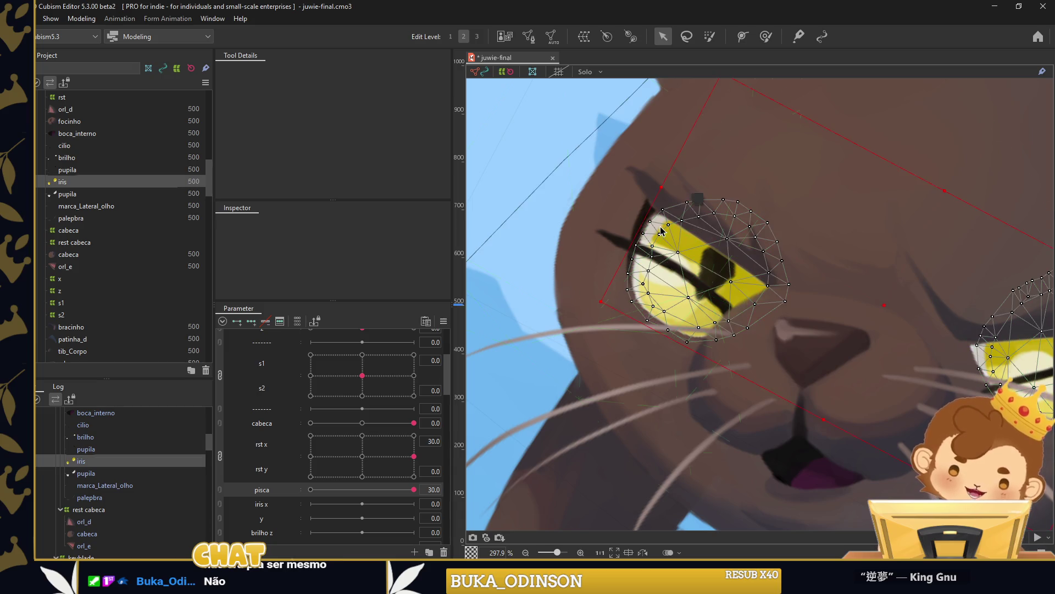
Rename the pupila2 art mesh to 'esclera' and switch to the weight paint tool.
left_click(103, 191)
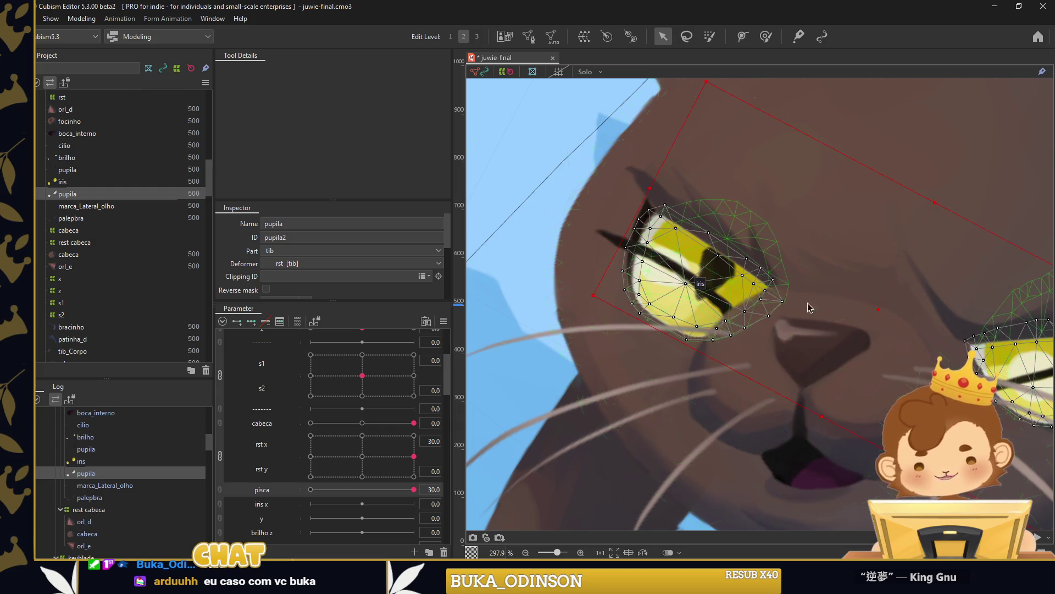
left_click(330, 274)
type("es")
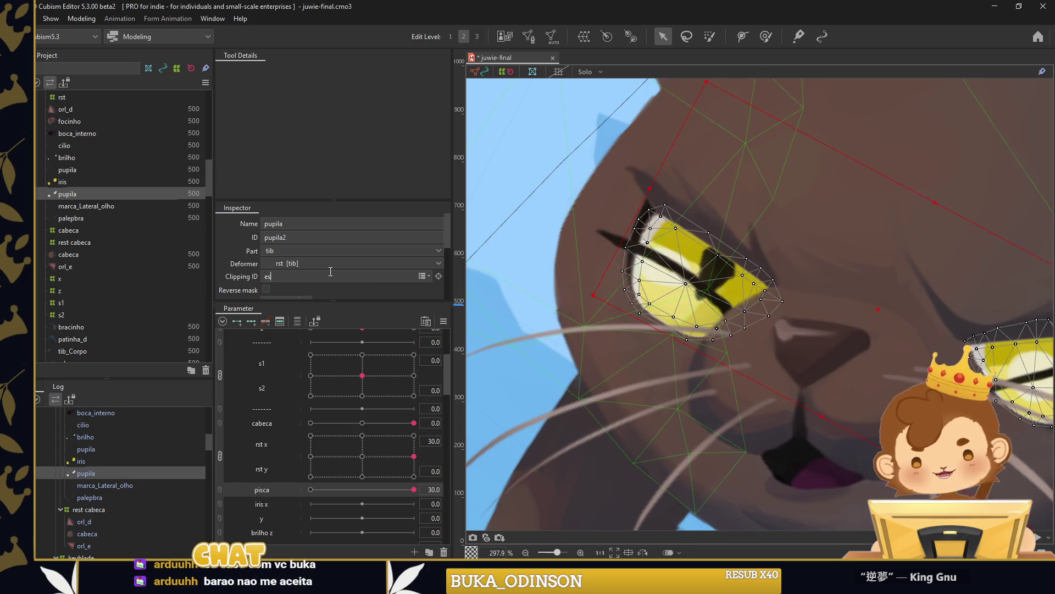
left_click(101, 463)
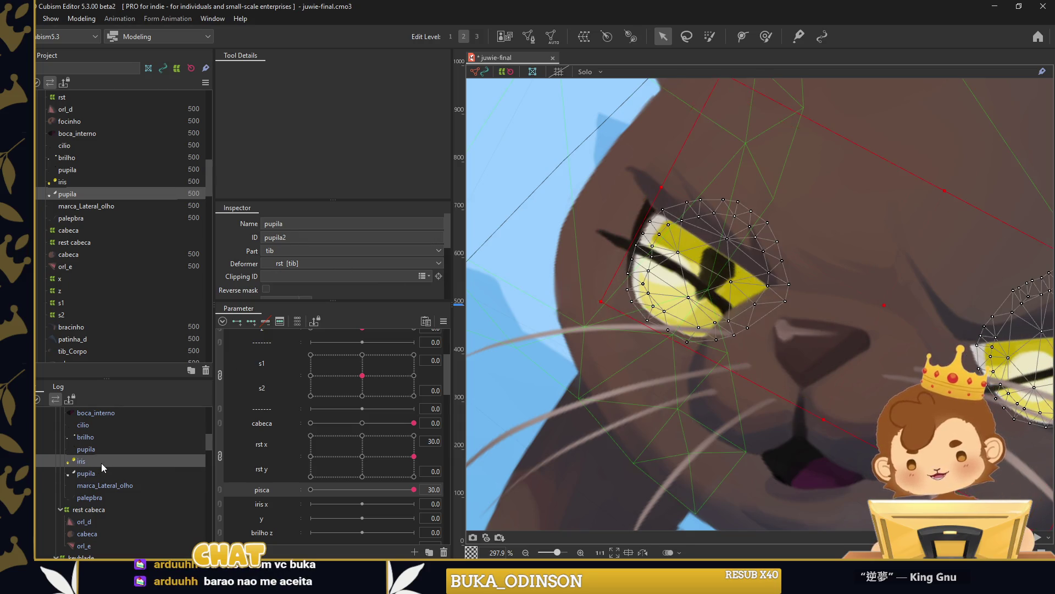
left_click(105, 468)
type("esclera")
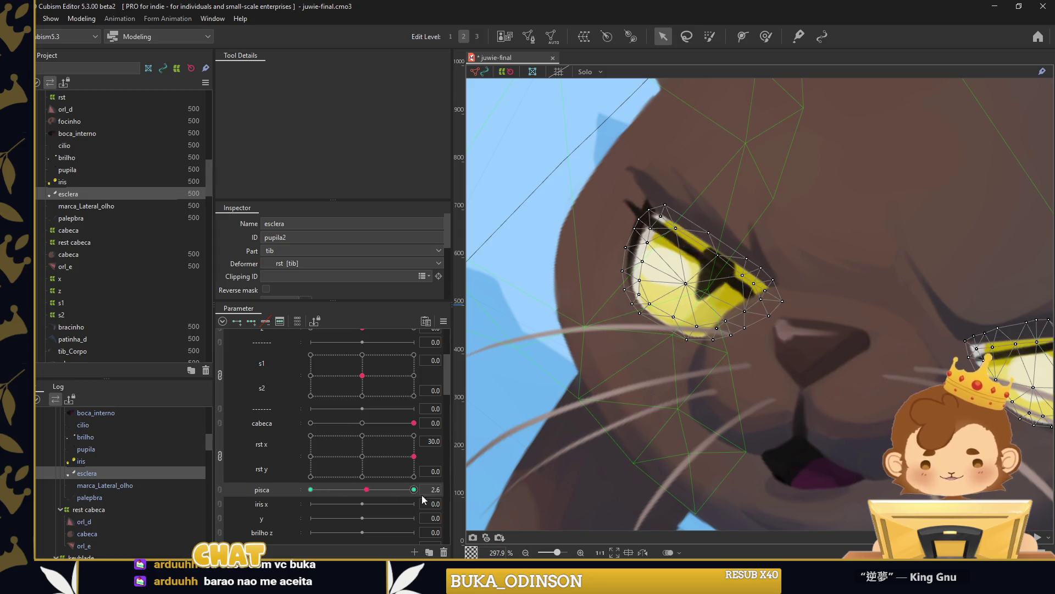
left_click(766, 37)
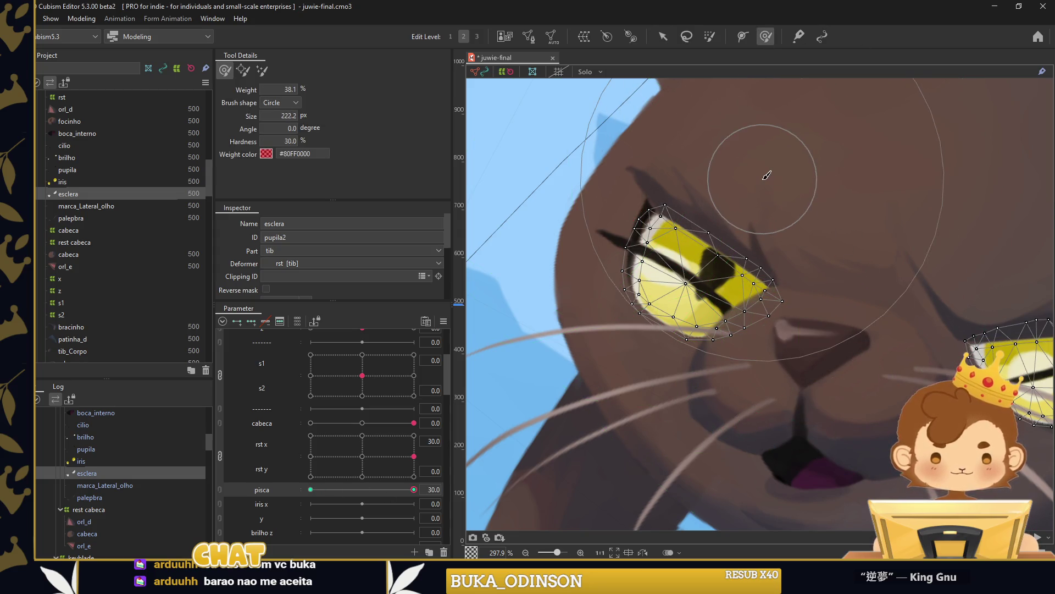
Push the esclera's upper-left edge and right end down into a thin closed curve at pisca 30.
left_click_drag(766, 172, 660, 237)
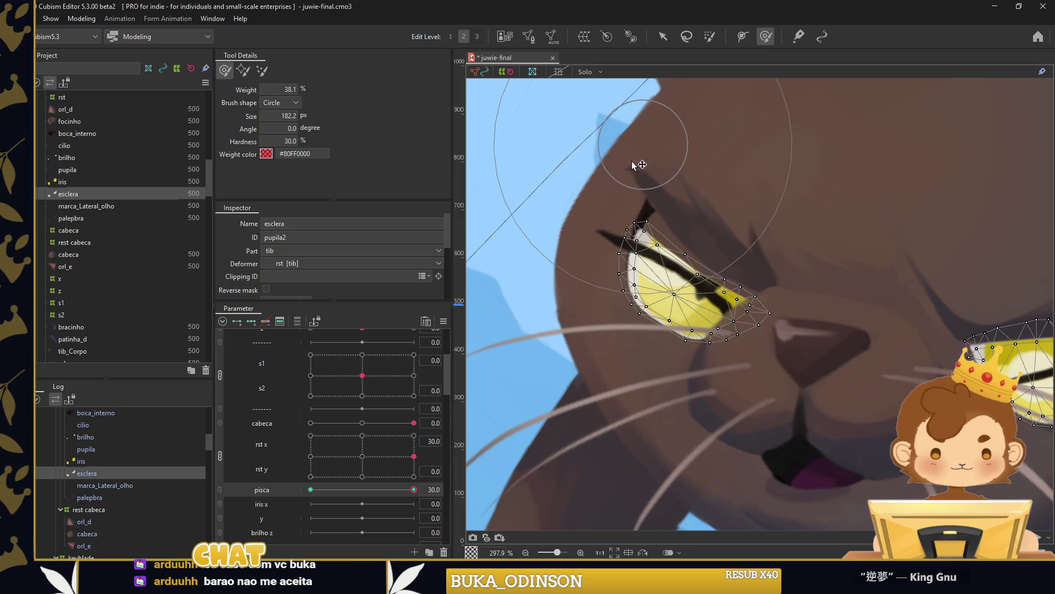
left_click_drag(599, 105, 612, 200)
mouse_move(840, 276)
left_mouse_down()
mouse_move(819, 333)
mouse_move(643, 345)
mouse_move(683, 247)
left_mouse_up()
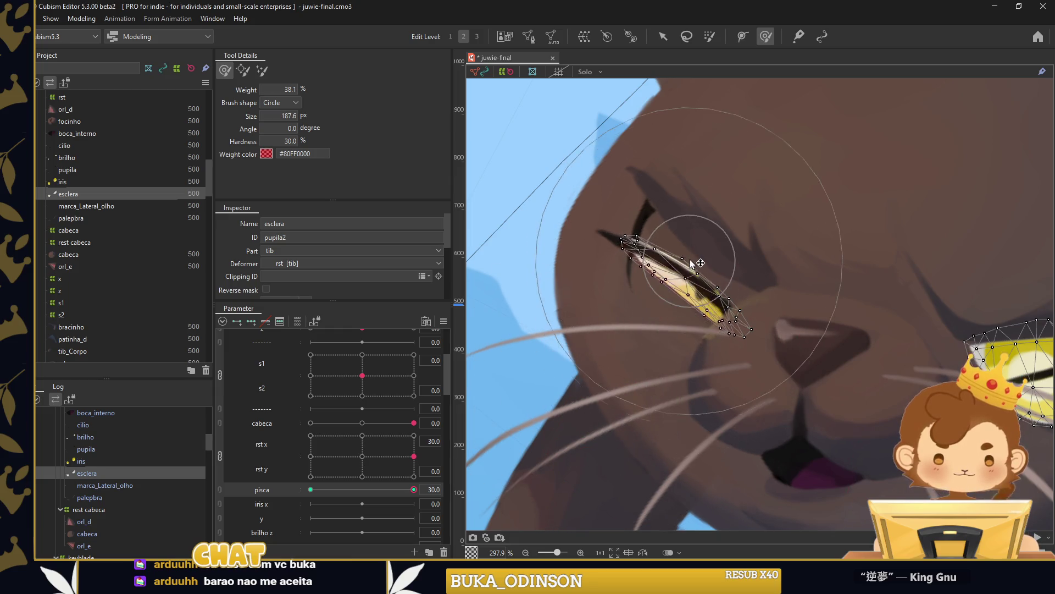
left_click_drag(670, 348, 771, 287)
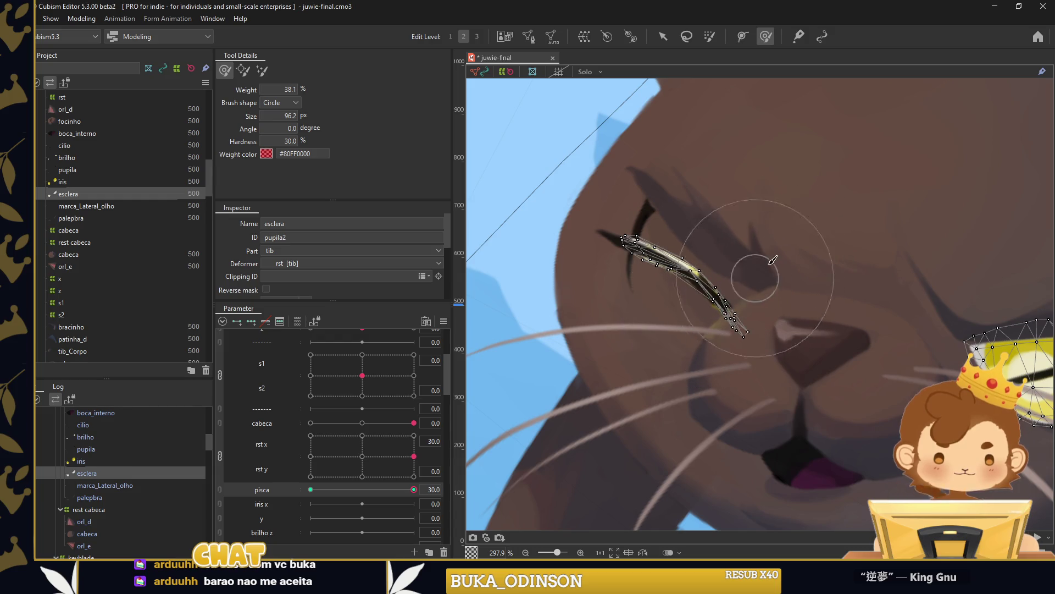
scroll(706, 228, "up", 2)
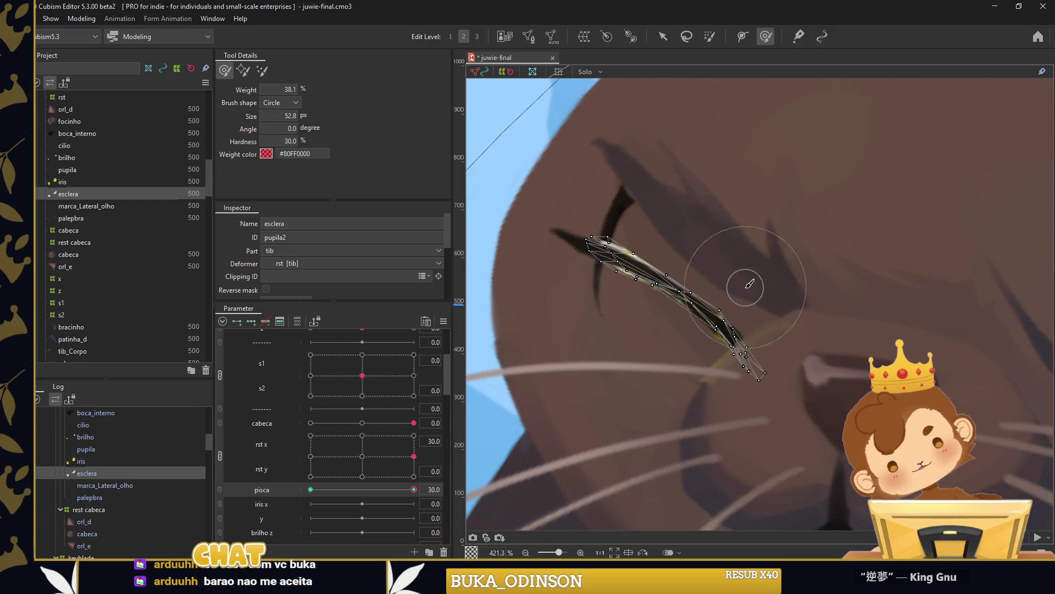
scroll(733, 302, "up", 3)
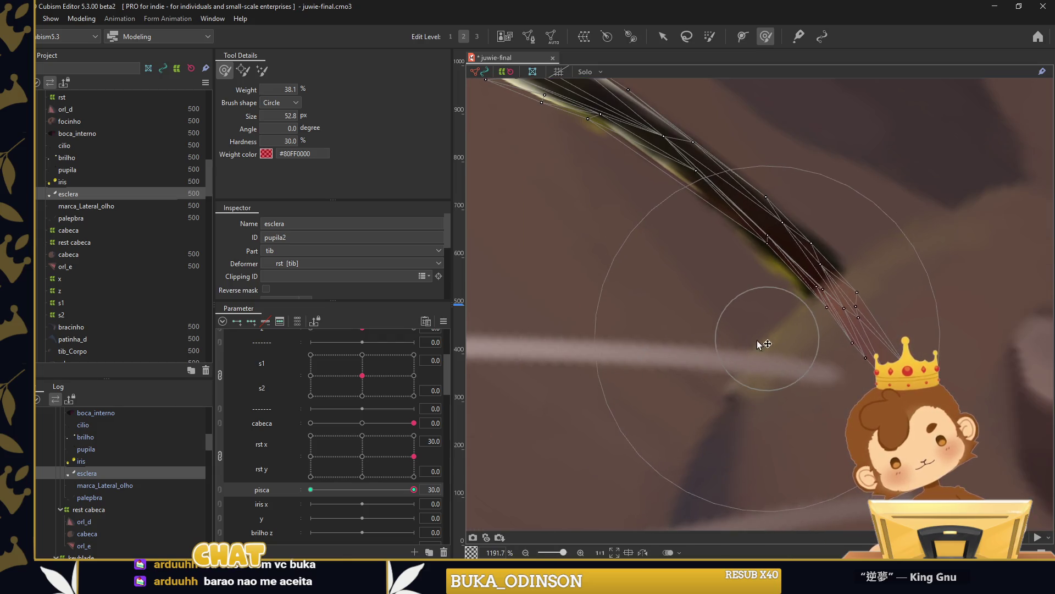
left_click_drag(534, 263, 637, 237)
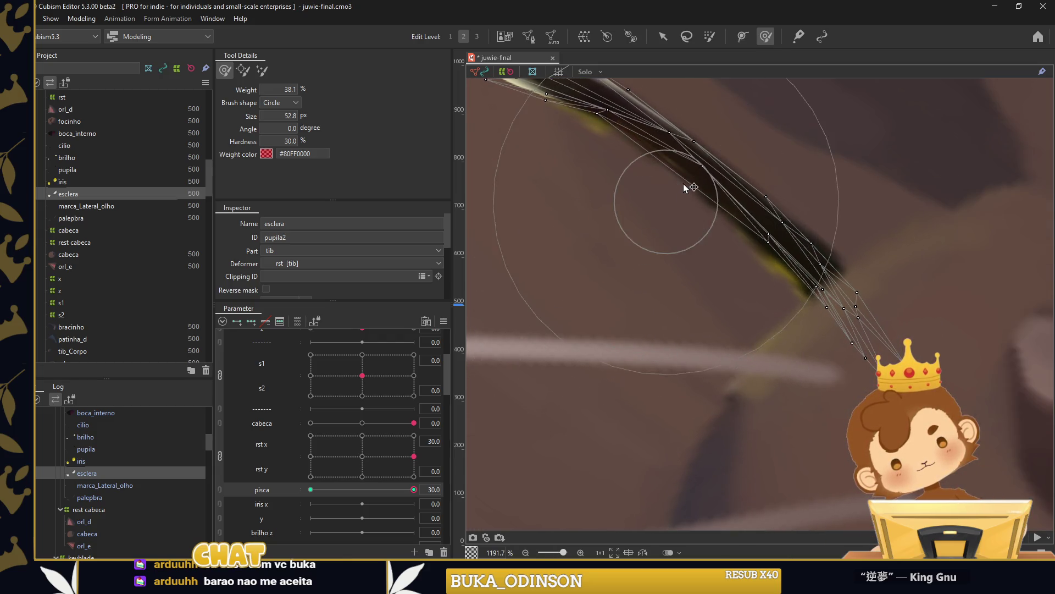
mouse_move(569, 224)
left_mouse_down()
mouse_move(659, 392)
mouse_move(598, 200)
mouse_move(625, 460)
left_mouse_up()
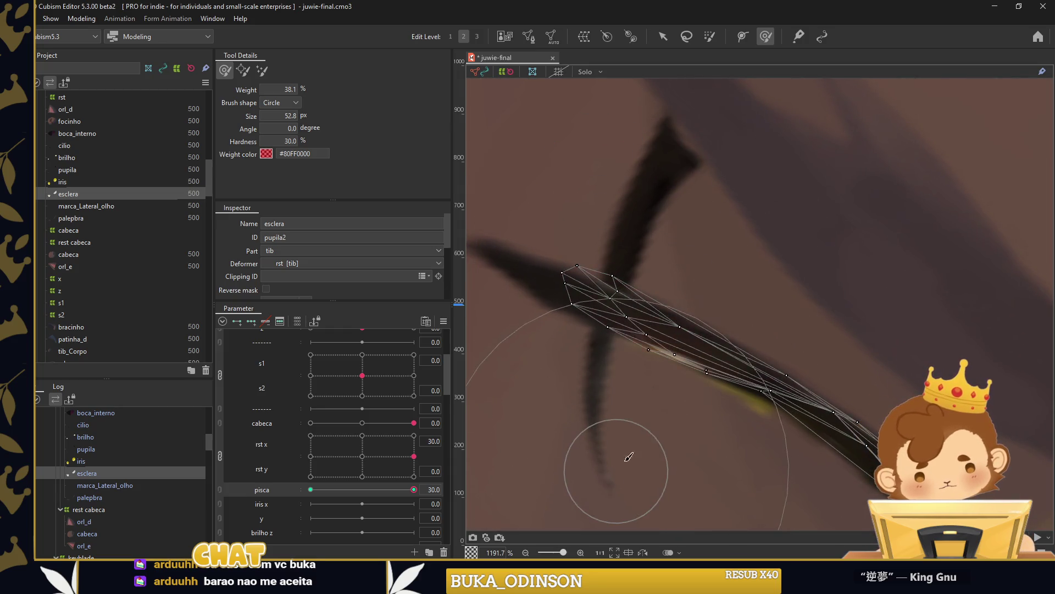
scroll(661, 354, "down", 3)
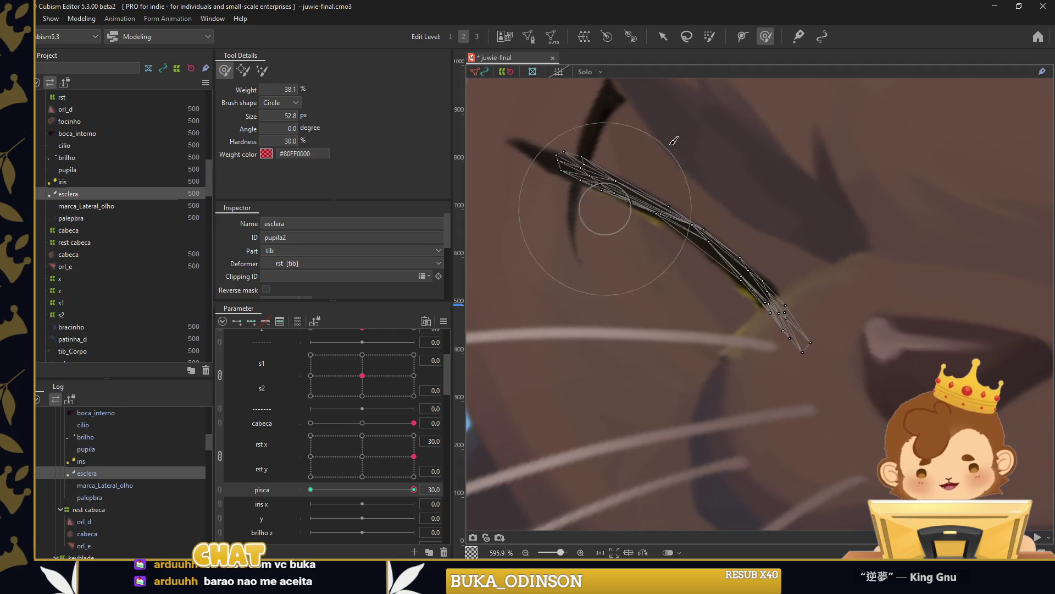
left_click(663, 37)
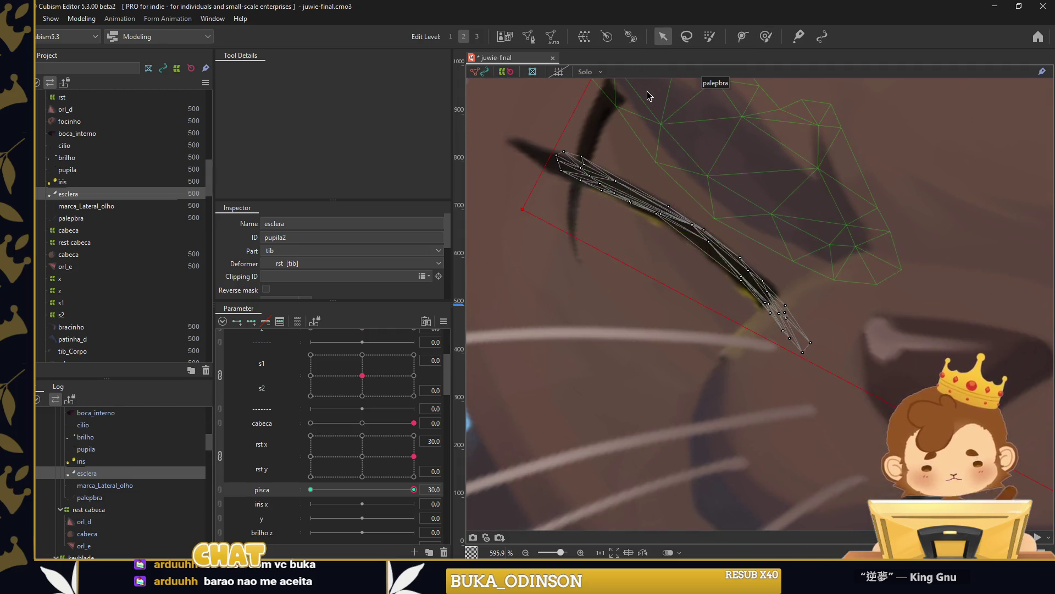
scroll(703, 110, "down", 5)
left_click(769, 38)
scroll(791, 231, "up", 3)
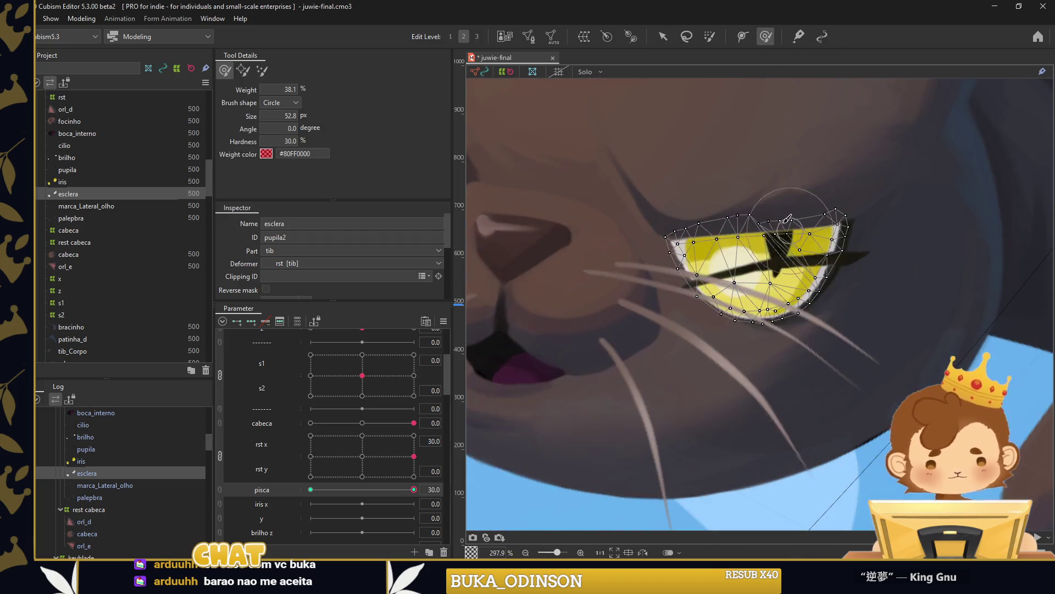
Flatten the second eye's esclera into a thin slit by pushing its corners and edges together.
left_click_drag(621, 230, 648, 302)
mouse_move(745, 181)
left_mouse_down()
mouse_move(748, 235)
mouse_move(808, 242)
left_mouse_up()
left_click_drag(861, 174, 867, 275)
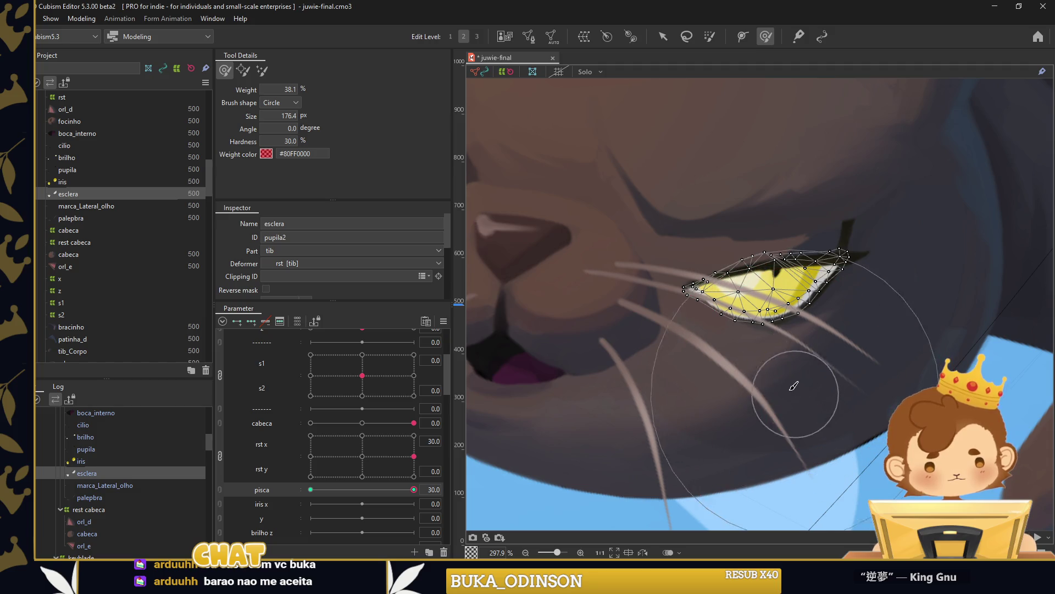
left_click_drag(780, 357, 746, 219)
scroll(746, 220, "down", 5)
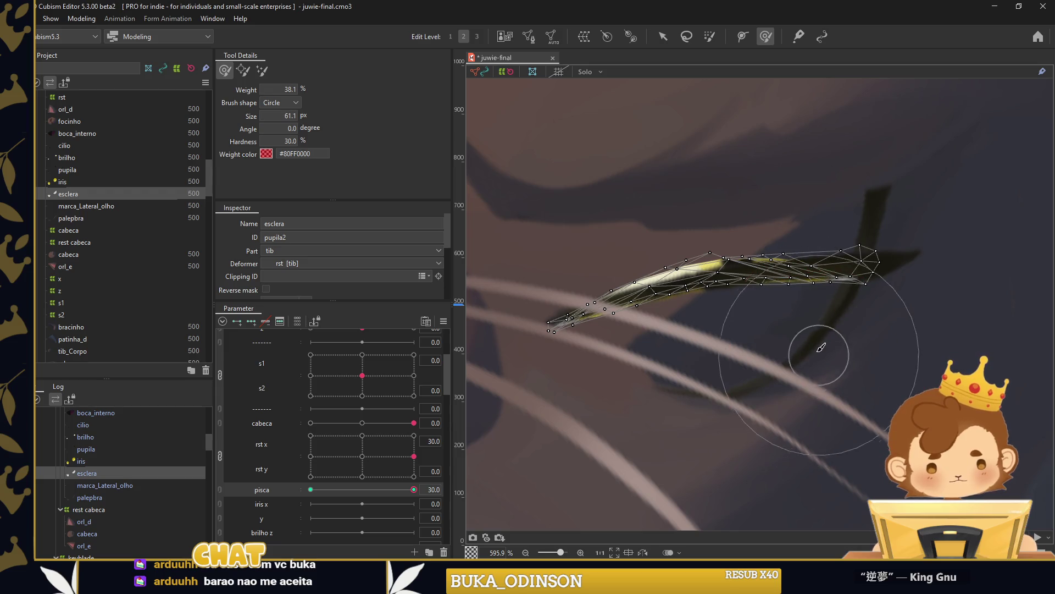
left_click_drag(761, 316, 760, 311)
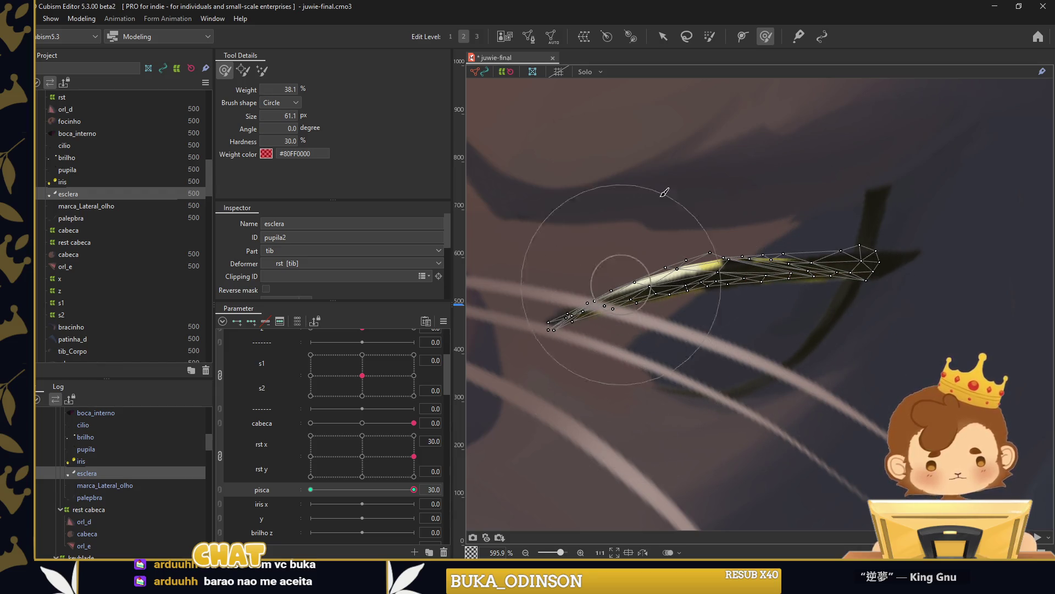
left_click_drag(678, 207, 690, 252)
left_click_drag(739, 175, 750, 217)
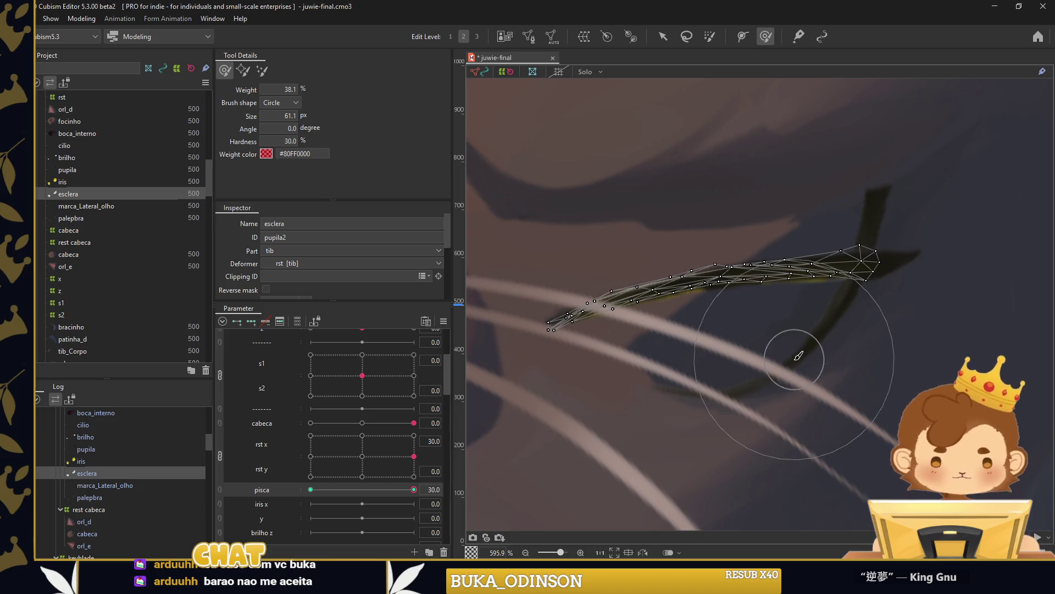
left_click_drag(854, 189, 718, 226)
Preview the eye partly open on the blink, then select the marca_Lateral_olho marking.
left_click(663, 36)
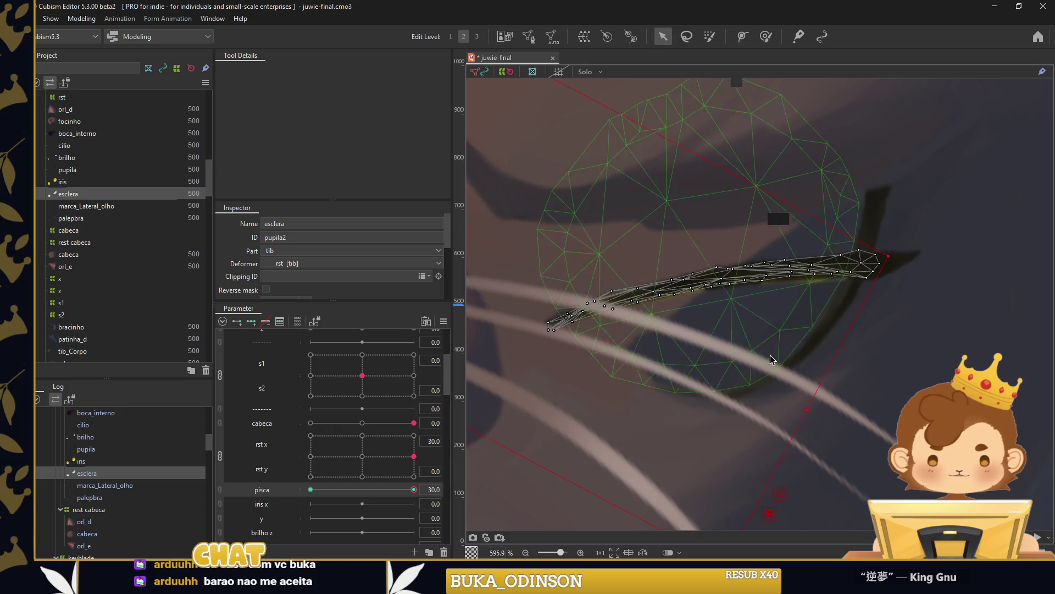
mouse_move(414, 490)
left_mouse_down()
mouse_move(378, 490)
mouse_move(528, 495)
left_mouse_up()
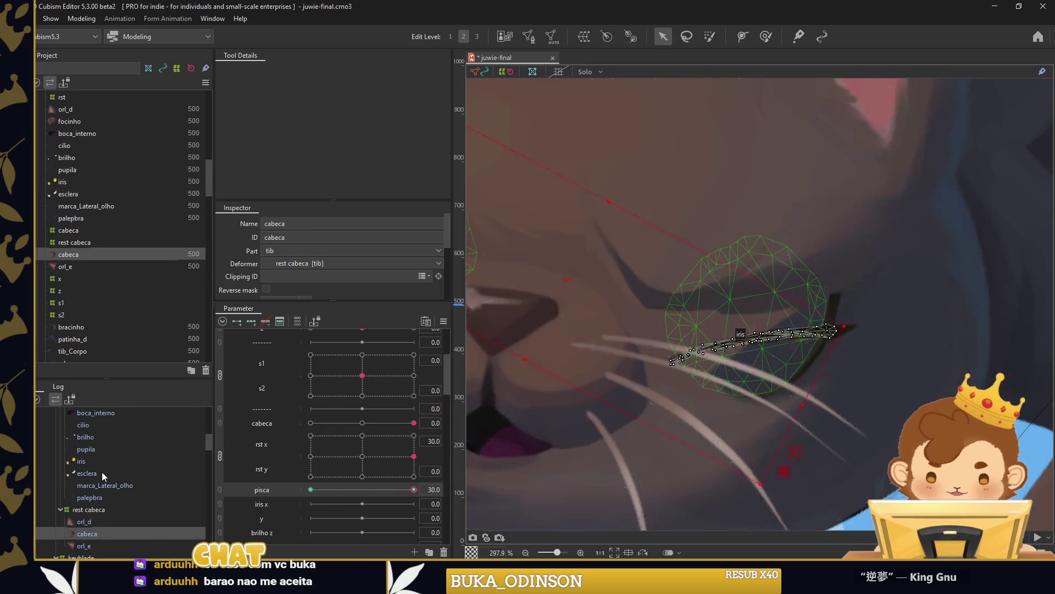
left_click(87, 473)
left_click(766, 36)
scroll(695, 306, "up", 3)
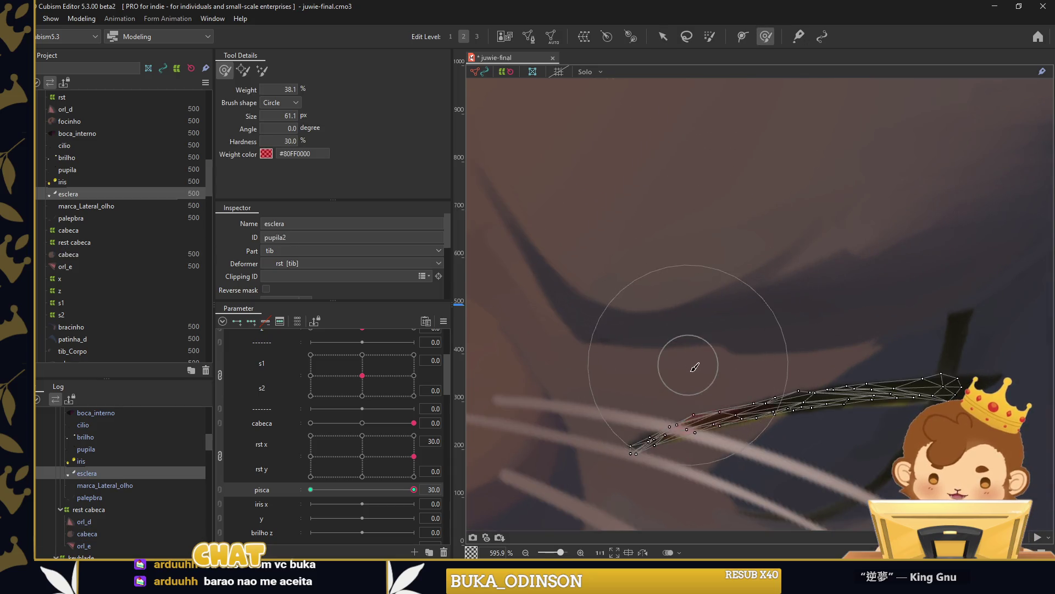
left_click(730, 498)
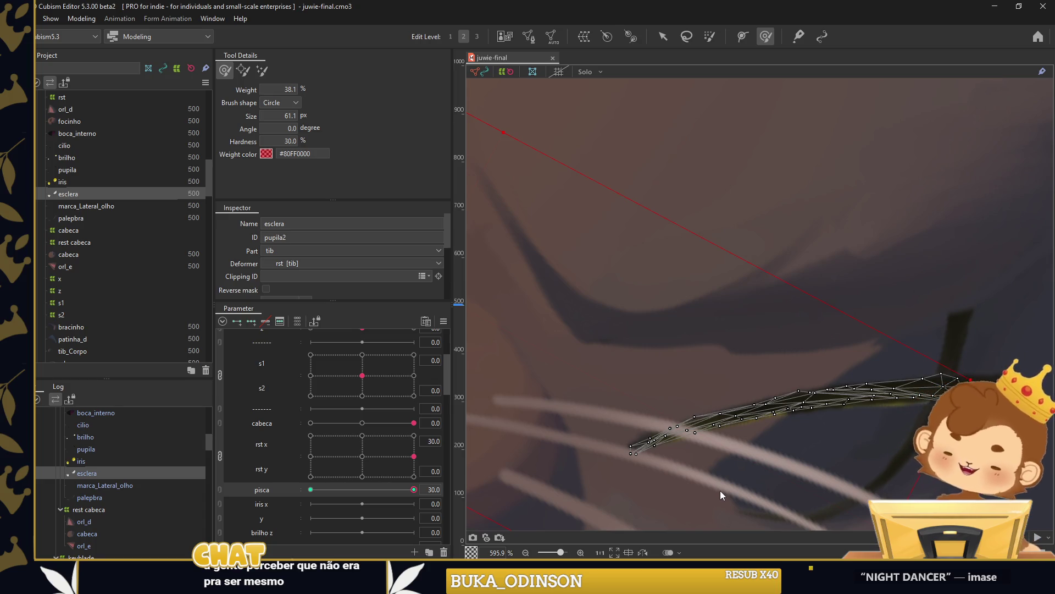
left_click(663, 36)
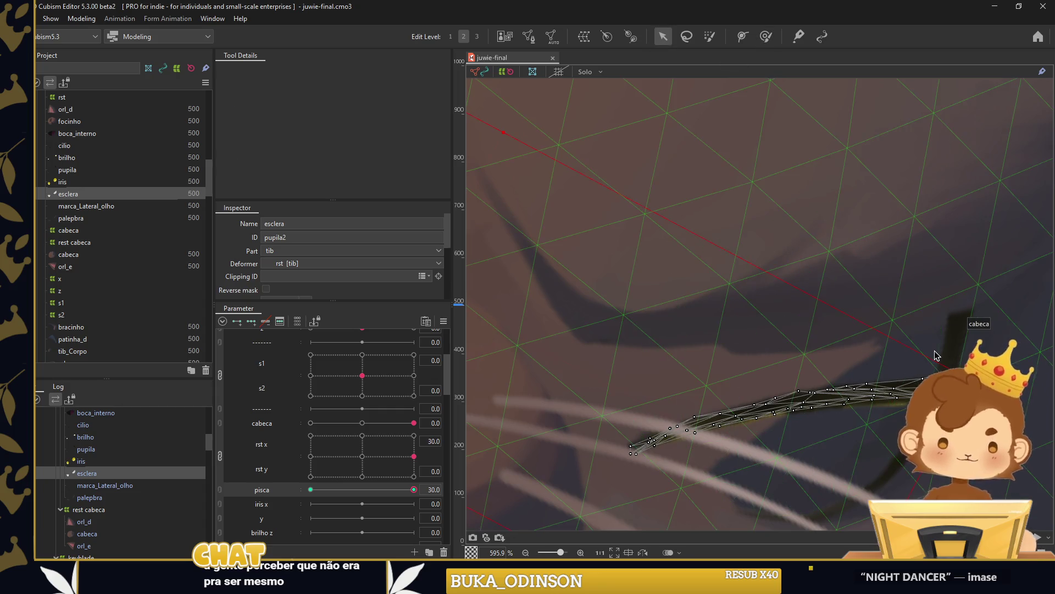
left_click(944, 307)
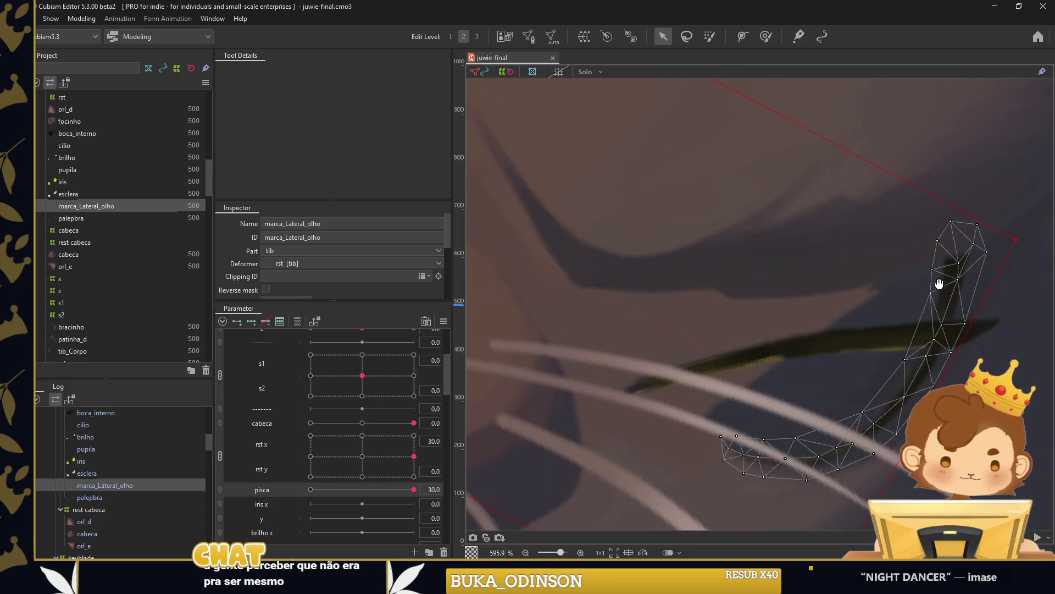
Draw deform paths on both marca_Lateral_olho markings and narrow their width to 18.
scroll(947, 299, "down", 5)
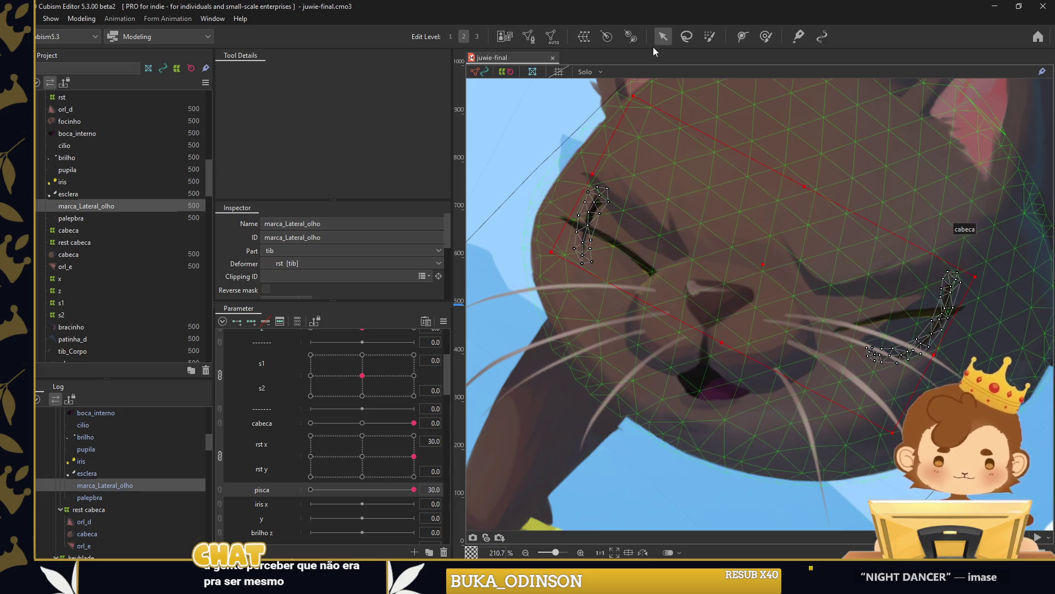
left_click(956, 273)
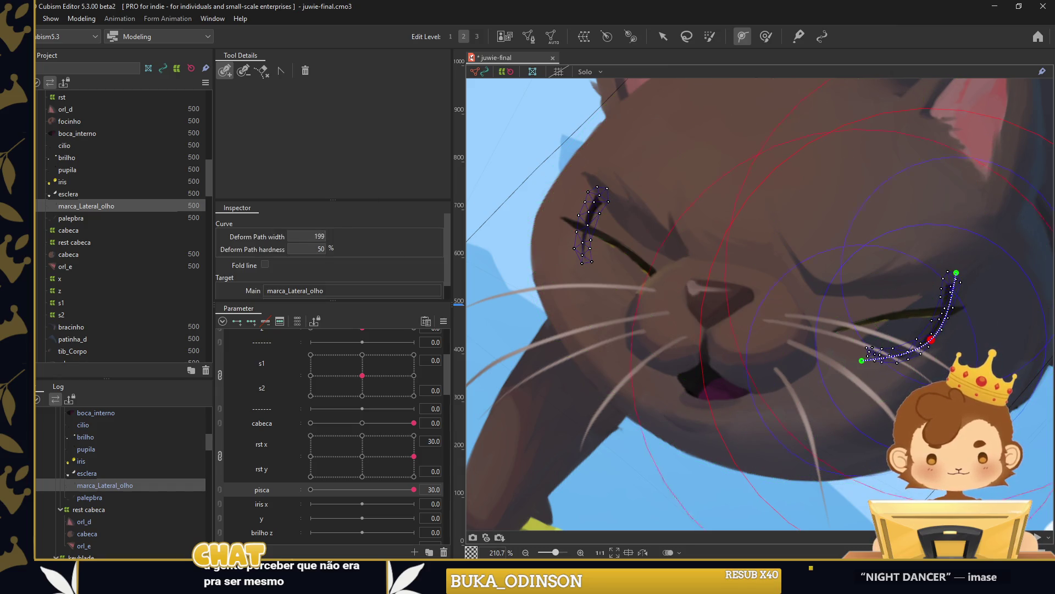
left_click(117, 489)
left_click(597, 187)
left_click(580, 233)
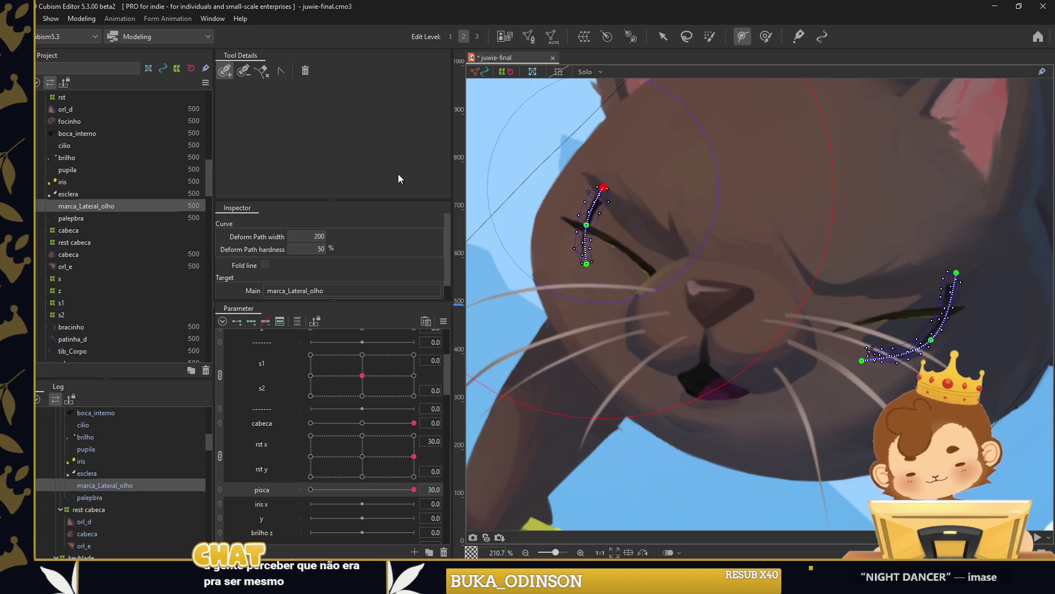
left_click_drag(314, 235, 286, 235)
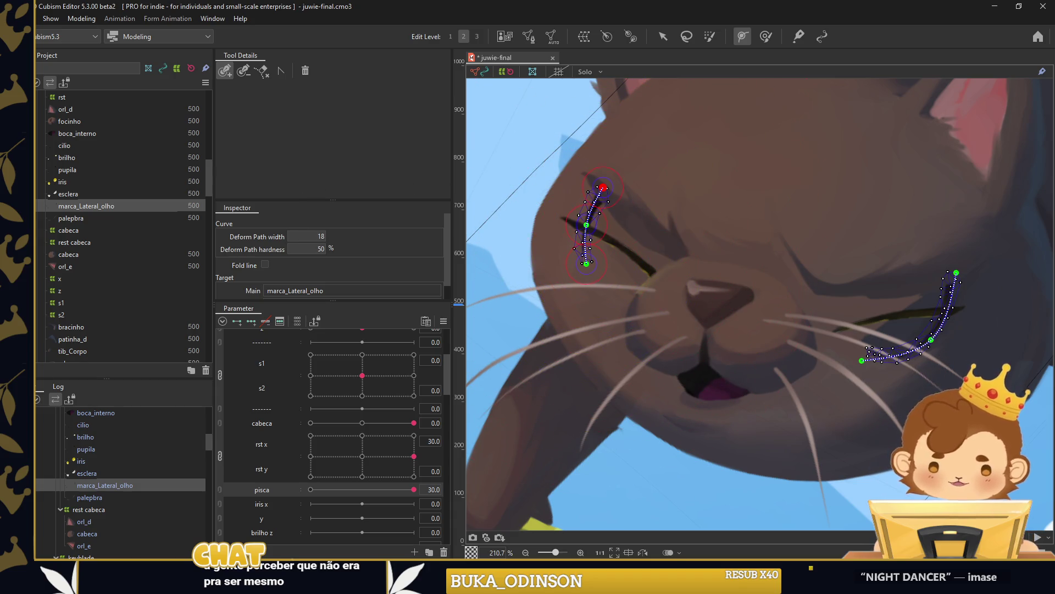
key("v")
Preview the blink by sweeping the pisca parameter open and closed.
left_click(231, 321)
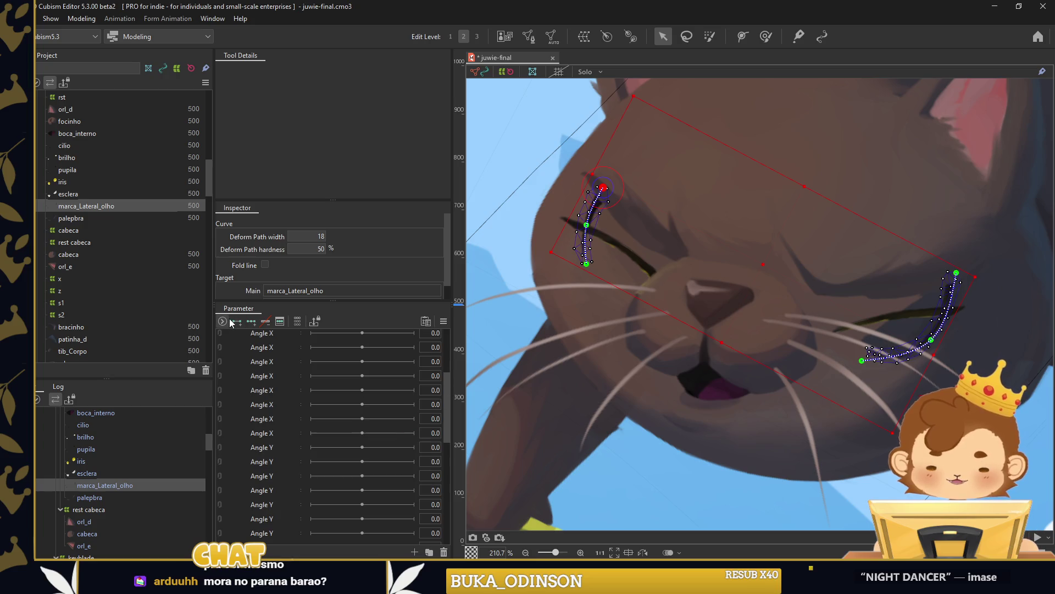
left_click(224, 322)
scroll(256, 466, "down", 2)
scroll(269, 490, "down", 2)
scroll(271, 488, "down", 3)
scroll(275, 468, "down", 2)
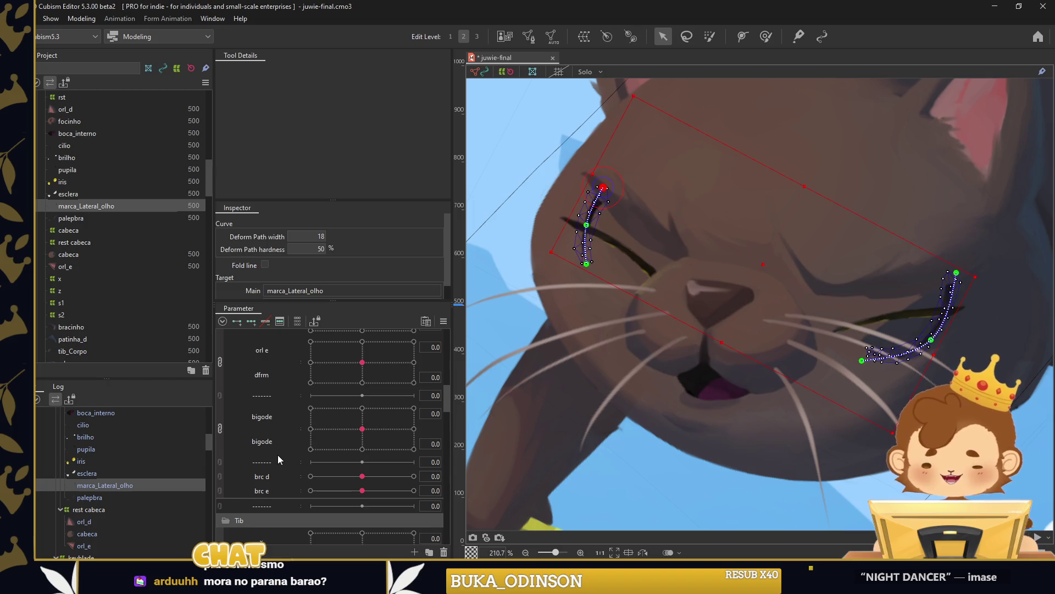
scroll(253, 447, "up", 5)
scroll(294, 429, "down", 2)
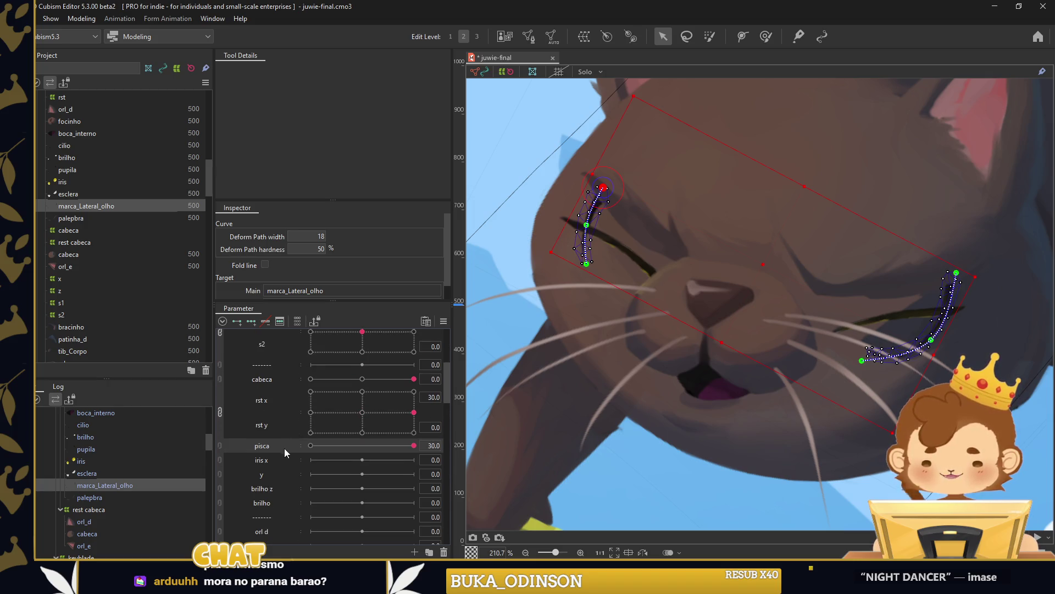
left_click_drag(317, 452, 415, 449)
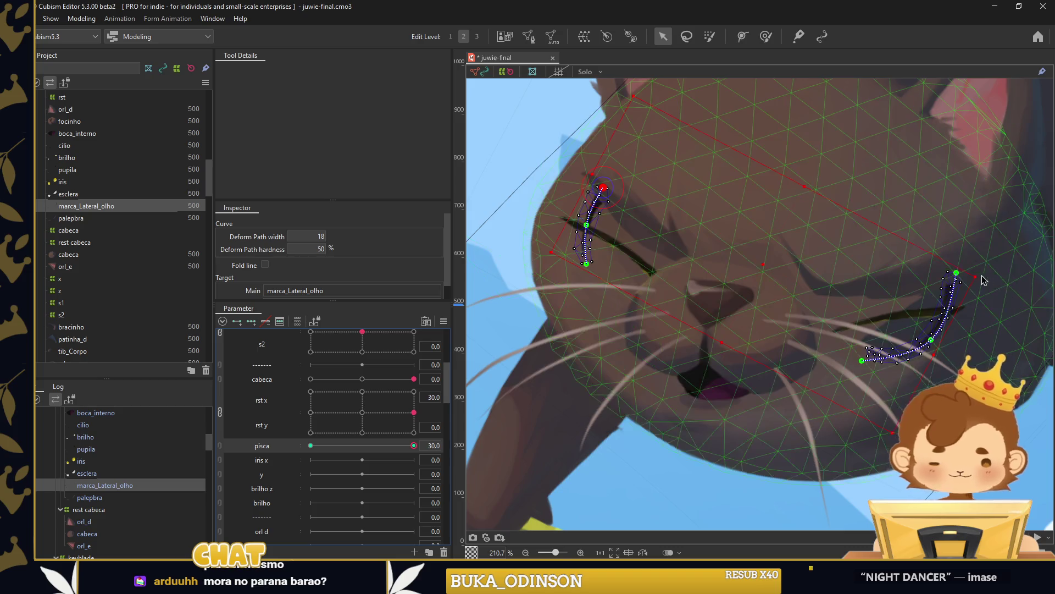
Move the side mark's deform path ends to bend it along the marking.
scroll(919, 275, "up", 5)
left_click_drag(917, 266, 915, 359)
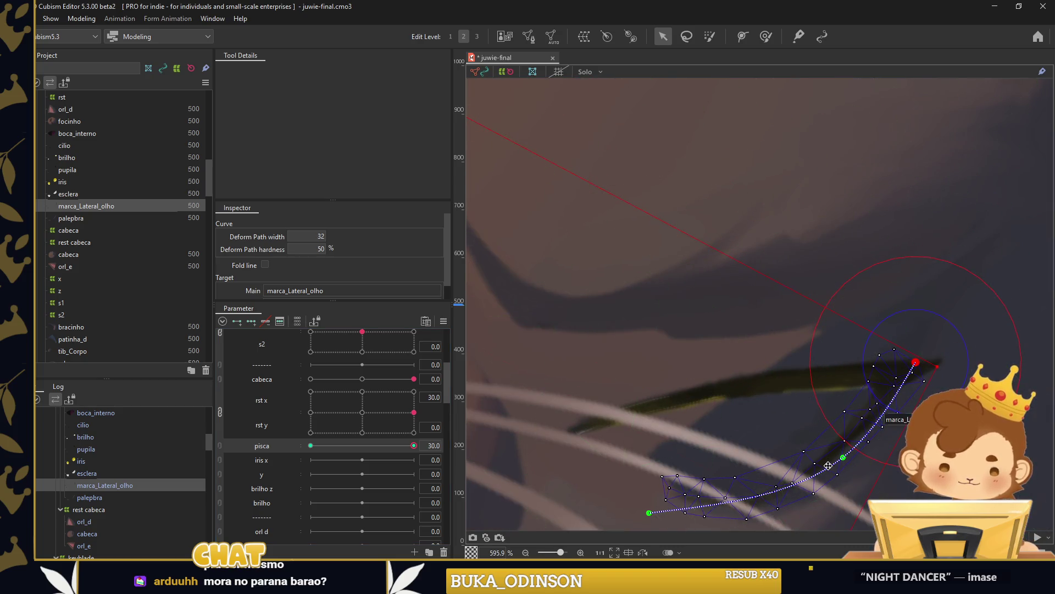
left_click_drag(828, 466, 822, 382)
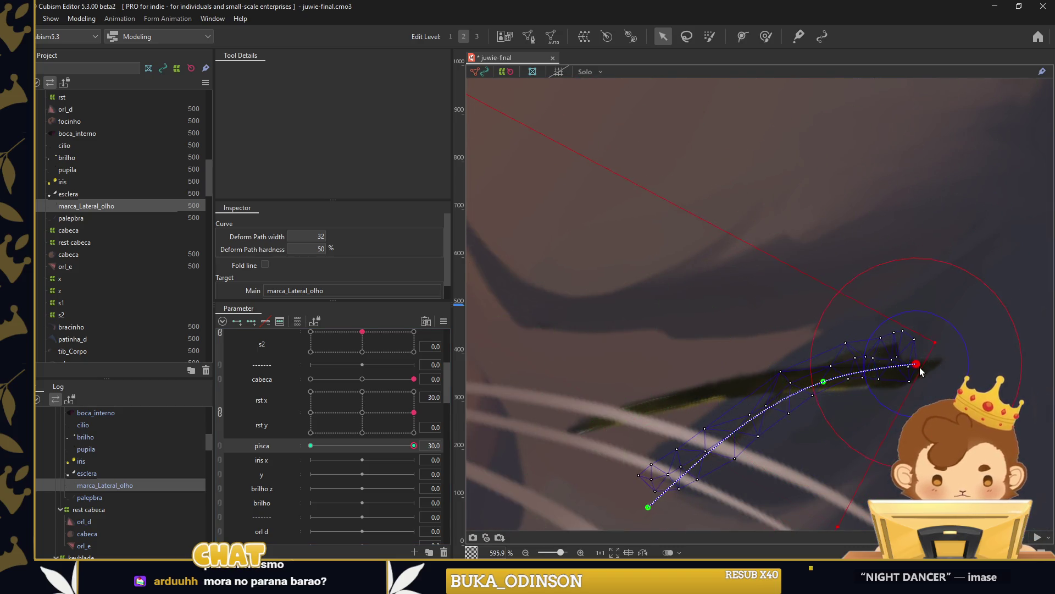
left_click(649, 505)
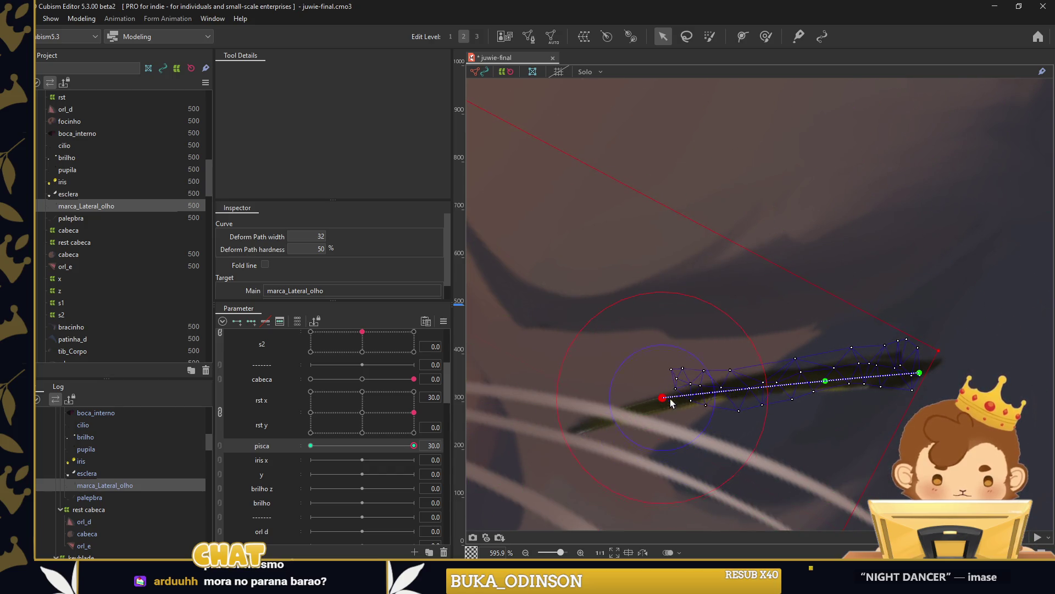
left_click(766, 36)
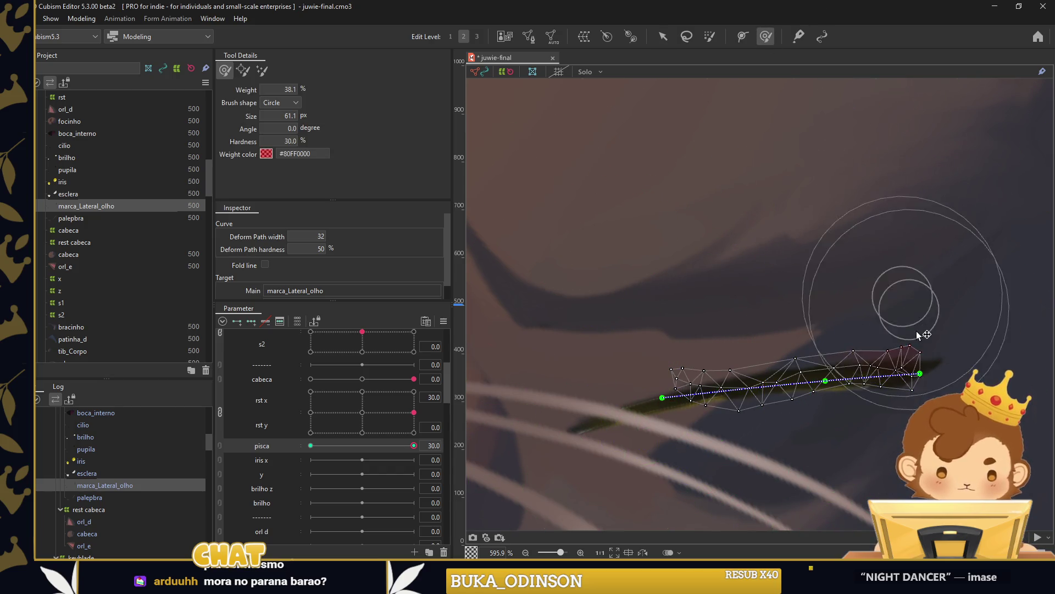
scroll(875, 471, "up", 3)
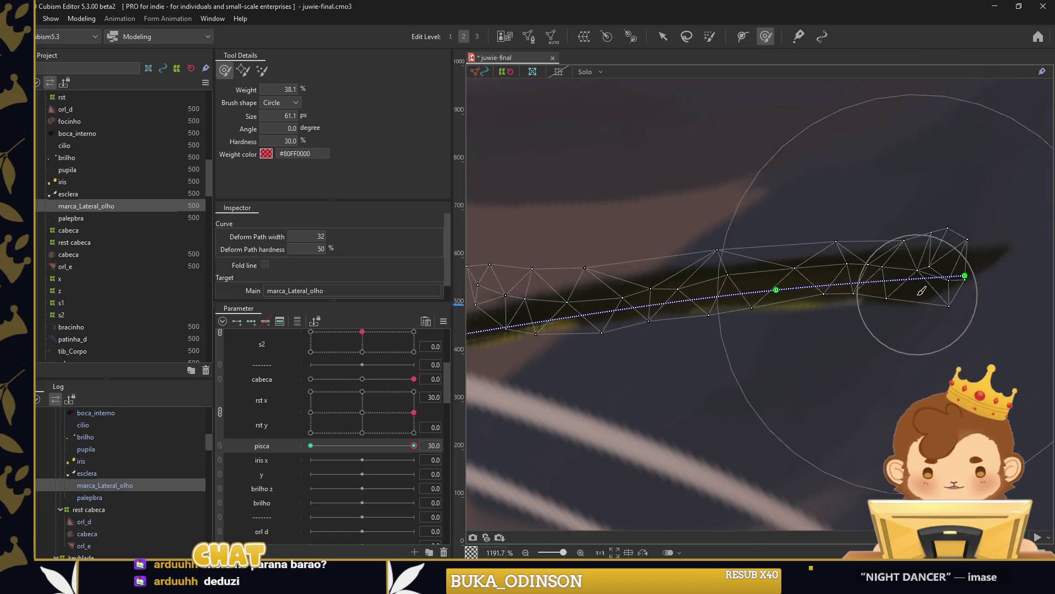
scroll(922, 297, "down", 3)
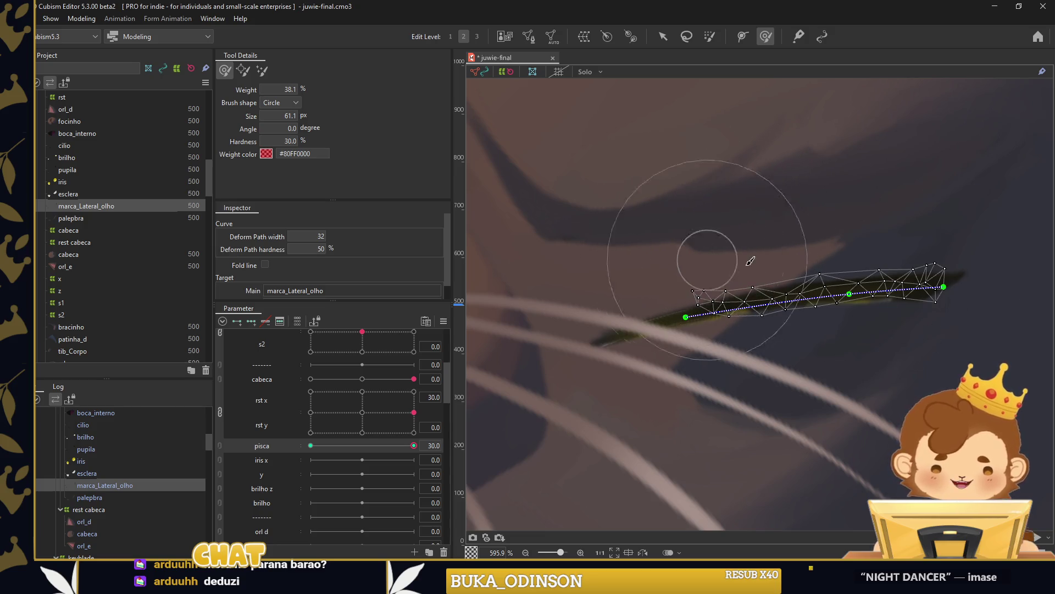
key("ctrl+0")
scroll(646, 264, "up", 9)
Reposition the path's bottom, top and middle points so it follows the eye's curve.
left_click(663, 36)
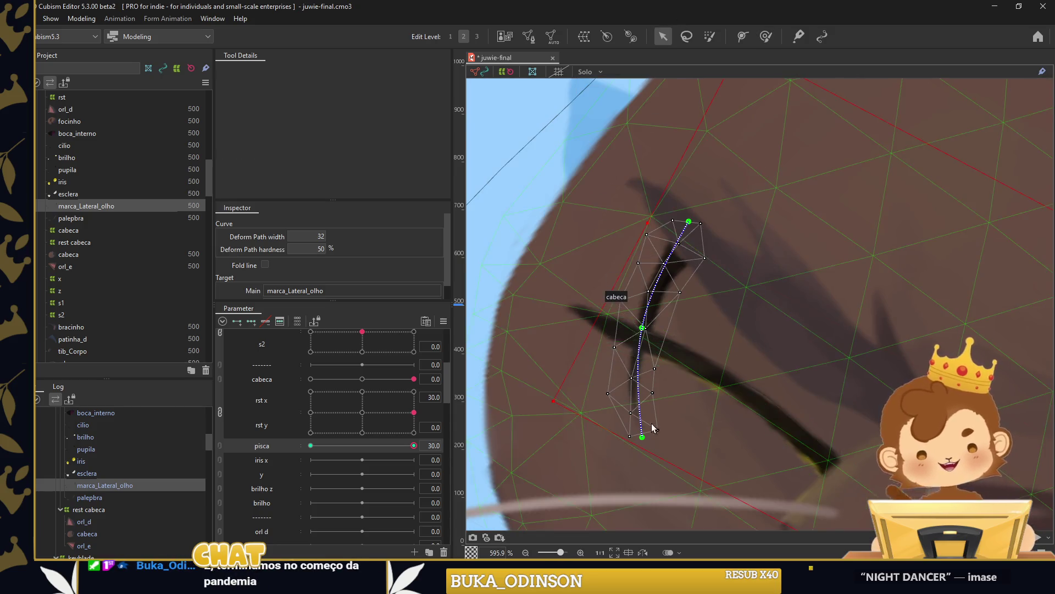
left_click_drag(670, 482, 782, 397)
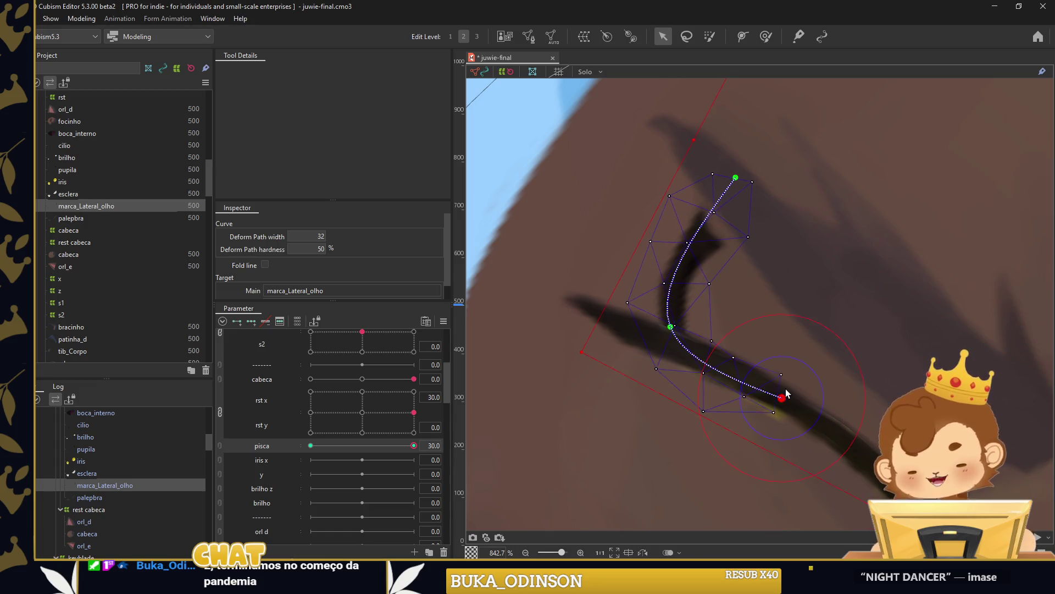
left_click_drag(735, 177, 579, 297)
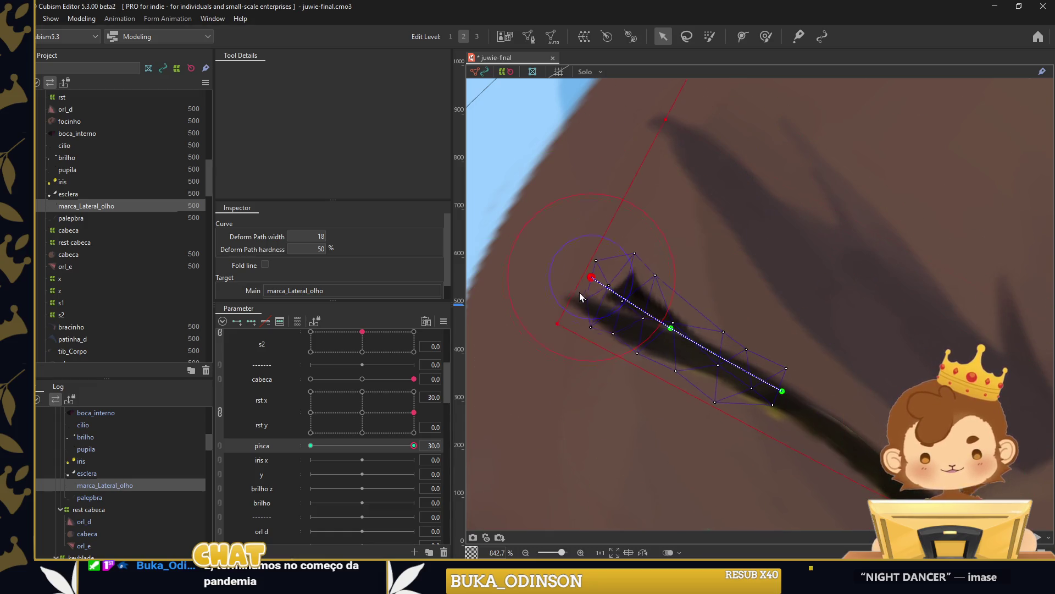
left_click_drag(671, 328, 644, 340)
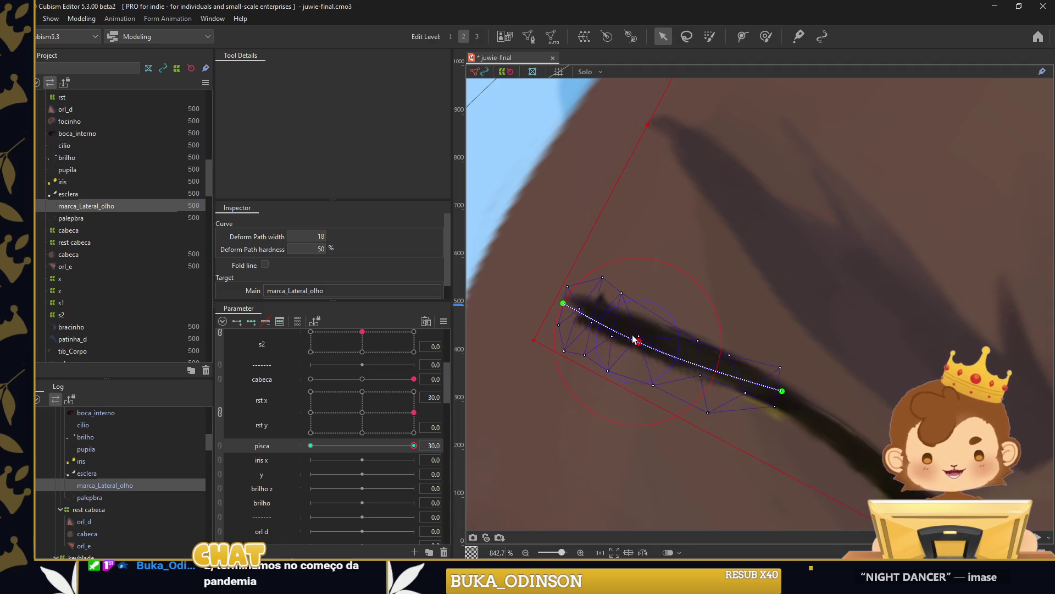
left_click(766, 37)
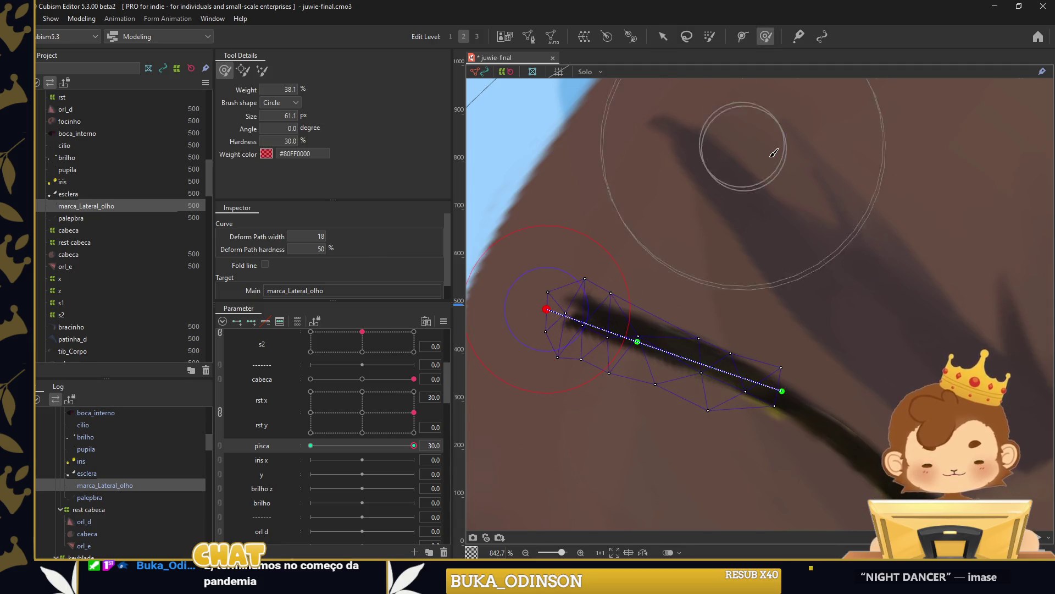
scroll(764, 148, "down", 2)
left_click(523, 36)
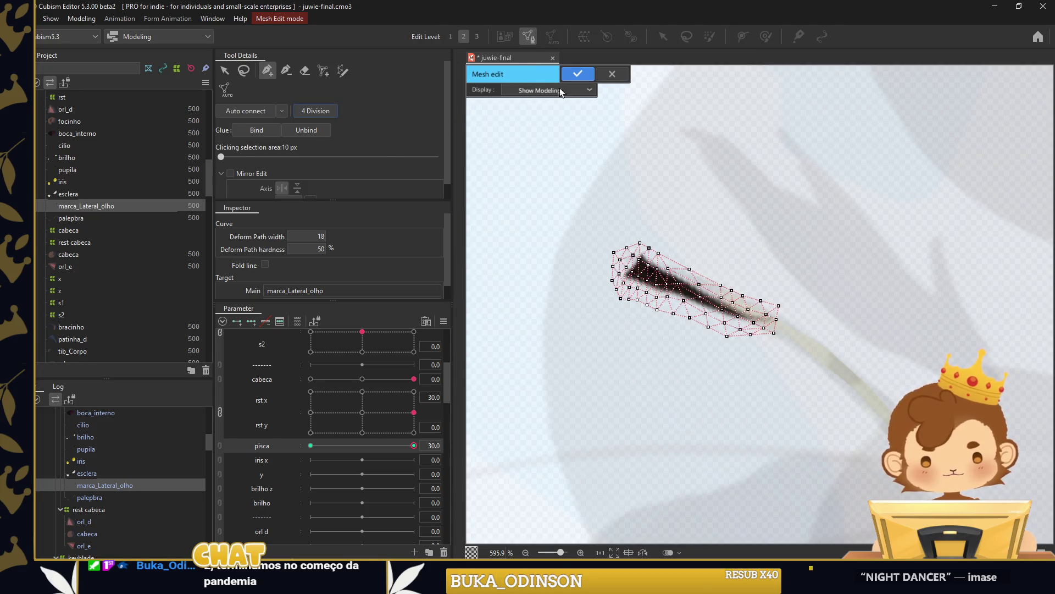
left_click(578, 74)
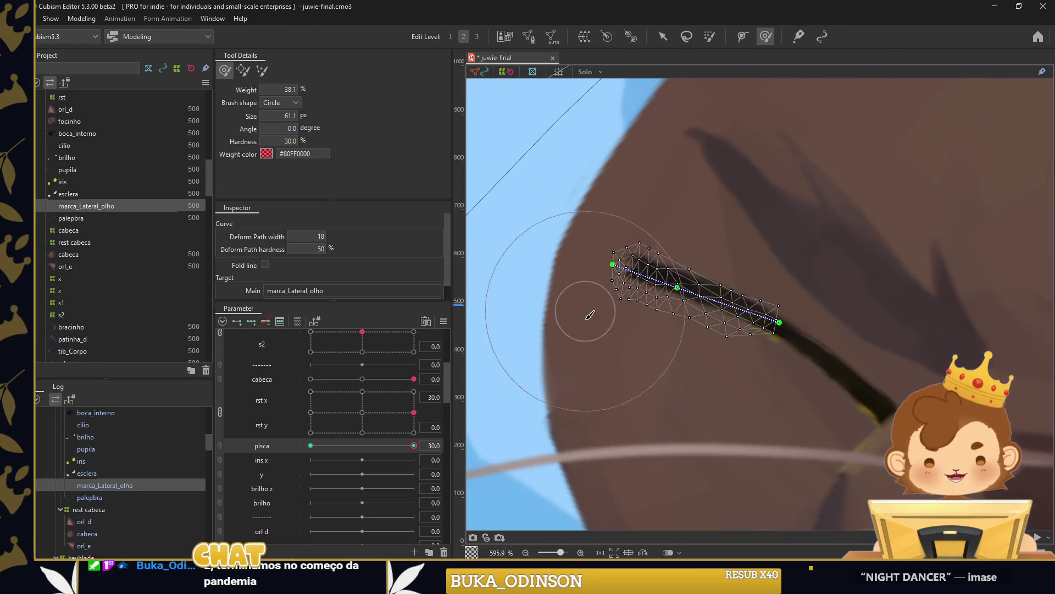
scroll(597, 294, "up", 5)
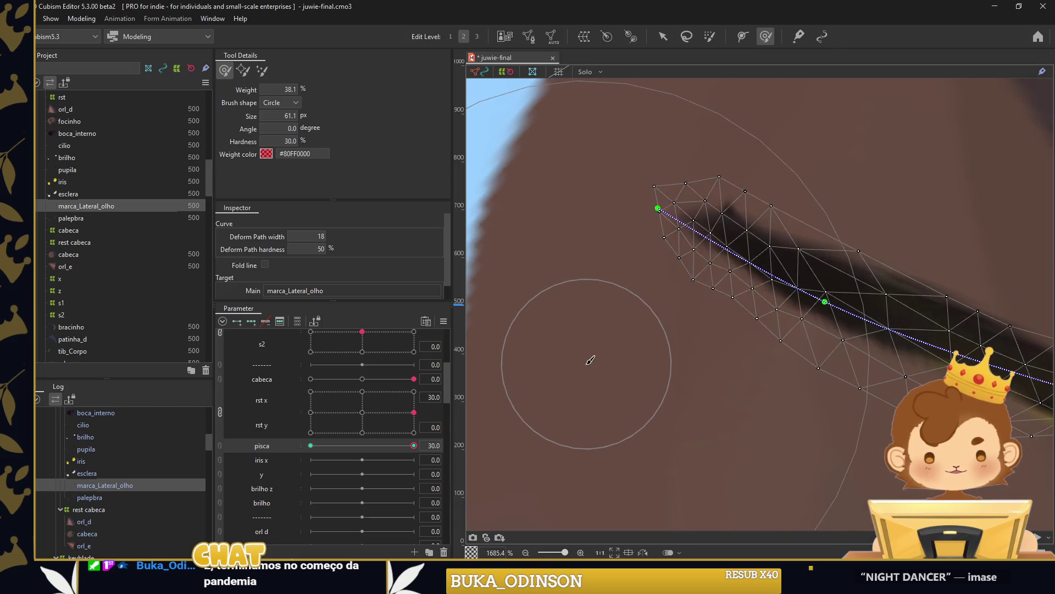
Resize the weight brush from about 22 px to 48 px and test the blink with pisca.
left_click_drag(604, 79, 767, 124)
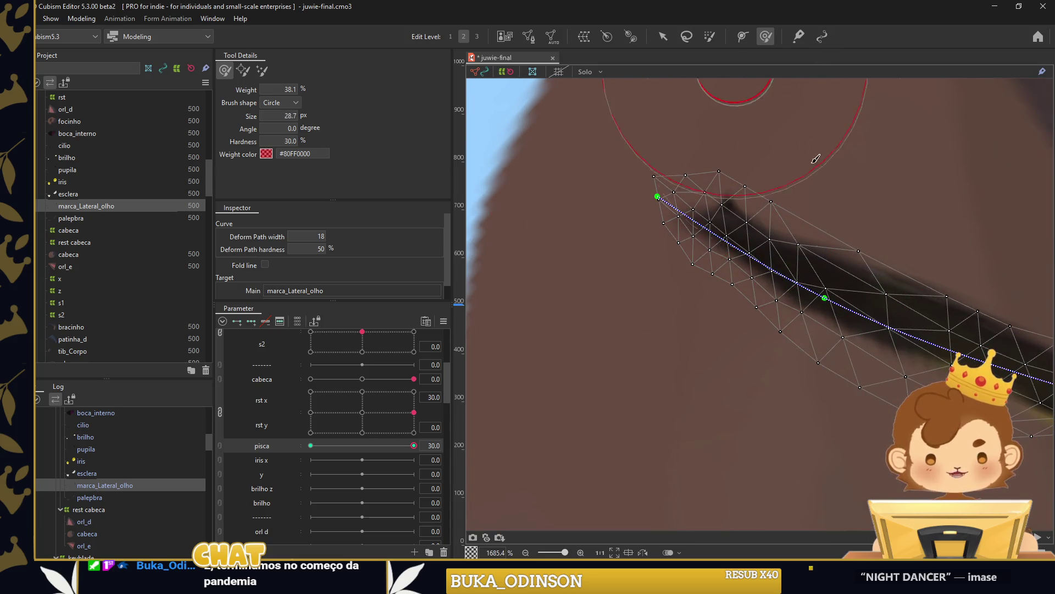
scroll(689, 202, "down", 3)
mouse_move(749, 242)
left_mouse_down()
mouse_move(818, 180)
mouse_move(777, 283)
left_mouse_up()
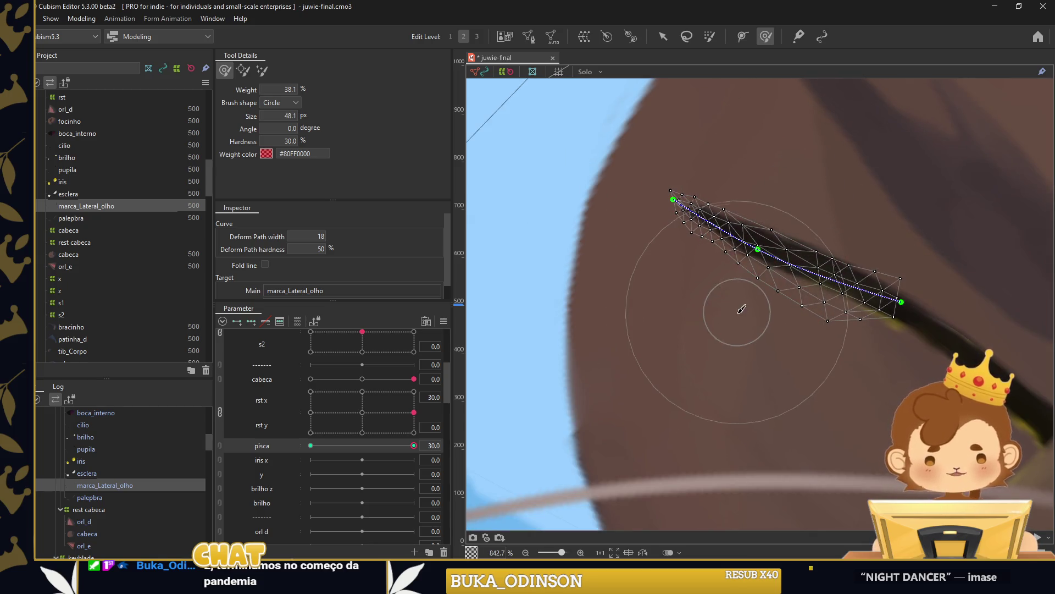
scroll(792, 345, "down", 5)
scroll(792, 344, "down", 3)
left_click(663, 37)
left_click(590, 195)
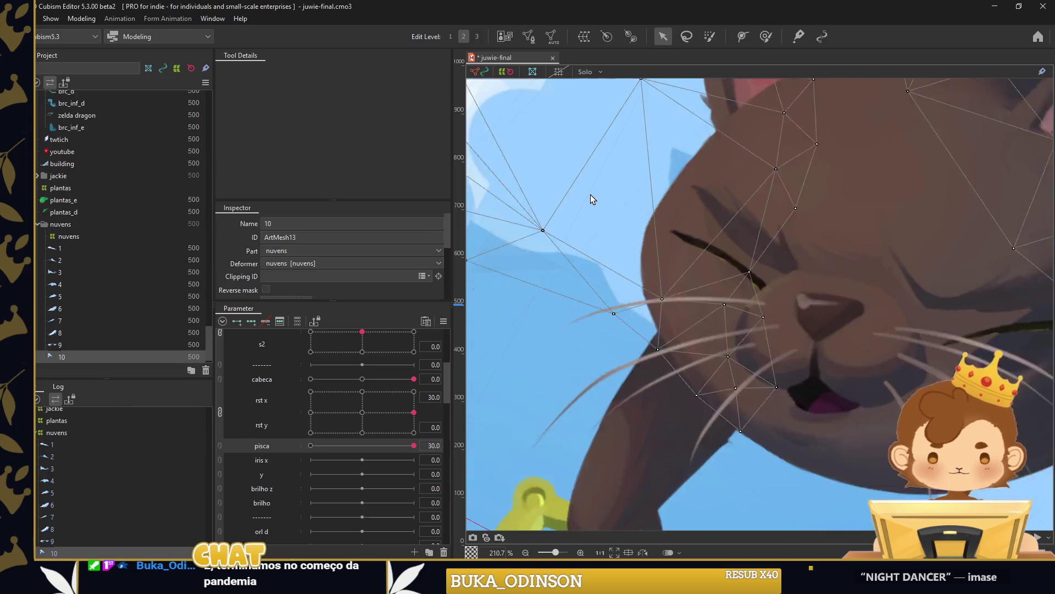
mouse_move(398, 452)
left_mouse_down()
mouse_move(333, 440)
mouse_move(367, 441)
left_mouse_up()
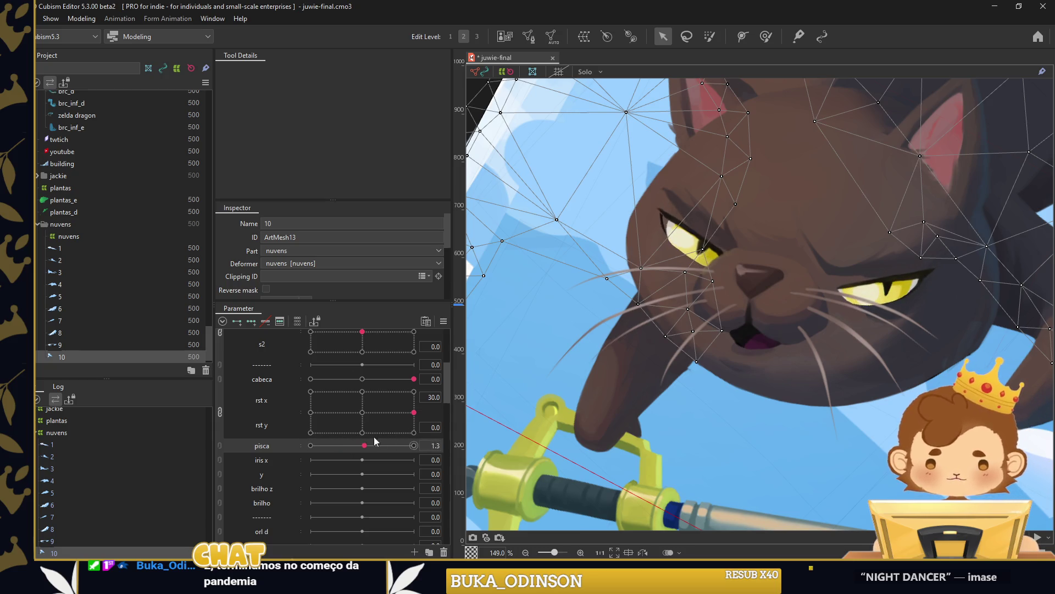
Recheck marca_Lateral_olho deforming as the eye closes and shrink the weight brush to about 29 px.
scroll(663, 218, "up", 8)
left_click(654, 236)
key("b")
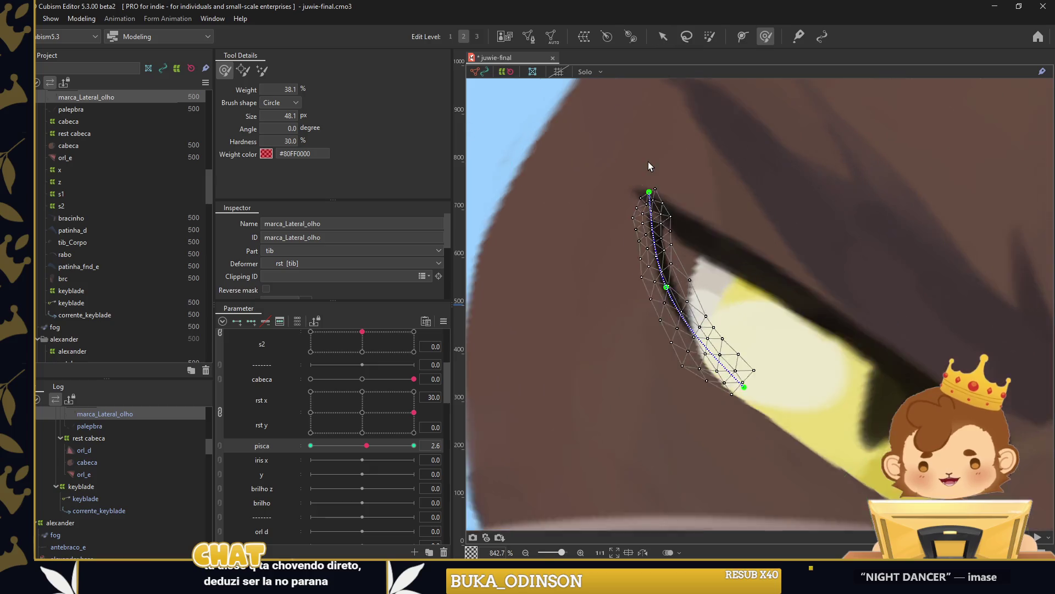
scroll(649, 162, "up", 2)
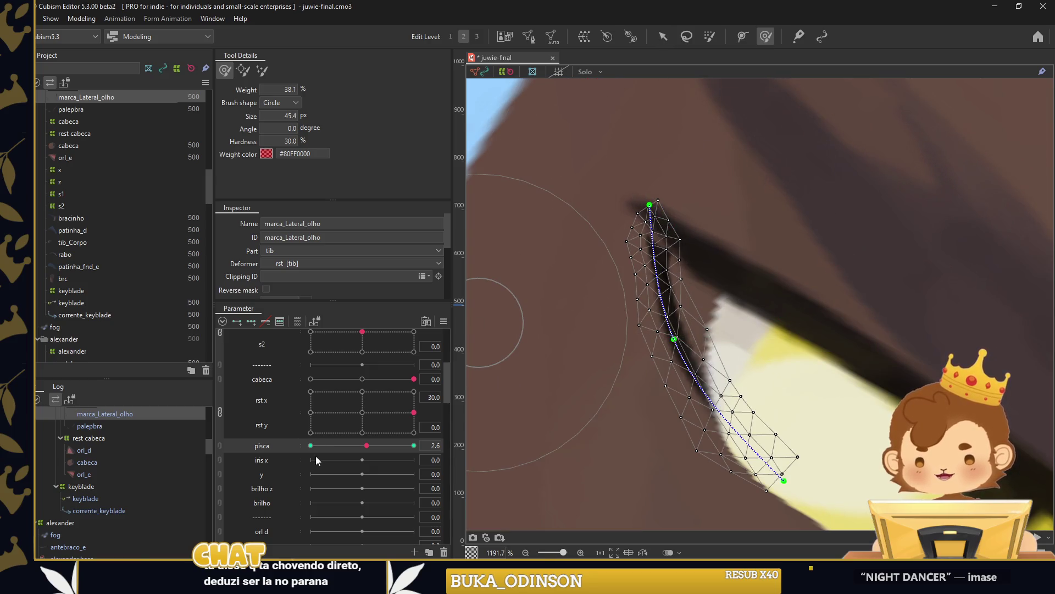
left_click_drag(318, 445, 364, 447)
right_click(469, 438)
key("Escape")
left_click_drag(701, 211, 712, 202)
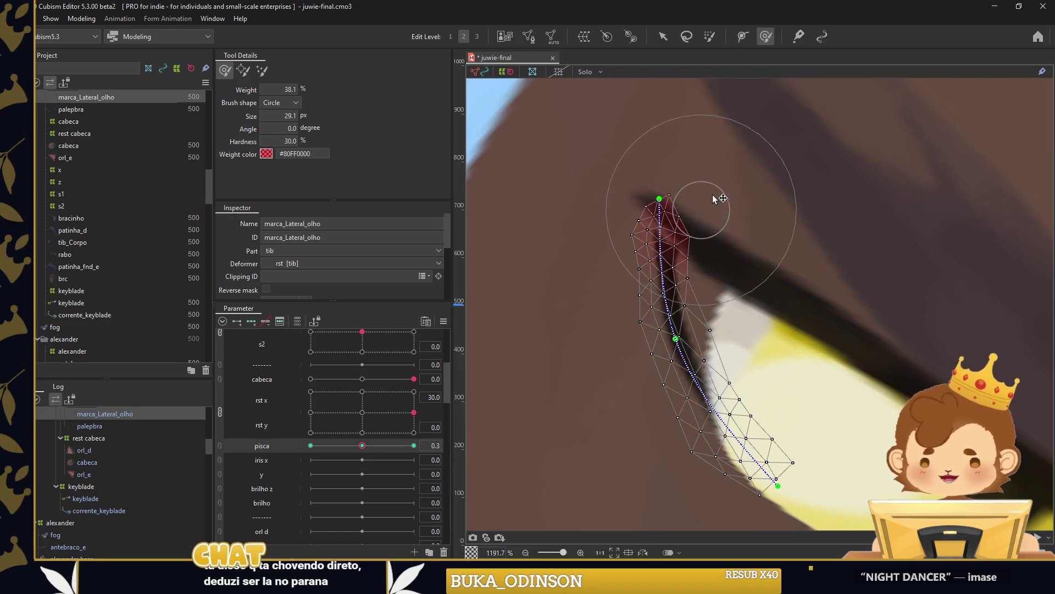
scroll(709, 269, "down", 3)
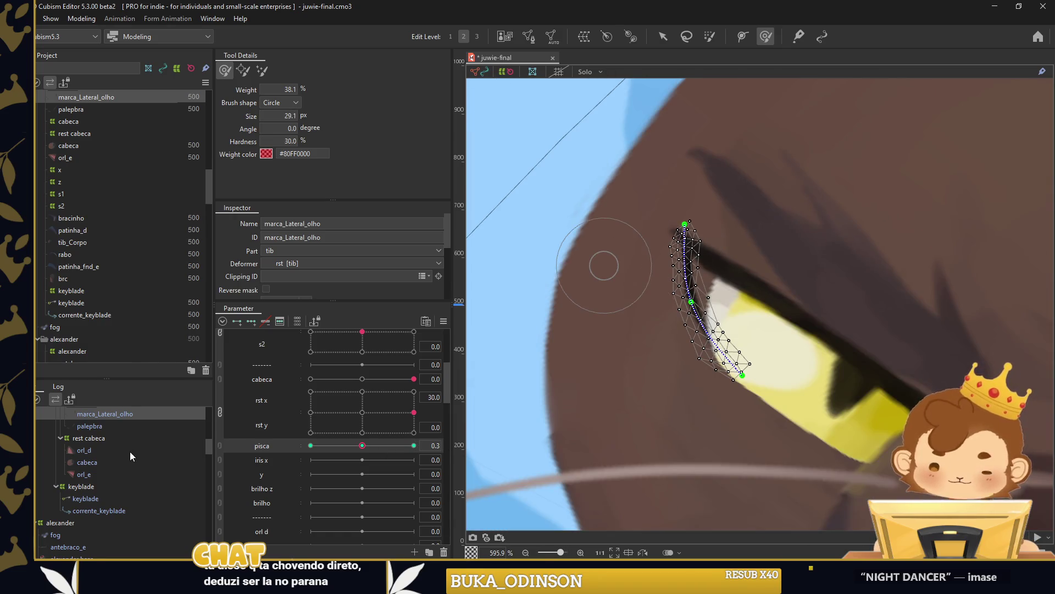
scroll(105, 443, "up", 1)
left_click(103, 450)
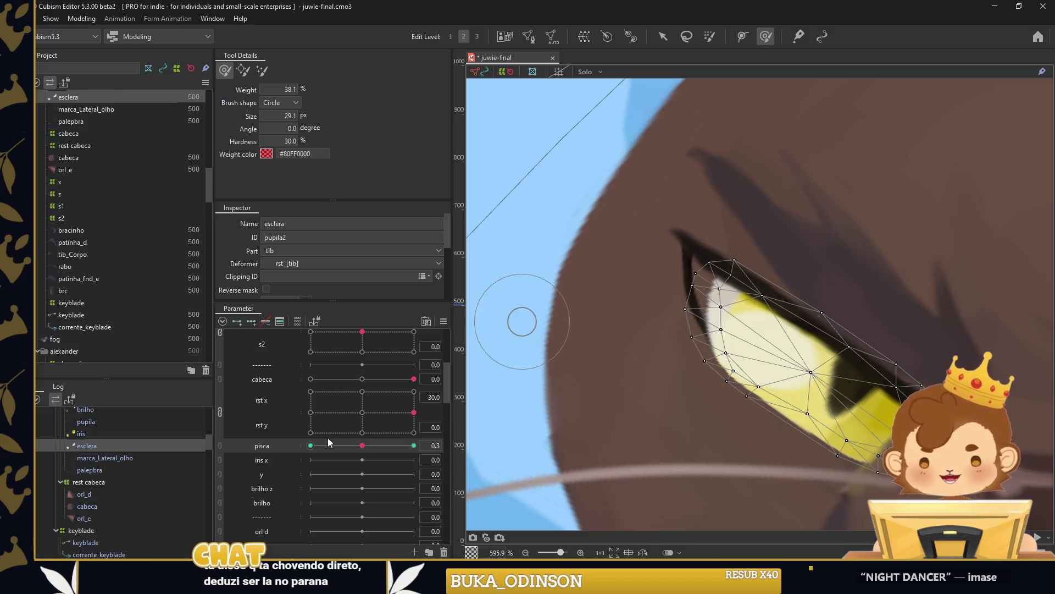
Pull the esclera's upper-left corner up and out, and move marca_Lateral_olho above esclera.
left_click_drag(714, 356, 643, 227)
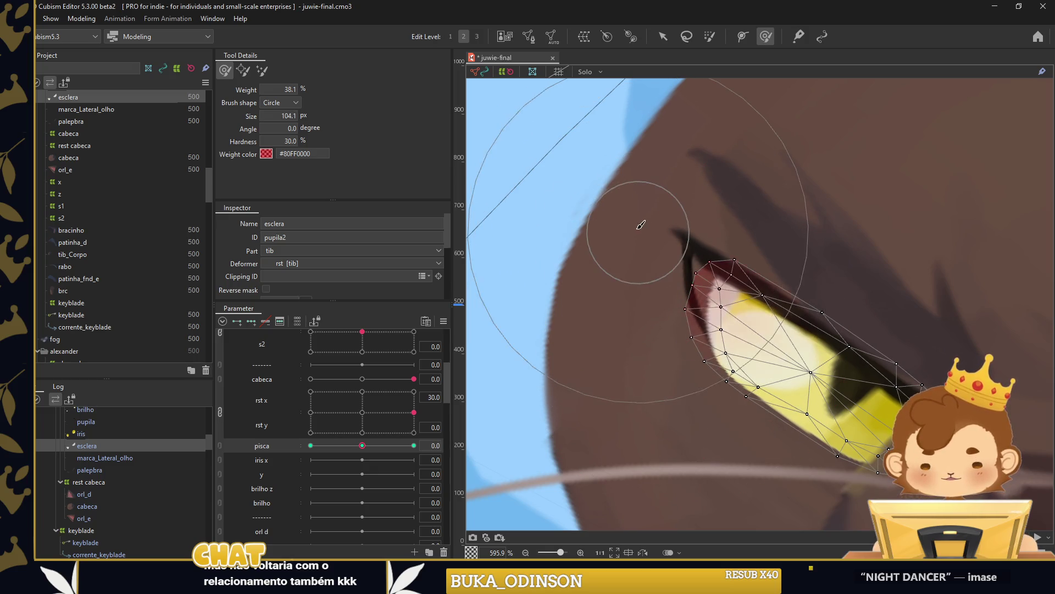
left_click_drag(714, 181, 667, 114)
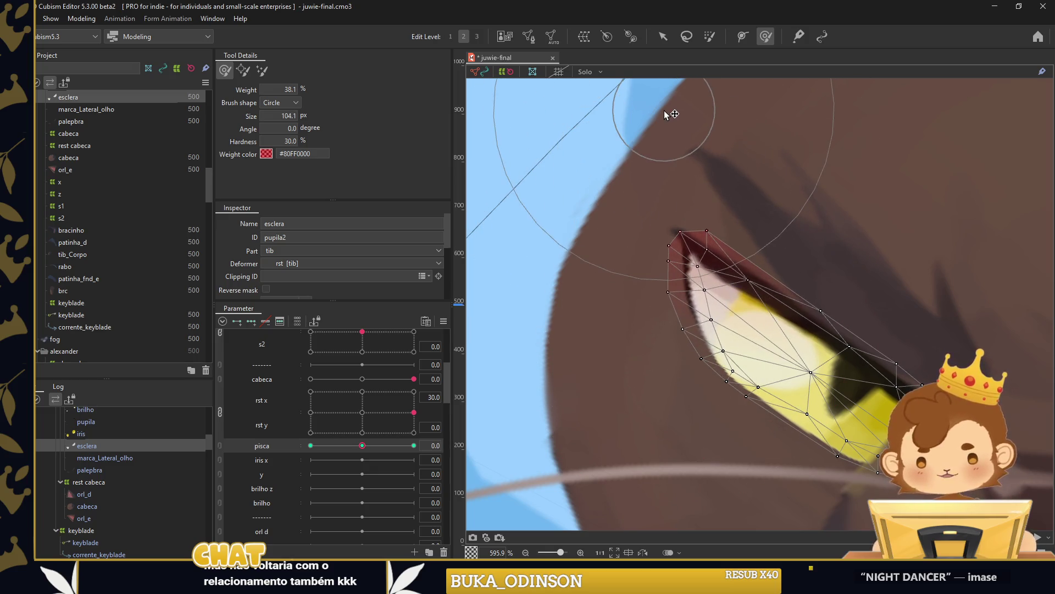
scroll(85, 101, "up", 4)
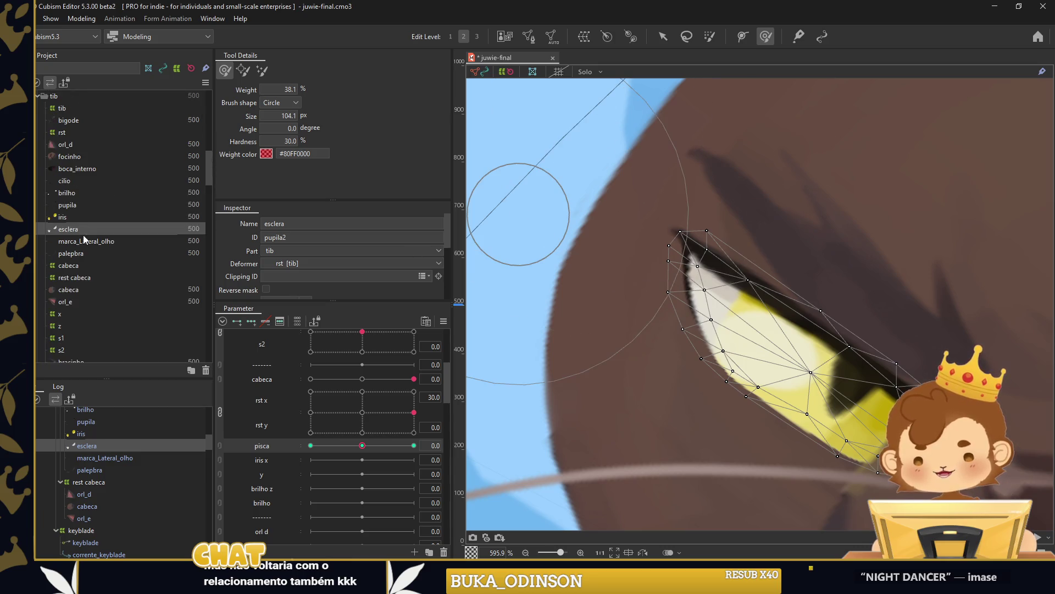
left_click_drag(78, 242, 90, 237)
left_click(90, 240)
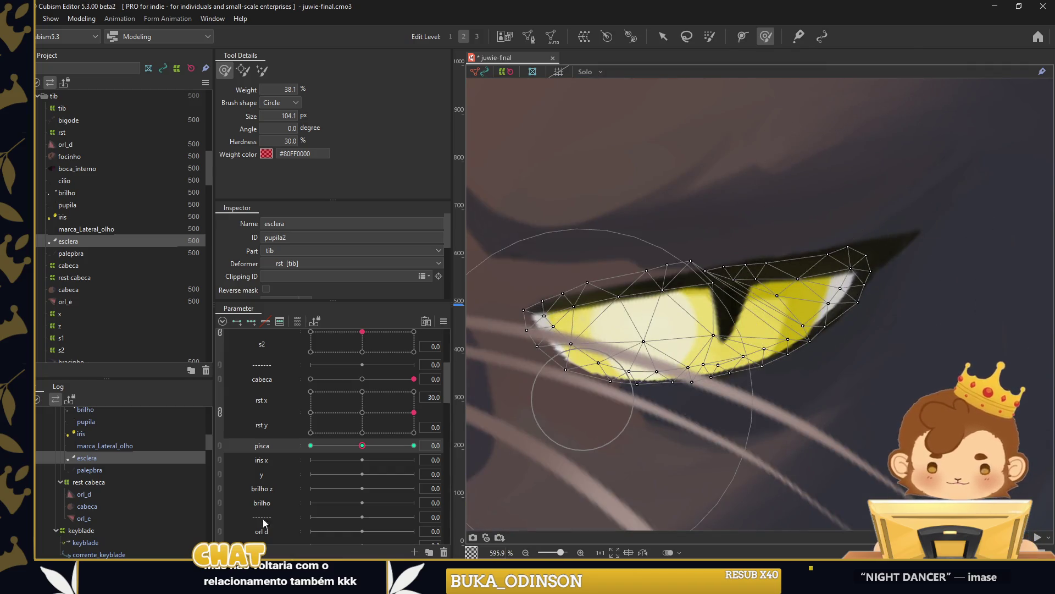
Test the head turn with rst x/y and the eye closing with pisca.
left_click(313, 435)
left_click(363, 412)
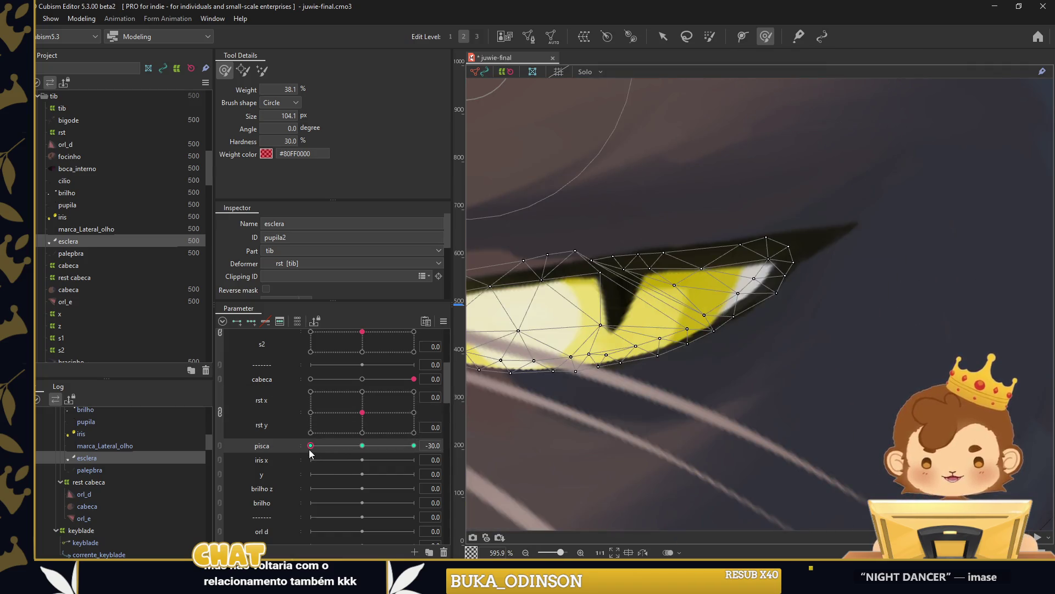
left_click_drag(363, 446, 414, 445)
scroll(990, 272, "down", 3)
right_click(590, 245)
key("Escape")
scroll(632, 244, "down", 5)
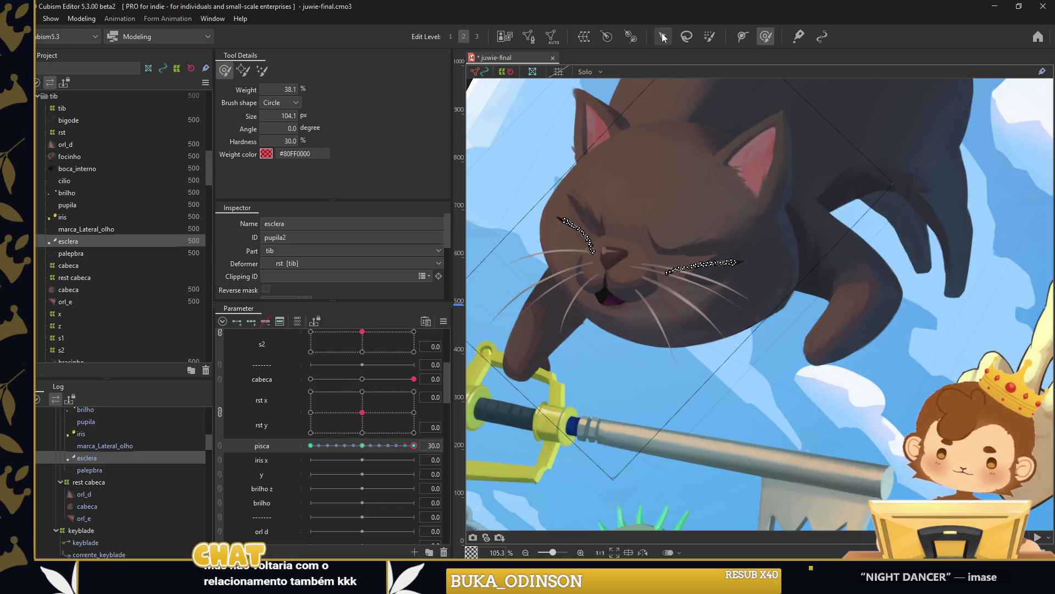
left_click(663, 37)
left_click(481, 308)
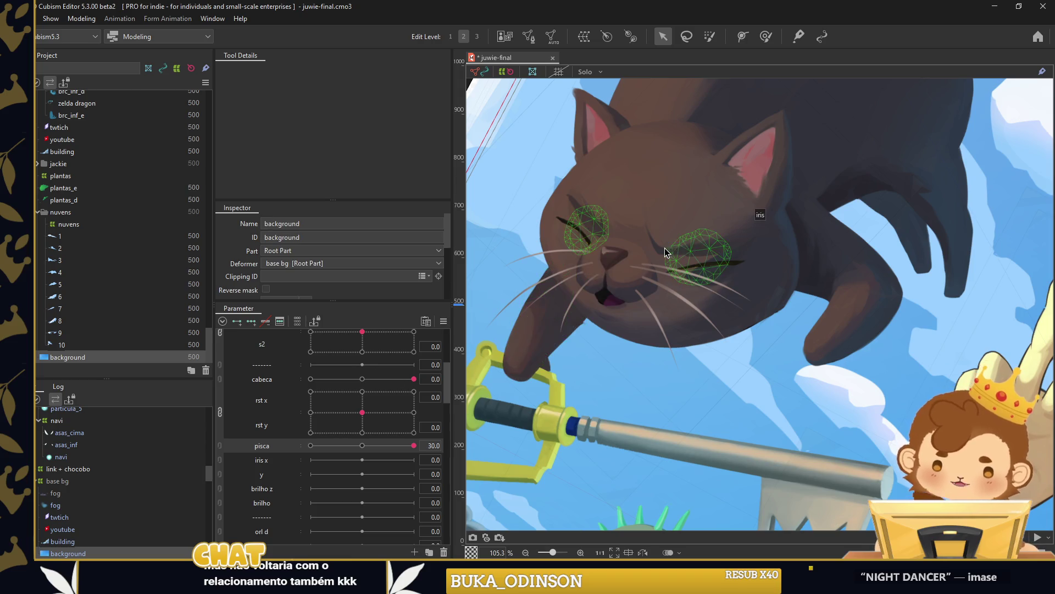
scroll(615, 247, "up", 3)
left_click(643, 259)
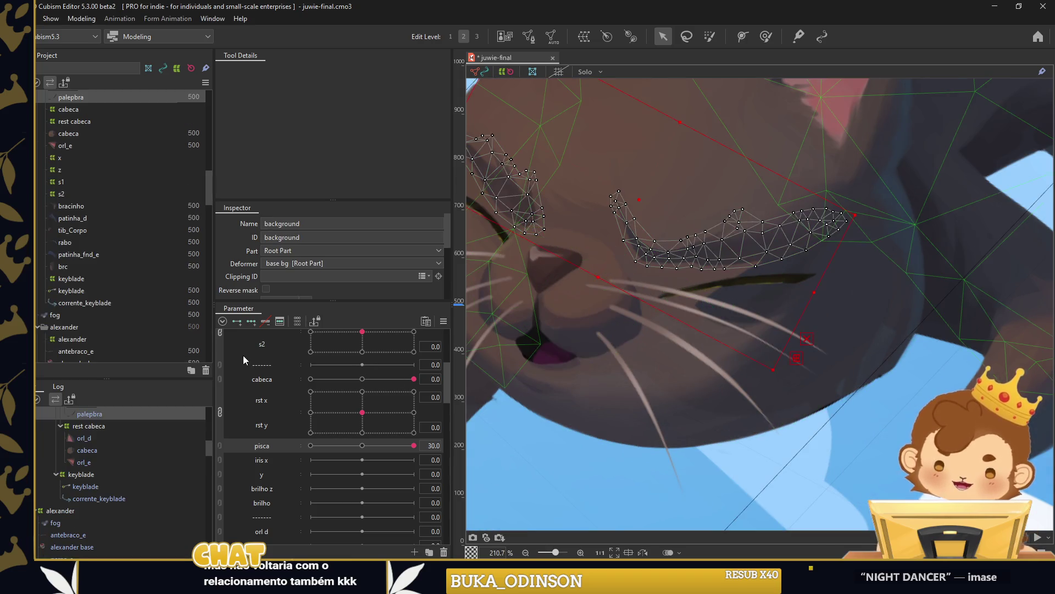
At pisca 30, select all palepbra vertices, rotate them to the eye's slant and move them down onto the eye.
mouse_move(322, 447)
left_mouse_down()
mouse_move(584, 134)
mouse_move(861, 312)
left_mouse_up()
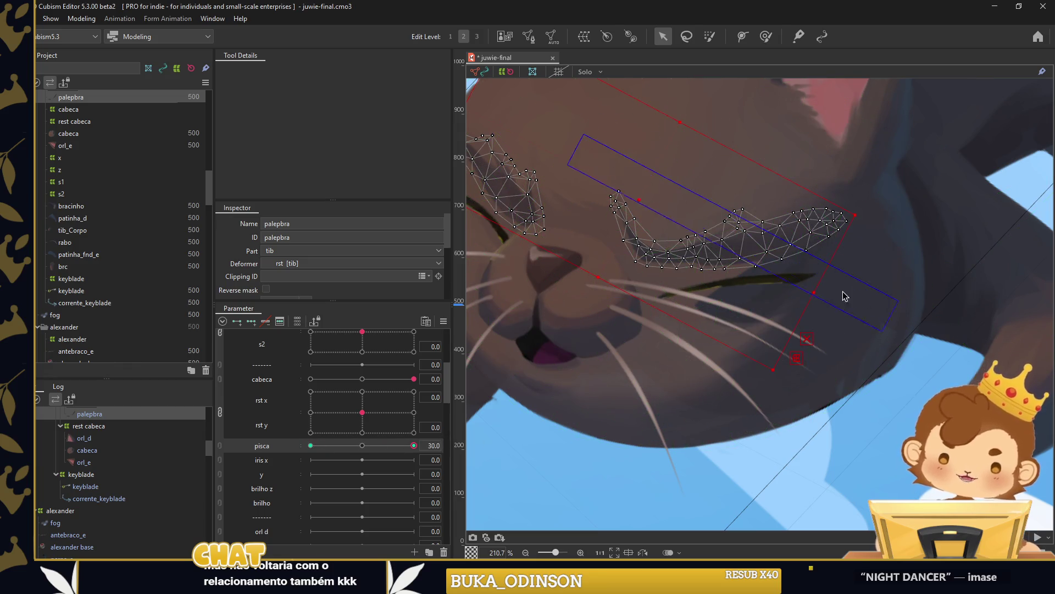
left_click_drag(676, 142, 886, 309)
left_click_drag(837, 416, 837, 416)
scroll(672, 223, "up", 3)
left_click_drag(787, 130, 778, 127)
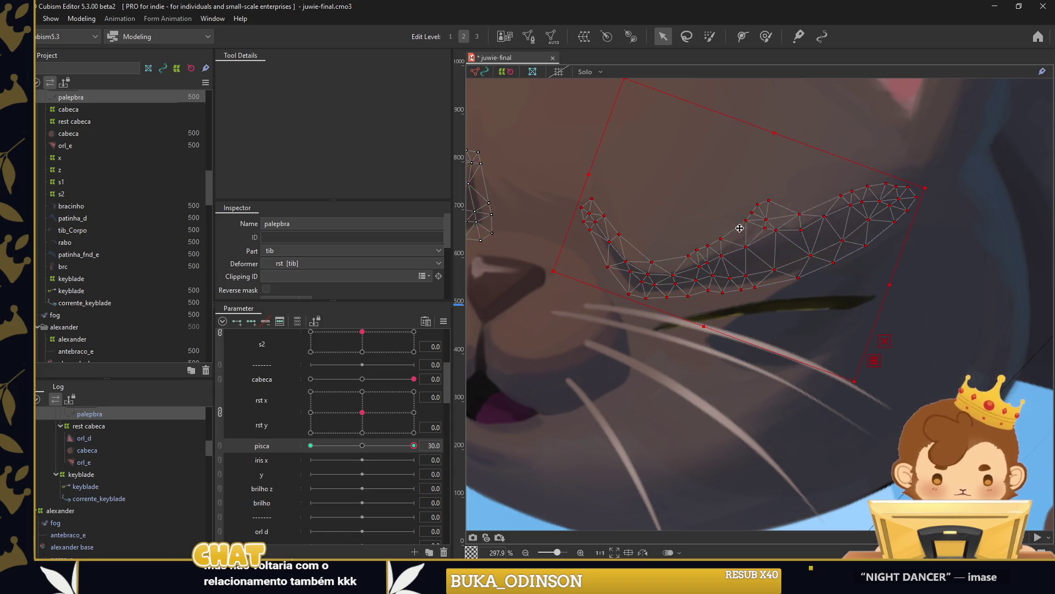
left_click_drag(738, 227, 742, 255)
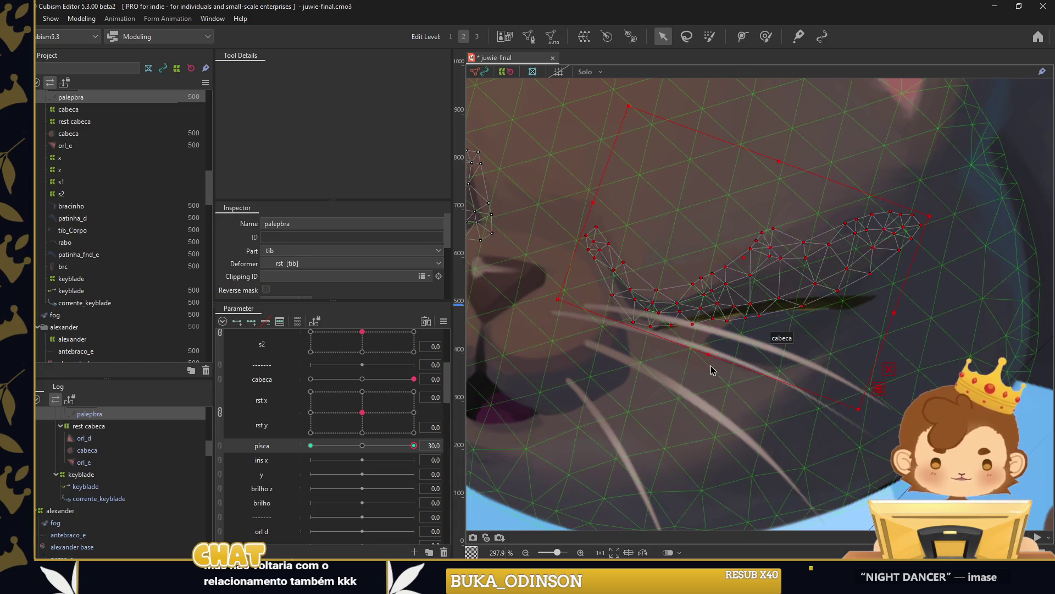
left_click_drag(712, 366, 703, 295)
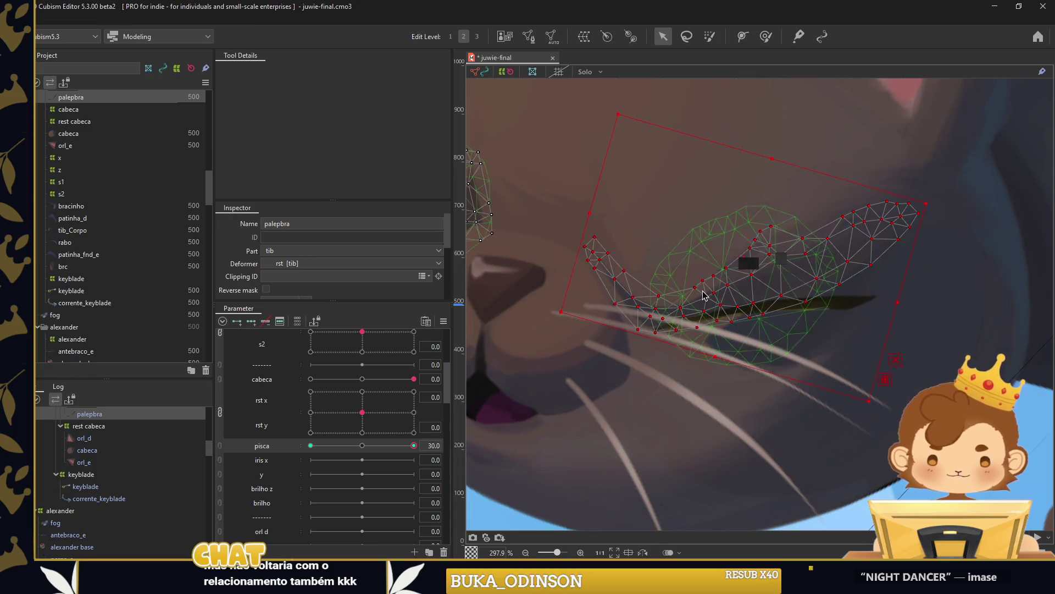
scroll(703, 295, "down", 3)
scroll(624, 206, "up", 3)
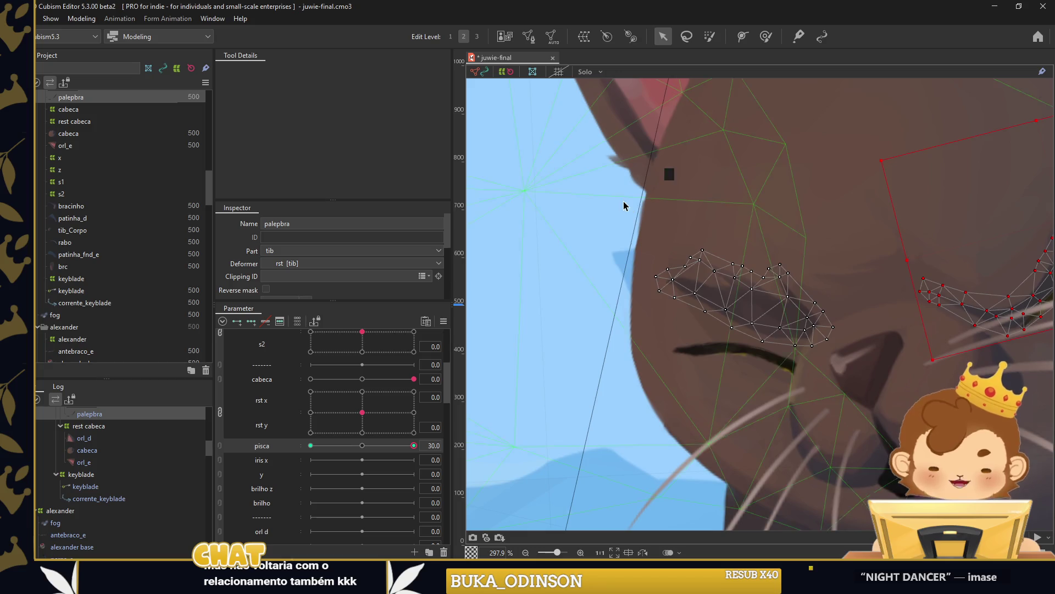
left_click_drag(744, 303, 743, 324)
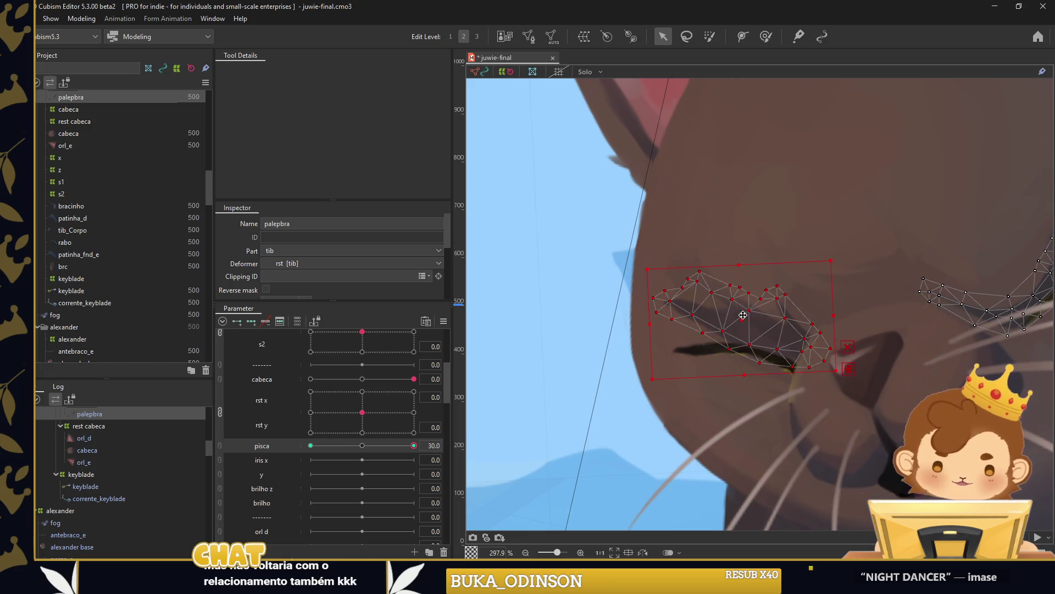
Smooth the eyelid's lower vertices and left end with the Deform Brush, then scrub pisca to check.
left_click(765, 36)
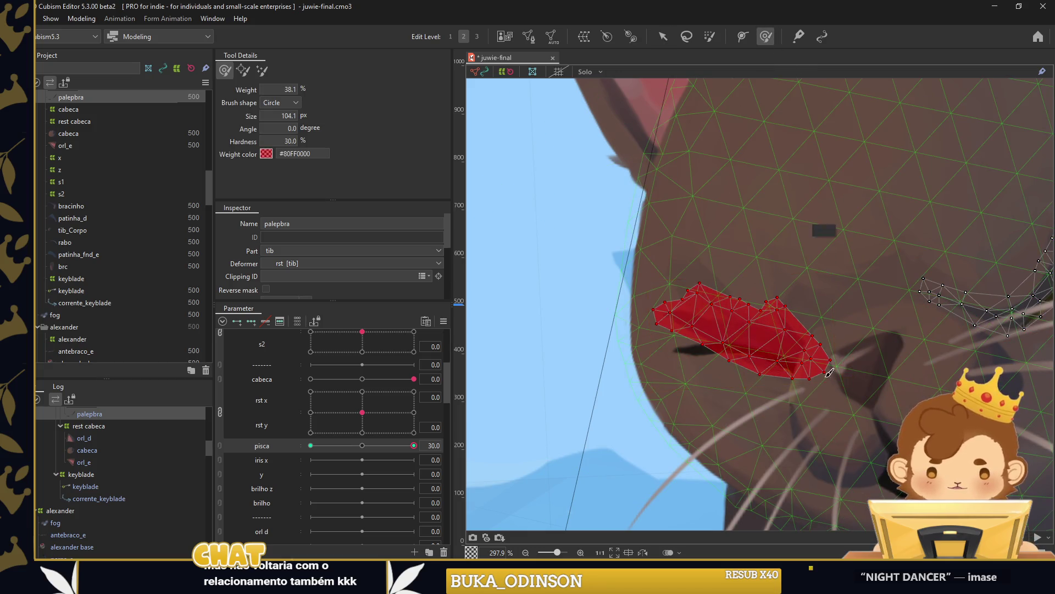
left_click_drag(785, 400, 783, 388)
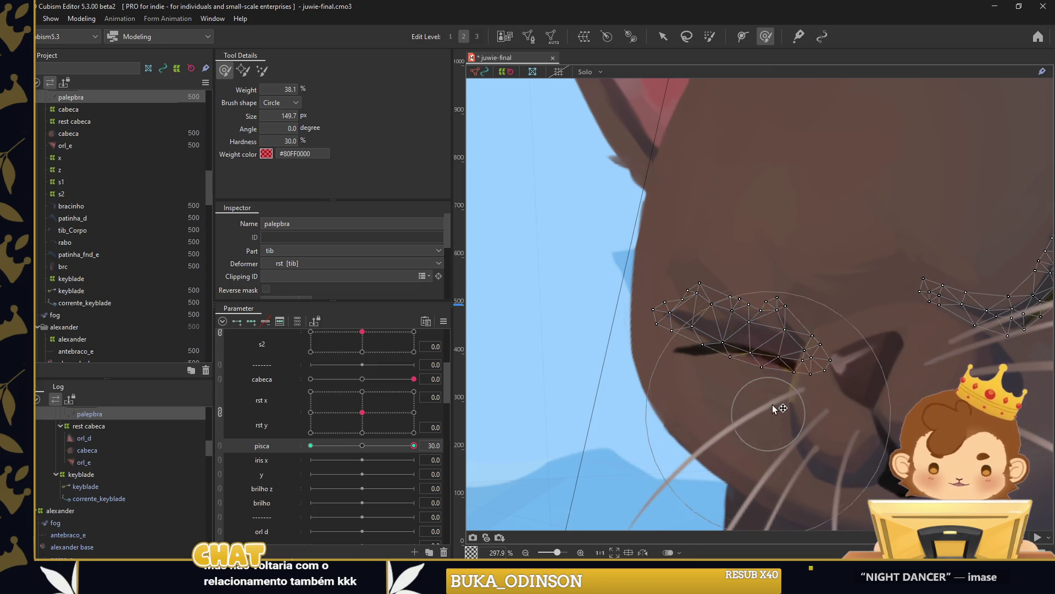
left_click_drag(650, 317, 589, 306)
left_click_drag(582, 344, 532, 365)
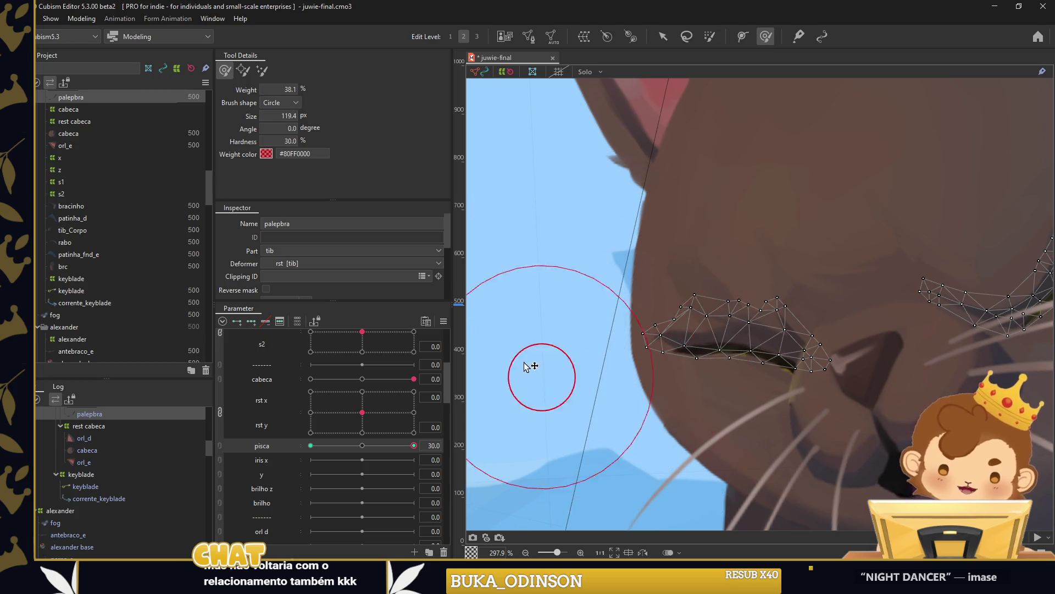
scroll(635, 306, "down", 5)
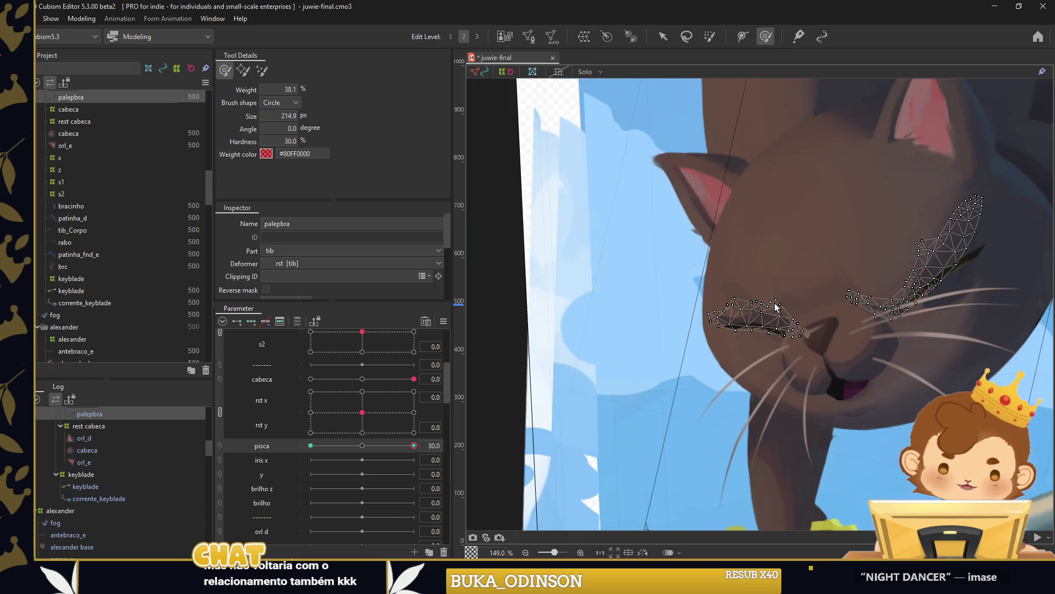
left_click(663, 36)
mouse_move(413, 445)
left_mouse_down()
mouse_move(327, 433)
mouse_move(435, 428)
left_mouse_up()
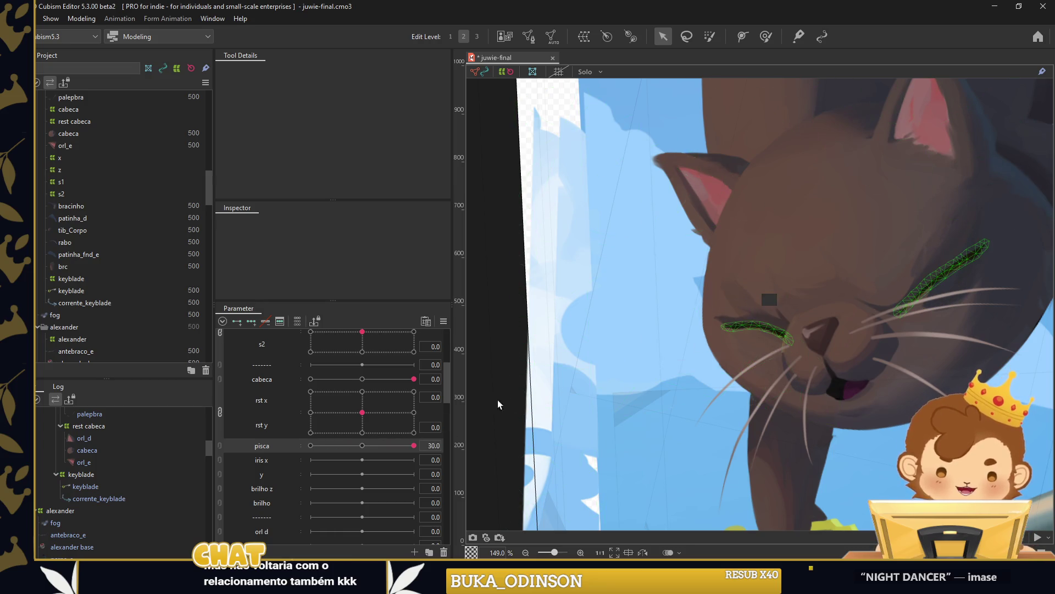
Select the esclera mesh and flatten it into the closed-eye line with the Deform Brush at pisca 30.
scroll(556, 385, "up", 4)
left_click_drag(362, 447, 414, 446)
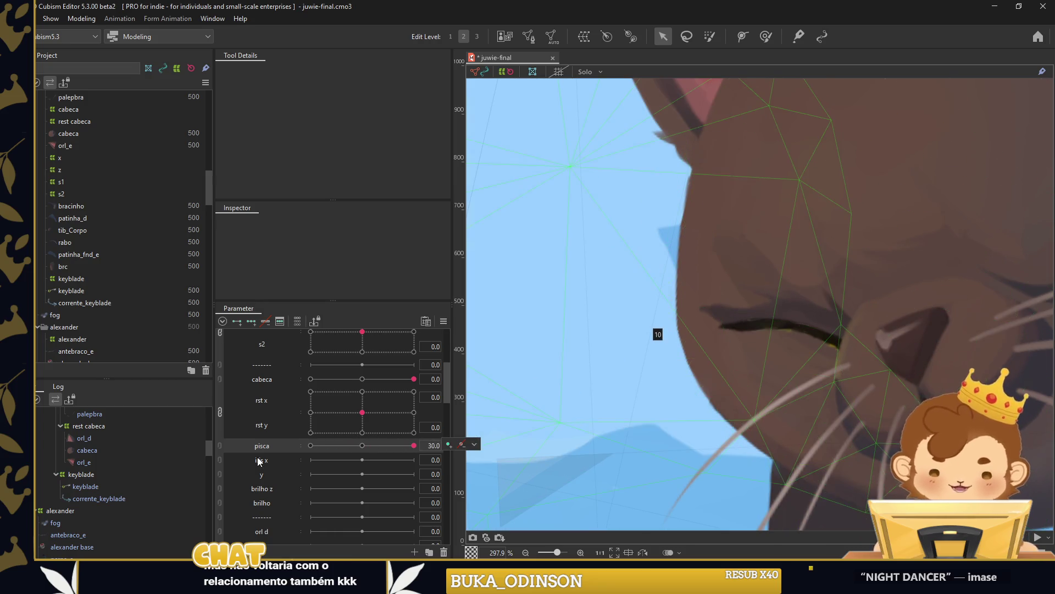
scroll(103, 471, "up", 2)
scroll(103, 470, "up", 1)
left_click(101, 489)
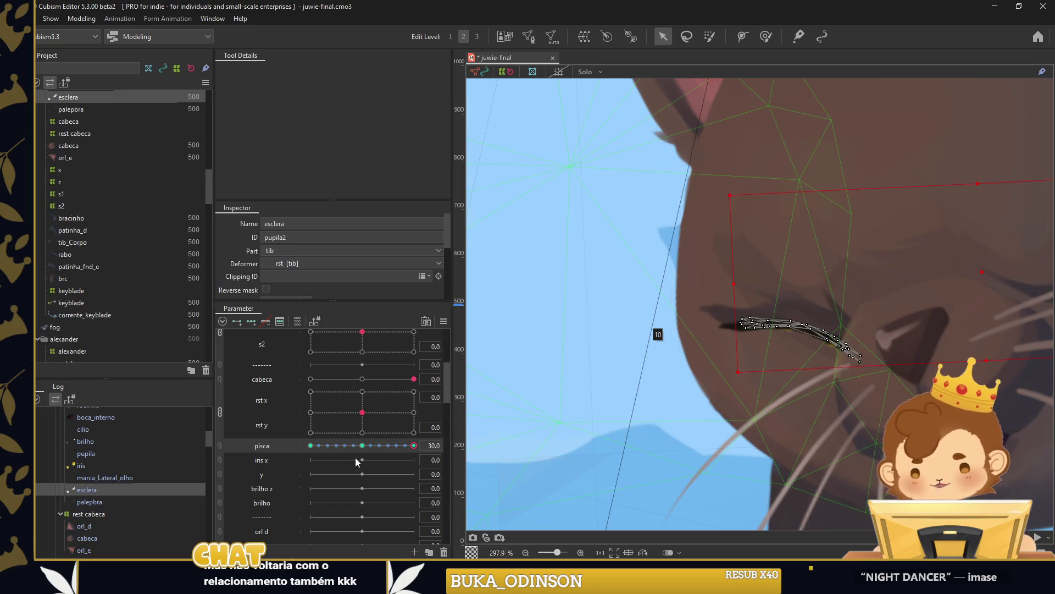
left_click(373, 445)
left_click(765, 36)
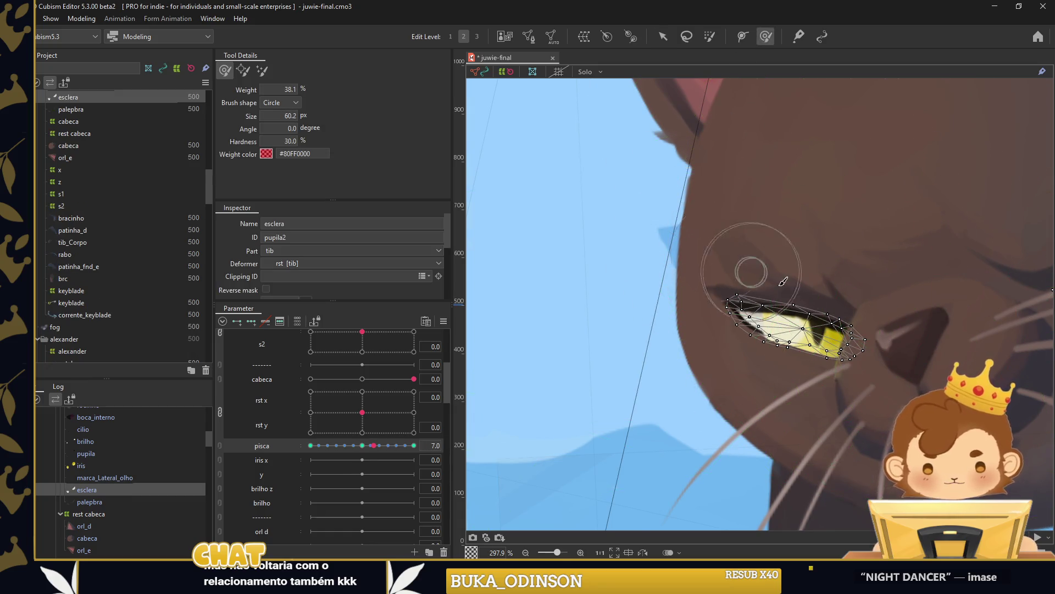
scroll(780, 280, "up", 6)
left_click_drag(373, 445, 414, 445)
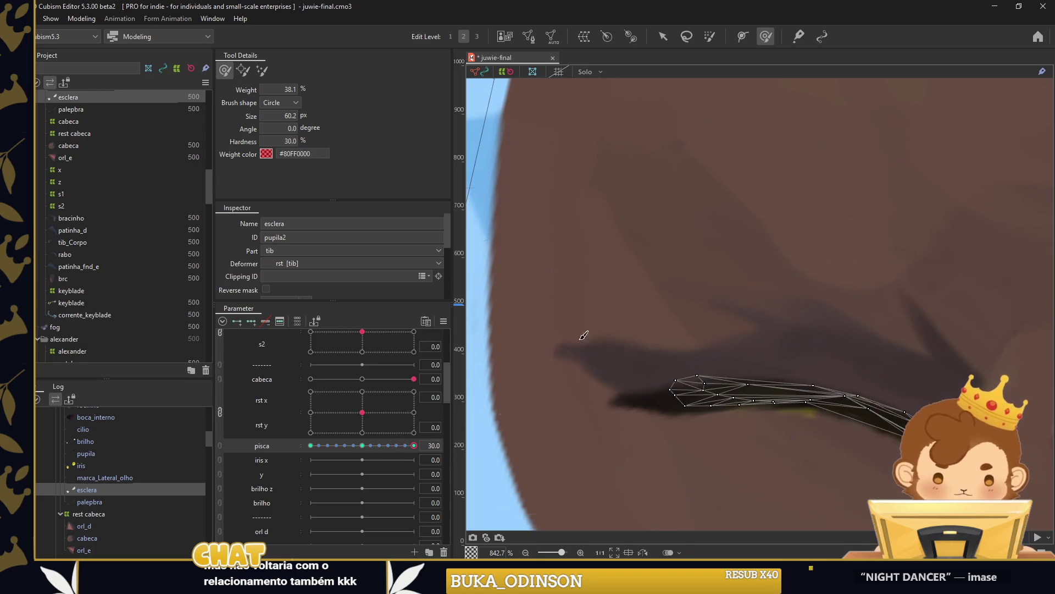
scroll(600, 400, "down", 10)
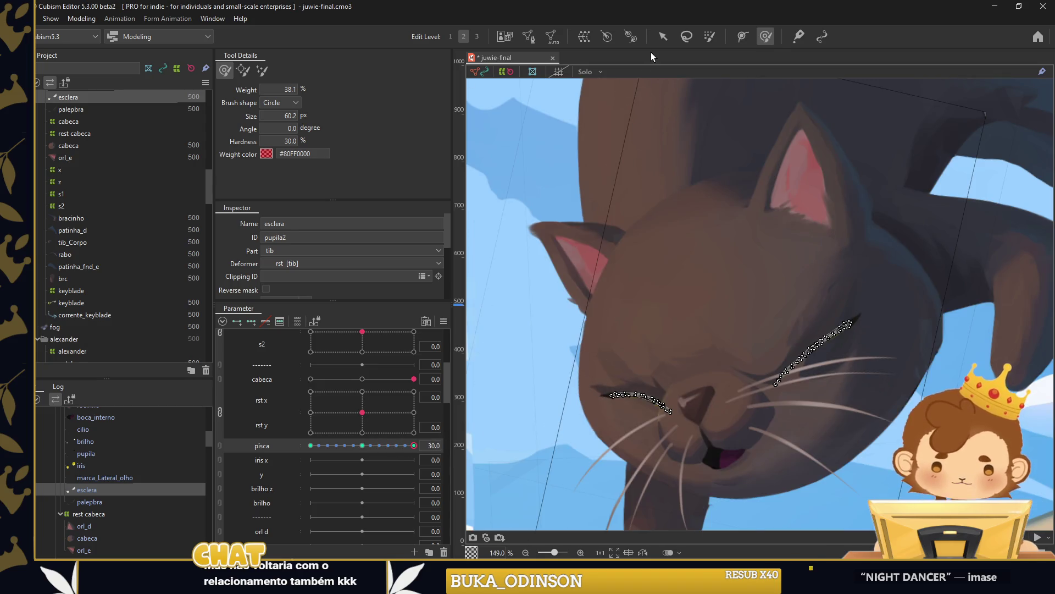
left_click(663, 36)
Drag pisca between fully open and half-closed to test the blink, leaving it at -30.
left_click(492, 322)
left_click_drag(414, 445, 252, 460)
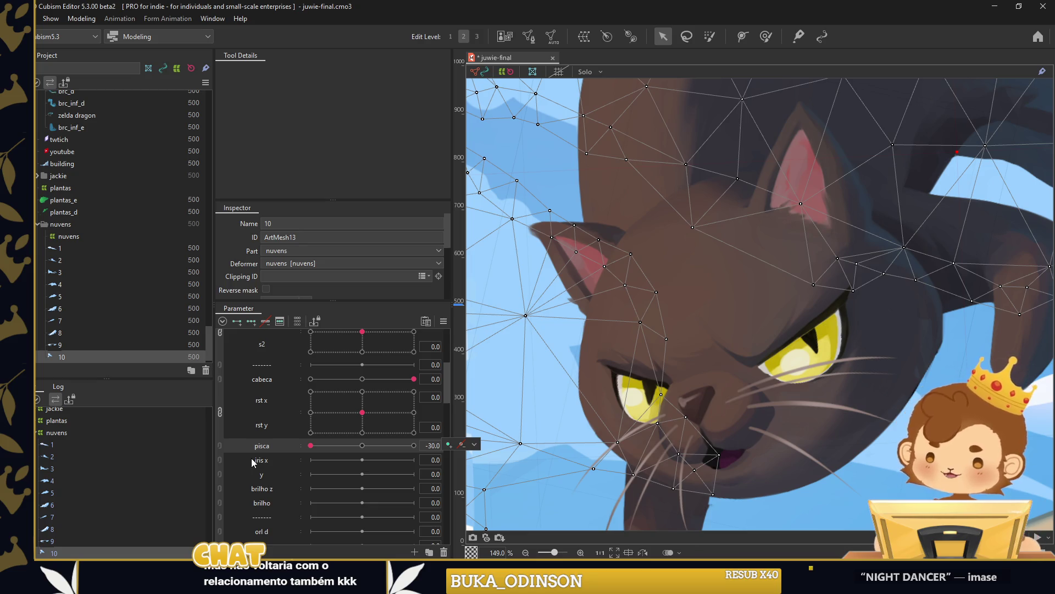
left_click(473, 444)
left_click(553, 473)
scroll(627, 292, "down", 5)
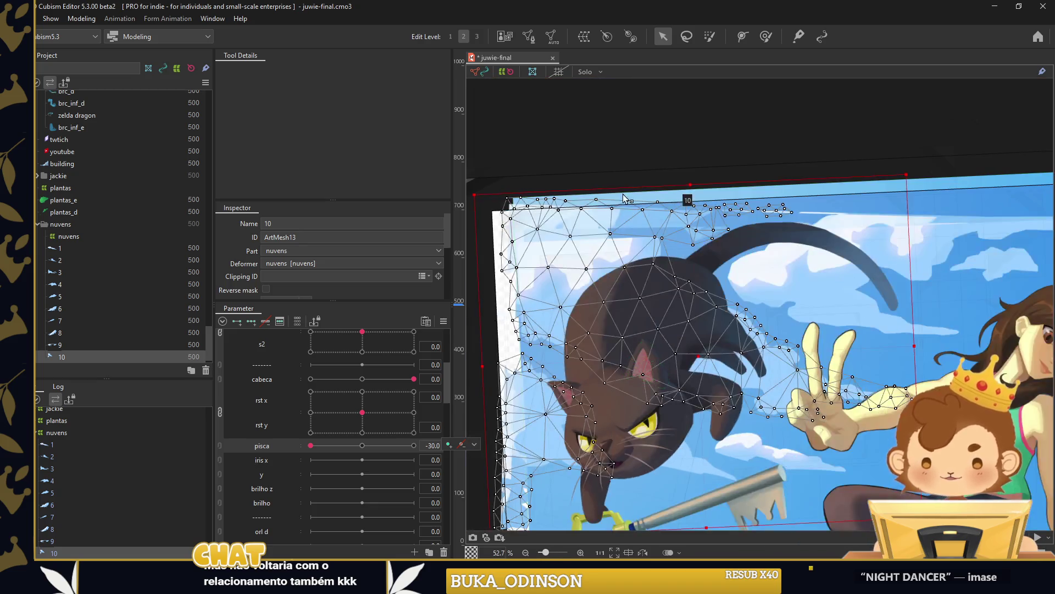
scroll(630, 270, "down", 1)
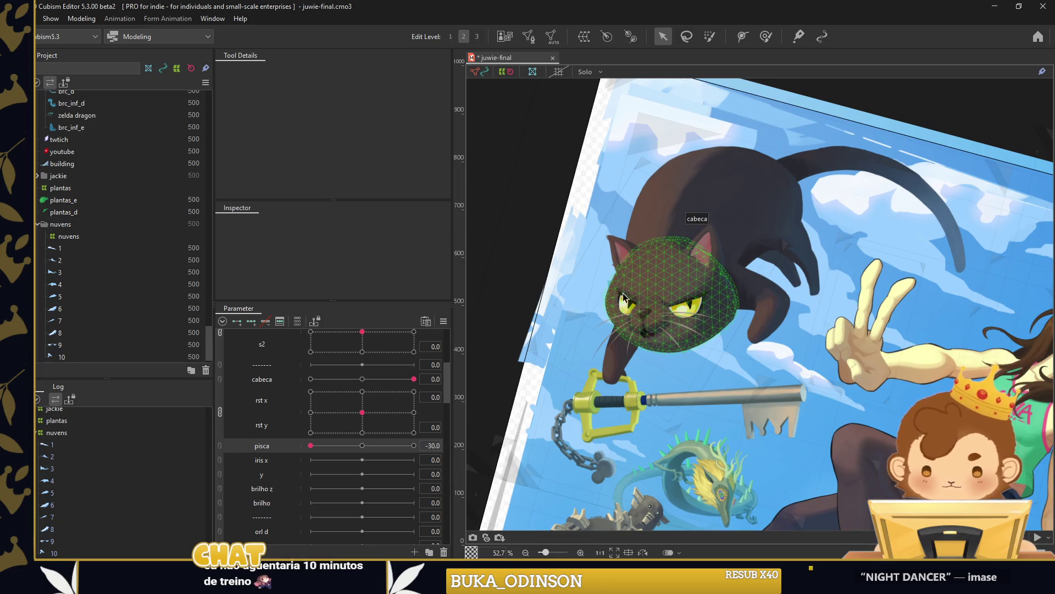
scroll(623, 305, "up", 3)
mouse_move(310, 445)
left_mouse_down()
mouse_move(413, 450)
mouse_move(331, 460)
mouse_move(443, 450)
mouse_move(330, 448)
mouse_move(440, 448)
left_mouse_up()
scroll(747, 258, "up", 5)
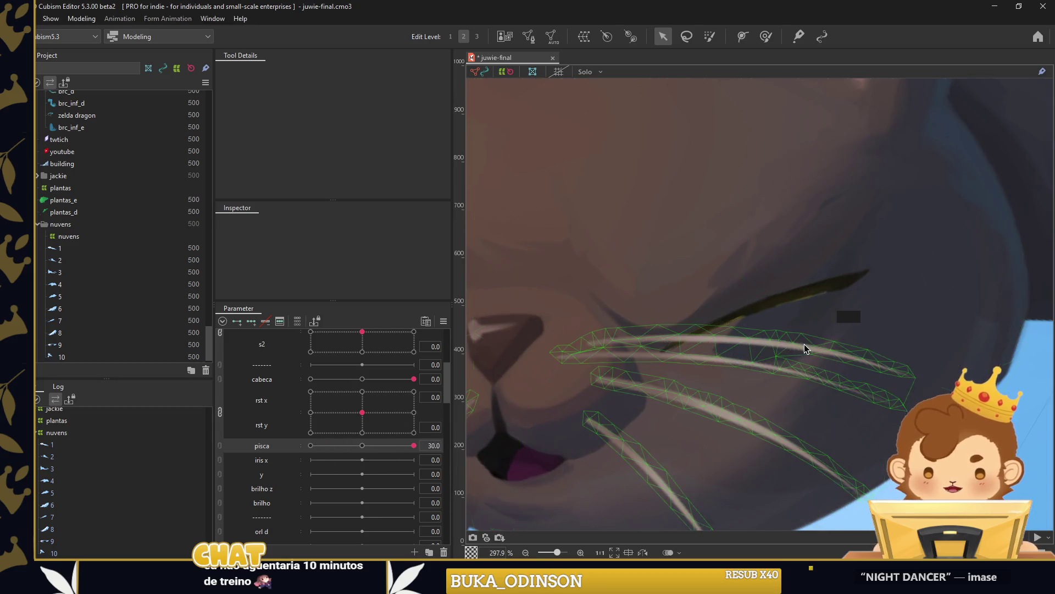
left_click(805, 341)
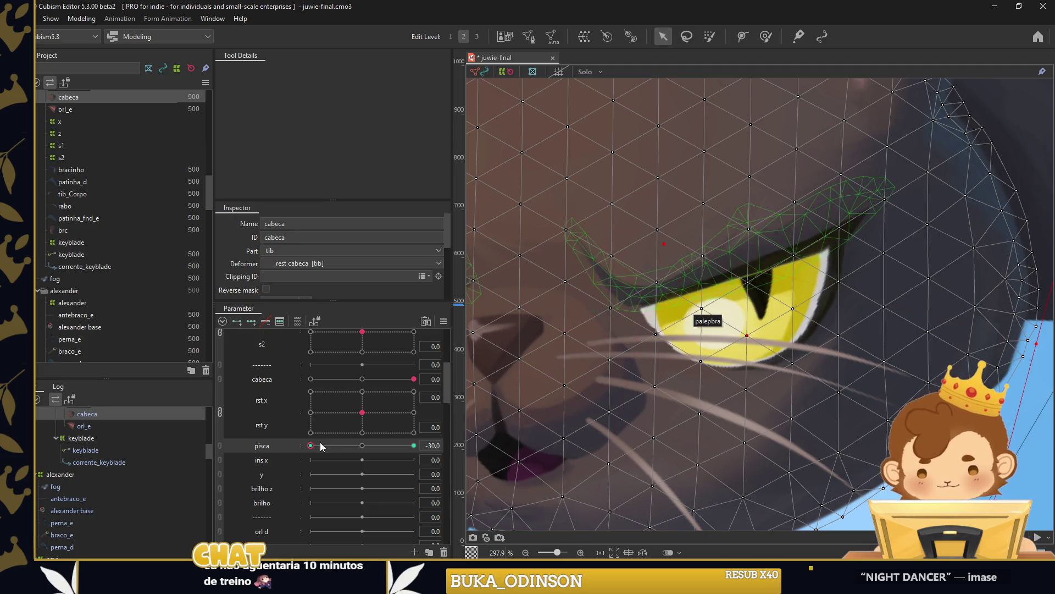
Brush the cabeca head vertices near the eye up-left and open the eye to check the surroundings.
scroll(299, 408, "up", 3)
scroll(302, 408, "down", 1)
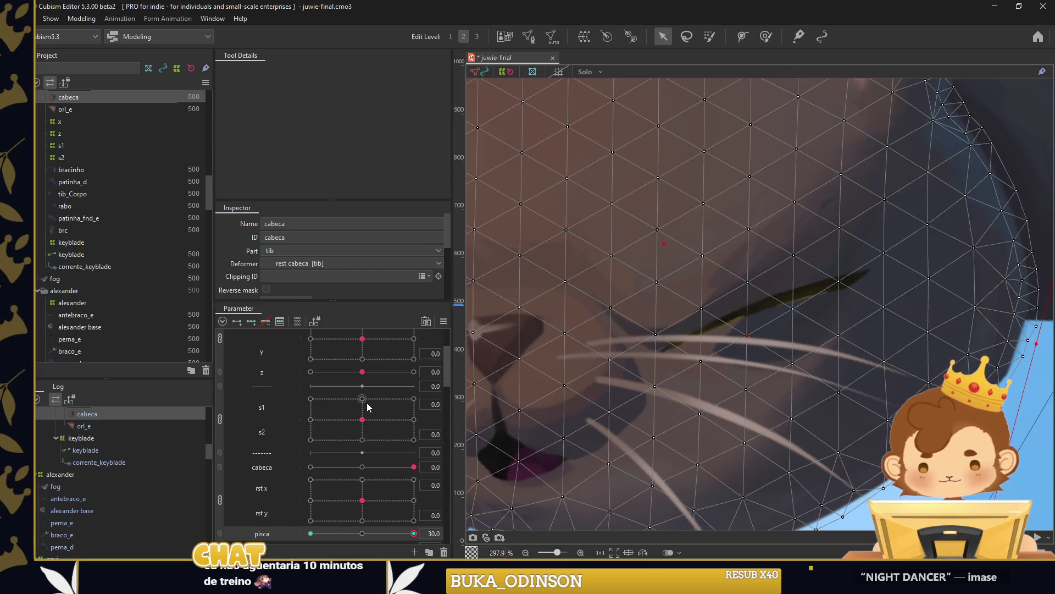
scroll(159, 458, "up", 1)
left_click(766, 36)
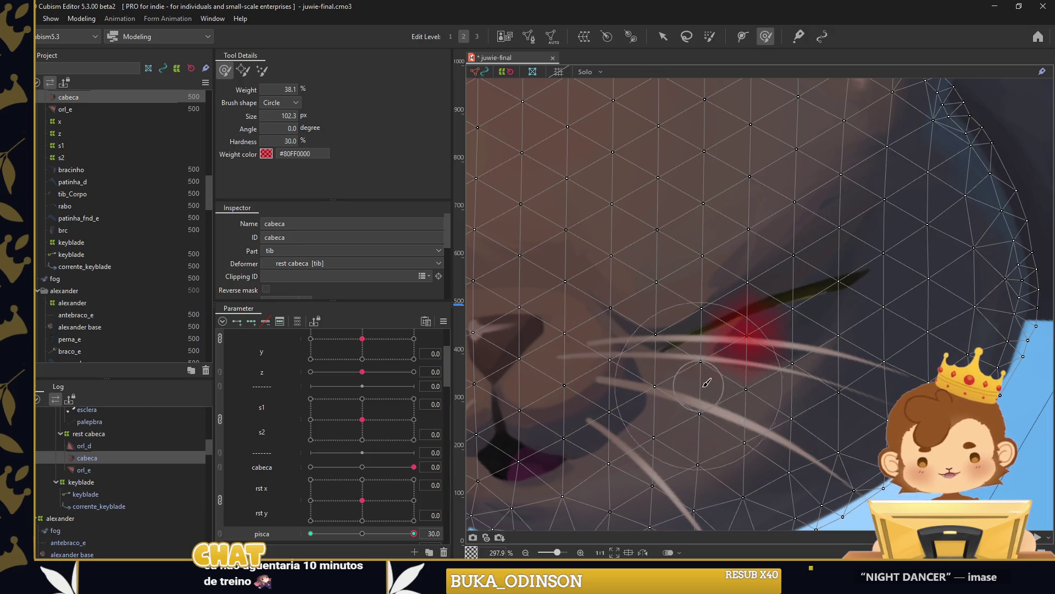
left_click_drag(706, 353, 660, 334)
scroll(654, 330, "down", 5)
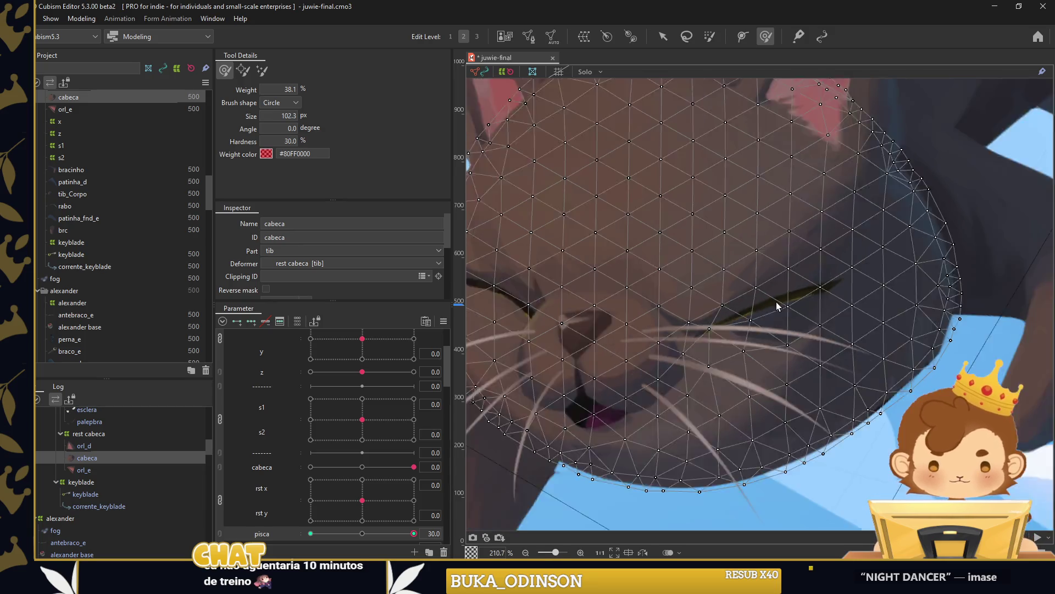
scroll(526, 375, "up", 7)
left_click_drag(401, 532, 280, 529)
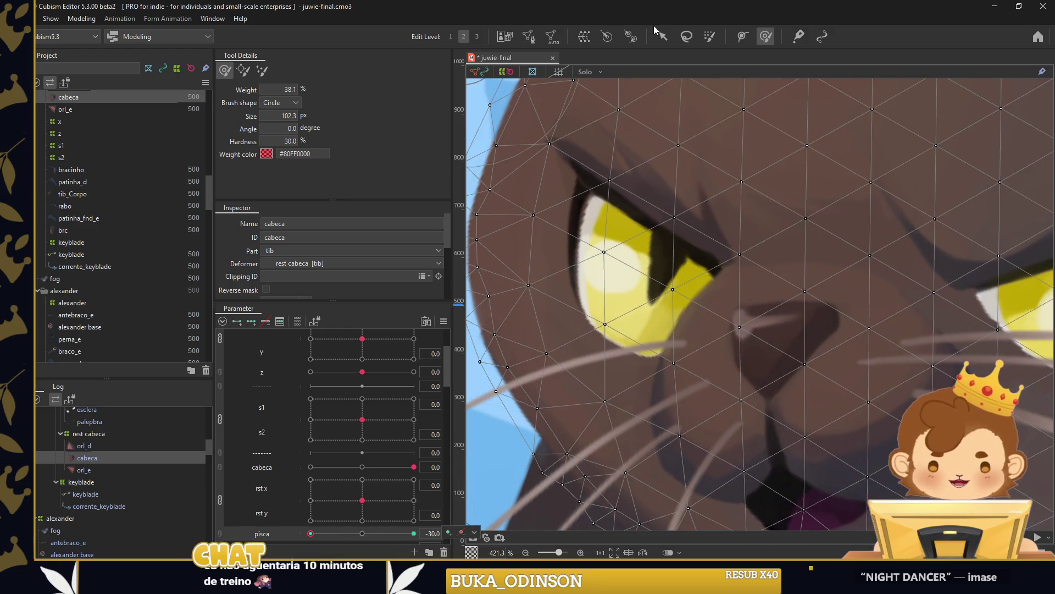
Close and reopen the eyes to test the blink, then reselect the esclera mesh.
left_click(630, 184)
scroll(549, 206, "up", 2)
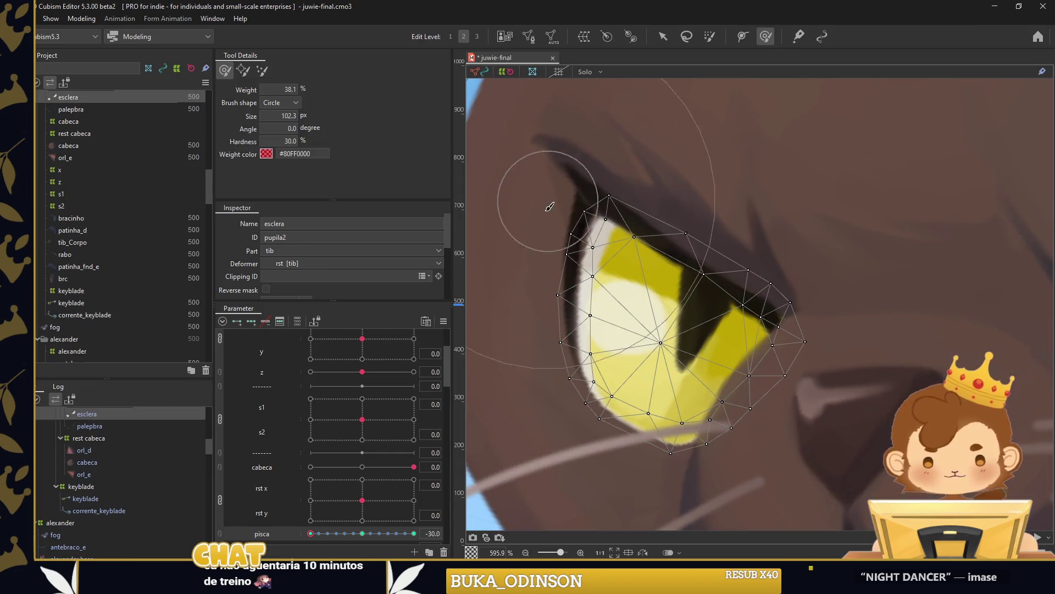
scroll(516, 201, "down", 3)
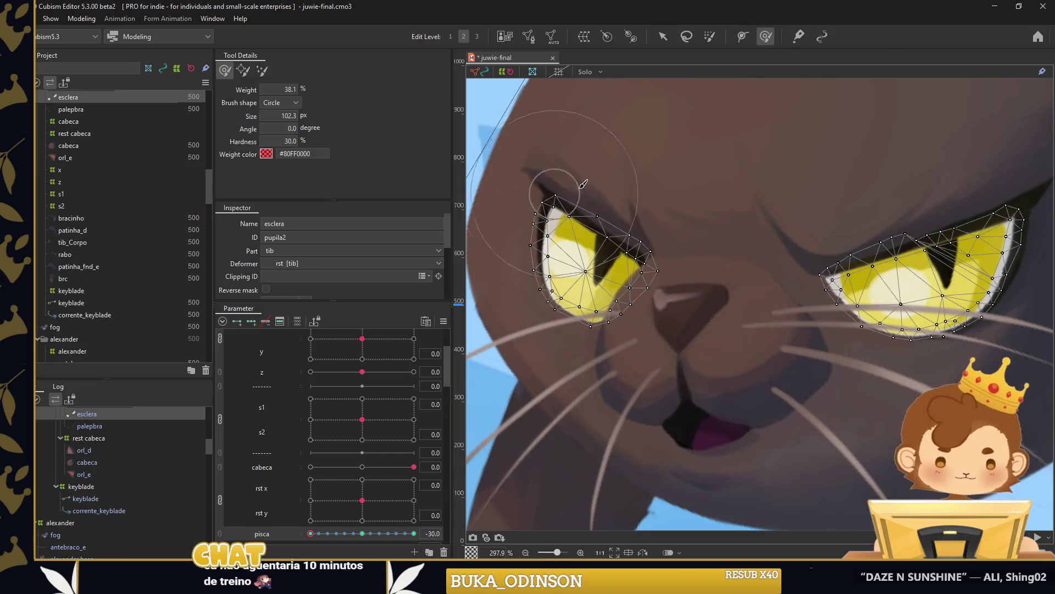
scroll(577, 185, "down", 3)
key("v")
left_click(616, 132)
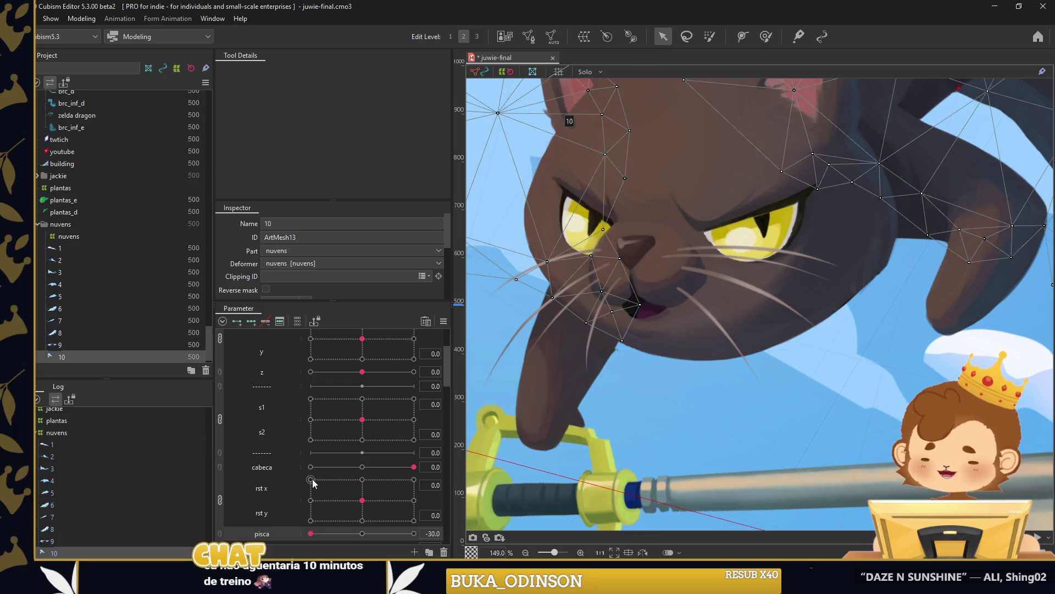
left_click_drag(311, 533, 310, 533)
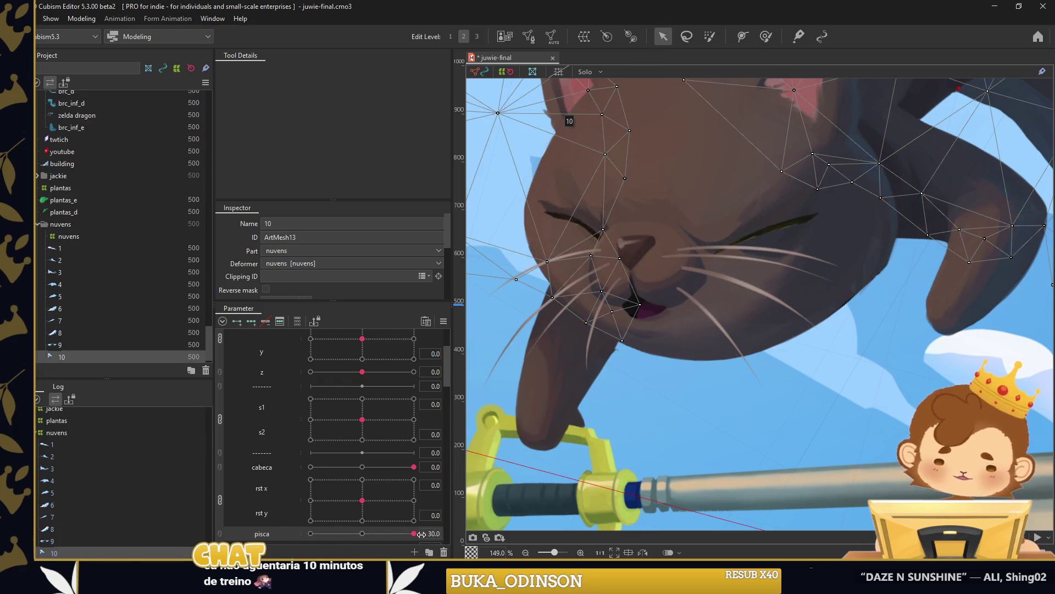
scroll(780, 215, "up", 2)
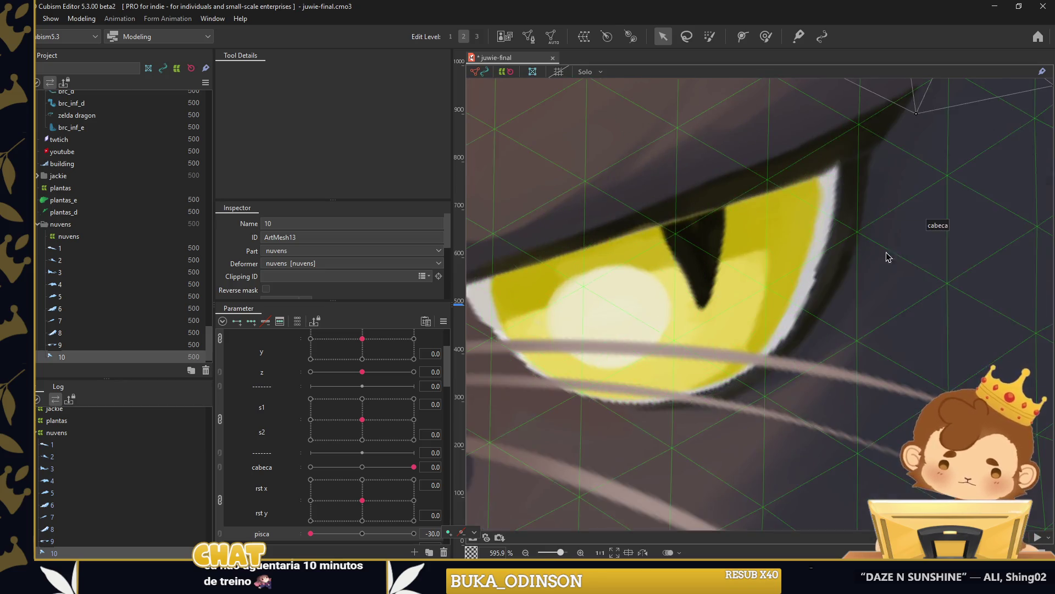
scroll(801, 263, "up", 1)
left_click(766, 281)
Brush the esclera's right edge outward and its upper lid edge up toward the outer corner.
left_click(766, 37)
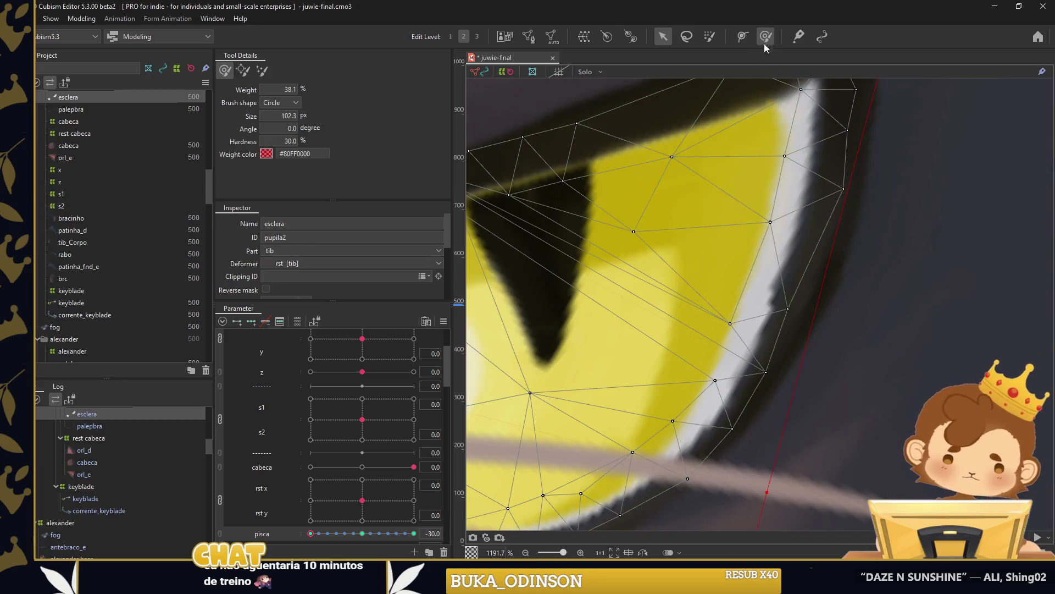
scroll(835, 319, "down", 1)
left_click_drag(835, 319, 865, 228)
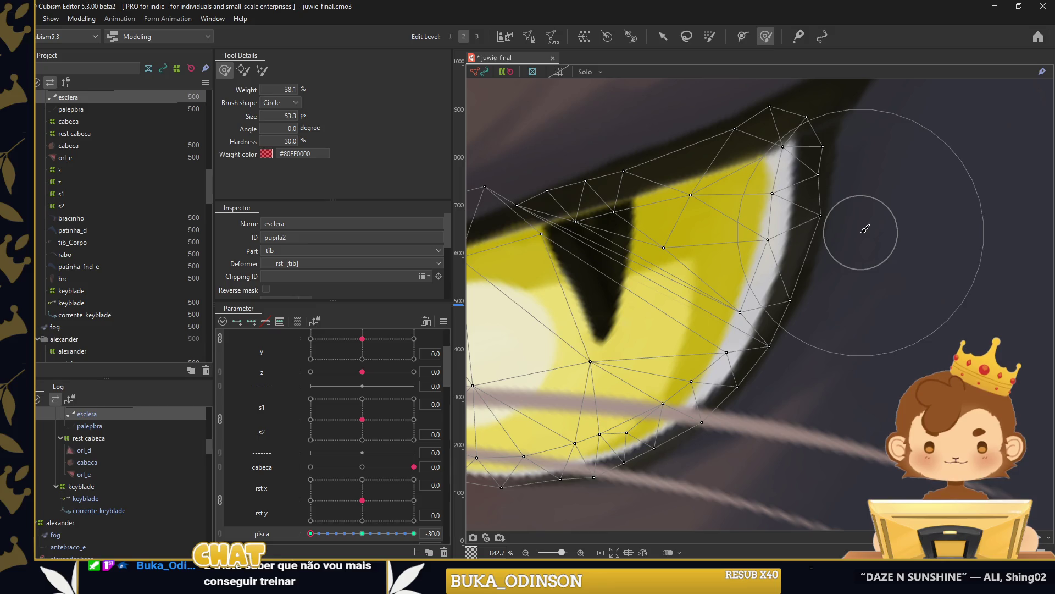
scroll(835, 295, "down", 2)
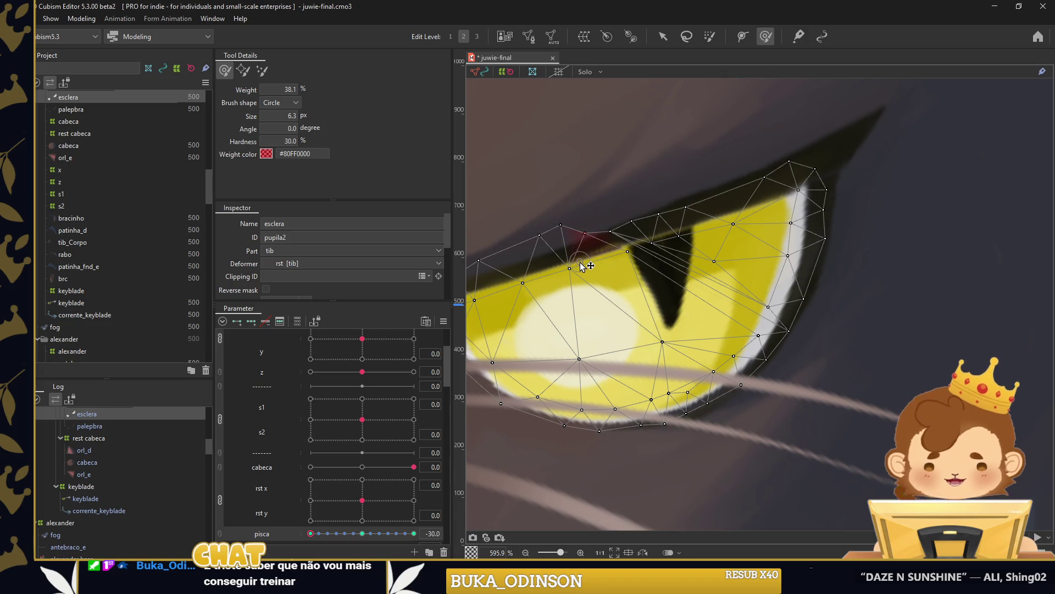
mouse_move(623, 225)
left_mouse_down()
mouse_move(638, 201)
mouse_move(690, 173)
left_mouse_up()
left_click_drag(658, 240, 800, 210)
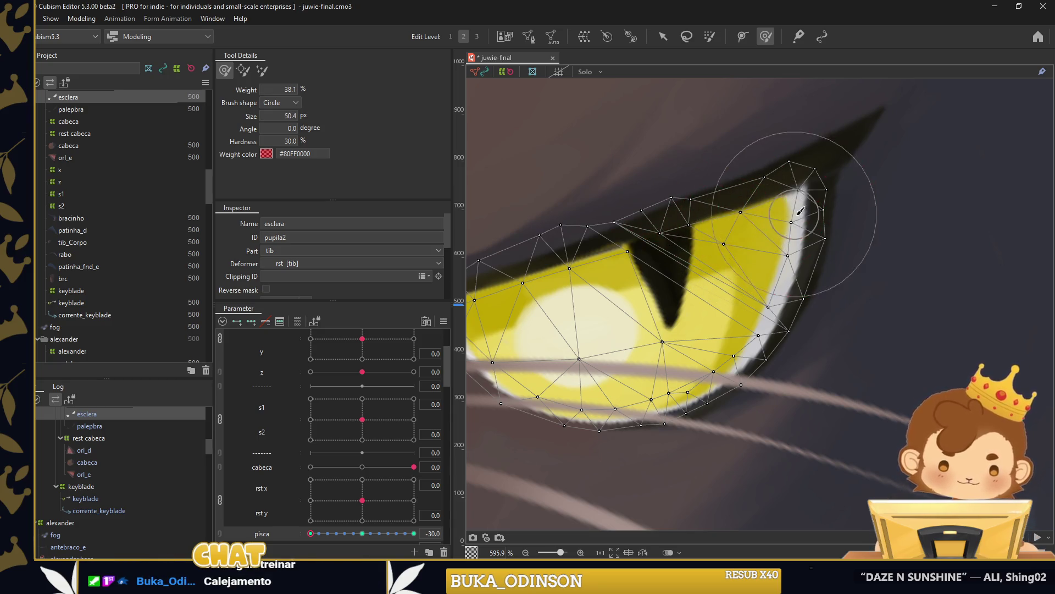
scroll(626, 269, "down", 3)
scroll(579, 301, "up", 2)
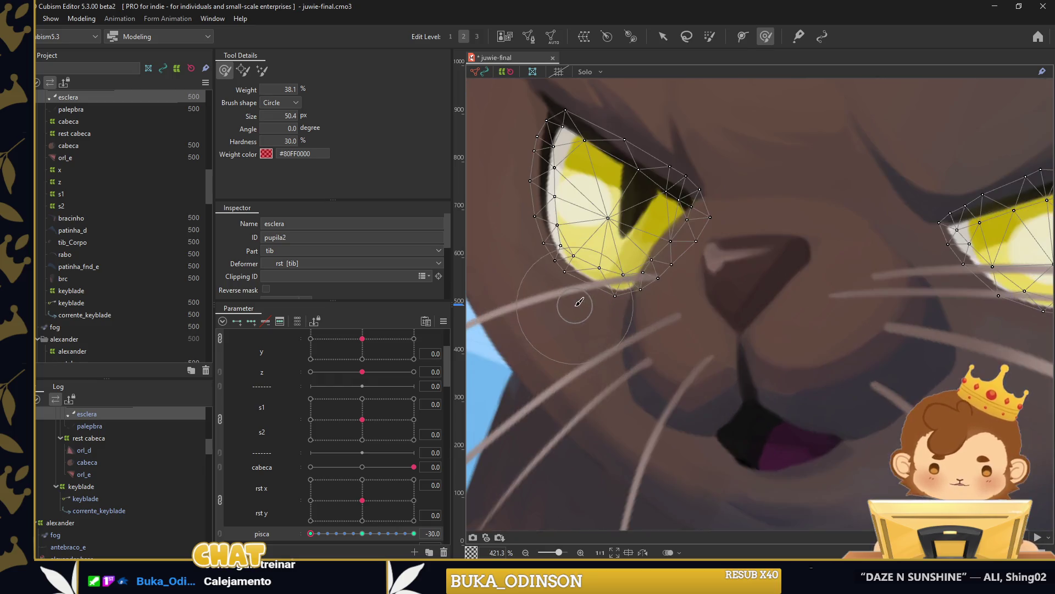
scroll(576, 302, "down", 2)
Close and reopen both cat eyes with pisca to confirm the blink works.
left_click_drag(328, 537, 415, 533)
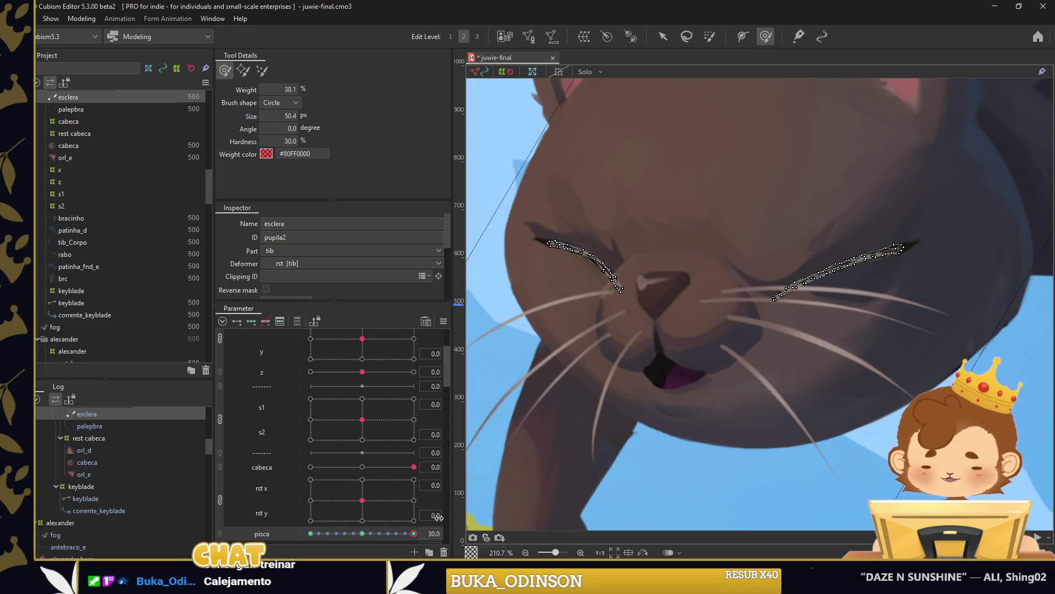
left_click_drag(439, 517, 285, 520)
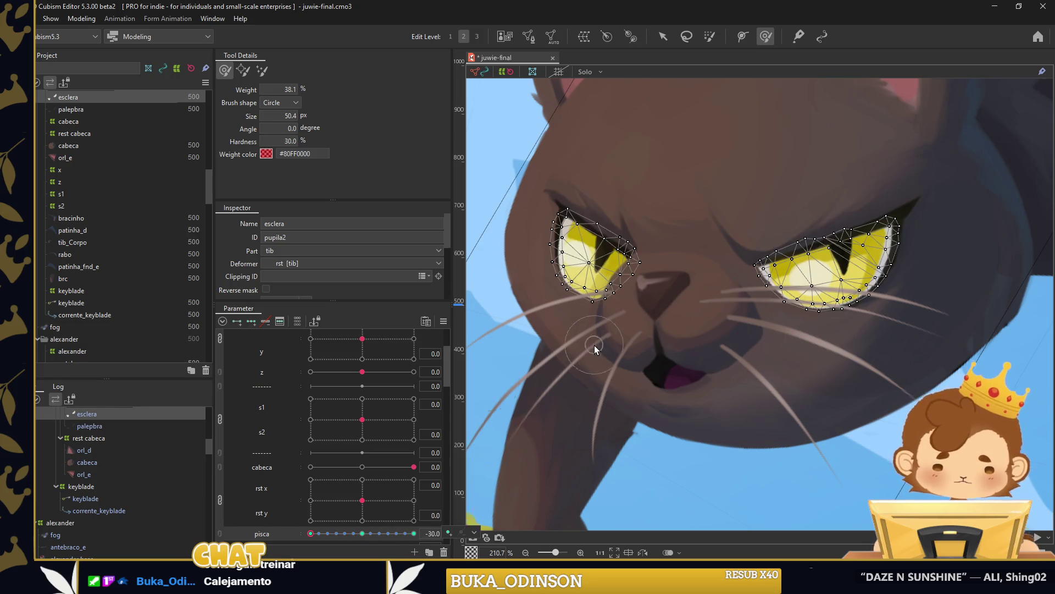
scroll(595, 345, "down", 4)
left_click(663, 37)
left_click(546, 179)
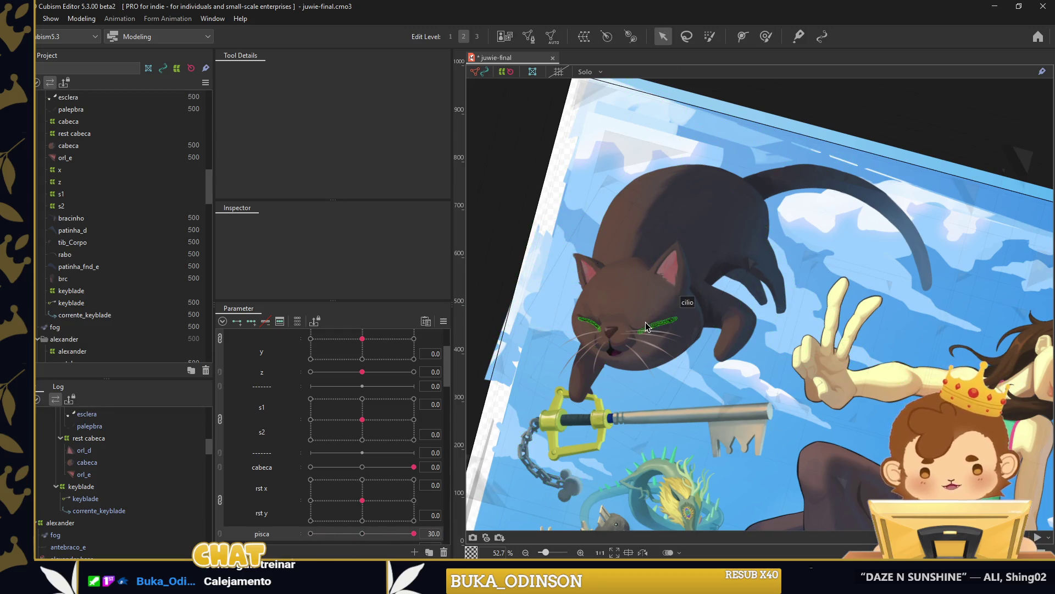
Select esclera, set pisca to -30 with cabeca at -0.5, then select the pupila mesh.
scroll(645, 322, "up", 5)
scroll(678, 350, "up", 5)
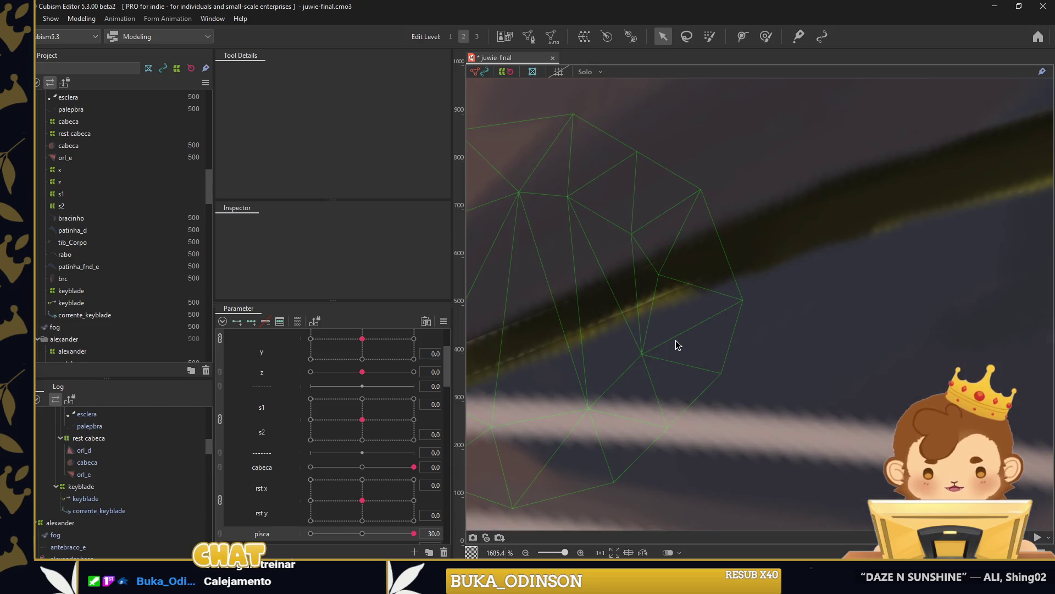
scroll(75, 526, "up", 3)
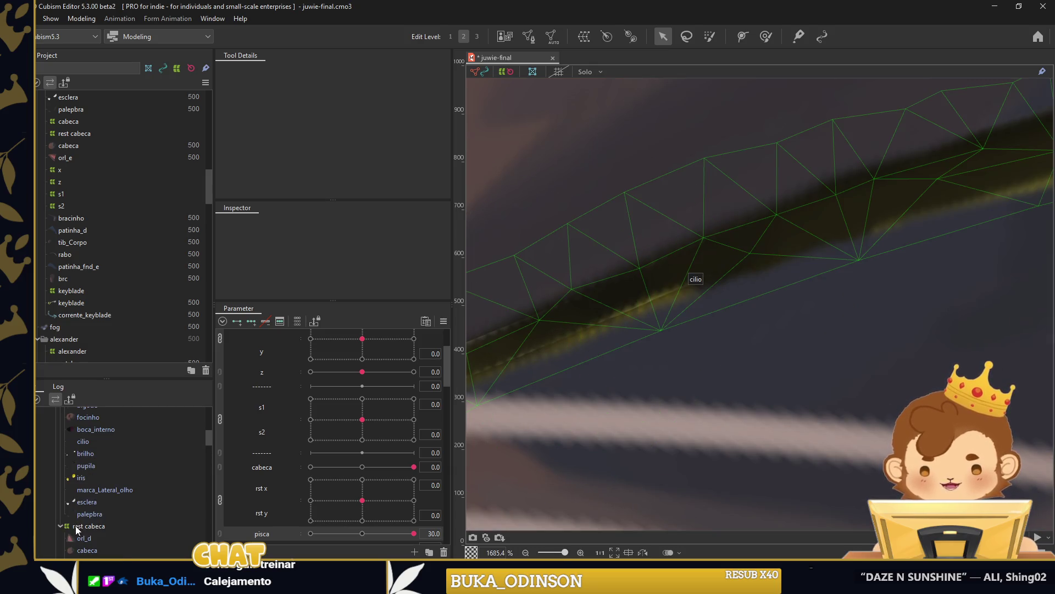
left_click(99, 503)
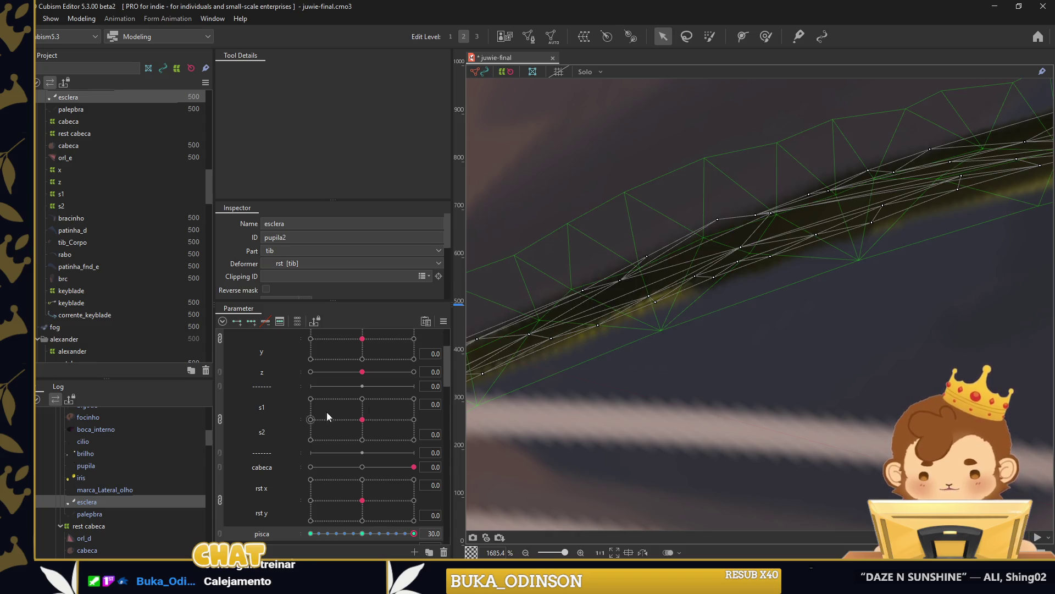
scroll(721, 363, "down", 2)
scroll(370, 487, "down", 2)
left_click(370, 487)
left_click_drag(365, 423, 363, 423)
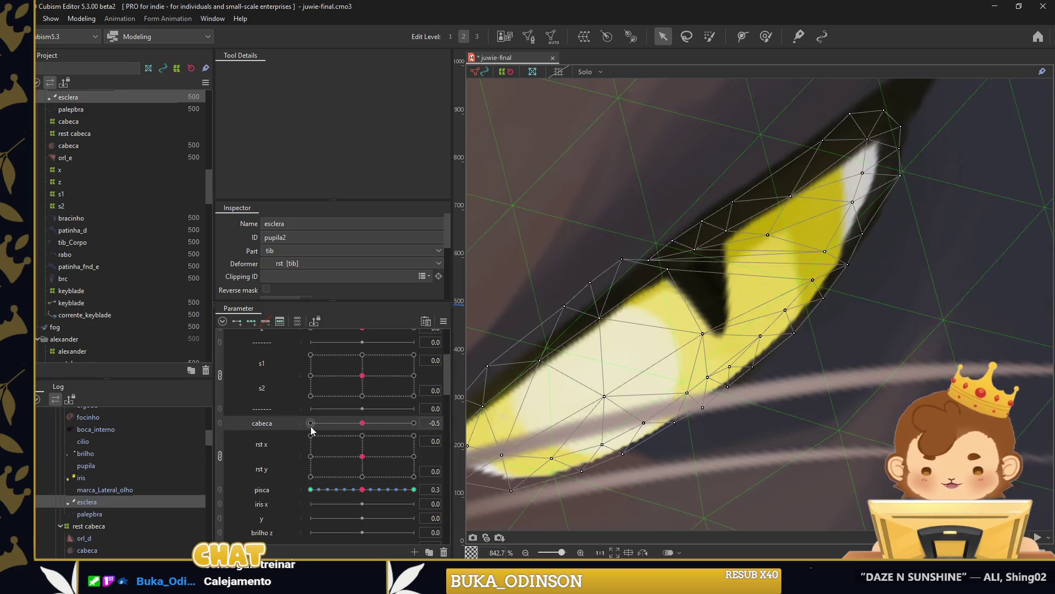
left_click(310, 489)
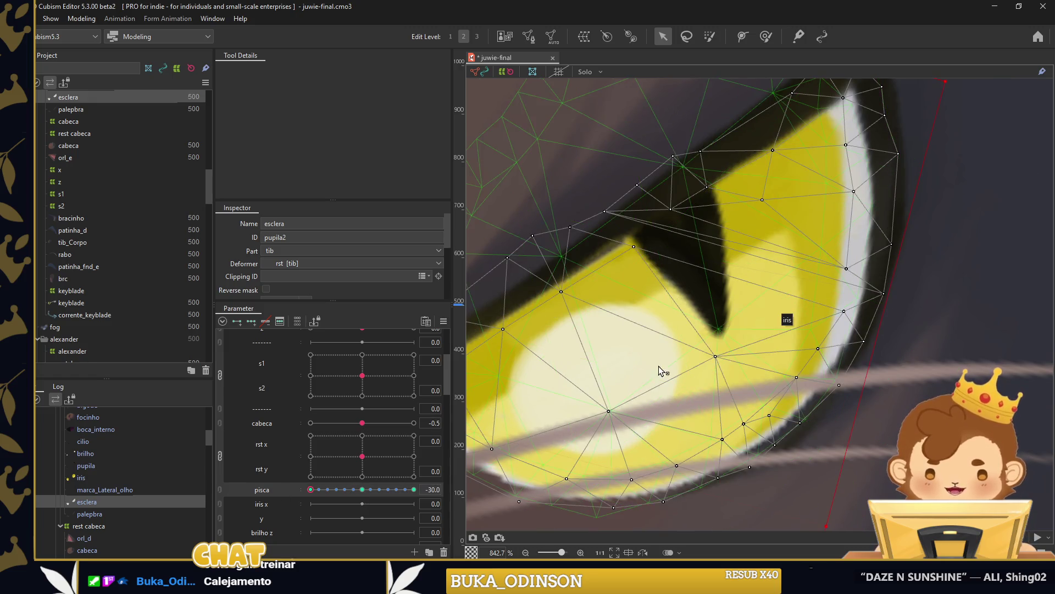
scroll(341, 483, "down", 2)
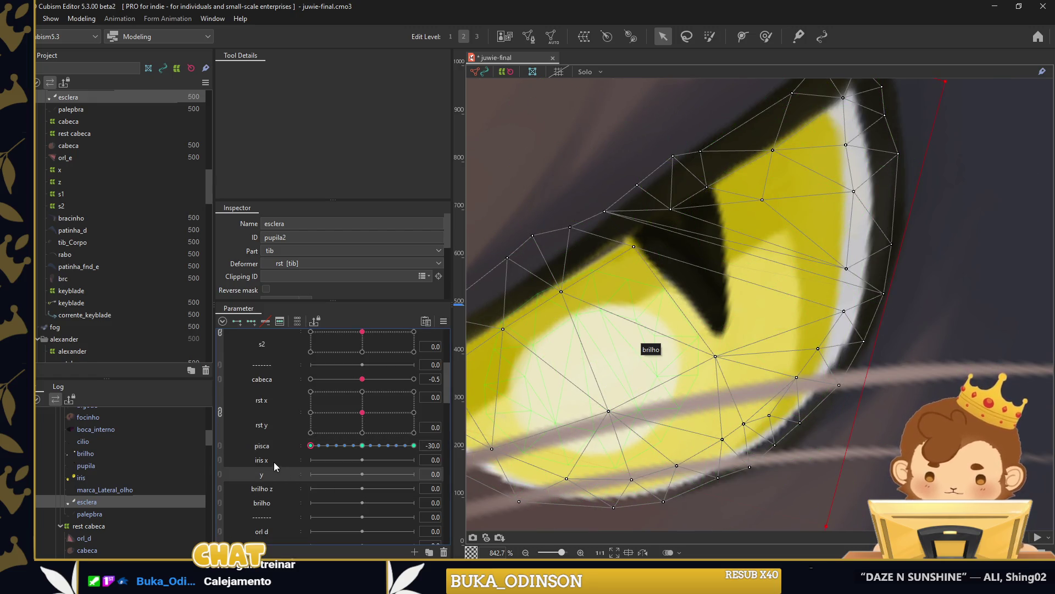
left_click(676, 277)
scroll(877, 308, "down", 2)
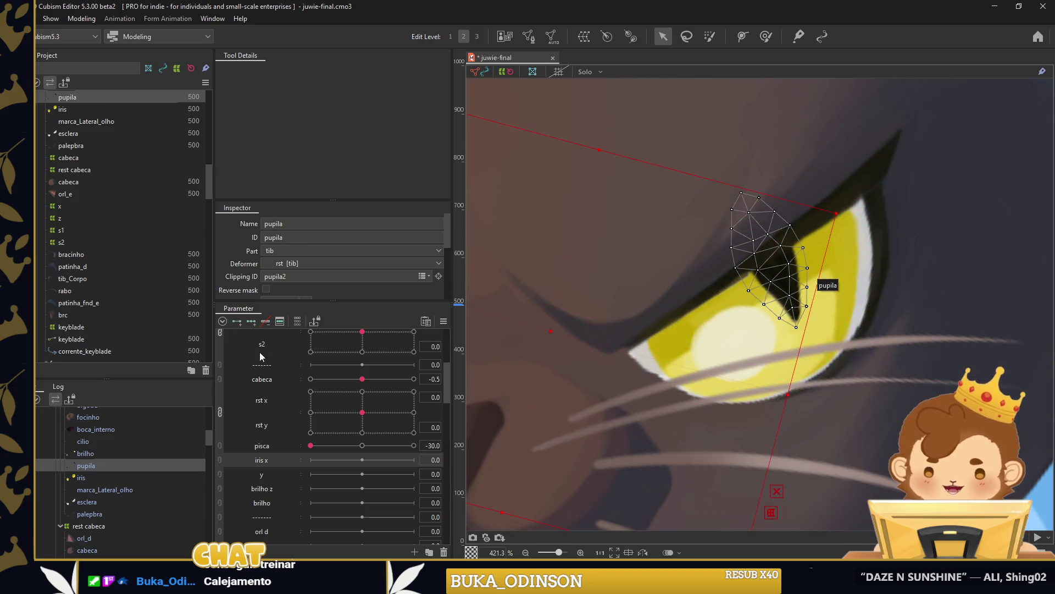
Set iris x to -30 and move the left pupil up for the left-looking key.
scroll(695, 330, "down", 2)
left_click(310, 459)
scroll(695, 316, "up", 1)
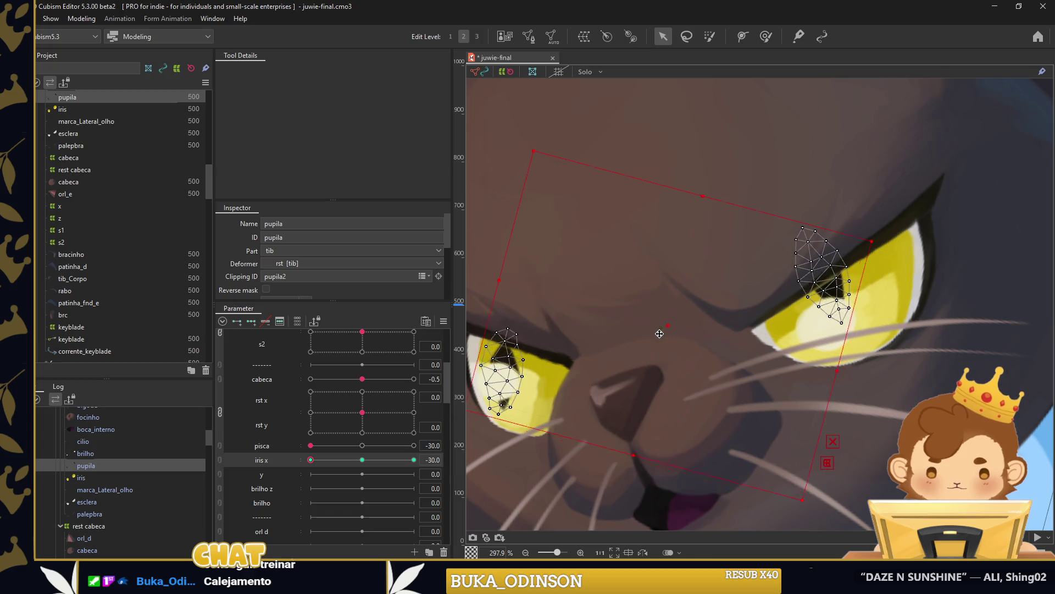
left_click_drag(734, 300, 814, 300)
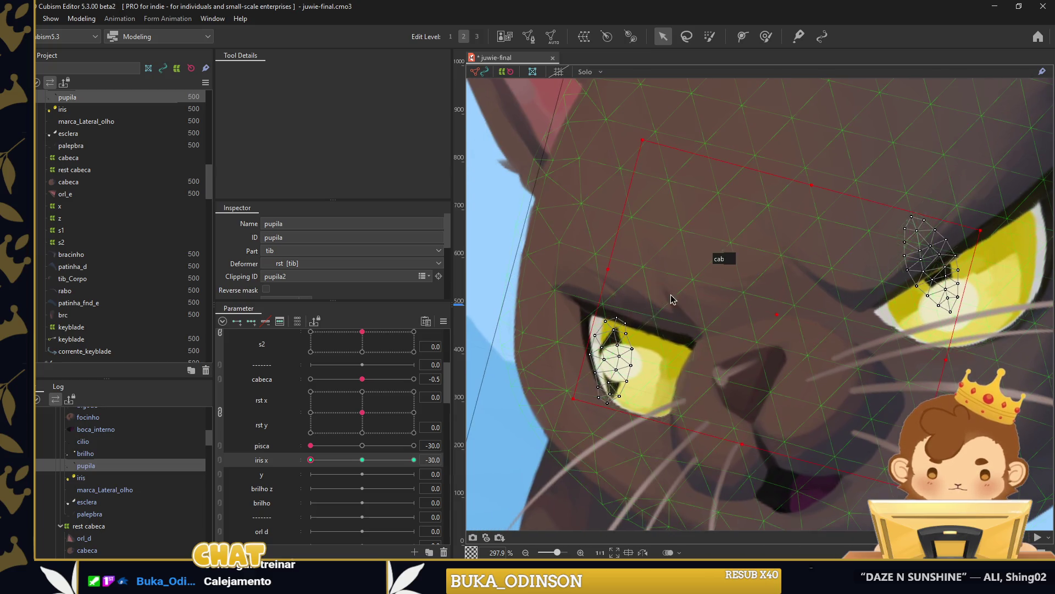
left_click(616, 361)
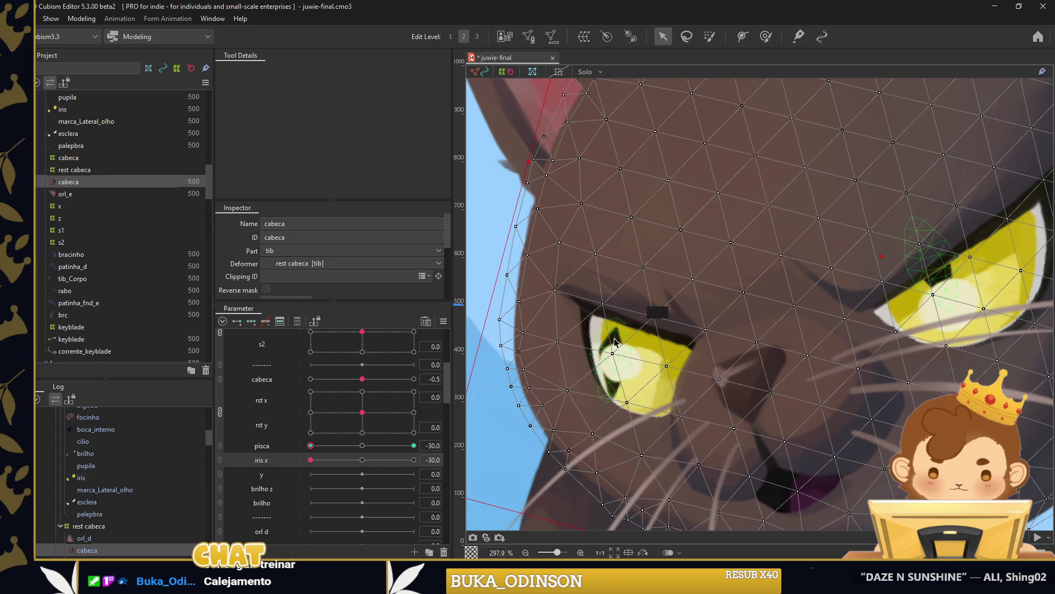
left_click(614, 342)
left_click_drag(618, 359, 614, 335)
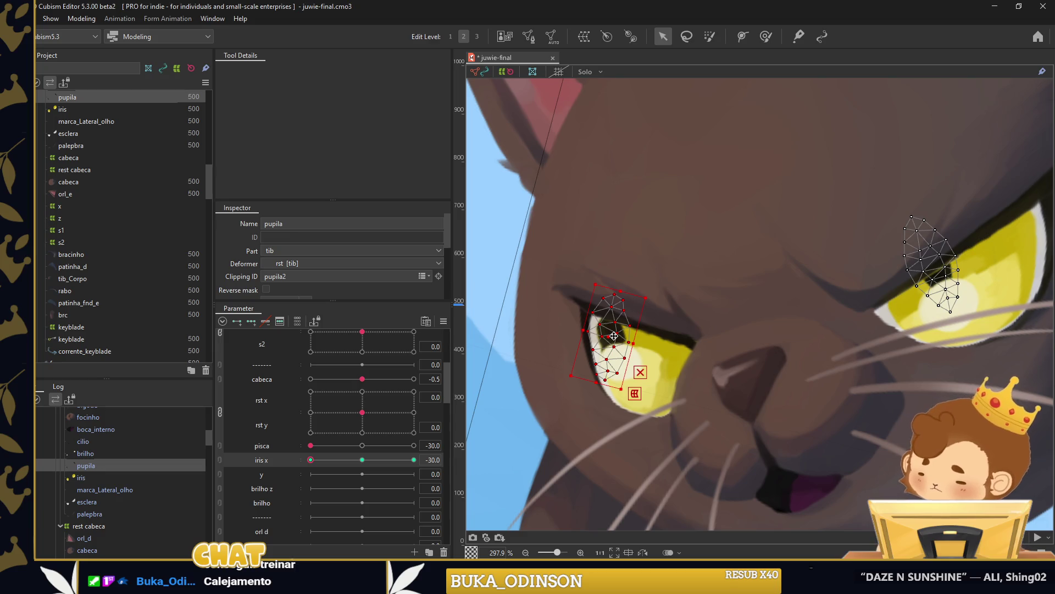
Set iris x to 30, shift the left pupil right, and apply Extended Interpolation.
left_click_drag(315, 463, 414, 460)
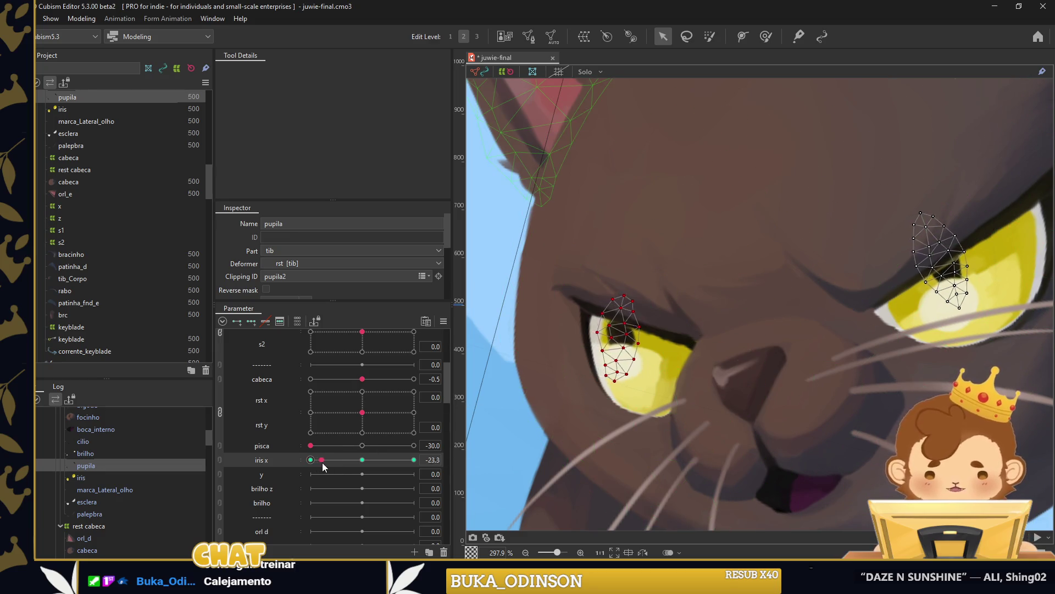
left_click_drag(658, 351, 674, 353)
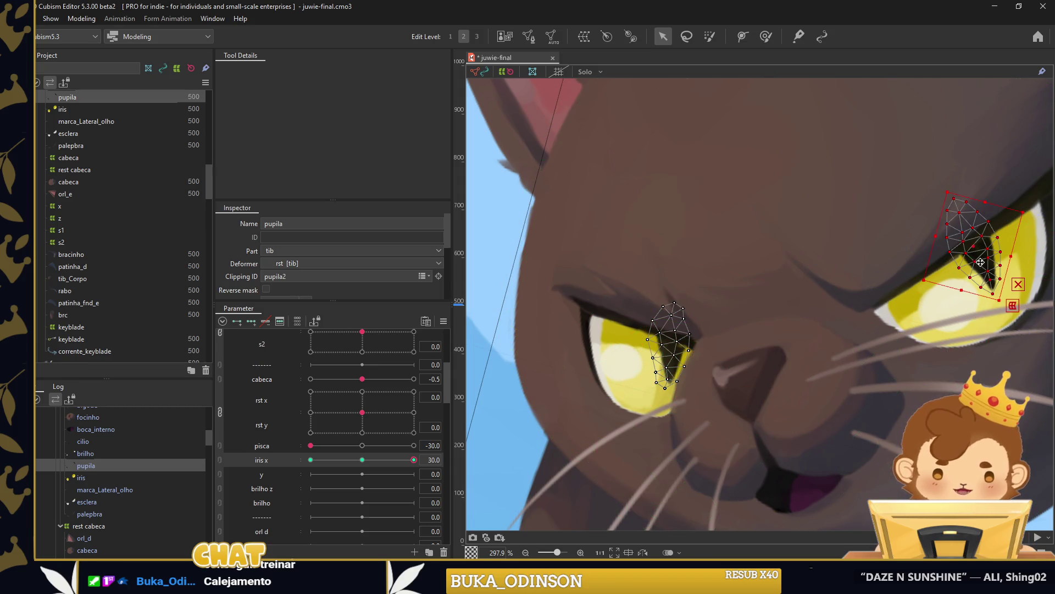
left_click(554, 311)
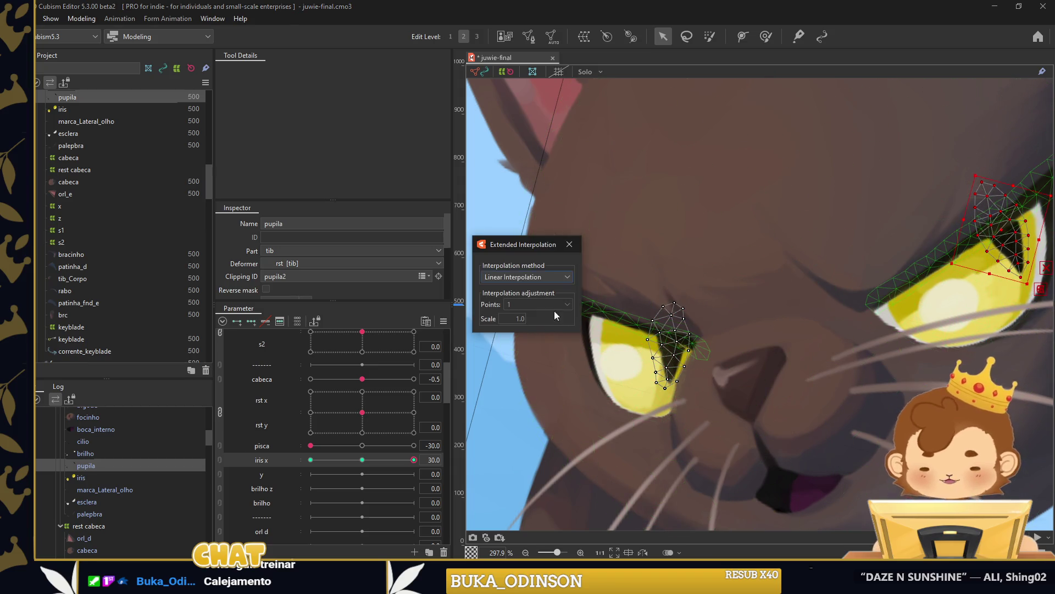
left_click(572, 249)
Refine the left pupil at the leftmost key, preview the blink, and recentre iris x to 0.
left_click_drag(408, 462, 311, 460)
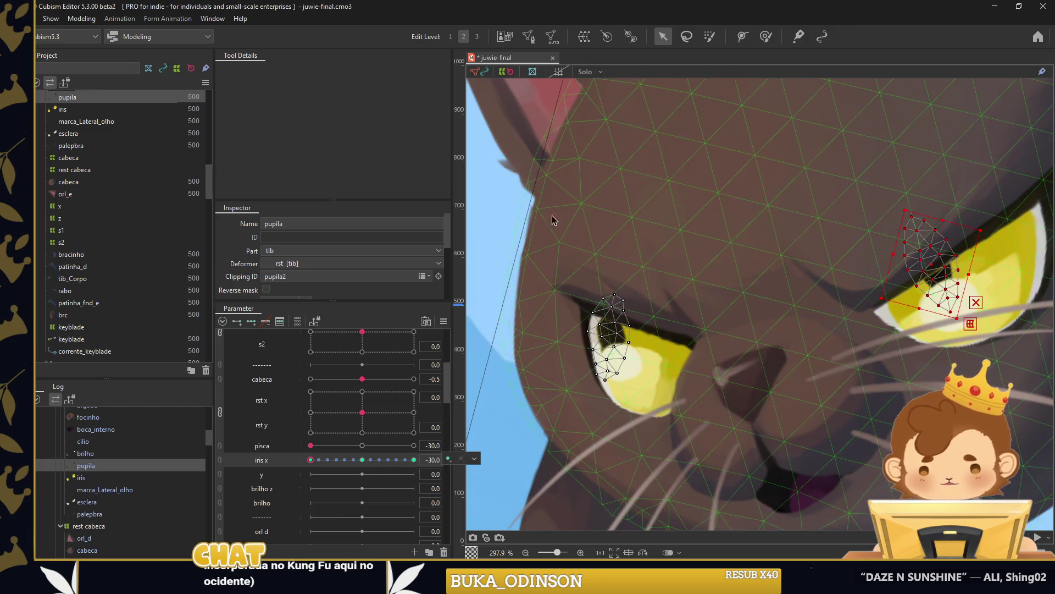
left_click_drag(549, 219, 770, 445)
left_click_drag(612, 338, 614, 333)
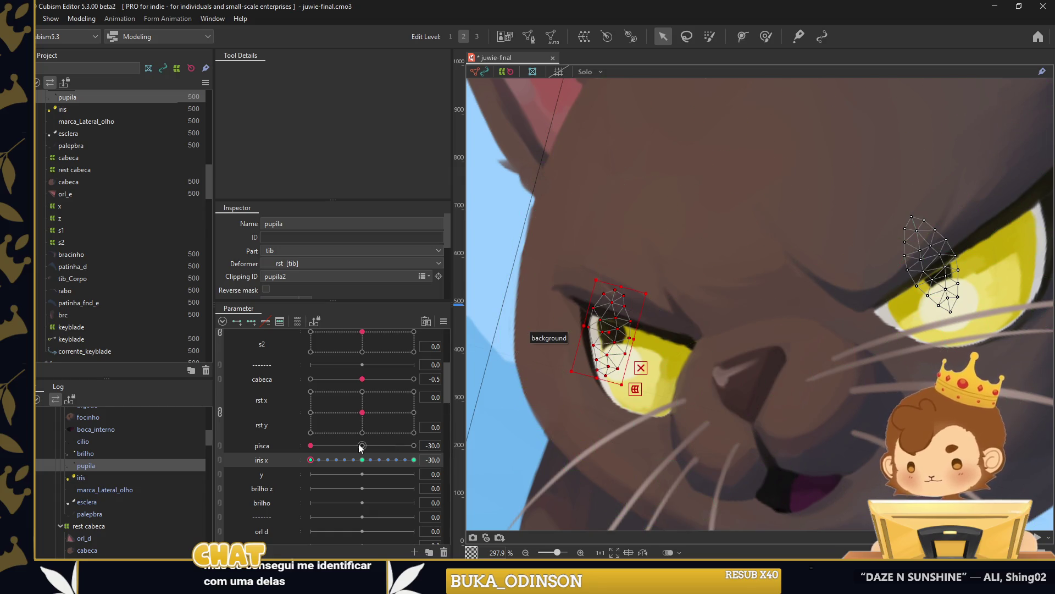
mouse_move(350, 447)
left_mouse_down()
mouse_move(305, 466)
mouse_move(213, 474)
left_mouse_up()
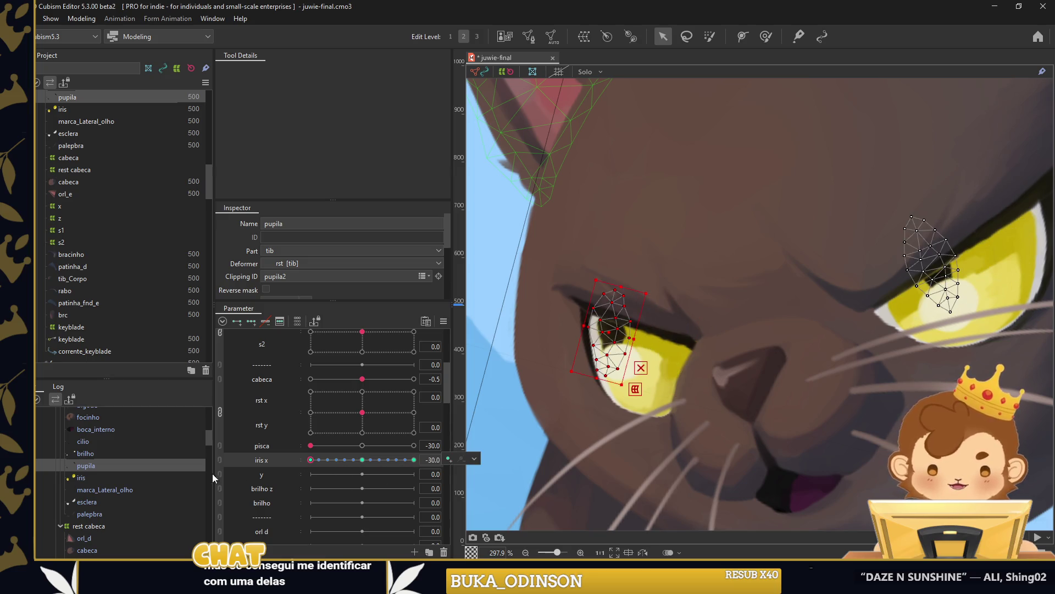
left_click(912, 275)
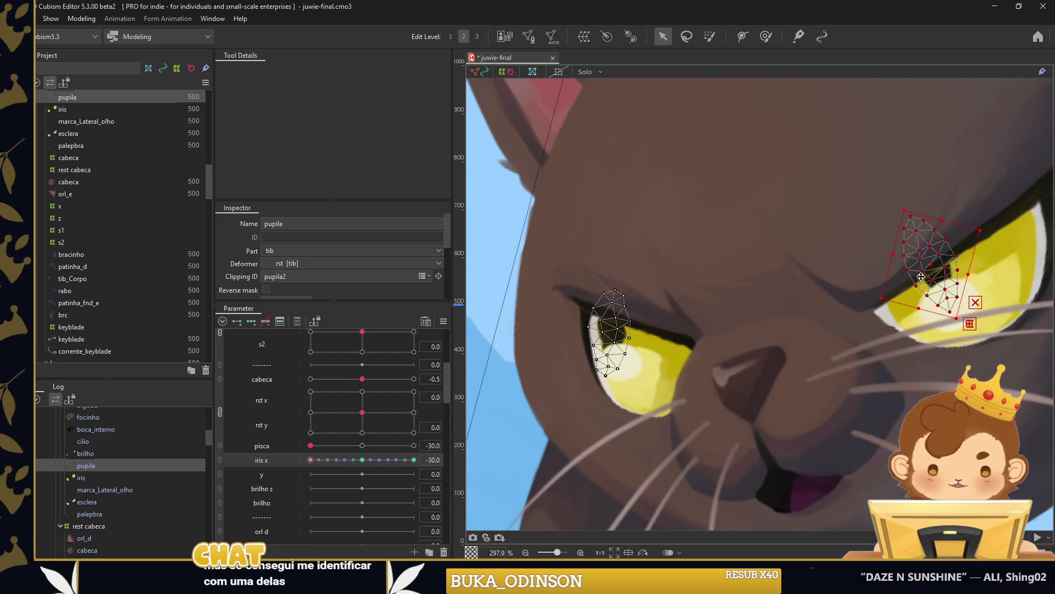
left_click(355, 461)
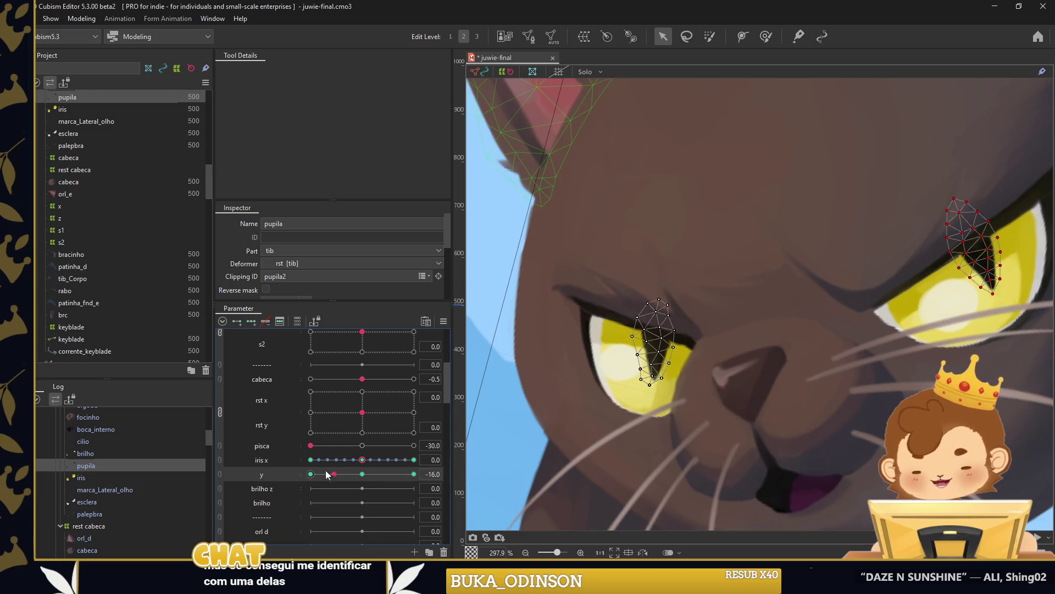
Shift both pupils down-right, then adjust the left pupil left and up while previewing y.
left_click(654, 340, "ctrl")
left_click_drag(816, 303, 830, 330)
left_click(667, 384)
mouse_move(311, 474)
left_mouse_down()
mouse_move(335, 474)
mouse_move(285, 474)
left_mouse_up()
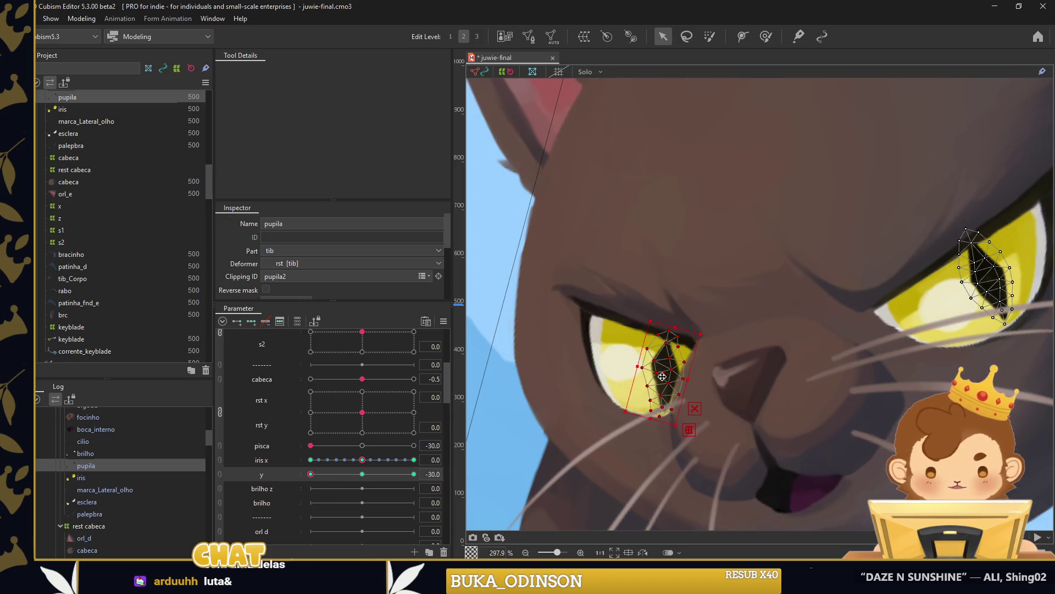
left_click_drag(663, 375, 652, 379)
left_click_drag(316, 467, 414, 474)
left_click_drag(659, 322, 661, 324)
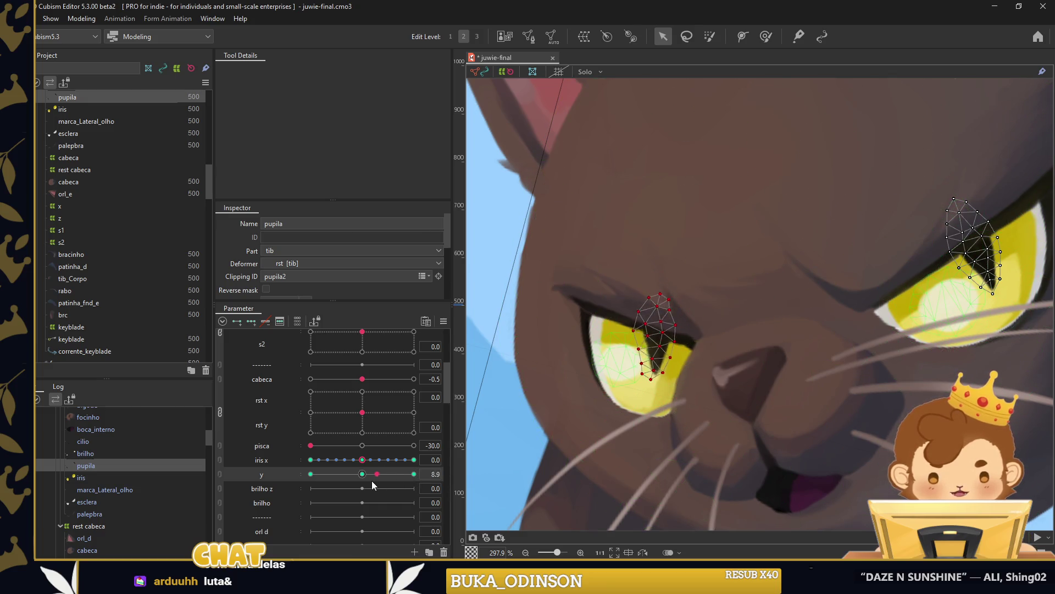
Set y to -30 and nudge the left pupil left, then move y to its top key 30.
left_click(1021, 350)
left_click(1021, 350)
left_click_drag(413, 473, 311, 474)
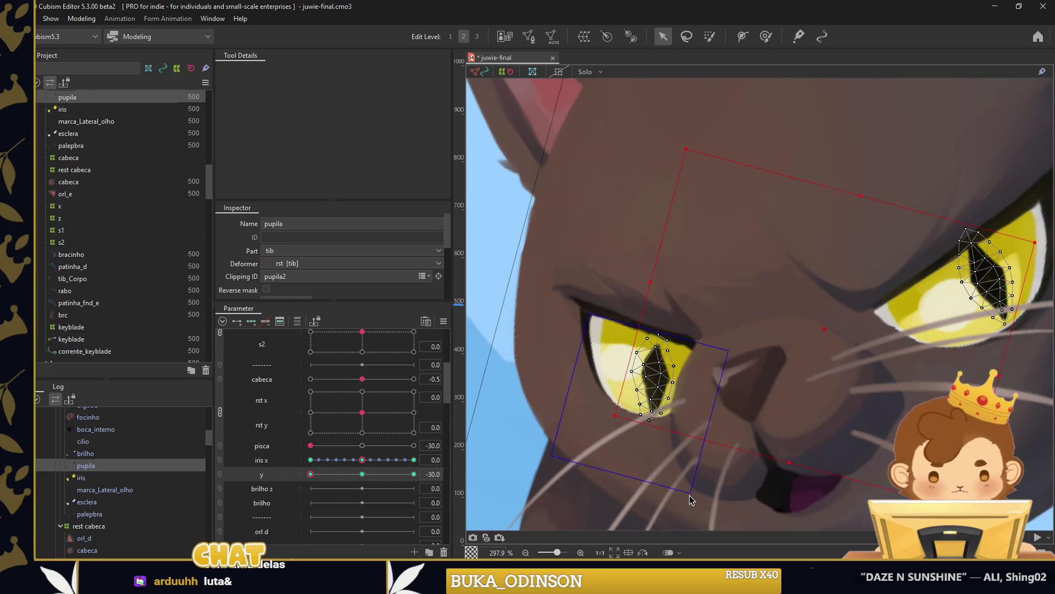
left_click(646, 381)
left_click_drag(647, 381, 644, 381)
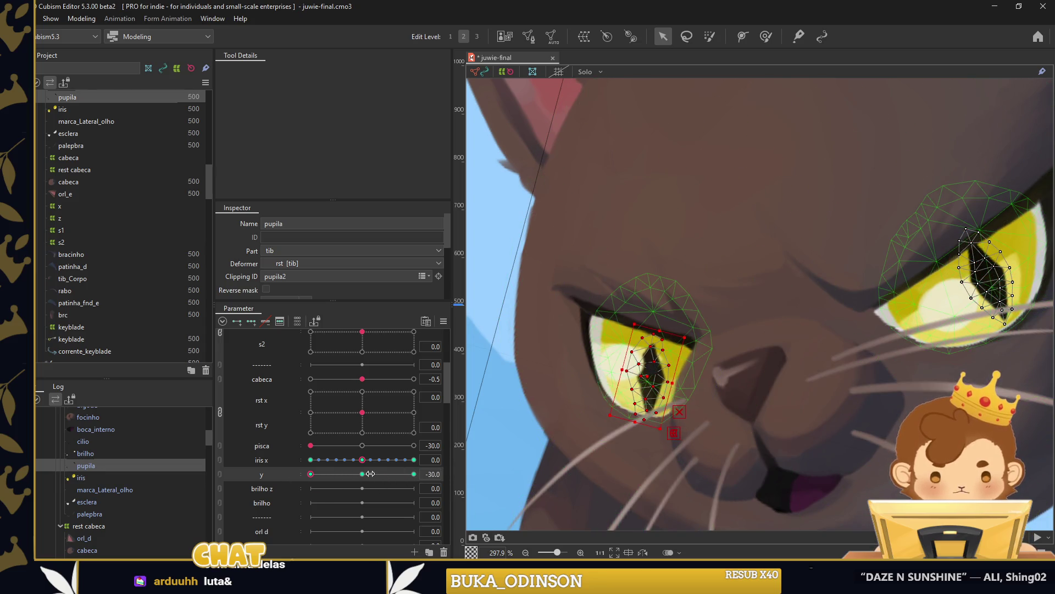
left_click_drag(311, 473, 414, 474)
Apply Extended Interpolation to y and choose iris x and y in Synthesize corners.
left_click(251, 321)
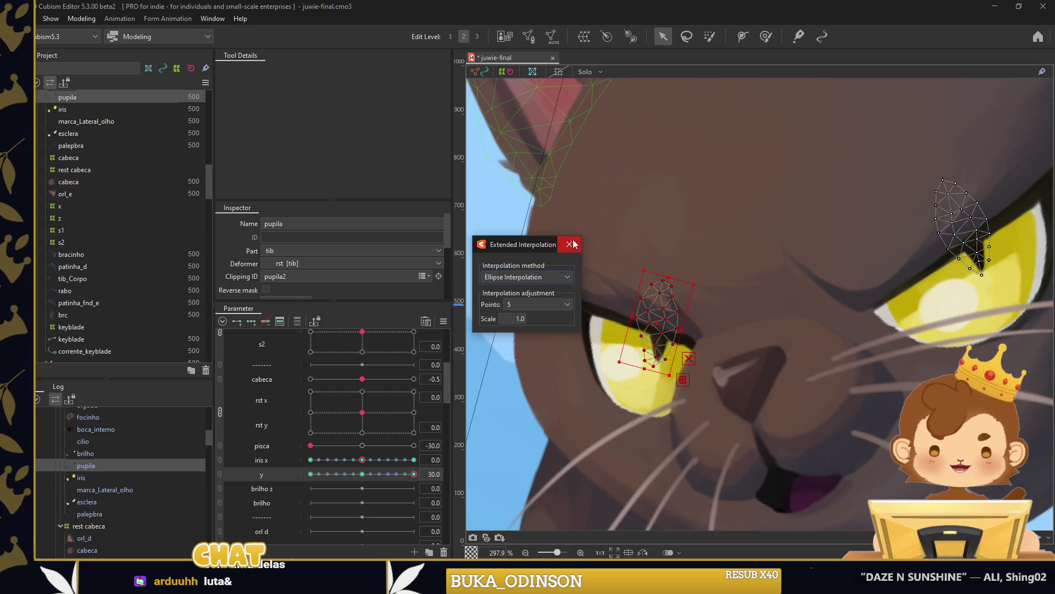
left_click(552, 321)
left_click(443, 321)
left_click(469, 354)
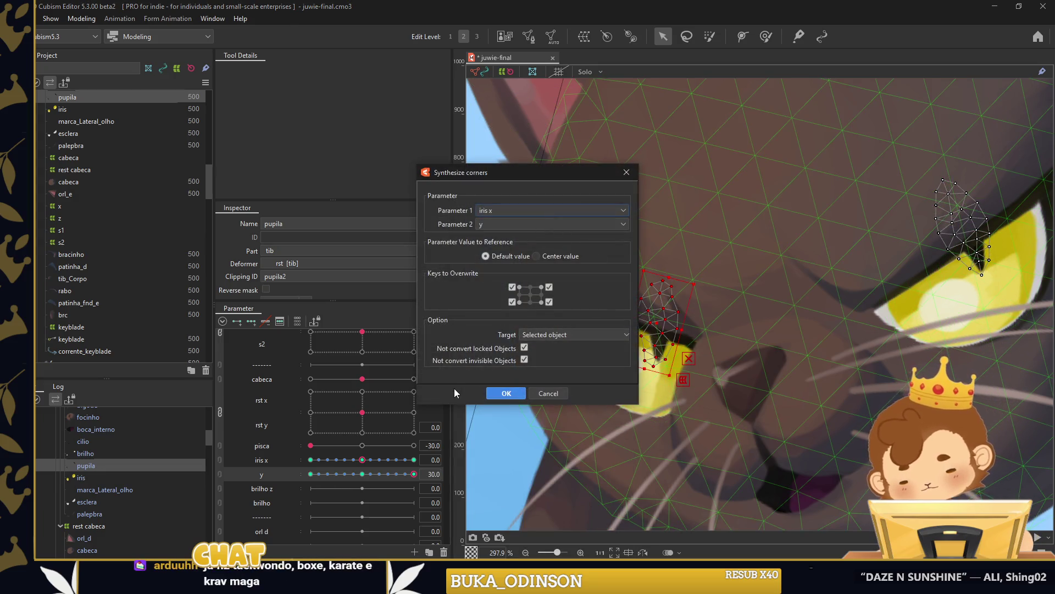
Apply the corner synthesis, set pisca to -30, and join iris x and y into a 2D parameter.
left_click(506, 393)
scroll(515, 396, "down", 2)
left_click(515, 395)
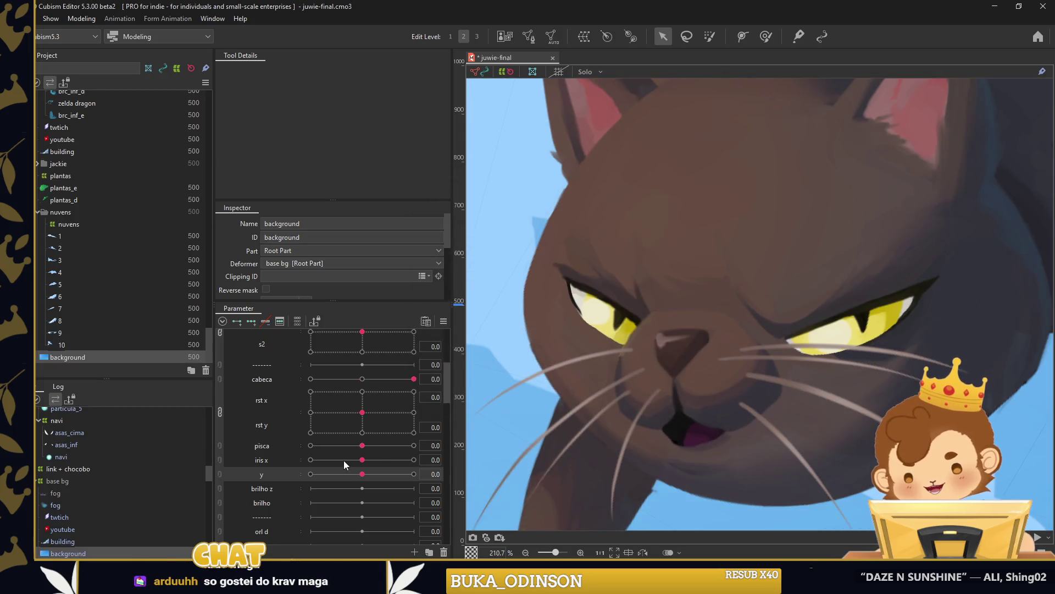
left_click_drag(363, 445, 310, 446)
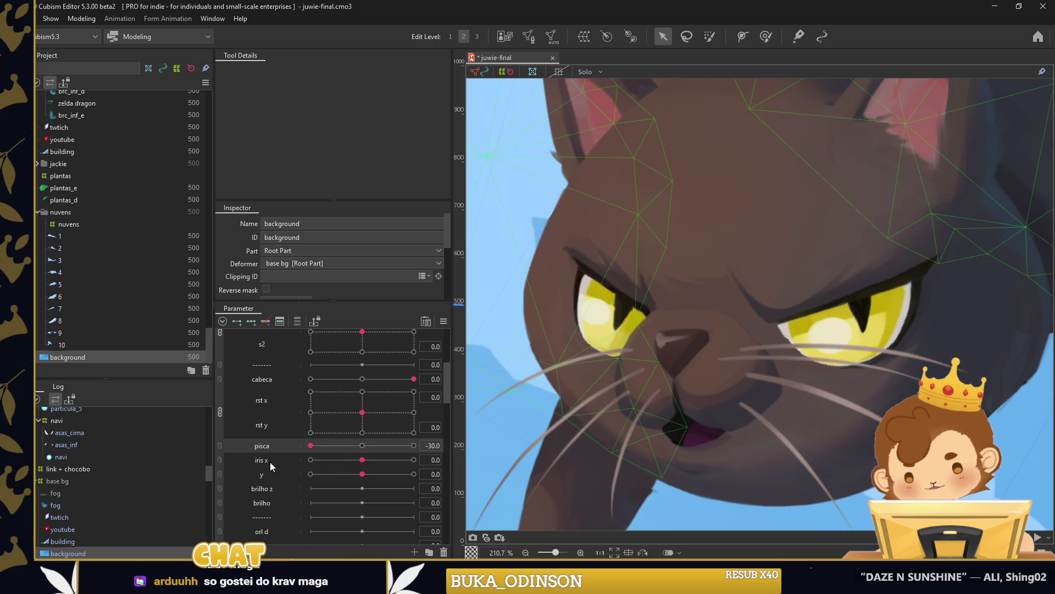
left_click(220, 462)
Drag the 2D iris handle left, up and right to test the pupils, then select the eye highlight.
mouse_move(352, 478)
left_mouse_down()
mouse_move(340, 478)
mouse_move(370, 501)
left_mouse_up()
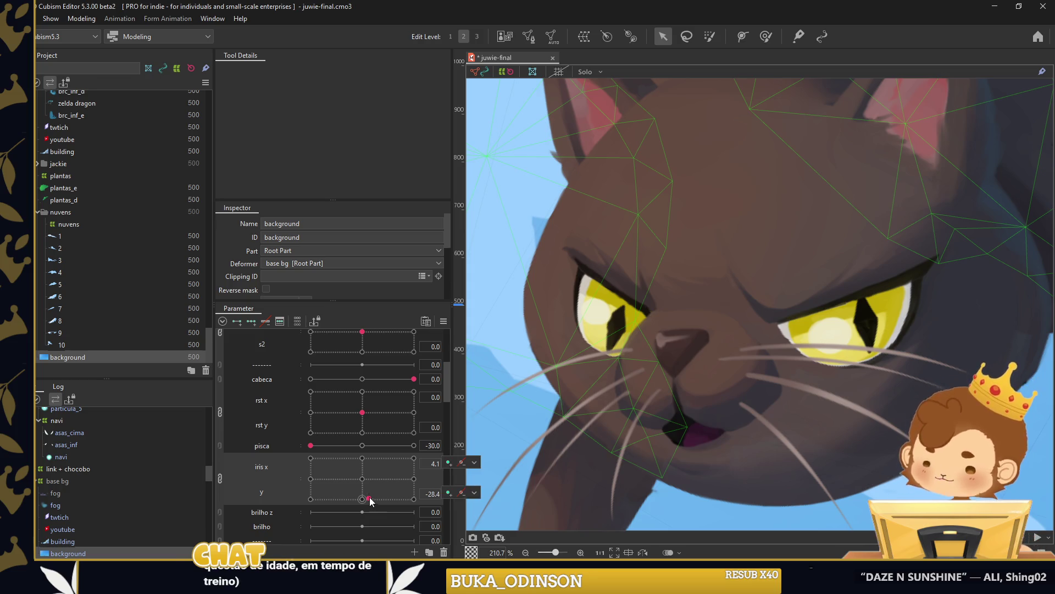
left_click_drag(370, 501, 370, 493)
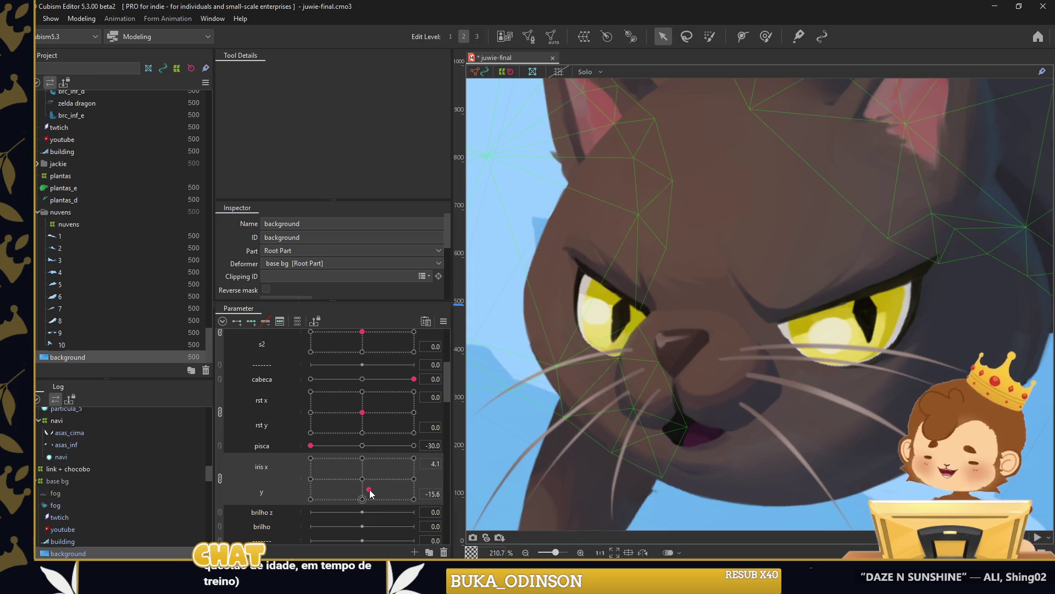
mouse_move(370, 489)
left_mouse_down()
mouse_move(388, 480)
mouse_move(362, 499)
left_mouse_up()
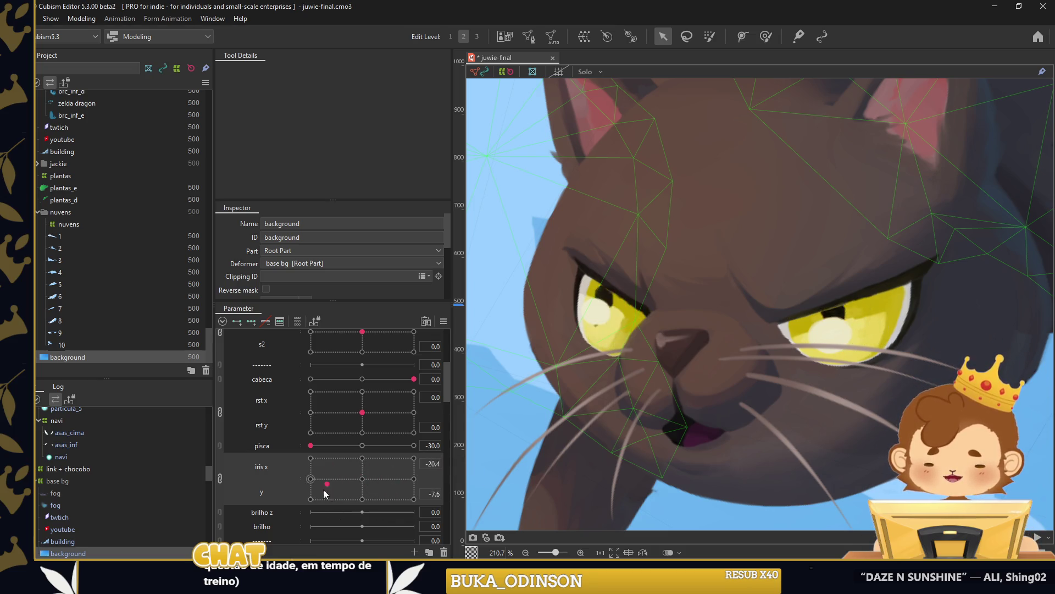
left_click(592, 321)
left_click(363, 479)
scroll(144, 467, "up", 1)
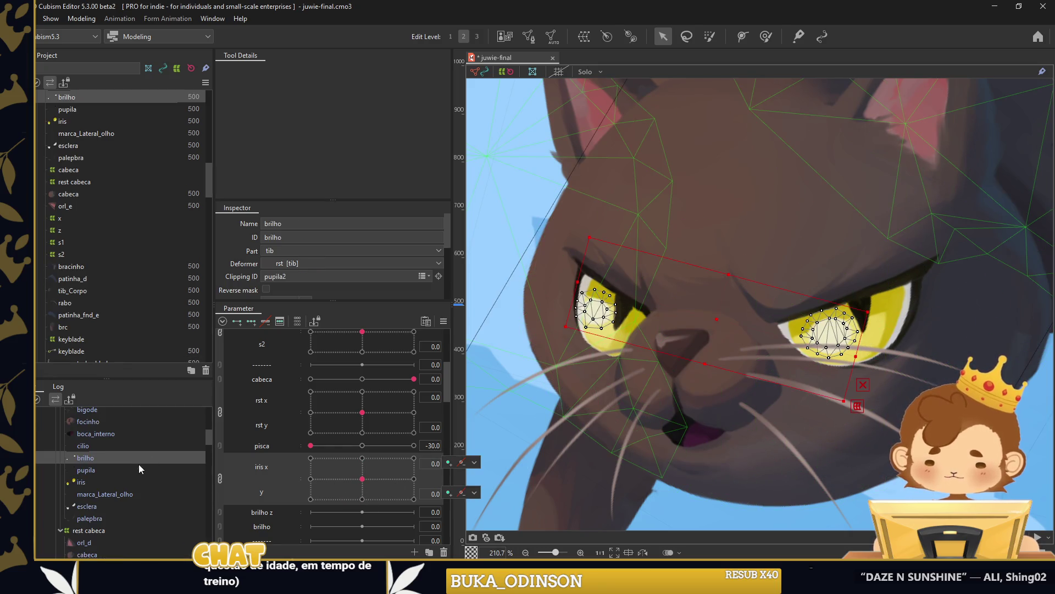
Wrap the highlight in a Ctrl+Shift+W warp deformer named brilho and add iris x/y keyforms.
key("ctrl+shift+w")
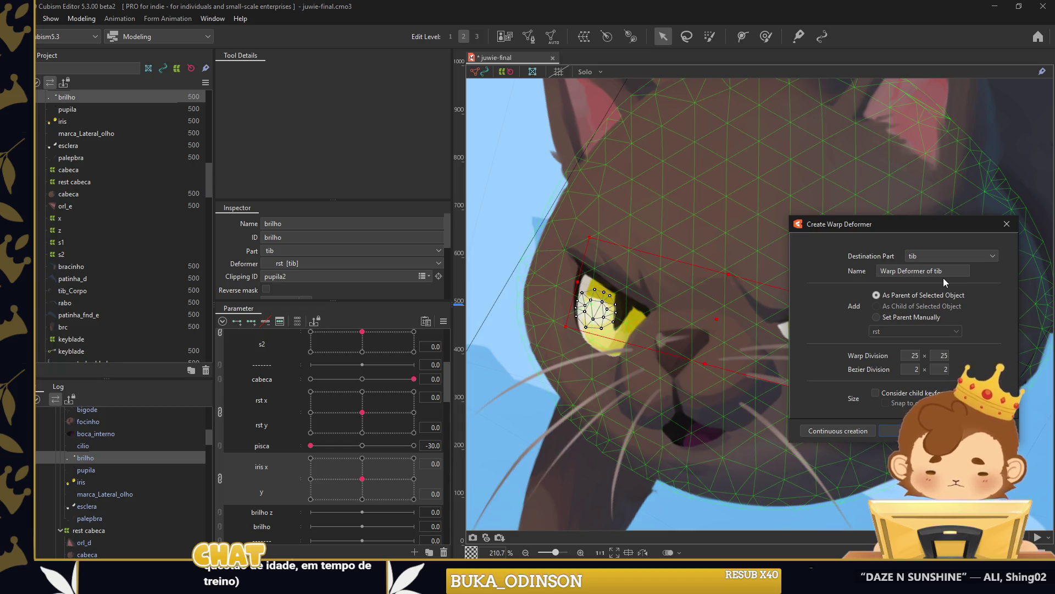
left_click(955, 269)
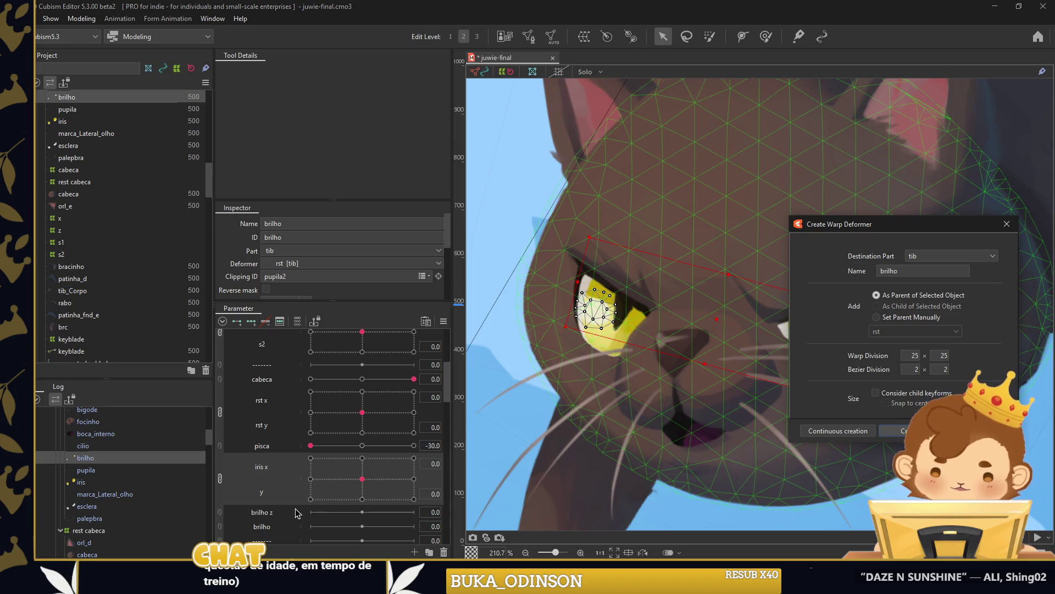
key("Return")
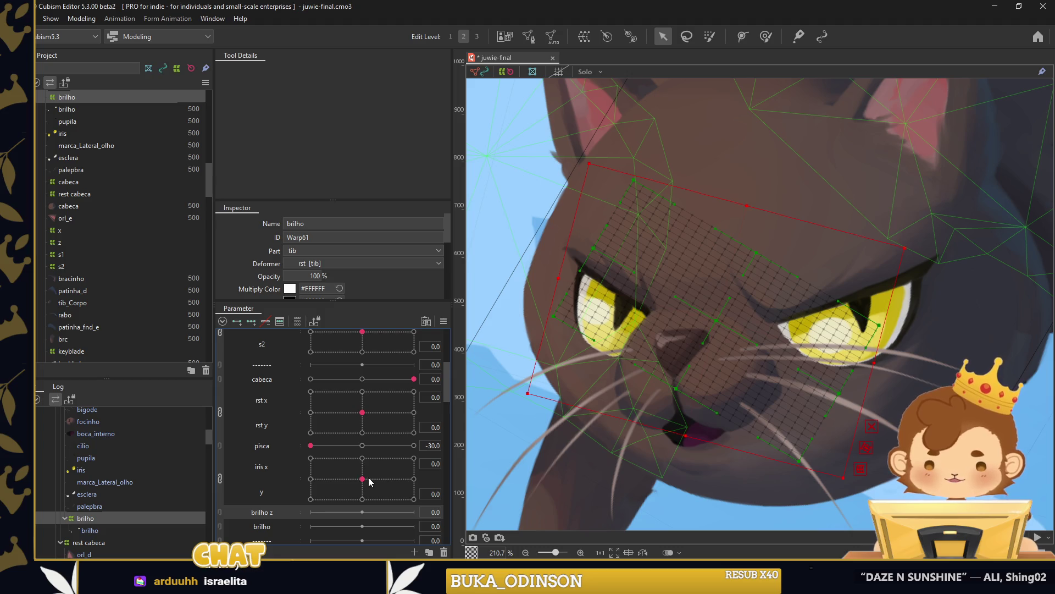
left_click(367, 481)
left_click(252, 323)
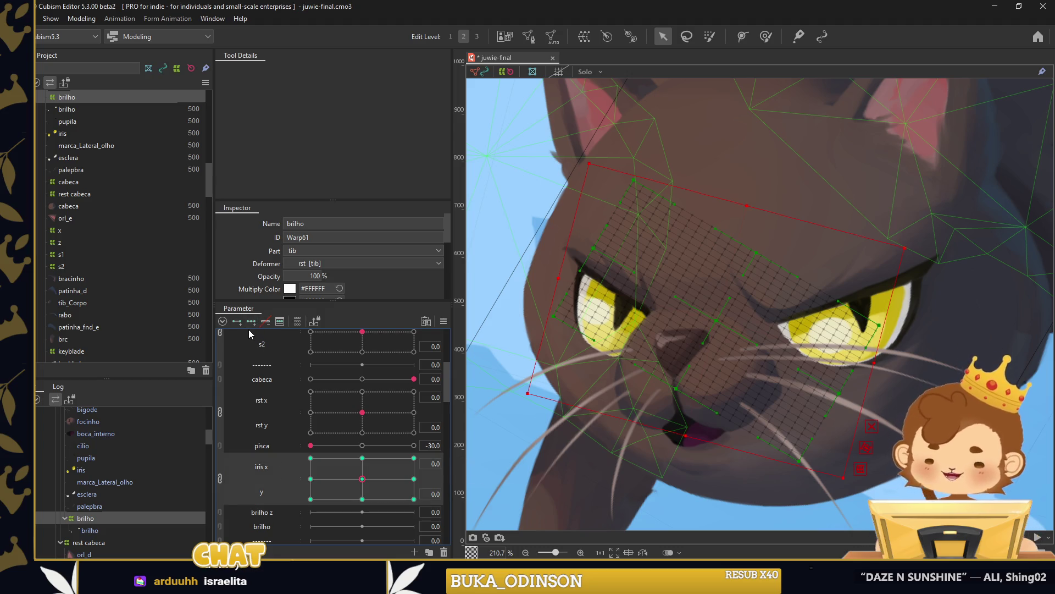
Unlink iris x and y, then at iris x -30 move and shrink the small eye warp deformer onto the right eye.
left_click(221, 478)
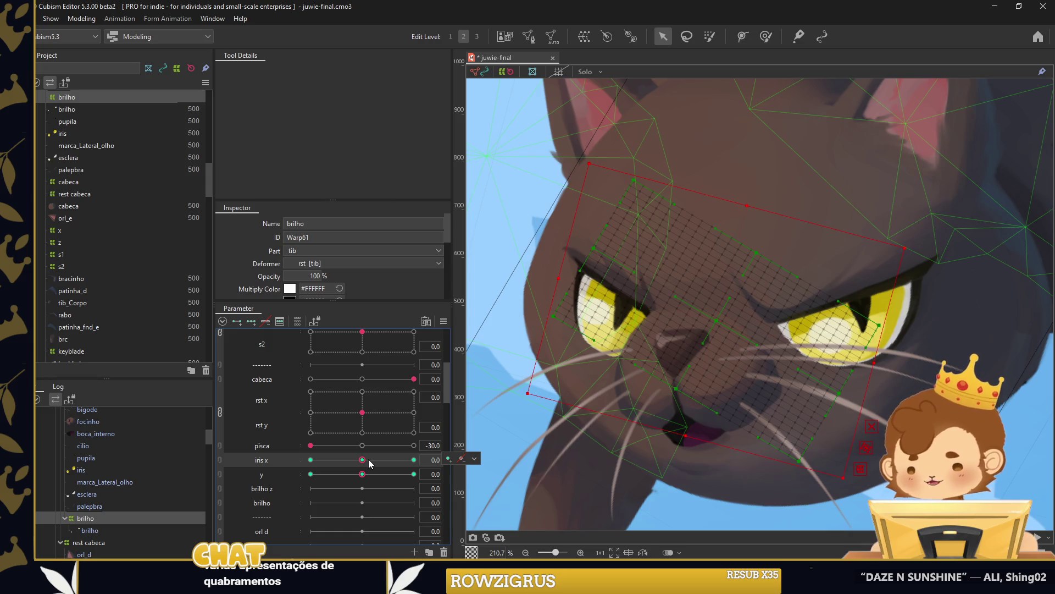
left_click_drag(368, 459, 311, 460)
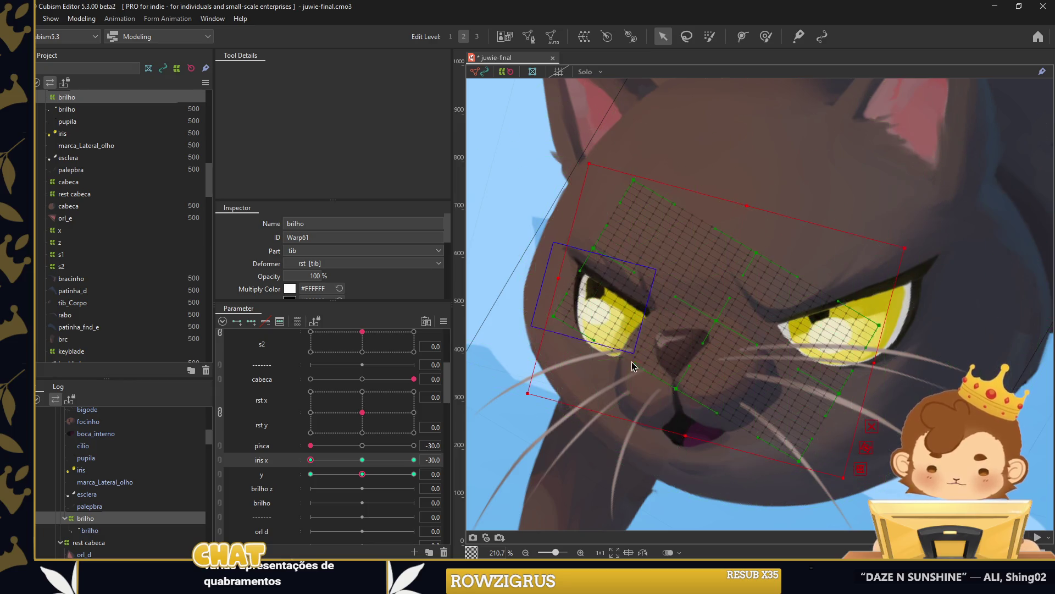
left_click(642, 326)
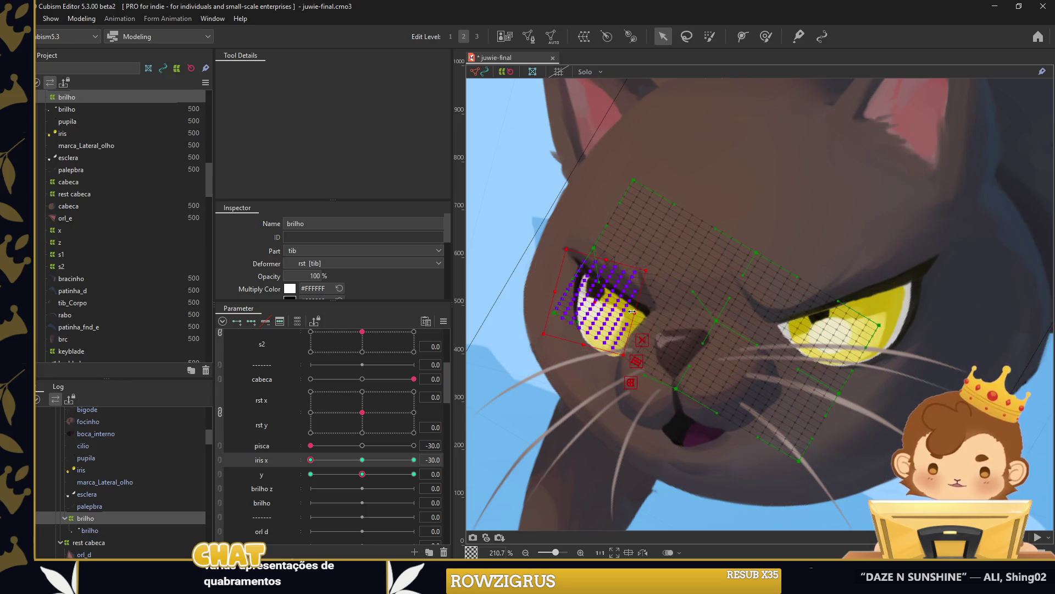
left_click_drag(648, 317, 879, 410)
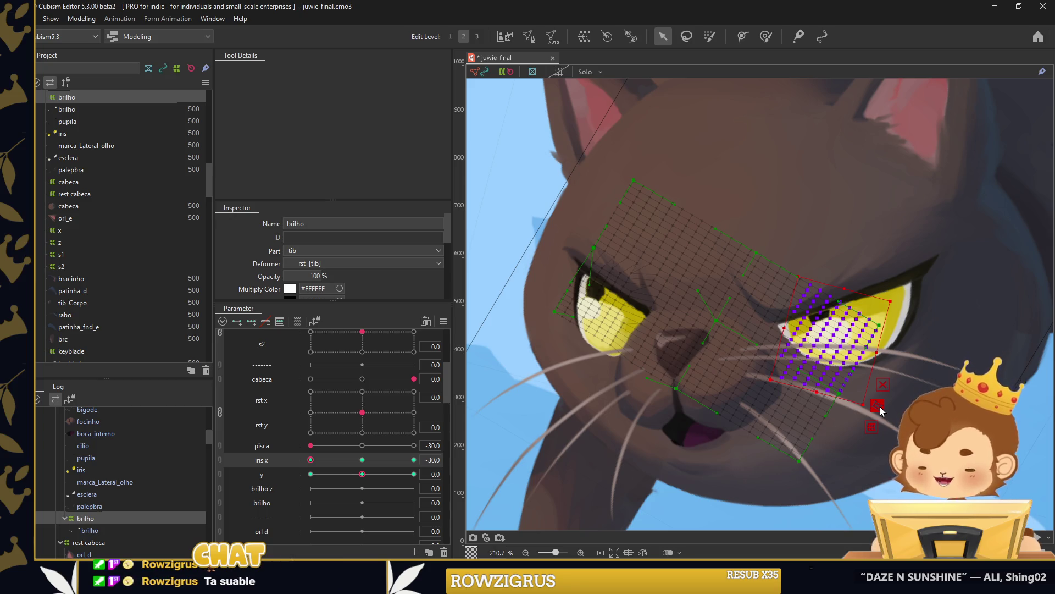
mouse_move(879, 409)
left_mouse_down()
mouse_move(820, 339)
mouse_move(799, 336)
left_mouse_up()
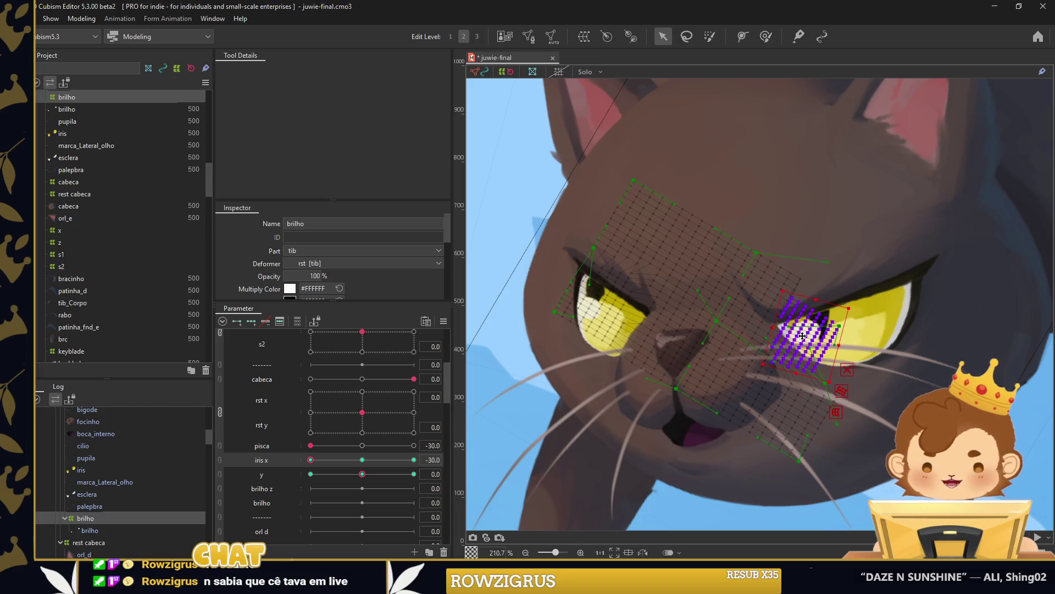
Pose the eye deformer at iris x 30, generate evenly spaced in-between keyforms with Extended Interpolation, and preview.
left_click_drag(311, 460, 414, 459)
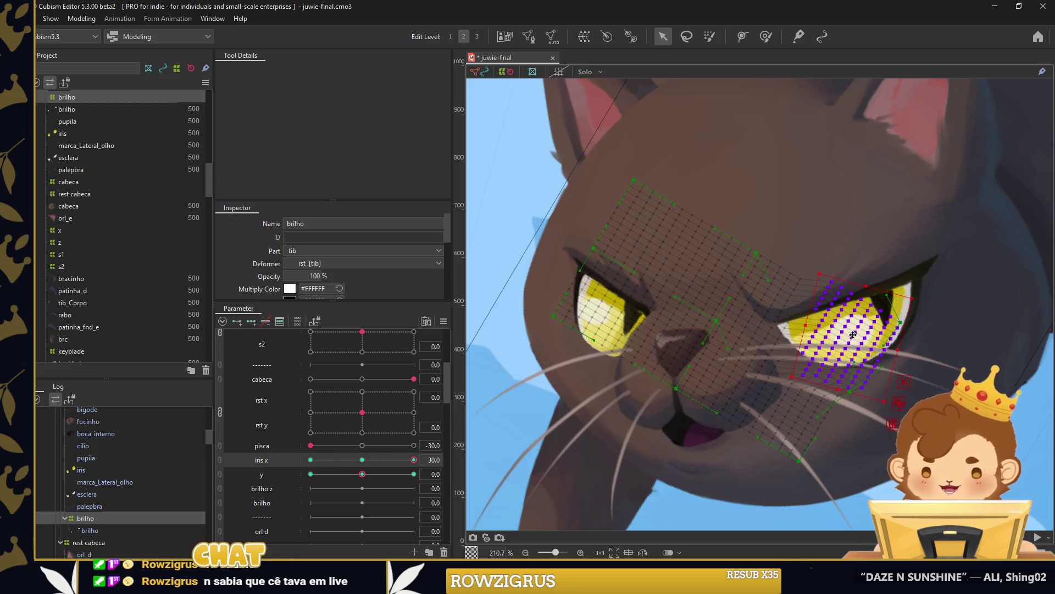
left_click(624, 374)
left_click(617, 311)
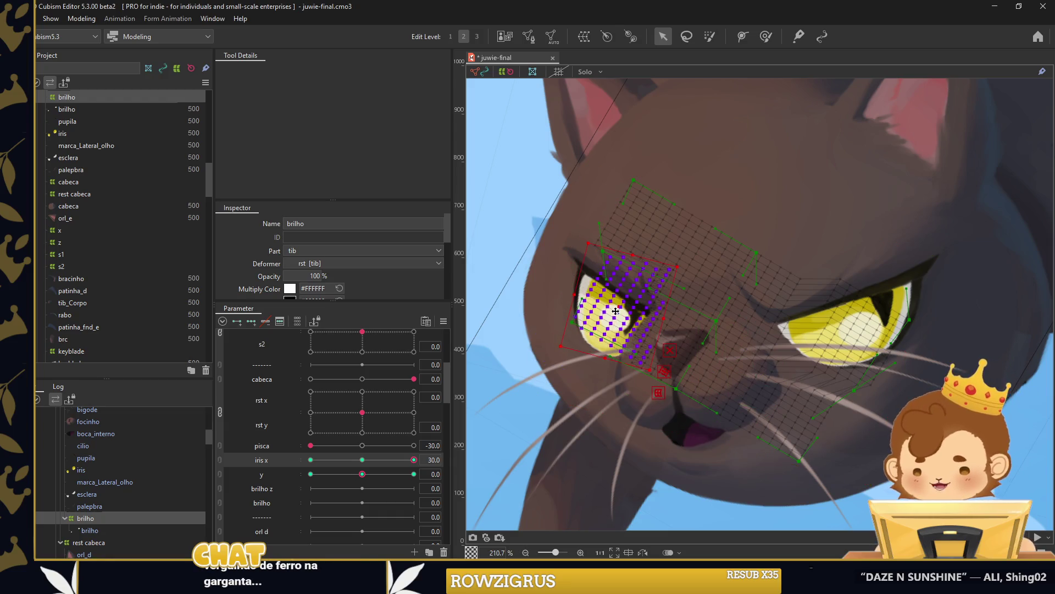
right_click(403, 459)
key("Return")
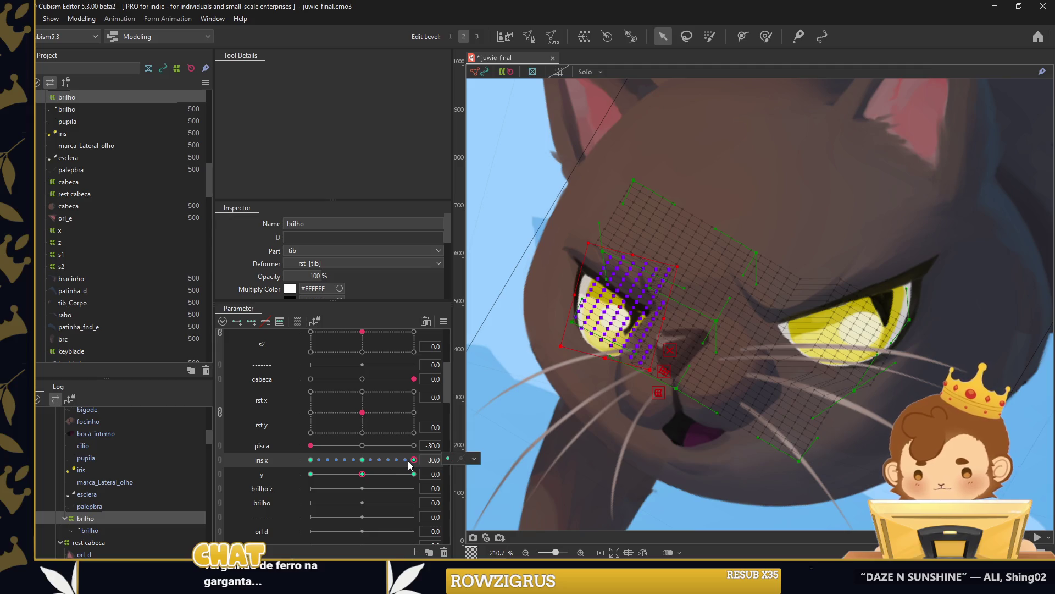
left_click(491, 434)
left_click_drag(419, 459, 277, 446)
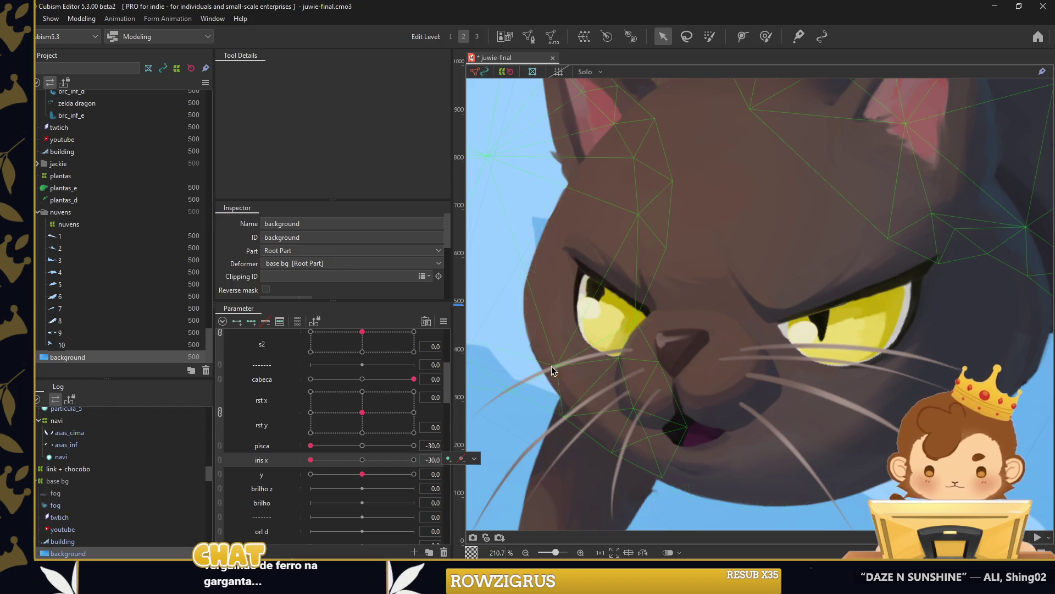
Select the iris meshes with iris x set to -30.
left_click(593, 289)
left_click(369, 462)
left_click_drag(368, 464, 311, 462)
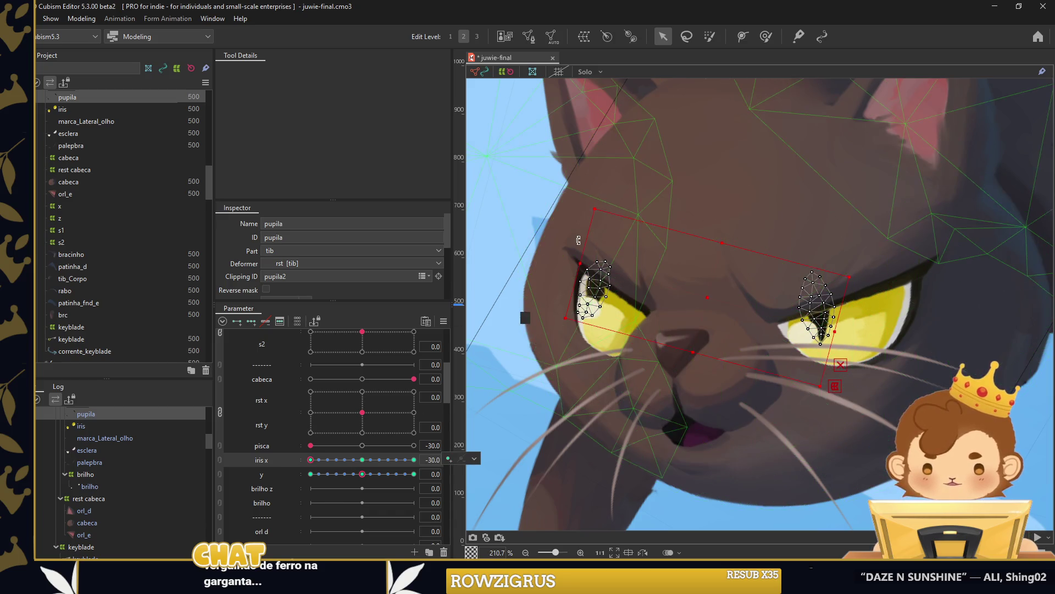
left_click(626, 338)
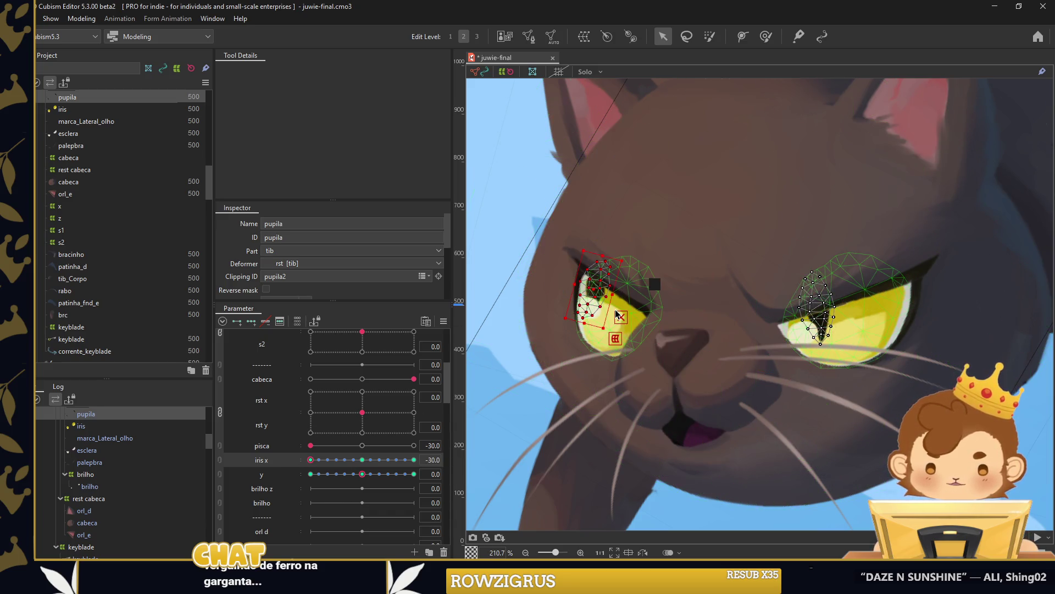
left_click(362, 460)
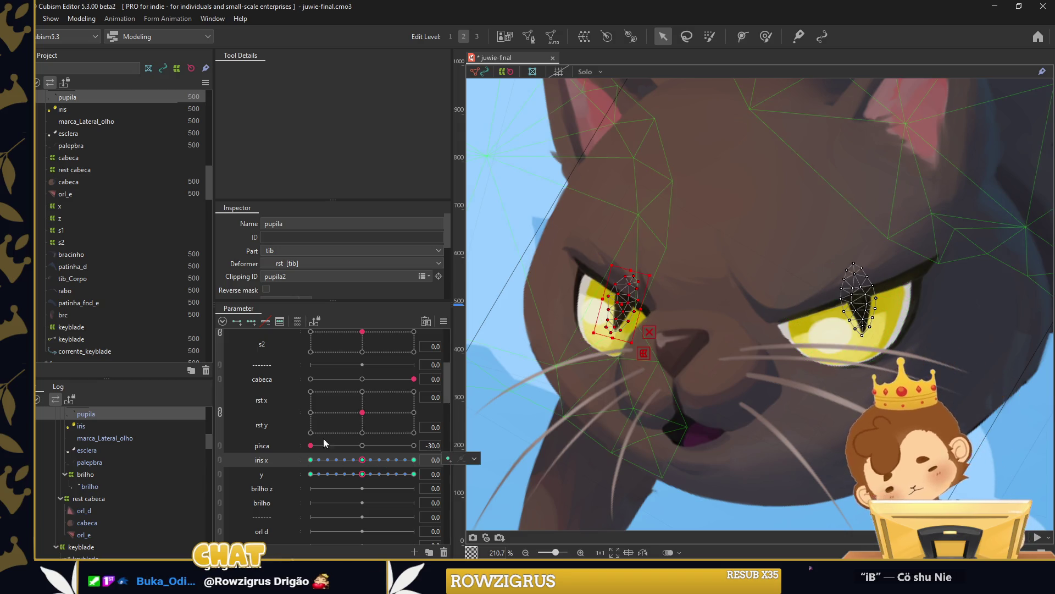
scroll(97, 454, "up", 2)
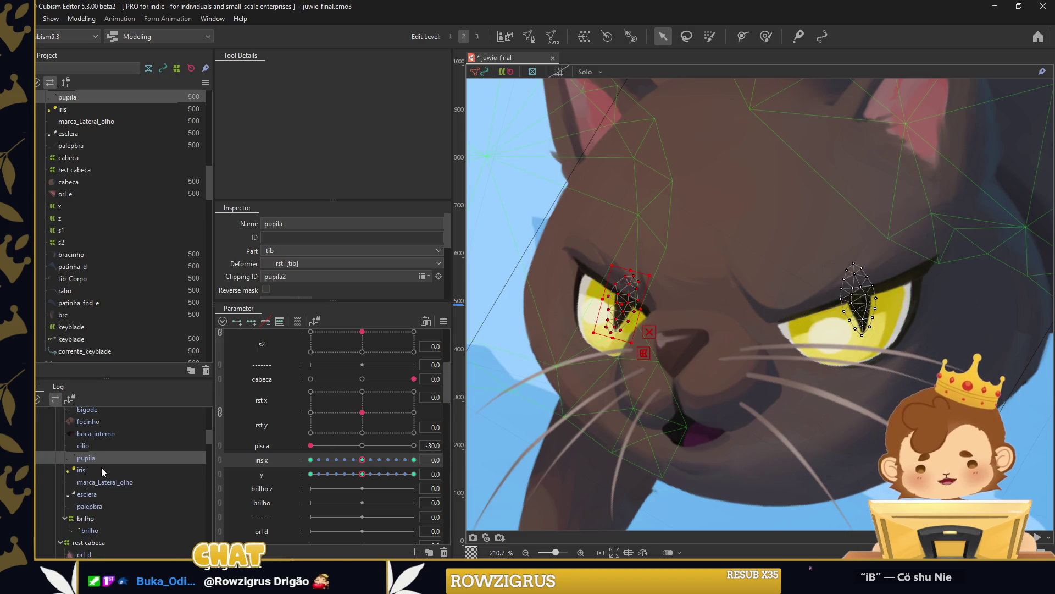
left_click(101, 468)
left_click(310, 459)
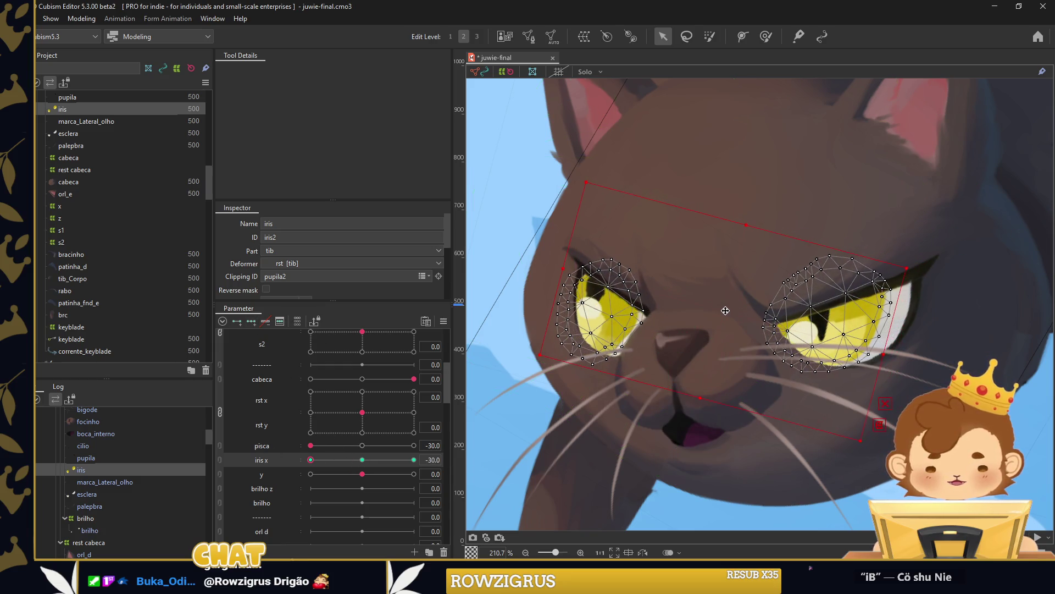
Select the left and right iris vertices at the -30 and 30 extremes, then preview an in-between iris x.
left_click_drag(681, 215, 506, 395)
left_click(414, 459)
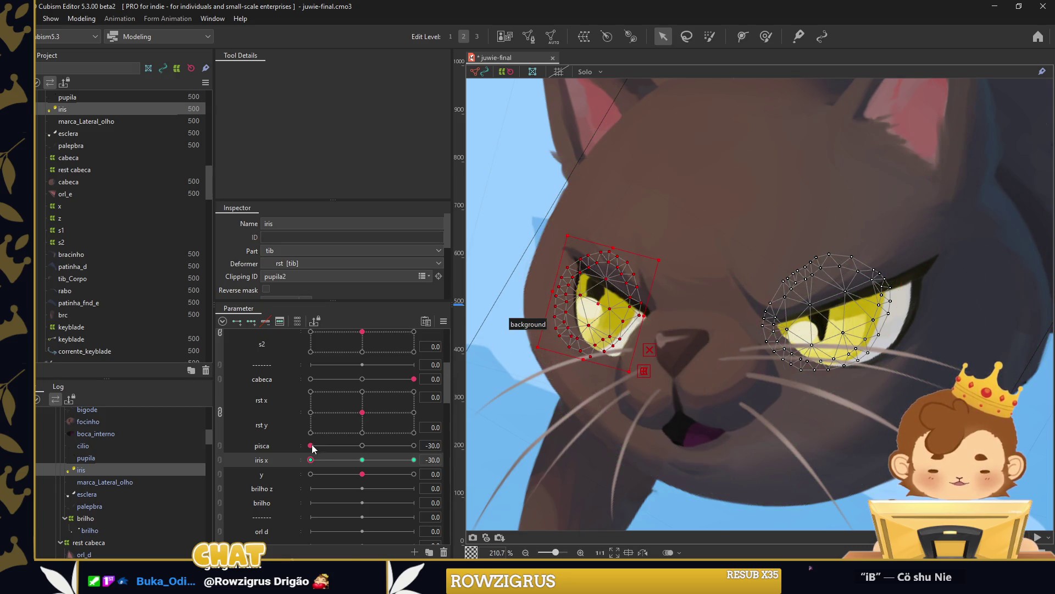
left_click(644, 321)
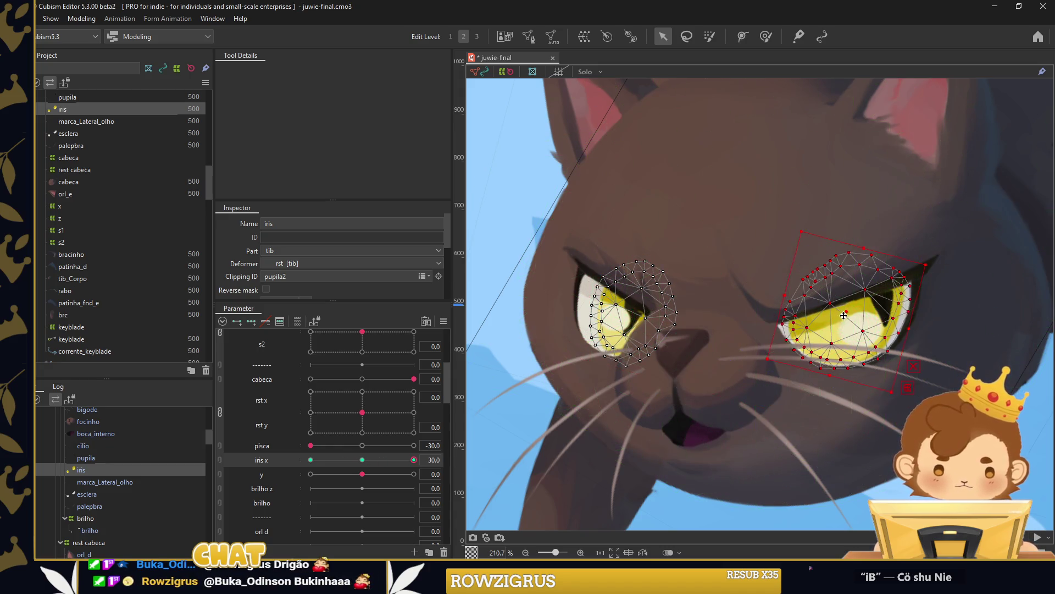
left_click_drag(951, 226, 775, 379)
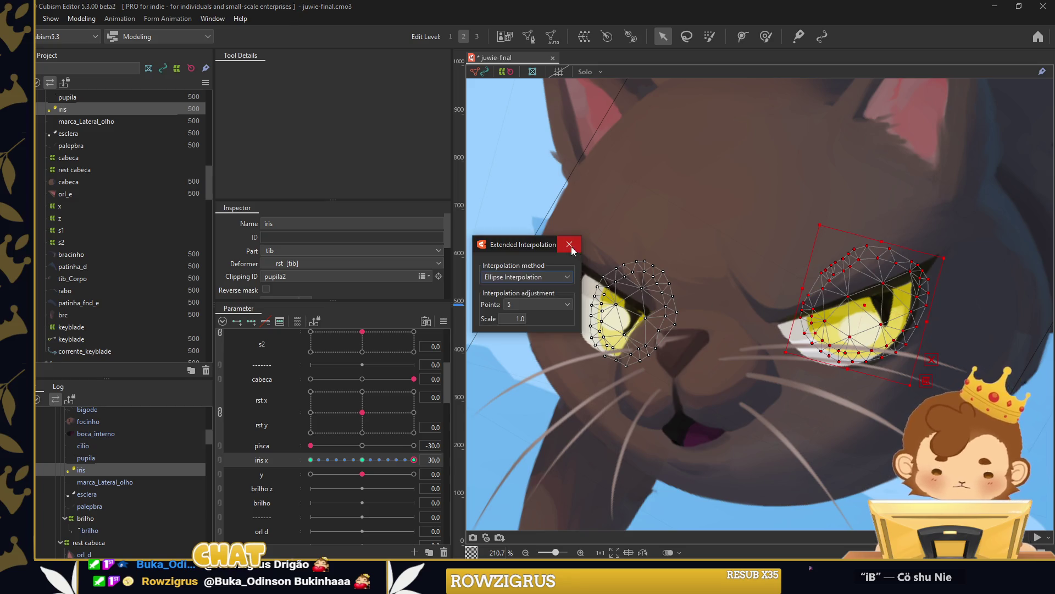
left_click_drag(413, 461, 292, 456)
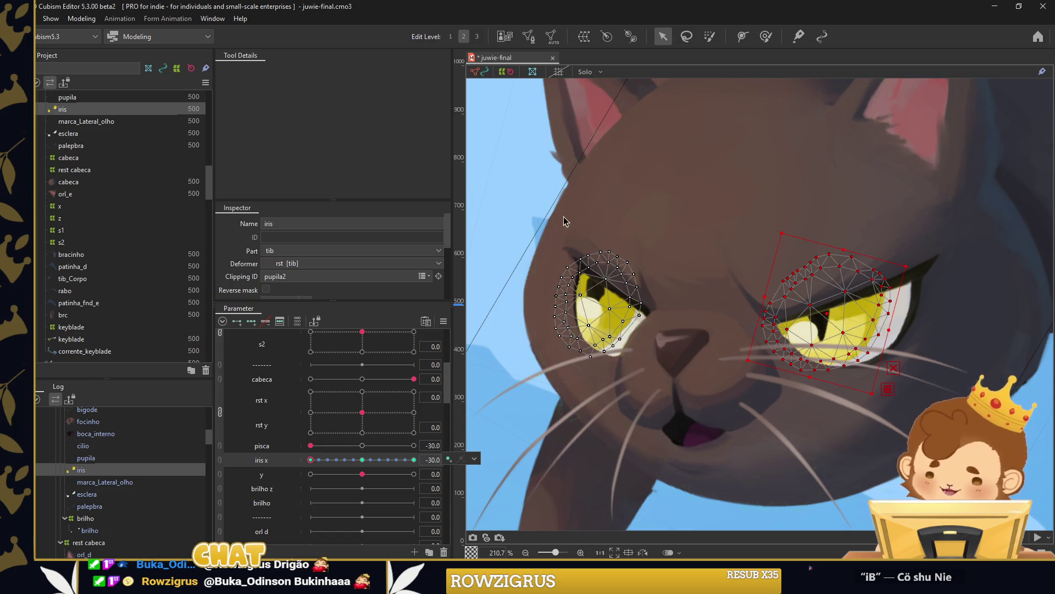
Nudge the bottom of the left iris mesh at iris x -30, then return iris x to 0.
left_click_drag(660, 220, 544, 352)
left_click(354, 459)
left_click(310, 460)
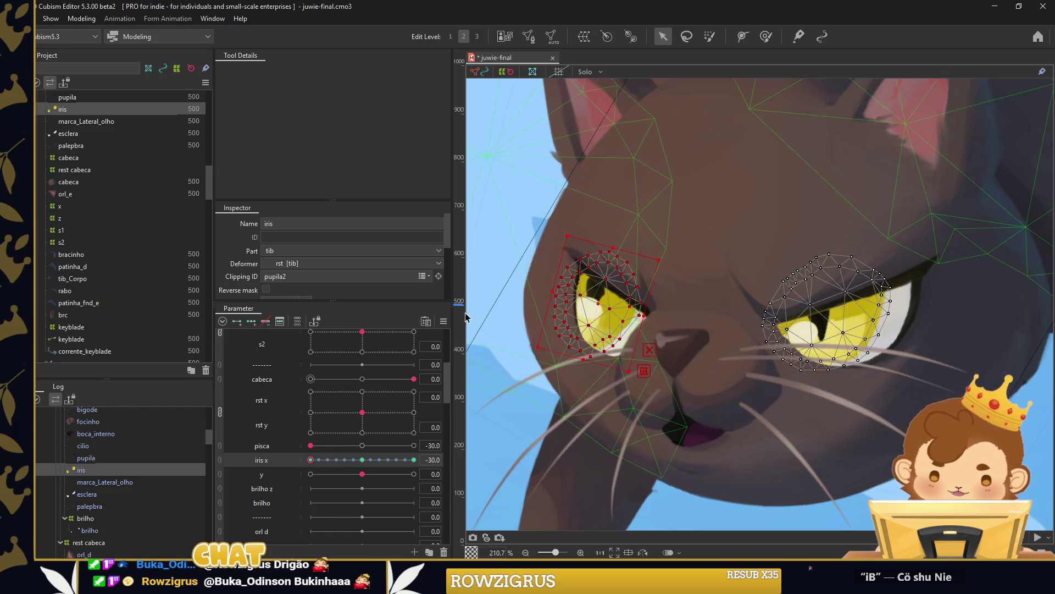
left_click_drag(587, 352, 587, 349)
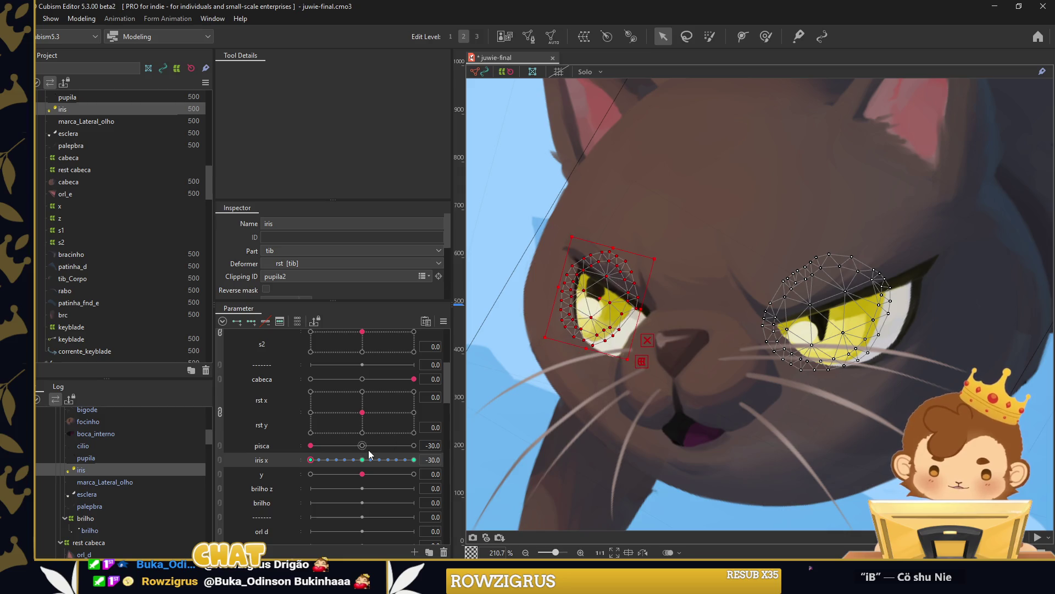
left_click_drag(311, 462, 363, 460)
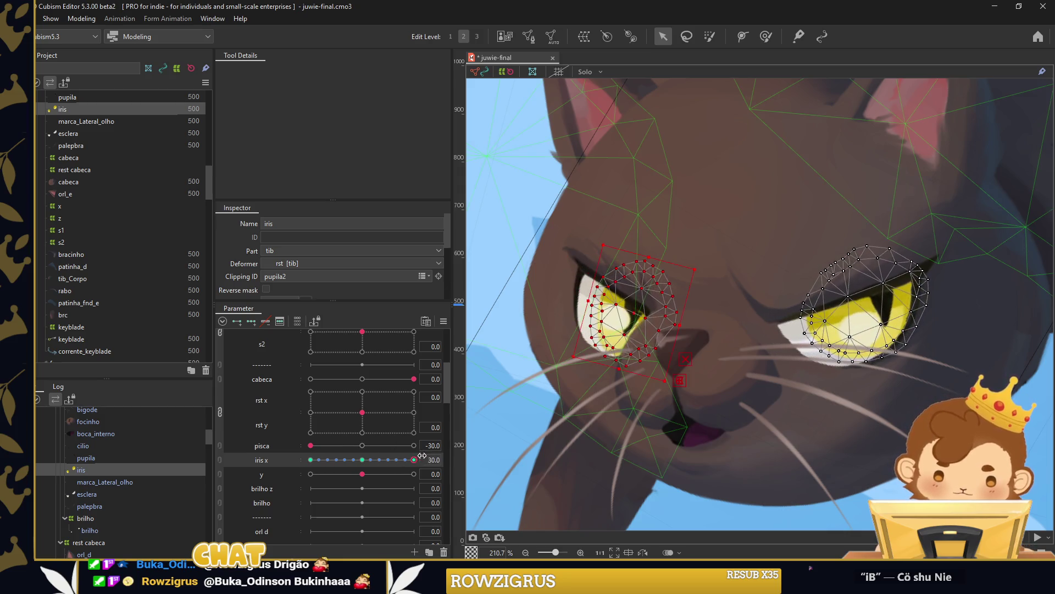
left_click(279, 469)
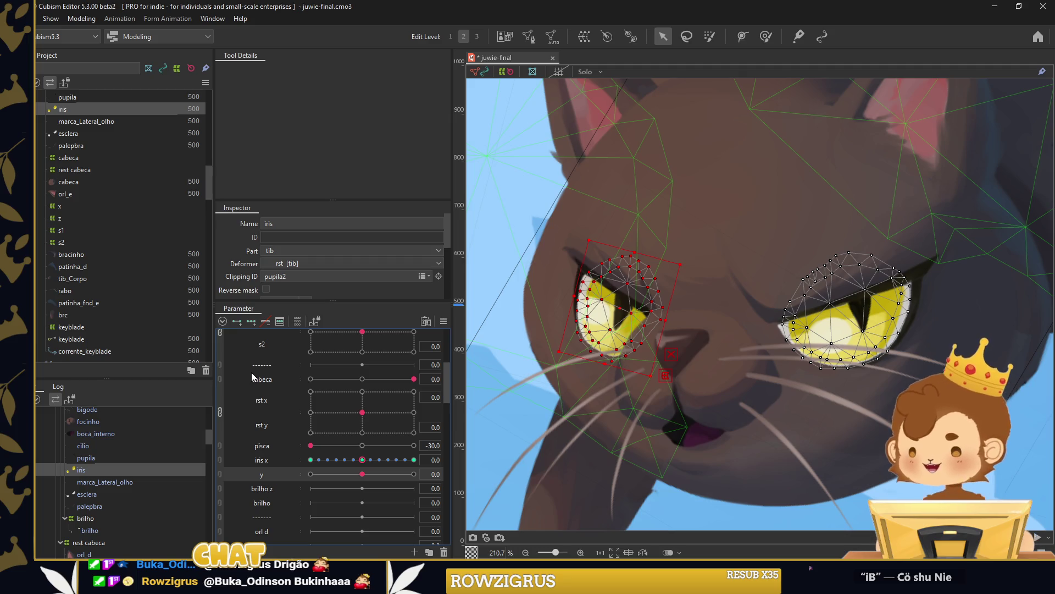
Add three keys to y and move both irises down at y -30.
left_click(251, 321)
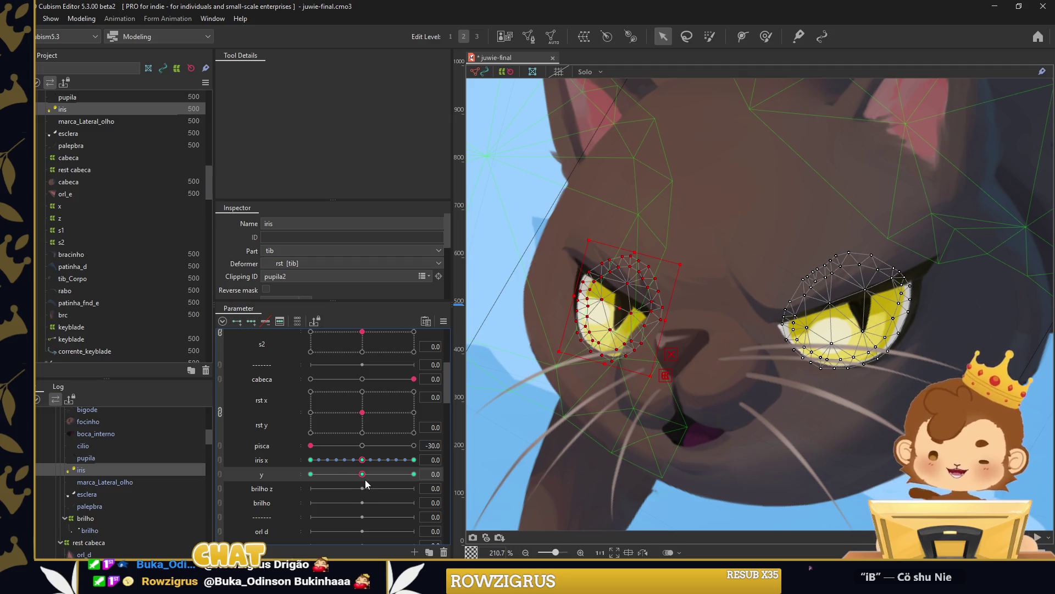
mouse_move(367, 477)
left_click(311, 474)
left_click_drag(616, 322, 614, 339)
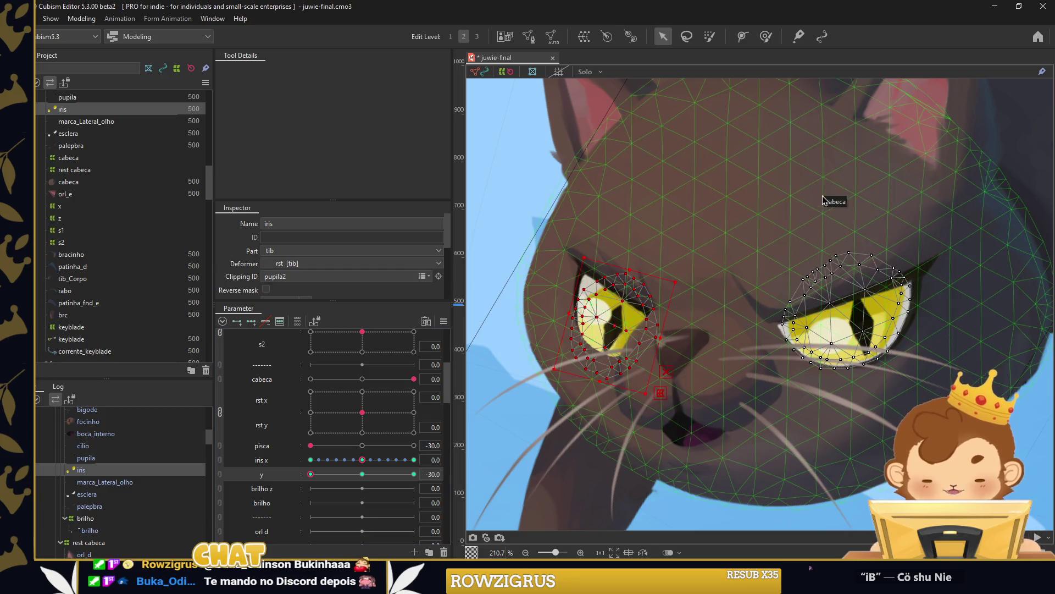
left_click(849, 315)
left_click_drag(851, 315, 852, 325)
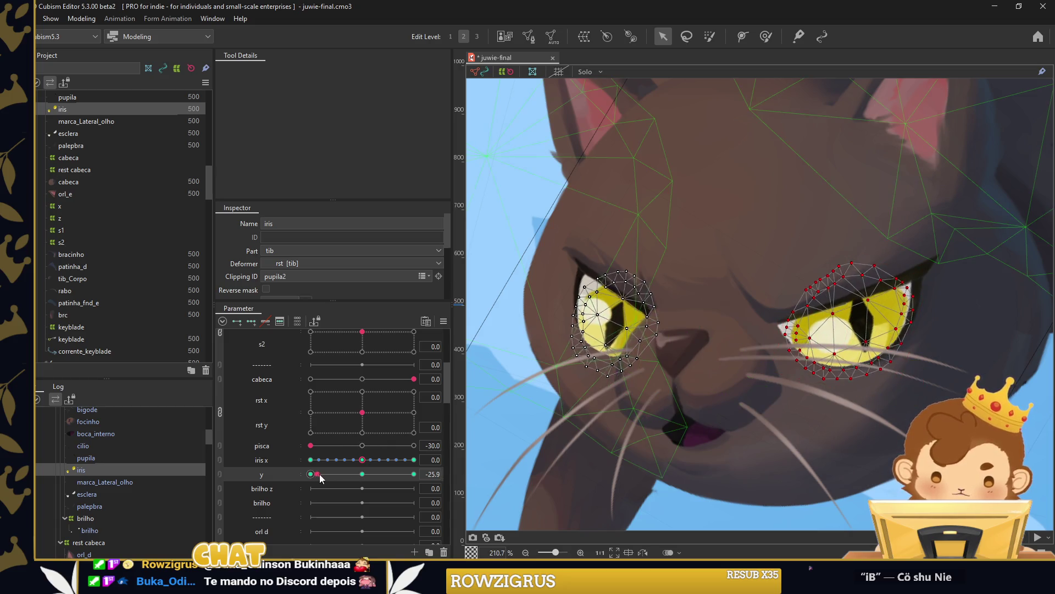
Move the left iris up at y 30, then return y to 0.
left_click_drag(316, 474, 414, 473)
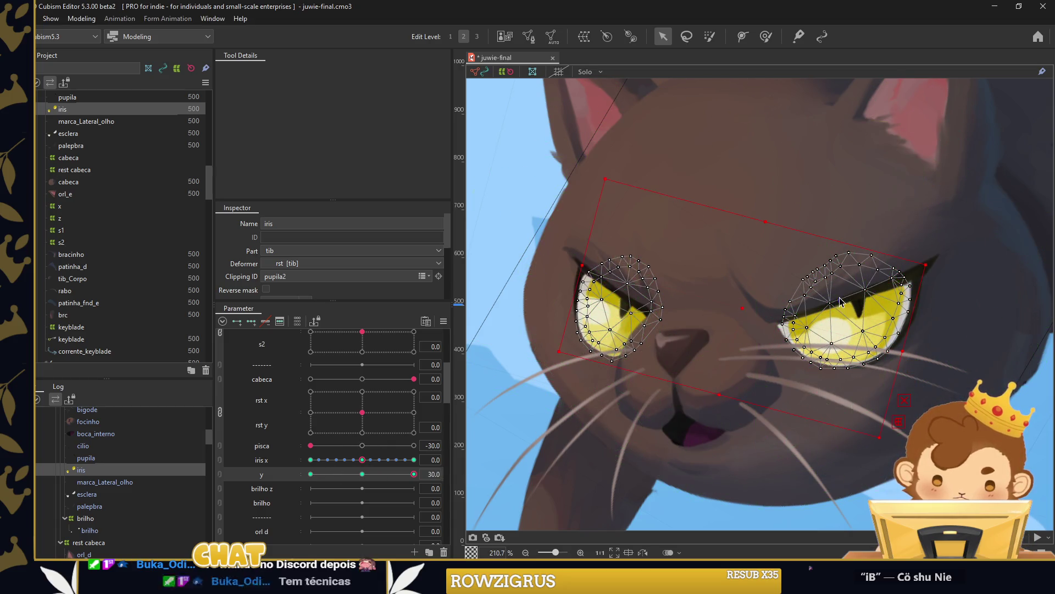
left_click_drag(758, 215, 929, 396)
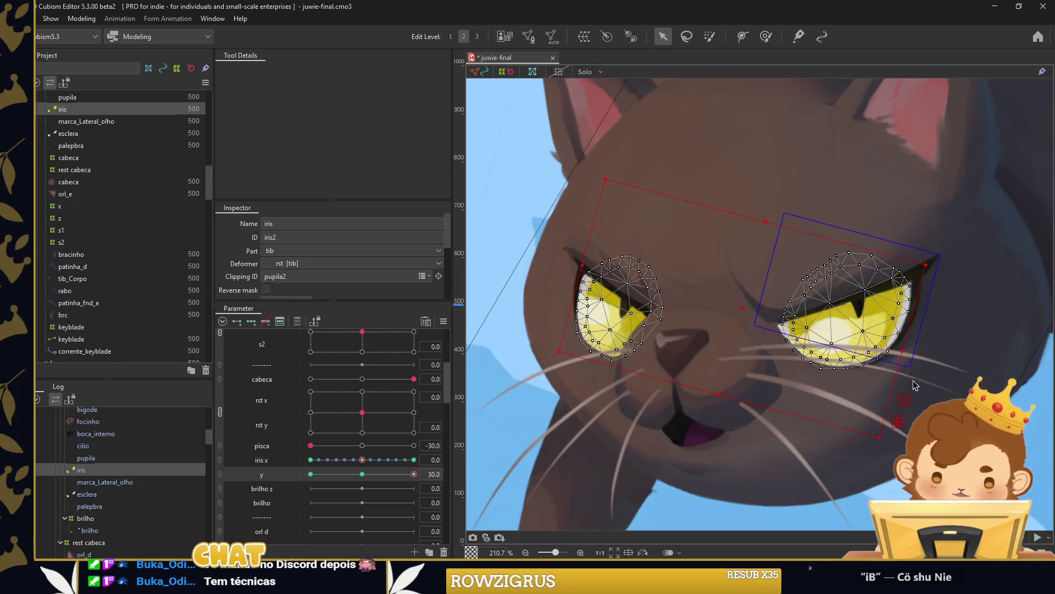
left_click_drag(545, 203, 694, 351)
left_click_drag(622, 320, 624, 307)
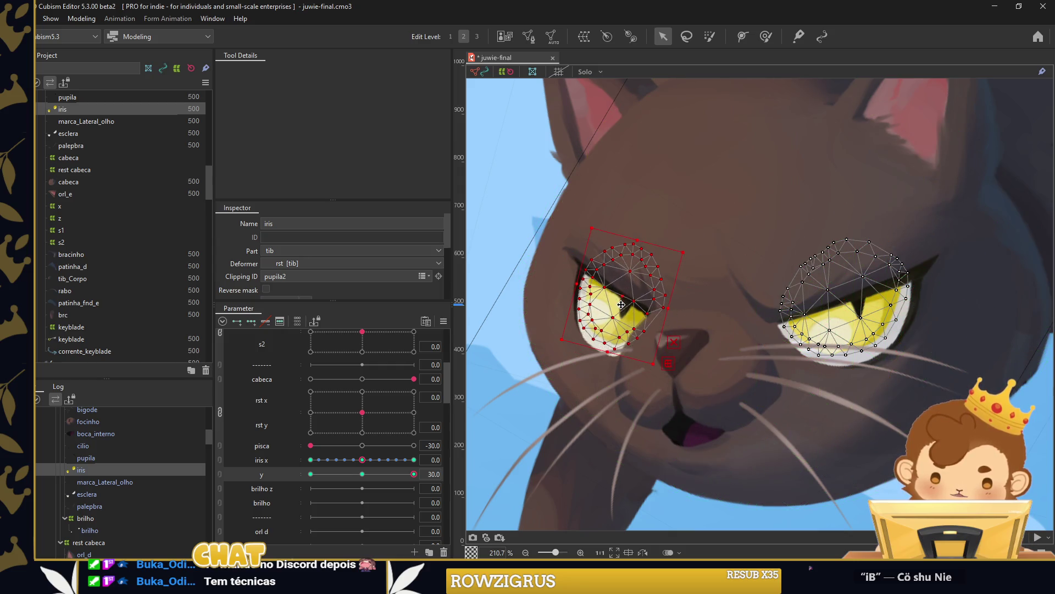
left_click(362, 474)
Synthesize the corner keyforms from the parameter options menu, then select the brilho highlight.
left_click(474, 472)
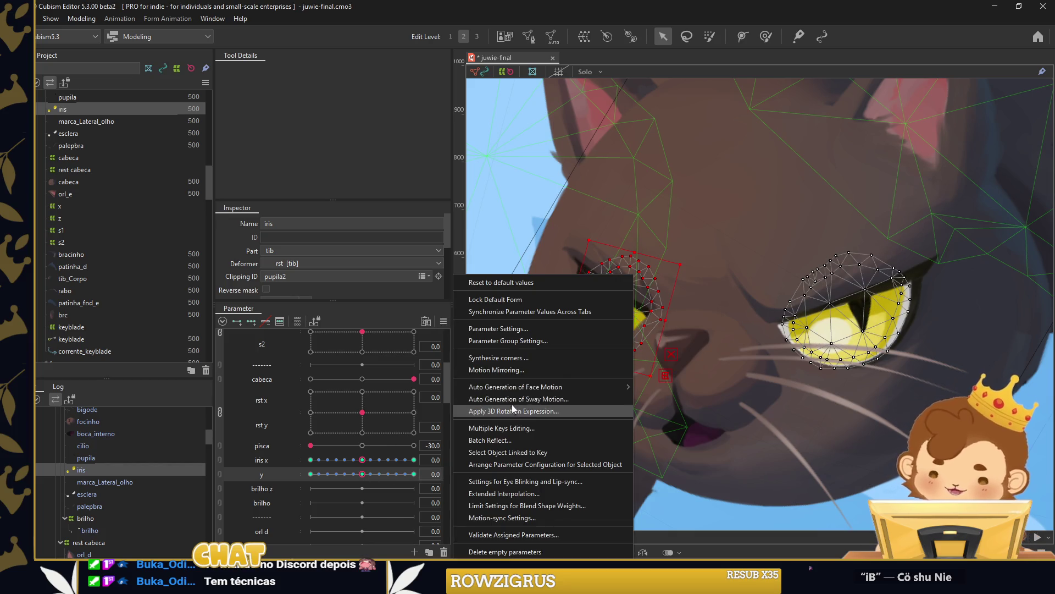
left_click(515, 360)
left_click(501, 392)
left_click(362, 445)
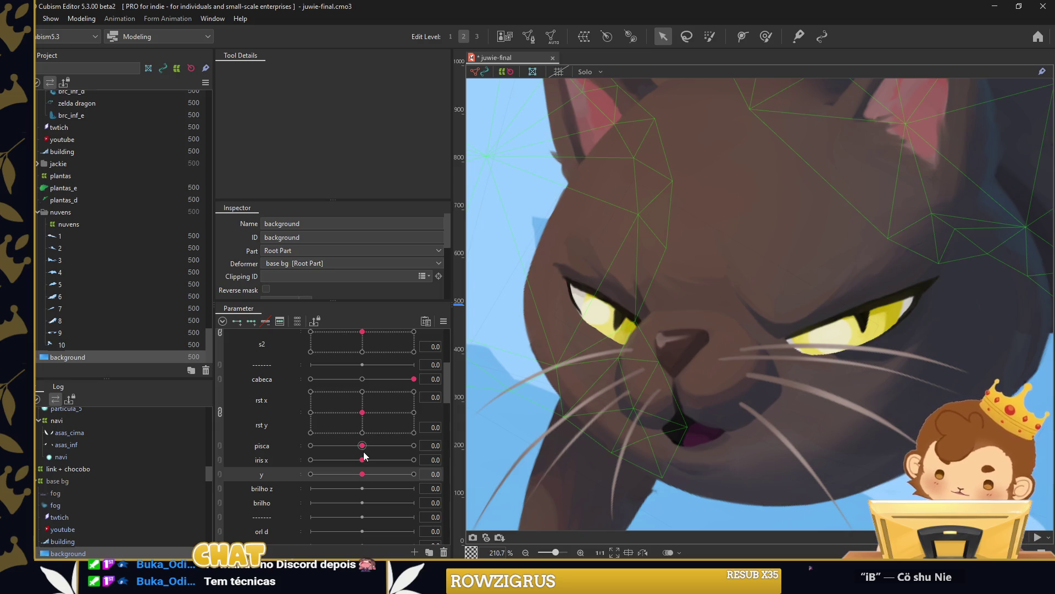
left_click(581, 318)
left_click(580, 318)
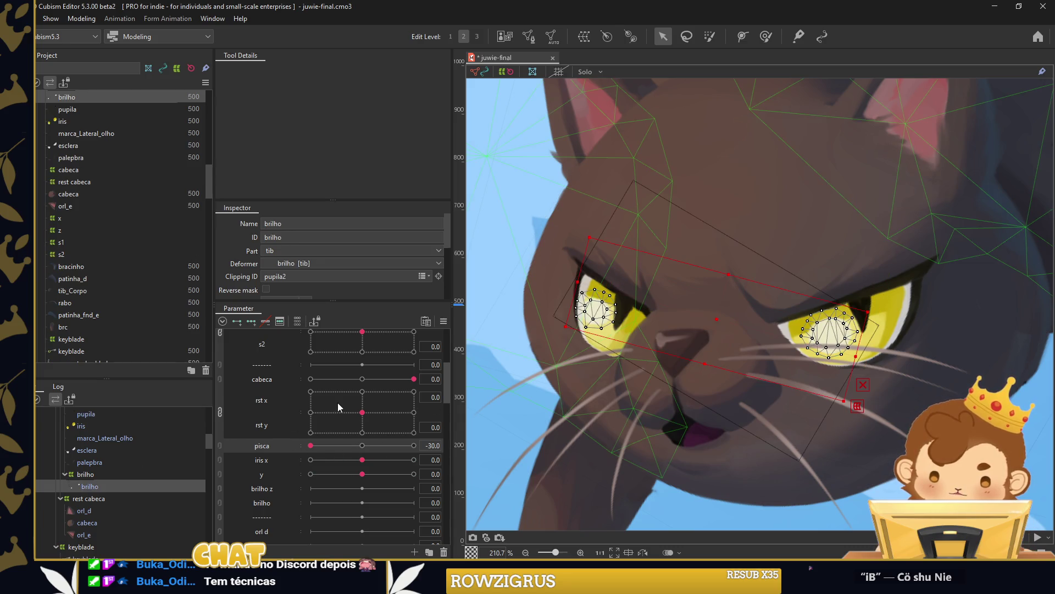
Select the brilho warp and shift the left-eye highlight down-left at y -30.
scroll(330, 405, "up", 2)
left_click_drag(357, 507, 311, 518)
left_click(85, 474)
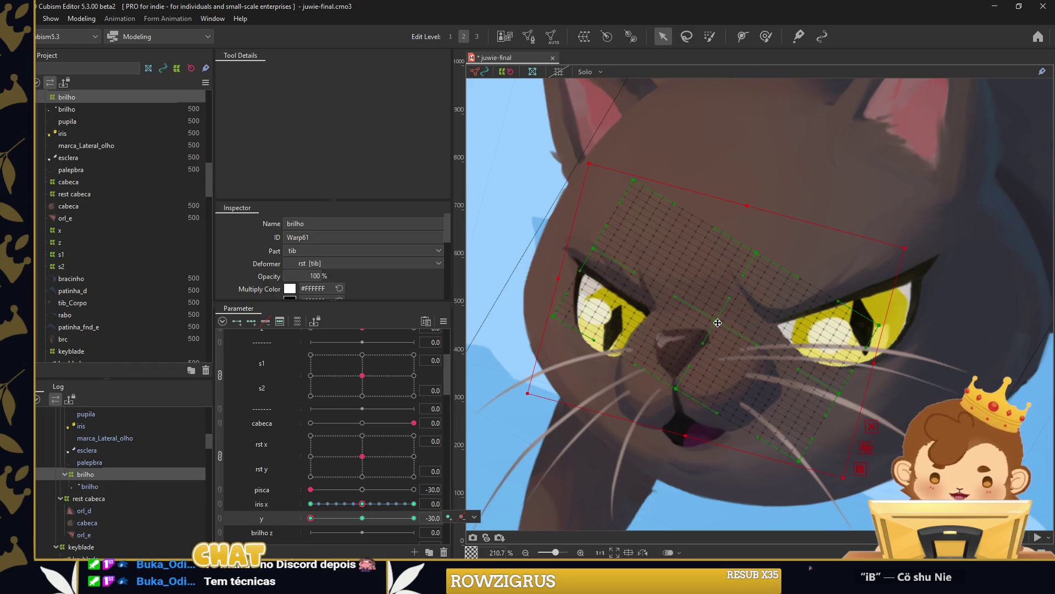
left_click(614, 338)
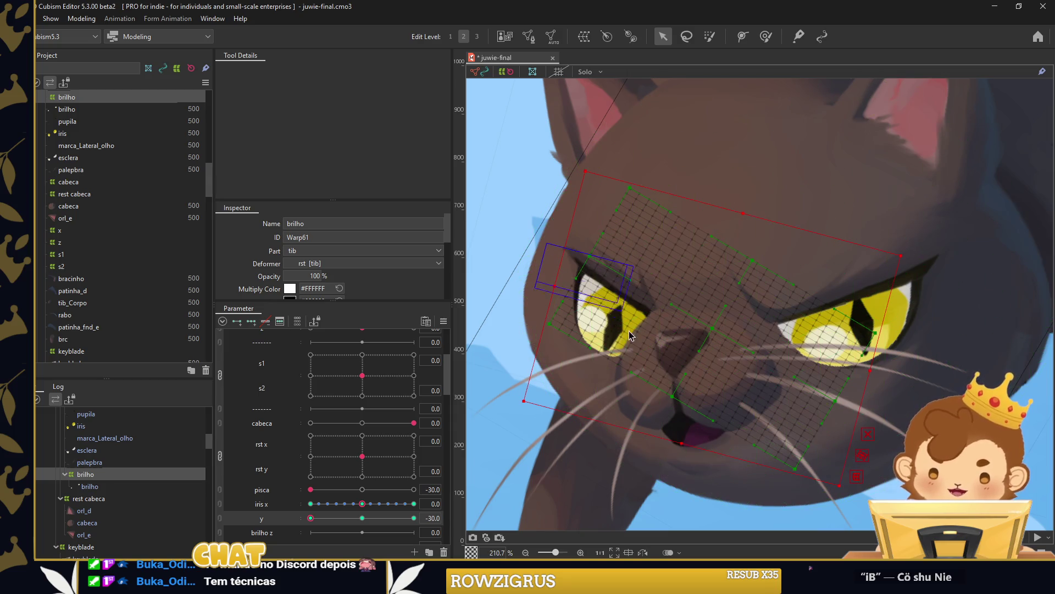
left_click_drag(615, 338, 599, 318)
Adjust the right-eye highlight at y 30, then return y to 0.
left_click_drag(311, 518, 413, 518)
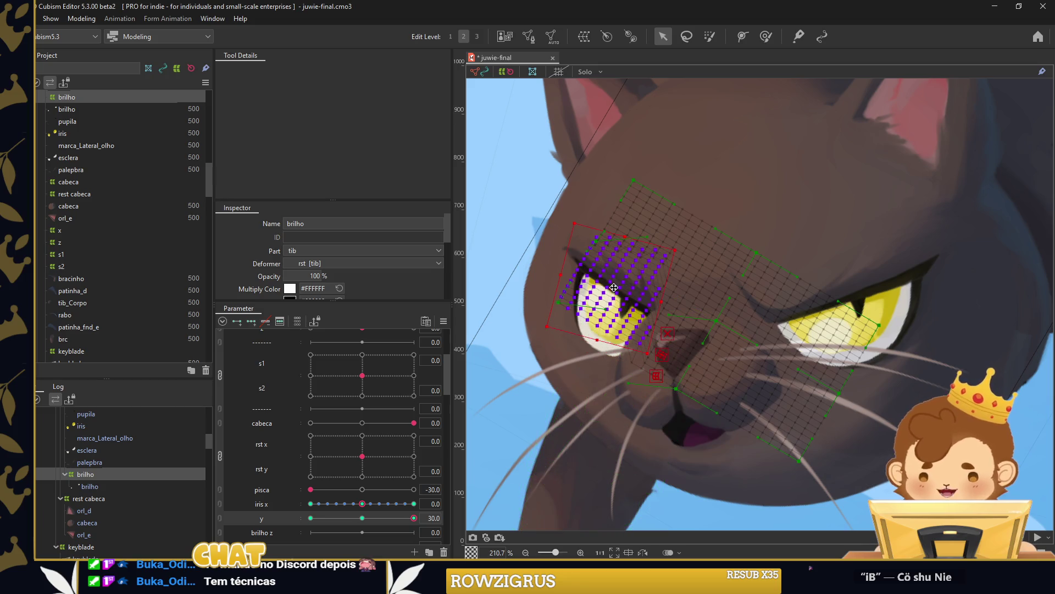
left_click(784, 271)
left_click(846, 369)
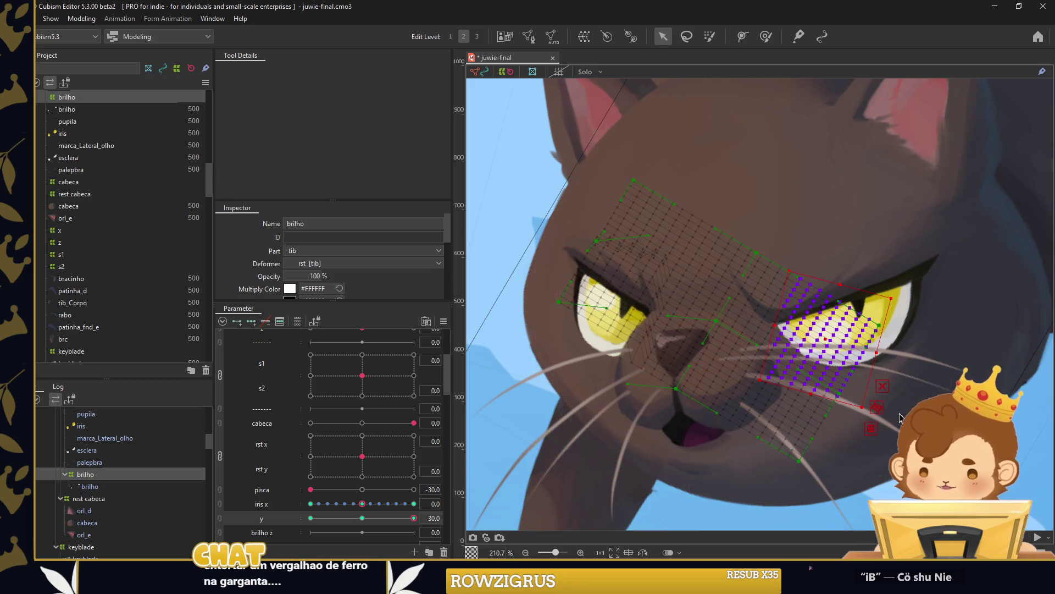
key("ctrl+e")
left_click(572, 249)
left_click(362, 517)
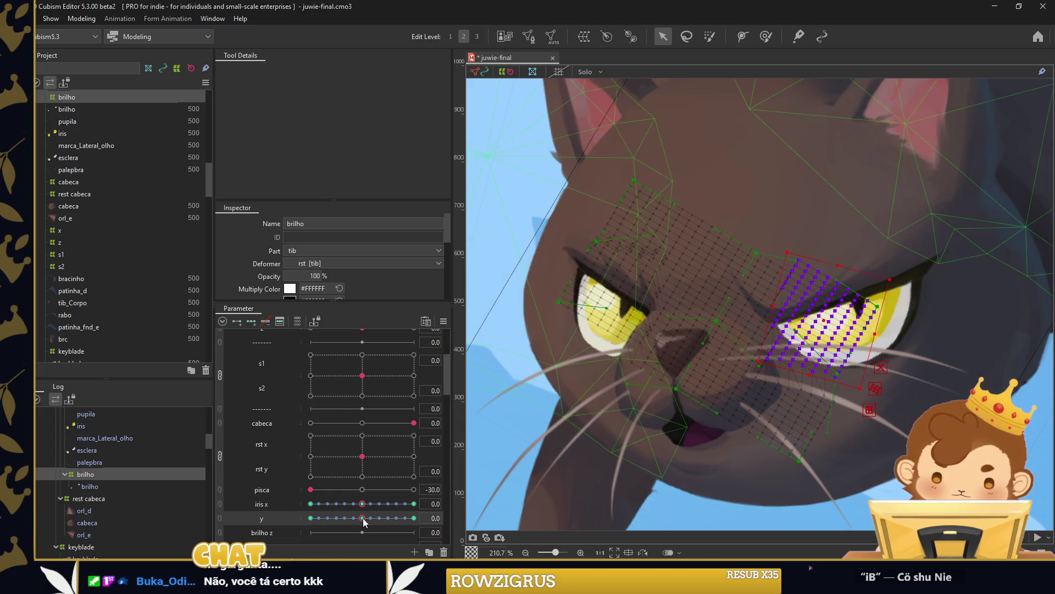
Clear the extended interpolation keys and set the blink parameter pisca to -30.
left_click(444, 321)
left_click(528, 358)
left_click(496, 394)
left_click_drag(362, 489, 229, 503)
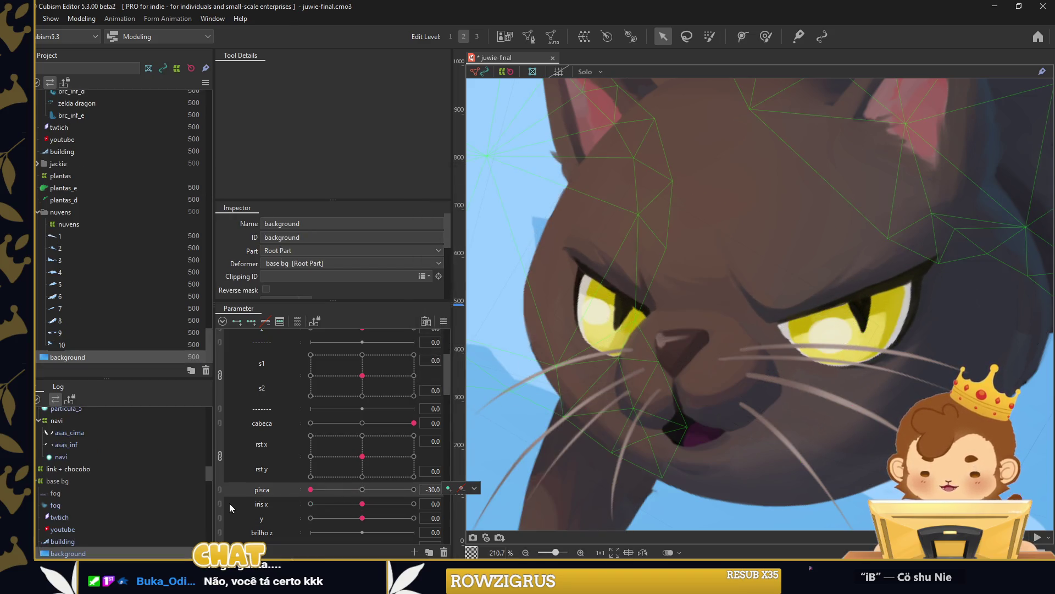
Link iris x and y into a 2D parameter, test its knob, and zoom the canvas out.
left_click(218, 504)
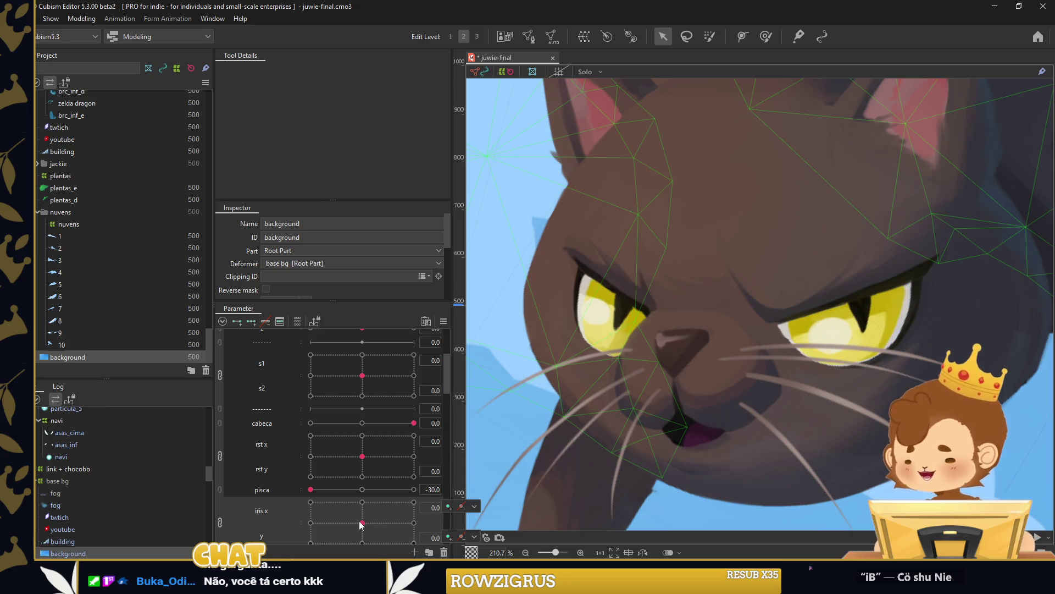
mouse_move(361, 524)
left_mouse_down()
mouse_move(391, 521)
mouse_move(383, 533)
left_mouse_up()
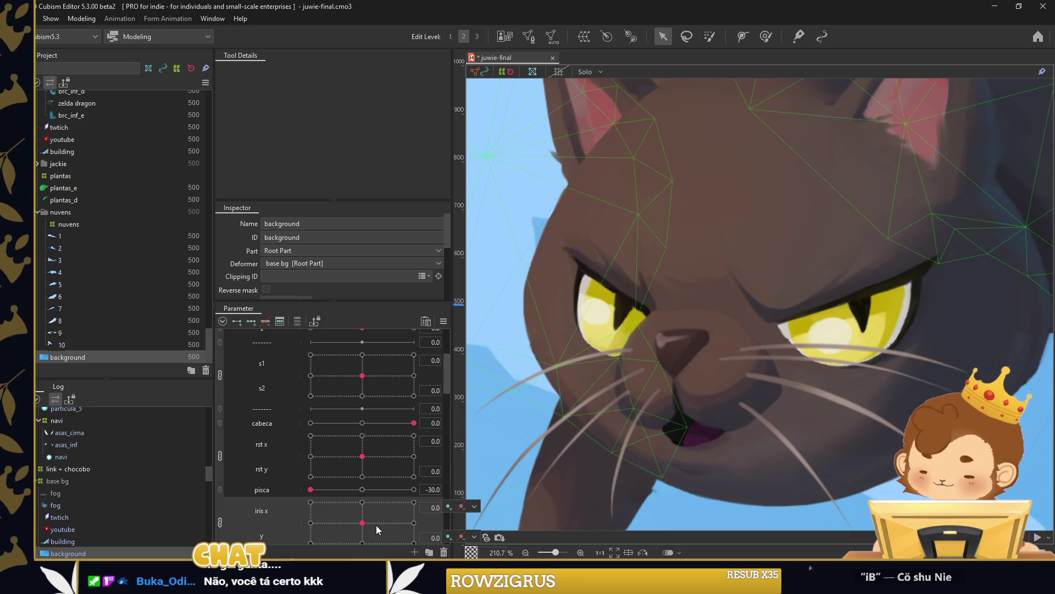
scroll(376, 525, "down", 2)
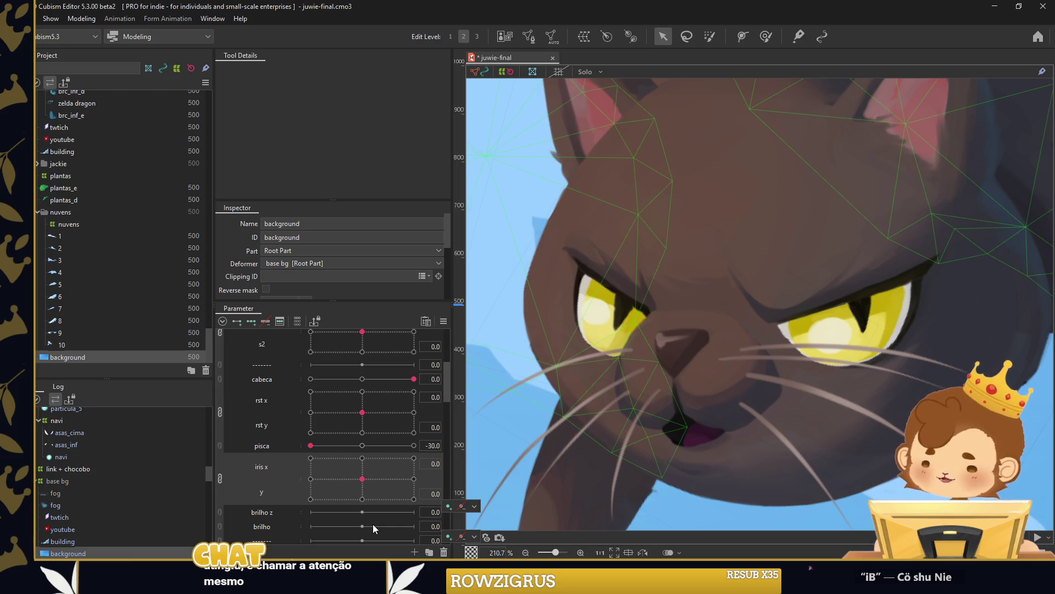
scroll(782, 414, "down", 2)
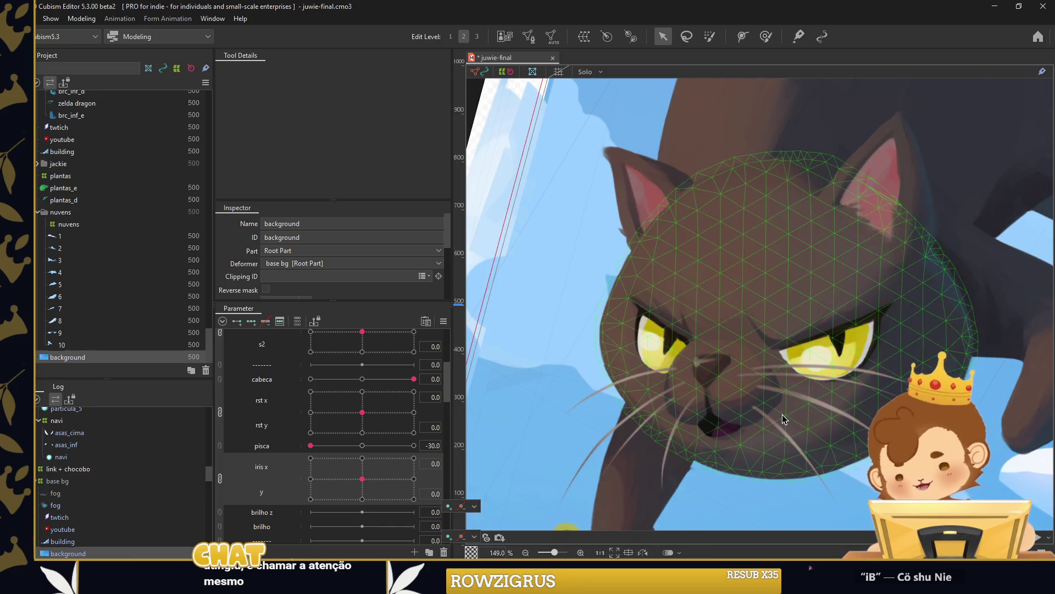
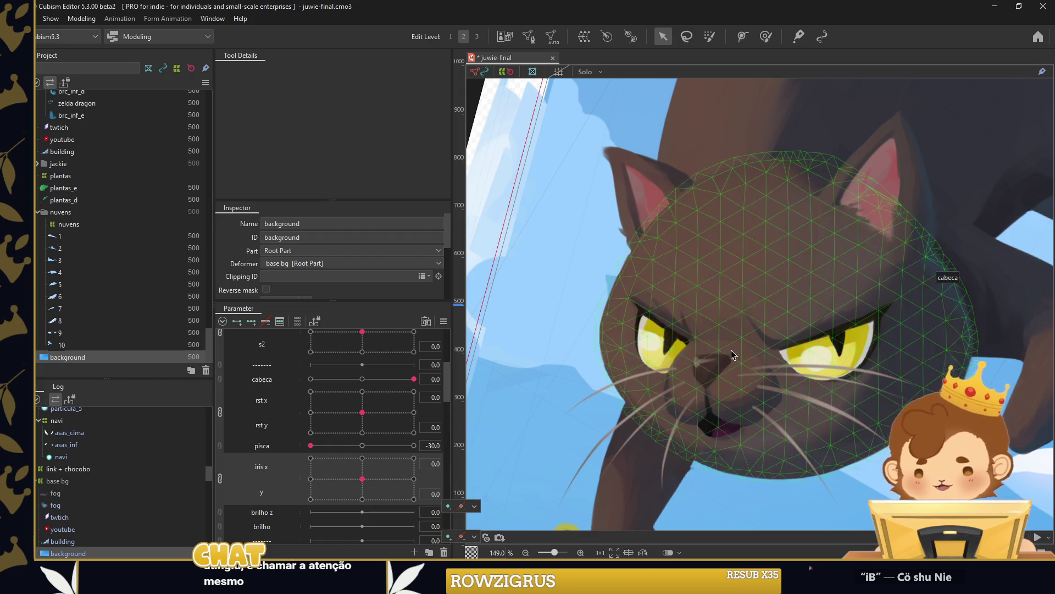
Wrap both eye highlight meshes in a new warp deformer named 'z' fitted over the eyes.
left_click(660, 345)
scroll(796, 380, "up", 2)
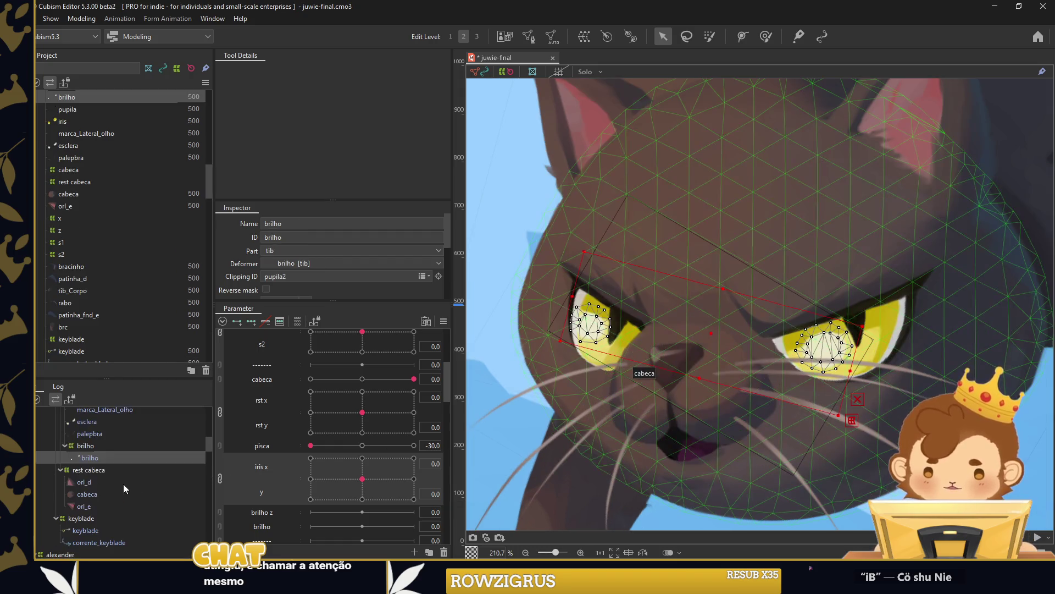
left_click(104, 444)
left_click(120, 458)
key("ctrl+shift+w")
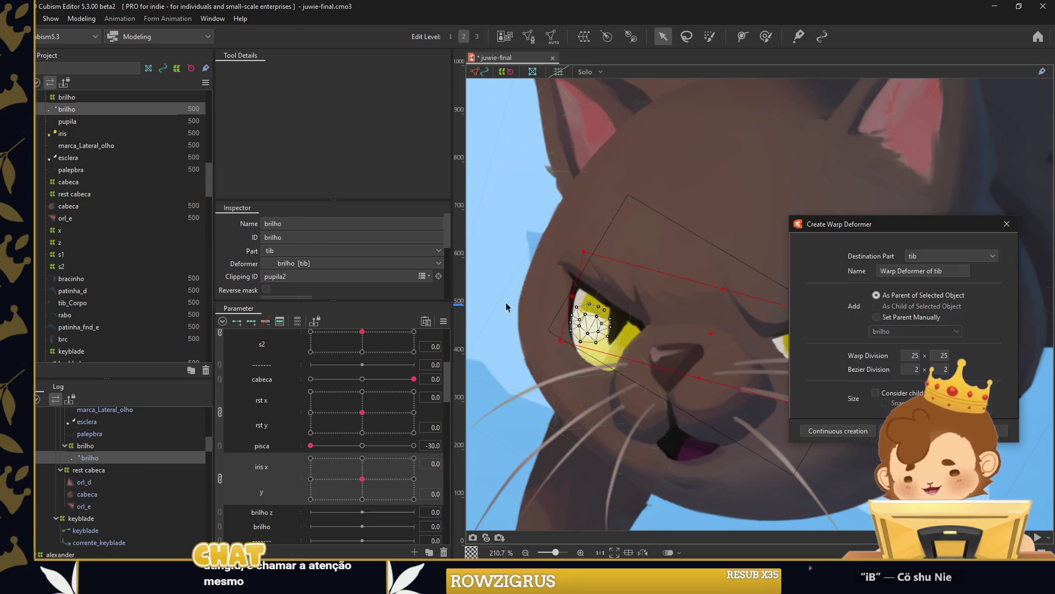
type("z")
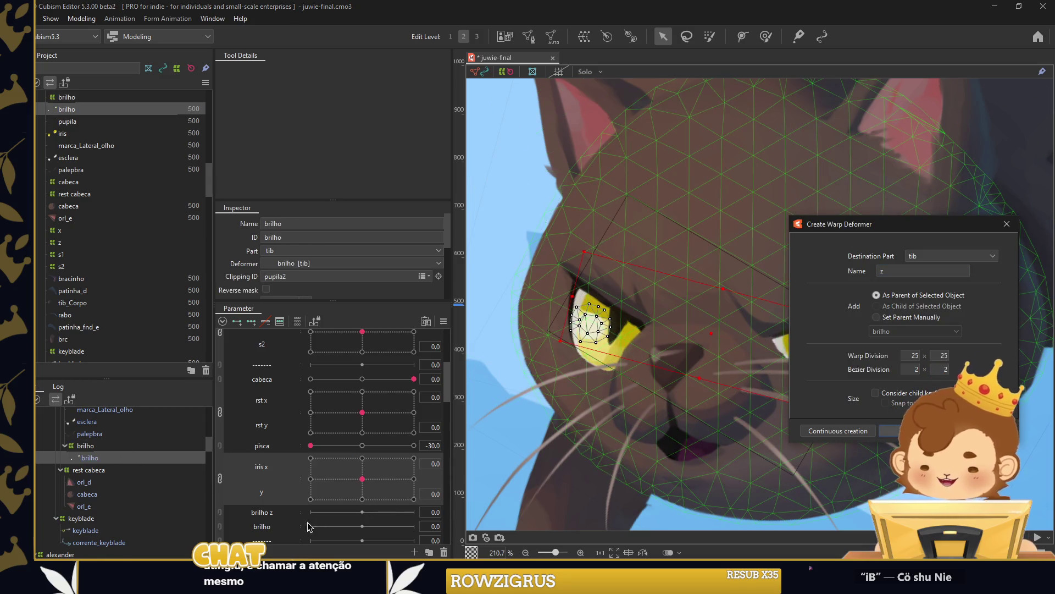
key("Return")
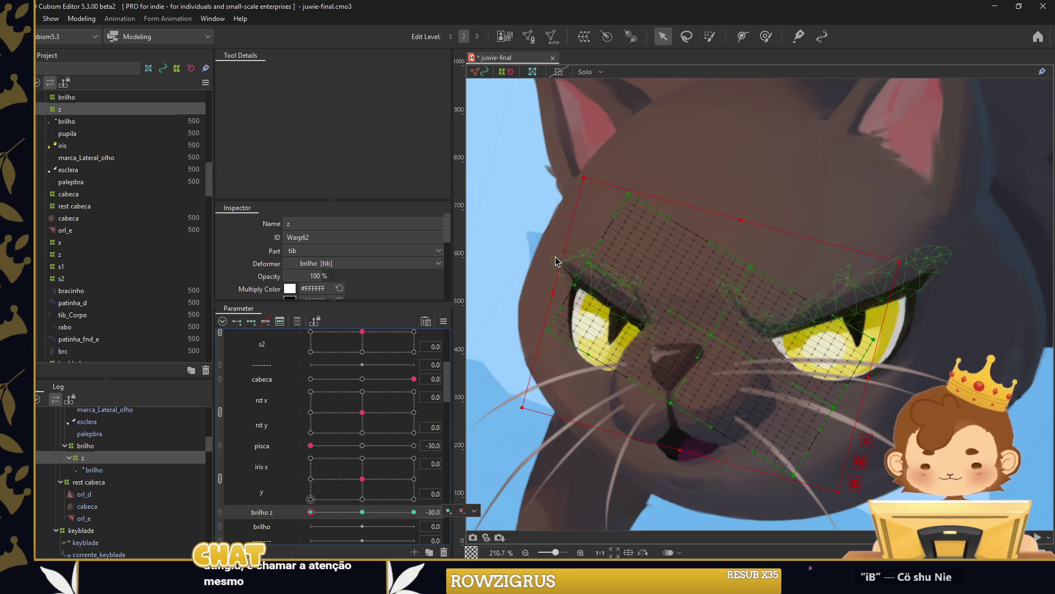
left_click_drag(626, 324, 583, 322)
left_click_drag(658, 309, 868, 397)
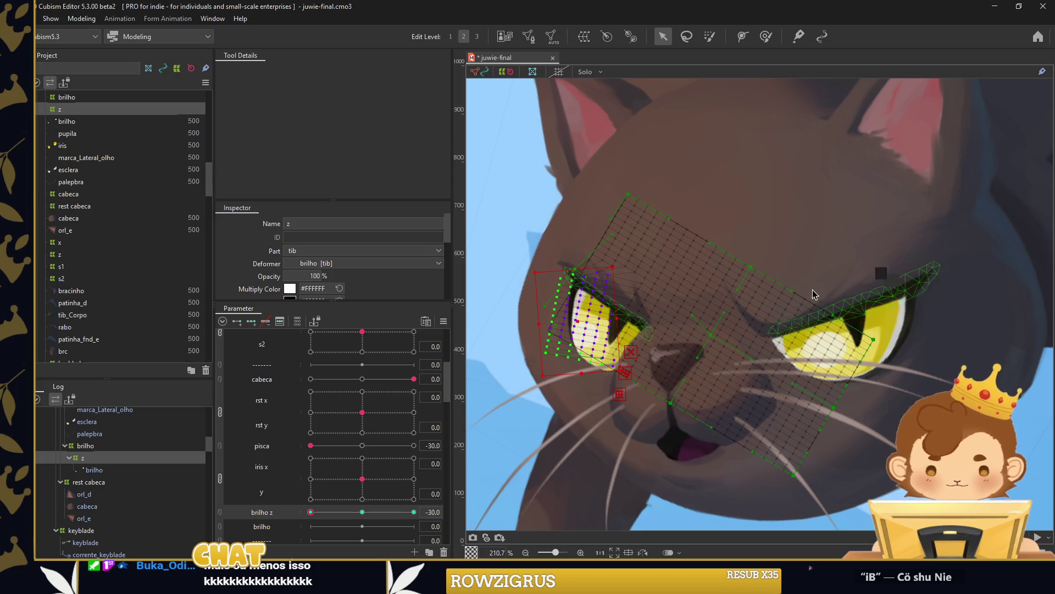
Key the z deformer on brilho z, shifting and rotating the highlight points at 0 and 30.
left_click(836, 348)
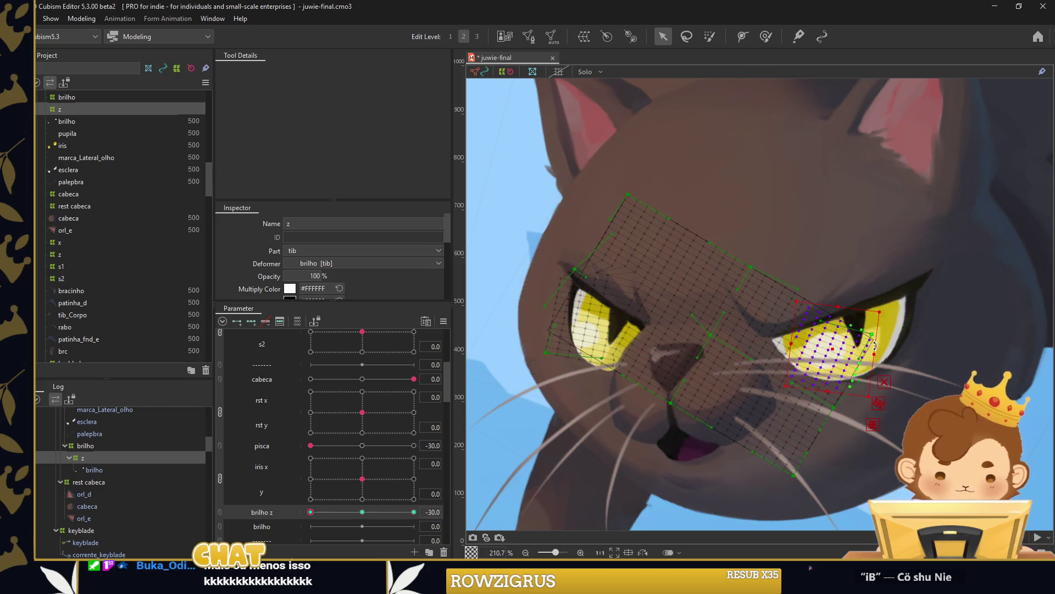
left_click_drag(832, 348, 830, 354)
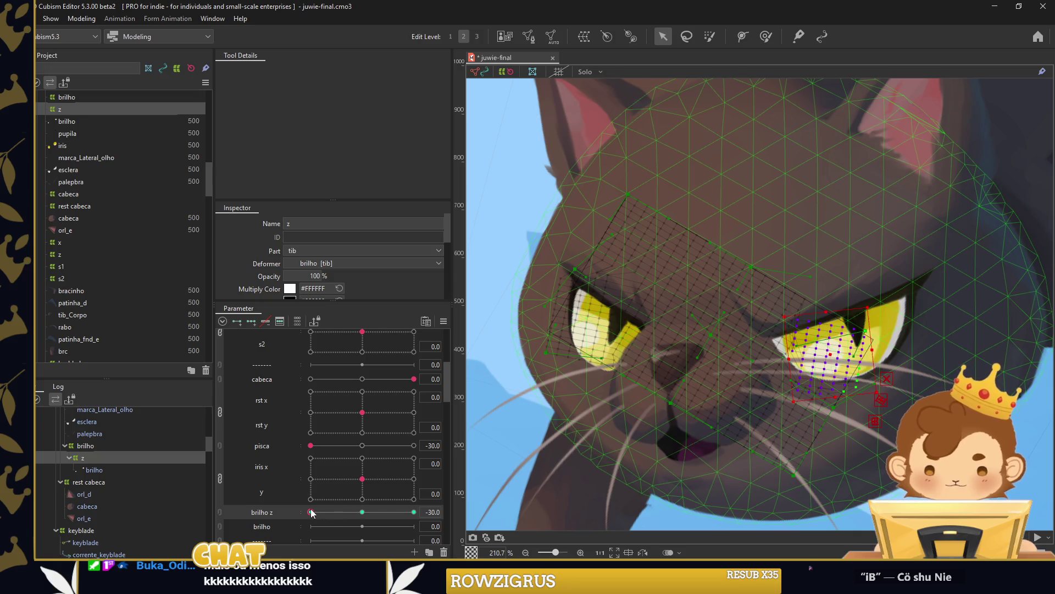
left_click_drag(312, 512, 362, 512)
left_click(828, 337)
left_click_drag(593, 315, 599, 303)
left_click_drag(363, 512, 414, 512)
left_click_drag(648, 327, 673, 292)
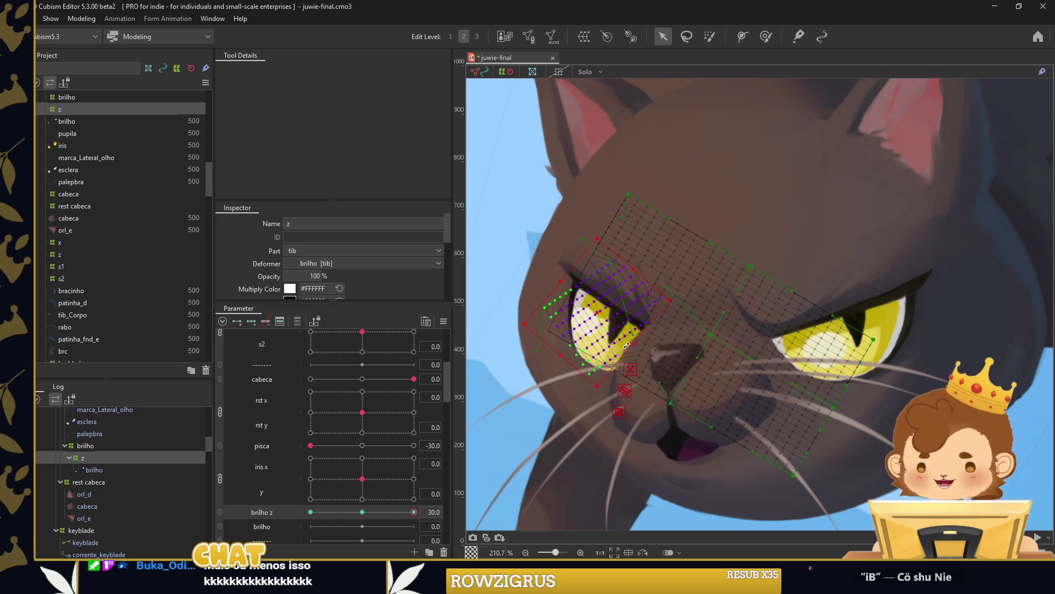
mouse_move(680, 333)
left_mouse_down()
mouse_move(877, 371)
mouse_move(845, 330)
mouse_move(854, 334)
left_mouse_up()
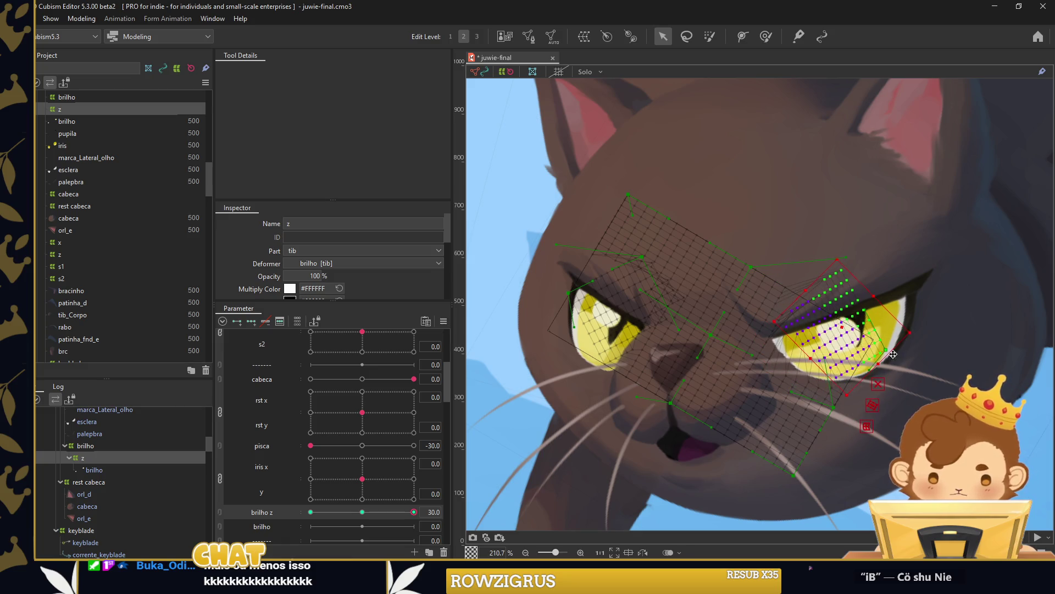
left_click_drag(875, 369, 880, 374)
Add in-between keys along brilho z and move the right-eye highlights up-right at -30.
key("Return")
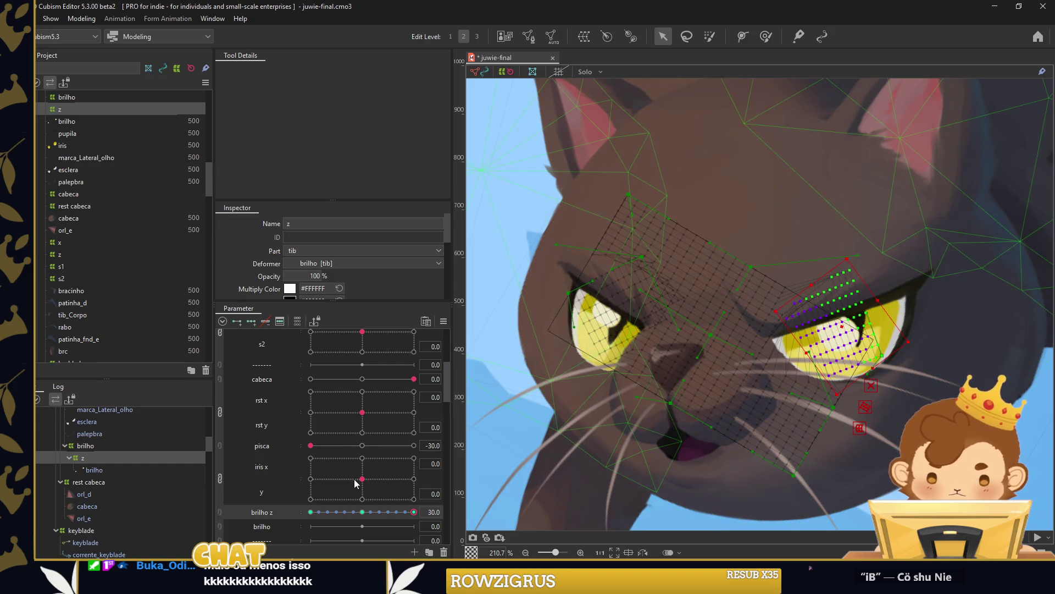
left_click(348, 511)
mouse_move(347, 511)
left_mouse_down()
mouse_move(293, 512)
mouse_move(418, 511)
left_mouse_up()
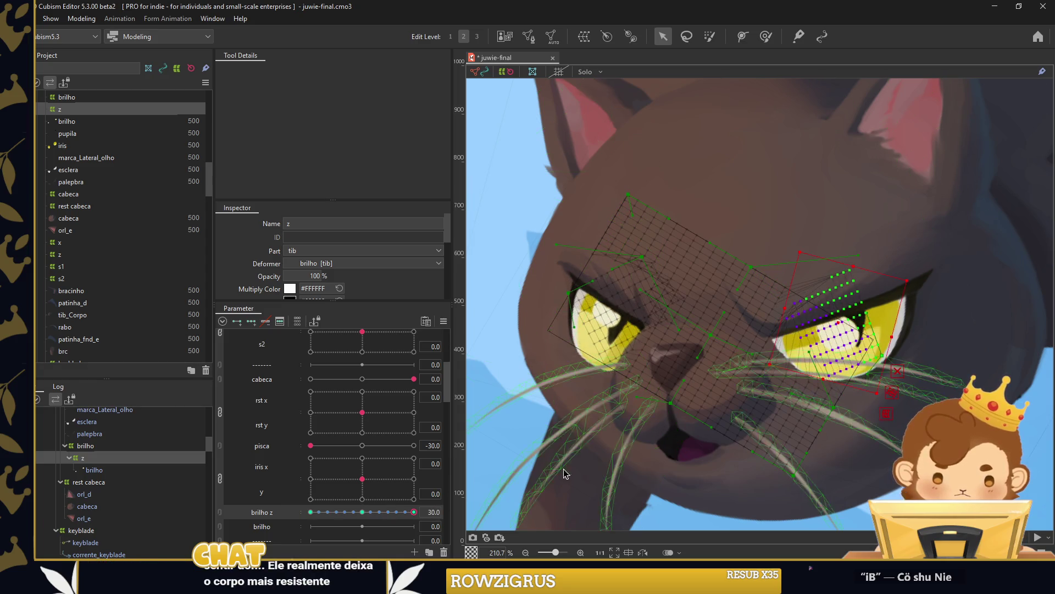
left_click_drag(827, 325, 831, 313)
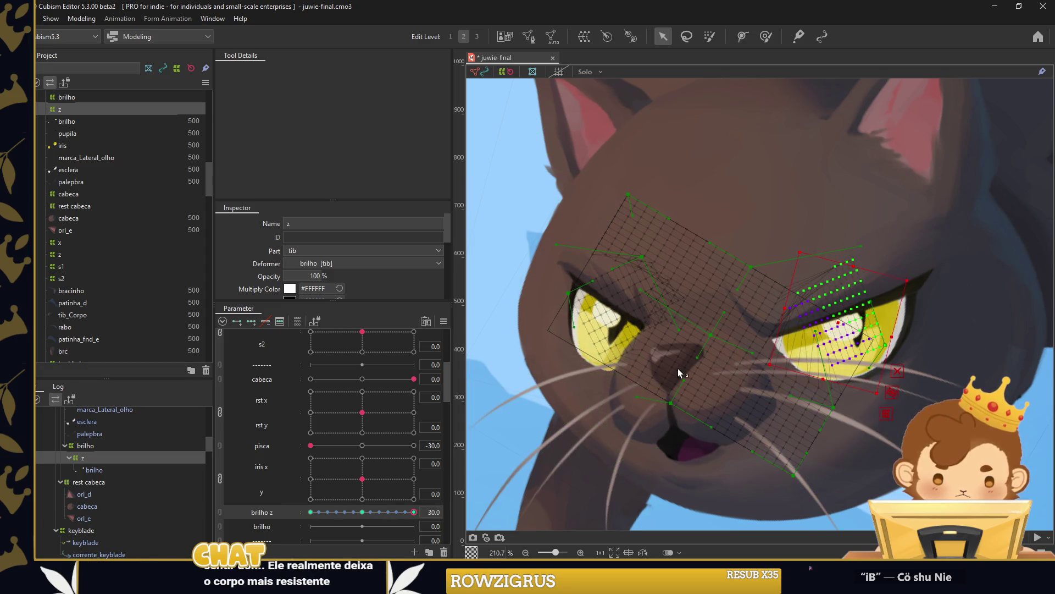
left_click_drag(412, 512, 362, 511)
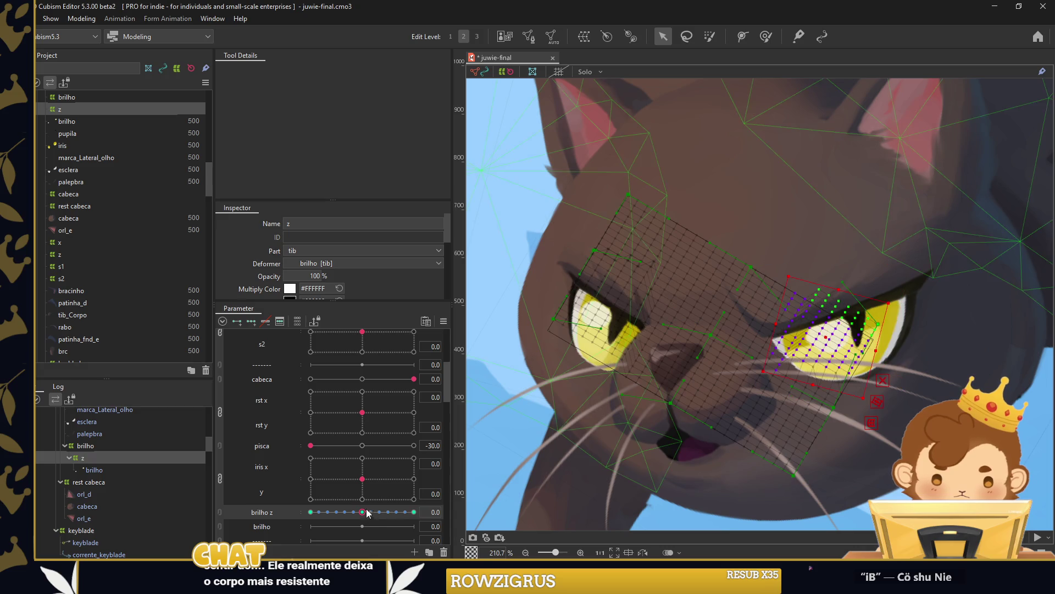
left_click(91, 461)
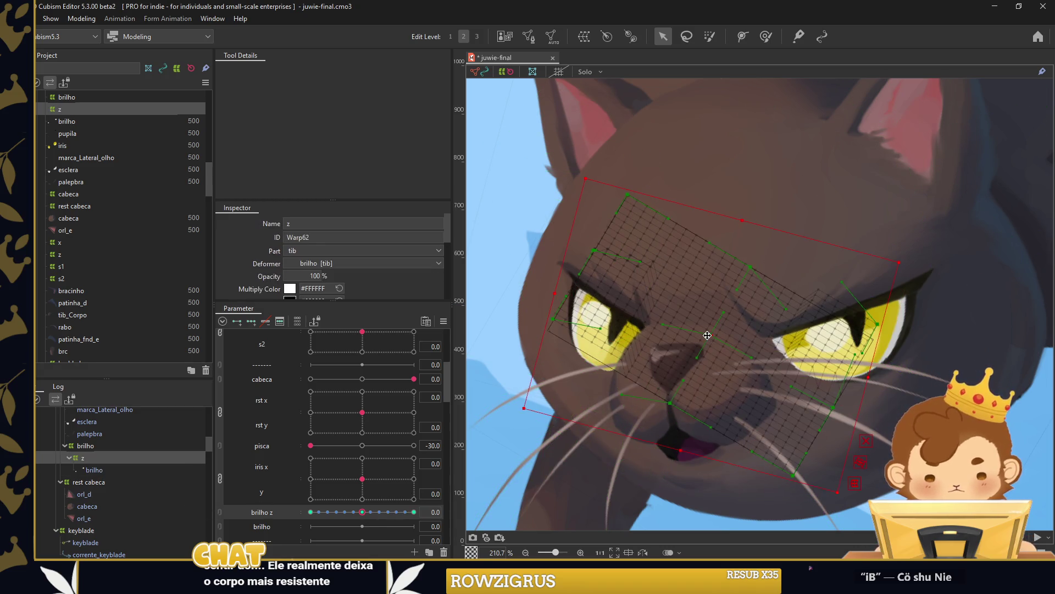
left_click_drag(362, 512, 310, 512)
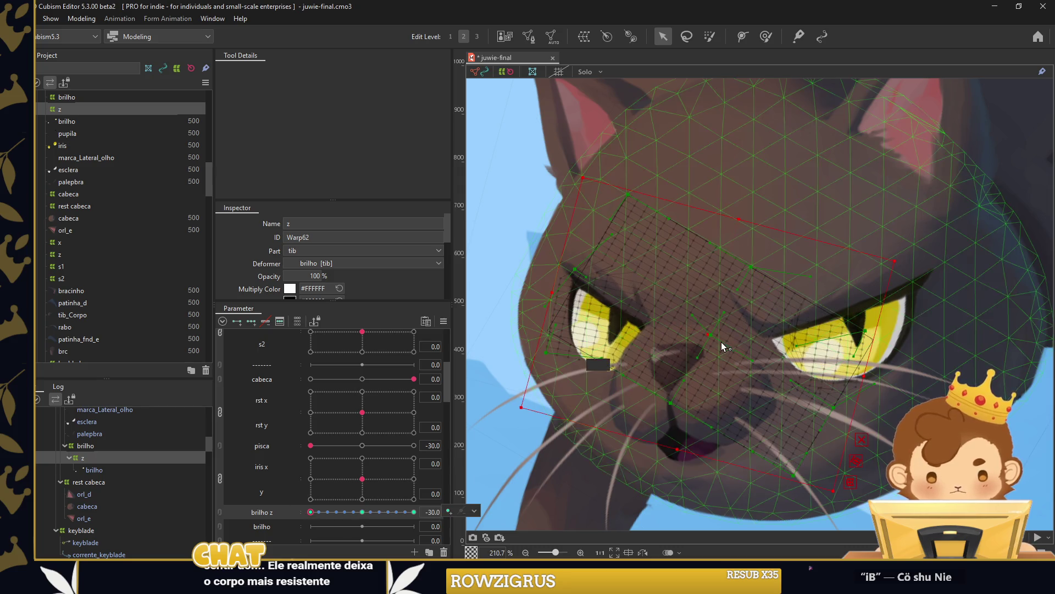
left_click(806, 349)
left_click(805, 349)
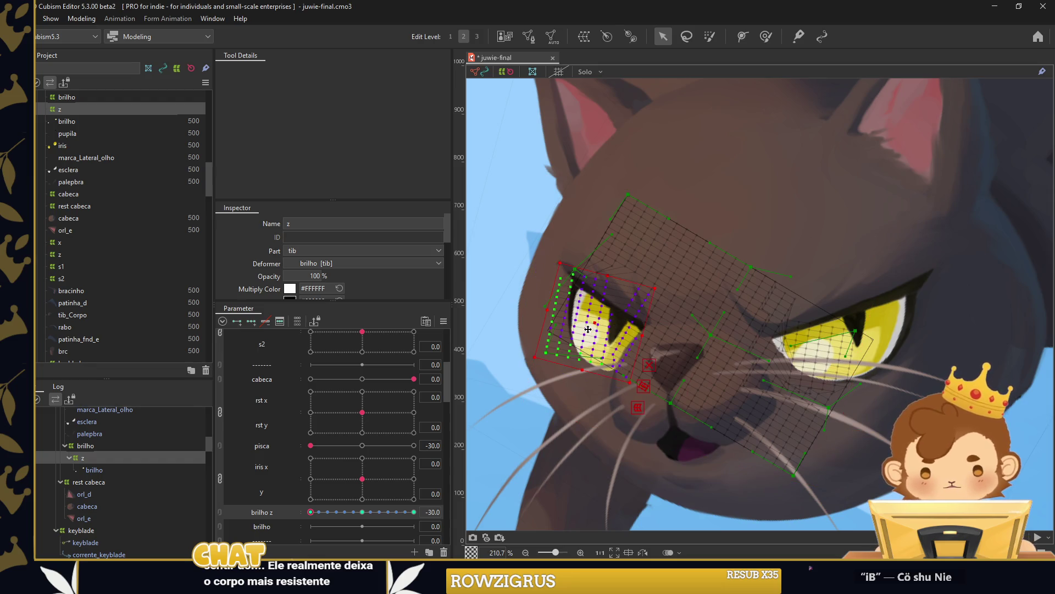
left_click(500, 455)
left_click_drag(312, 510, 377, 506)
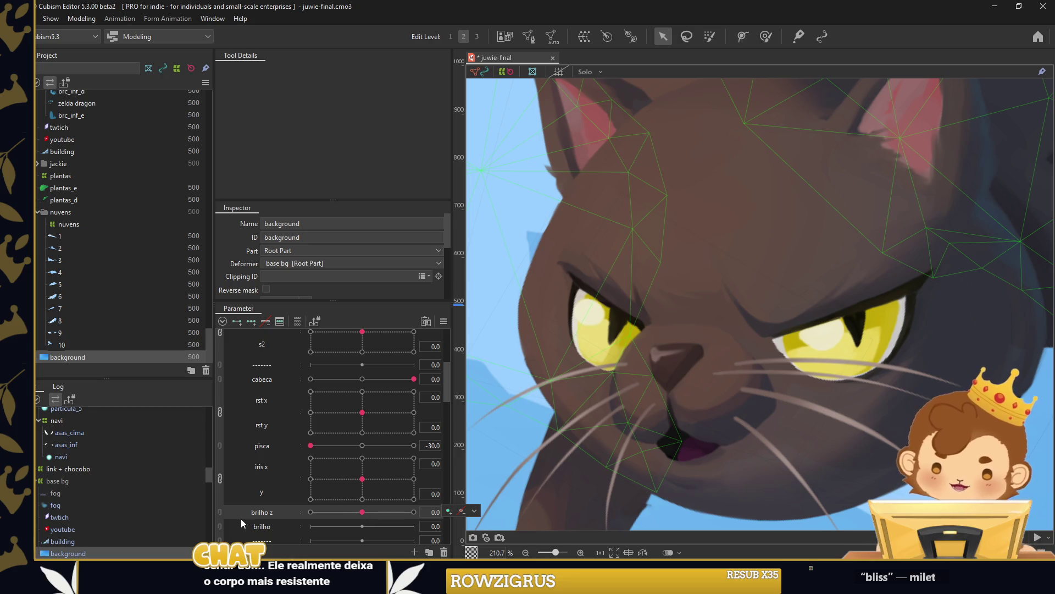
scroll(81, 546, "down", 1)
Scale the eye highlight meshes down inward with brilho at -30.
left_click(611, 334)
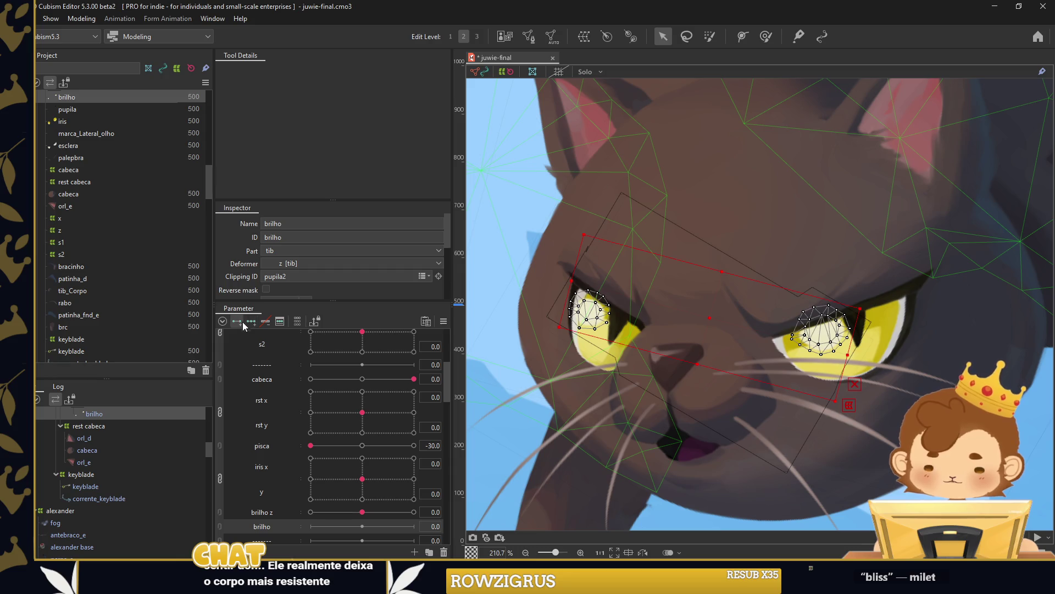
left_click(615, 321)
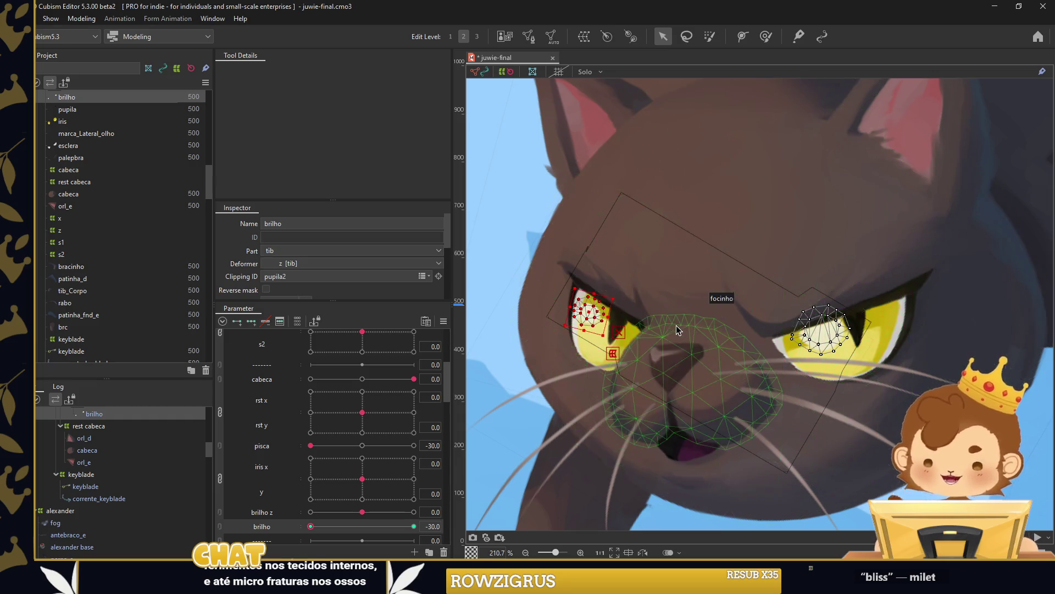
left_click(853, 347)
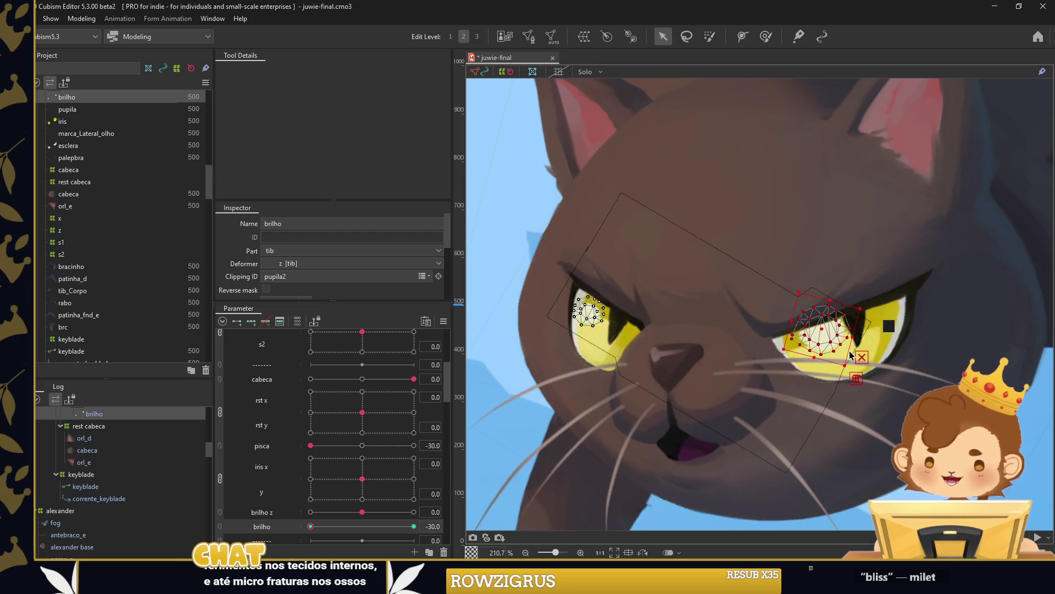
mouse_move(851, 354)
left_mouse_down()
mouse_move(839, 332)
mouse_move(796, 322)
left_mouse_up()
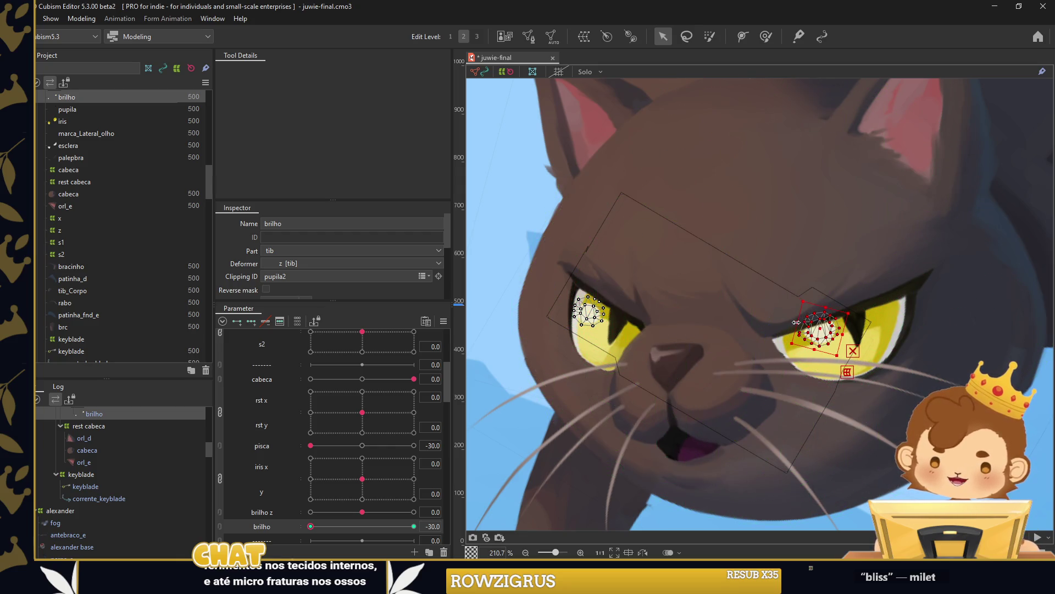
left_click_drag(318, 531, 309, 527)
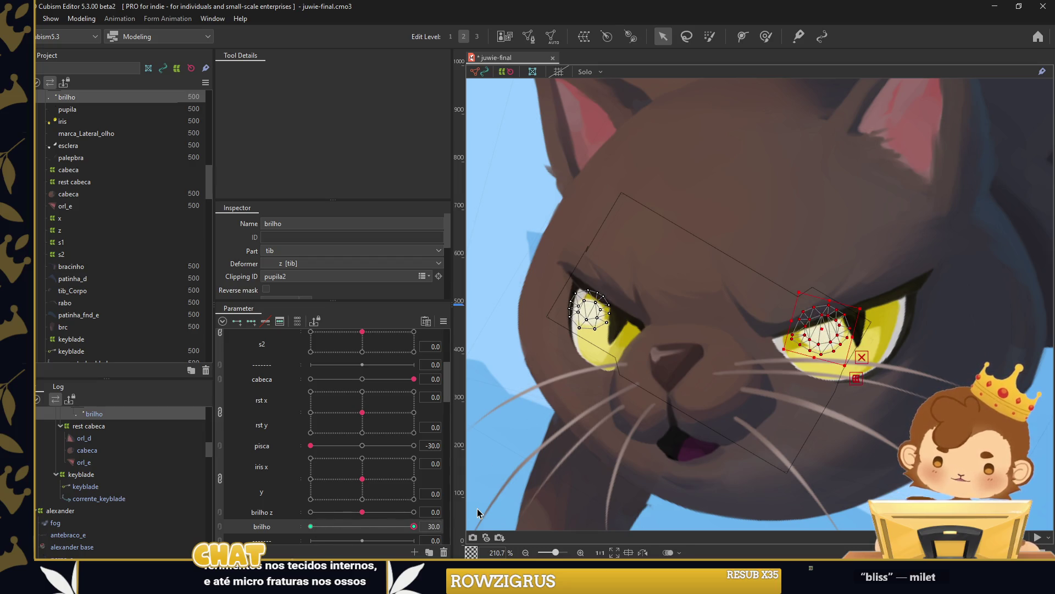
left_click(589, 311)
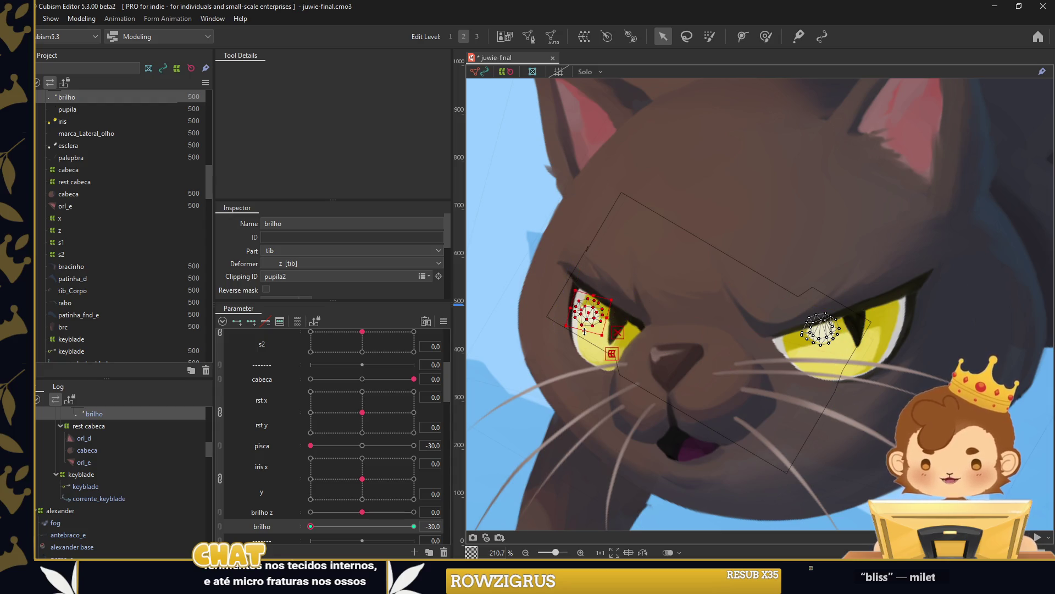
left_click(555, 379)
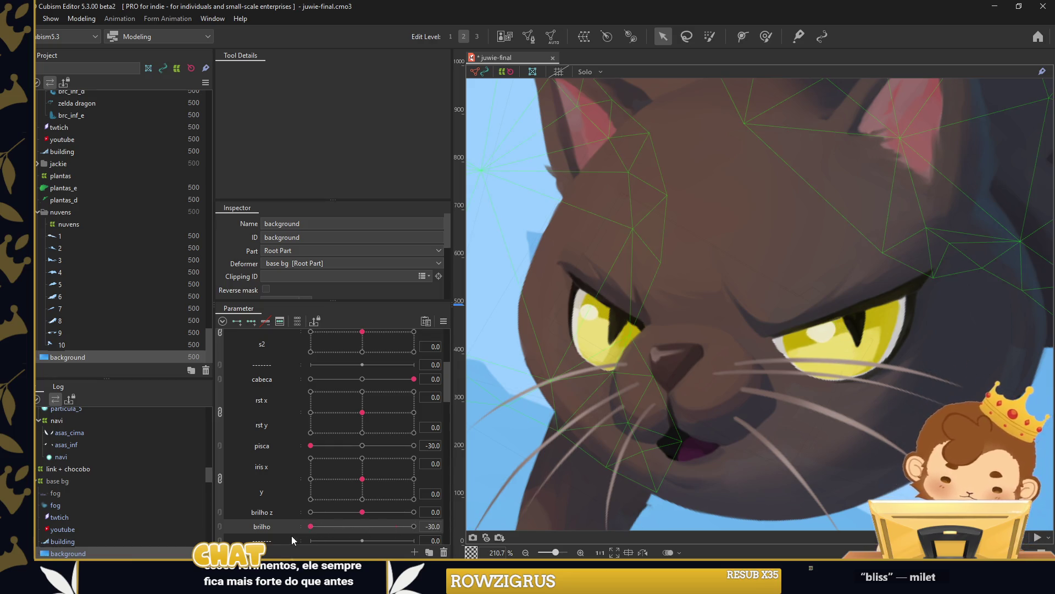
Preview brilho near its middle and the irises looking to the side.
left_click_drag(310, 526, 360, 527)
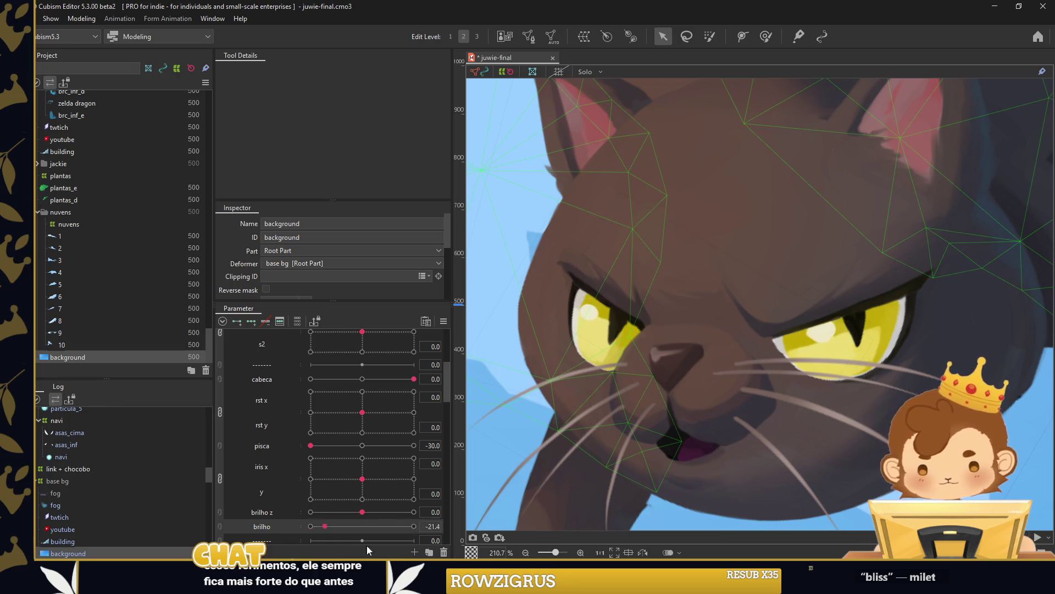
scroll(622, 371, "down", 3)
mouse_move(355, 473)
left_mouse_down()
mouse_move(321, 488)
mouse_move(362, 488)
mouse_move(368, 512)
mouse_move(371, 477)
left_mouse_up()
scroll(371, 477, "down", 3)
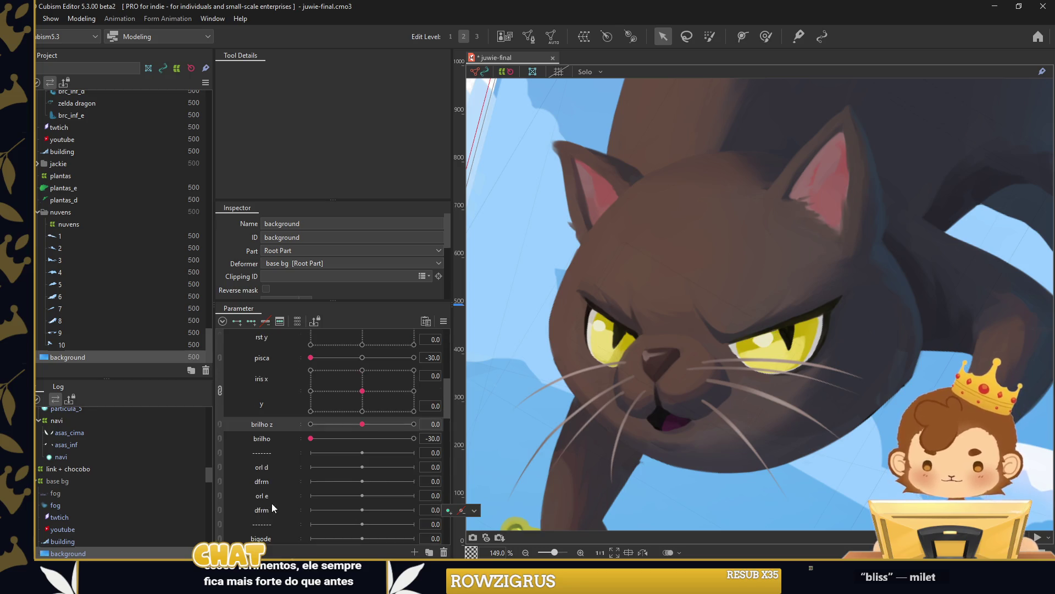
Save the model, select orl_d, and tilt the ear counter-clockwise at orl d -30.
key("ctrl+s")
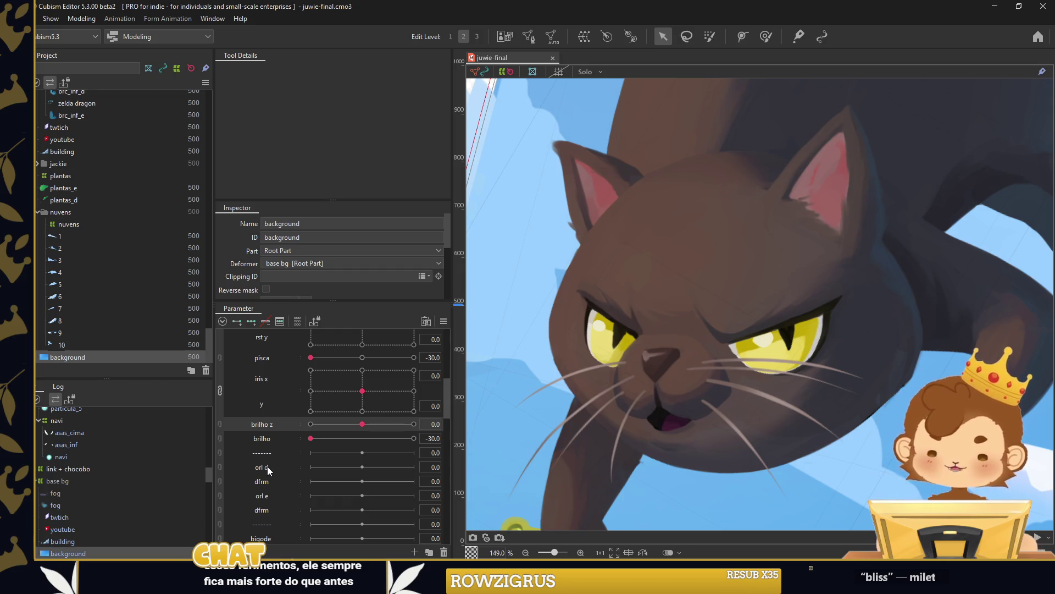
right_click(267, 466)
left_click(297, 497)
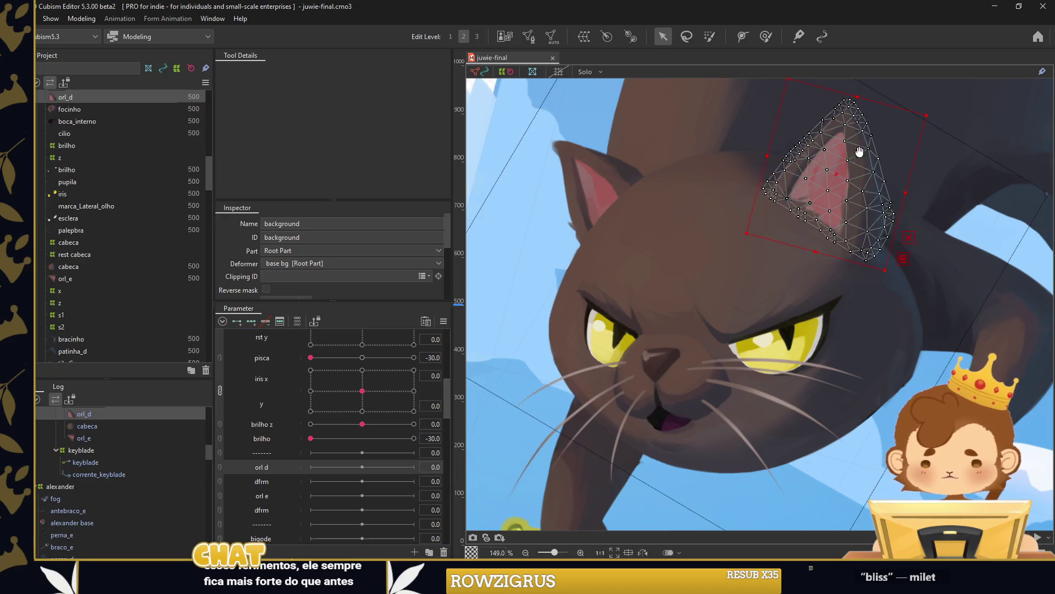
left_click_drag(861, 158, 787, 237)
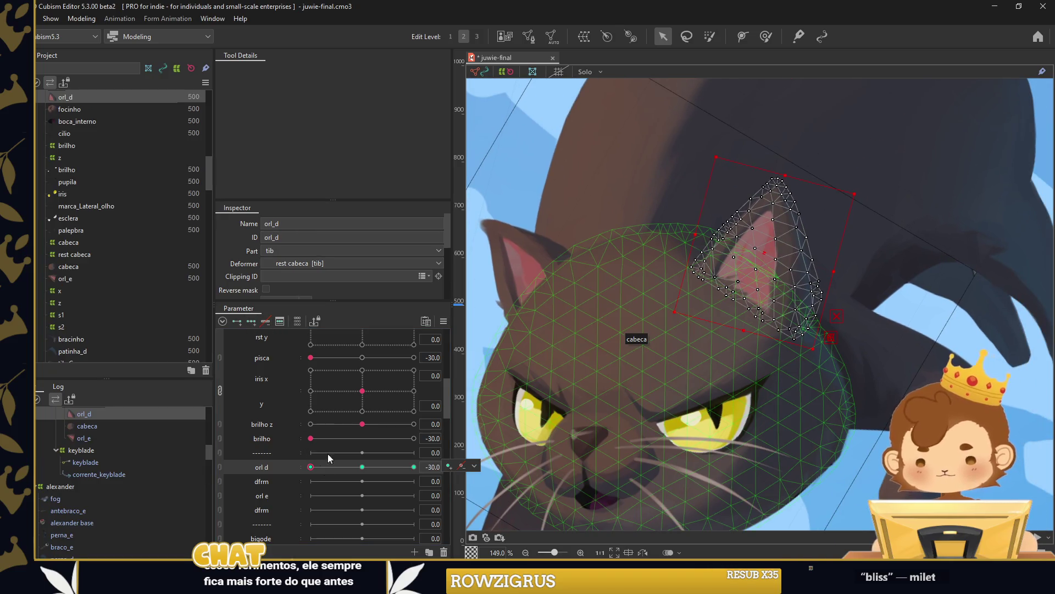
left_click(765, 36)
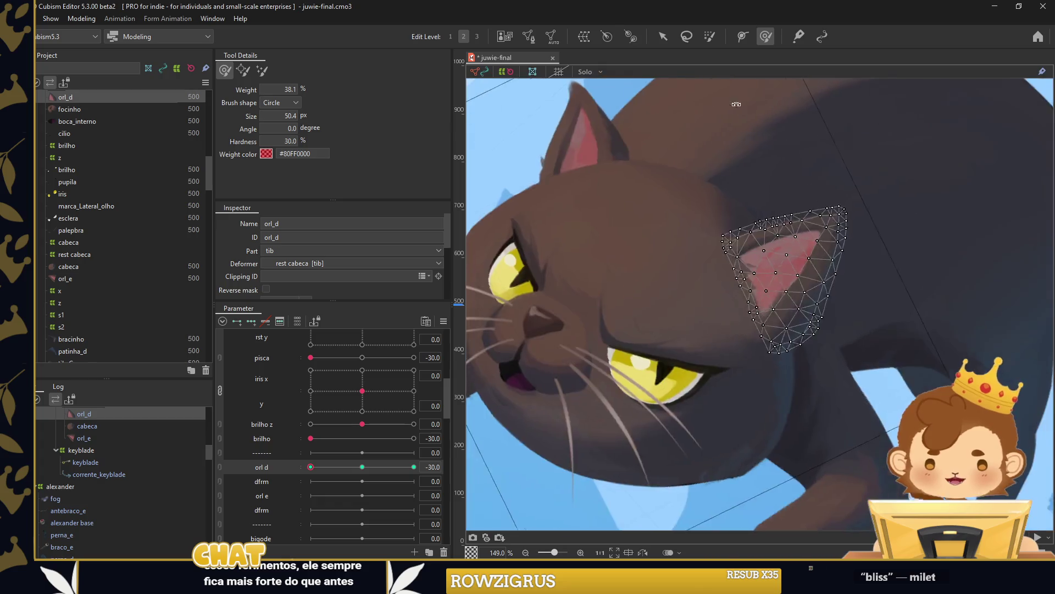
left_click_drag(756, 105, 680, 100)
left_click(664, 36)
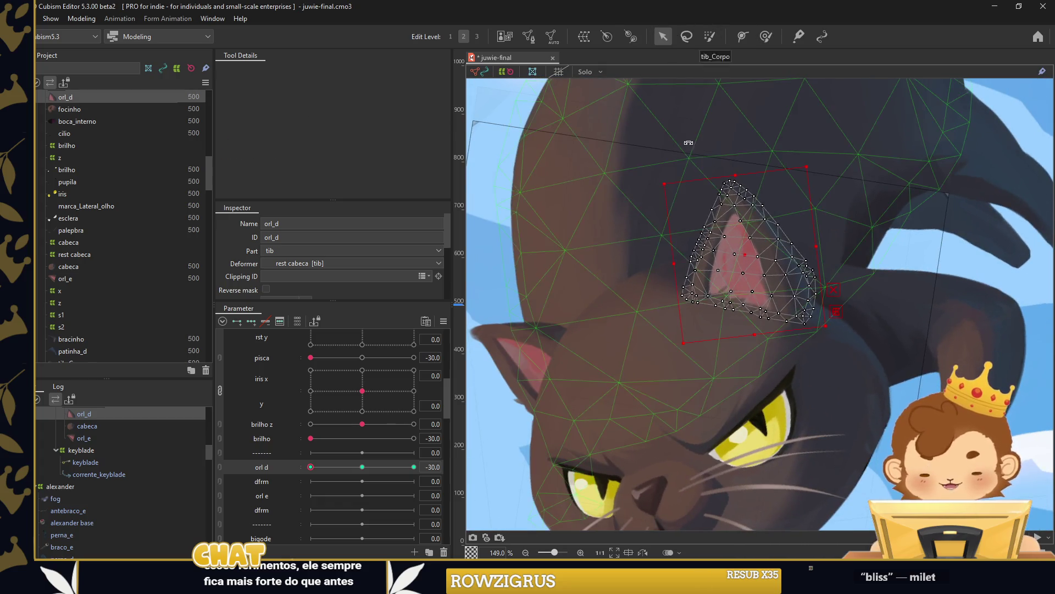
left_click_drag(736, 165, 718, 171)
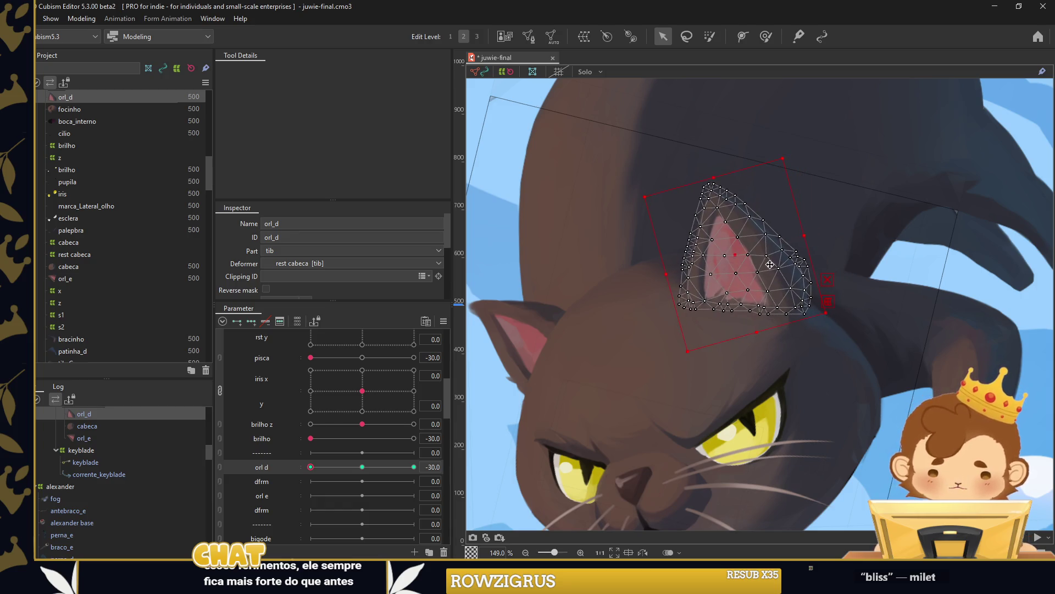
Rotate the orl_d ear clockwise at orl d 30 and scrub orl d to preview.
scroll(730, 309, "up", 5)
left_click_drag(311, 467, 414, 466)
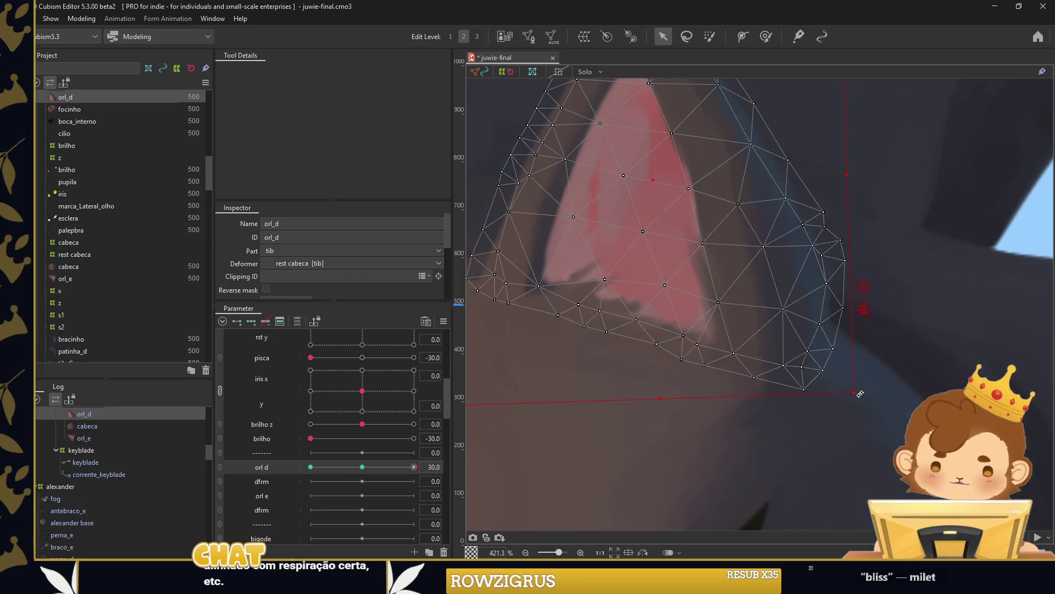
left_click_drag(859, 398, 822, 425)
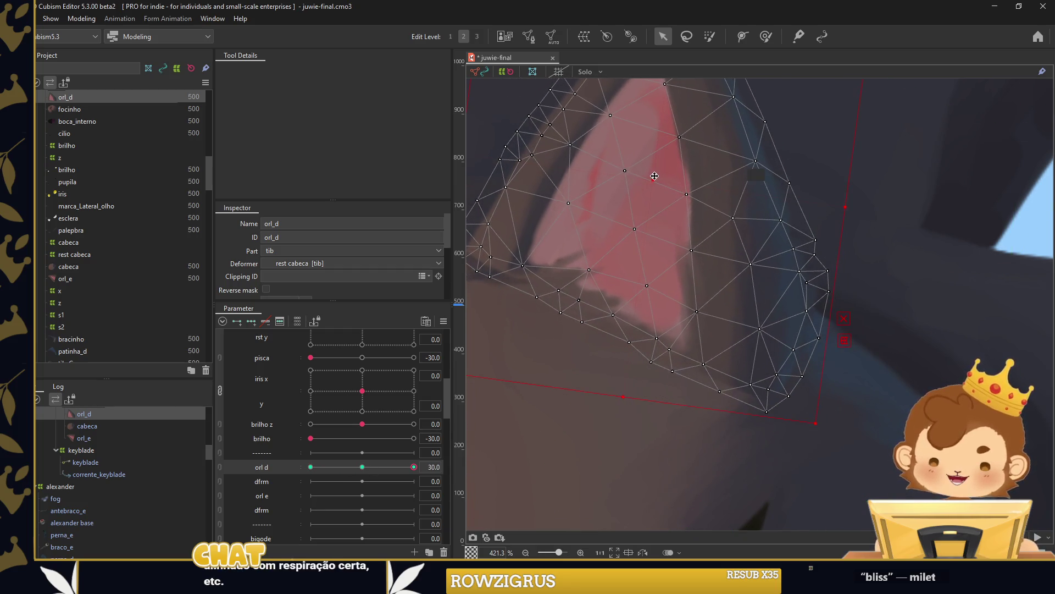
left_click_drag(659, 180, 666, 180)
scroll(666, 180, "down", 1)
scroll(806, 227, "down", 3)
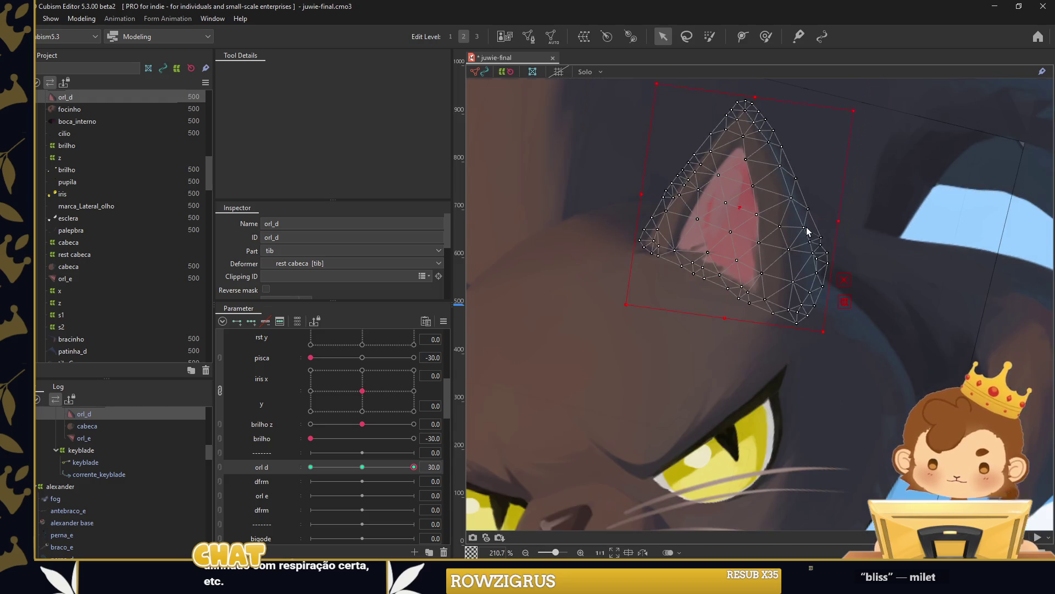
left_click(761, 39)
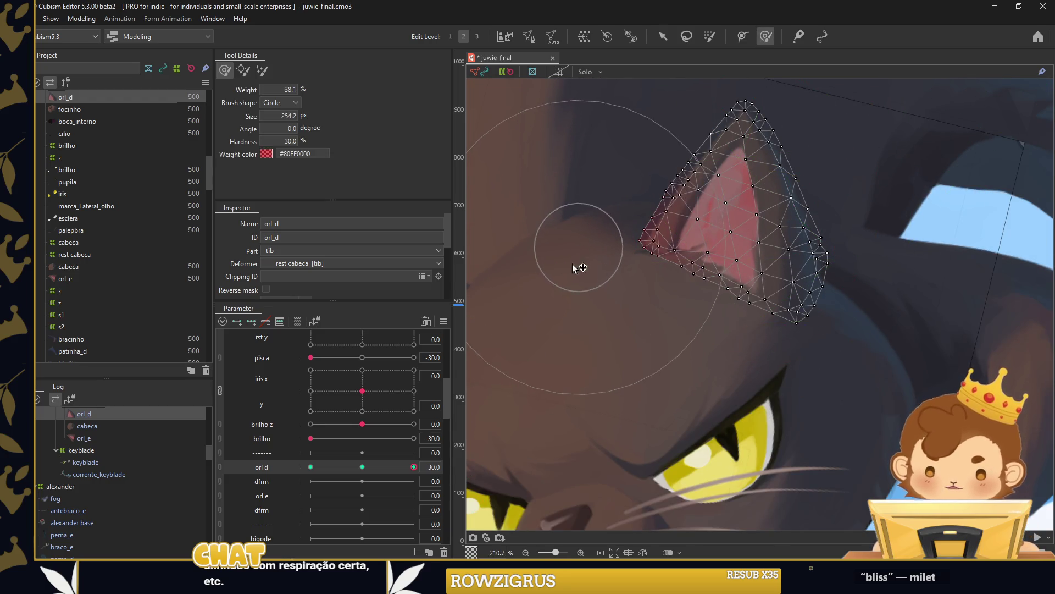
left_click_drag(414, 466, 311, 458)
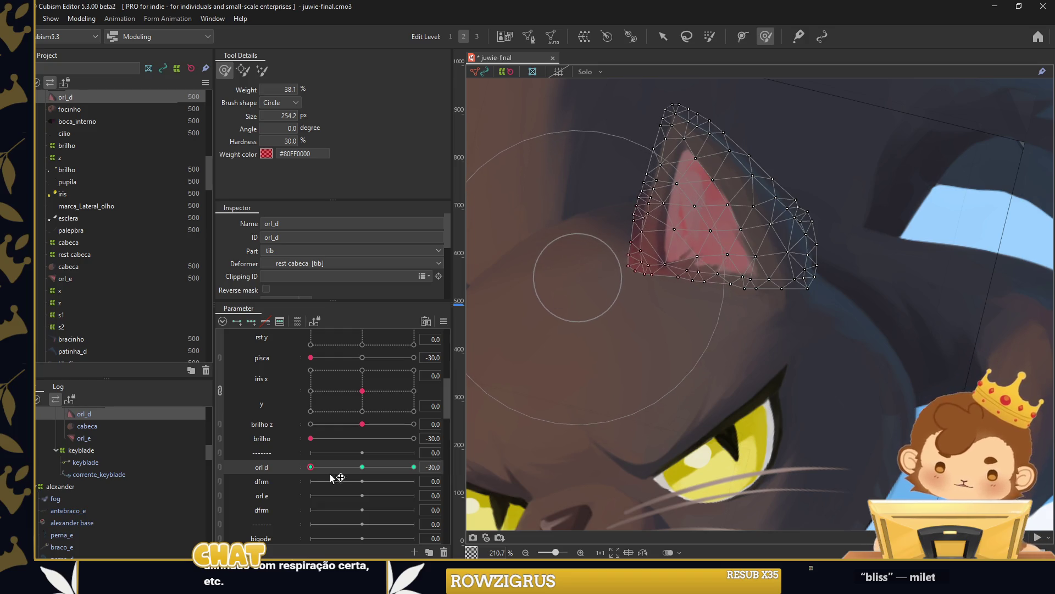
Add in-between keys to orl d and brush-reshape the ear tip leftward on dfrm.
left_click(362, 466)
left_click(569, 244)
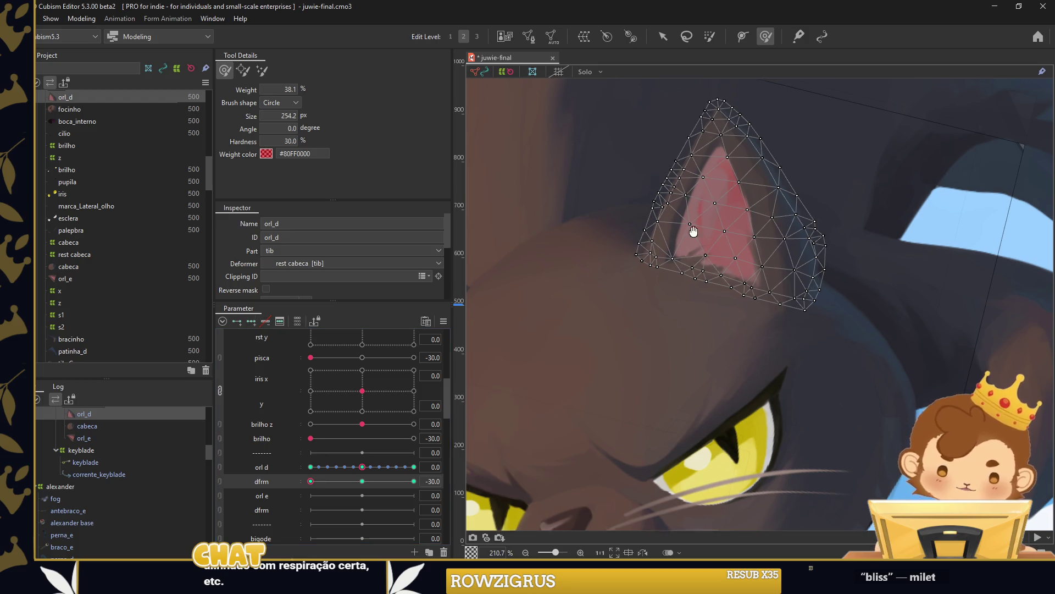
scroll(690, 292, "up", 3)
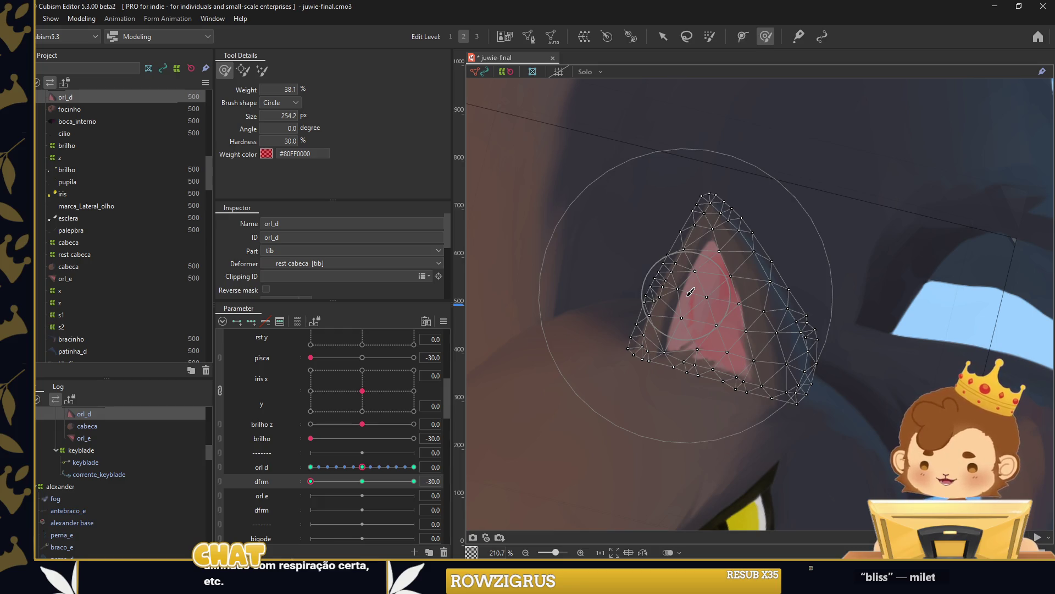
scroll(697, 205, "down", 3)
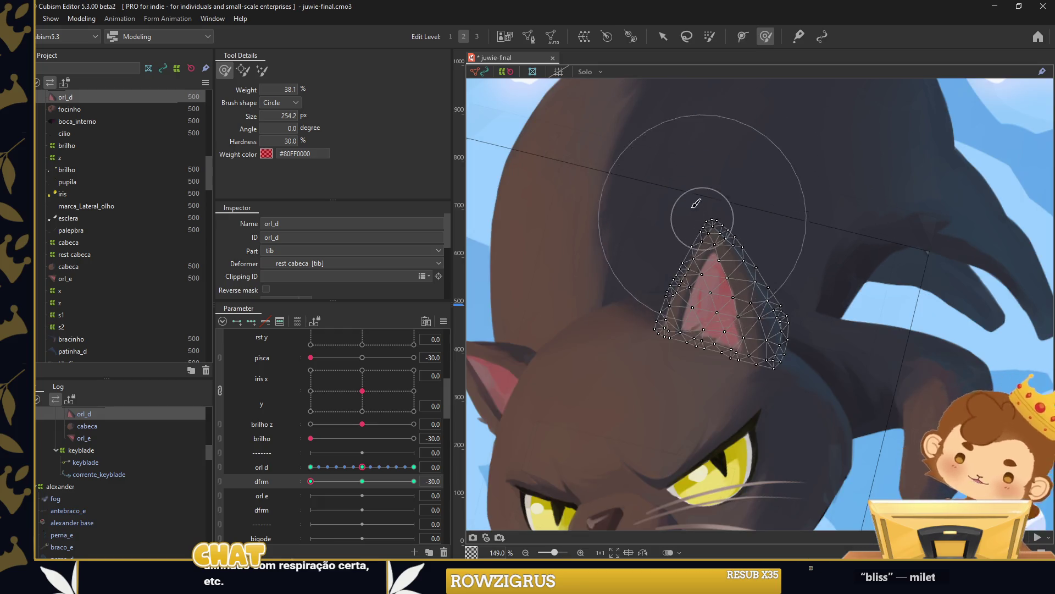
scroll(714, 187, "up", 3)
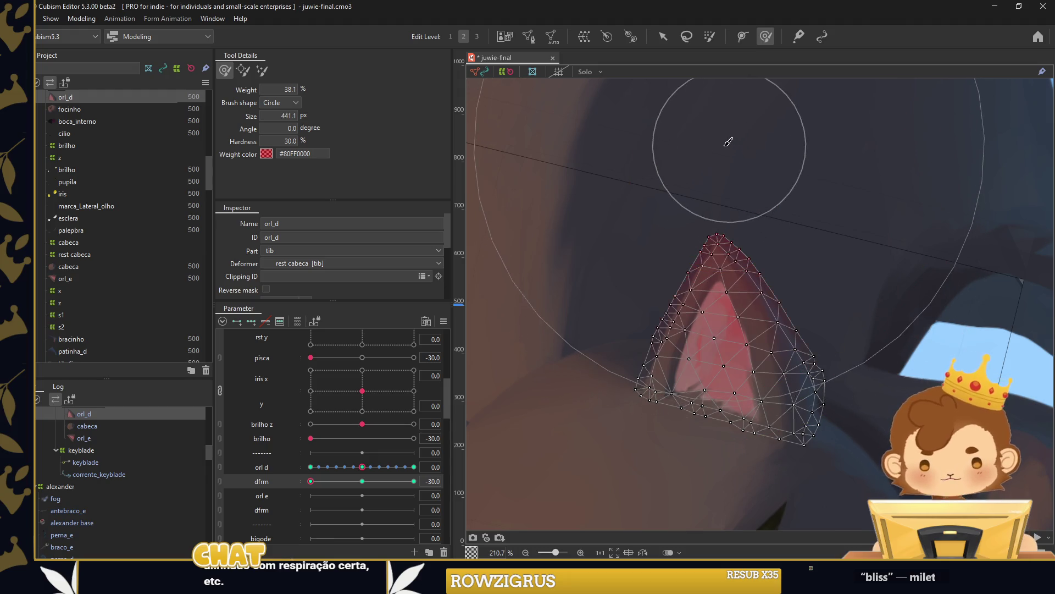
left_click_drag(732, 142, 629, 85)
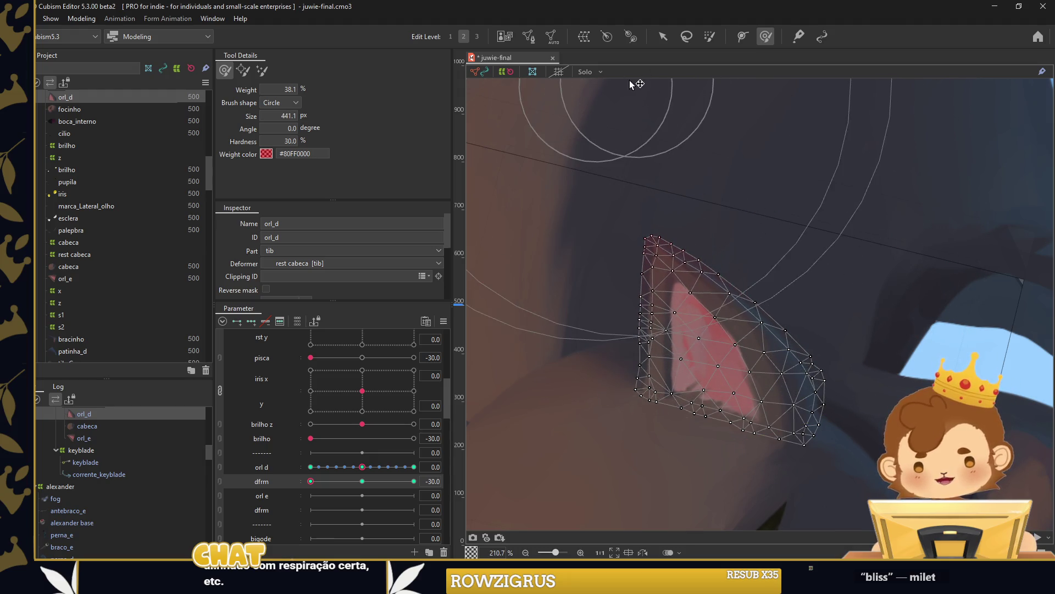
left_click_drag(683, 153, 687, 206)
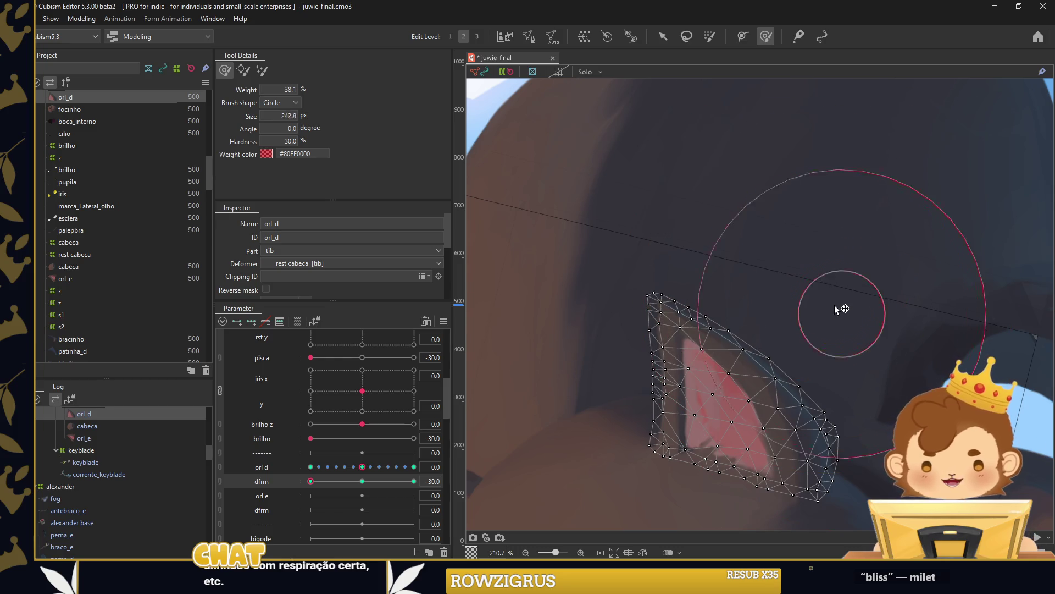
mouse_move(758, 297)
left_mouse_down()
mouse_move(843, 368)
mouse_move(817, 283)
left_mouse_up()
mouse_move(684, 385)
left_mouse_down()
mouse_move(605, 370)
mouse_move(625, 344)
mouse_move(683, 405)
left_mouse_up()
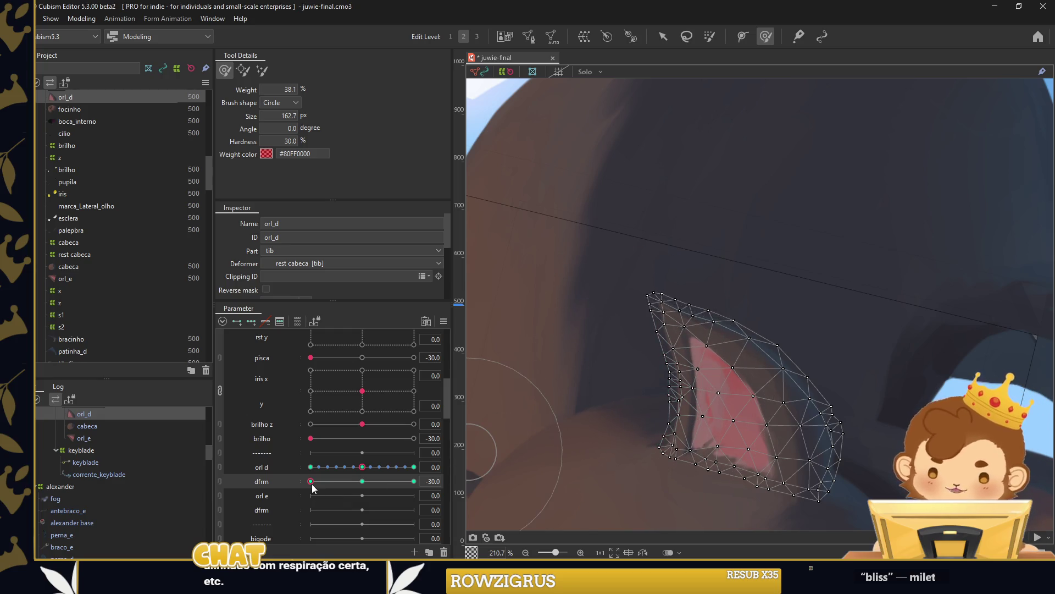
Bend the ear tip up and right at dfrm 30, then add in-between dfrm keys.
left_click_drag(311, 481, 414, 481)
left_click_drag(789, 341, 825, 247)
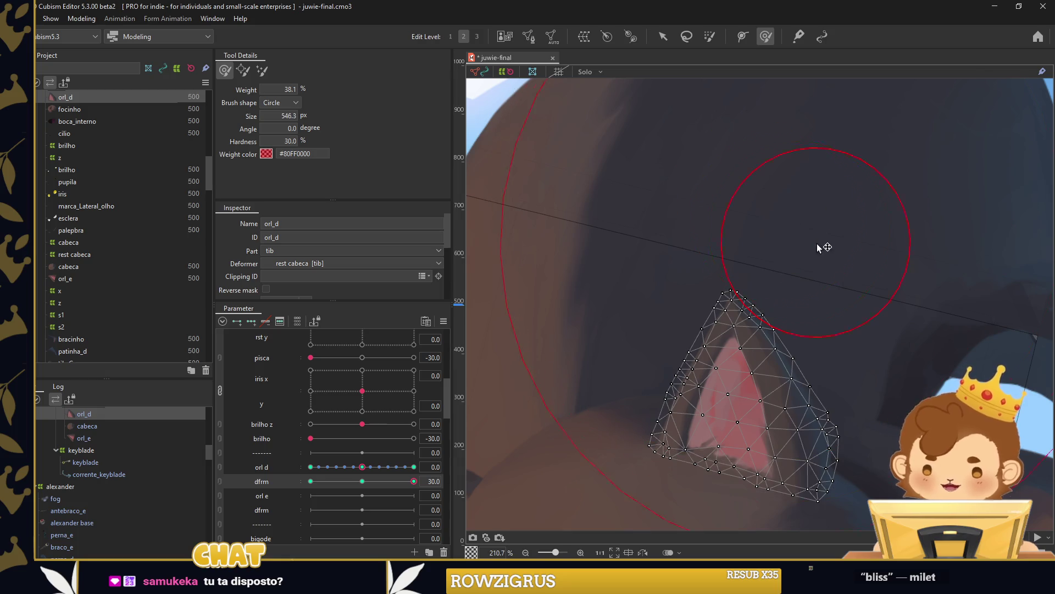
mouse_move(777, 188)
left_mouse_down()
mouse_move(832, 162)
mouse_move(862, 131)
mouse_move(638, 395)
mouse_move(777, 420)
mouse_move(771, 406)
left_mouse_up()
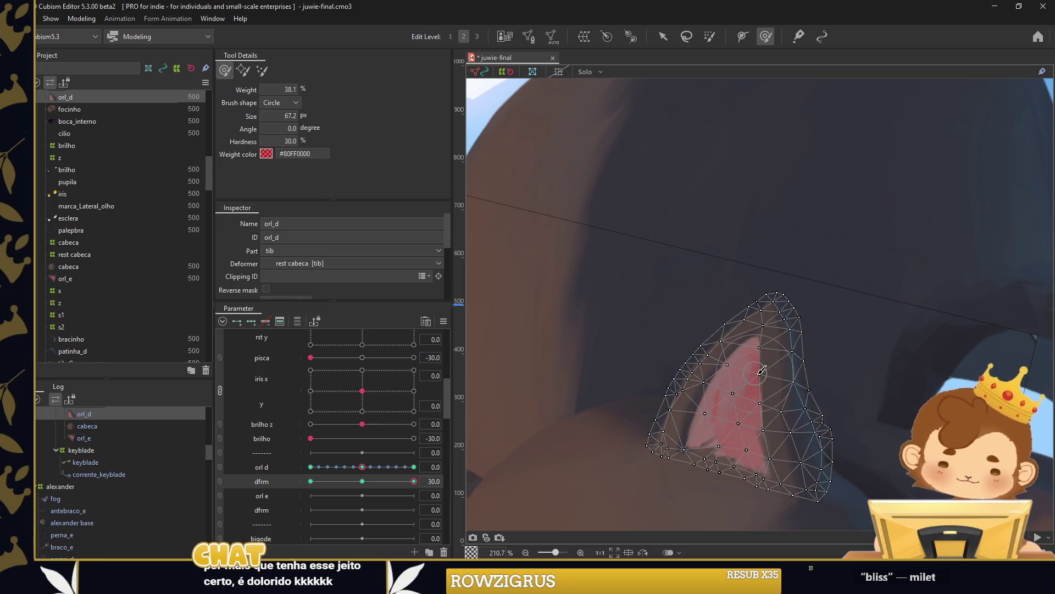
left_click_drag(763, 402, 773, 419)
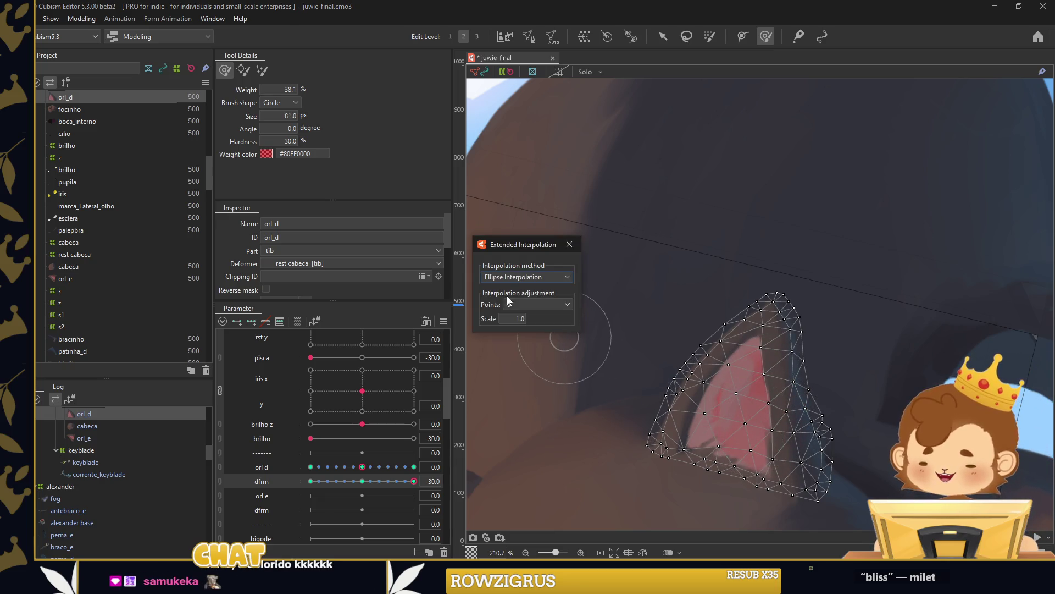
left_click(569, 245)
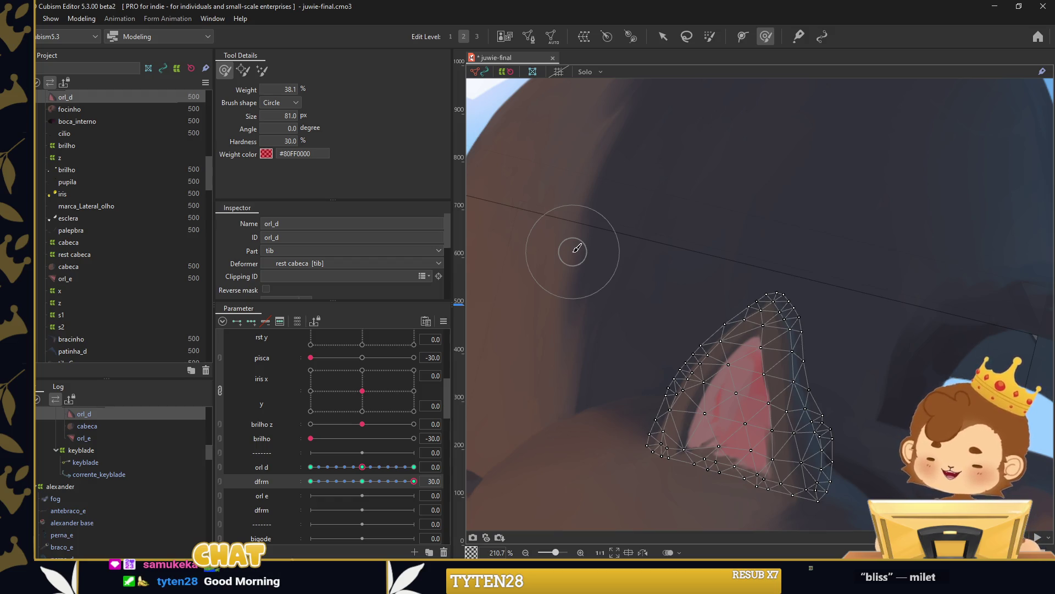
mouse_move(414, 481)
left_mouse_down()
mouse_move(319, 482)
mouse_move(363, 482)
left_mouse_up()
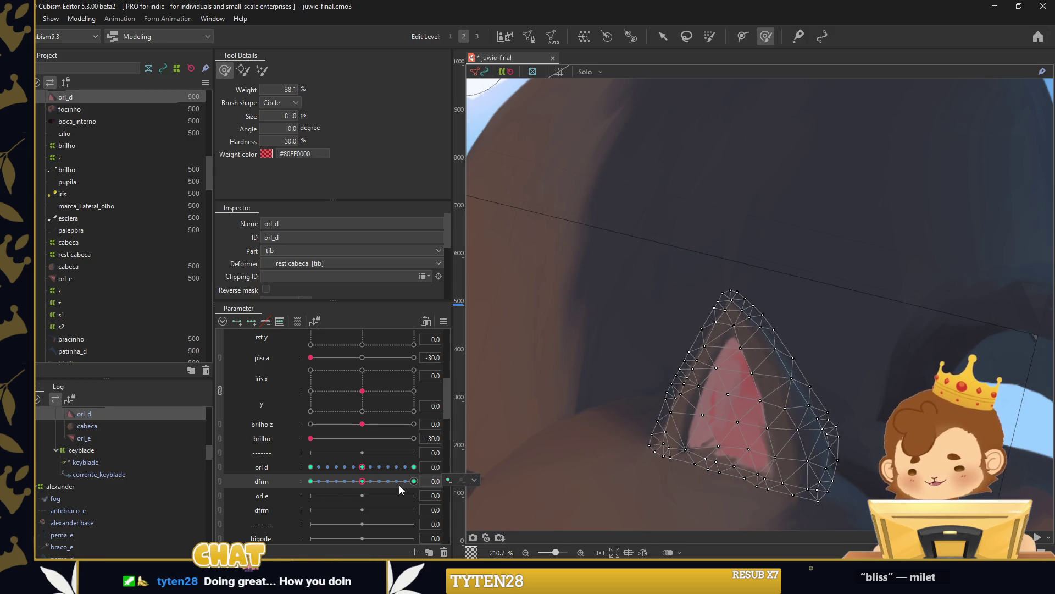
right_click(462, 273)
left_click(522, 353)
Set orl d to -30 on the orl_d ear and apply linear interpolation to orl d.
left_click(506, 393)
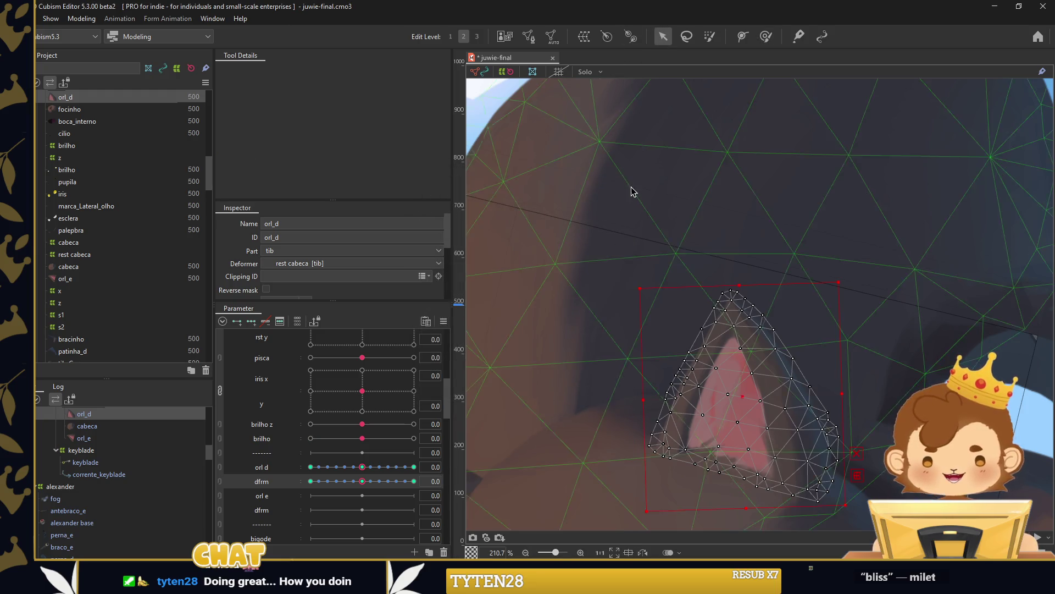
scroll(631, 190, "down", 3)
left_click(631, 191)
left_click(221, 470)
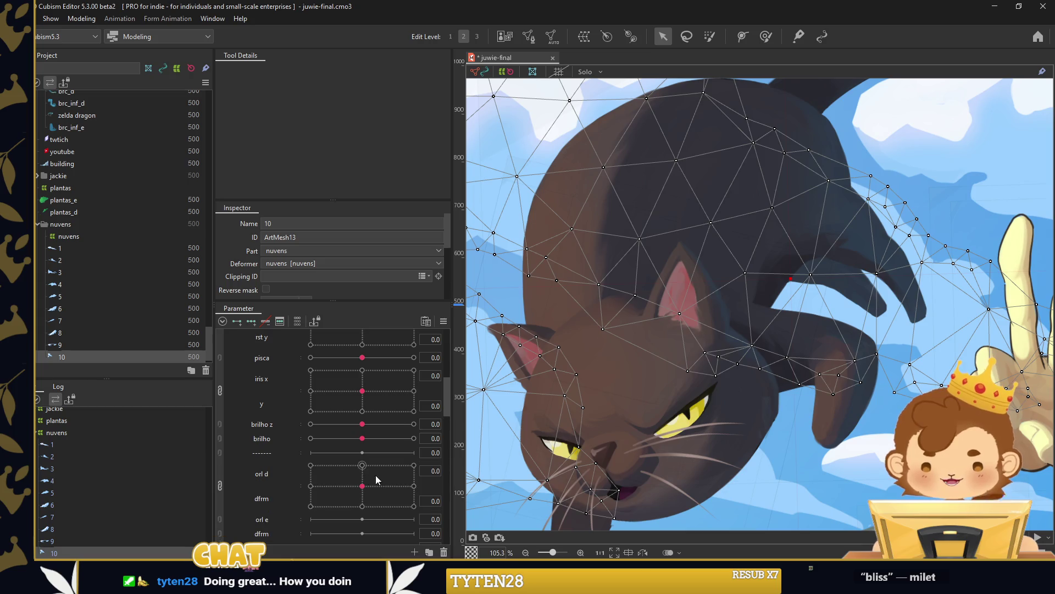
left_click(680, 305)
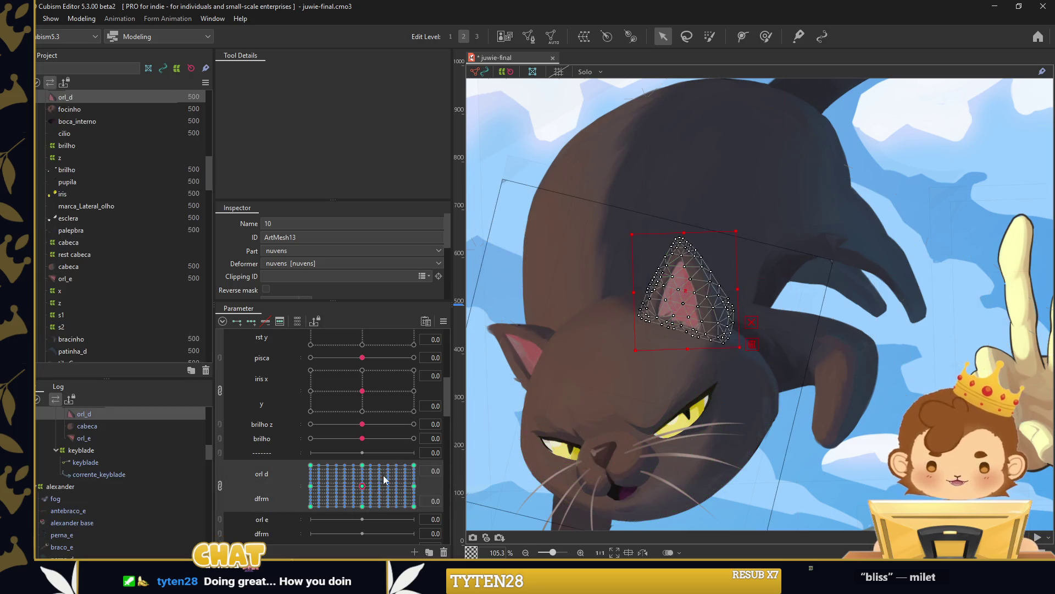
left_click(220, 485)
left_click(361, 481)
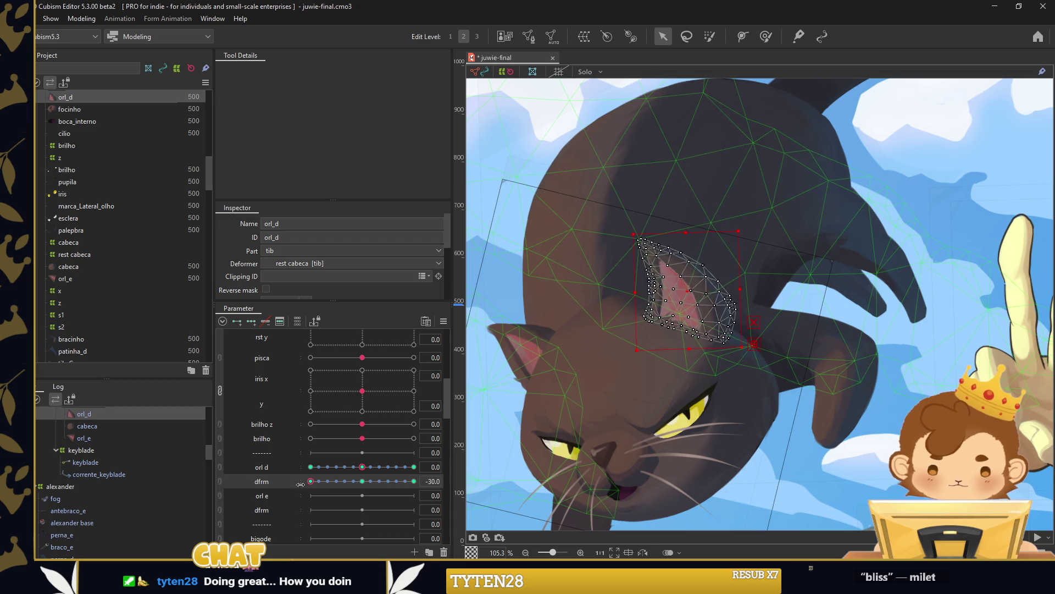
mouse_move(361, 483)
left_mouse_down()
mouse_move(370, 479)
mouse_move(298, 472)
mouse_move(414, 467)
mouse_move(311, 466)
left_mouse_up()
left_click(461, 465)
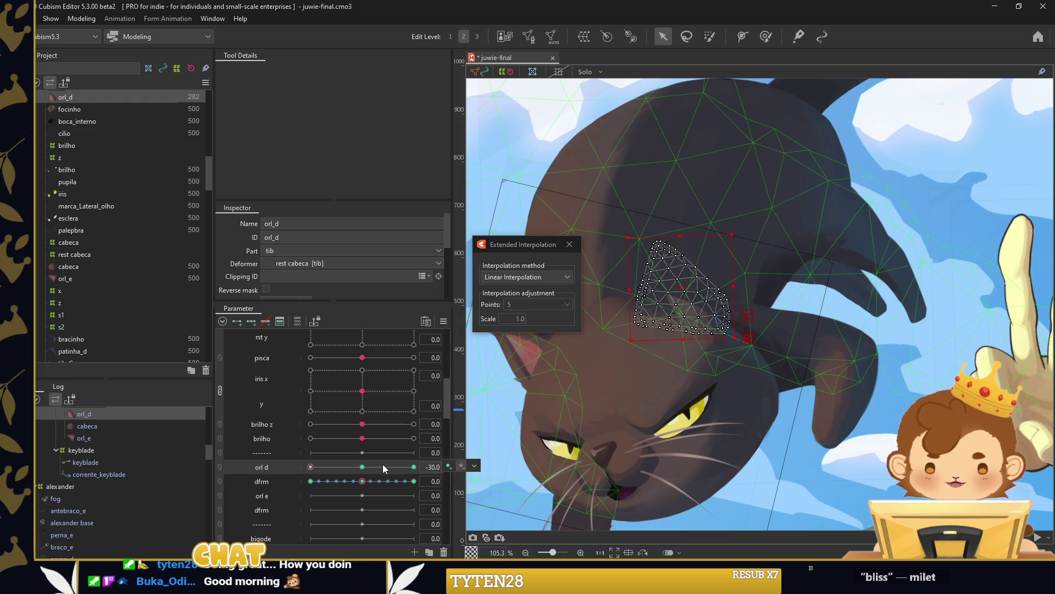
left_click(569, 244)
mouse_move(310, 467)
left_mouse_down()
mouse_move(417, 465)
mouse_move(311, 467)
left_mouse_up()
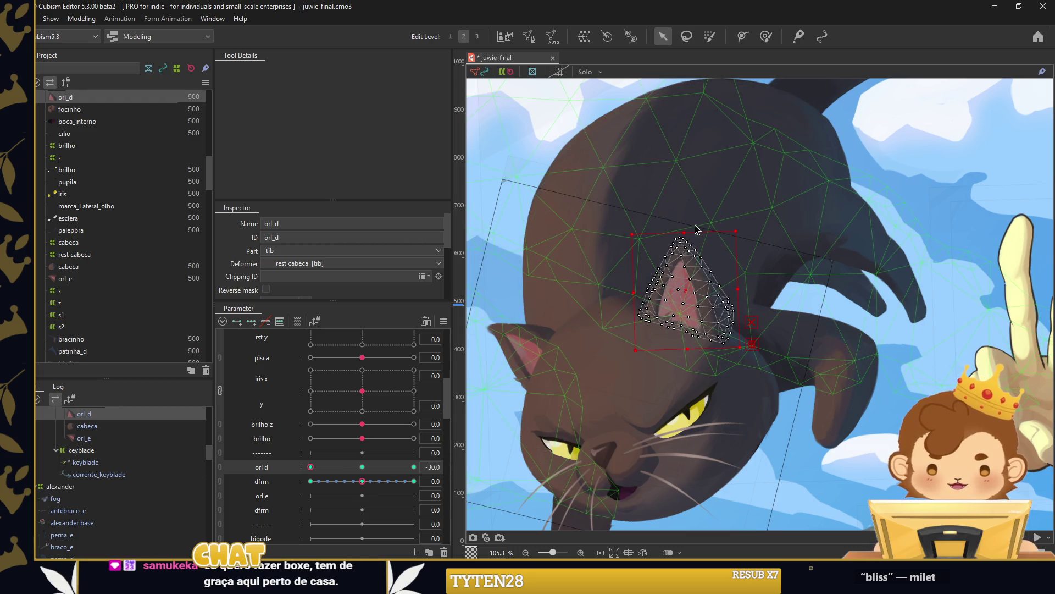
At orl d -30, rotate the ear slightly counter-clockwise, shift it left, and brush-push its outer edge.
scroll(681, 231, "up", 3)
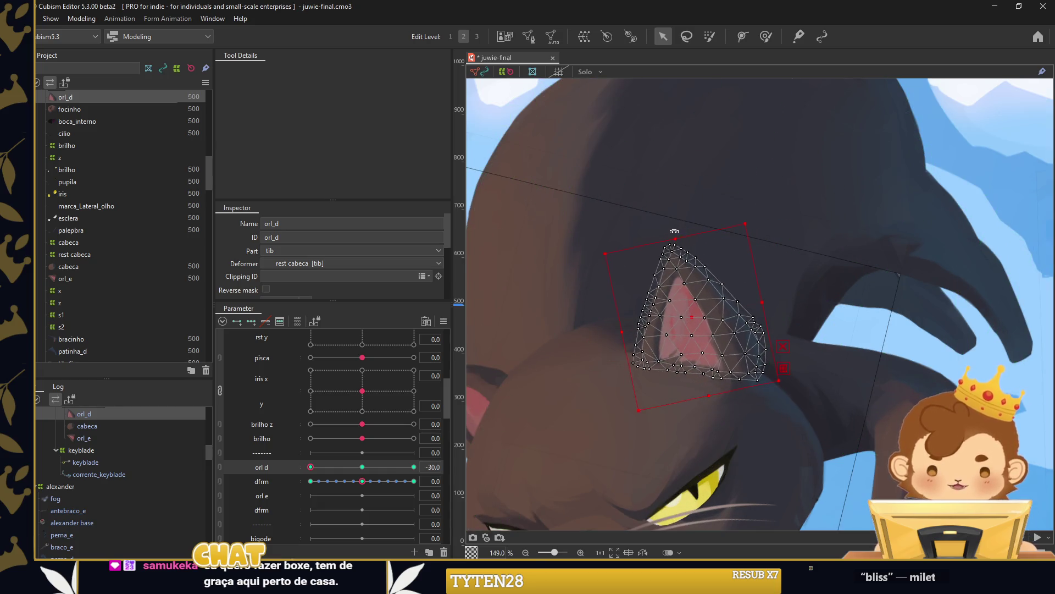
left_click_drag(681, 231, 666, 235)
left_click_drag(682, 314, 679, 314)
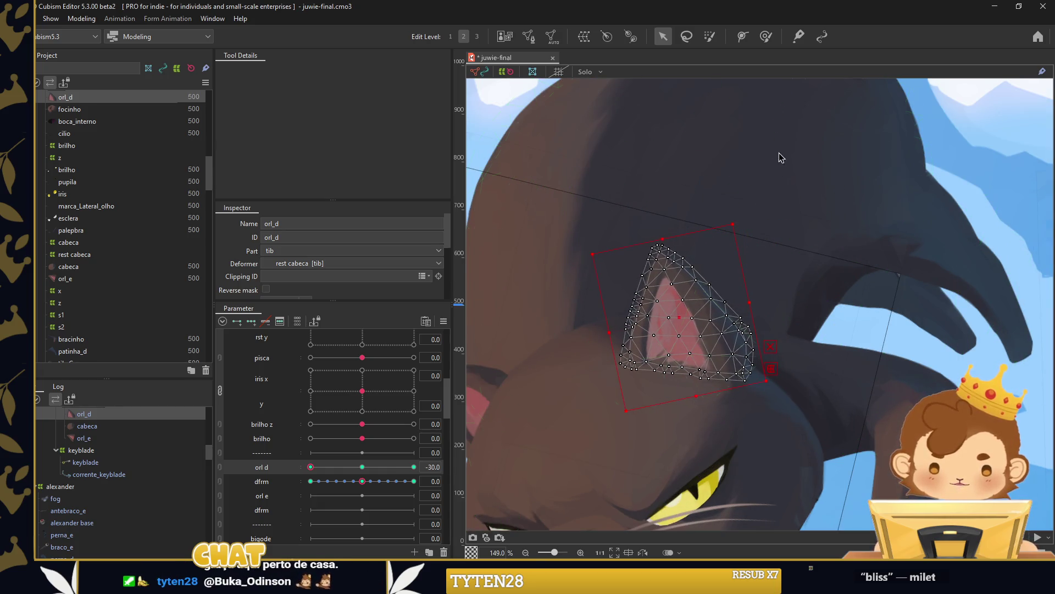
left_click(767, 36)
scroll(754, 367, "up", 4)
mouse_move(863, 339)
left_mouse_down()
mouse_move(839, 337)
mouse_move(853, 382)
left_mouse_up()
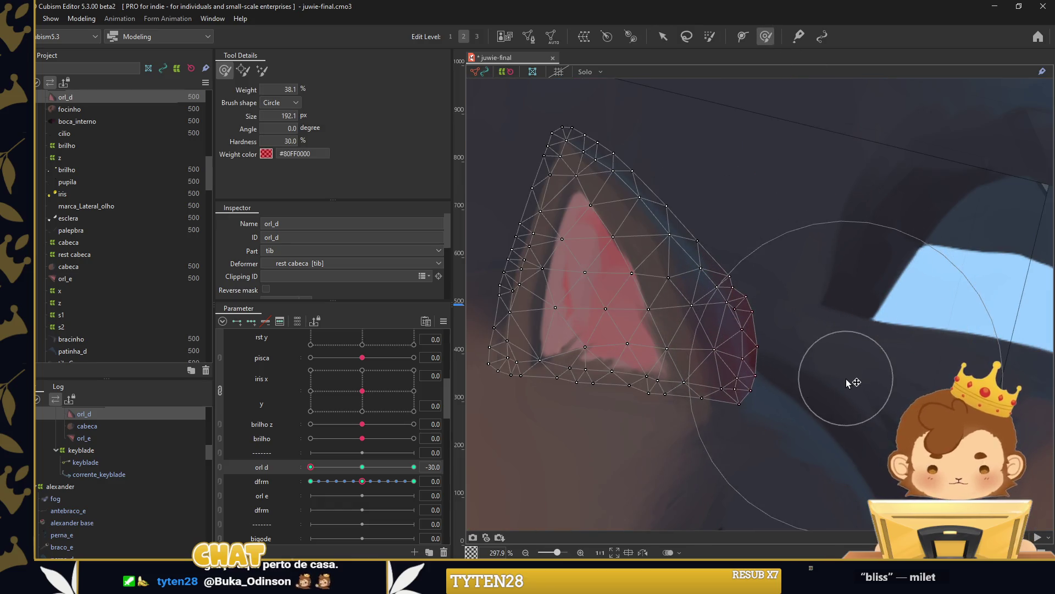
left_click_drag(507, 395, 584, 406)
left_click_drag(687, 440, 684, 462)
scroll(934, 307, "down", 1)
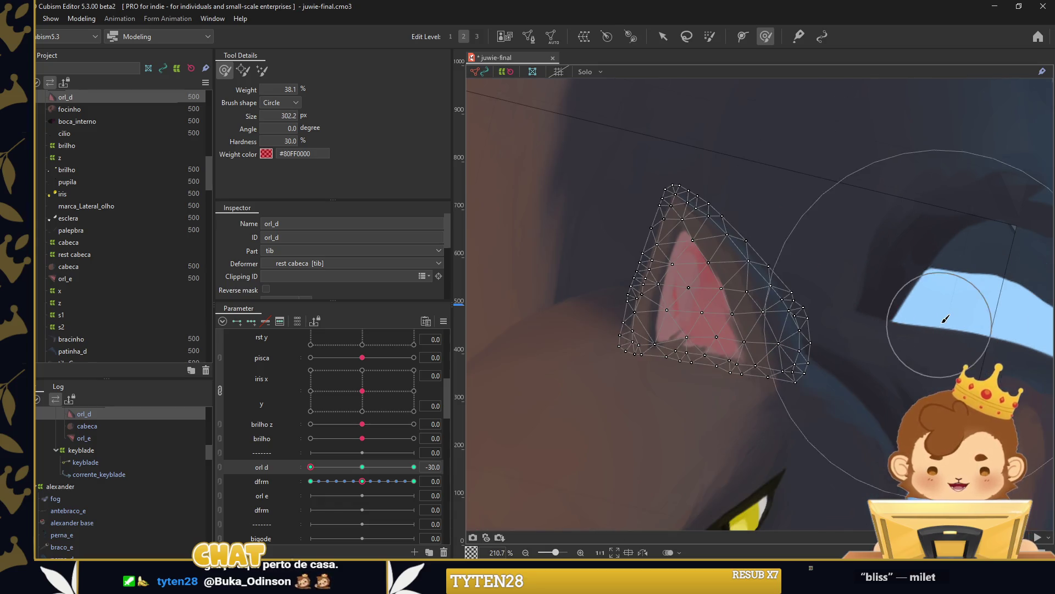
scroll(698, 110, "down", 5)
left_click(663, 36)
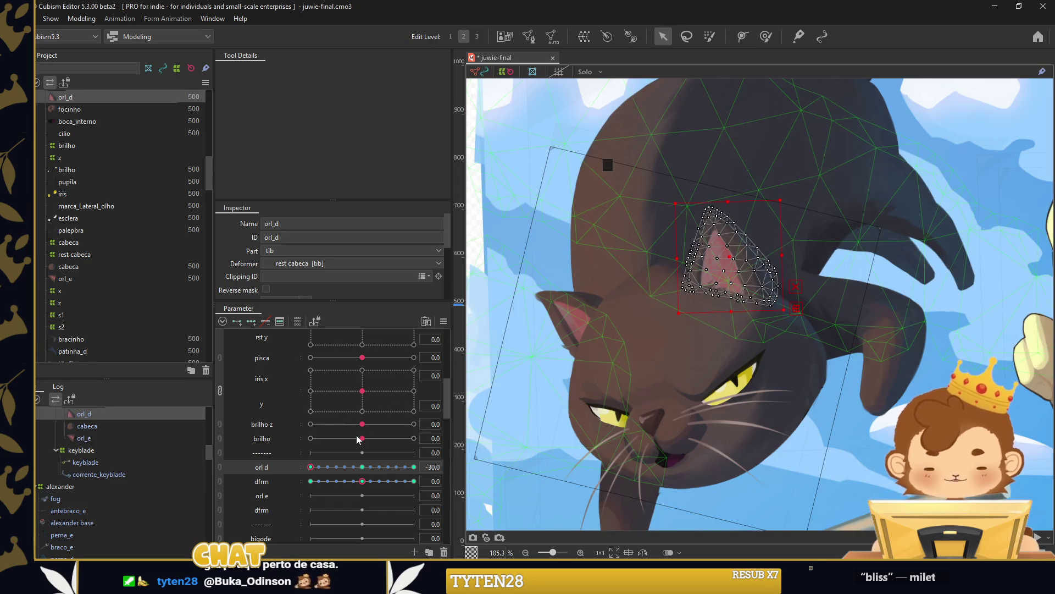
Run a parameter command on the ear parameters, then link orl d and dfrm and test combined values.
left_click_drag(317, 469, 365, 470)
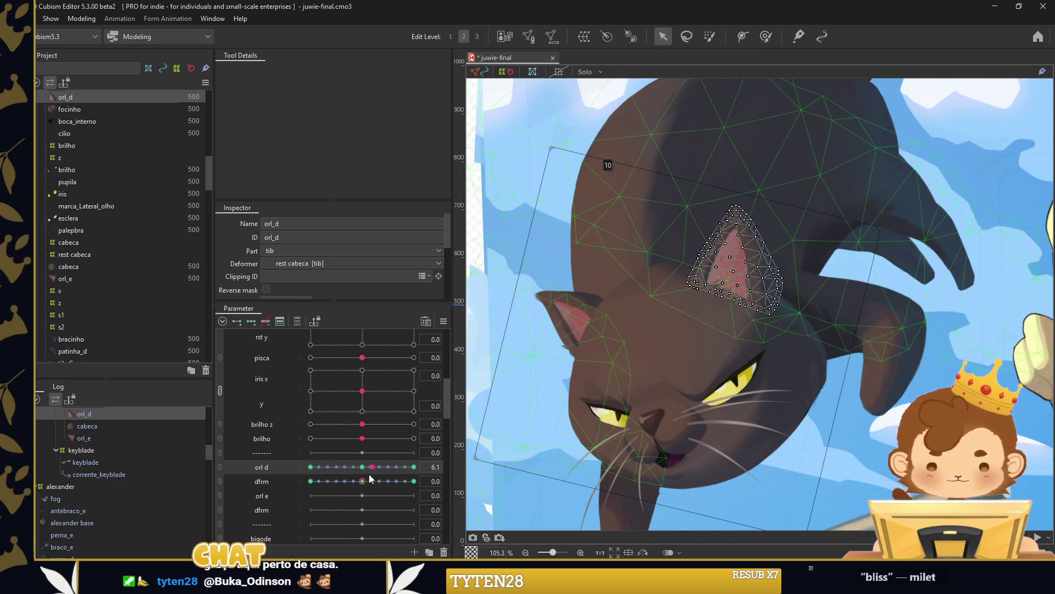
right_click(484, 347)
left_click(495, 357)
left_click(566, 393)
left_click(220, 467)
mouse_move(362, 486)
left_mouse_down()
mouse_move(377, 505)
mouse_move(363, 486)
left_mouse_up()
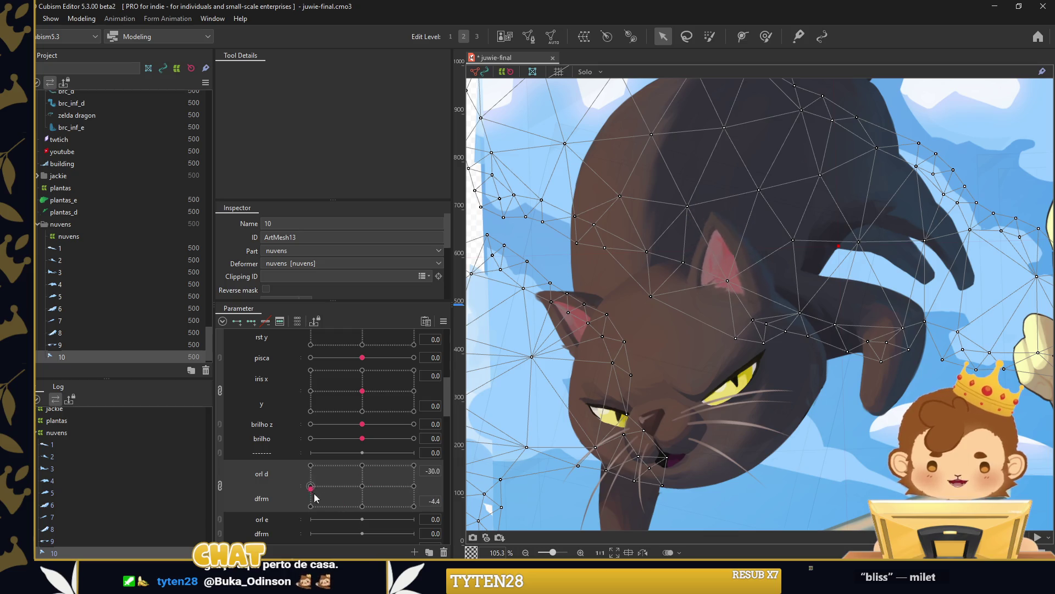
left_click(726, 258)
left_click(769, 43)
scroll(785, 308, "up", 5)
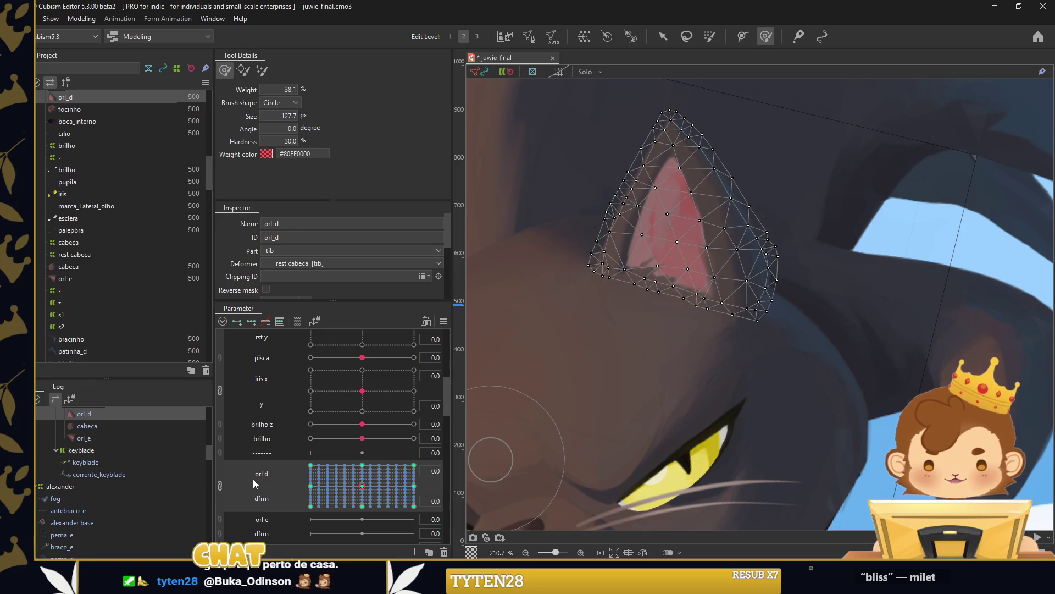
Check the ear at orl d -30 and return orl d to 0.
left_click(219, 485)
left_click_drag(363, 466, 298, 469)
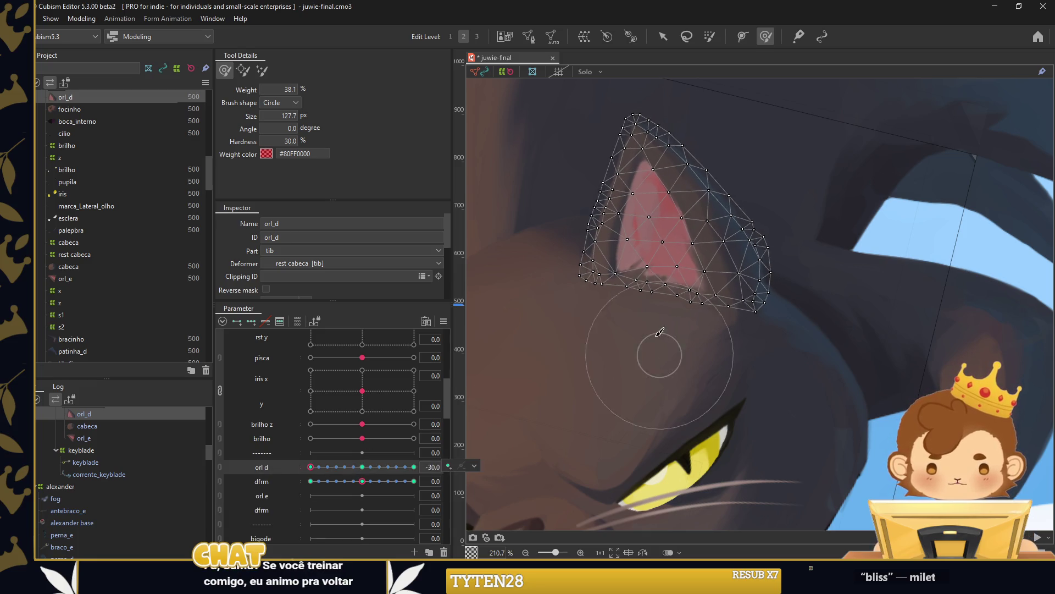
left_click(372, 467)
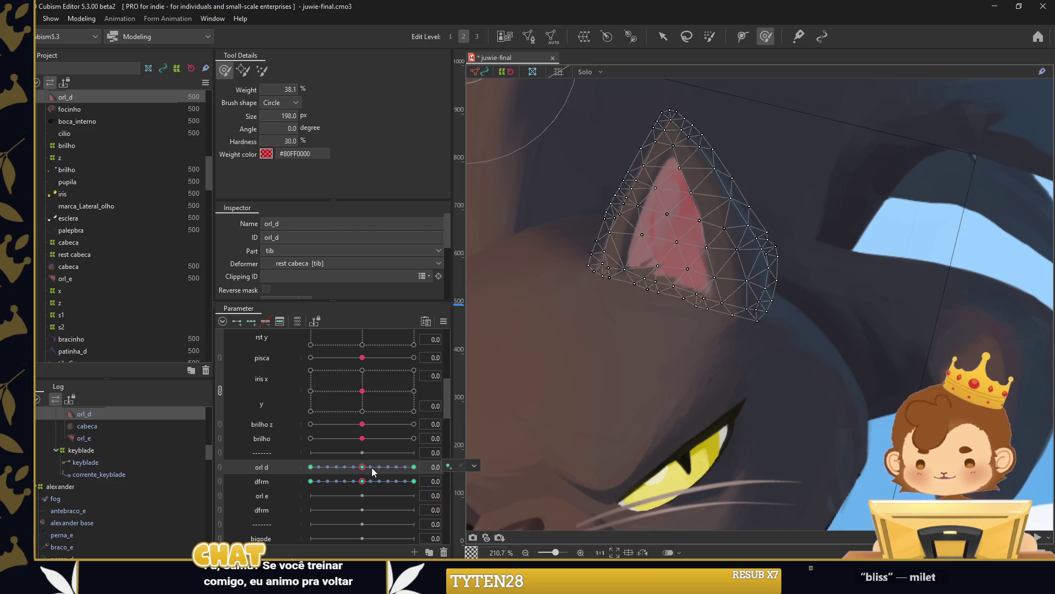
key("v")
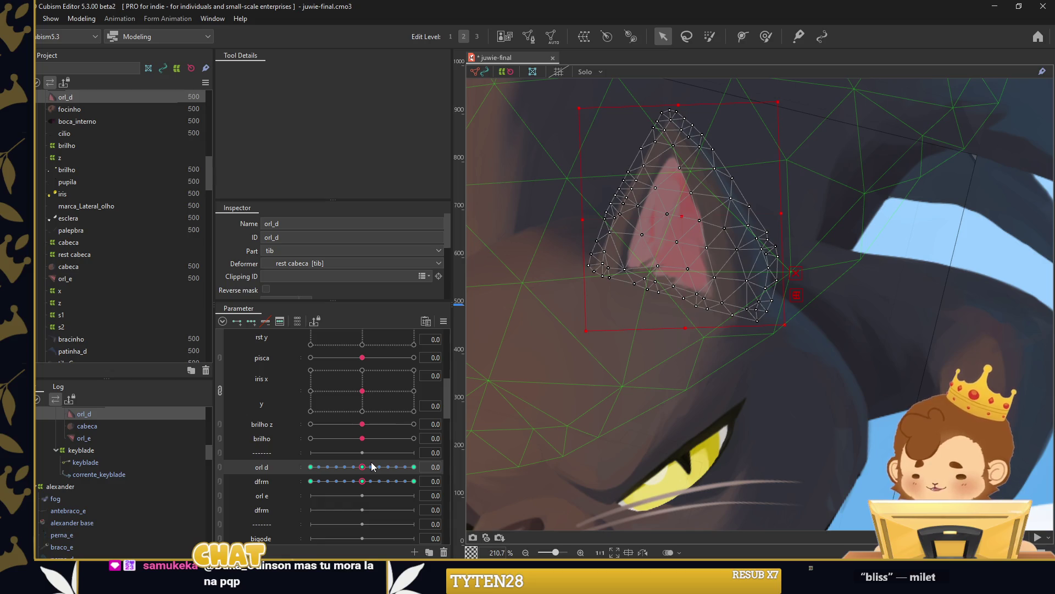
Synthesize the corner keys and preview the right ear on the linked orl d/dfrm pad.
right_click(452, 340)
left_click(483, 358)
left_click(507, 394)
scroll(791, 324, "down", 3)
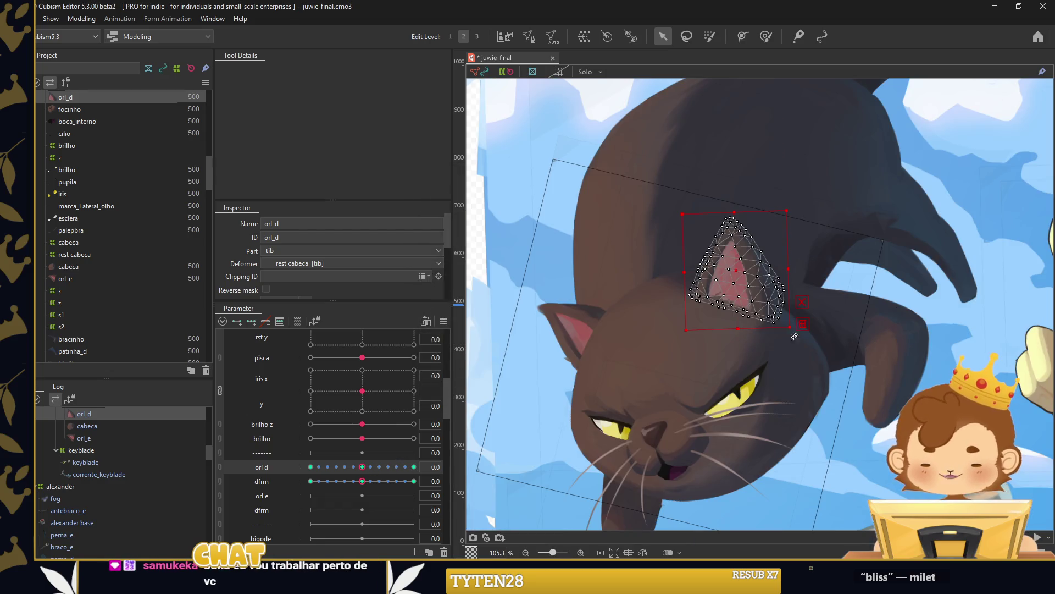
left_click(884, 324)
left_click(219, 467)
mouse_move(362, 486)
left_mouse_down()
mouse_move(375, 499)
mouse_move(362, 486)
left_mouse_up()
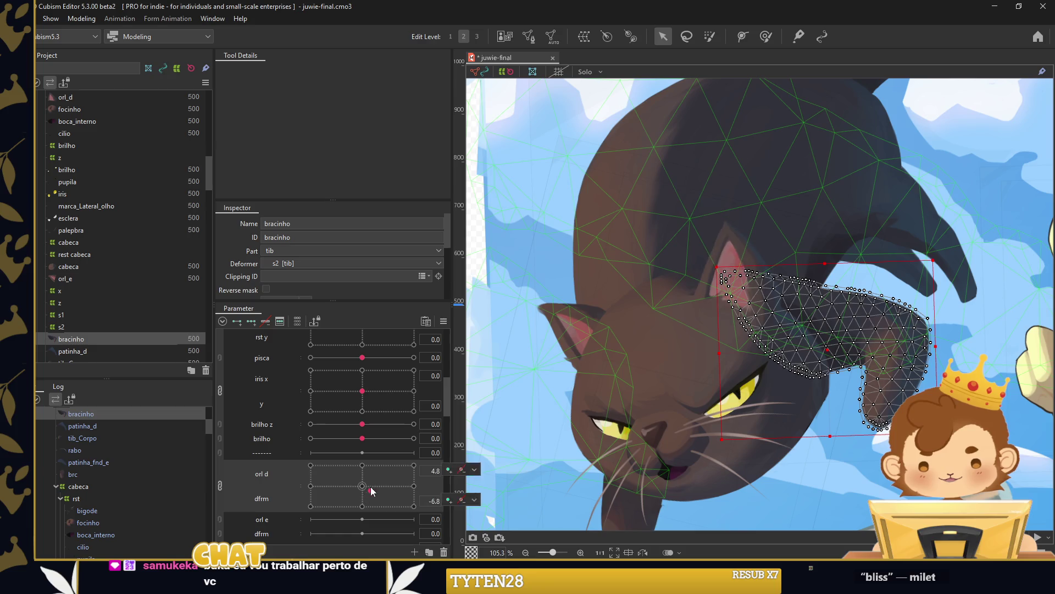
Select orl_e, tilt it counter-clockwise and left at orl e -30, and shift it right at 30.
left_click(566, 324)
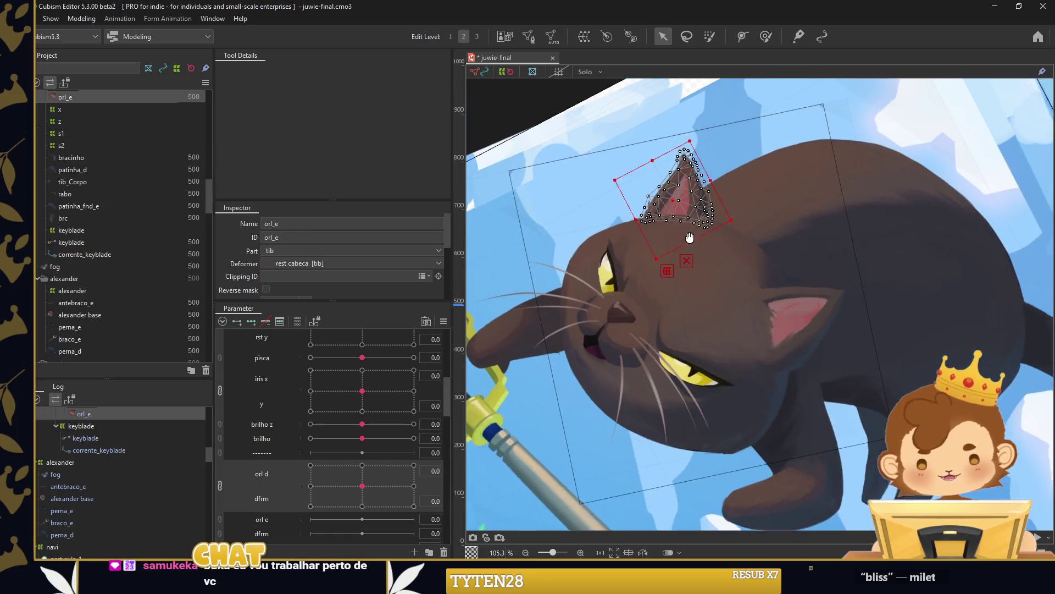
left_click(273, 517)
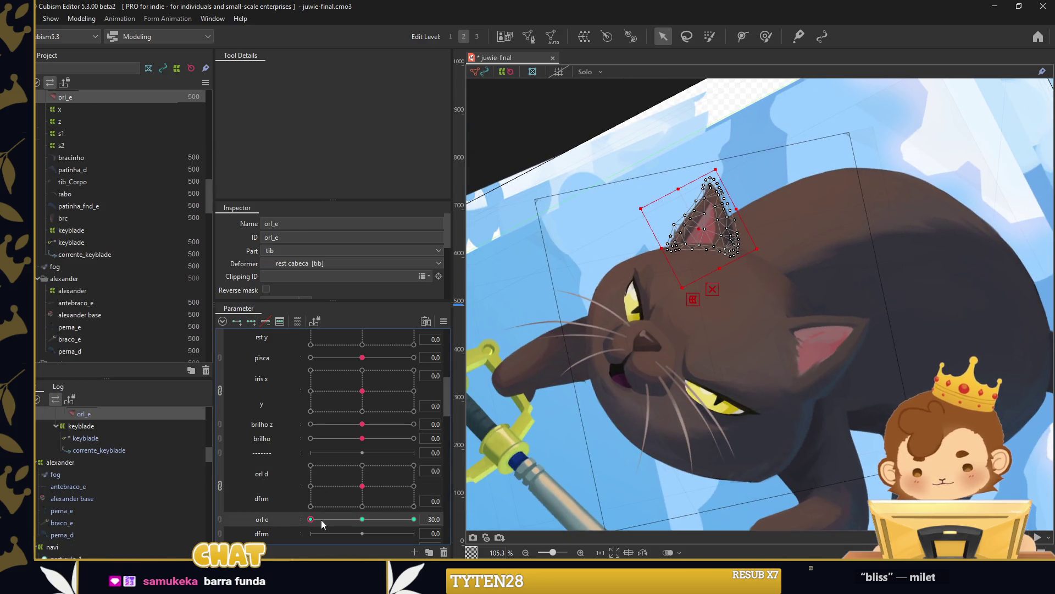
scroll(724, 159, "up", 3)
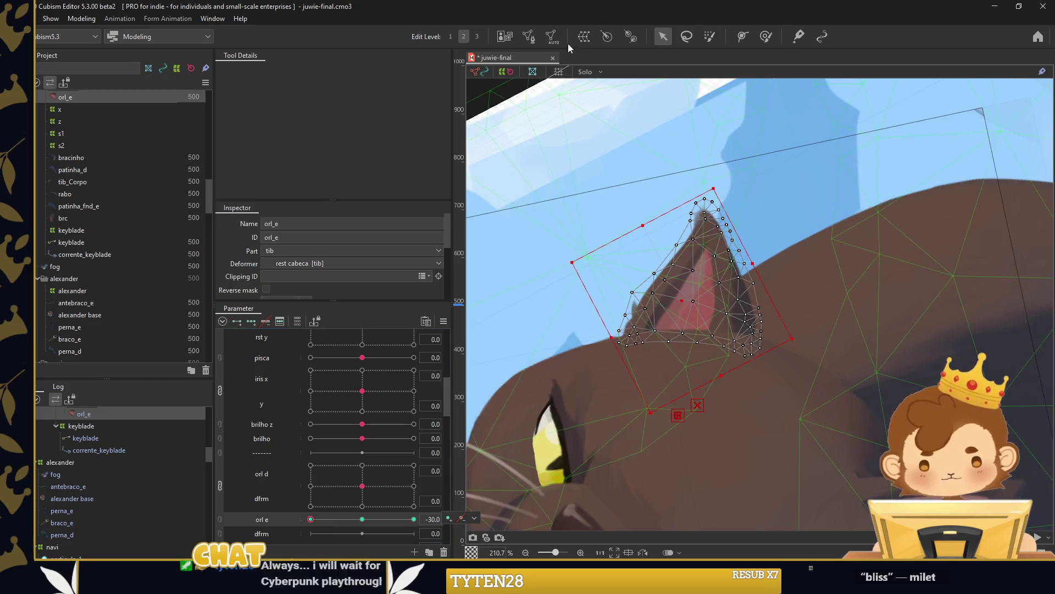
left_click_drag(714, 180, 690, 177)
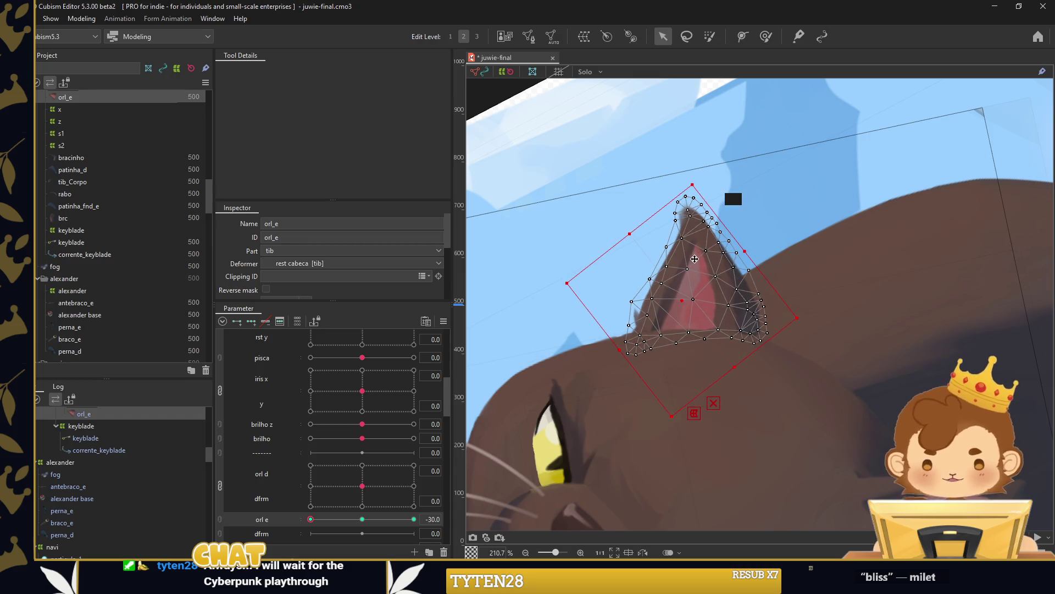
left_click_drag(679, 305, 669, 304)
left_click_drag(315, 519, 414, 518)
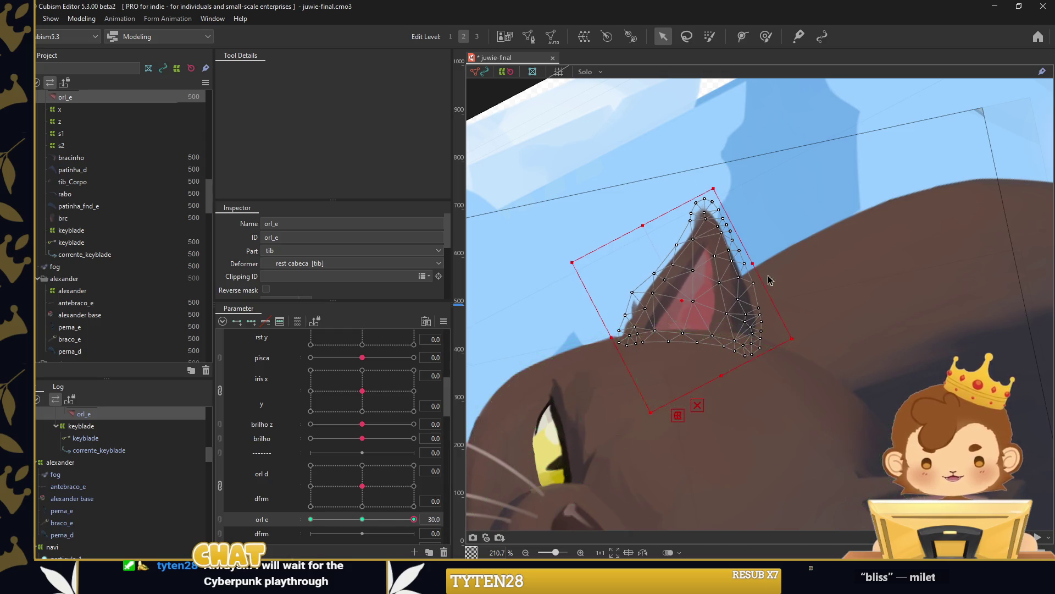
left_click_drag(669, 293, 695, 292)
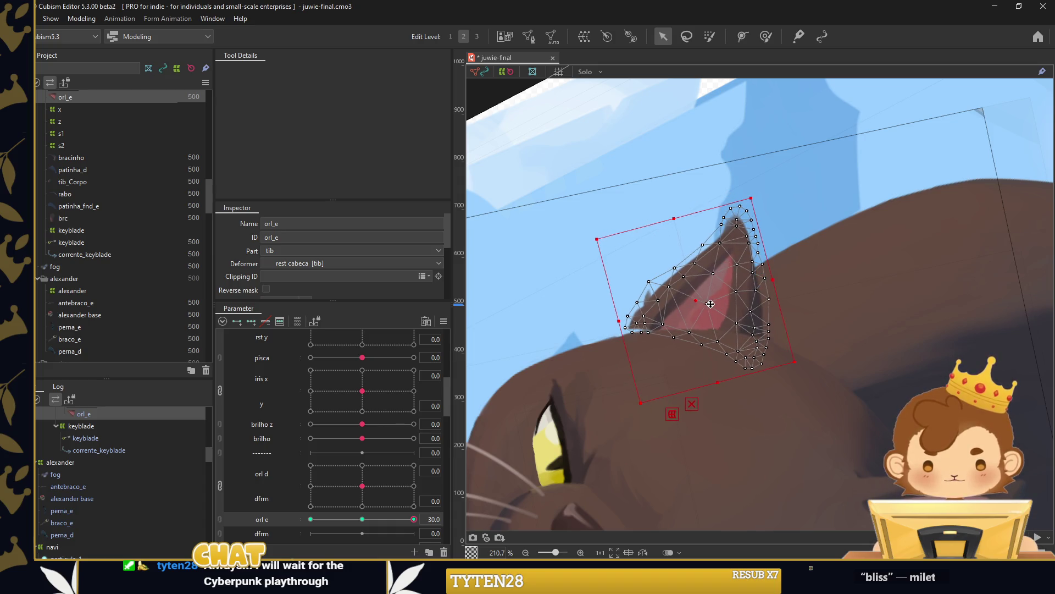
left_click(765, 36)
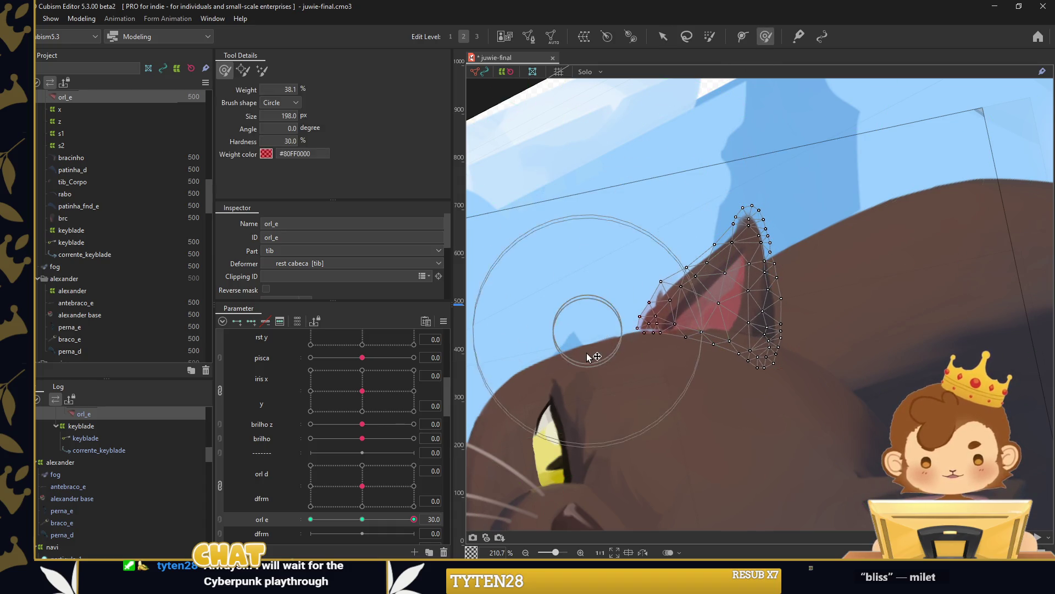
left_click_drag(615, 253, 620, 247)
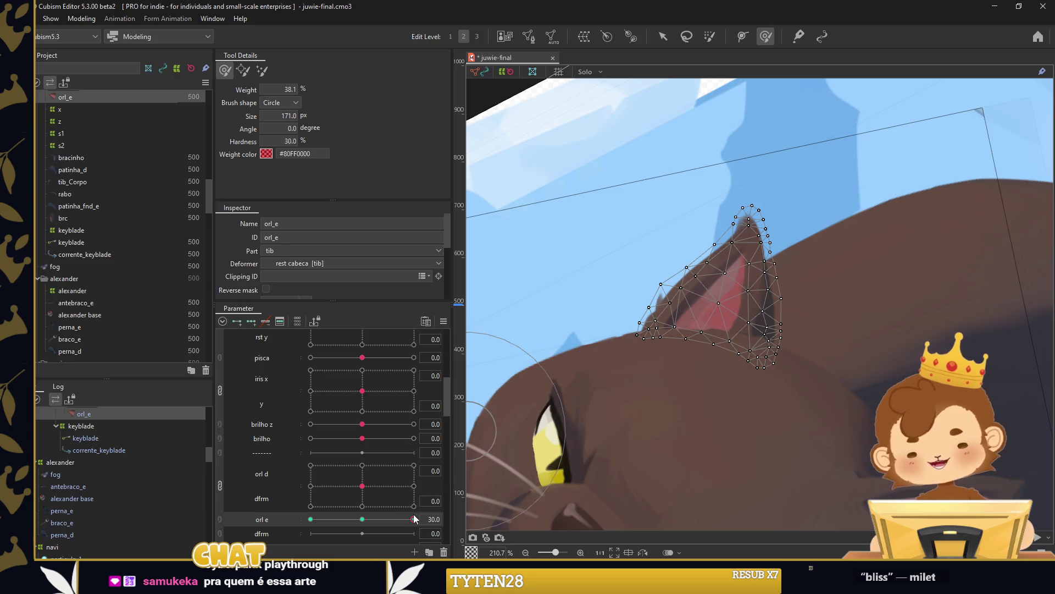
Reset orl e to 0 and brush-push the left ear tip leftward on dfrm.
left_click_drag(413, 516, 362, 519)
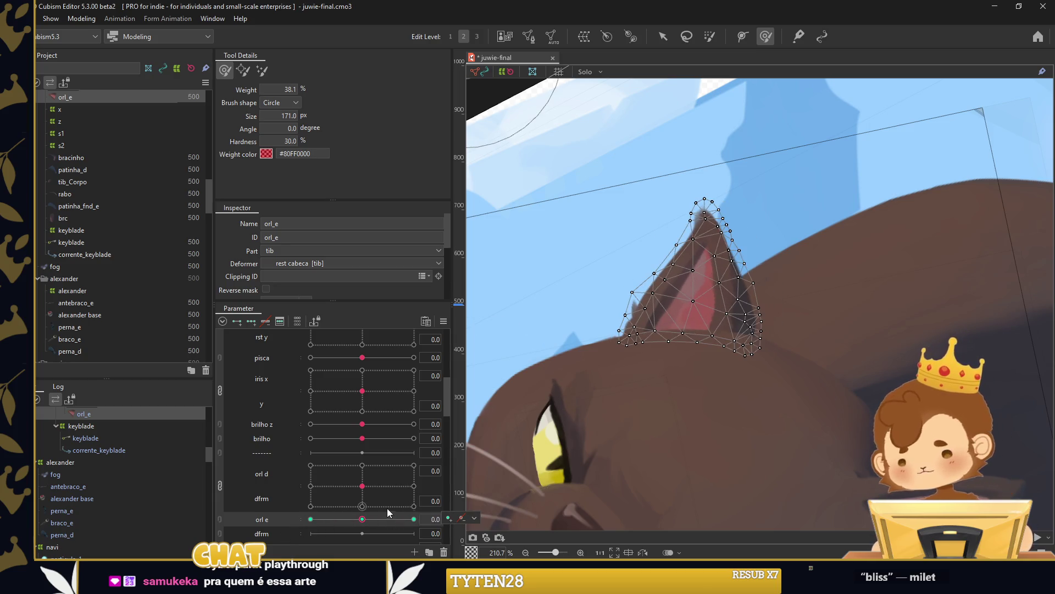
left_click(258, 533)
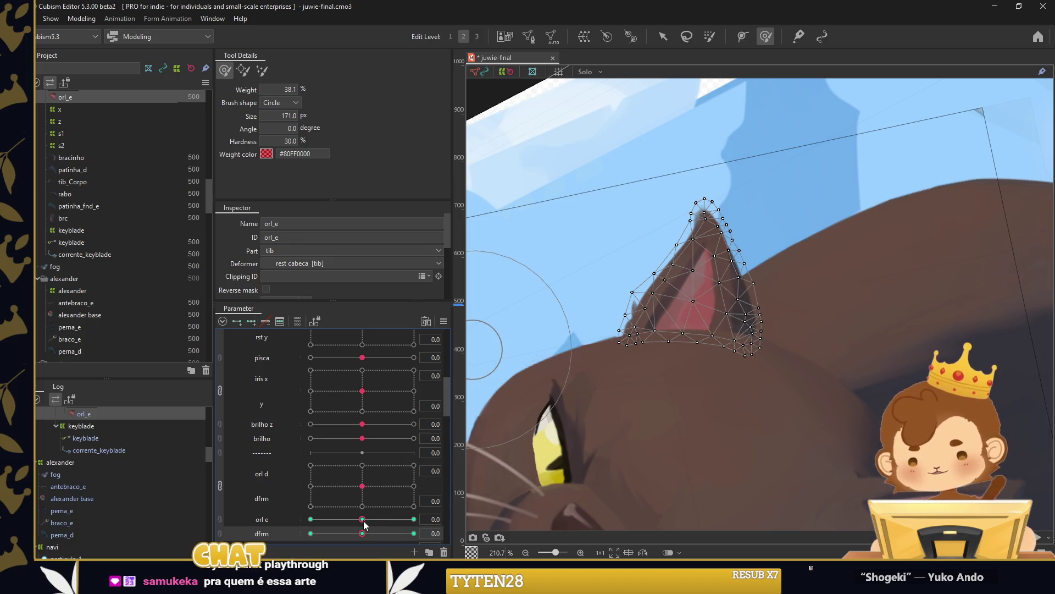
mouse_move(699, 153)
left_mouse_down()
mouse_move(657, 174)
mouse_move(632, 165)
left_mouse_up()
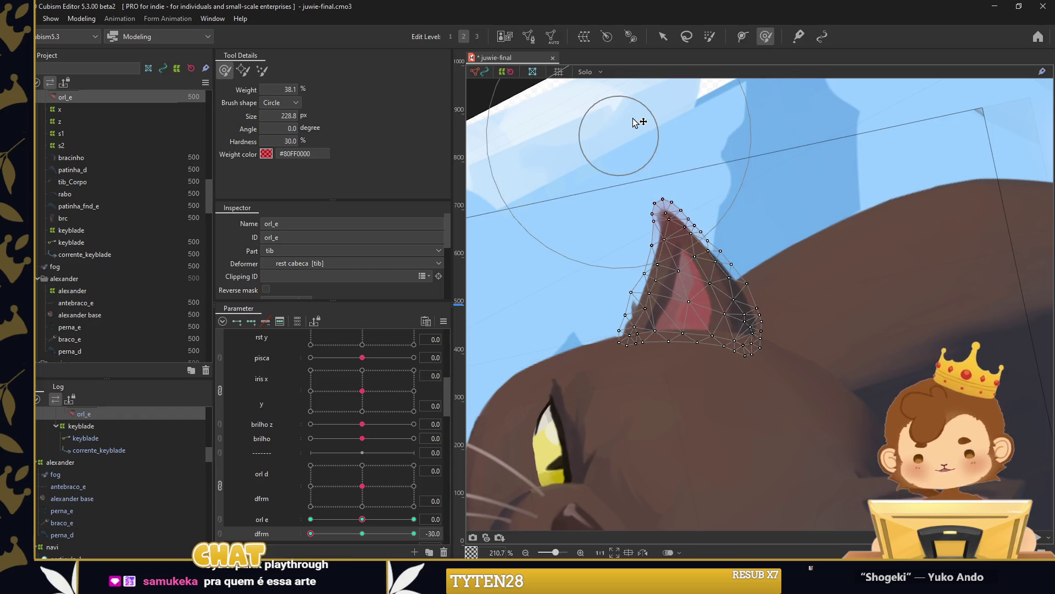
mouse_move(625, 212)
left_mouse_down()
mouse_move(649, 214)
mouse_move(631, 172)
left_mouse_up()
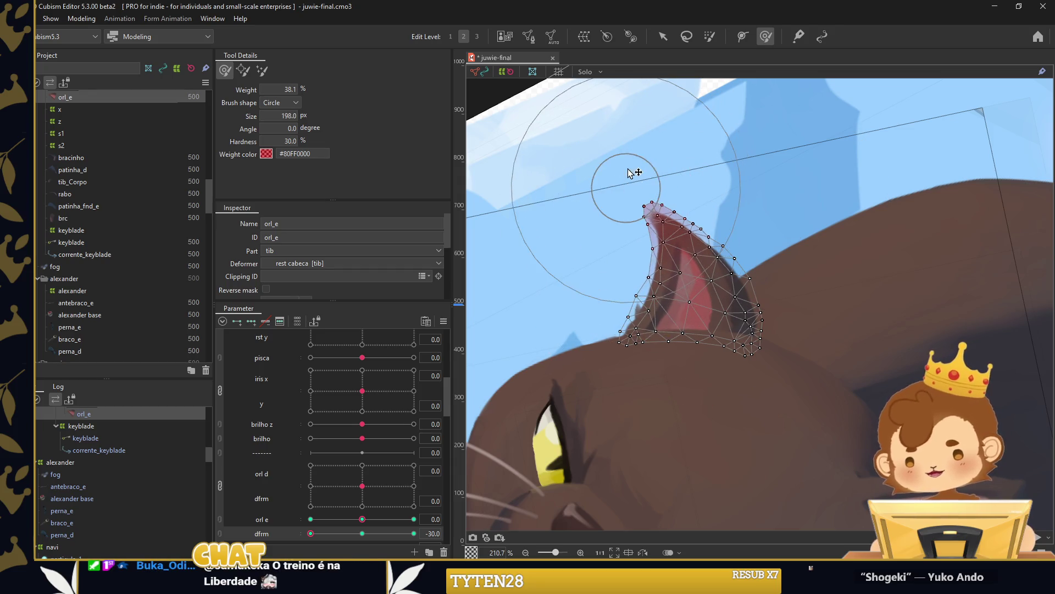
Nudge the left ear tip right at dfrm 30, add extended in-between keys, and reset dfrm to 0.
left_click_drag(319, 533, 414, 533)
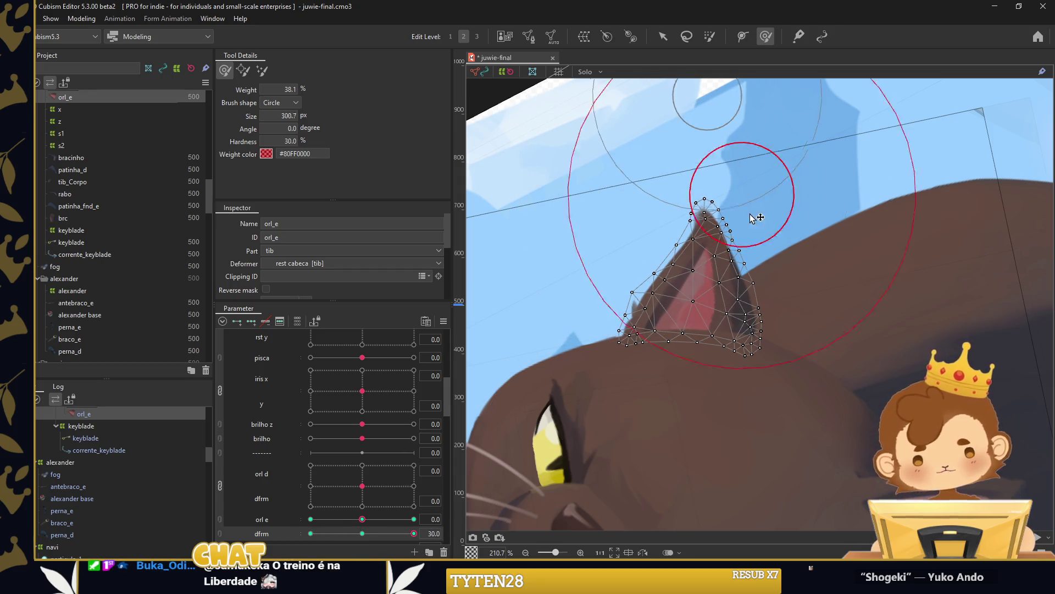
left_click_drag(741, 112, 750, 199)
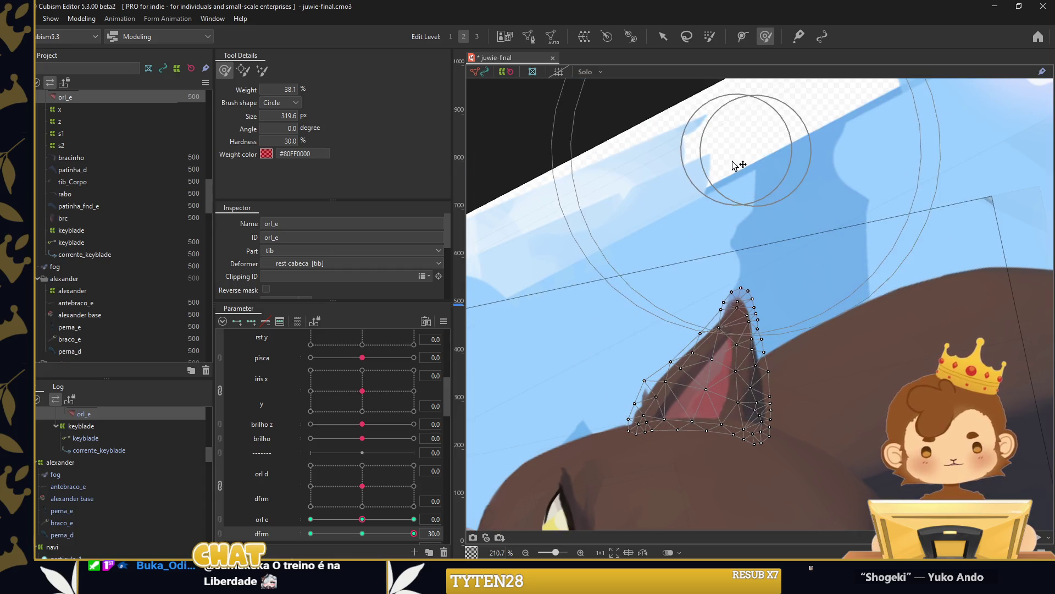
mouse_move(683, 275)
left_mouse_down()
mouse_move(670, 312)
mouse_move(659, 302)
left_mouse_up()
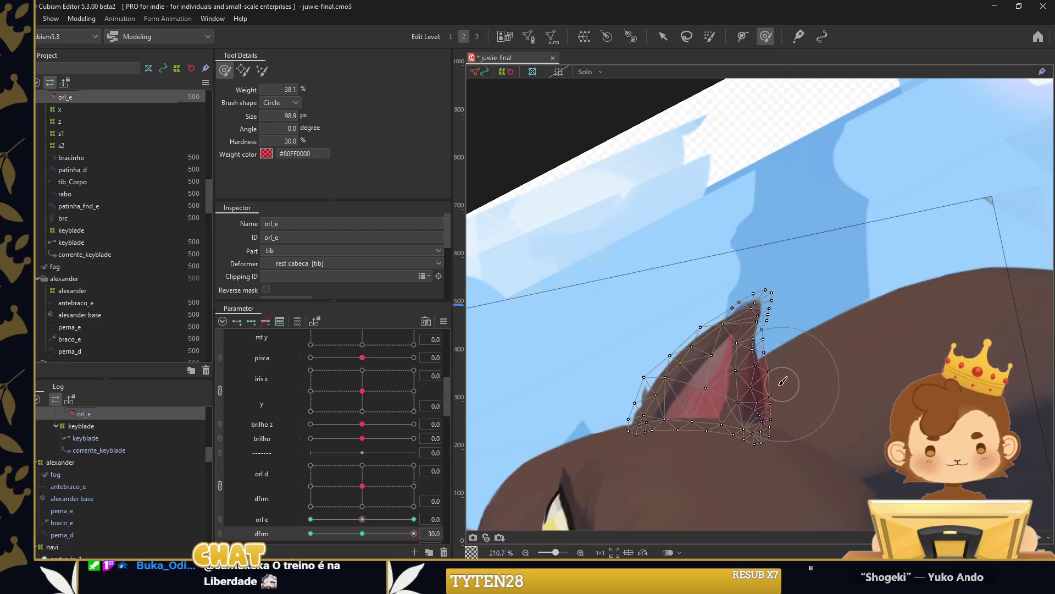
left_click_drag(760, 390, 754, 386)
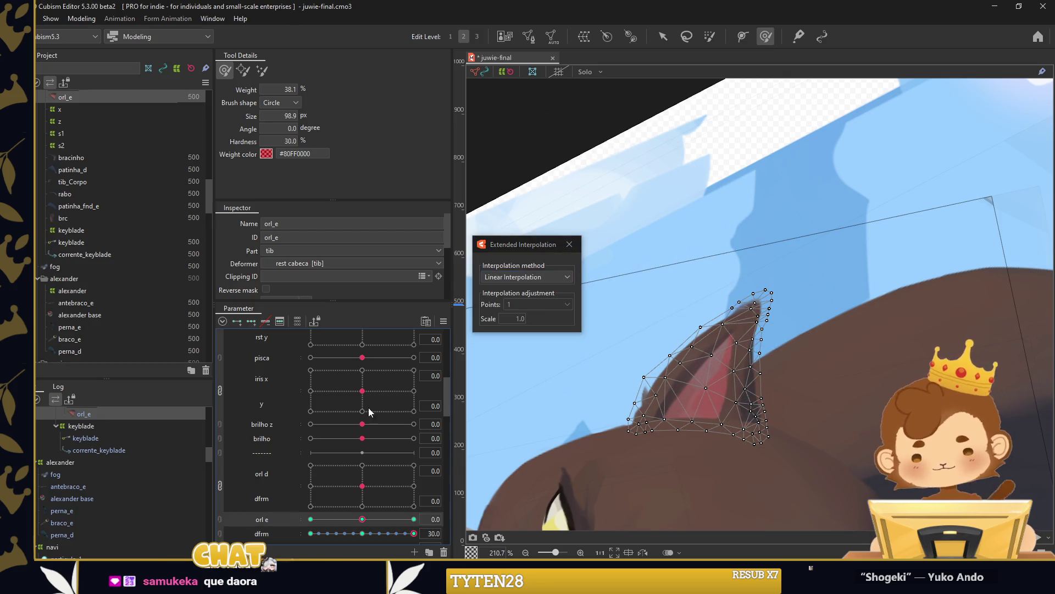
left_click(569, 244)
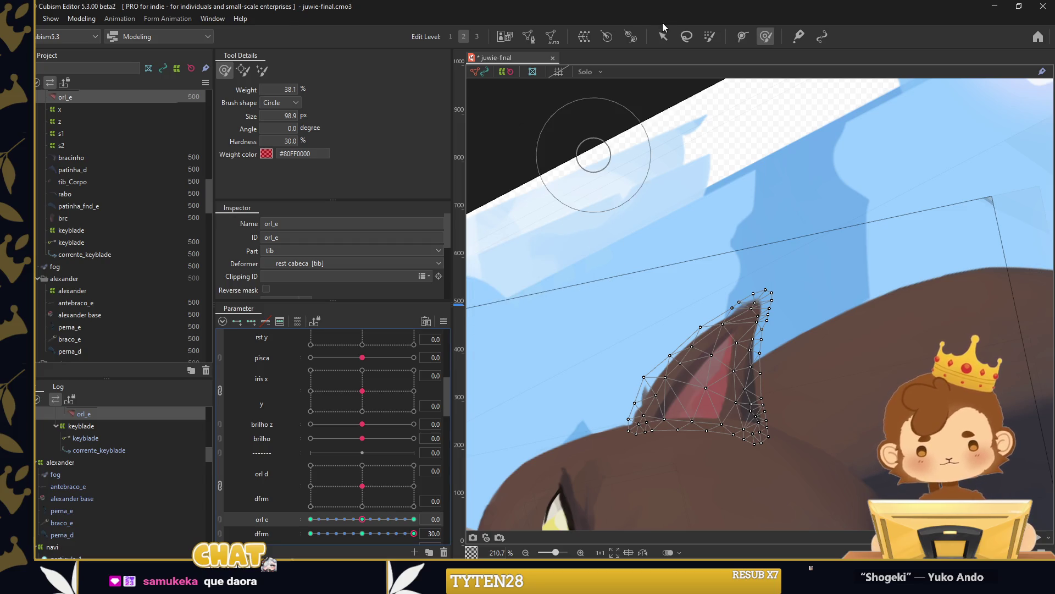
key("v")
left_click(362, 533)
Synthesize the corner keys for the combined orl e/dfrm ear parameter.
right_click(444, 338)
left_click(476, 357)
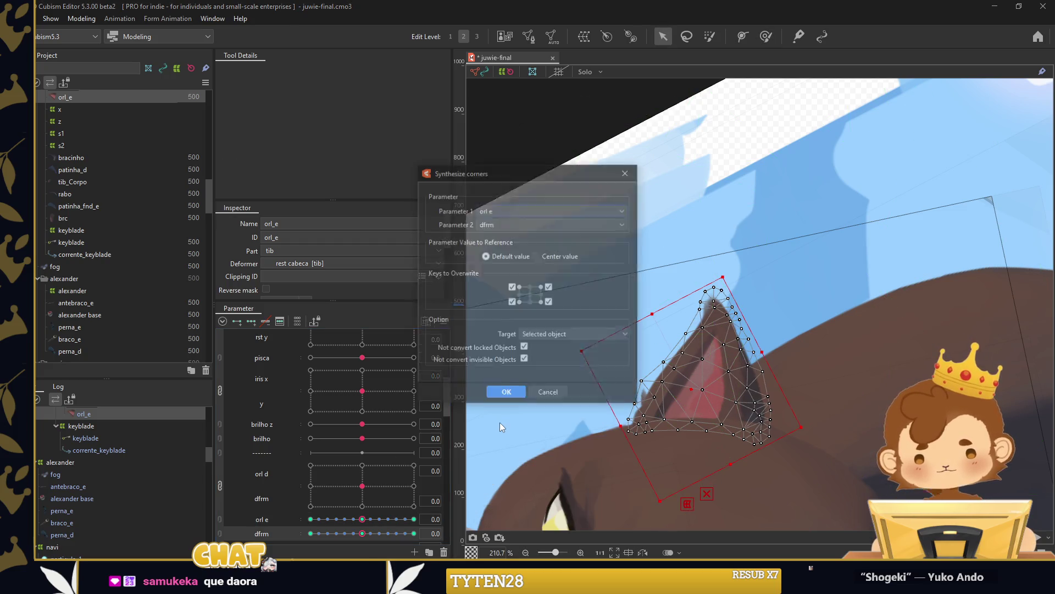
left_click(506, 390)
Drag the left-ear orl e/dfrm 2D control across its grid to test the ear deformation.
scroll(769, 207, "down", 6)
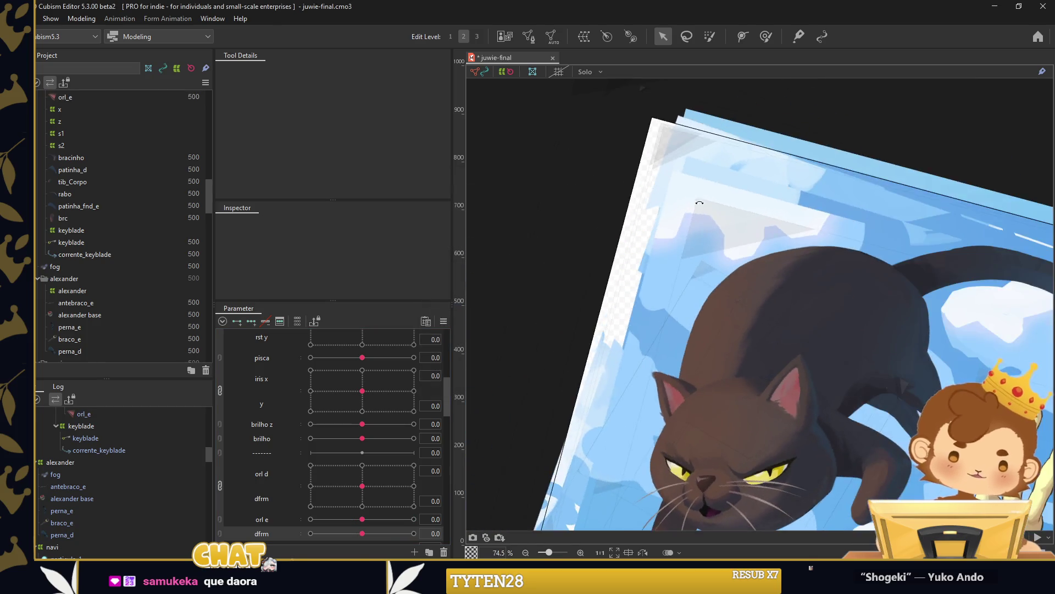
left_click_drag(769, 206, 698, 82)
left_click(220, 519)
scroll(323, 466, "down", 2)
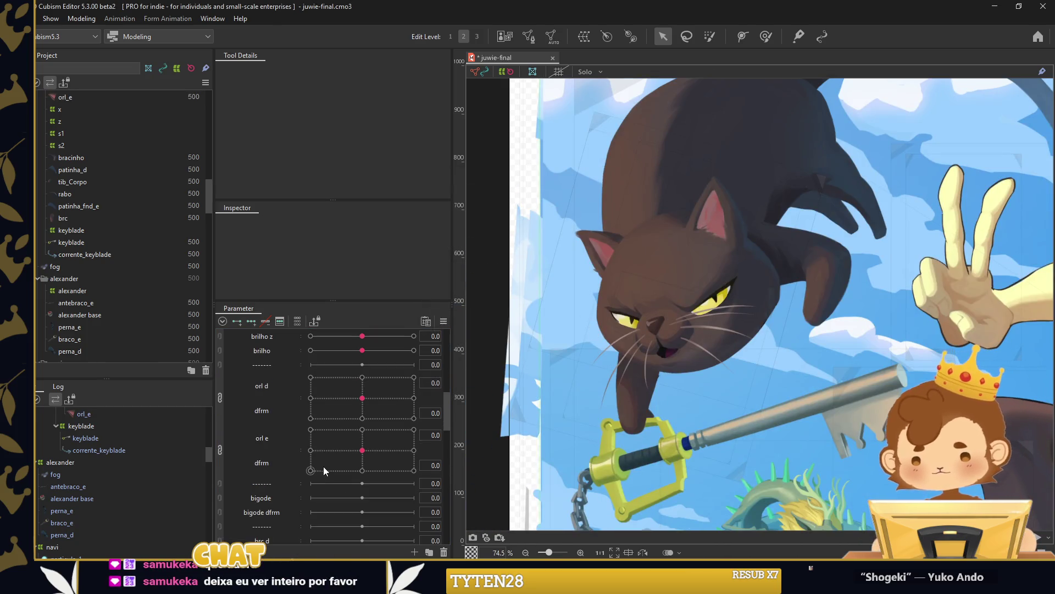
left_click_drag(363, 450, 380, 377)
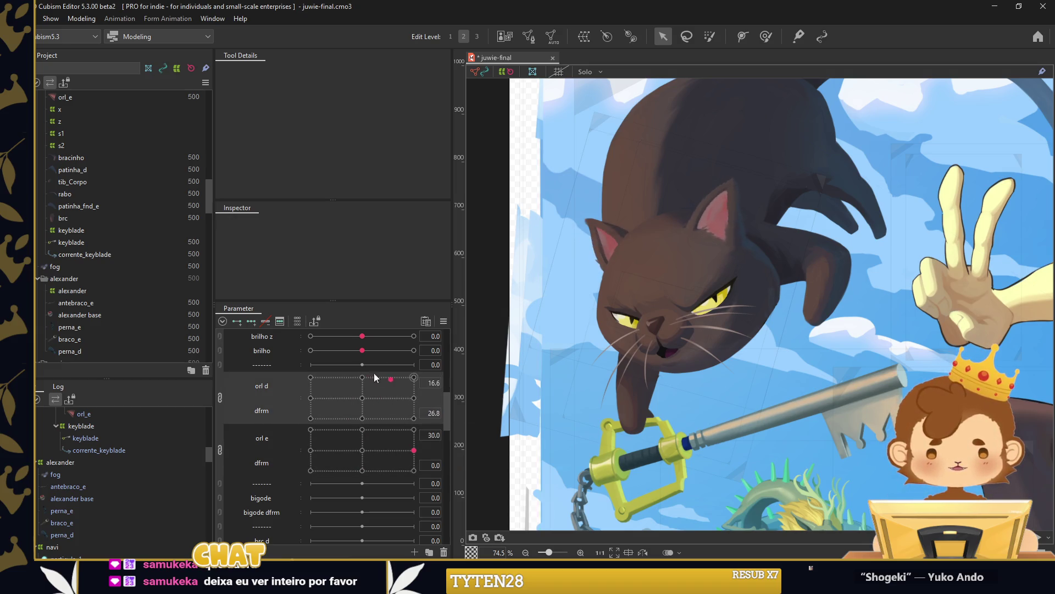
scroll(751, 238, "down", 5)
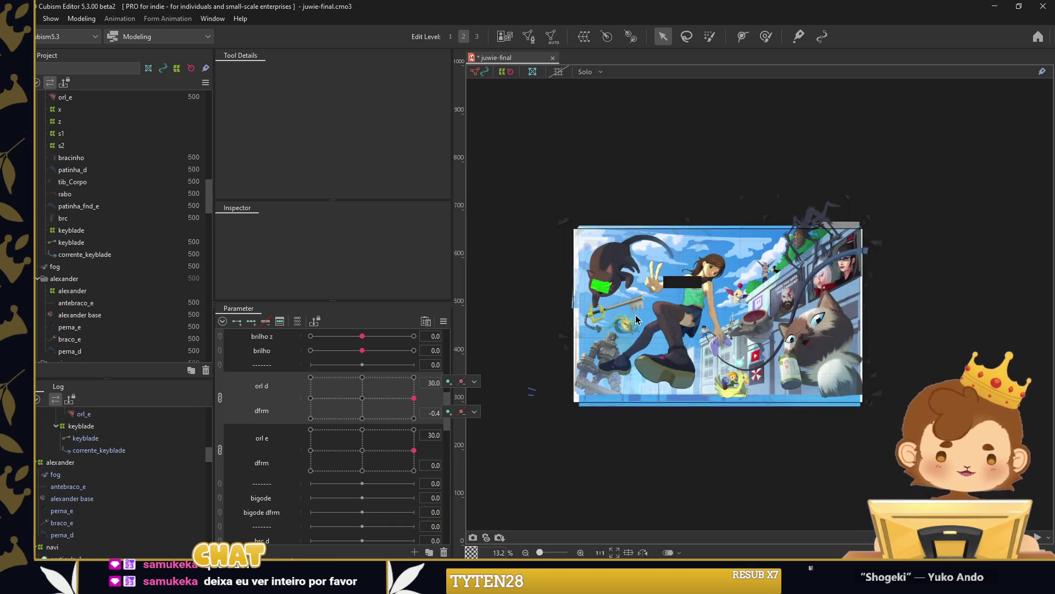
scroll(815, 384, "up", 2)
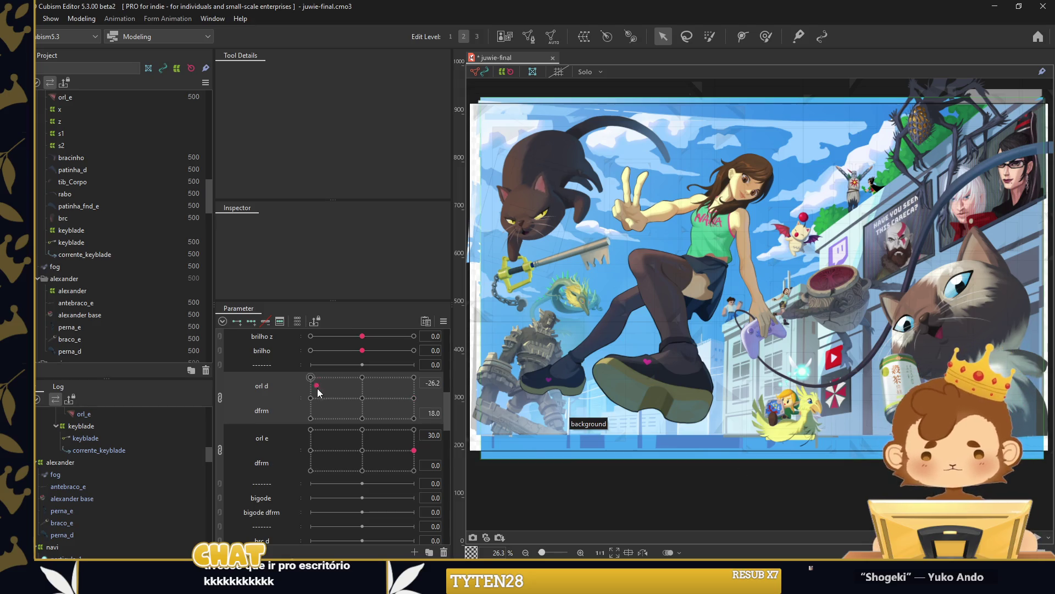
left_click(339, 424)
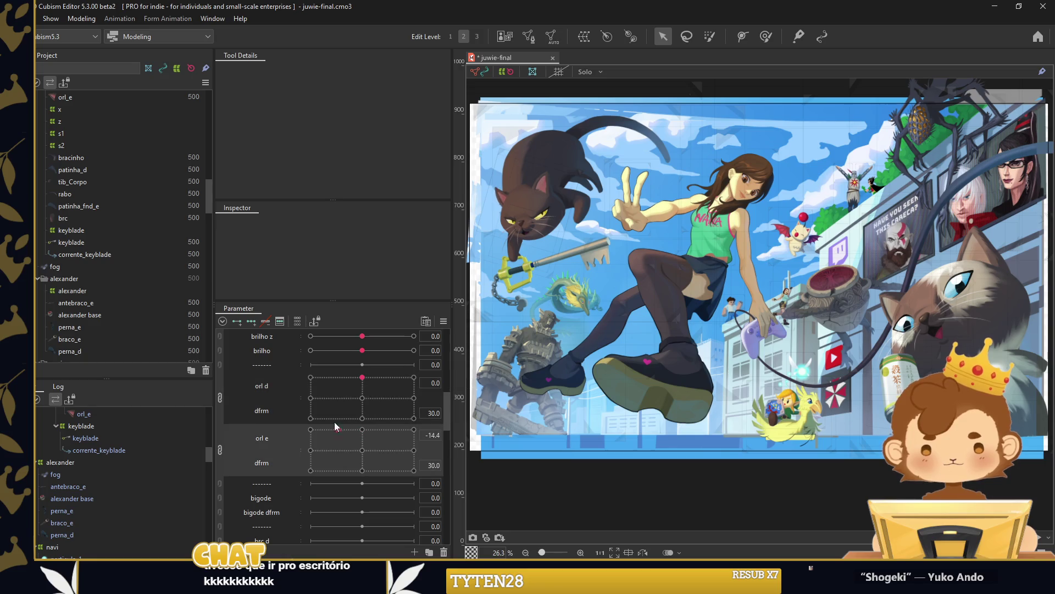
left_click_drag(321, 450, 390, 457)
scroll(550, 209, "up", 8)
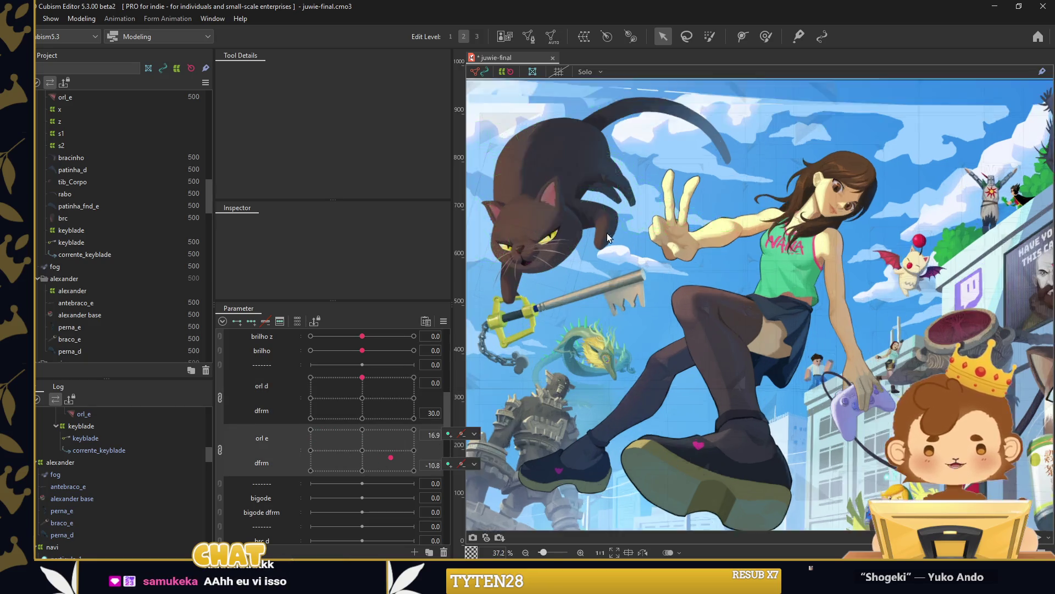
Select the right ear mesh orl_d on the canvas.
left_click(667, 278)
left_click(831, 255)
scroll(849, 267, "down", 2)
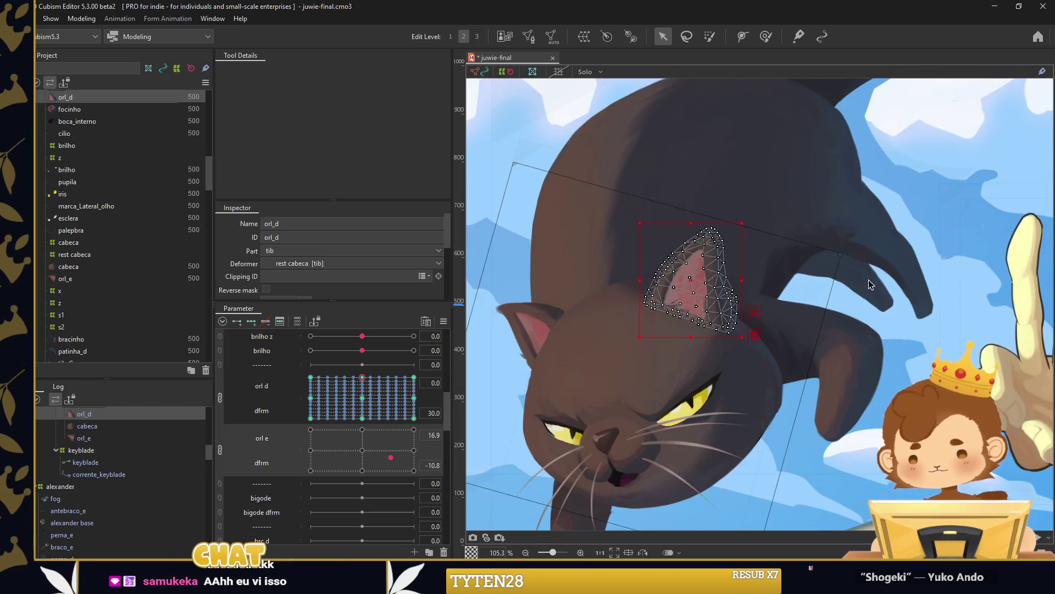
Unlink orl d from dfrm, tilt orl_d counter-clockwise at orl d -30, then check at 30.
left_click(220, 397)
left_click_drag(358, 378, 311, 379)
scroll(615, 277, "up", 2)
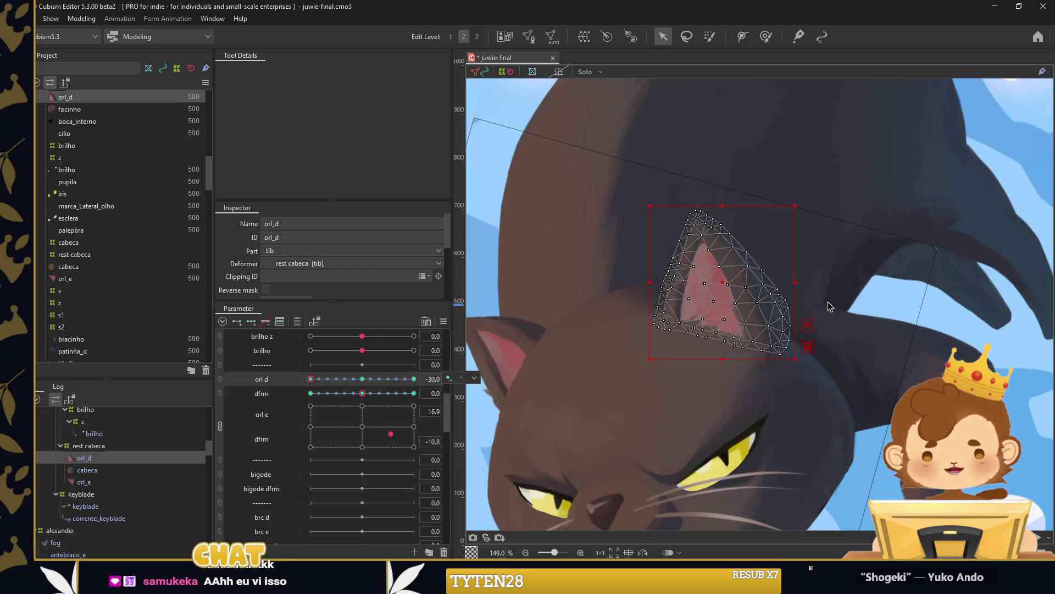
left_click_drag(801, 279, 798, 272)
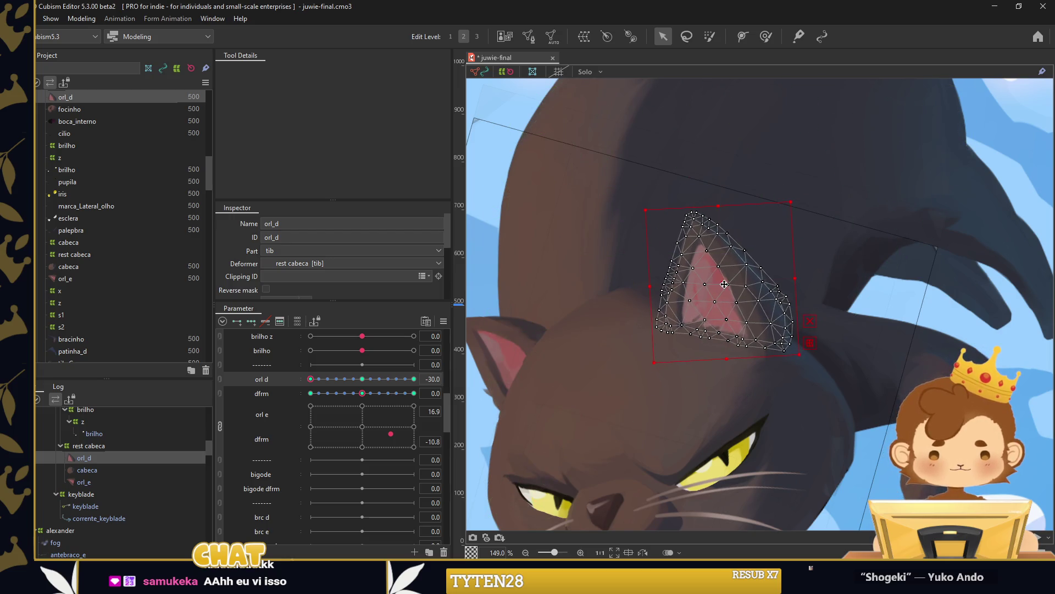
scroll(746, 303, "up", 3)
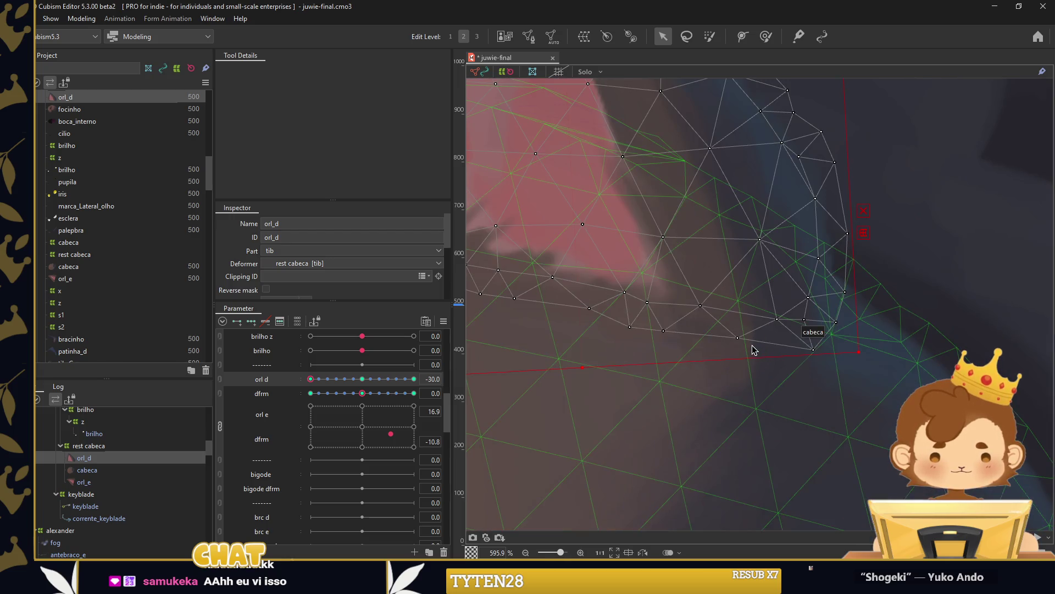
scroll(752, 345, "down", 3)
left_click_drag(322, 380, 414, 379)
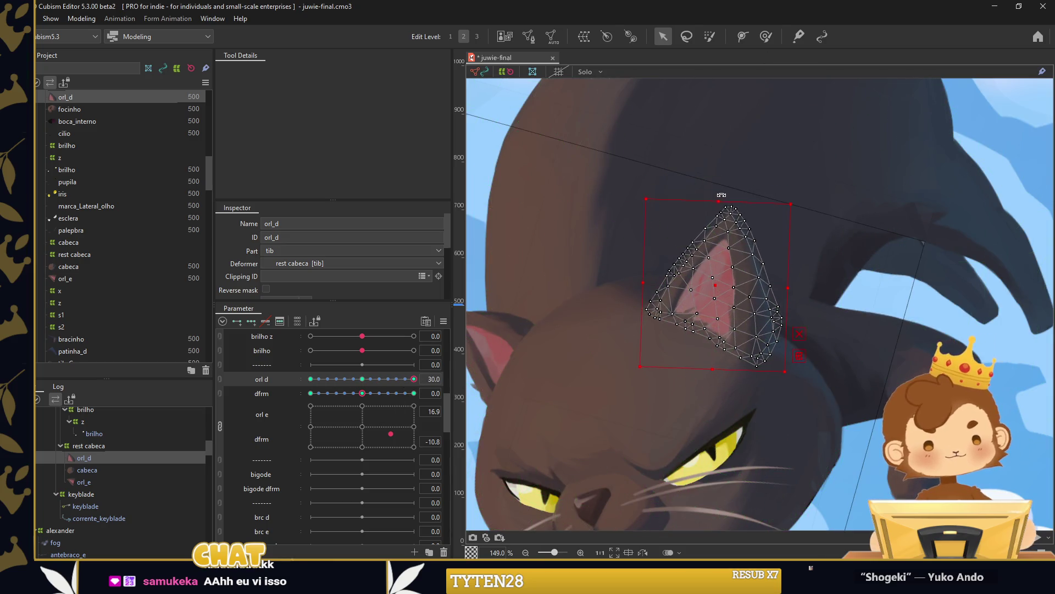
scroll(716, 274, "up", 3)
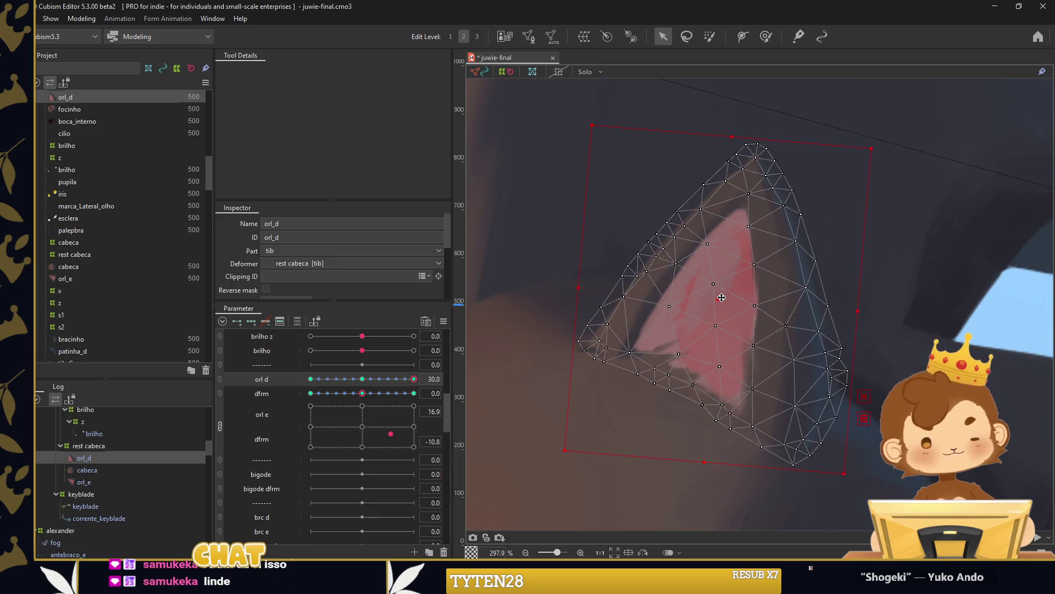
scroll(860, 278, "down", 5)
Combine the orl d and dfrm parameters from the parameter options.
left_click(444, 321)
left_click(482, 358)
key("Return")
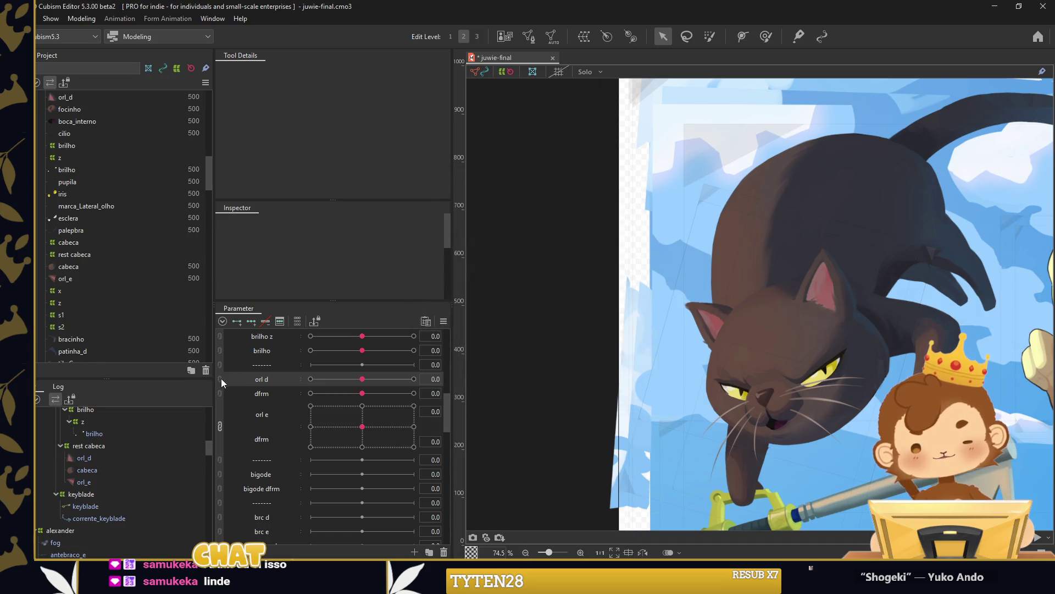
Merge orl d and dfrm into a 2D grid, test both ears at left-side points, select bigode.
left_click(221, 378)
left_click_drag(362, 397, 313, 409)
left_click_drag(404, 406, 335, 417)
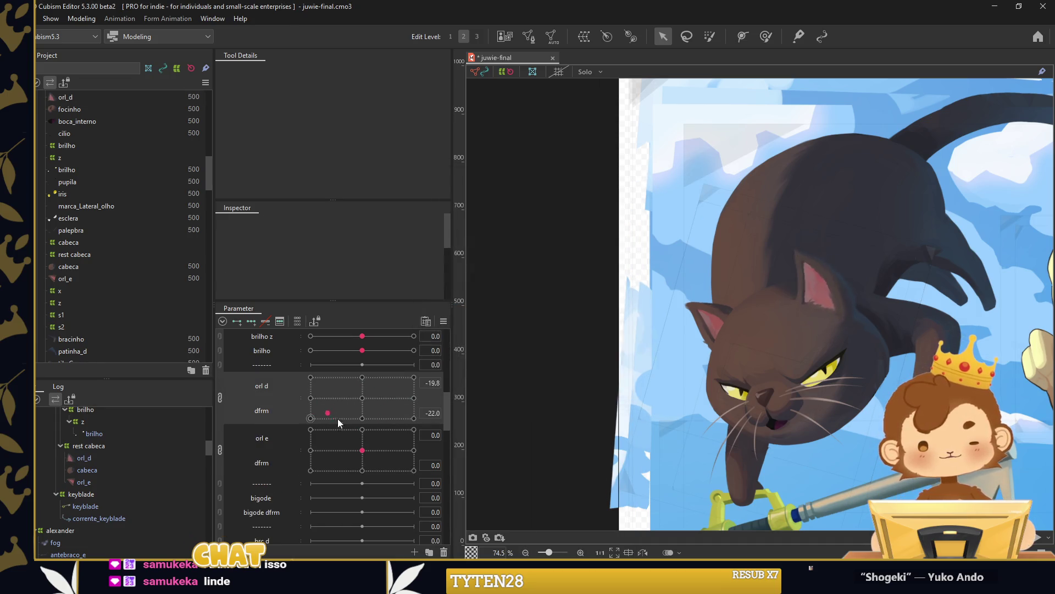
left_click_drag(403, 417, 324, 401)
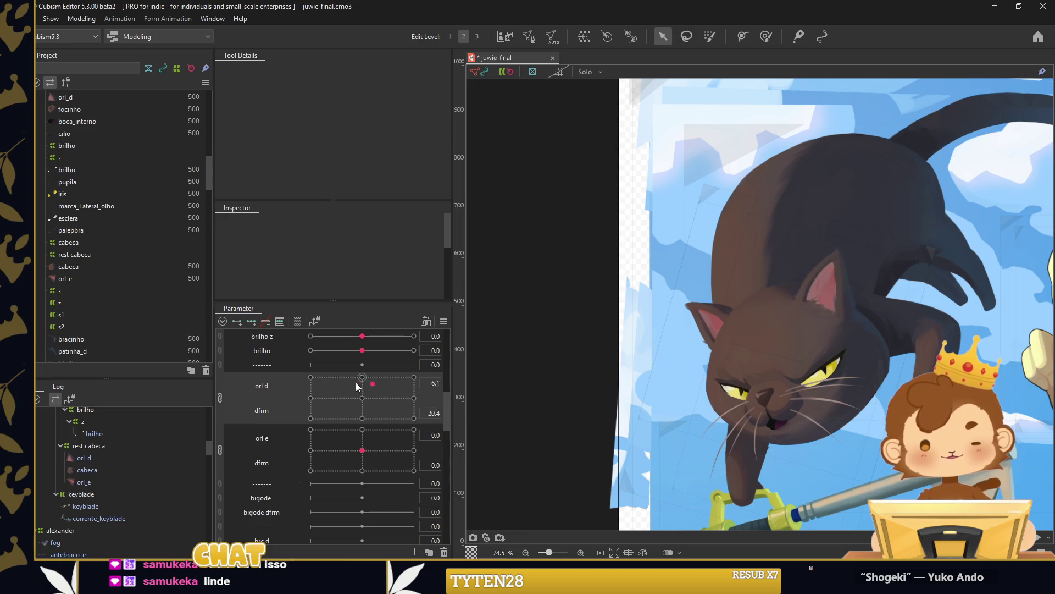
left_click_drag(368, 461, 332, 460)
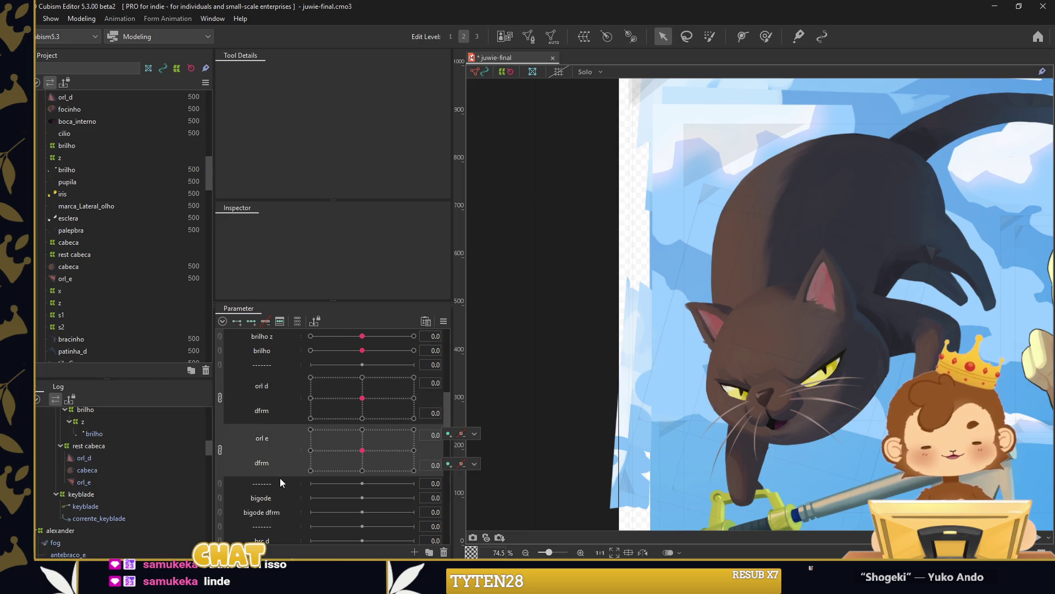
scroll(811, 426, "up", 3)
left_click(786, 408)
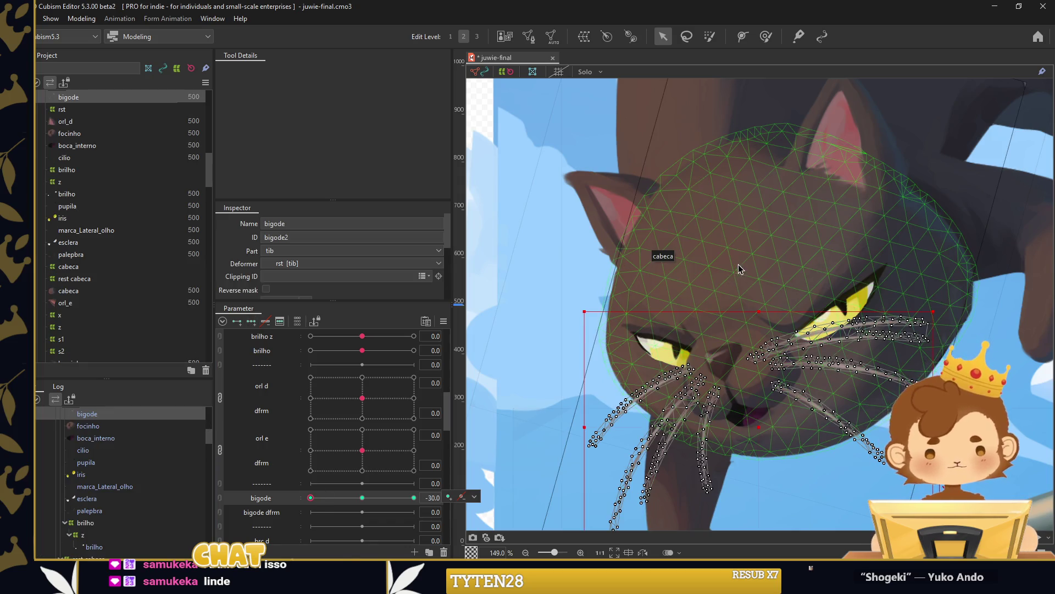
Select the bigode whisker vertices and preview the whisker motion along bigode.
left_click_drag(739, 260, 937, 489)
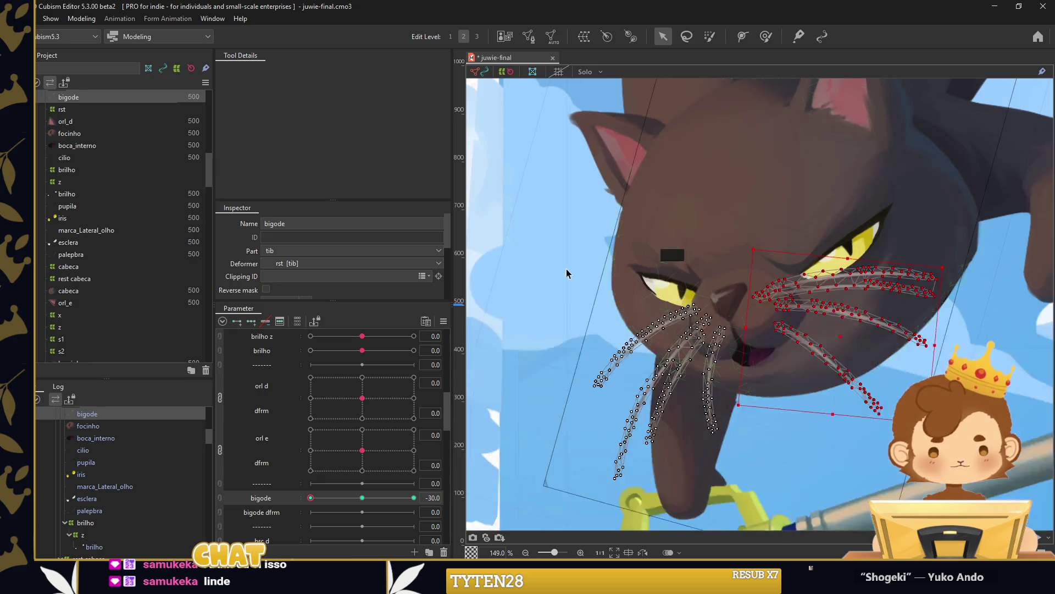
left_click_drag(510, 248, 751, 500)
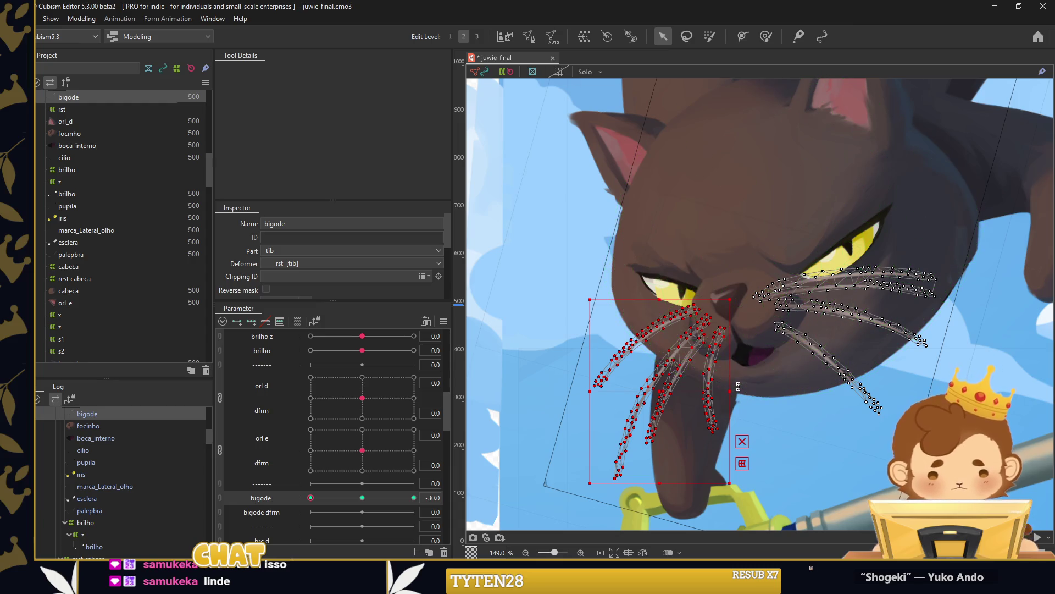
scroll(559, 386, "up", 2)
left_click(559, 386)
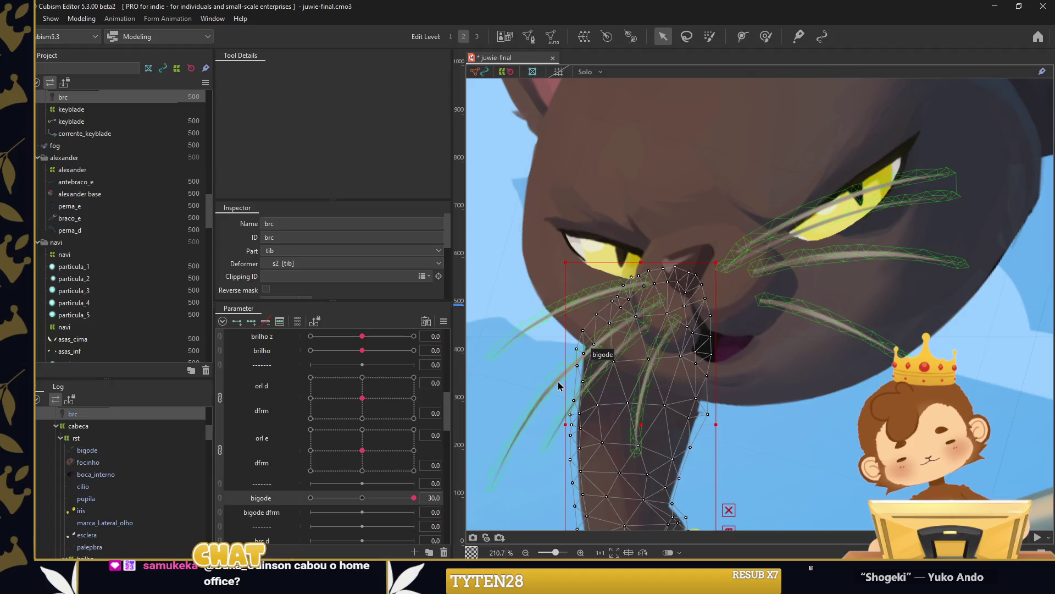
left_click(559, 386)
left_click_drag(414, 497, 377, 499)
mouse_move(305, 503)
left_mouse_down()
mouse_move(325, 503)
mouse_move(285, 486)
left_mouse_up()
At bigode -30, stretch the right whiskers slightly outward, select the left whiskers, and preview.
left_click_drag(706, 176, 910, 347)
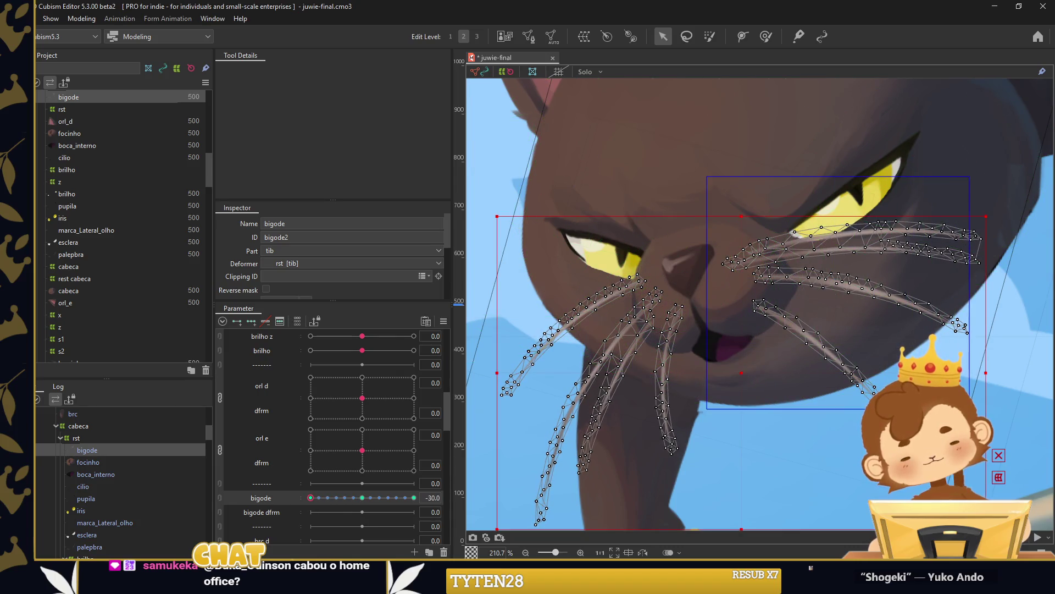
left_click_drag(969, 408, 970, 409)
left_click_drag(986, 328, 990, 329)
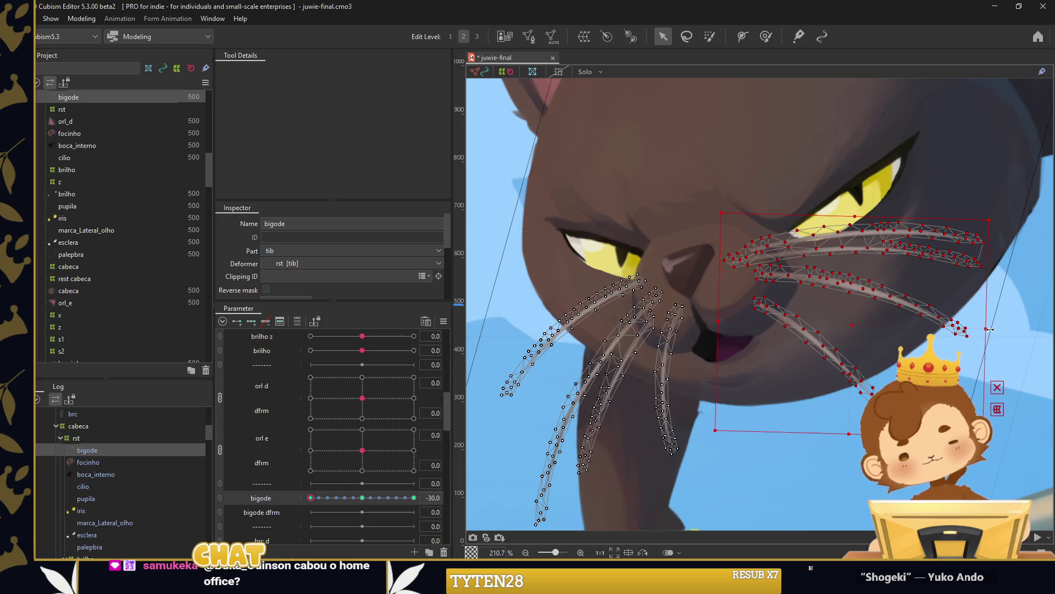
left_click(310, 498)
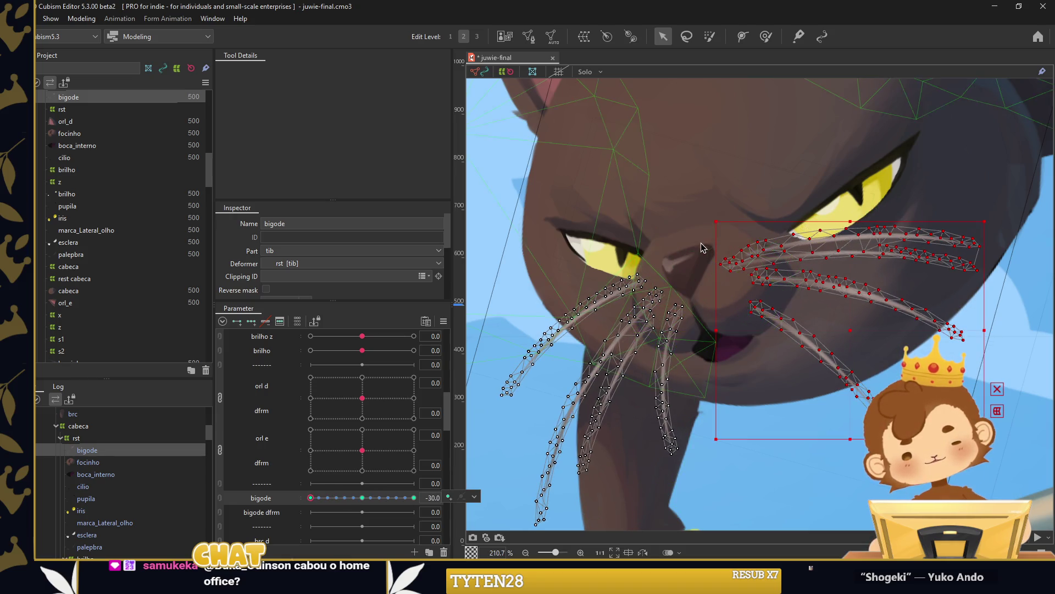
left_click_drag(494, 219, 698, 528)
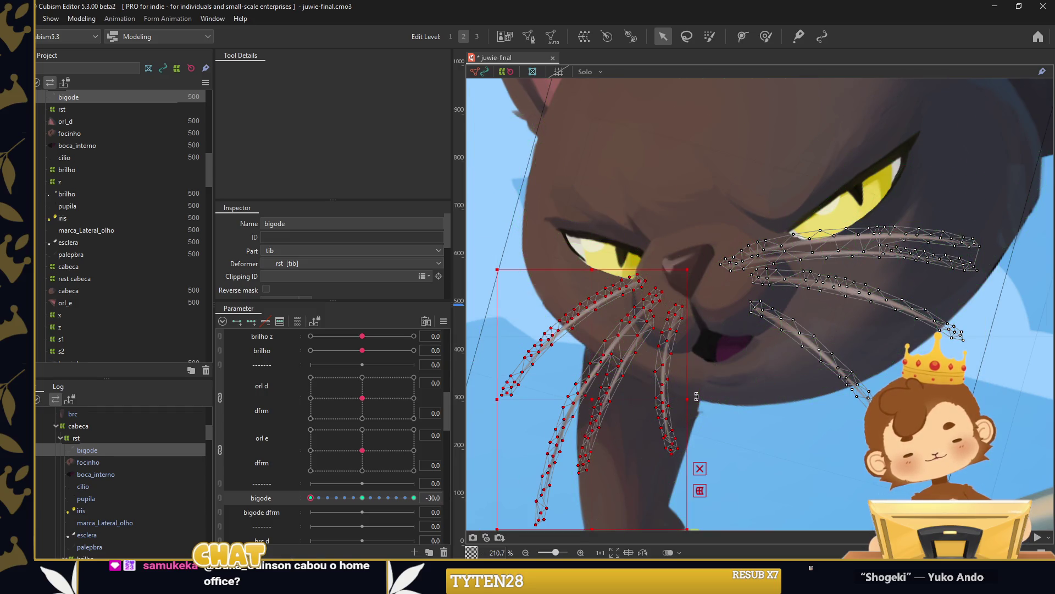
scroll(792, 329, "down", 5)
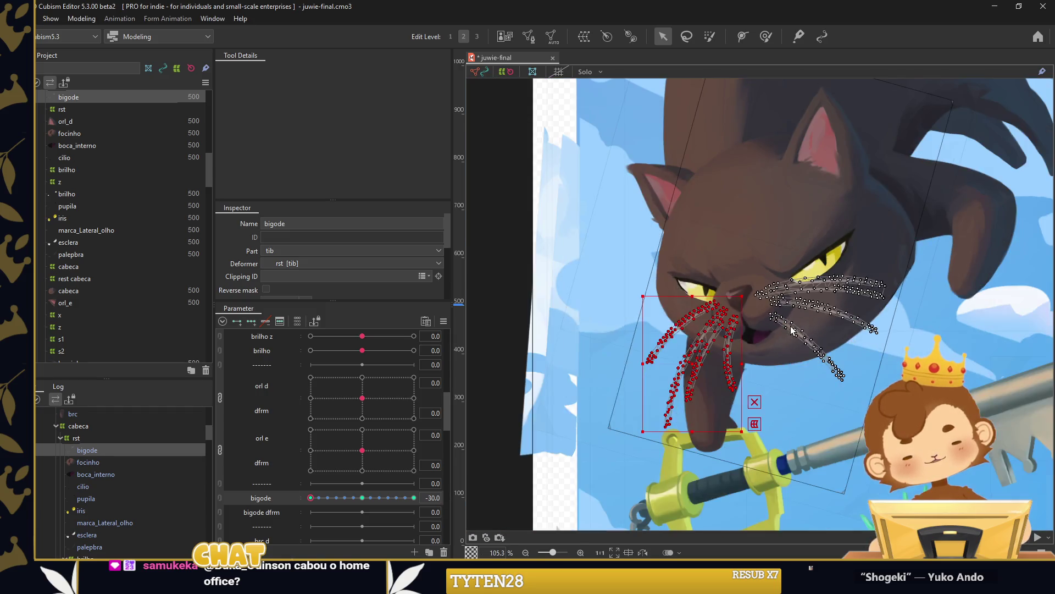
mouse_move(310, 497)
left_mouse_down()
mouse_move(341, 502)
mouse_move(290, 503)
left_mouse_up()
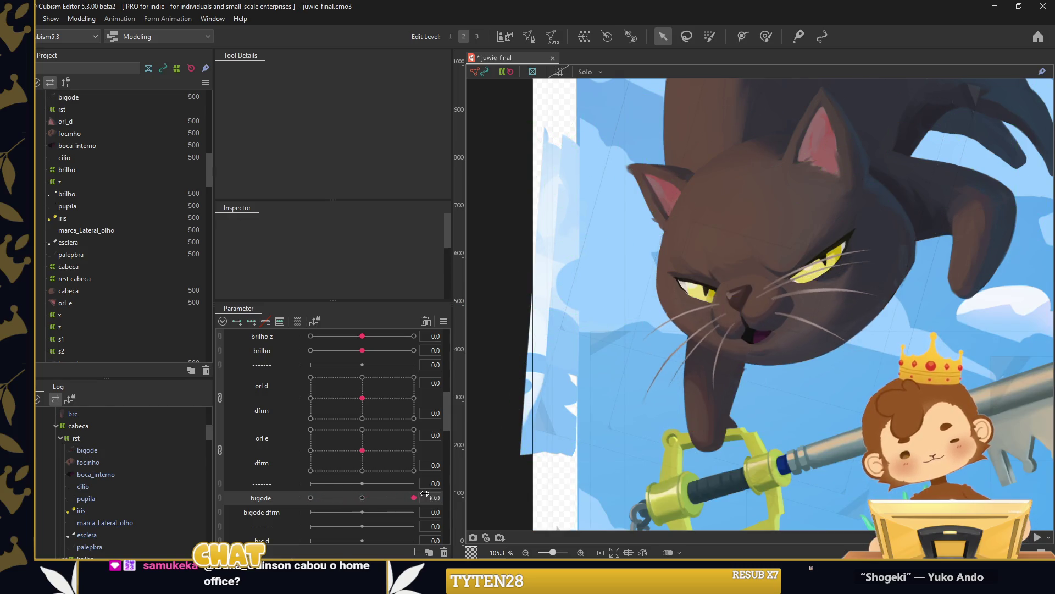
scroll(684, 337, "up", 6)
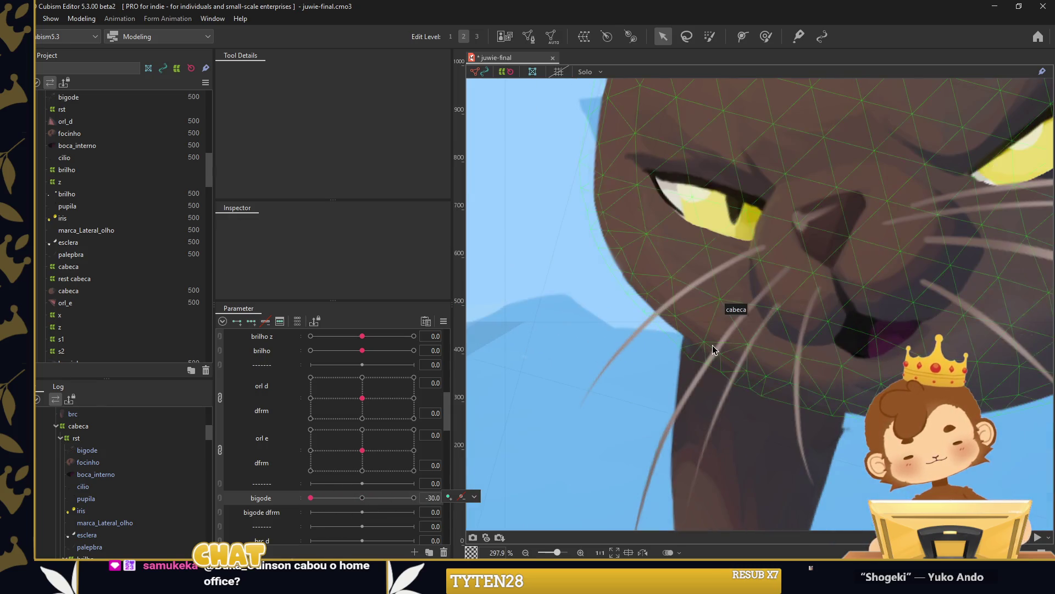
Select only the left whiskers of bigode and set bigode to -30.
left_click(86, 450)
left_click_drag(310, 497, 414, 497)
scroll(581, 250, "down", 3)
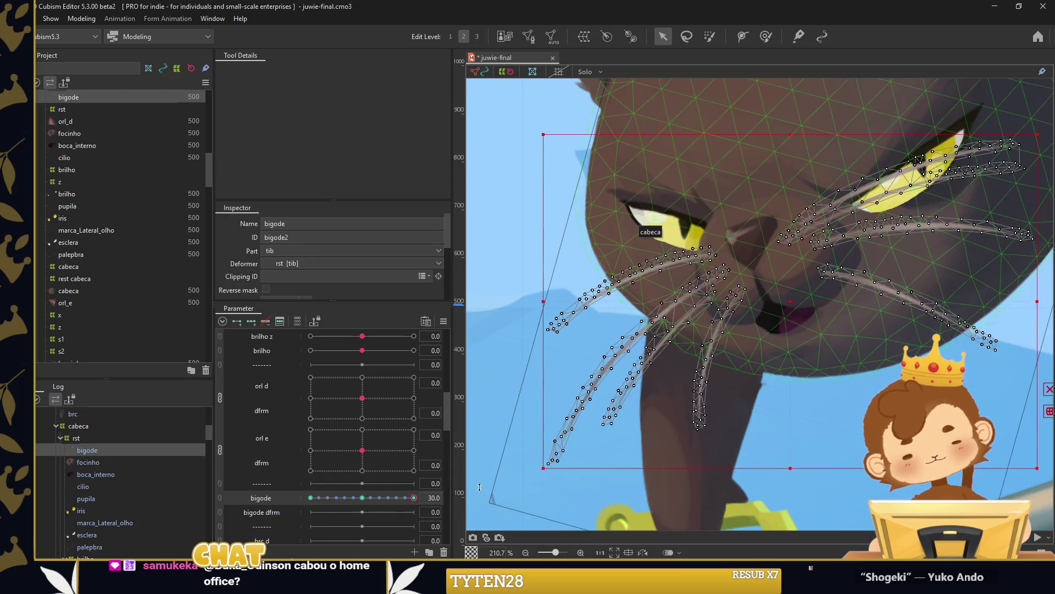
left_click_drag(755, 231, 518, 493)
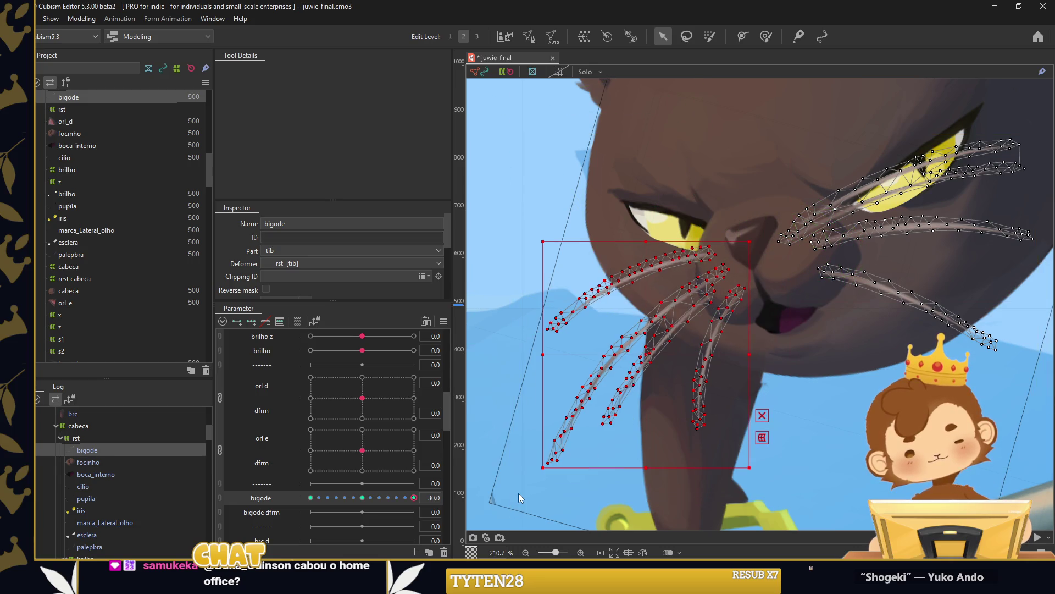
left_click_drag(408, 501, 375, 499)
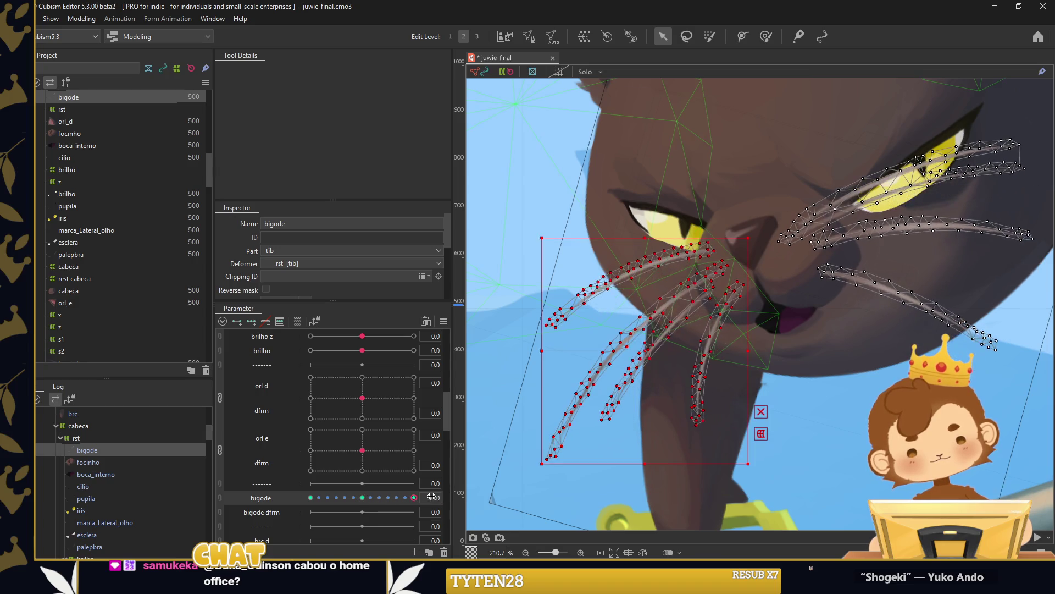
left_click_drag(373, 499, 272, 495)
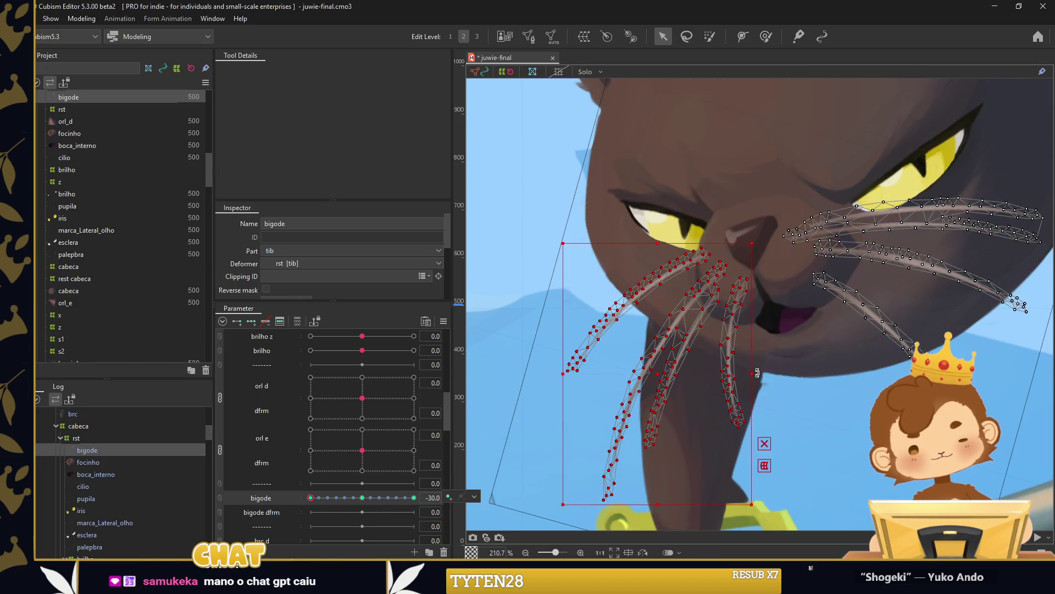
Rotate the left whiskers for the -30 pose and sweep bigode between -30 and 30.
left_click_drag(759, 371, 760, 367)
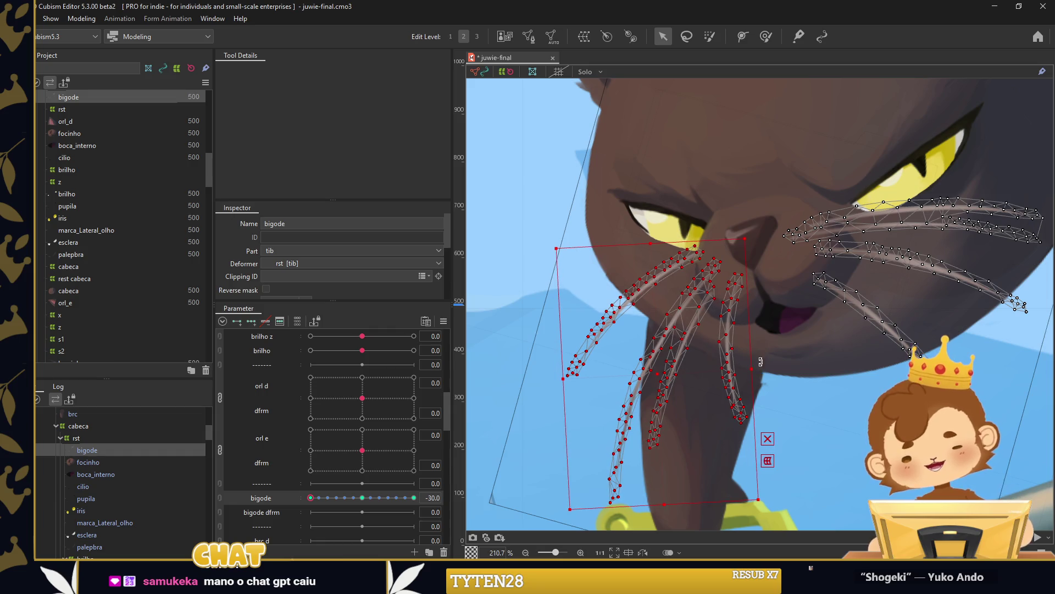
left_click(316, 498)
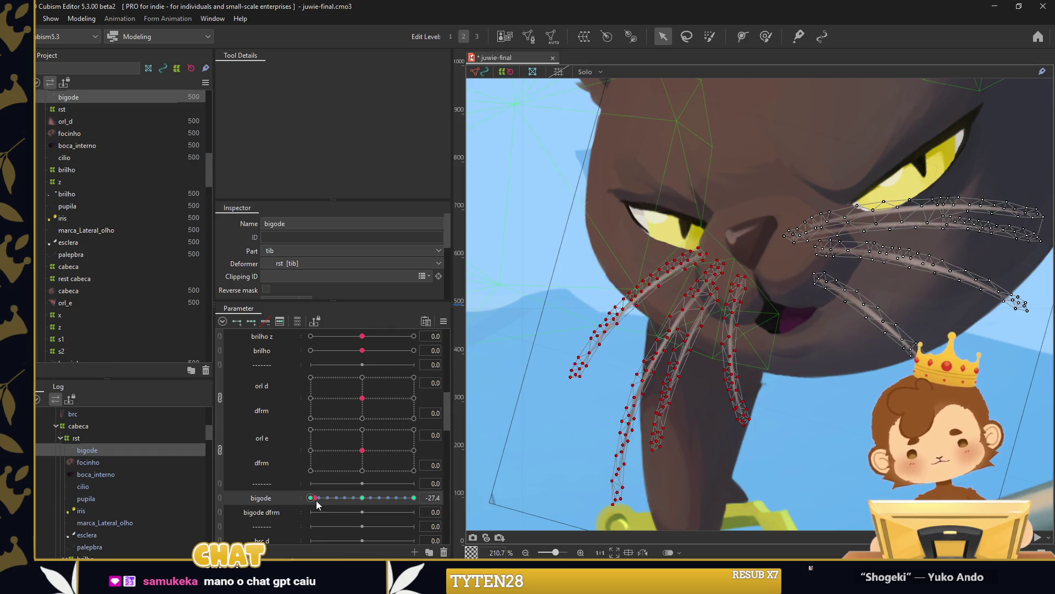
left_click_drag(316, 498, 504, 497)
left_click_drag(414, 498, 302, 497)
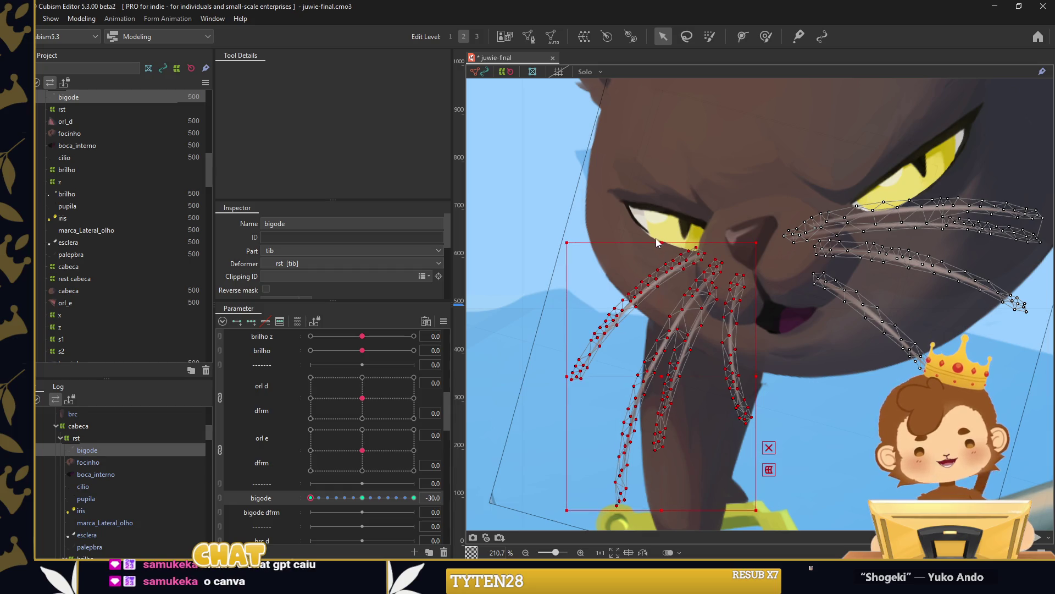
left_click_drag(311, 498, 409, 498)
scroll(748, 295, "down", 2)
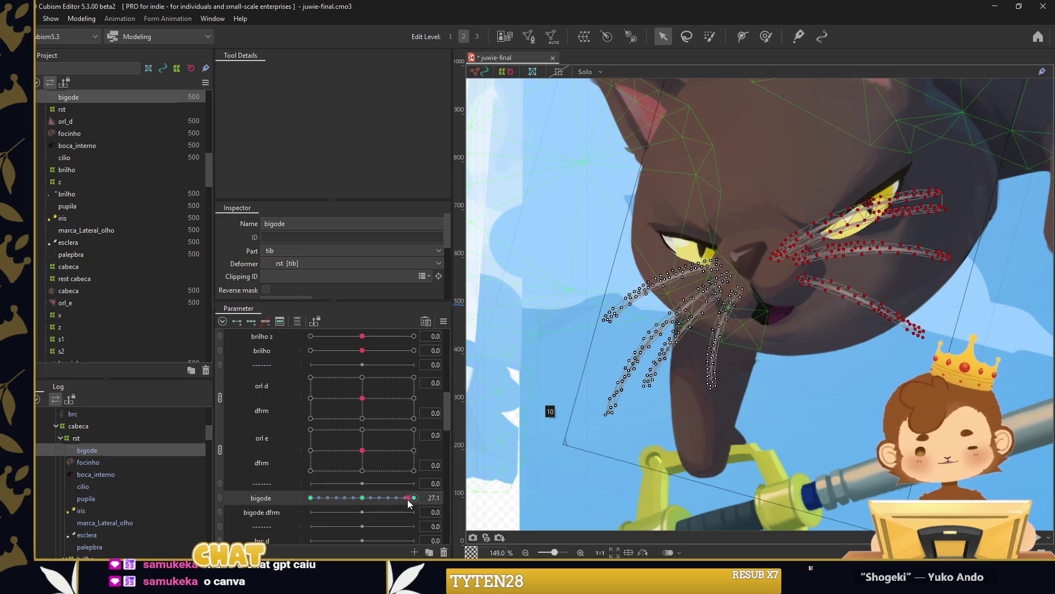
left_click(265, 322)
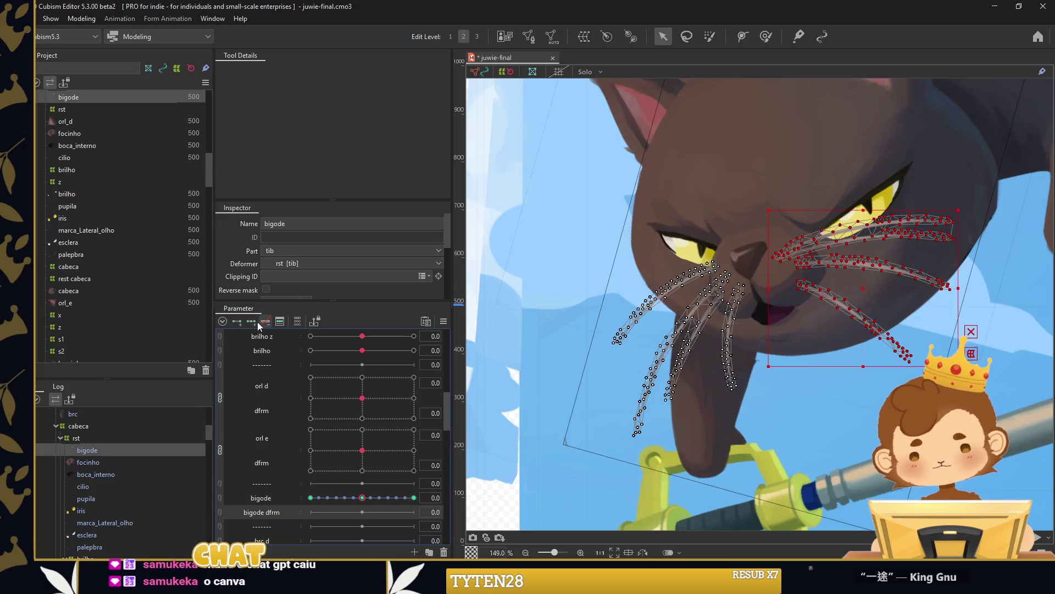
Add three keys to bigode dfrm and brush the left whiskers right and down at -30.
left_click(321, 506)
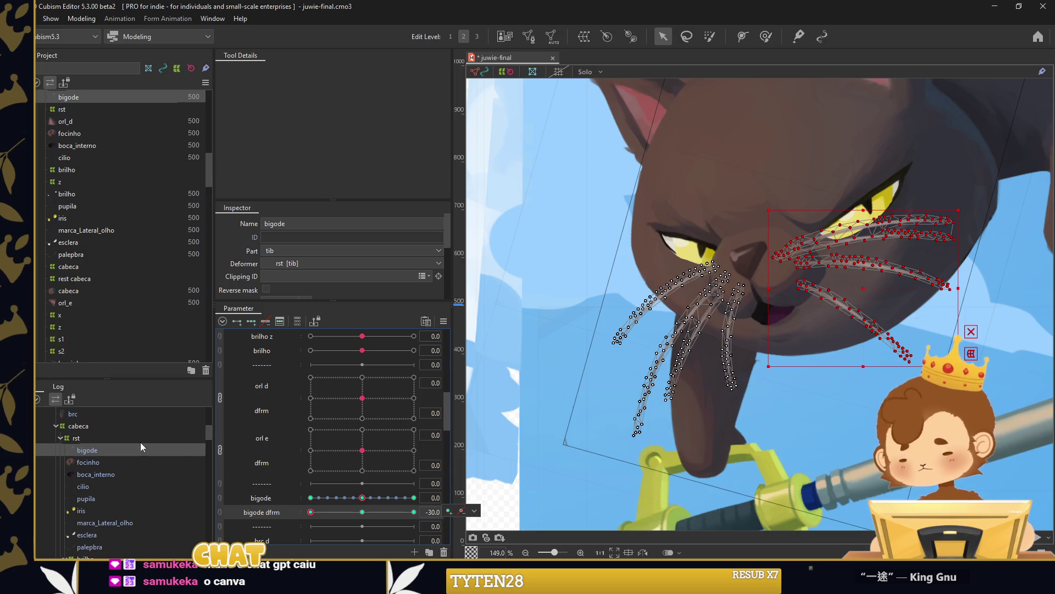
left_click(766, 37)
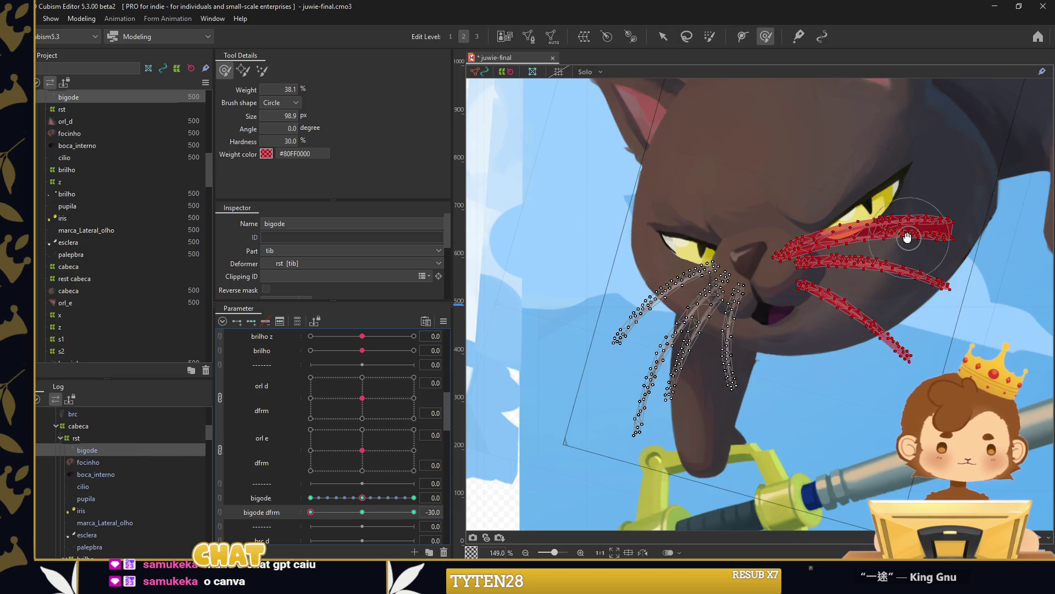
scroll(674, 246, "right", 5)
left_click_drag(674, 246, 927, 373)
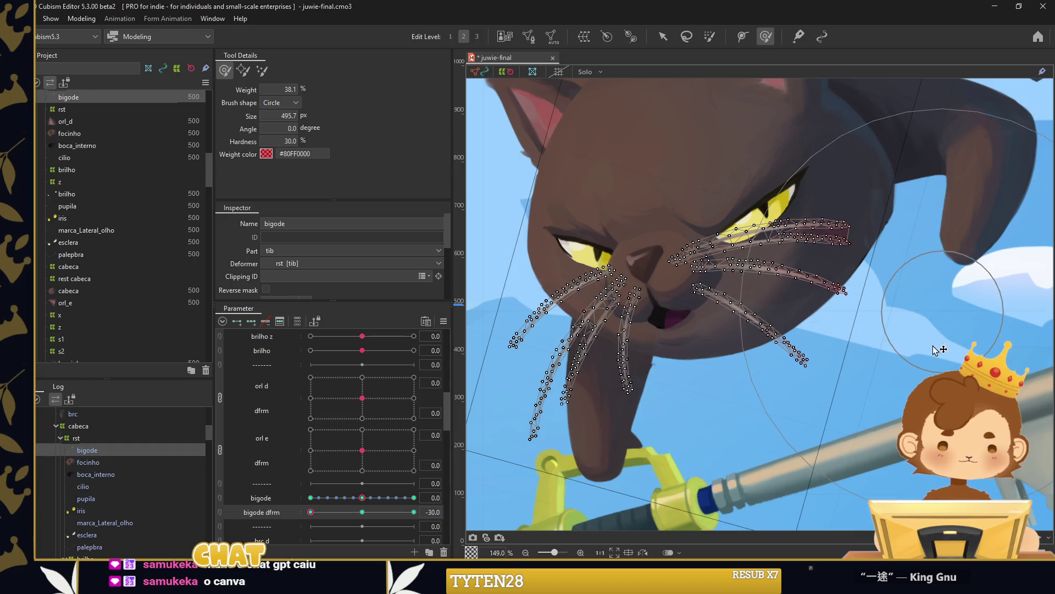
scroll(613, 446, "down", 3)
scroll(612, 446, "left", 4)
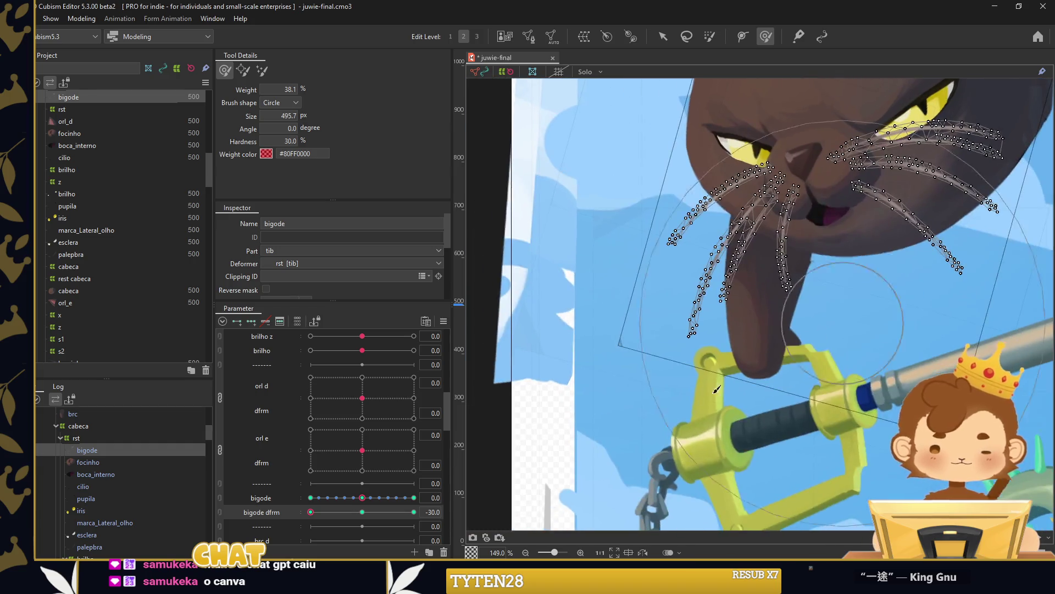
left_click_drag(668, 275, 687, 283)
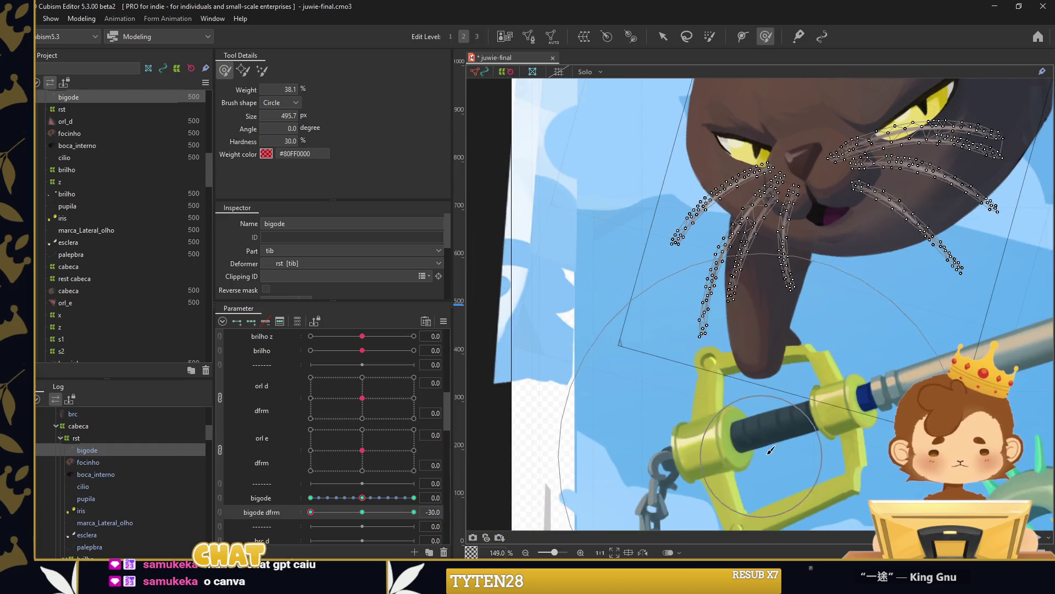
left_click_drag(813, 445, 607, 353)
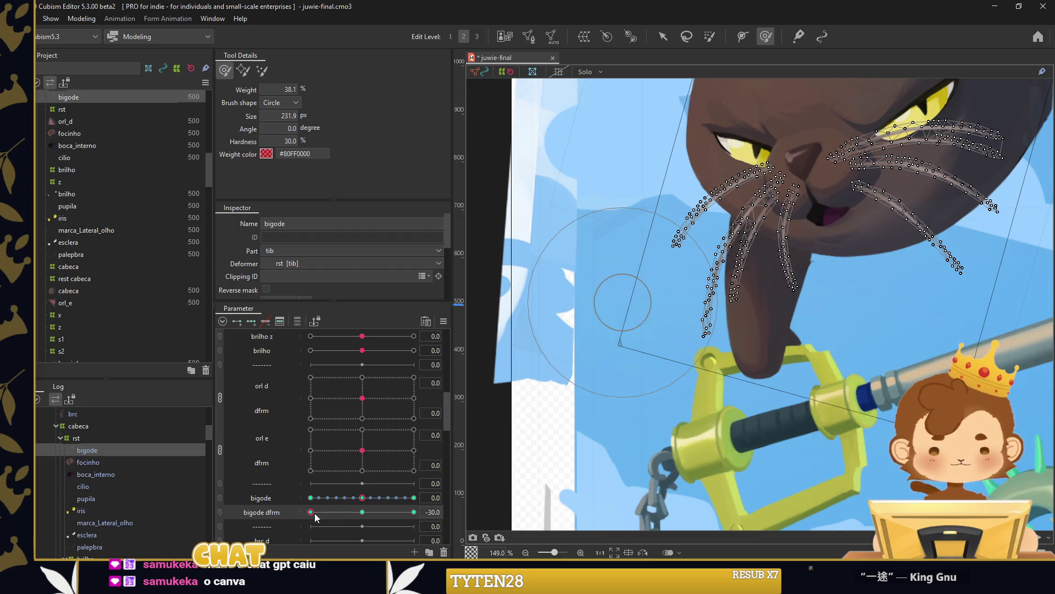
At bigode dfrm 30, push the left whiskers left and fill in interpolated keyforms.
left_click(414, 511)
left_click_drag(660, 384, 628, 366)
left_click_drag(697, 382, 497, 461)
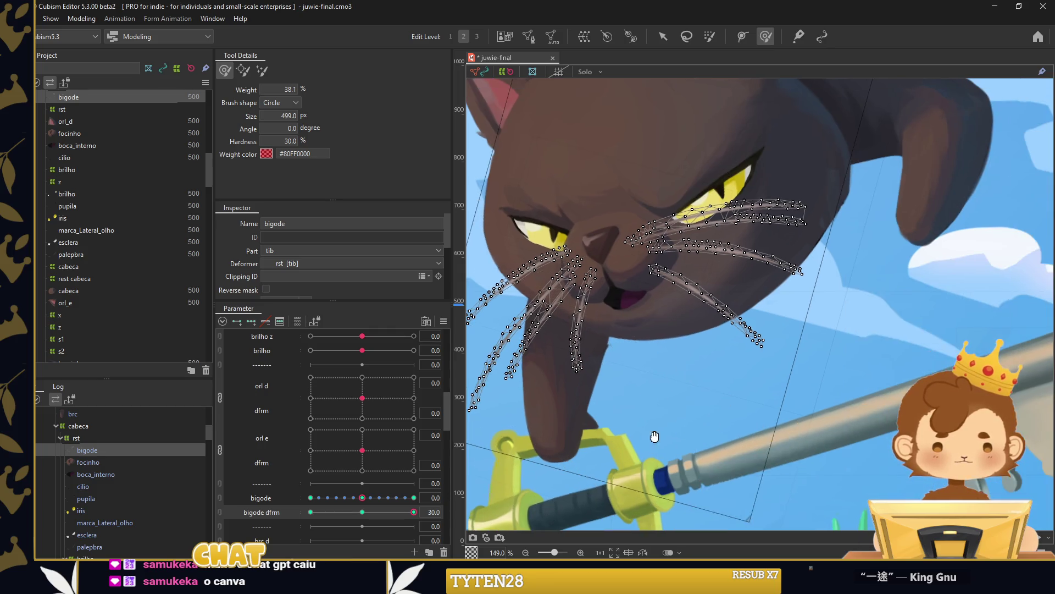
key("ctrl+shift+e")
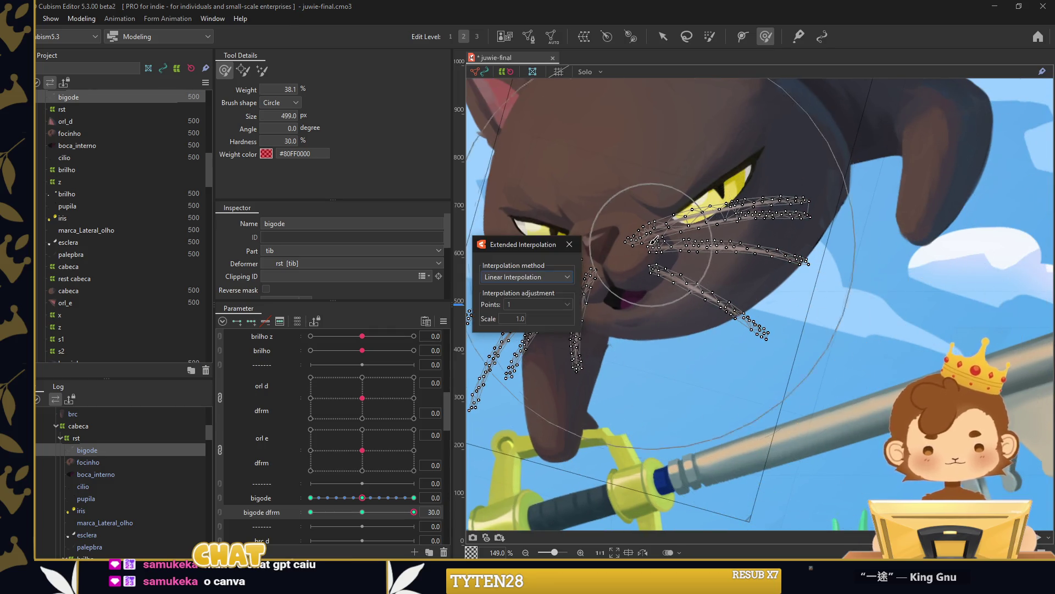
left_click(569, 244)
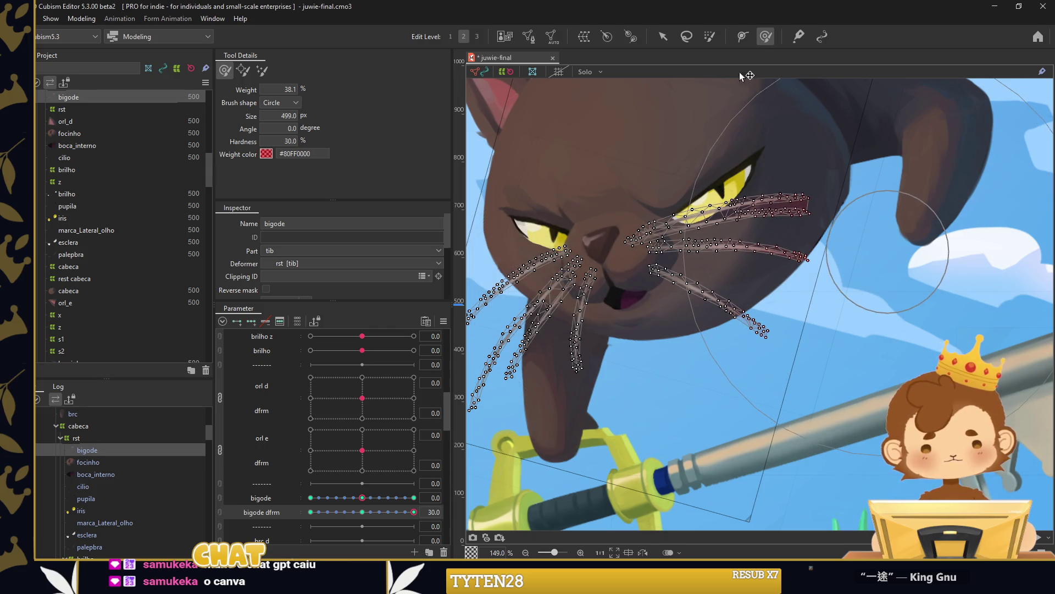
Combine bigode and bigode dfrm into a single 2D whisker parameter.
left_click(665, 37)
scroll(814, 264, "down", 3)
right_click(466, 273)
left_click(495, 354)
left_click(500, 393)
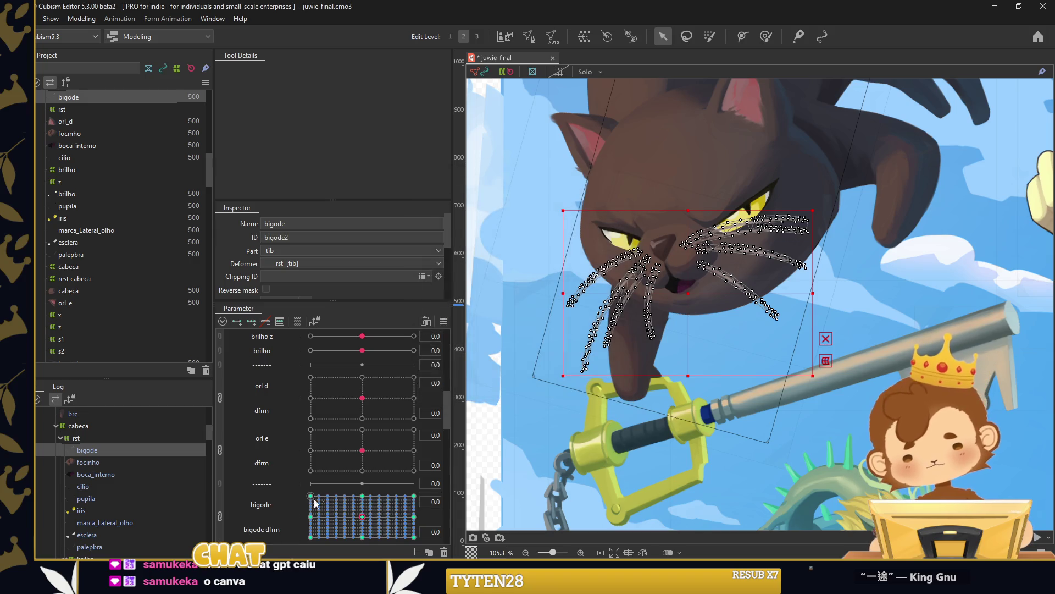
Test whisker poses at several bigode 2D grid points, then select the bracinho arm mesh.
left_click(351, 503)
left_click(497, 354)
mouse_move(351, 502)
left_mouse_down()
mouse_move(390, 536)
mouse_move(368, 503)
left_mouse_up()
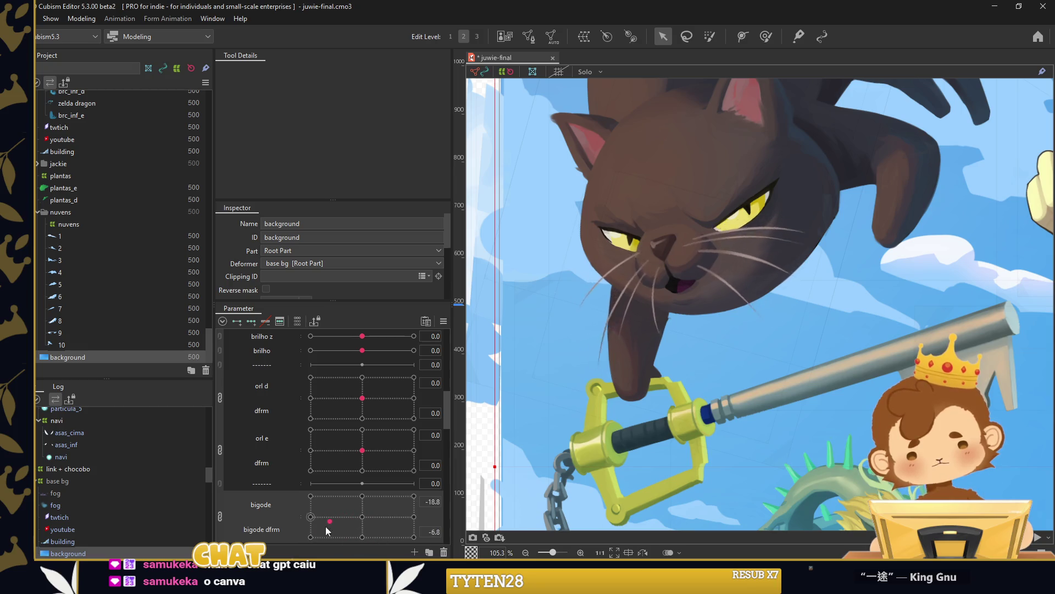
left_click_drag(368, 503, 364, 530)
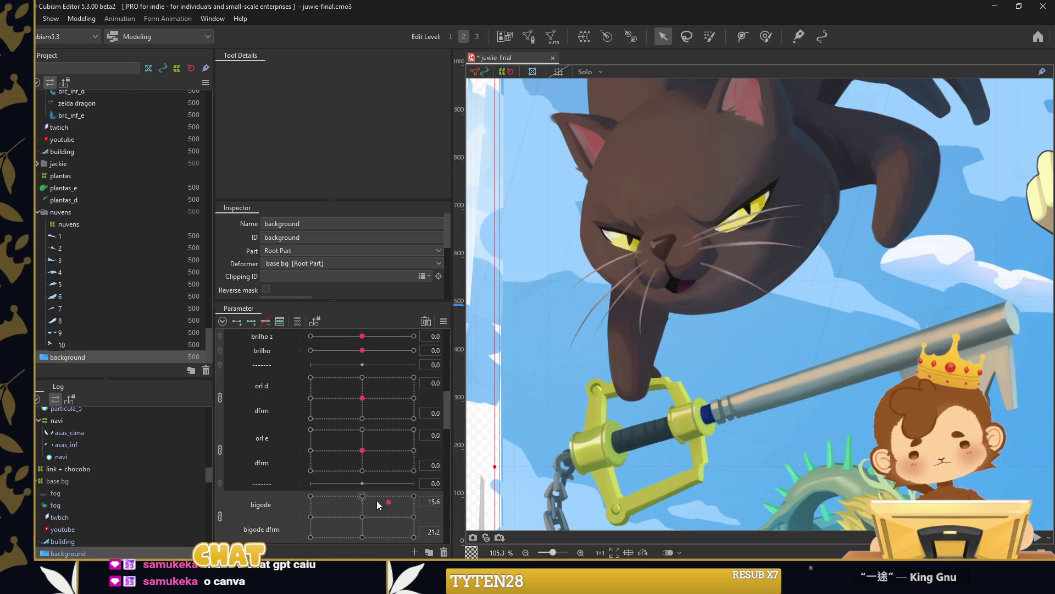
scroll(581, 290, "down", 5)
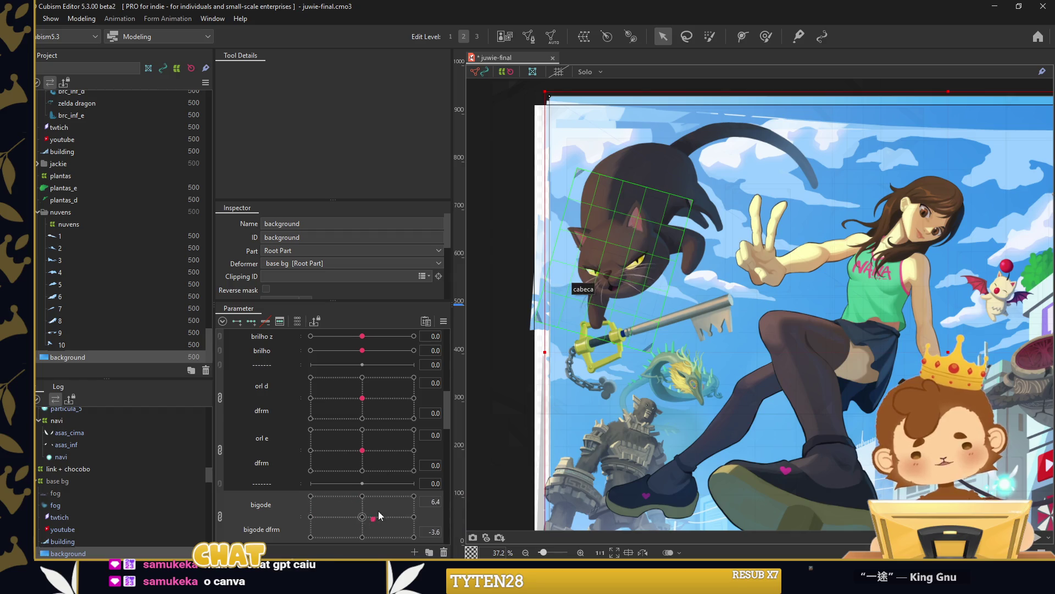
left_click_drag(337, 520, 381, 515)
scroll(288, 477, "down", 3)
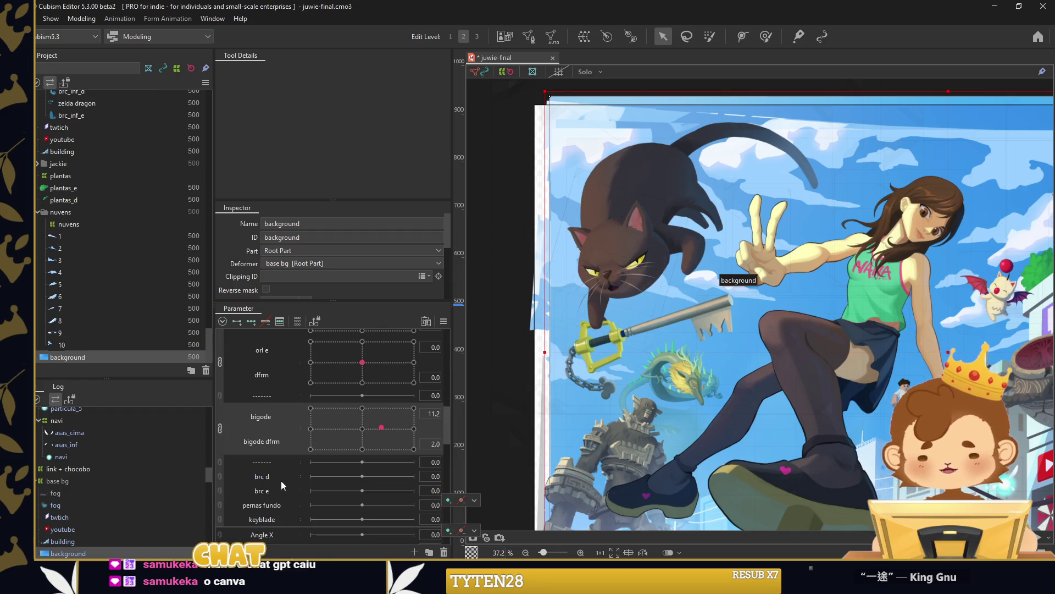
left_click(685, 234)
scroll(685, 234, "up", 5)
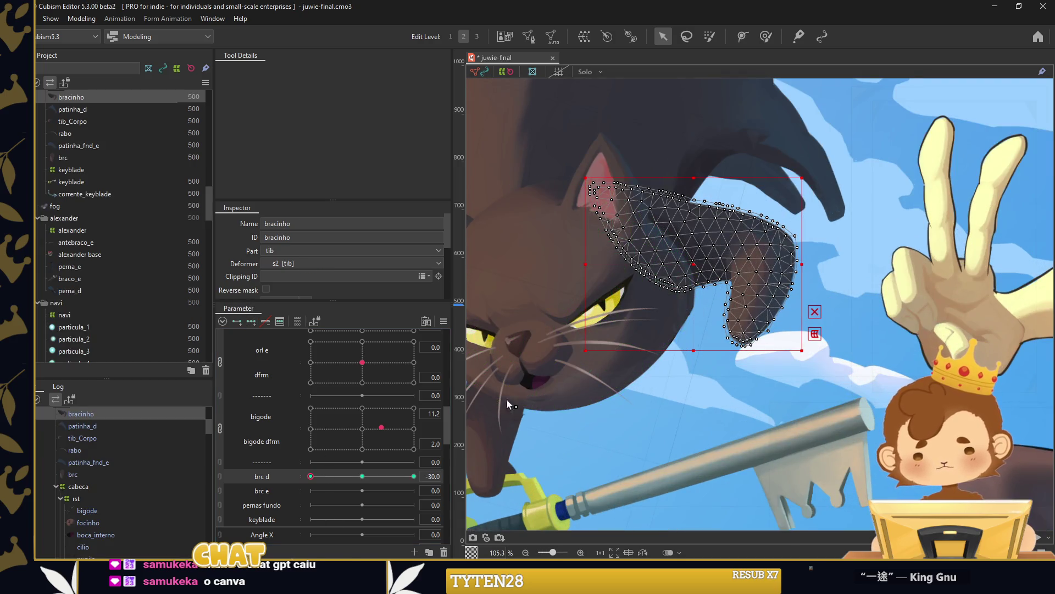
Rotate bracinho clockwise and bend its tip right and down at brc d 30.
left_click_drag(808, 263, 786, 311)
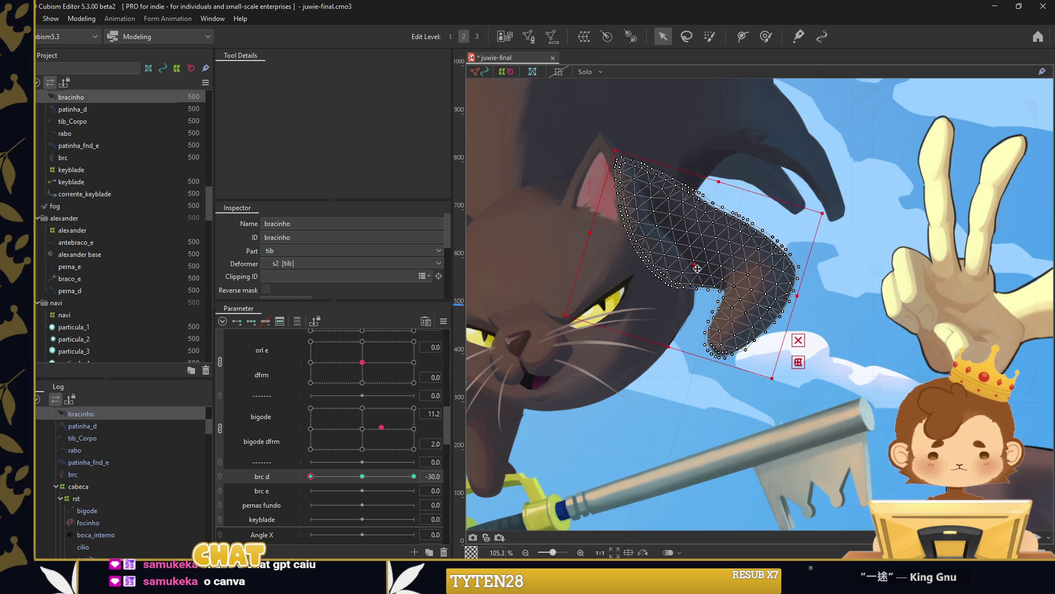
left_click(766, 36)
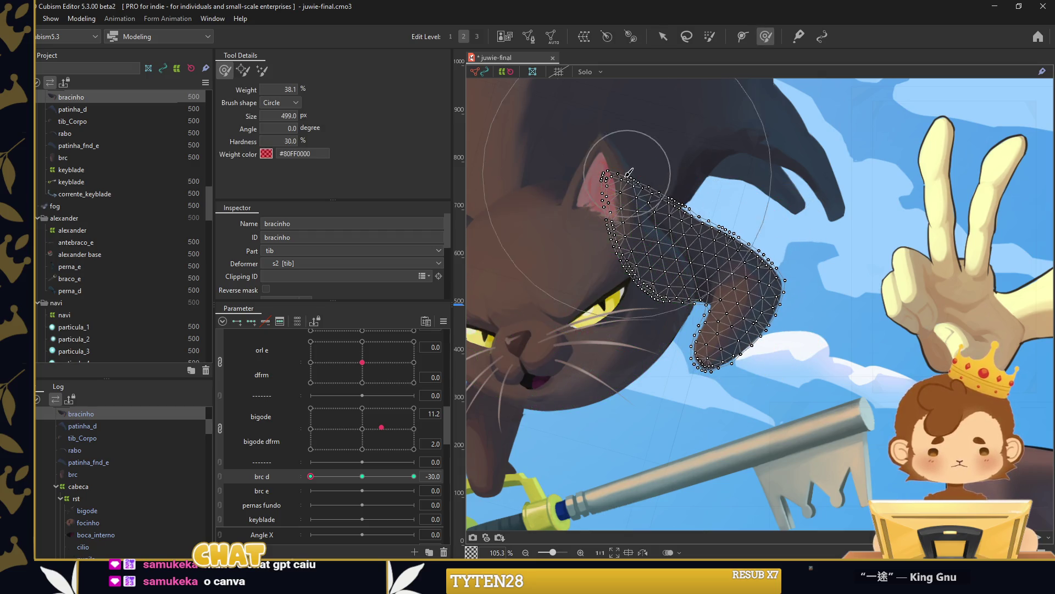
left_click(662, 36)
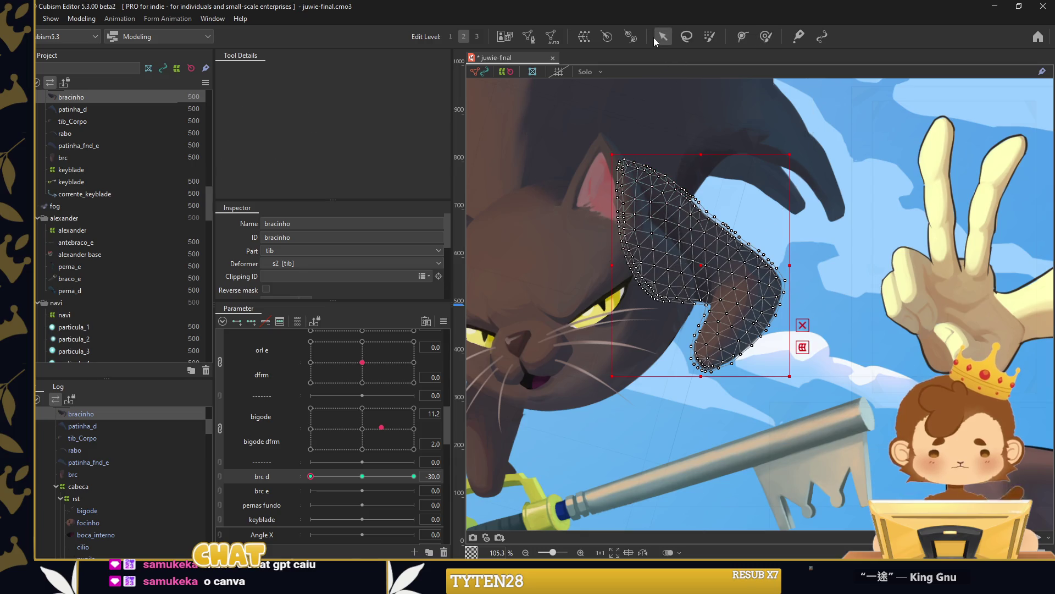
left_click(414, 476)
left_click_drag(808, 262, 612, 252)
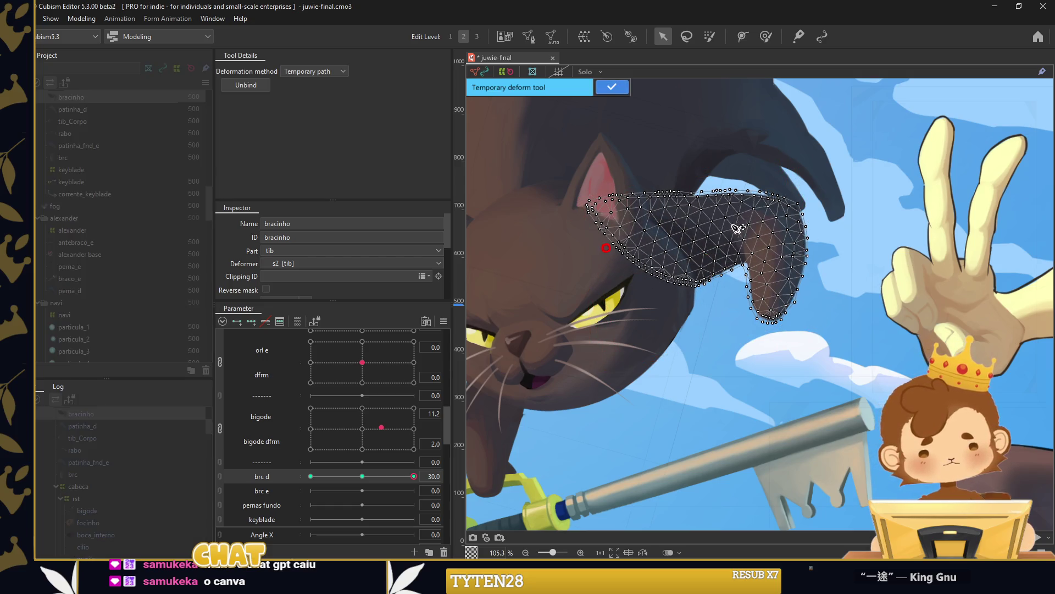
left_click_drag(777, 330, 822, 318)
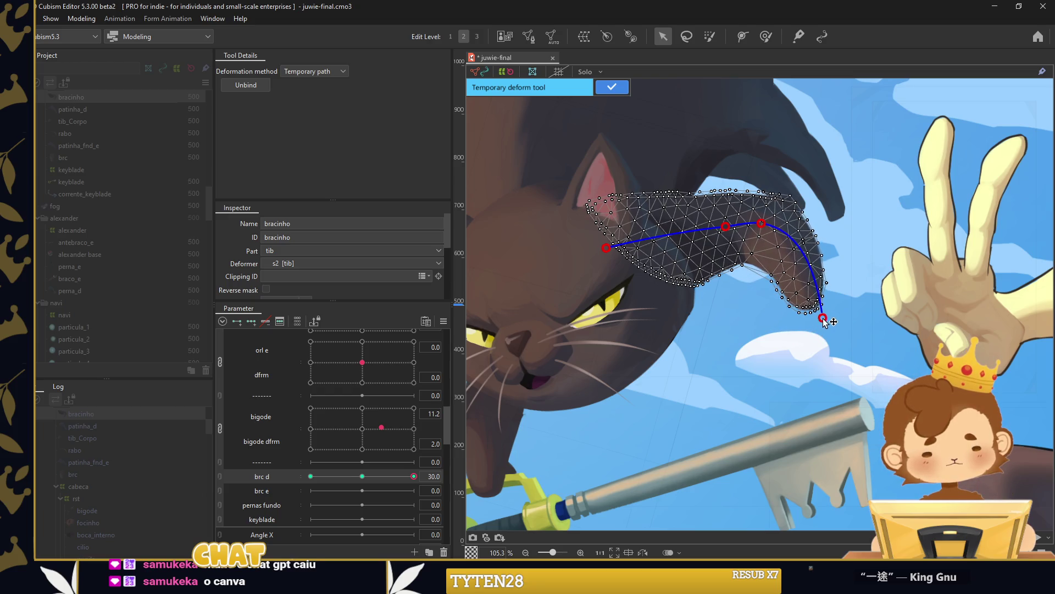
left_click(612, 87)
scroll(608, 423, "down", 5)
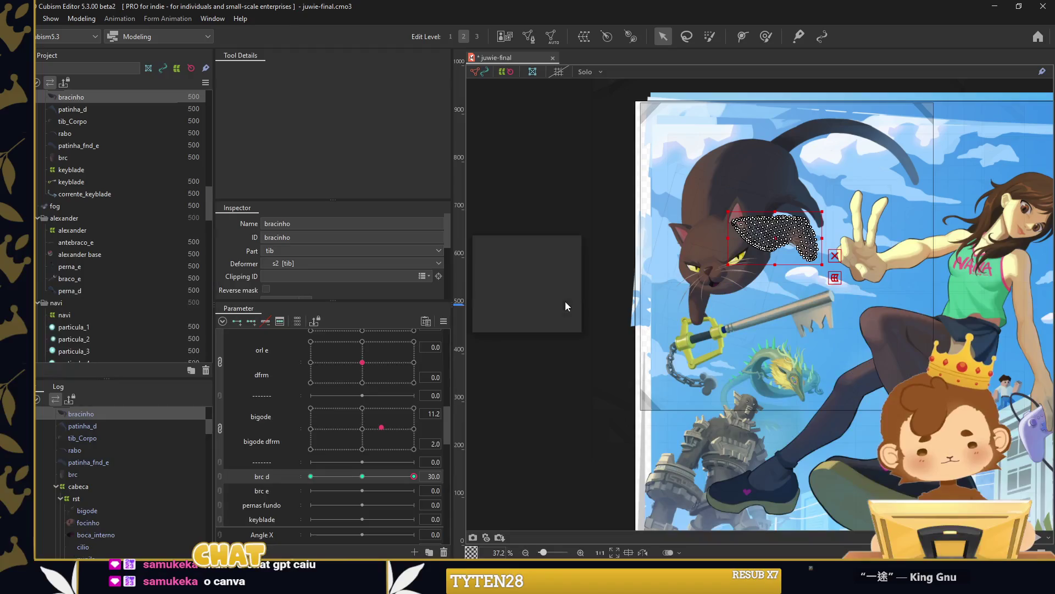
left_click(570, 245)
At brc d -30, curl the bracinho arm toward the head with a deform path.
left_click_drag(330, 476, 311, 476)
scroll(780, 270, "up", 3)
left_click(791, 244)
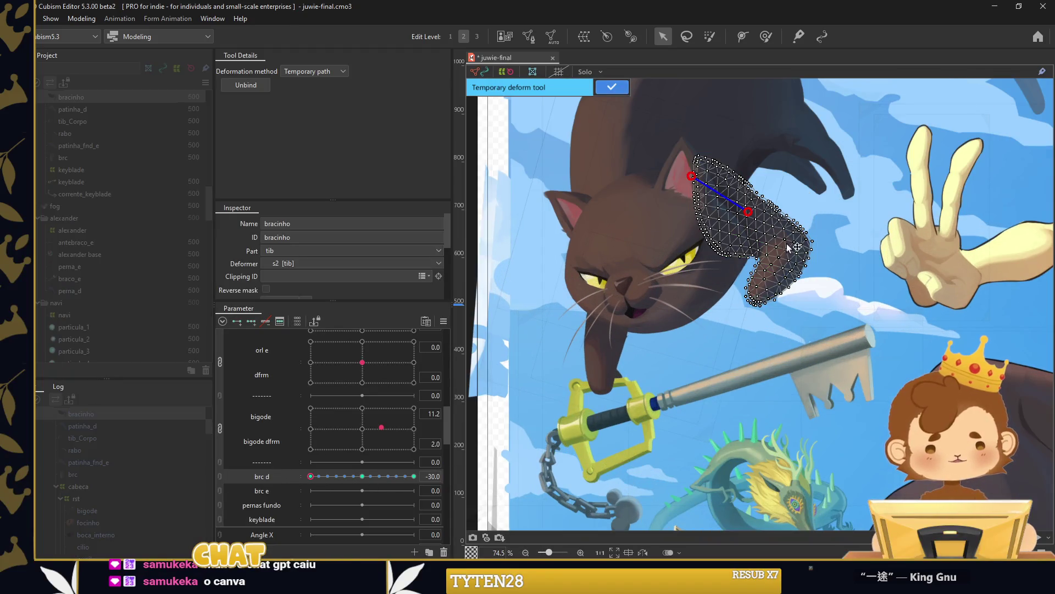
left_click_drag(747, 307, 728, 296)
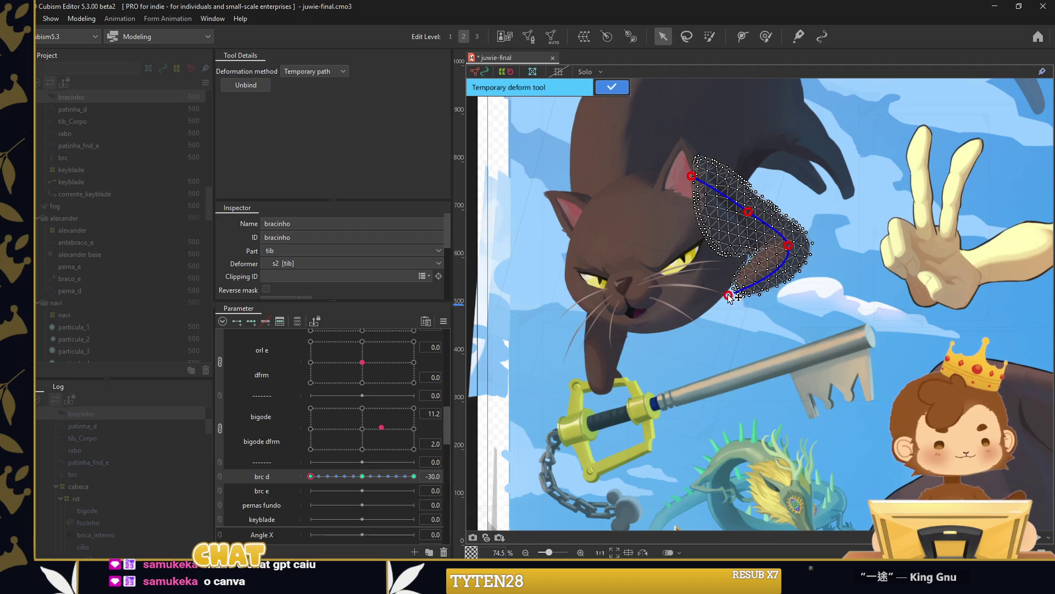
scroll(753, 286, "up", 5)
scroll(829, 380, "down", 2)
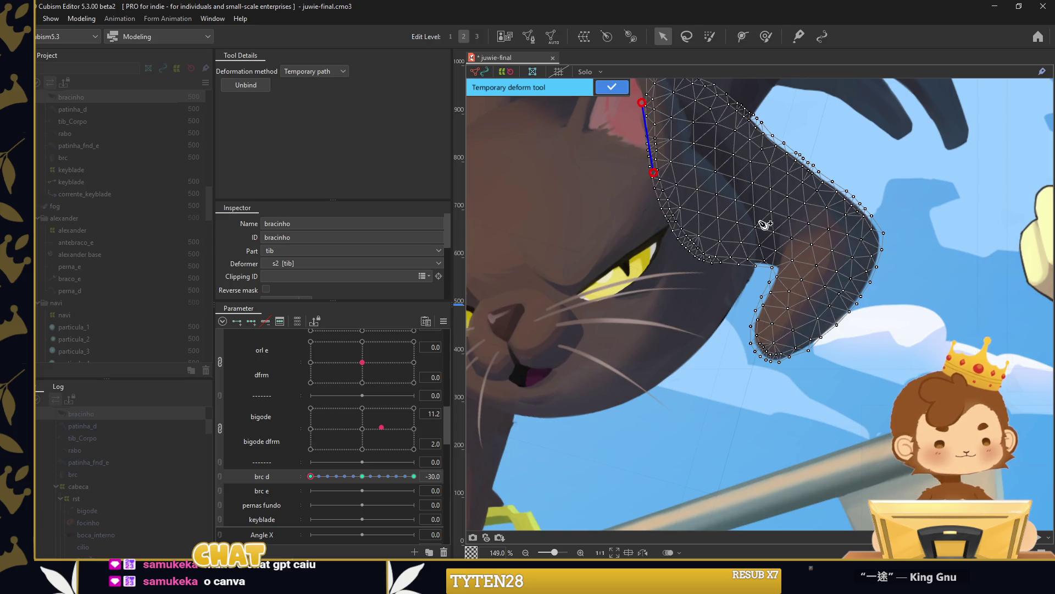
left_click_drag(772, 346, 731, 342)
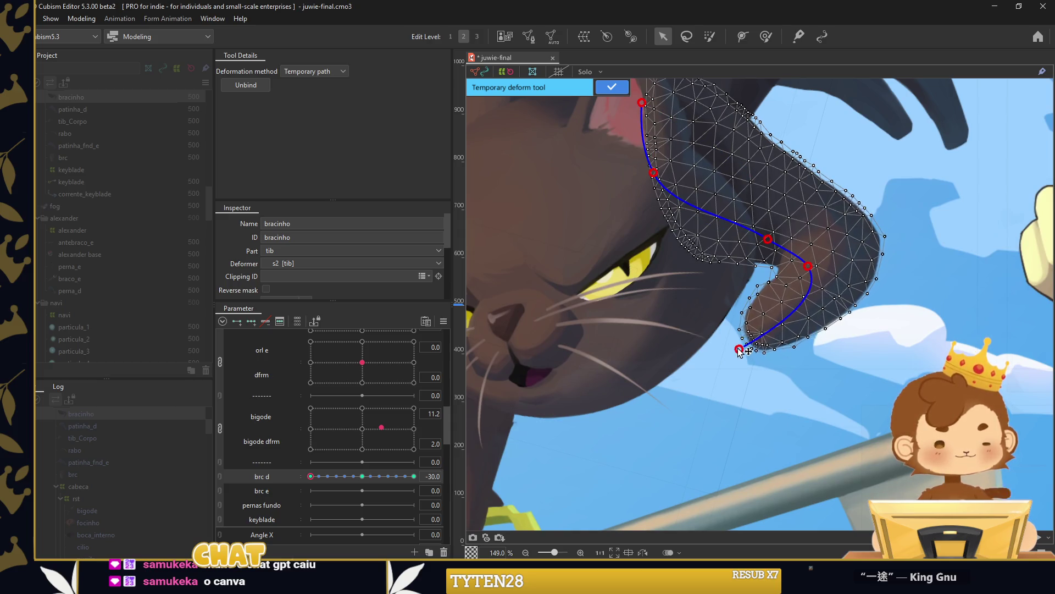
left_click(611, 87)
Clear the canvas selection and scrub brc d to preview the arm bending.
scroll(788, 286, "up", 7)
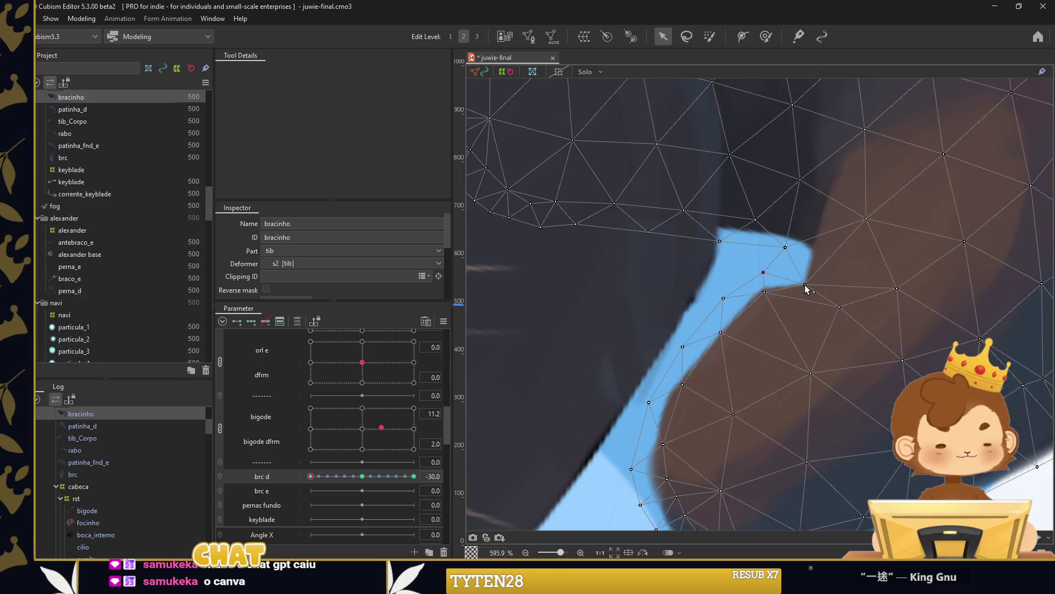
scroll(835, 242, "down", 6)
scroll(852, 234, "down", 4)
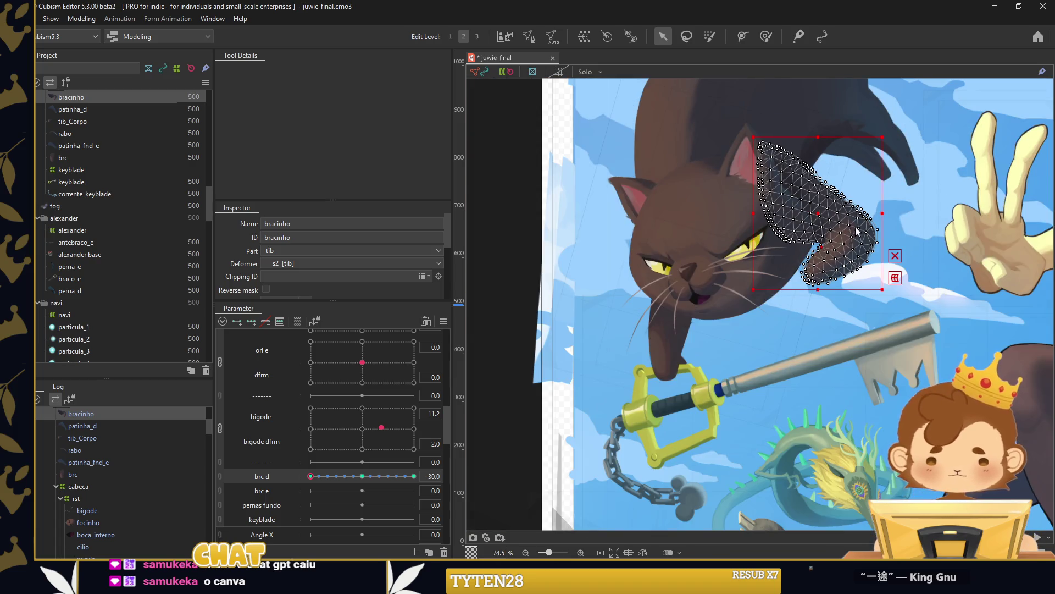
left_click(509, 303)
left_click_drag(310, 476, 333, 484)
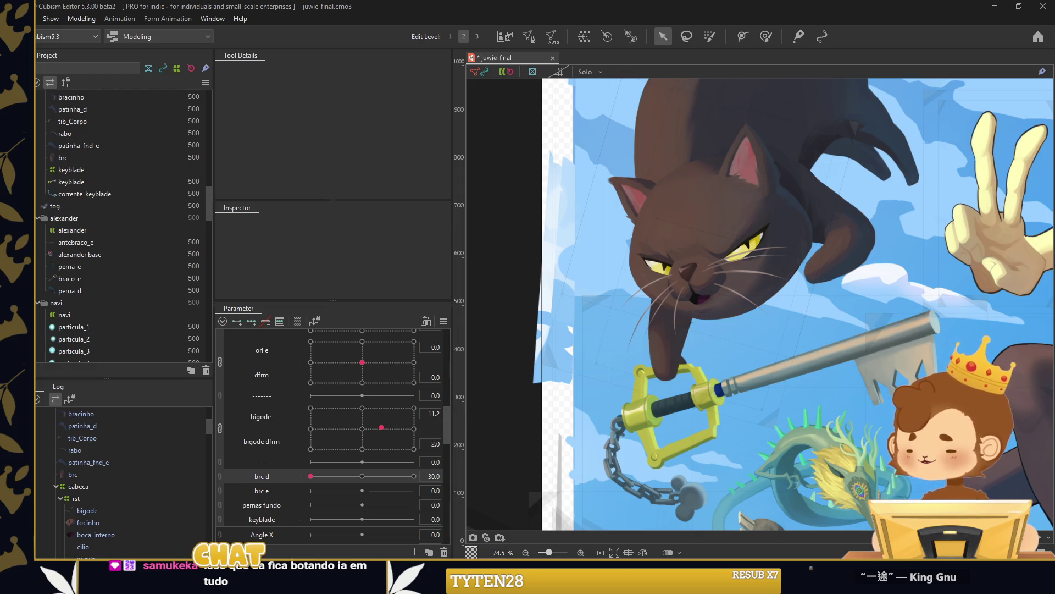
Rotate the brc paw mesh about 20° clockwise at brc e -30, then check at 30.
left_click(690, 335)
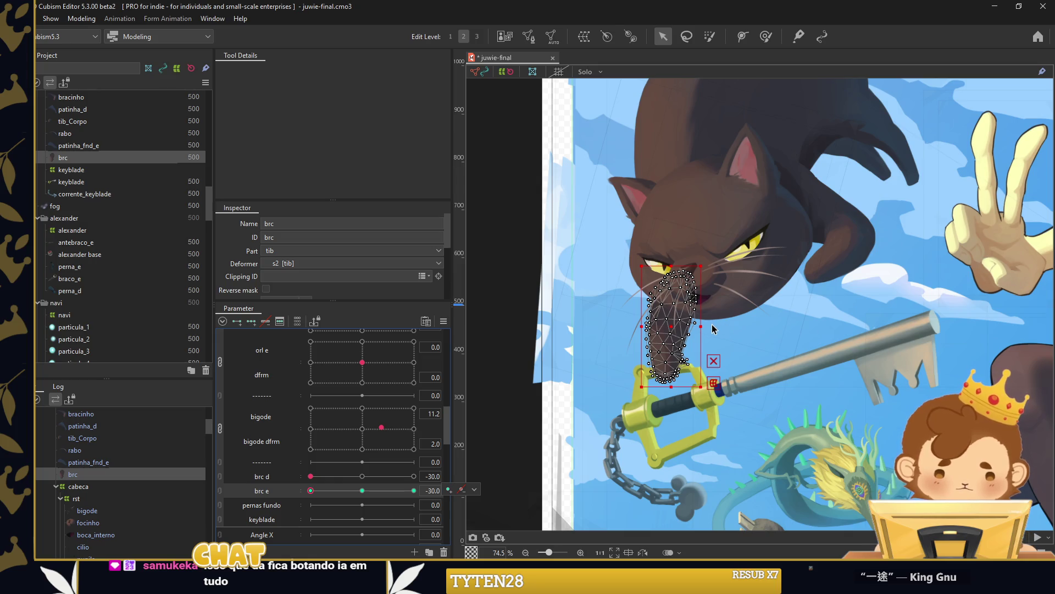
left_click_drag(707, 325, 701, 346)
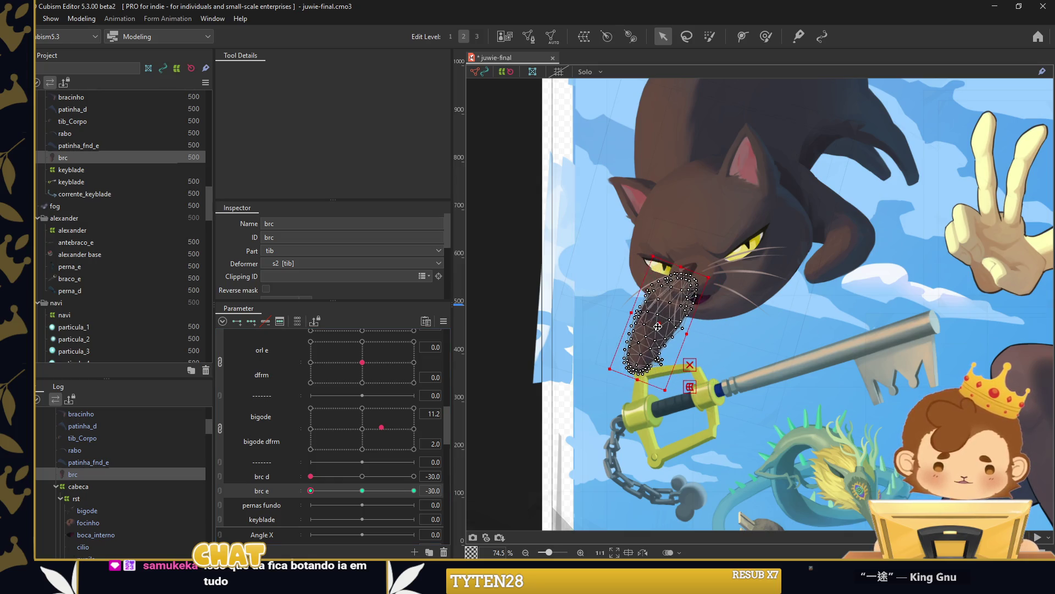
left_click_drag(311, 490, 414, 490)
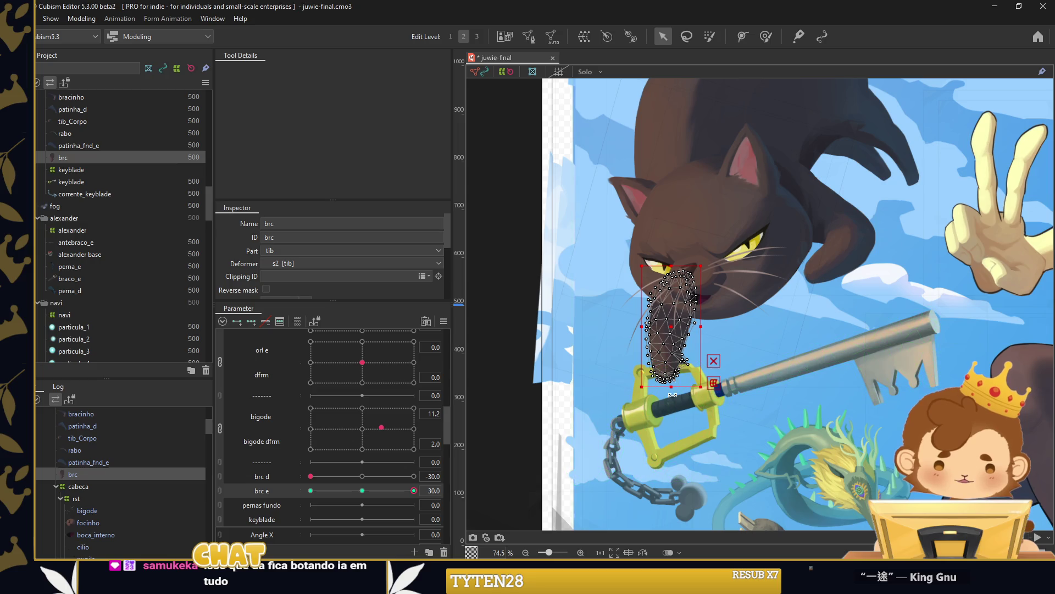
scroll(85, 496, "up", 3)
scroll(75, 484, "down", 2)
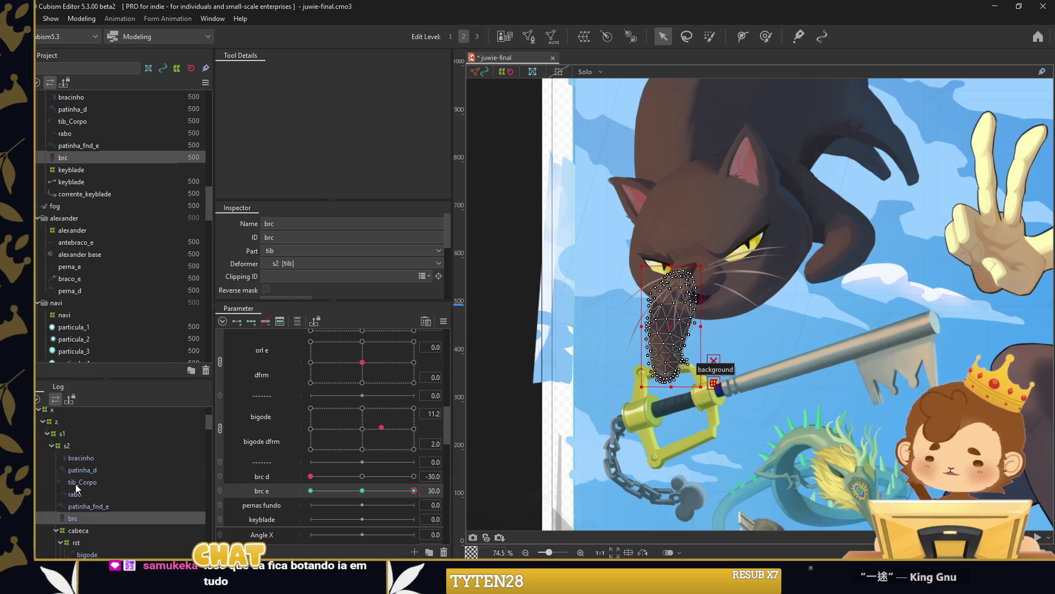
scroll(75, 483, "down", 3)
Collapse the cabeca group, reselect the brc paw, and return brc e to neutral.
left_click(56, 443)
left_click(75, 454)
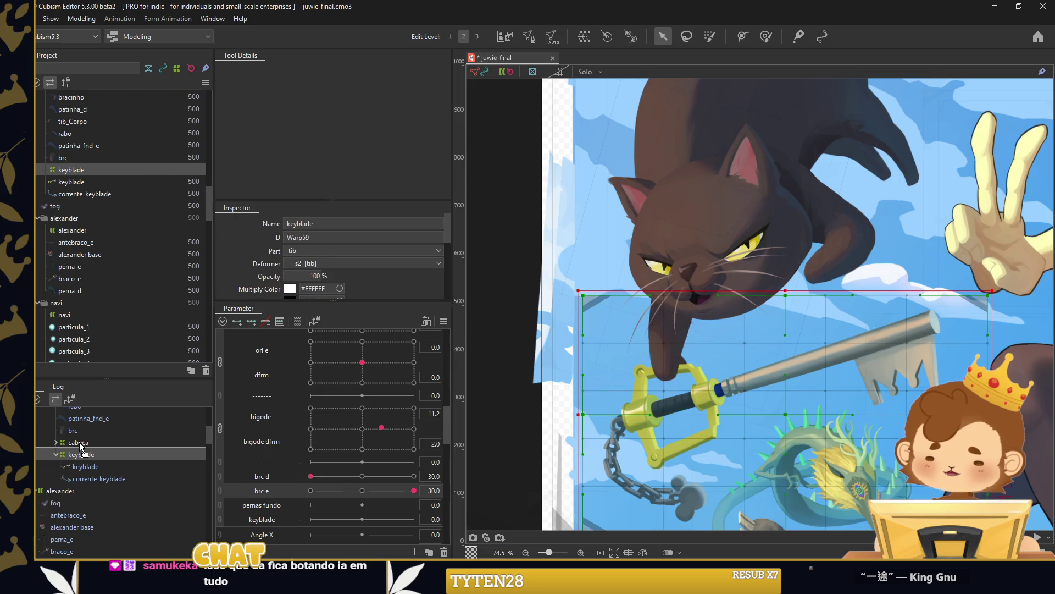
left_click(109, 434)
left_click(367, 490)
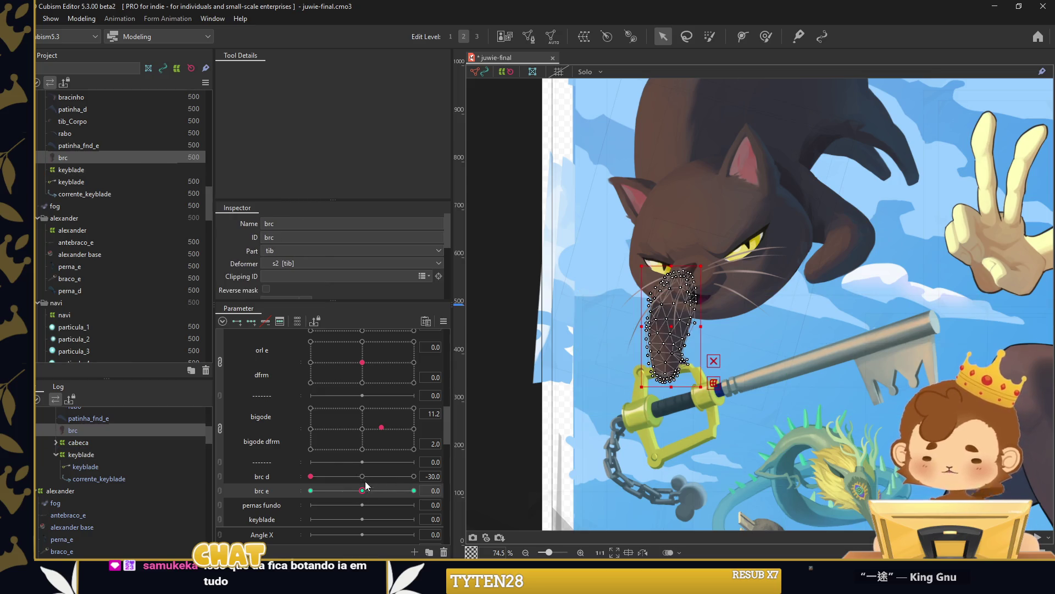
Wrap brc and keyblade in a new warp deformer named keyblade.
left_click(102, 454, "ctrl")
key("ctrl+w")
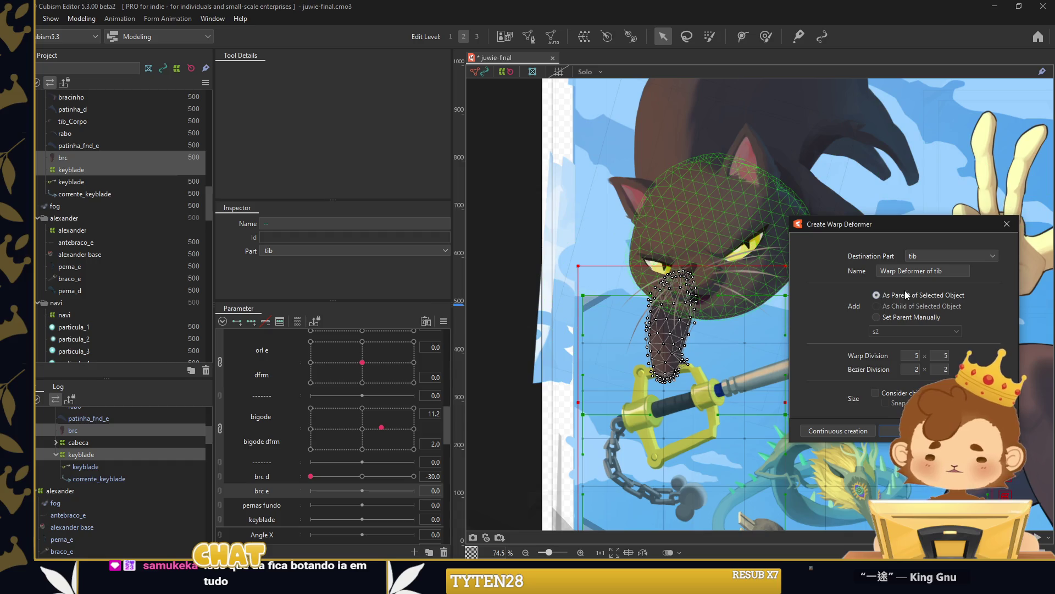
key("ctrl+a")
type("key")
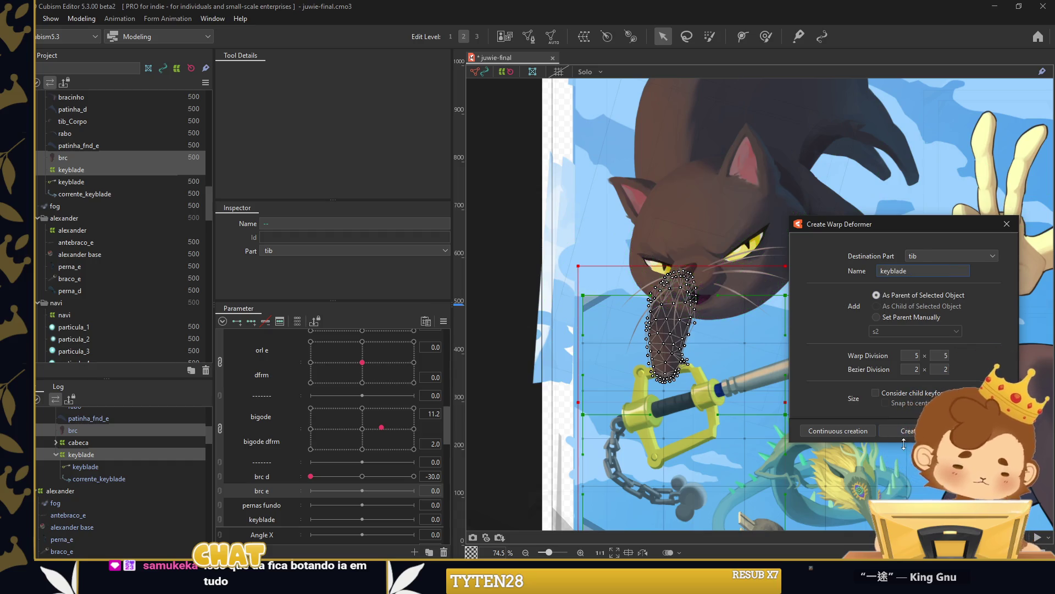
key("Return")
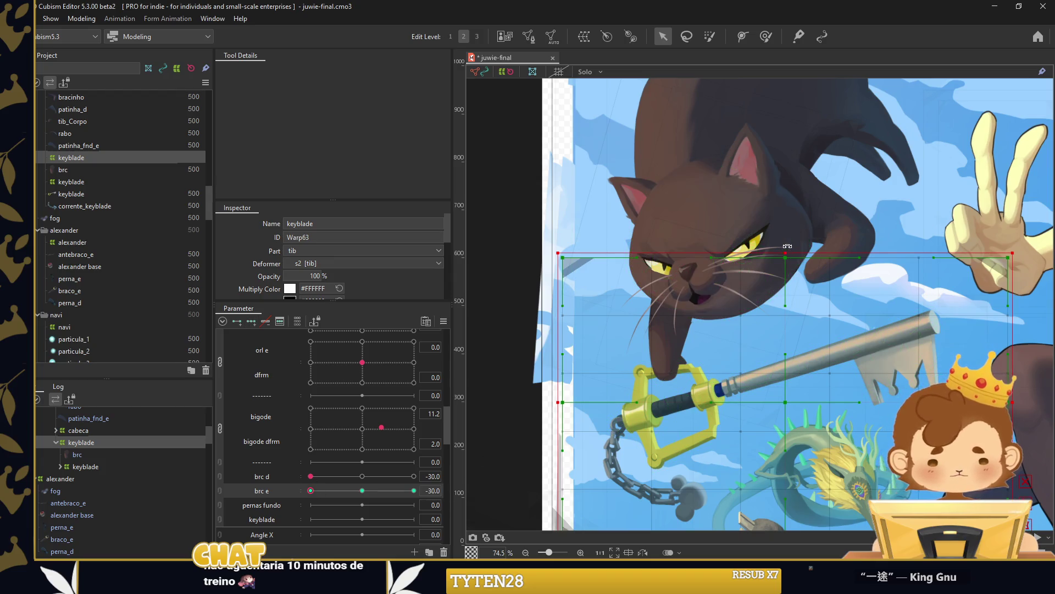
Rotate the keyblade deformer clockwise at brc e -30 and counterclockwise at brc e 30.
left_click_drag(786, 246, 754, 415)
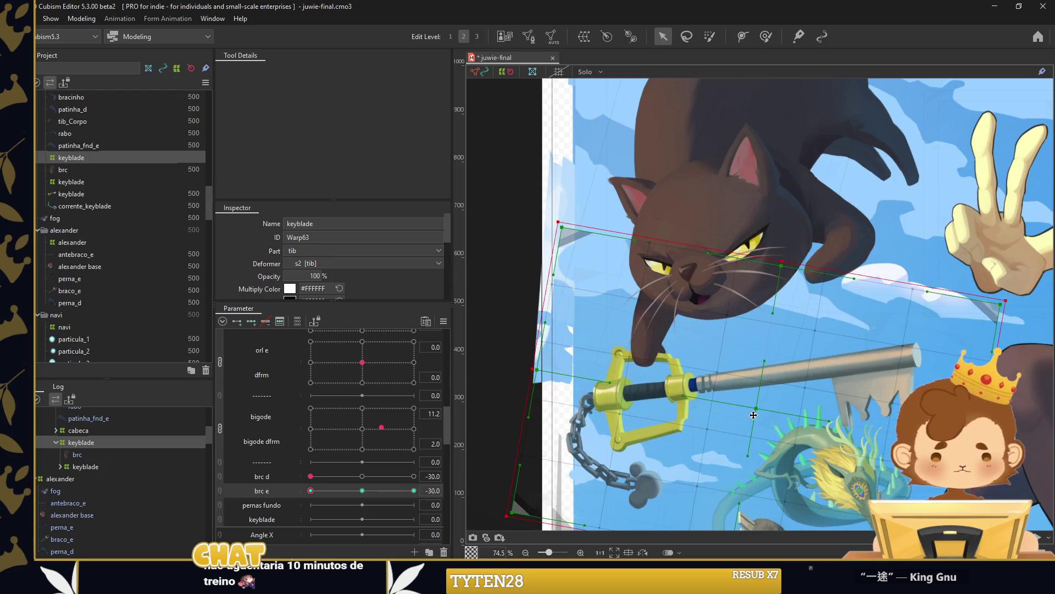
left_click_drag(311, 490, 414, 490)
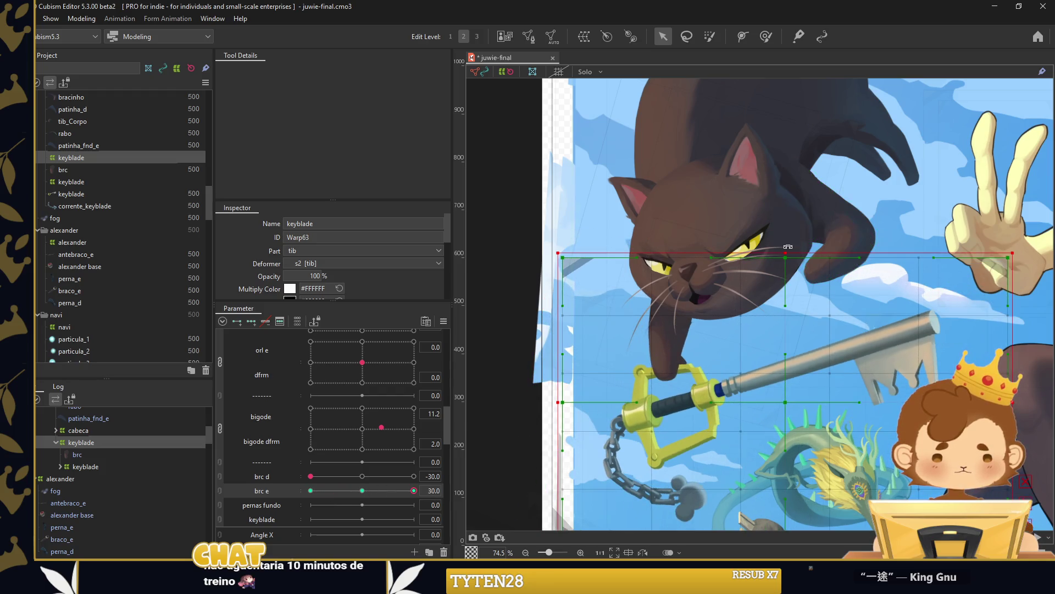
mouse_move(759, 244)
left_mouse_down()
mouse_move(795, 388)
mouse_move(819, 358)
left_mouse_up()
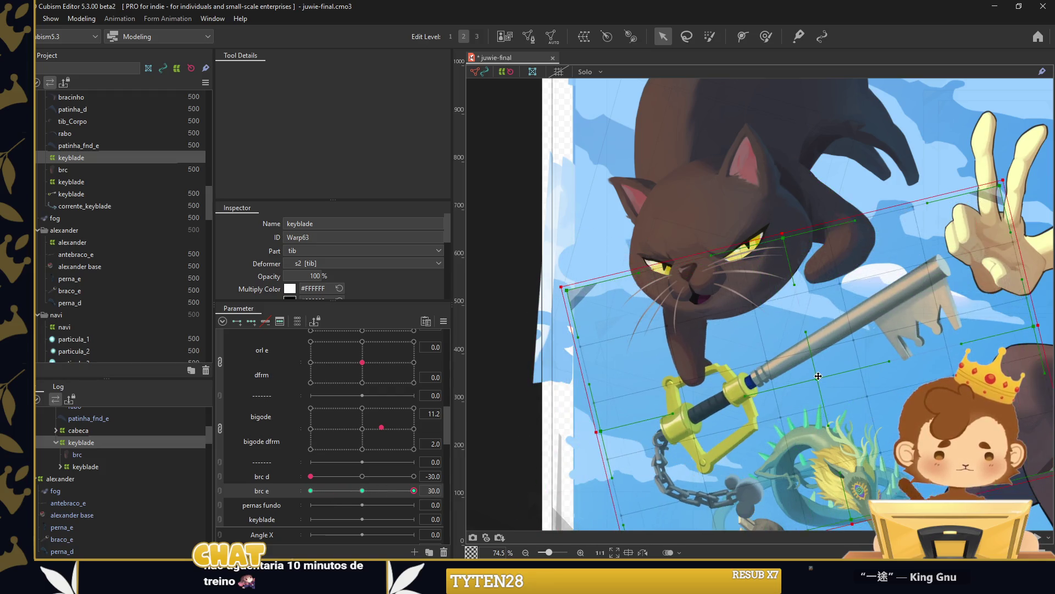
scroll(318, 437, "up", 3)
scroll(317, 436, "up", 2)
scroll(351, 384, "up", 2)
mouse_move(362, 379)
left_mouse_down()
mouse_move(329, 381)
mouse_move(397, 377)
mouse_move(264, 377)
mouse_move(359, 373)
left_mouse_up()
right_click(262, 381)
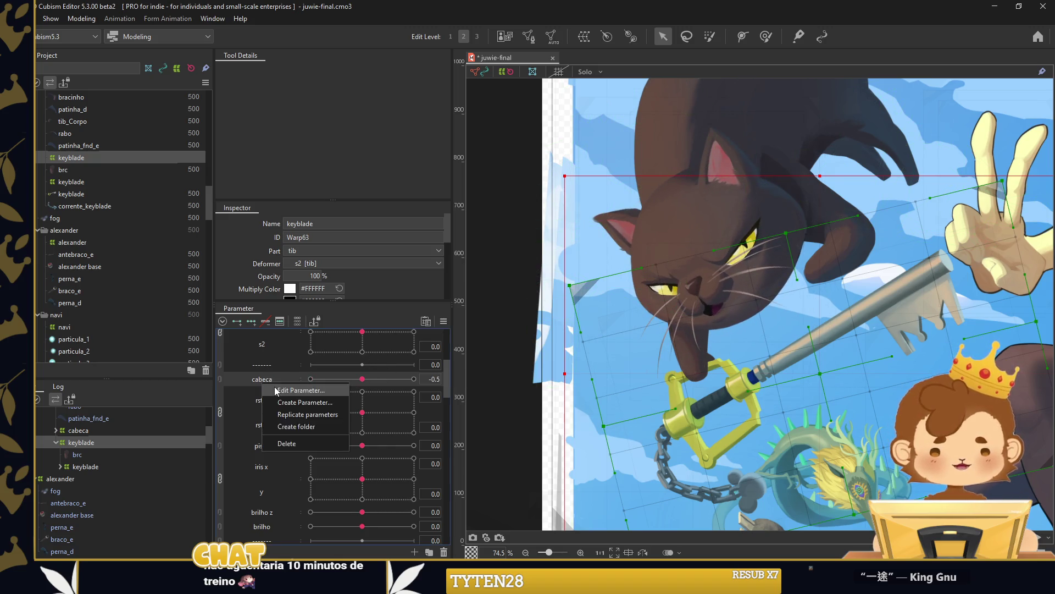
Revise the cabeca parameter's range settings and select the cabeca head warp.
left_click(286, 389)
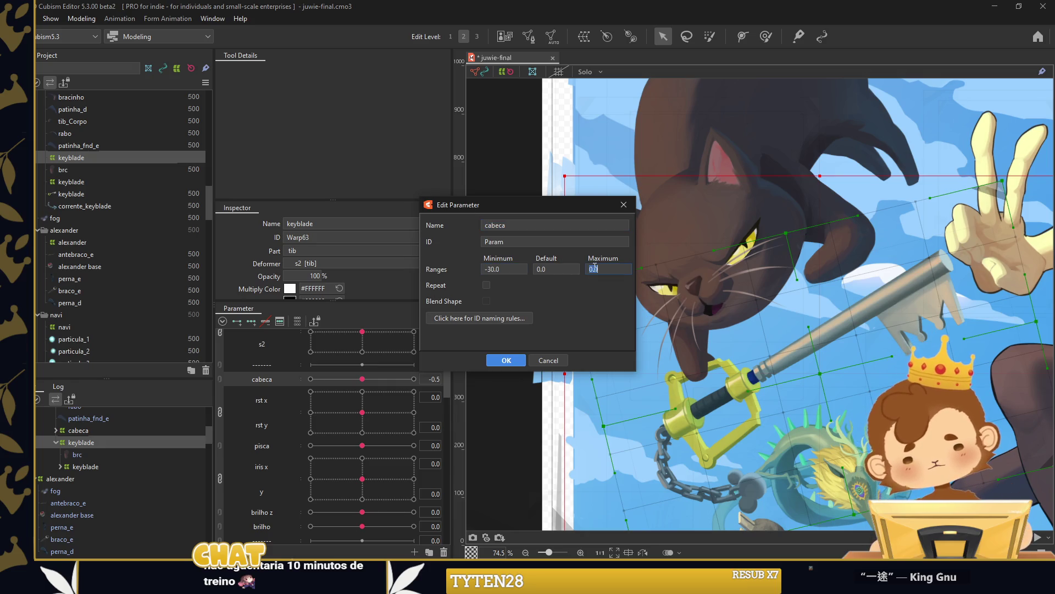
left_click(506, 360)
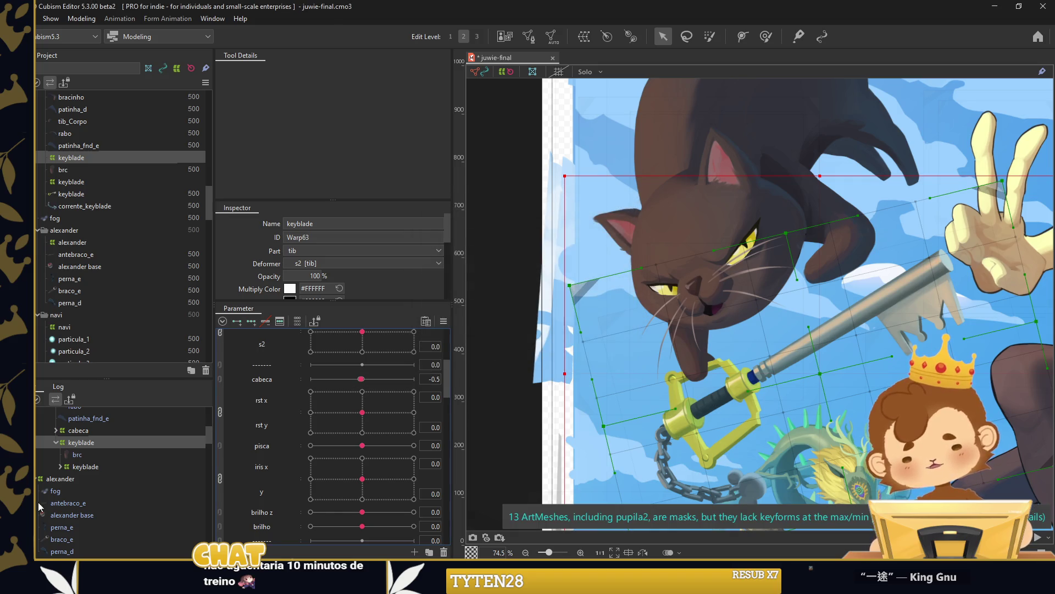
left_click(82, 474)
Scrub cabeca between 0 and -0.5 to preview the cat's head tilt.
left_click(368, 380)
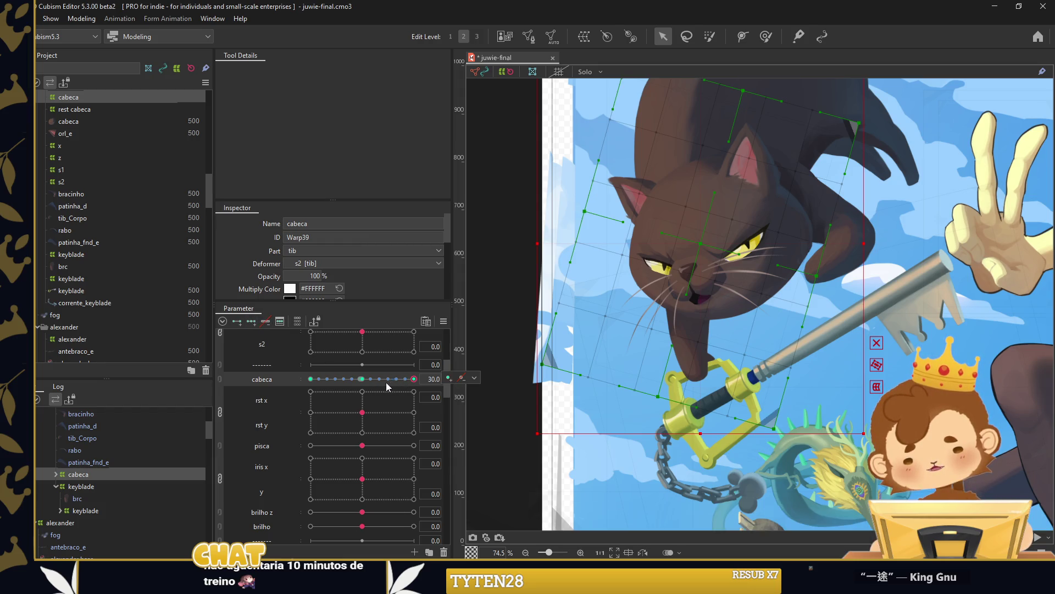
left_click_drag(355, 384, 334, 382)
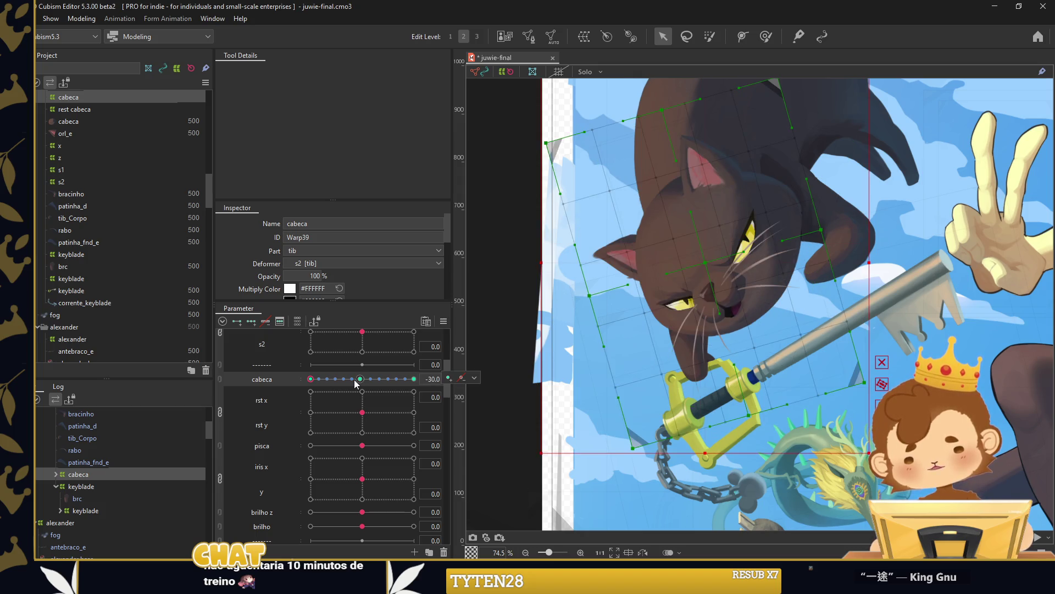
left_click_drag(396, 381, 381, 386)
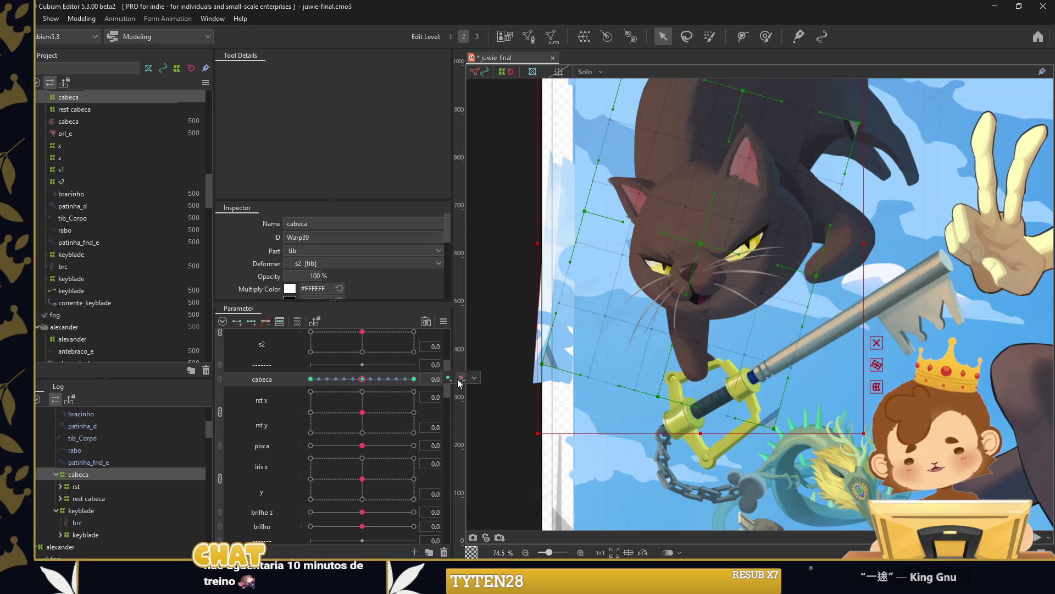
left_click(361, 383)
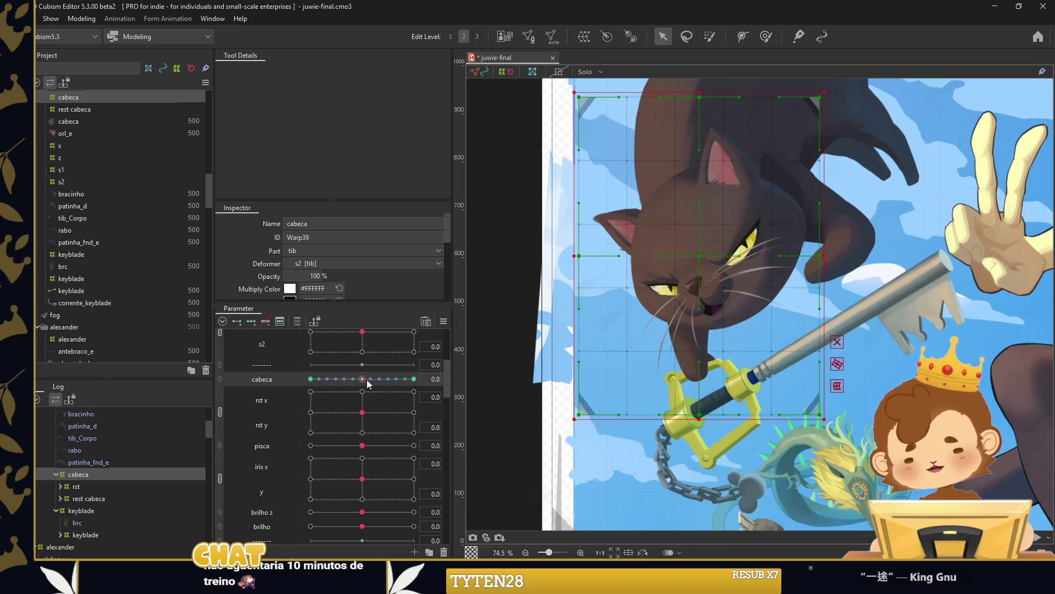
left_click(362, 384)
left_click(360, 383)
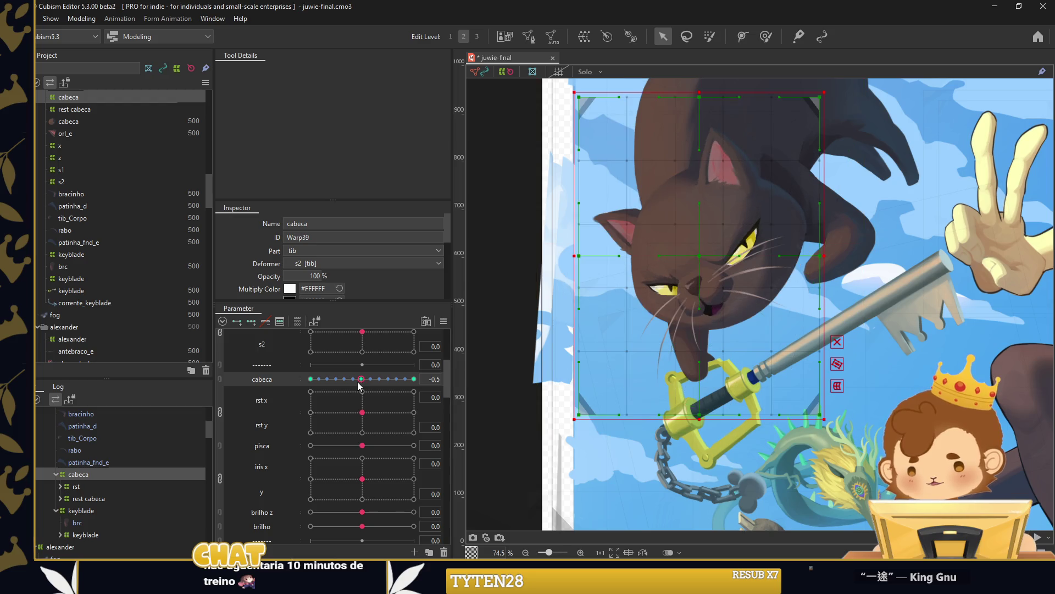
left_click_drag(368, 387, 355, 387)
Reset the view and preview the rst x/y head movement and iris point.
key("ctrl+0")
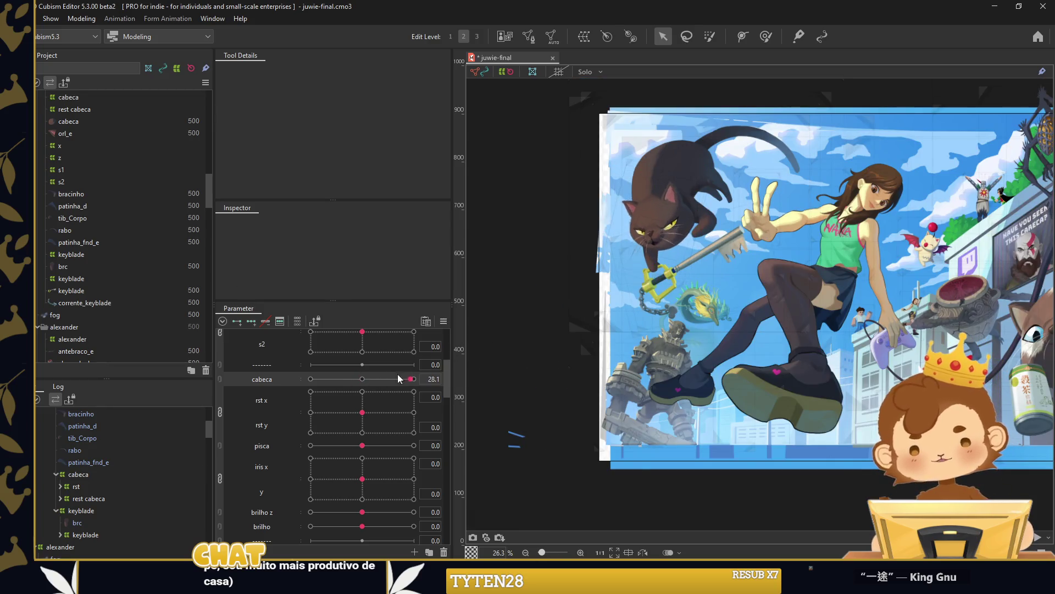
left_click_drag(362, 411, 384, 405)
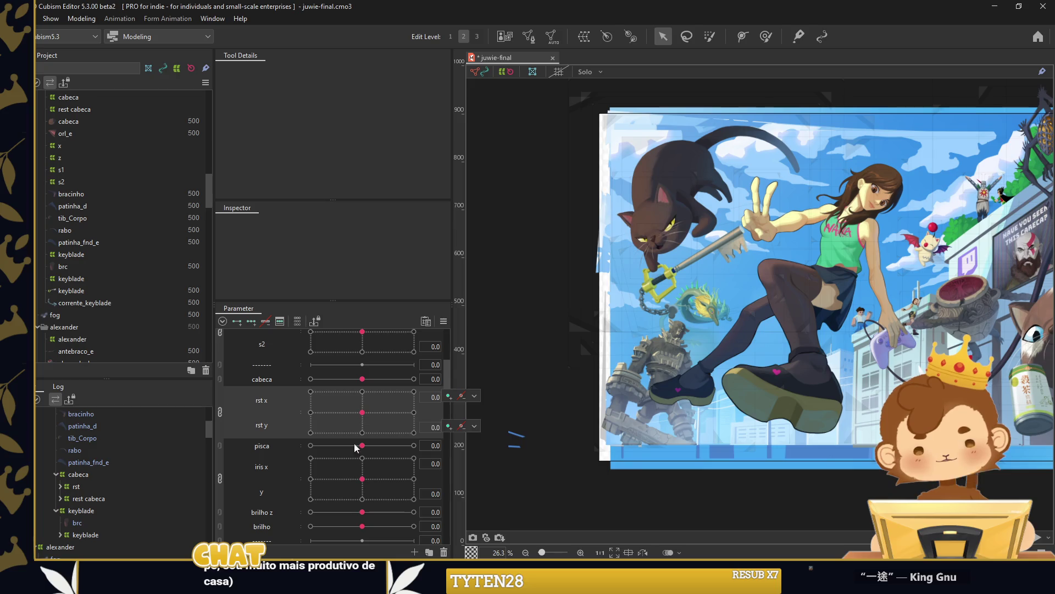
left_click_drag(362, 479, 301, 470)
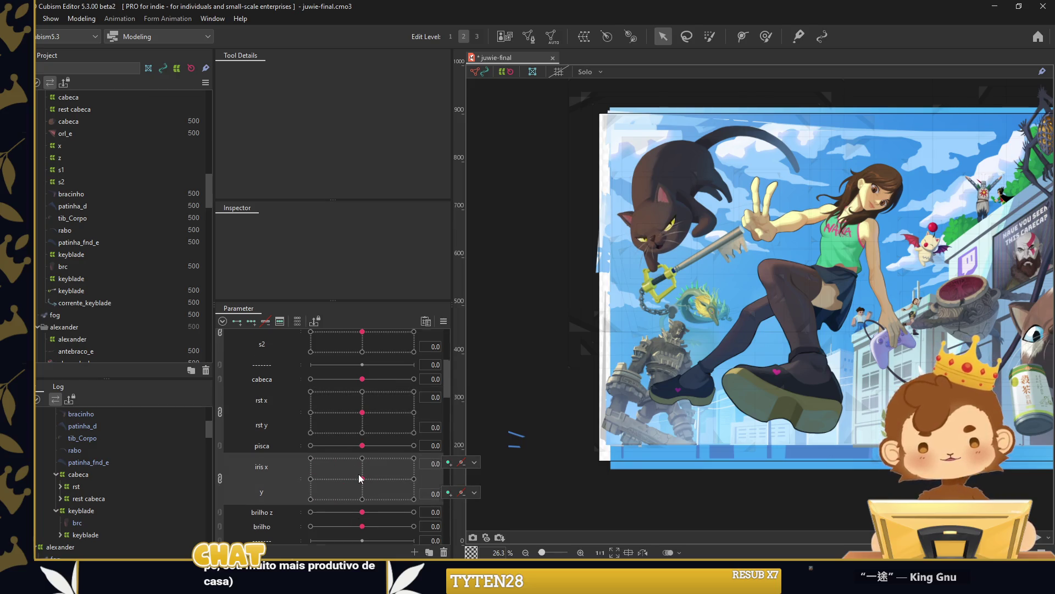
Test the pisca blink and brilho eye shine sliders.
scroll(352, 473, "down", 2)
left_click_drag(364, 407, 318, 406)
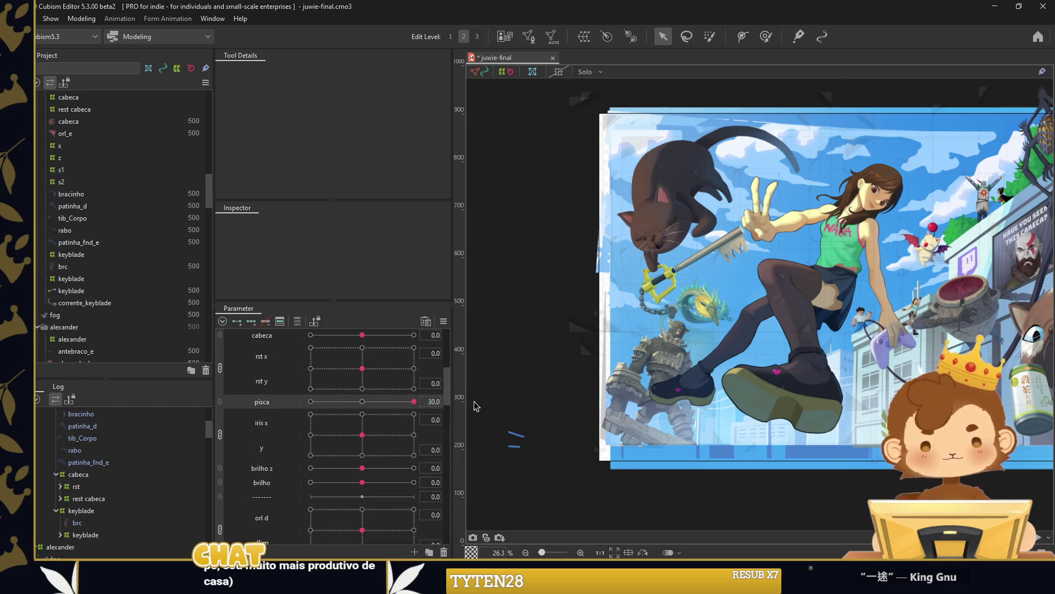
mouse_move(363, 482)
left_mouse_down()
mouse_move(309, 482)
mouse_move(365, 493)
mouse_move(328, 511)
left_mouse_up()
Raise the cat's keyblade-holding arm with the brc d slider.
scroll(348, 467, "down", 2)
scroll(365, 488, "down", 2)
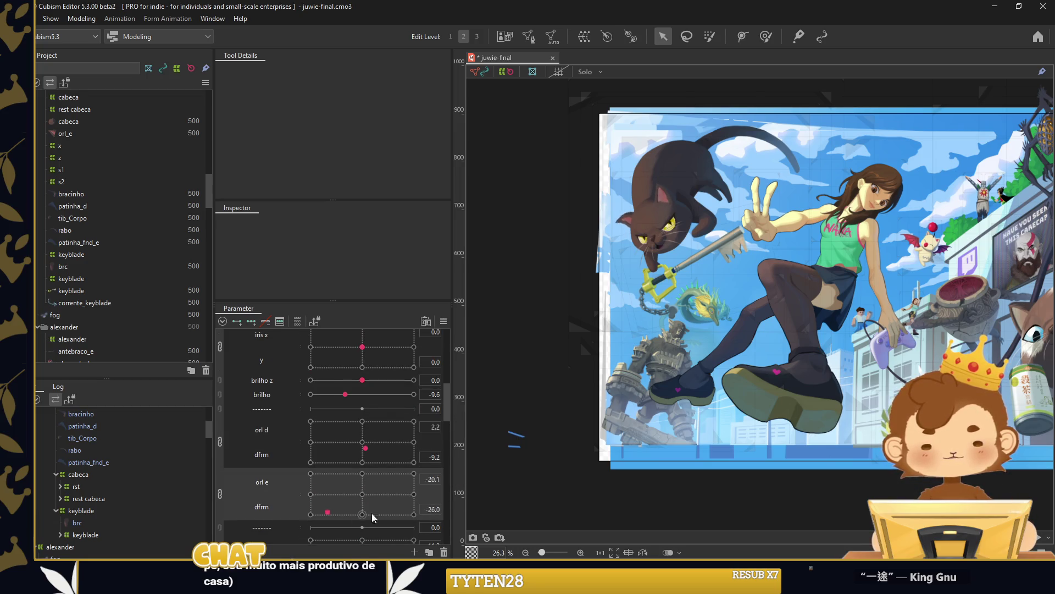
scroll(365, 483, "down", 2)
scroll(365, 483, "down", 2)
scroll(349, 472, "down", 1)
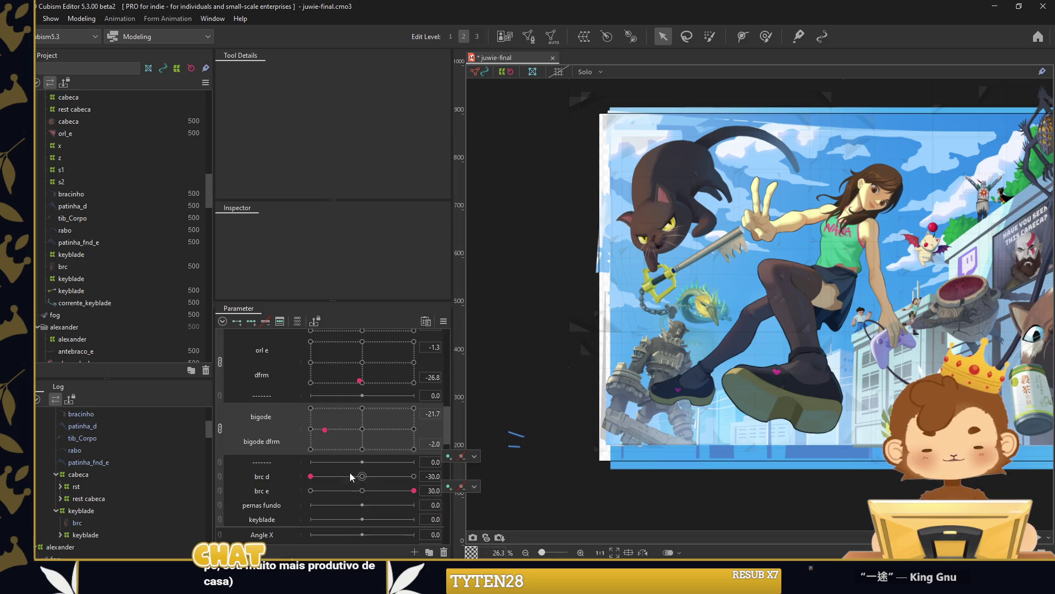
mouse_move(327, 477)
left_mouse_down()
mouse_move(376, 484)
mouse_move(362, 490)
left_mouse_up()
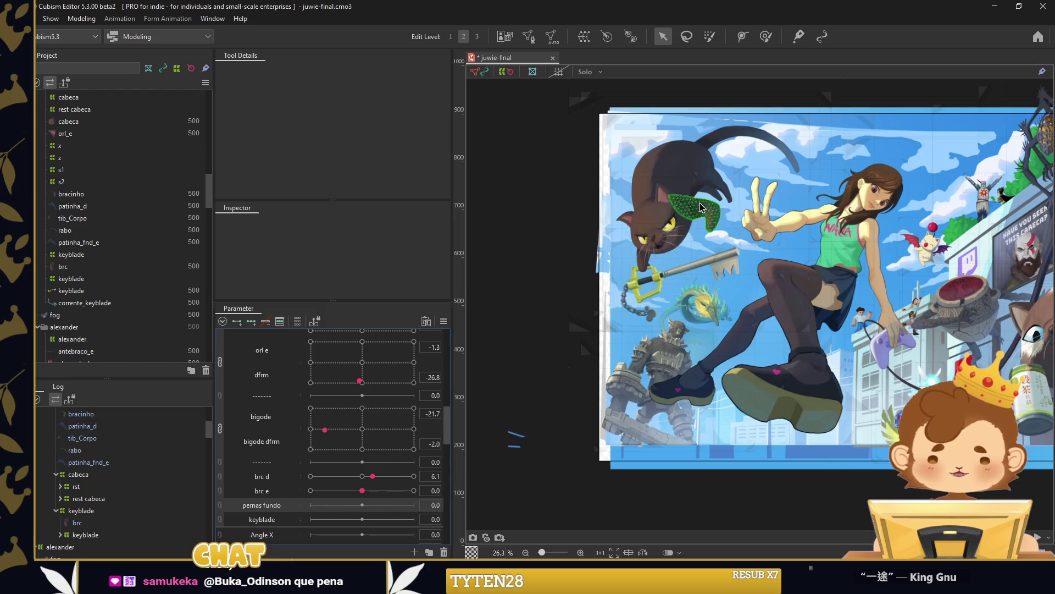
scroll(726, 167, "up", 3)
scroll(726, 167, "up", 2)
Pose the patinha_d paw to match the legs at pernas fundo 30 and -30.
left_click(703, 192)
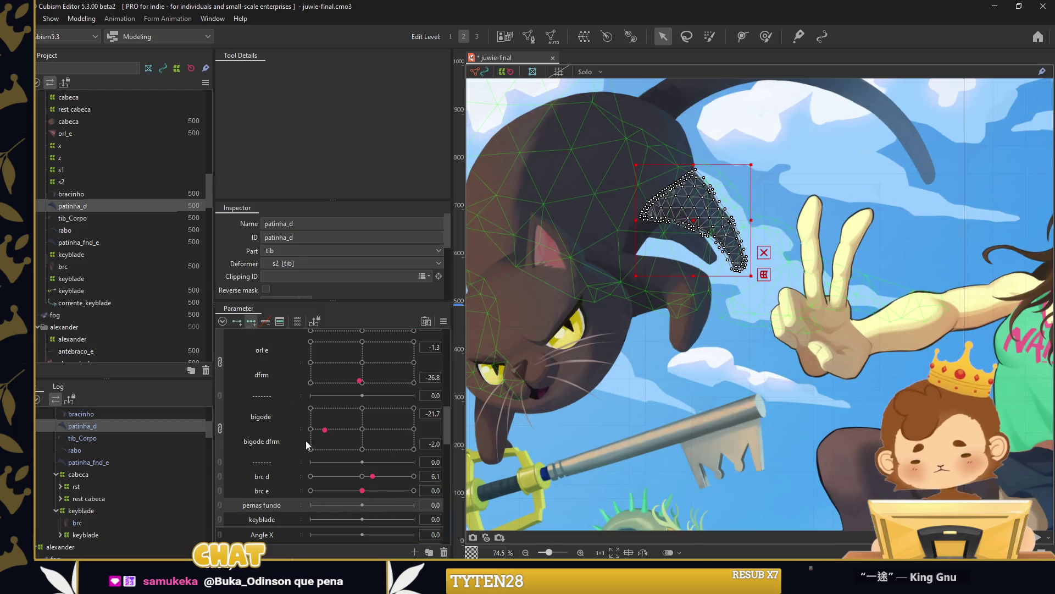
left_click_drag(375, 507, 414, 505)
left_click_drag(756, 280, 771, 258)
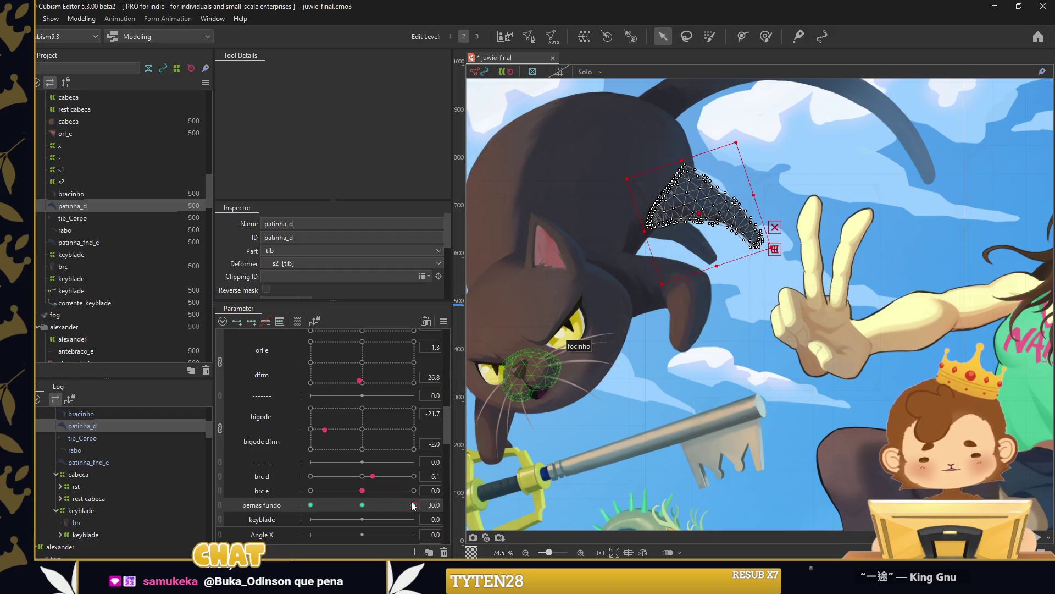
left_click_drag(414, 504, 239, 492)
left_click_drag(709, 231, 677, 230)
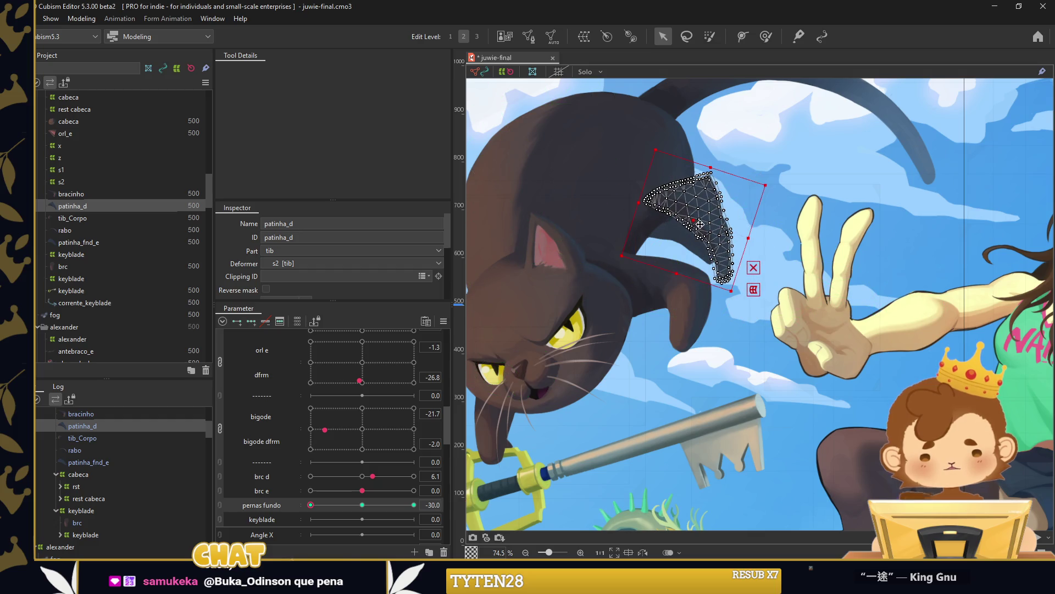
Bend the patinha_d paw along a temporary deform path and commit it.
left_click(667, 177)
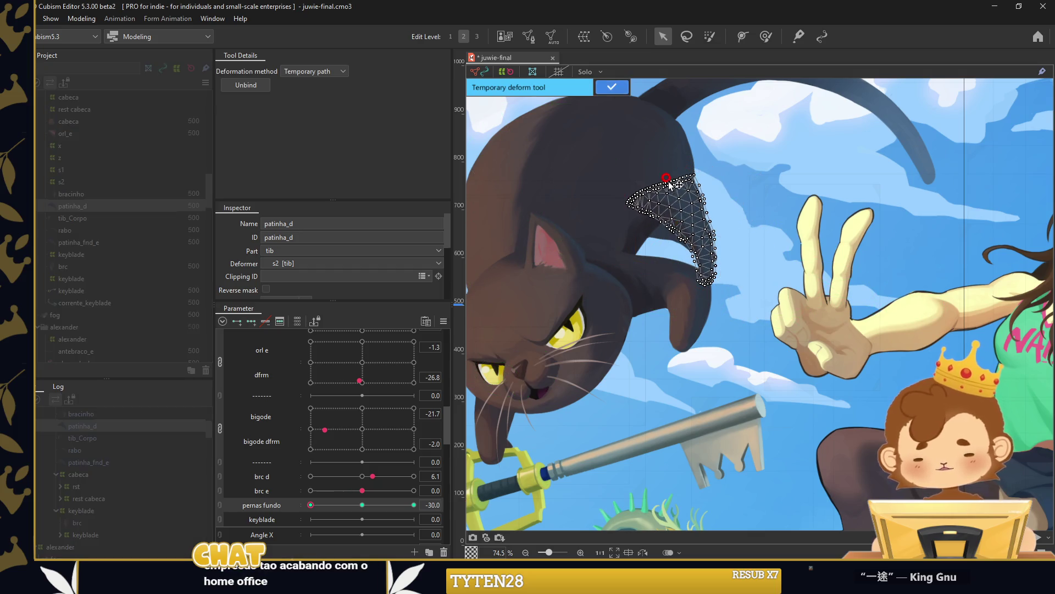
scroll(705, 231, "up", 3)
left_click_drag(715, 360, 684, 340)
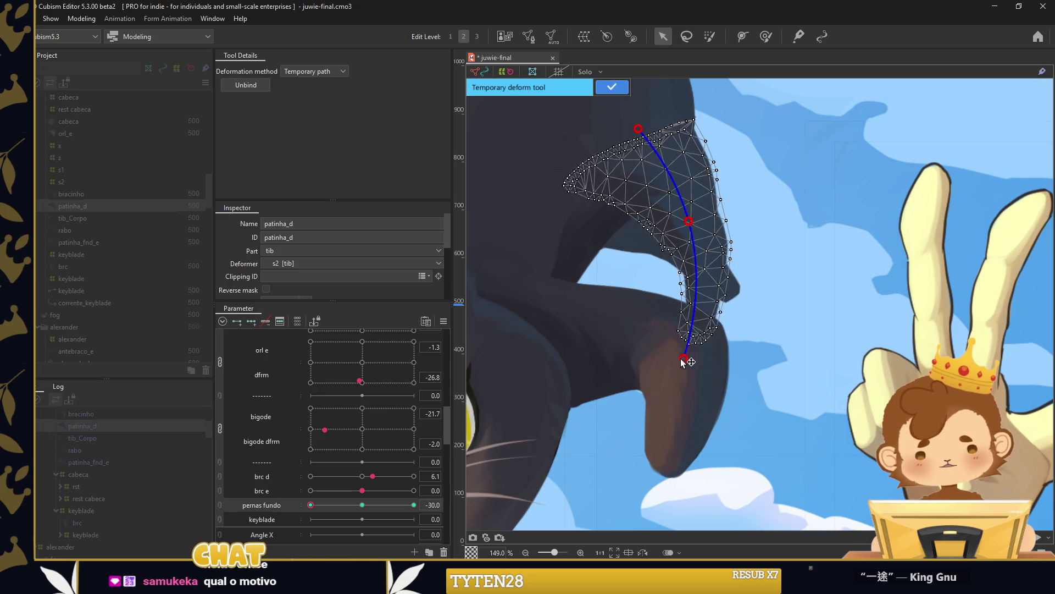
key("Return")
Paint deformation weights on the paw's base and tip, checking a middle leg pose.
left_click(766, 36)
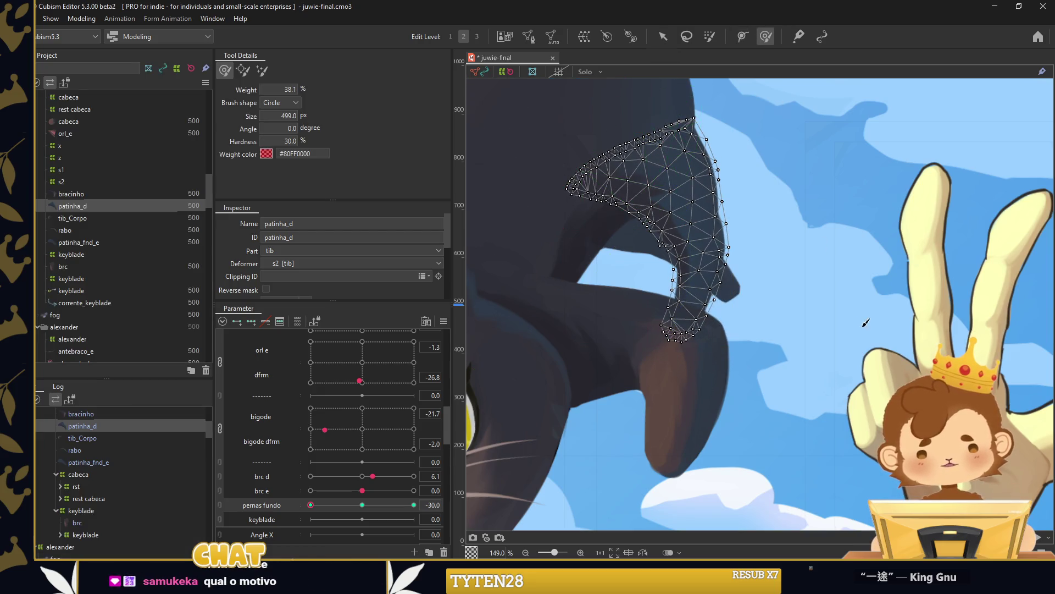
scroll(600, 187, "up", 3)
scroll(757, 237, "up", 2)
left_click_drag(758, 237, 747, 265)
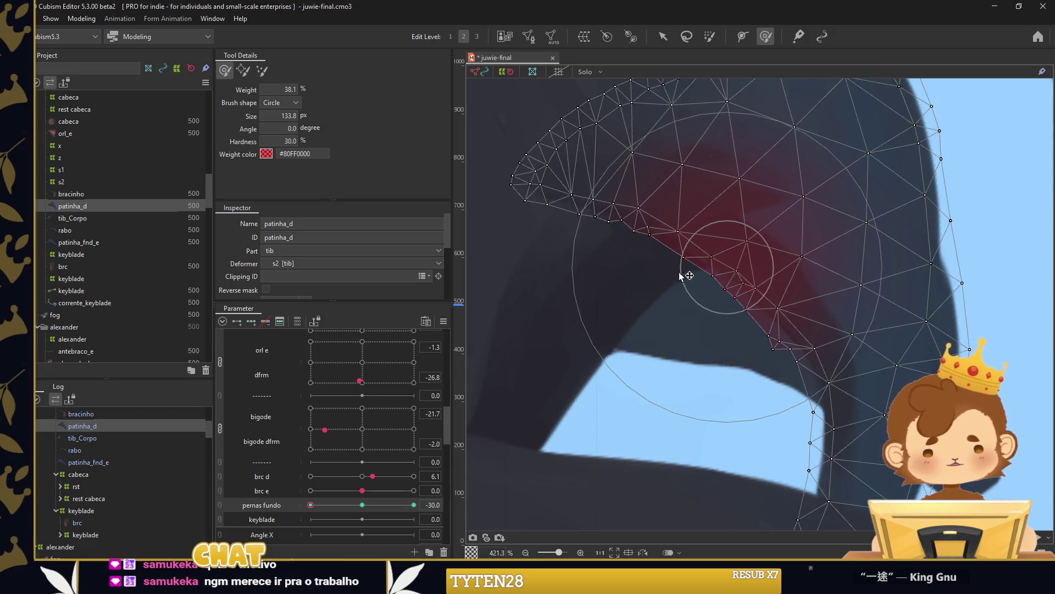
left_click_drag(311, 505, 413, 505)
scroll(888, 332, "down", 5)
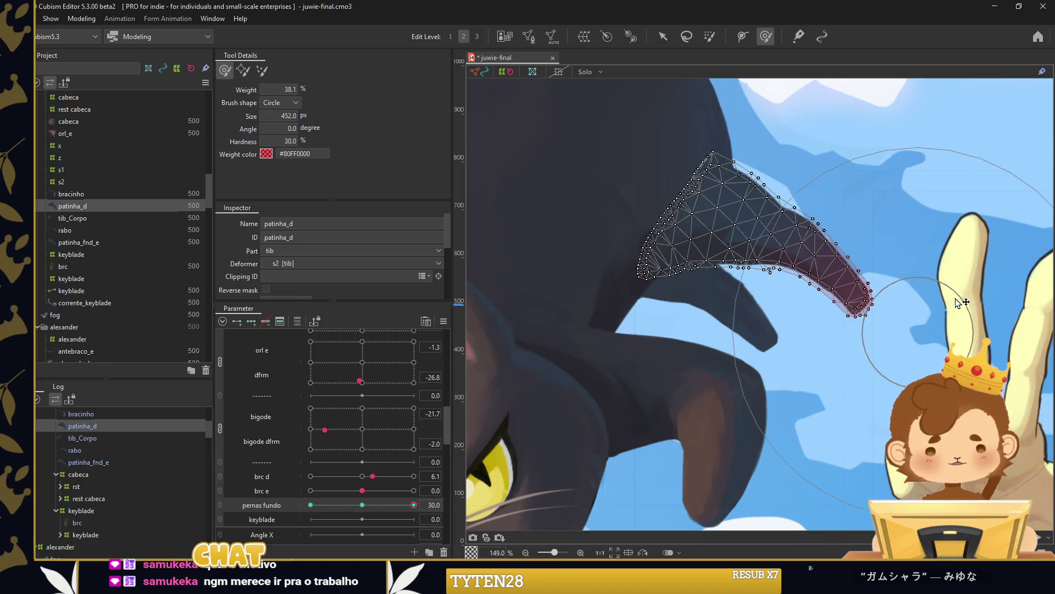
left_click_drag(888, 332, 813, 258)
Deselect the paw and preview the back legs across the pernas fundo range.
left_click(664, 36)
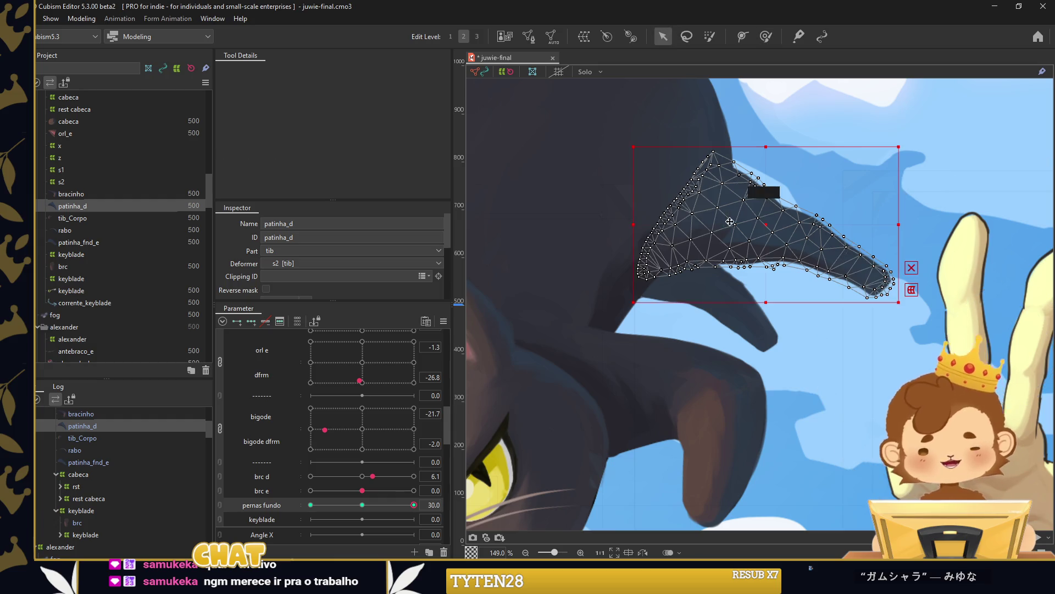
scroll(735, 215, "down", 6)
left_click(569, 244)
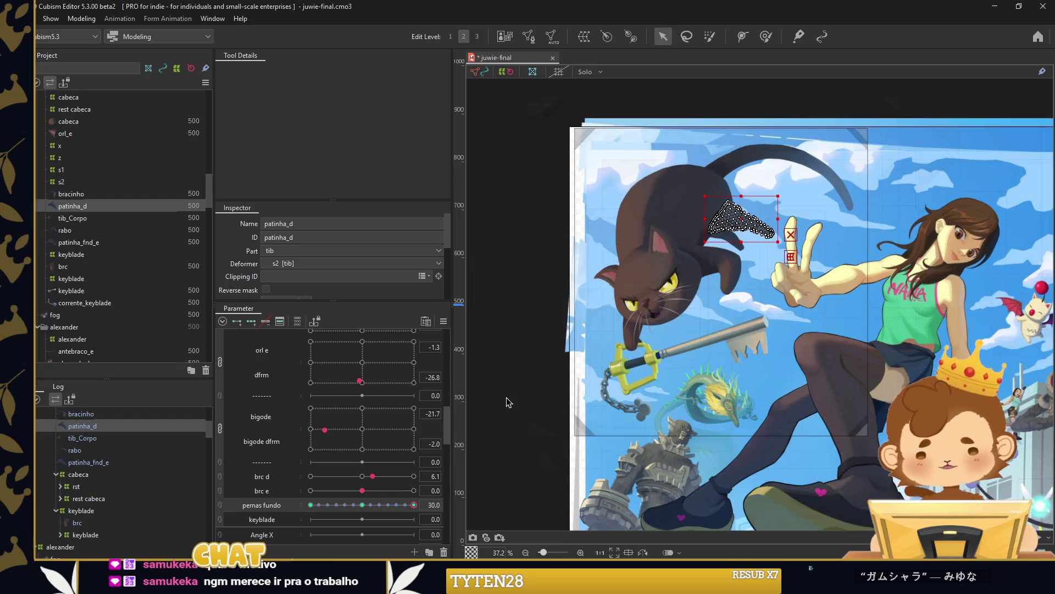
left_click(522, 285)
mouse_move(414, 505)
left_mouse_down()
mouse_move(311, 505)
mouse_move(352, 505)
left_mouse_up()
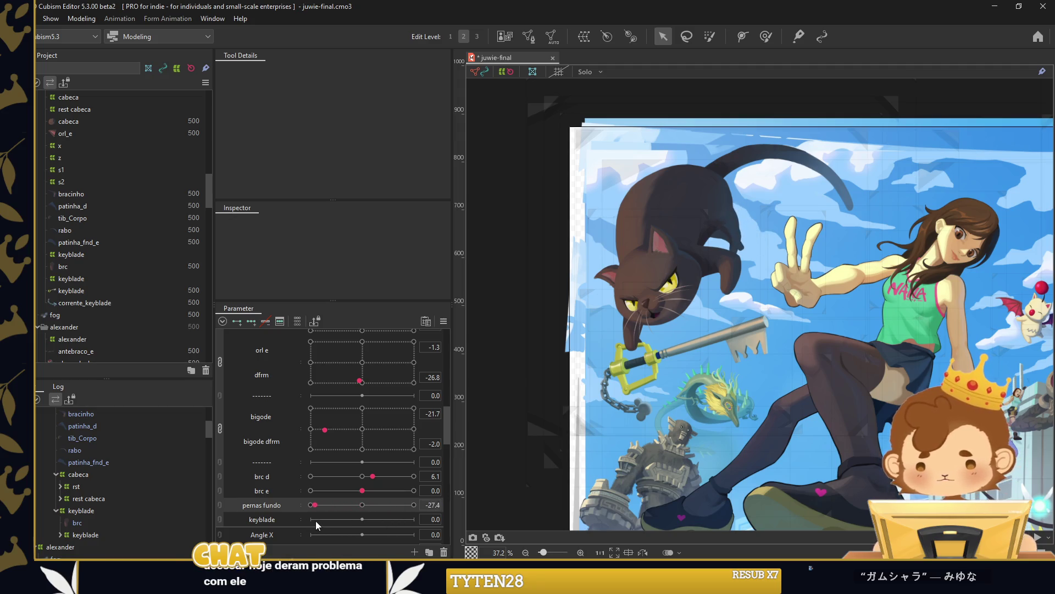
left_click_drag(347, 522, 390, 517)
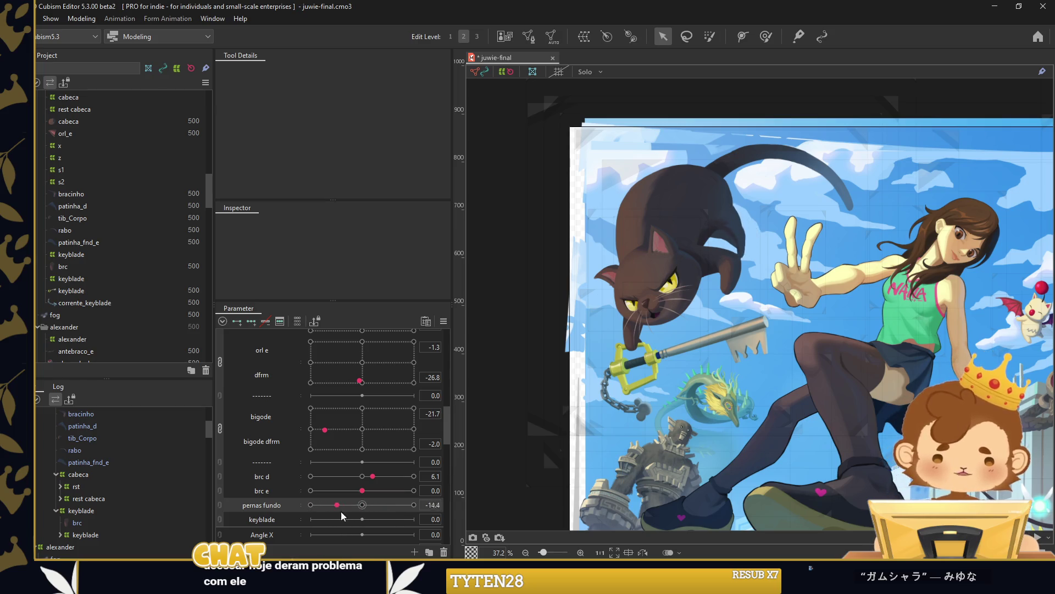
left_click(738, 245)
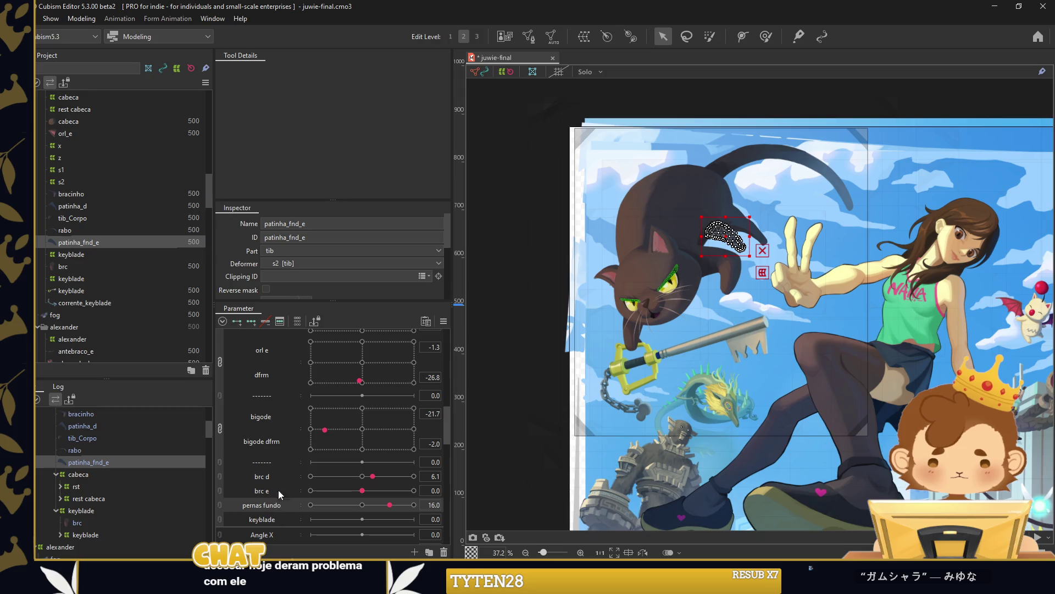
Paint patinha_fnd_e's deformation weights with the Weight brush enlarged to 1077.7.
left_click_drag(367, 506, 372, 505)
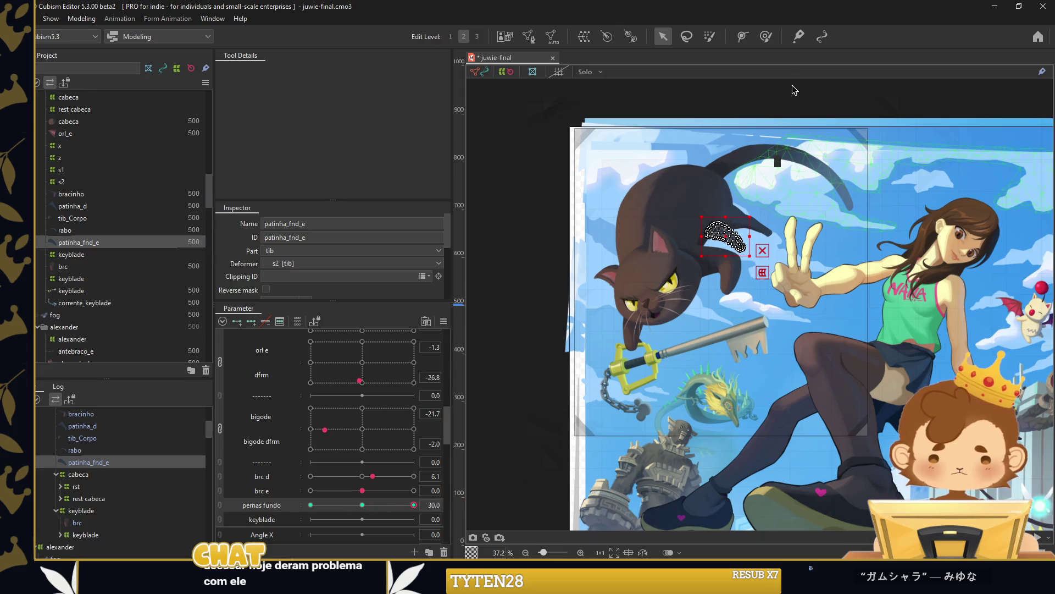
left_click(768, 37)
left_click_drag(732, 268, 846, 286)
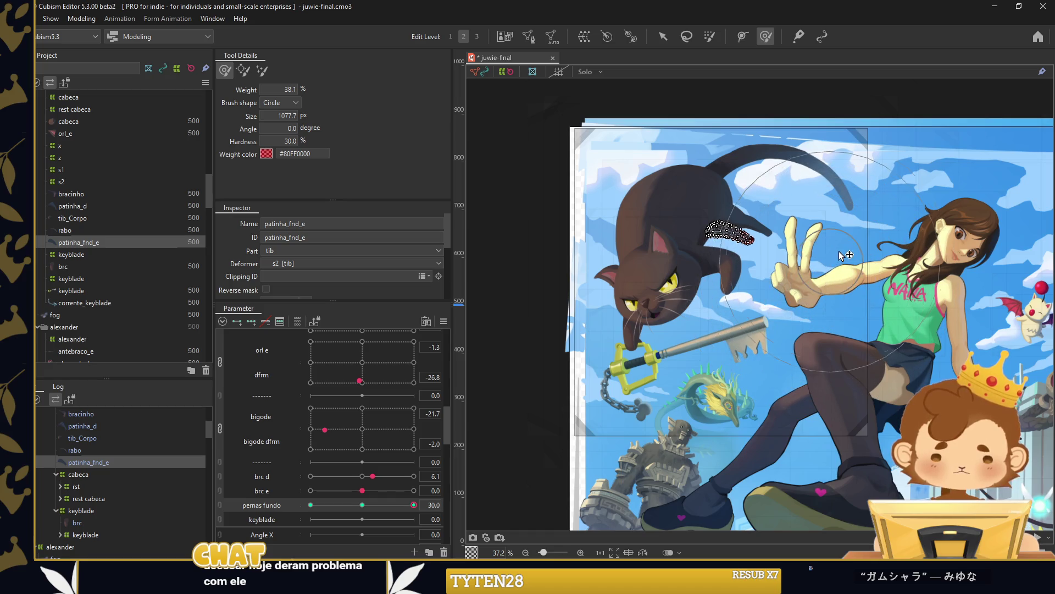
left_click_drag(414, 505, 390, 505)
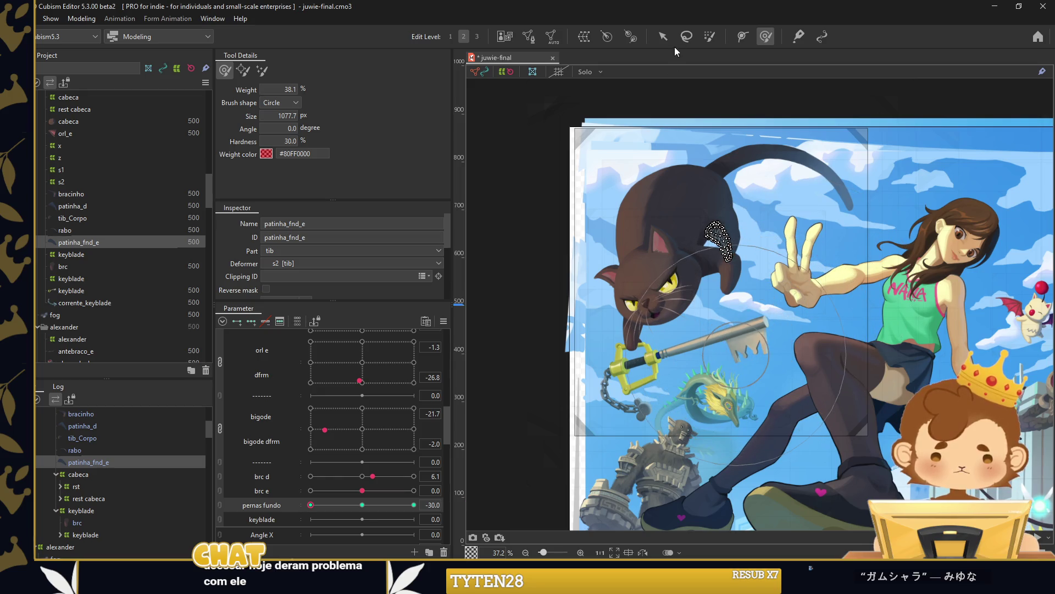
Deselect the paw and reset pernas fundo to 0.
left_click(663, 37)
right_click(476, 254)
left_click(509, 301)
left_click(508, 301)
left_click_drag(310, 505, 367, 505)
left_click(362, 504)
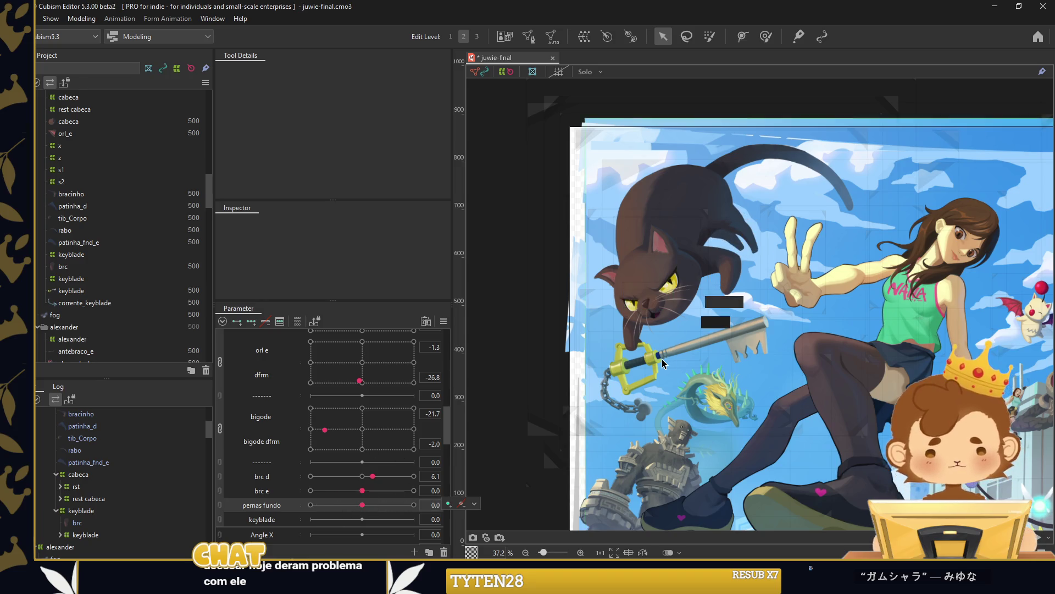
left_click(709, 324)
Rotate the keyblade's warp clockwise for the keyblade -30 key.
key("Up")
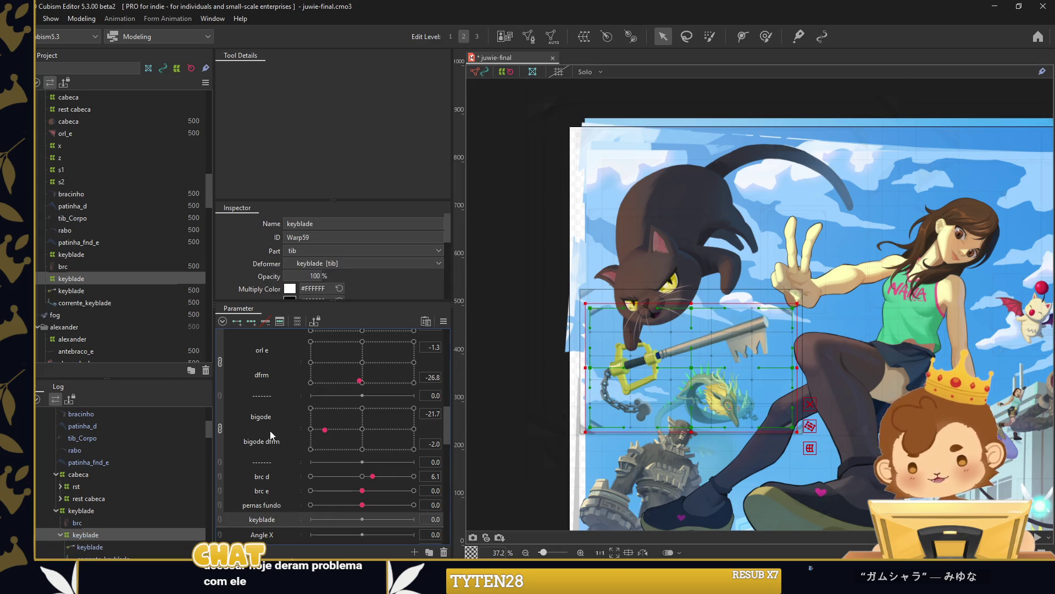
left_click_drag(733, 383, 752, 279)
left_click(311, 519)
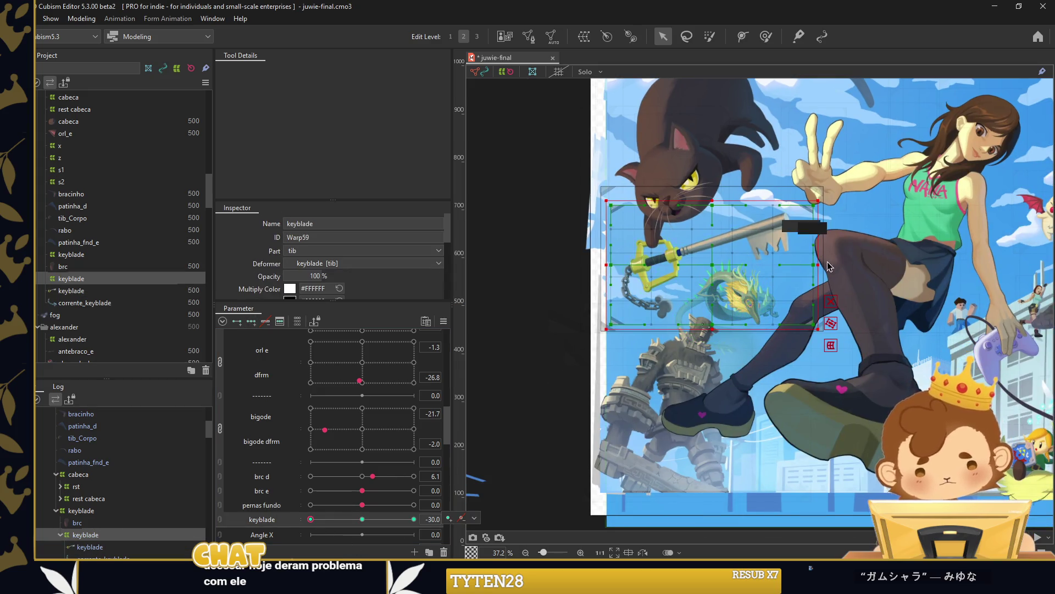
mouse_move(820, 269)
left_mouse_down()
mouse_move(817, 288)
mouse_move(707, 288)
left_mouse_up()
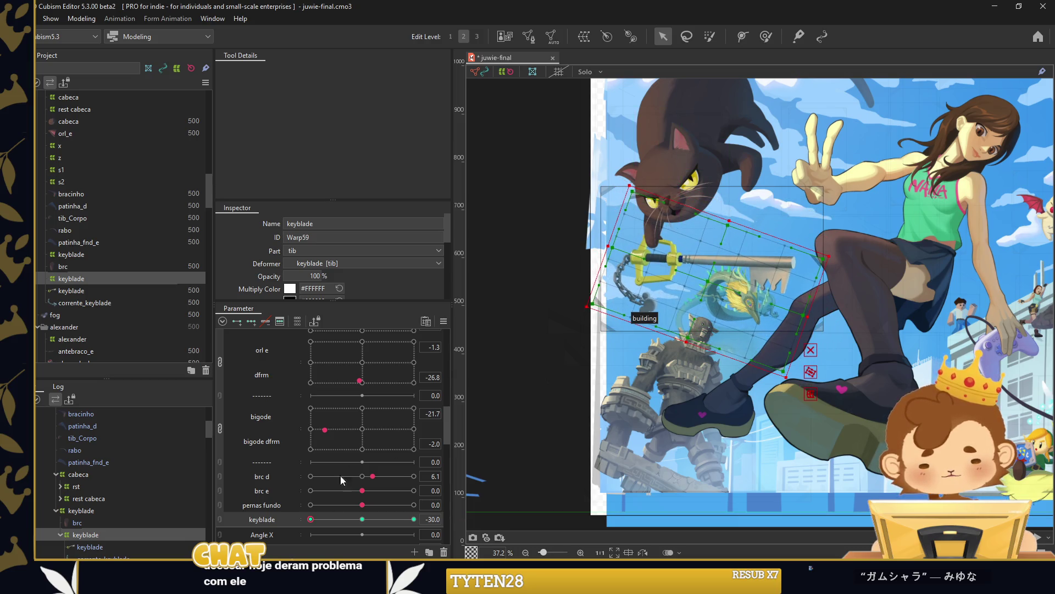
left_click(311, 519)
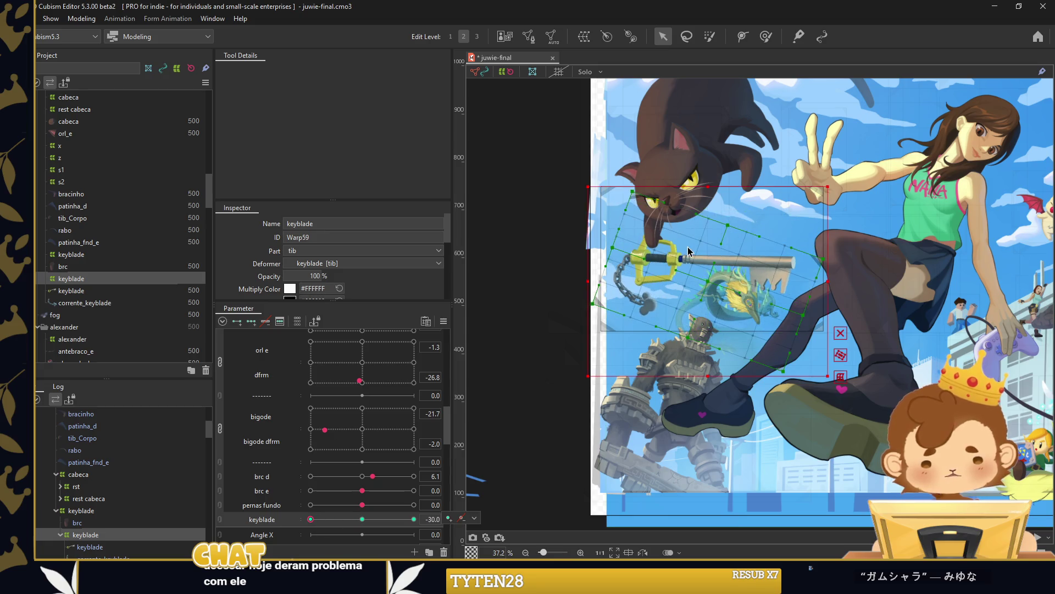
scroll(717, 304, "up", 2)
left_click_drag(716, 302, 712, 301)
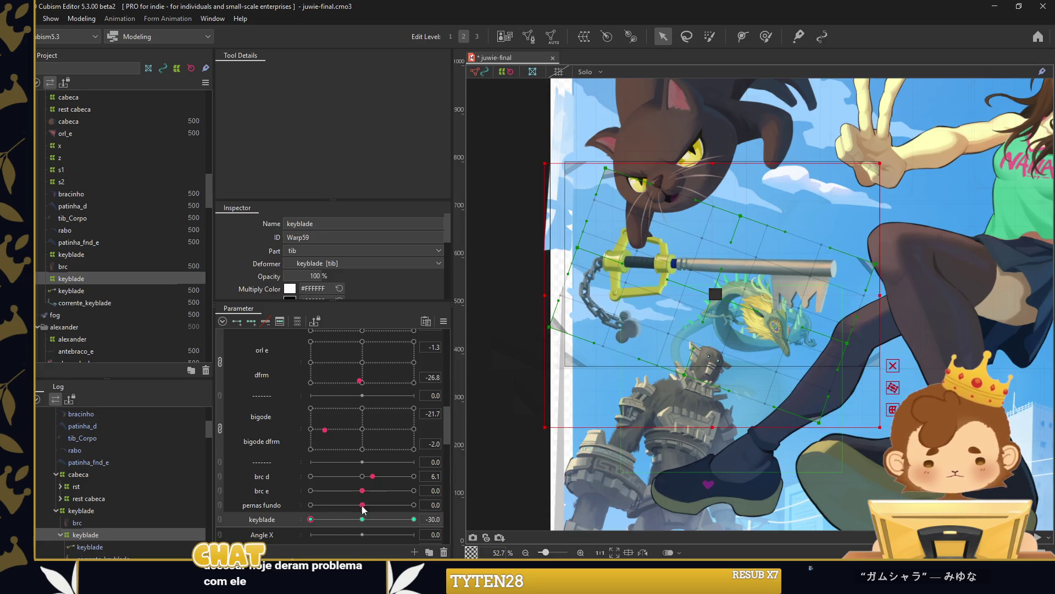
Rotate the keyblade warp counterclockwise for the 30 key, then return to 0.
left_click_drag(311, 518, 414, 519)
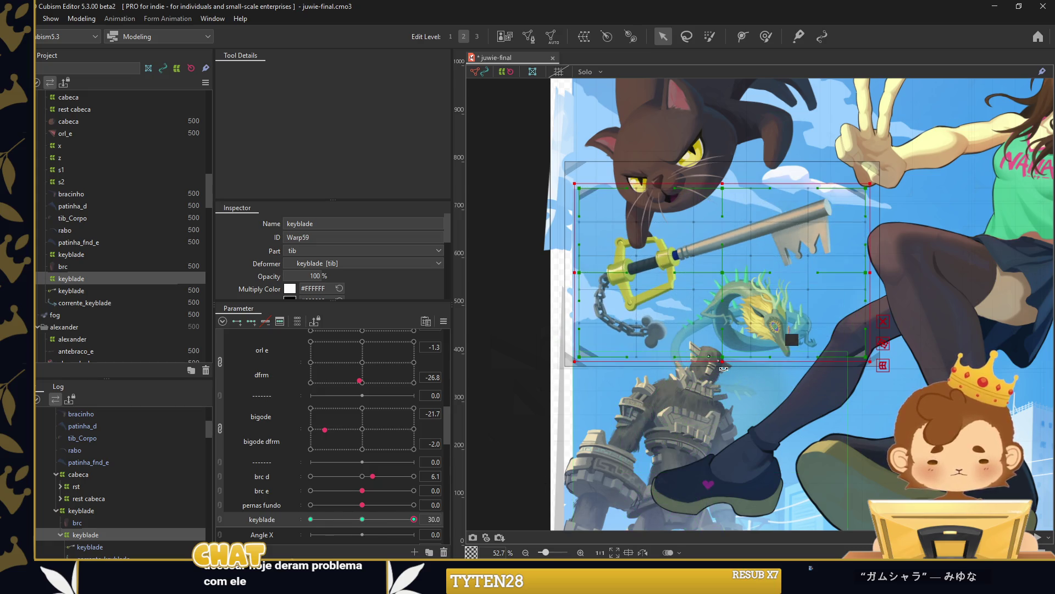
left_click_drag(731, 367, 729, 255)
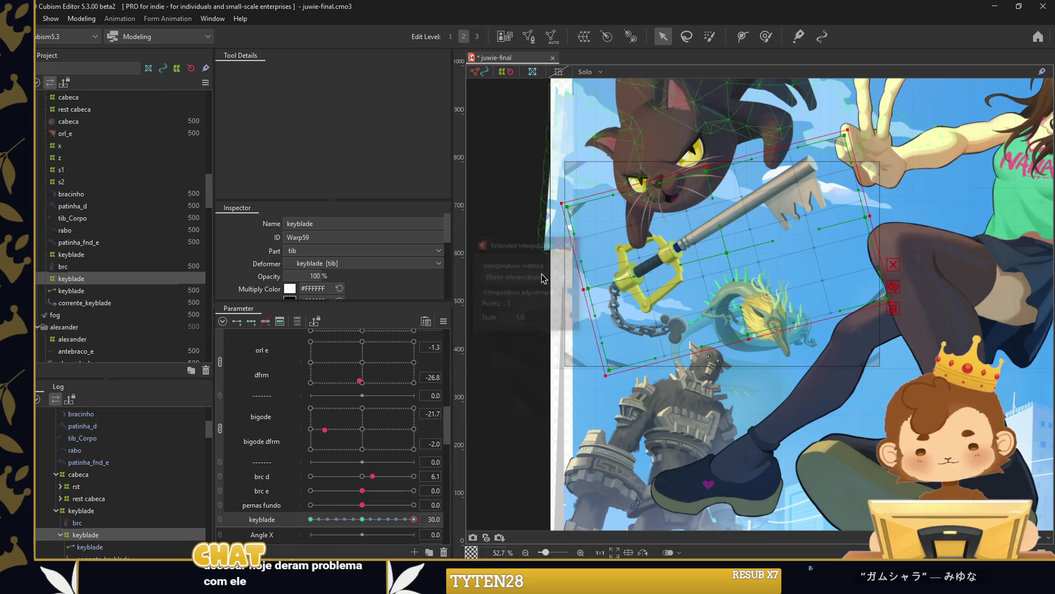
left_click(497, 247)
left_click_drag(414, 519, 311, 519)
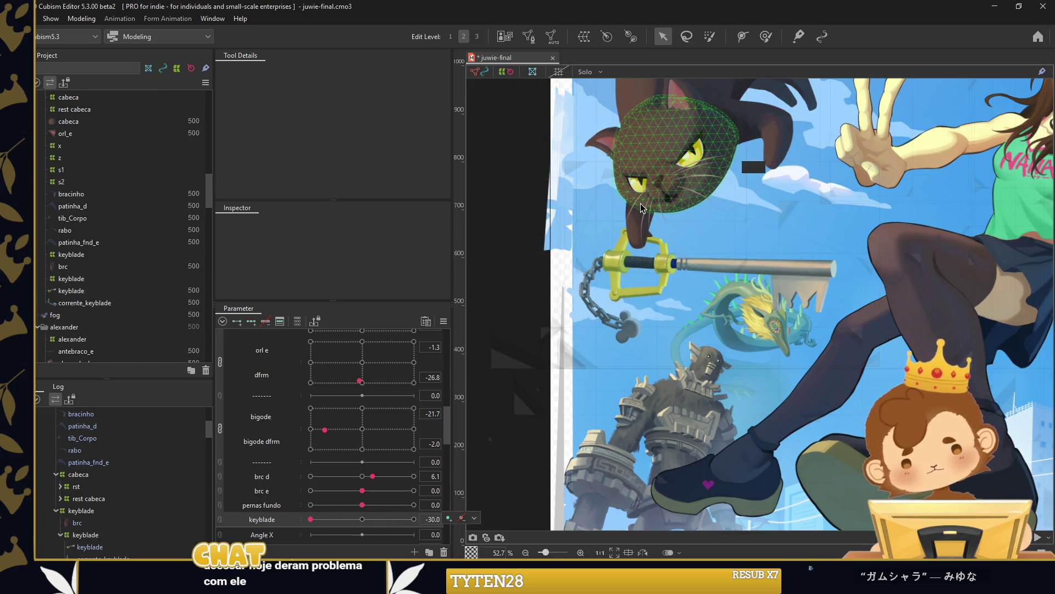
scroll(651, 201, "up", 5)
Bend the brc paw with a temporary path to grip the keyblade at -30.
left_click(626, 242)
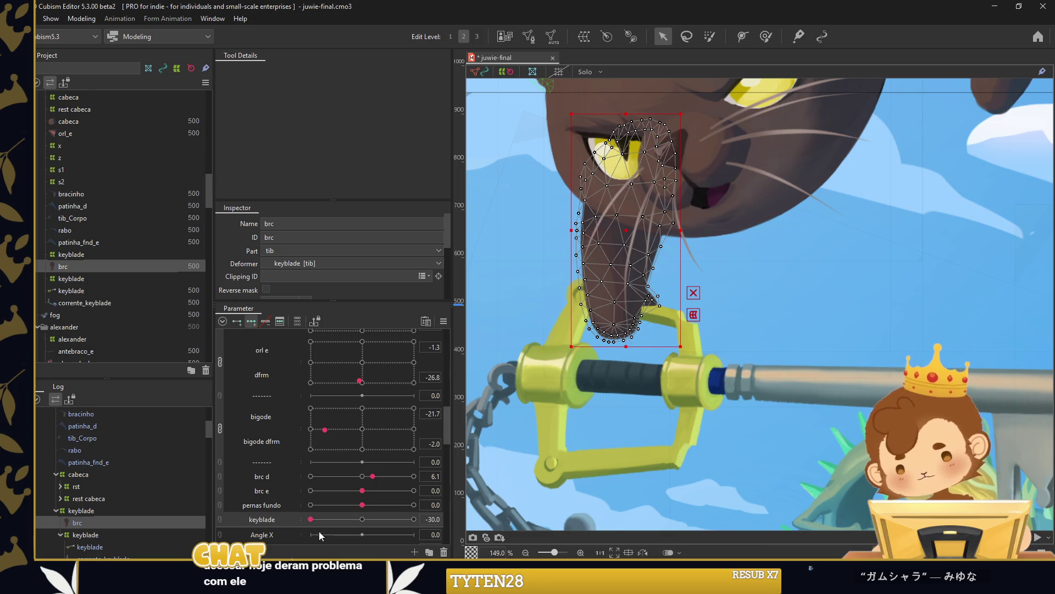
key("t")
left_click(642, 125)
left_click_drag(617, 346, 601, 332)
left_click_drag(318, 522, 286, 516)
left_click_drag(616, 249, 637, 254)
left_click_drag(599, 330, 620, 332)
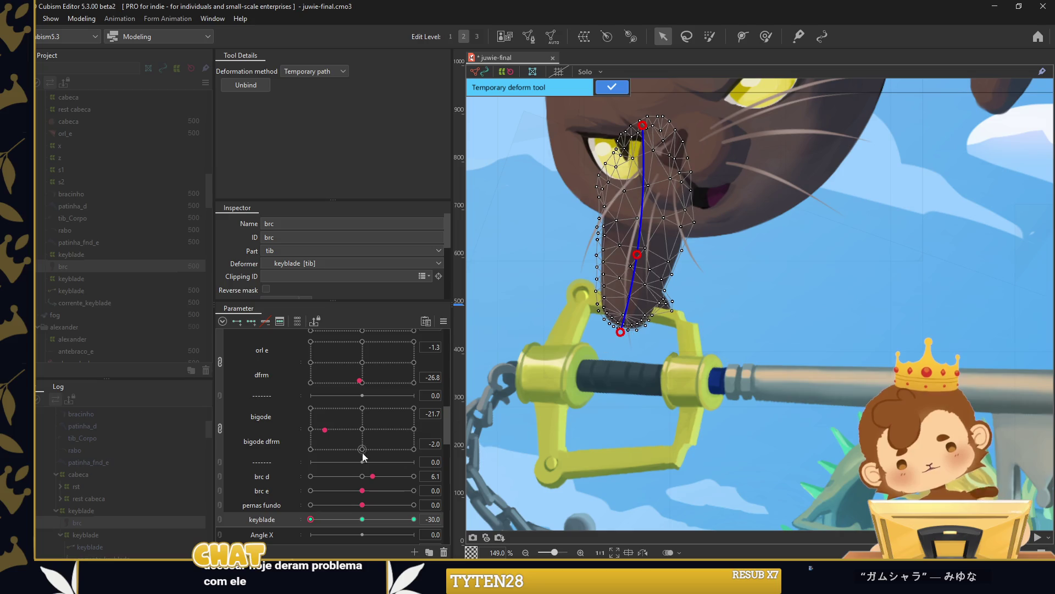
Curve the brc paw around the keyblade at 30, commit, and reset keyblade to 0.
left_click_drag(318, 521, 414, 518)
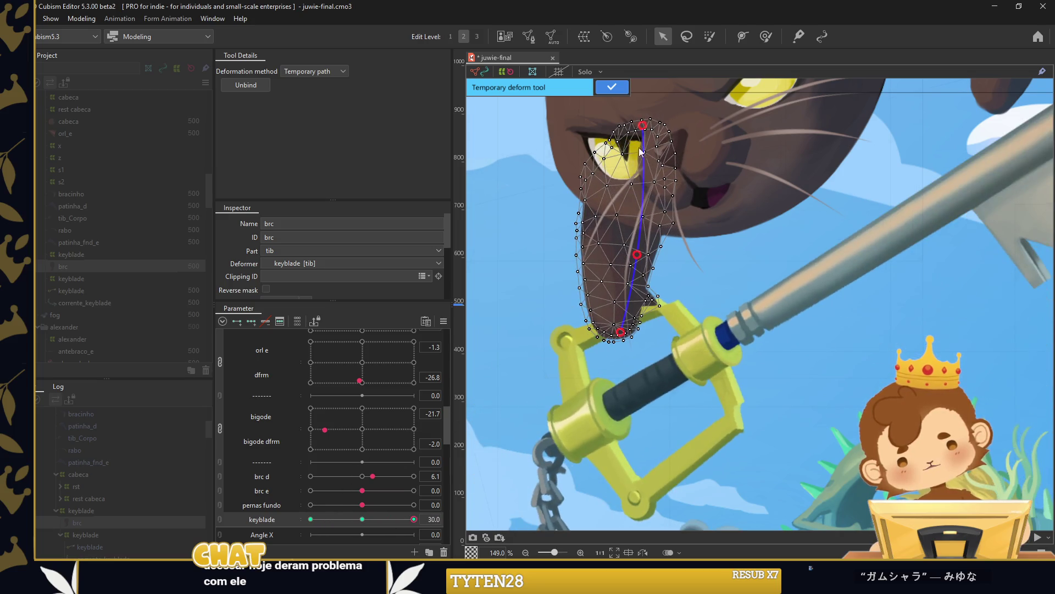
left_click(622, 357)
left_click_drag(613, 262, 599, 269)
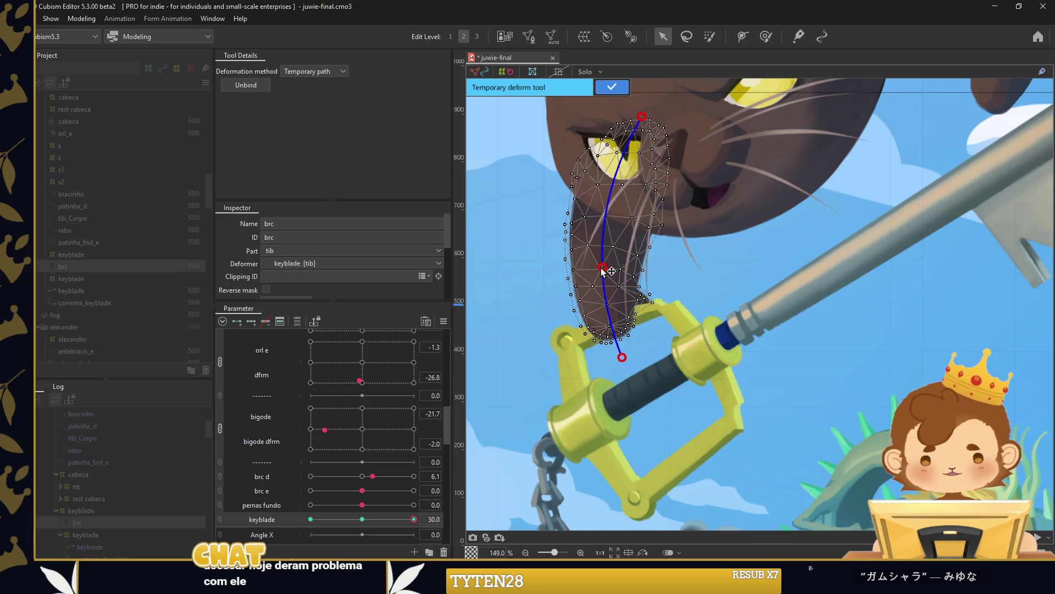
left_click_drag(622, 357, 627, 362)
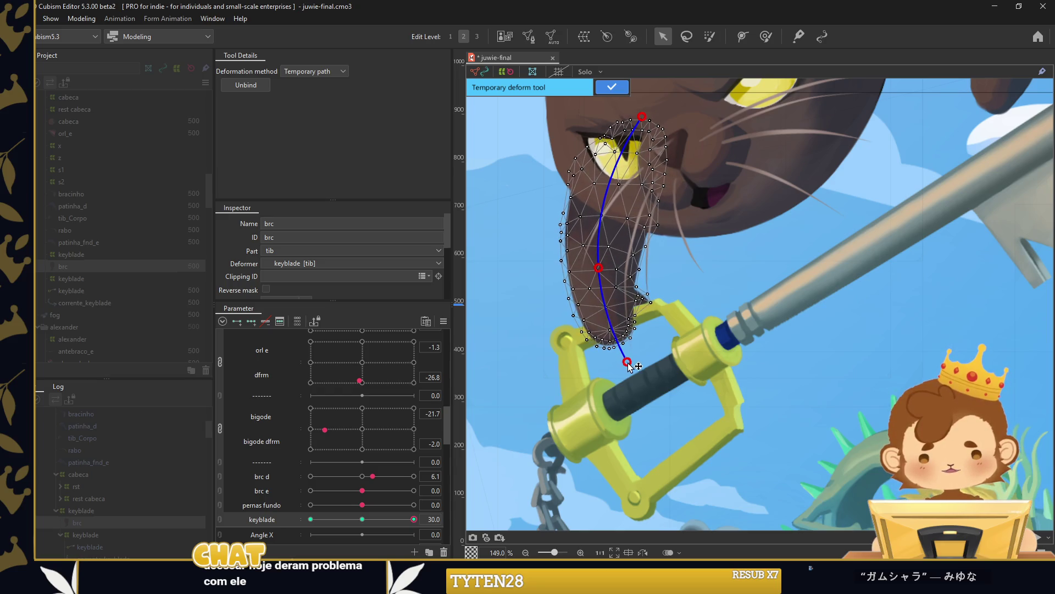
left_click(574, 245)
left_click(611, 87)
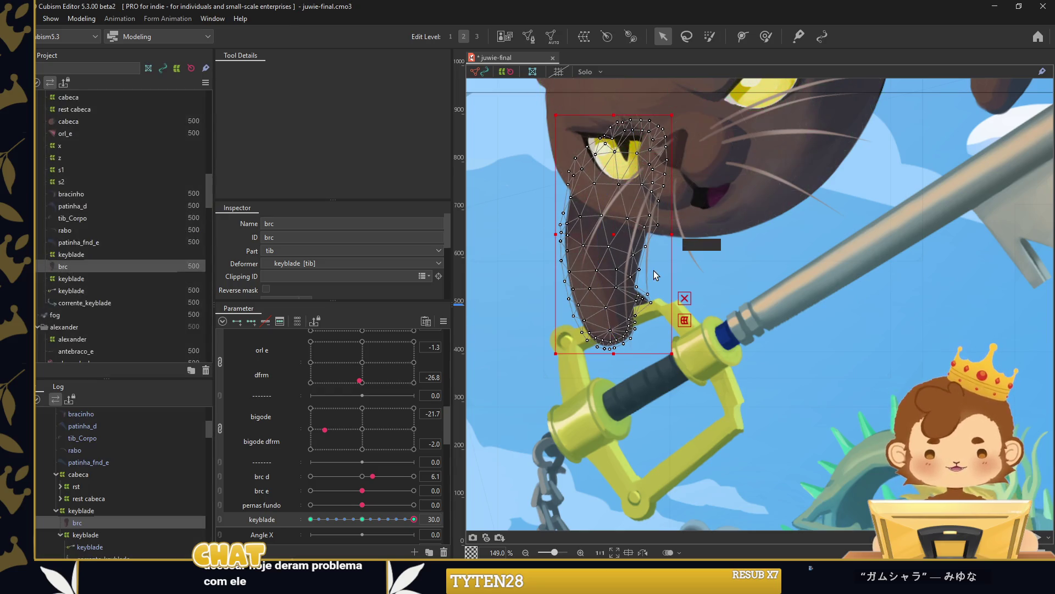
scroll(650, 272, "down", 5)
left_click_drag(390, 519, 362, 519)
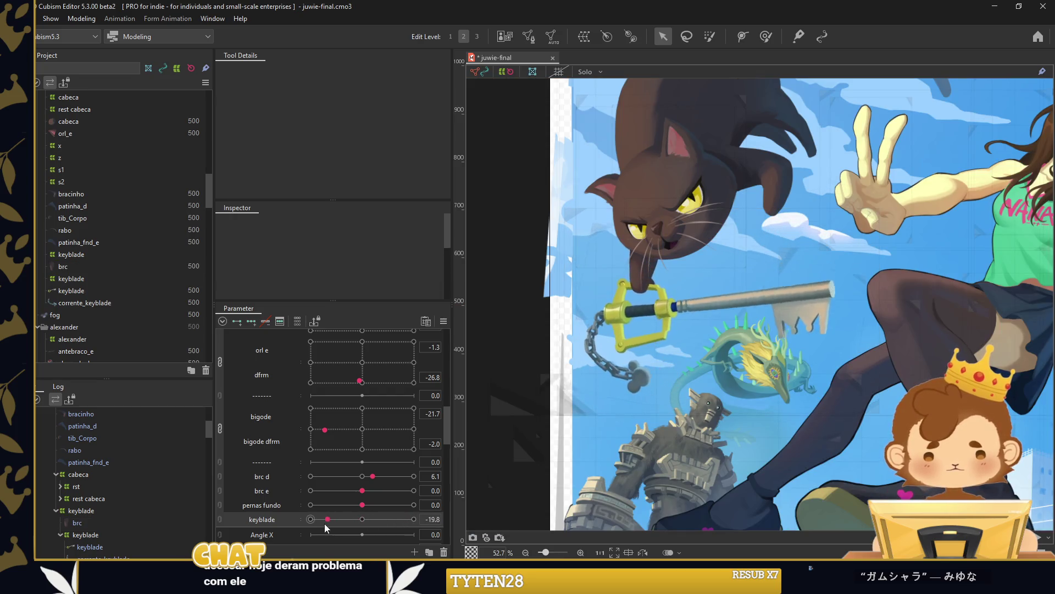
Join the keyblade parameter with brc e as one 2D parameter, back at 0.
mouse_move(262, 521)
left_mouse_down()
mouse_move(254, 501)
mouse_move(219, 491)
left_mouse_up()
left_click_drag(362, 509, 338, 506)
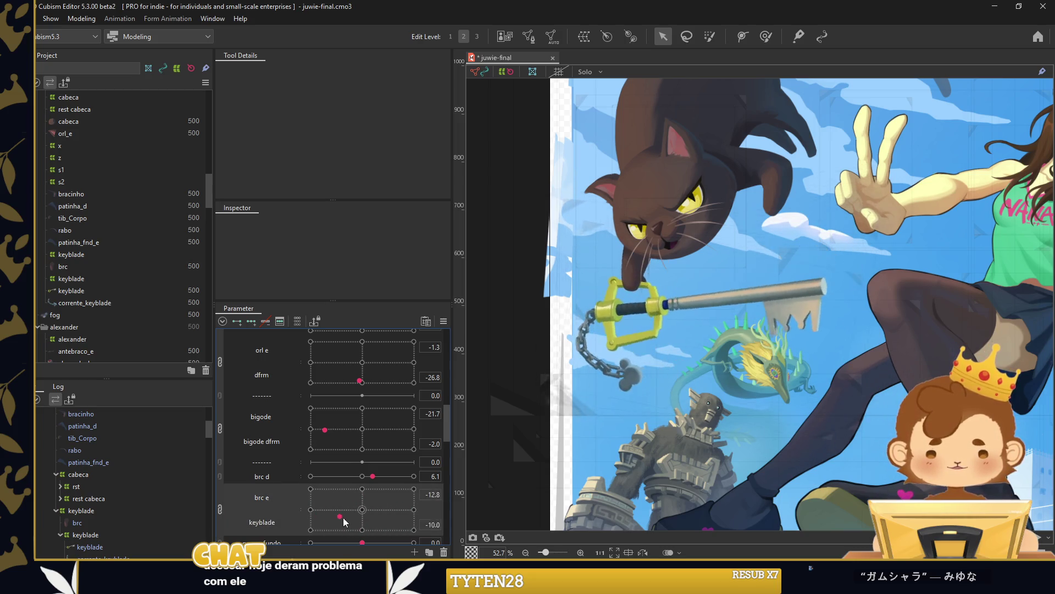
left_click_drag(338, 506, 362, 510)
Replicate the '-------' divider row and move the copy below pernas fundo.
scroll(264, 484, "down", 2)
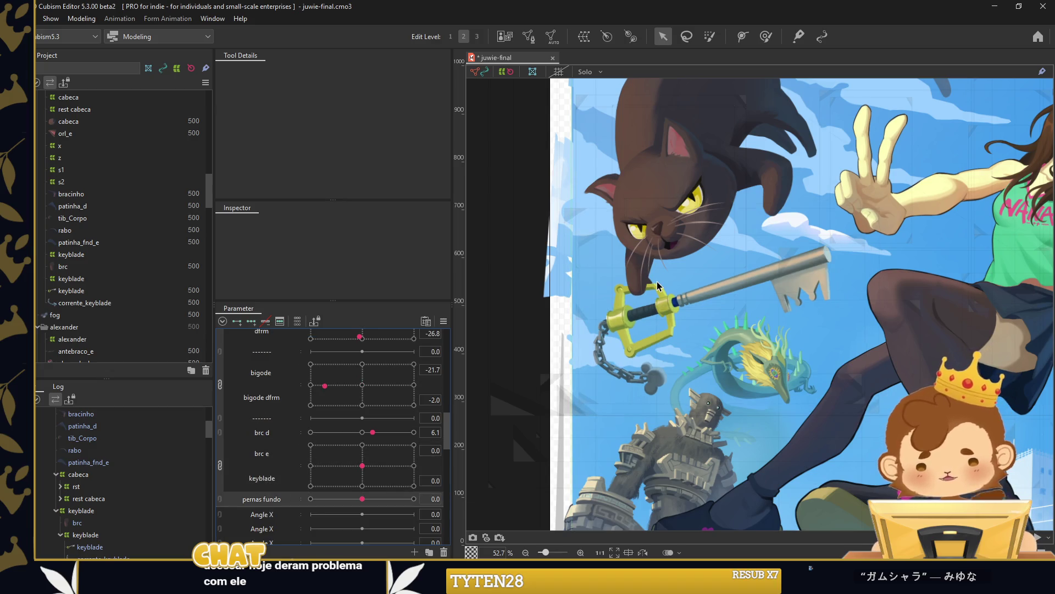
scroll(657, 282, "down", 1)
scroll(657, 281, "down", 1)
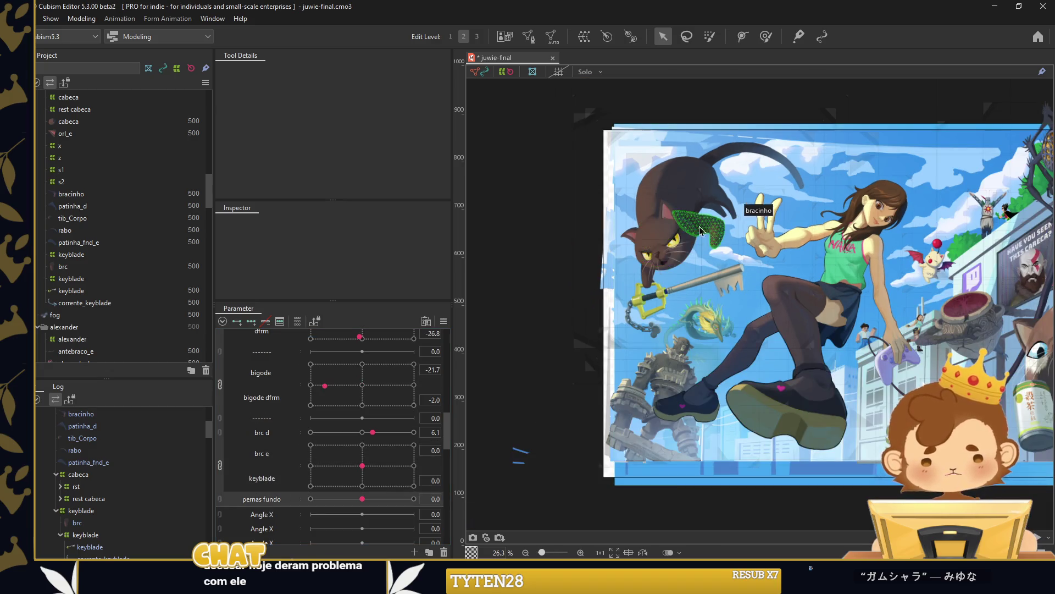
right_click(268, 423)
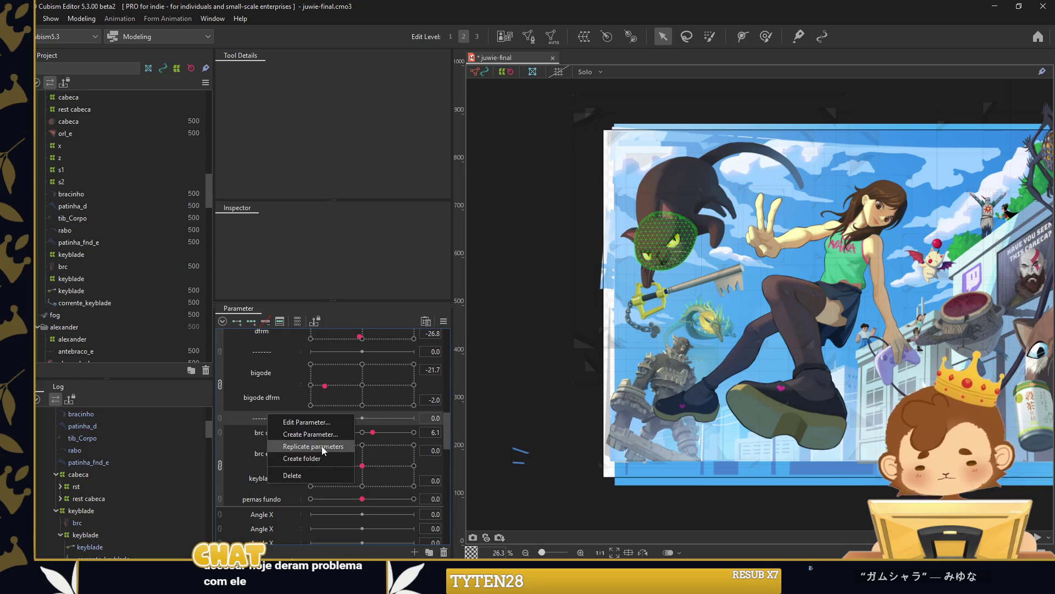
left_click(329, 443)
left_click_drag(268, 419, 307, 512)
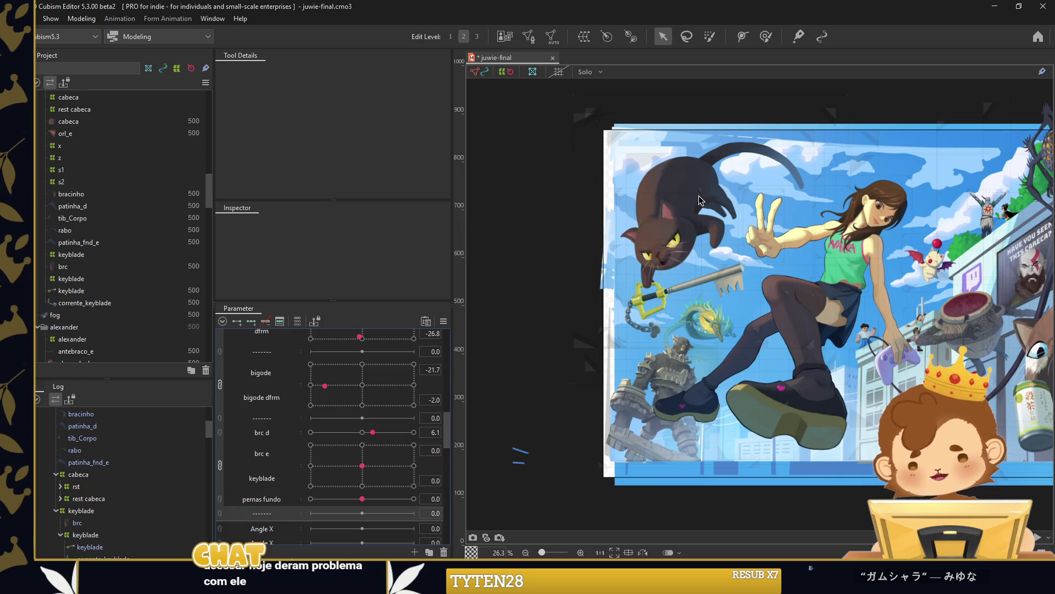
Select the rabo tail mesh and line up the view on it.
left_click(744, 145)
left_click_drag(744, 145, 570, 110)
scroll(614, 410, "up", 5)
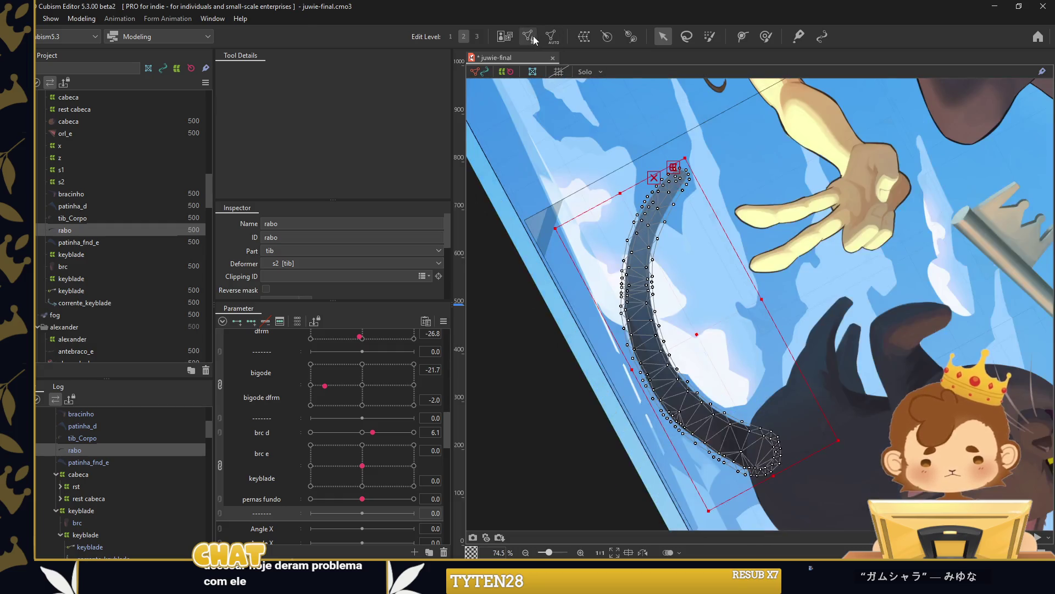
Inspect the rabo tail mesh in Mesh Edit.
double_click(614, 409)
scroll(717, 114, "up", 2)
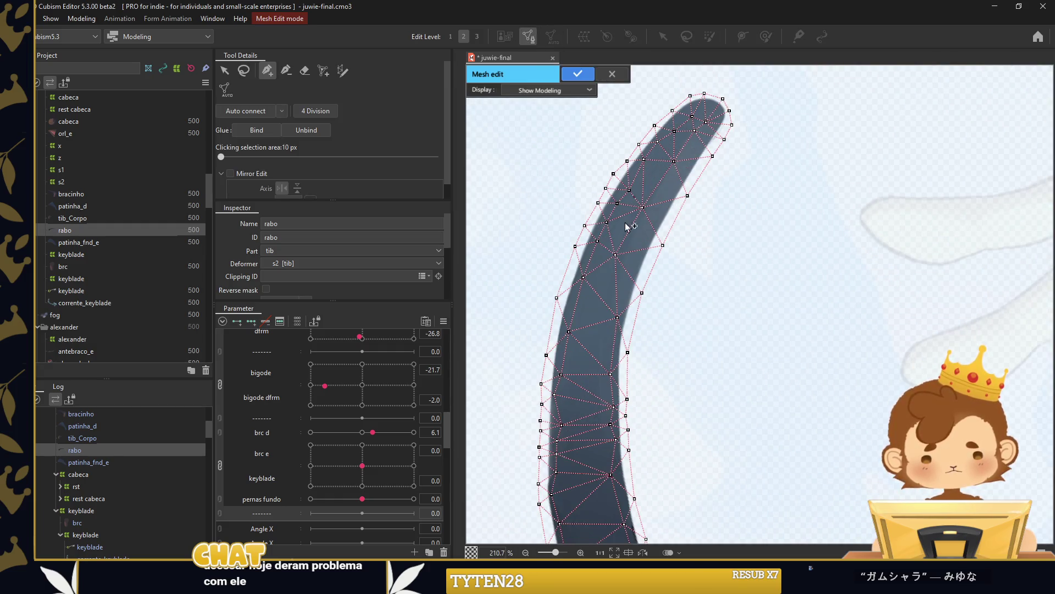
scroll(632, 216, "down", 5)
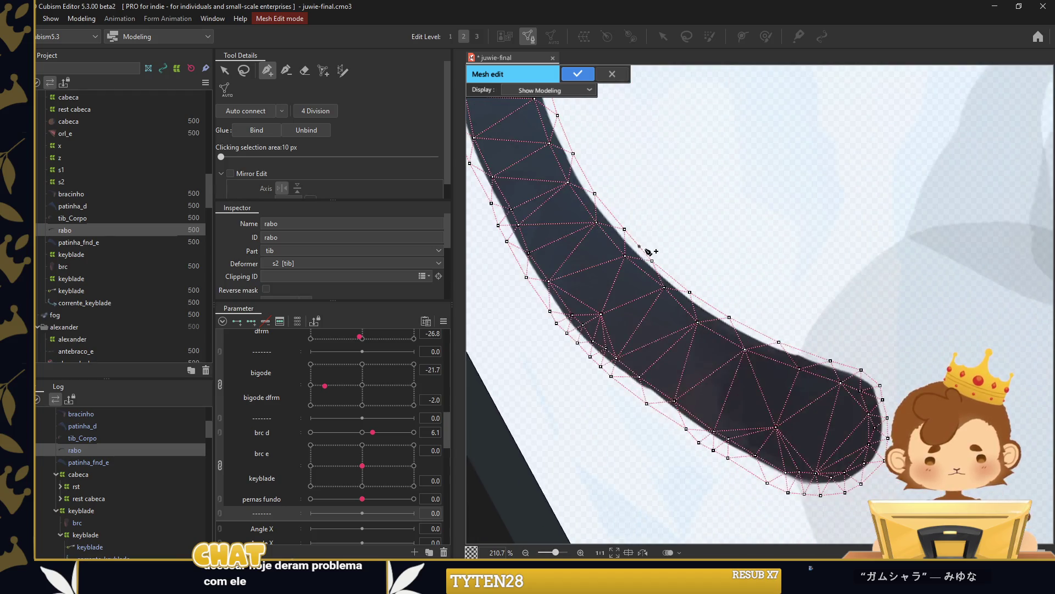
left_click(578, 73)
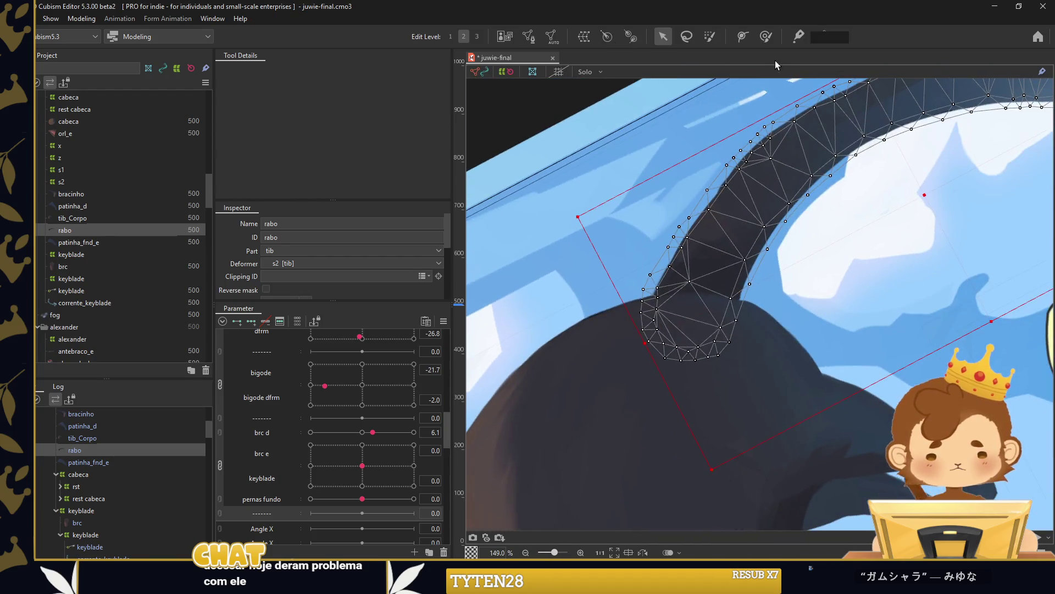
Skin the tail along a five-point path from its base to its tip.
left_click(742, 36)
scroll(710, 271, "down", 2)
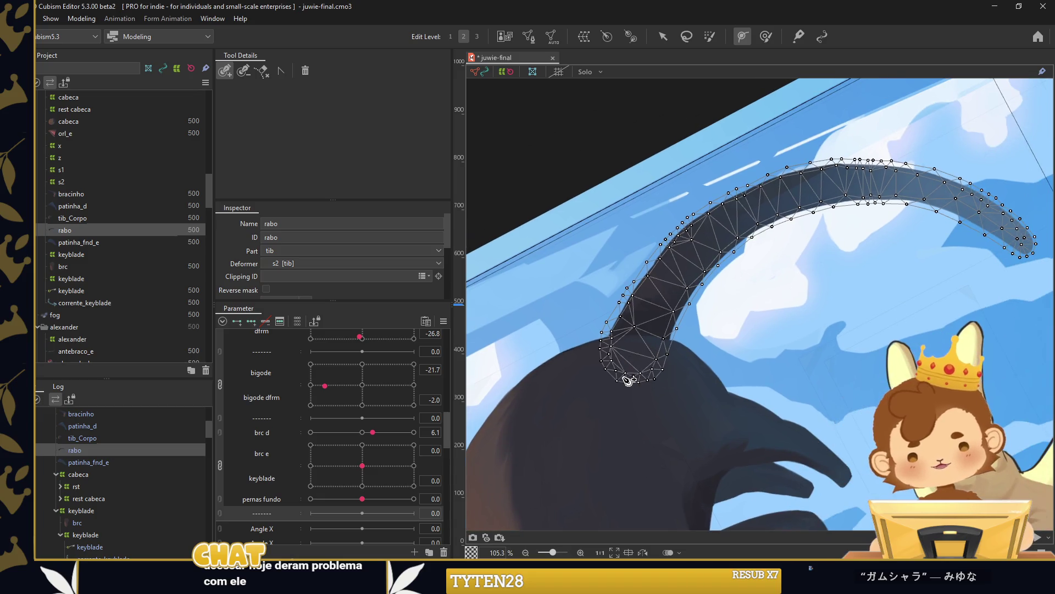
left_click(617, 380)
left_click(757, 204)
left_click(881, 181)
left_click(957, 200)
left_click(1041, 258)
key("Return")
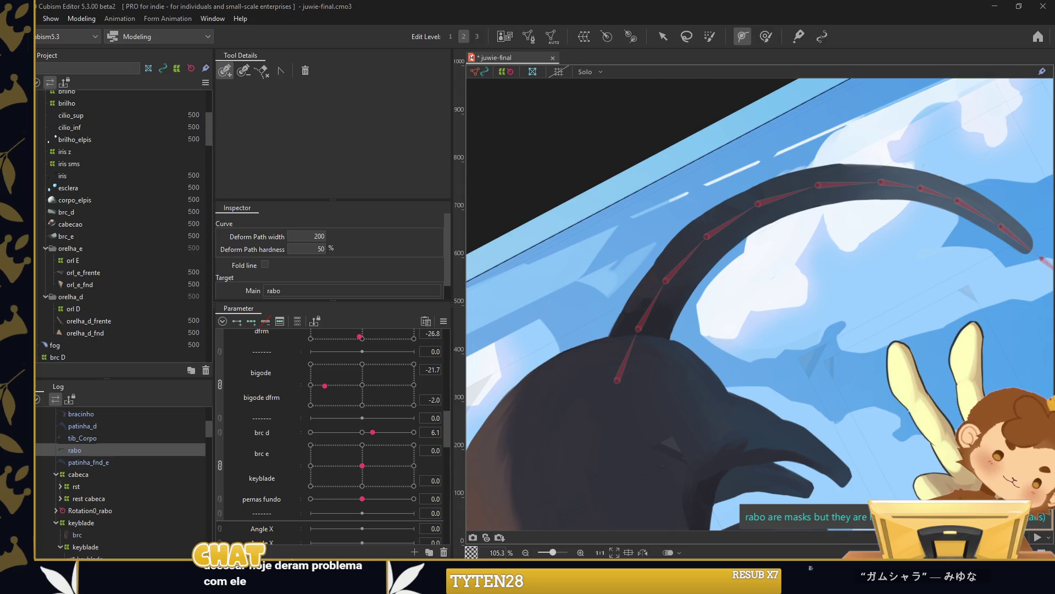
Review the new [0]rabo–[10]rabo parameters and clear the tail selection.
scroll(300, 496, "down", 5)
scroll(292, 495, "down", 5)
scroll(283, 490, "down", 3)
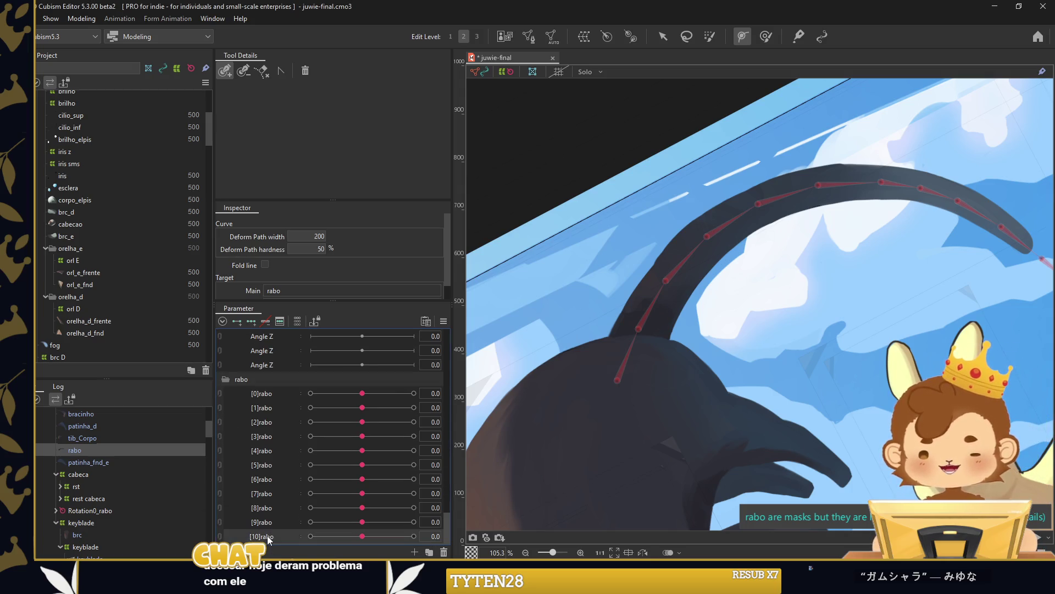
left_click_drag(274, 394, 281, 502)
scroll(314, 384, "up", 5)
scroll(665, 252, "down", 10)
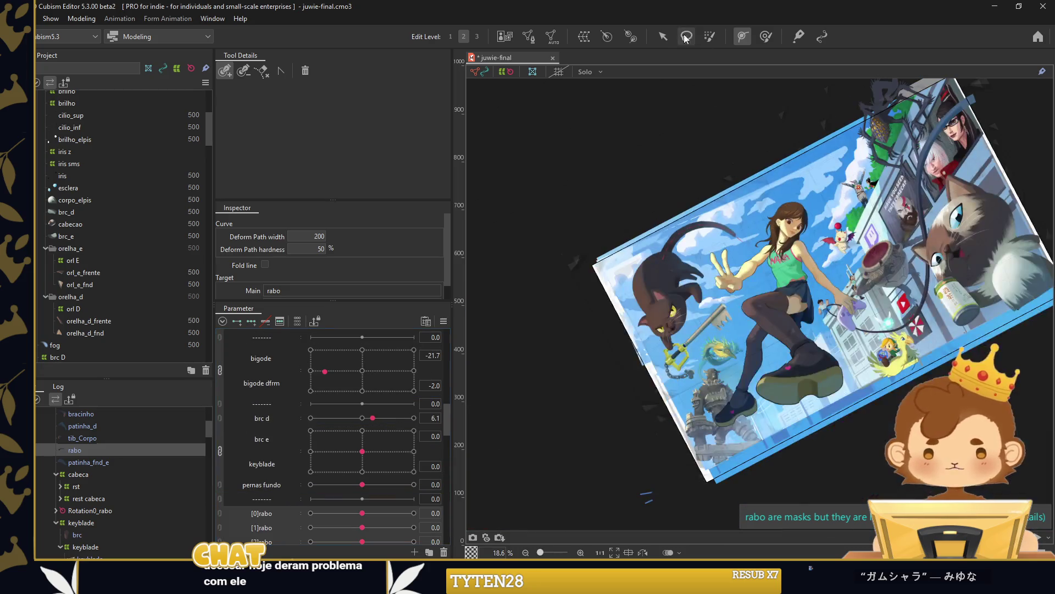
left_click(665, 124)
scroll(661, 271, "up", 5)
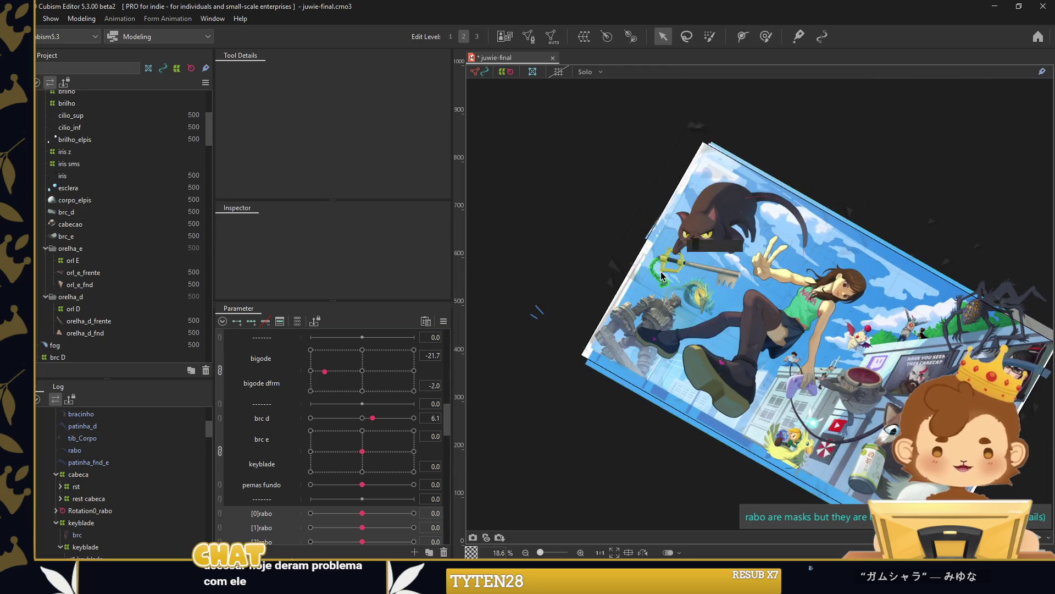
scroll(640, 265, "up", 3)
scroll(640, 266, "up", 2)
left_click(613, 279)
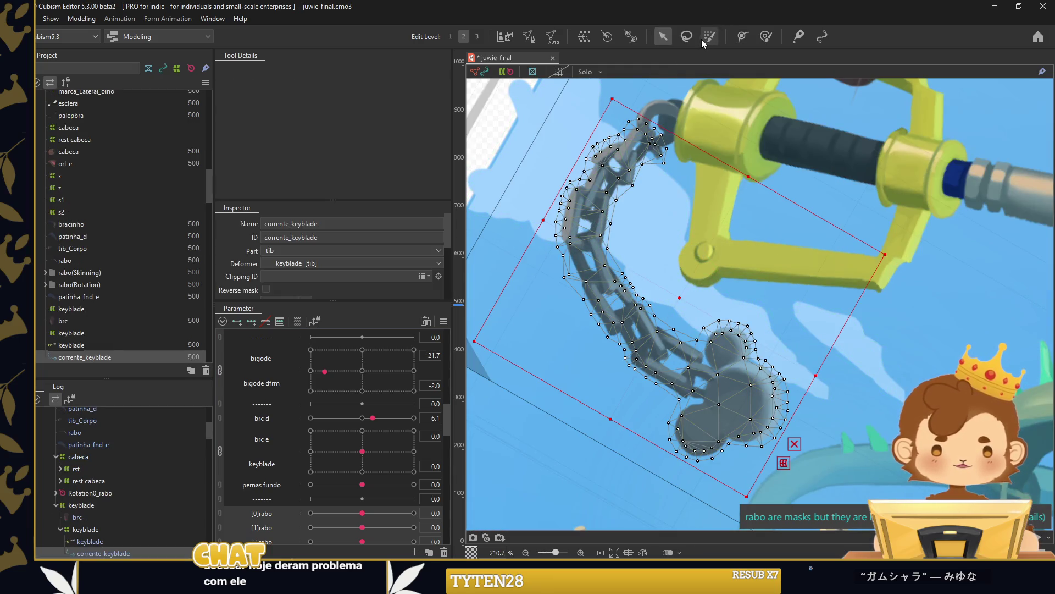
Check the corrente_keyblade mesh, then skin it along a path from handle to pendant.
left_click(528, 36)
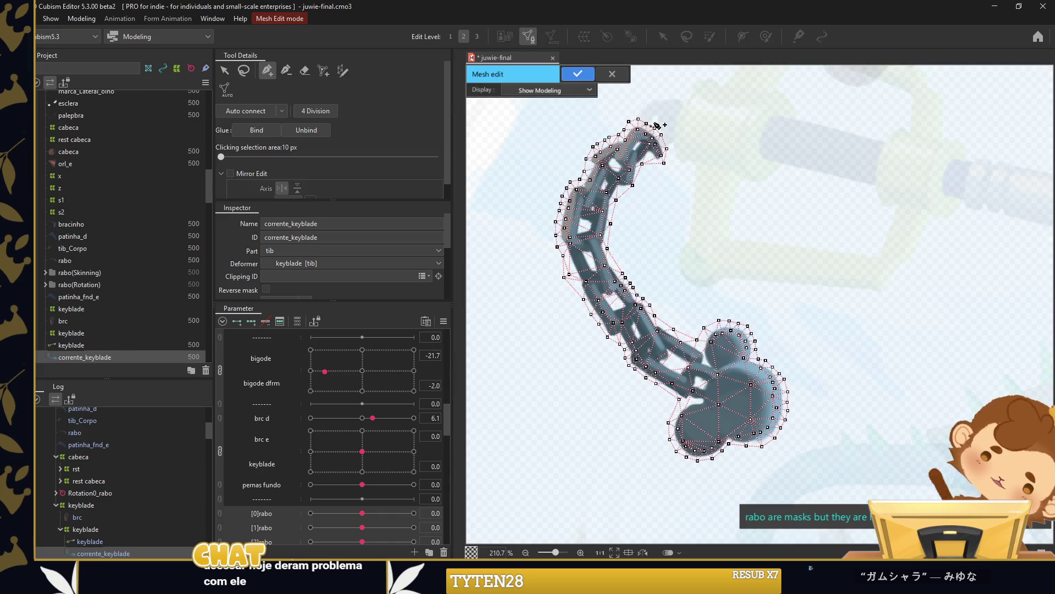
left_click(580, 72)
left_click(742, 36)
left_click(652, 128)
left_click(602, 201)
left_click(613, 297)
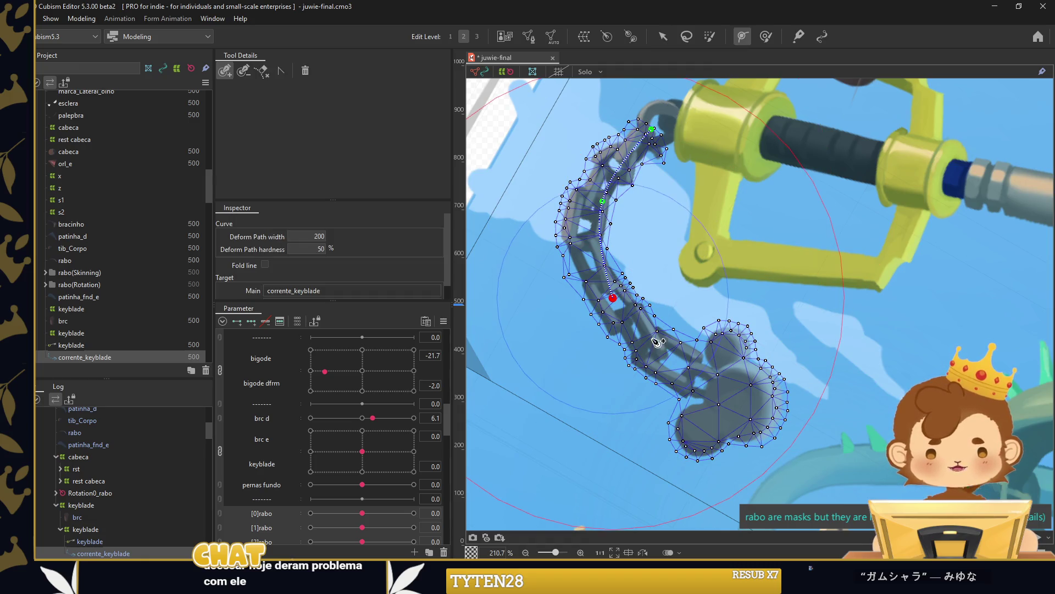
left_click(691, 372)
double_click(786, 423)
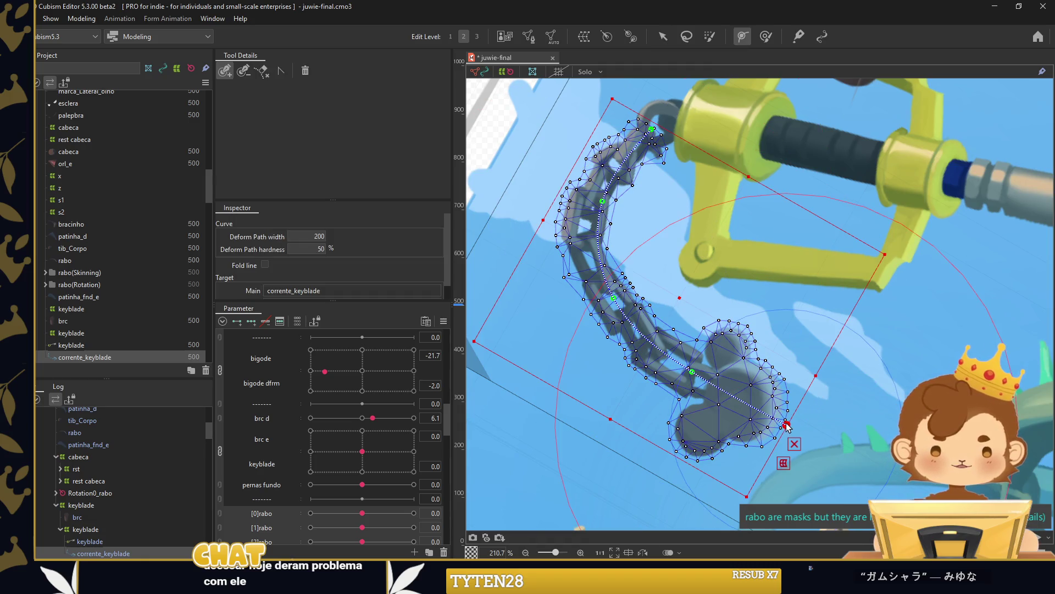
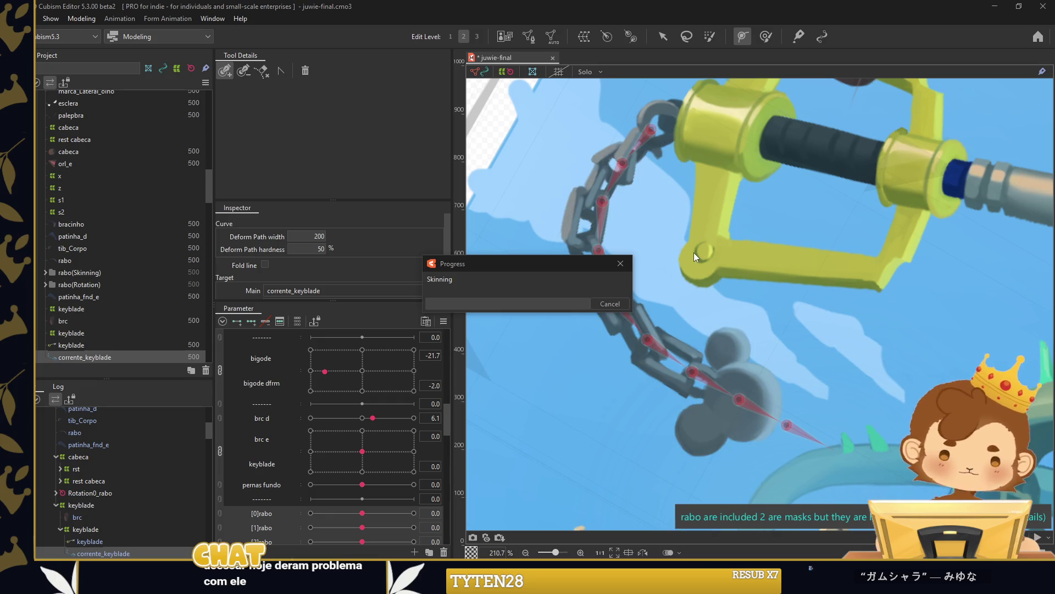
Expand the corrente_keyblade group and move it directly below the [10]rabo parameter.
scroll(684, 251, "down", 3)
scroll(298, 496, "down", 10)
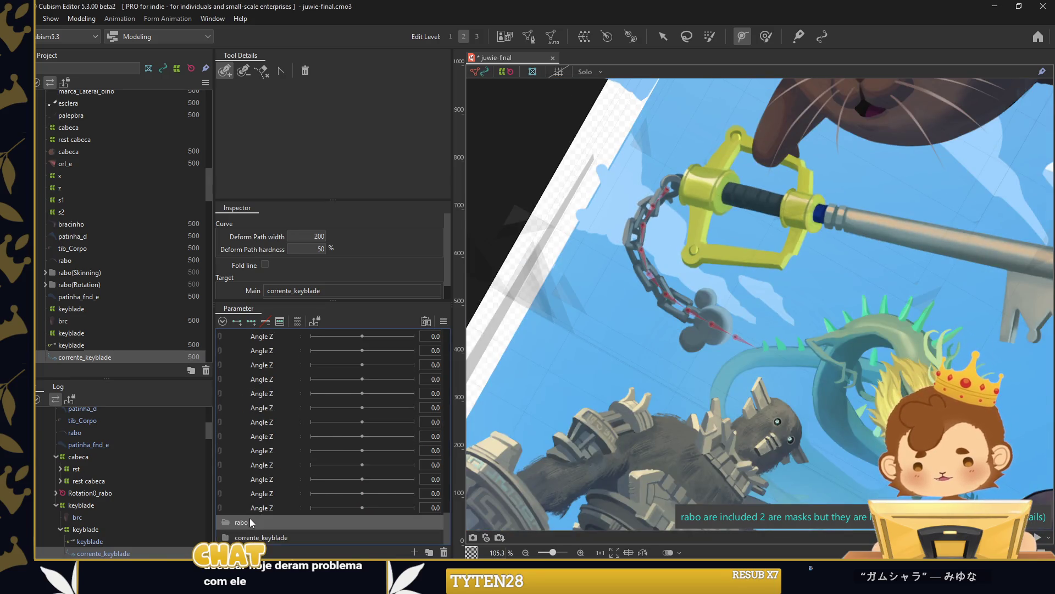
left_click(252, 537)
scroll(273, 537, "down", 3)
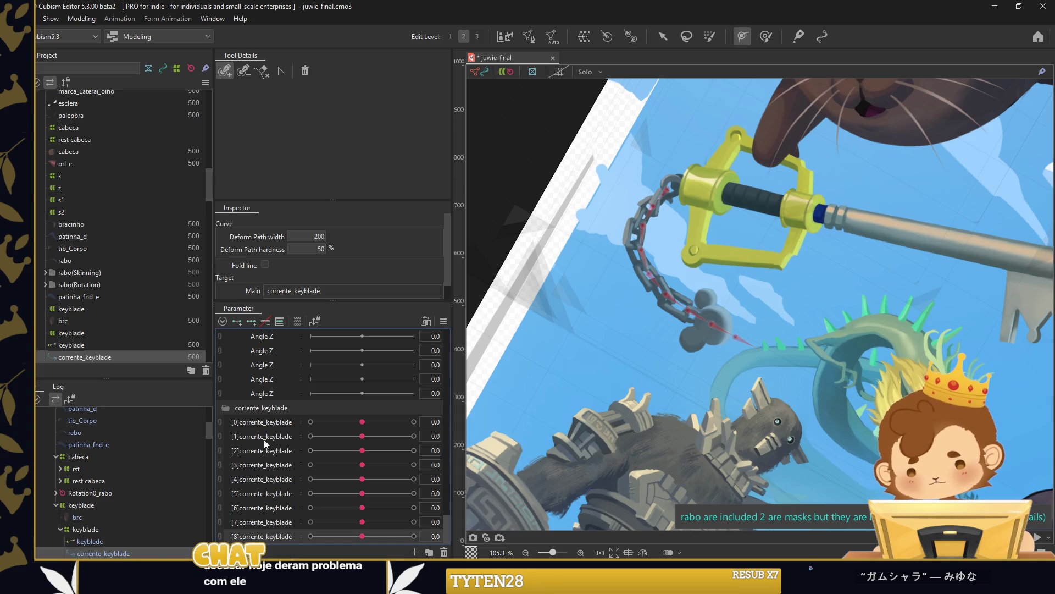
left_click_drag(314, 405, 275, 473)
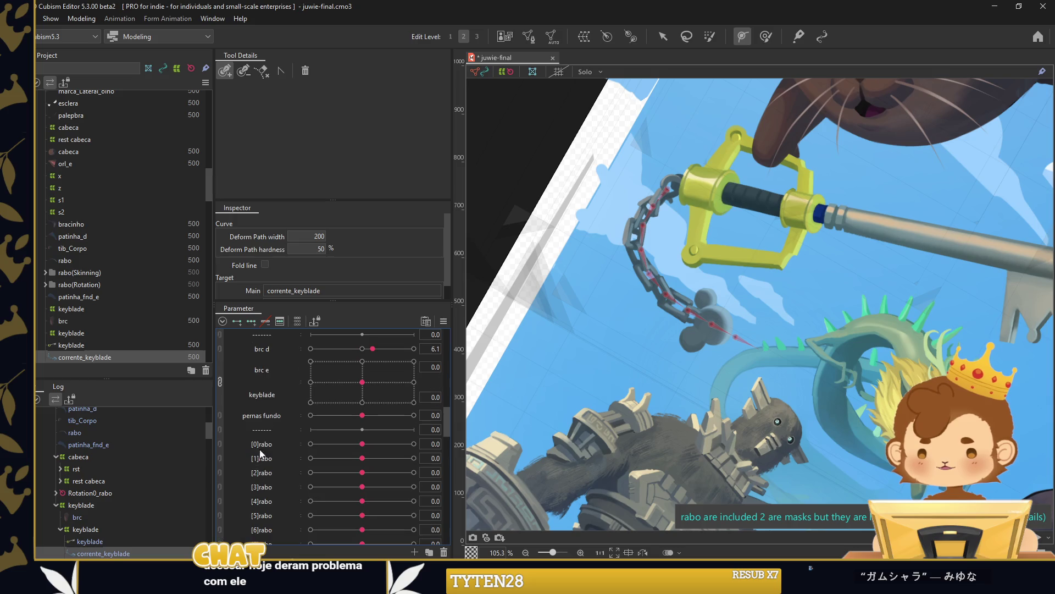
right_click(261, 428)
key("Escape")
scroll(278, 425, "down", 3)
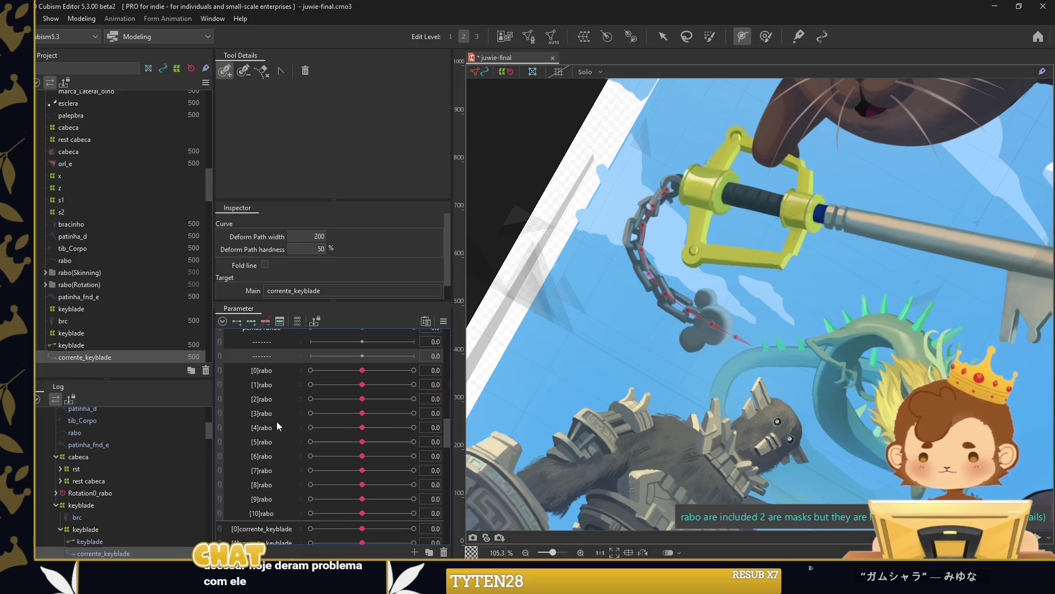
mouse_move(263, 360)
left_mouse_down()
mouse_move(265, 523)
mouse_move(300, 390)
left_mouse_up()
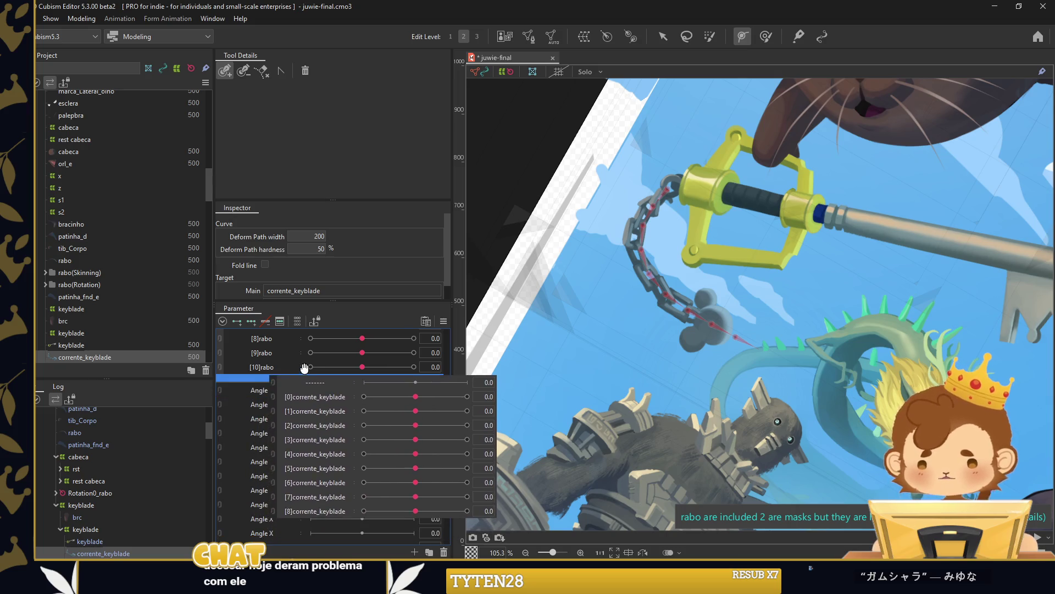
left_click_drag(300, 390, 249, 382)
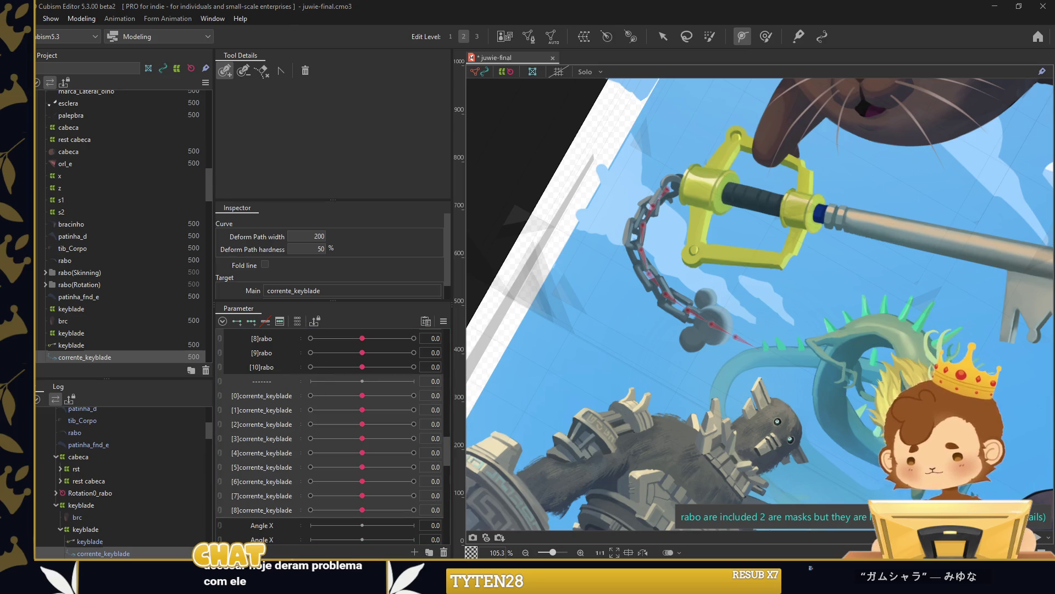
scroll(695, 259, "down", 10)
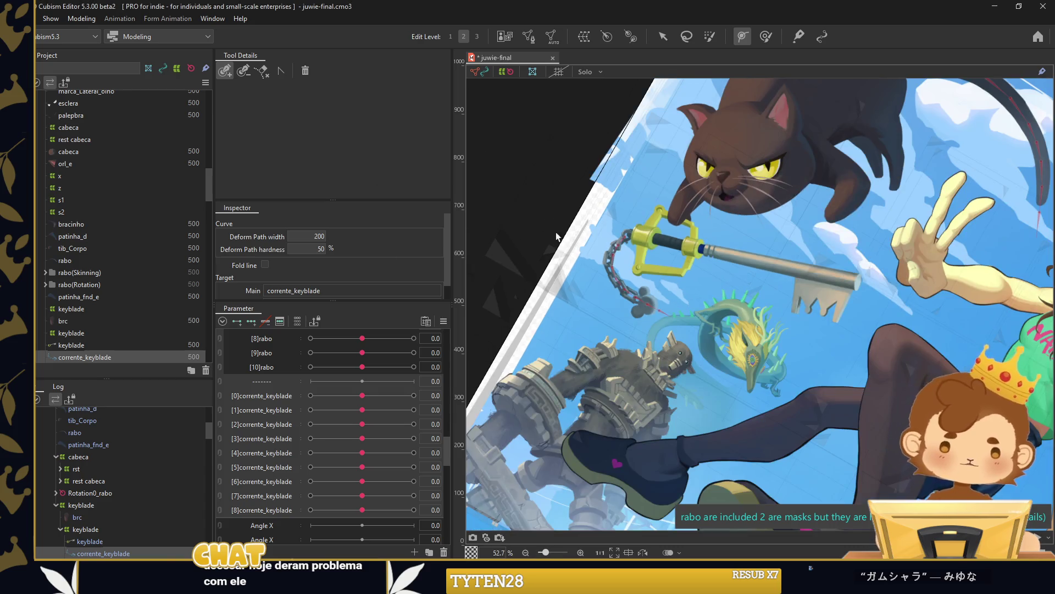
Switch to the Arrow tool, clear the selection and zoom the view out.
key("v")
left_click(864, 137)
left_click_drag(864, 136, 866, 130)
scroll(235, 471, "up", 5)
scroll(236, 467, "up", 3)
scroll(235, 467, "up", 3)
scroll(236, 467, "up", 3)
scroll(234, 455, "up", 3)
Collapse the Tib parameter group.
left_click(225, 393)
right_click(280, 379)
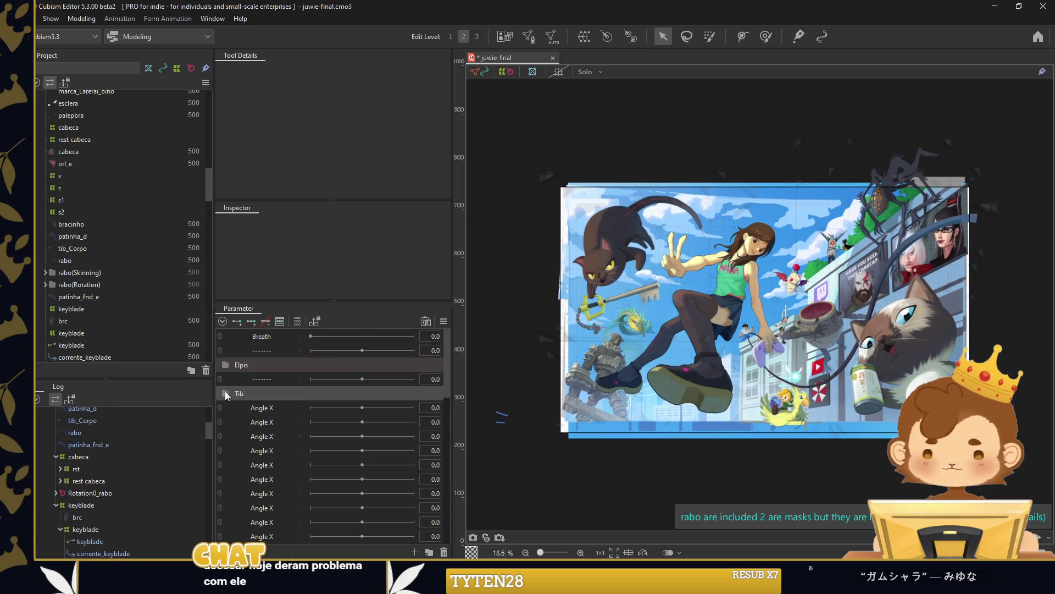
left_click(305, 414)
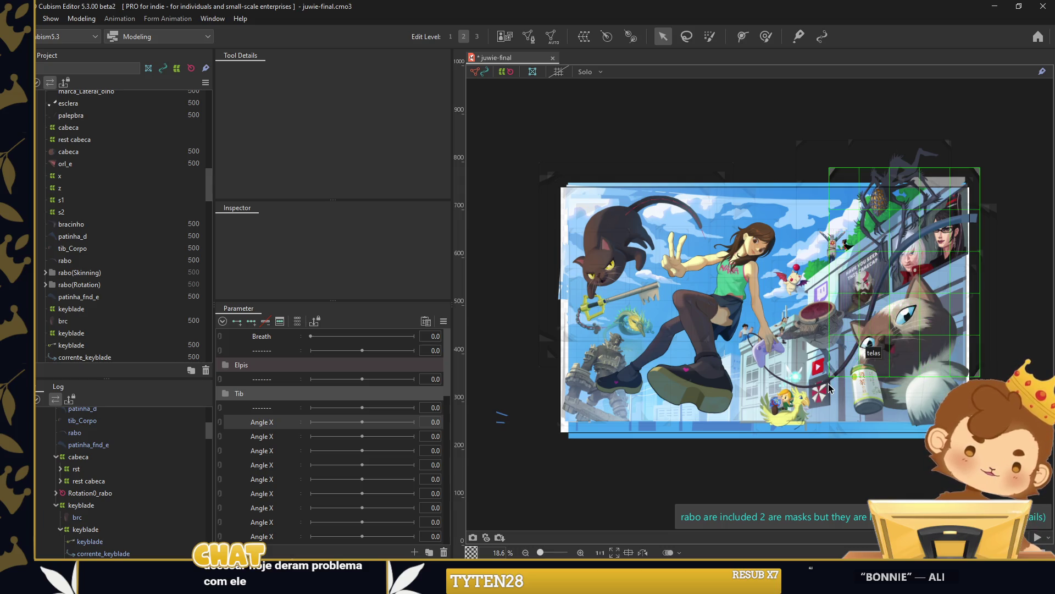
Zoom onto the moogle and select its moogl warp deformer.
scroll(795, 292, "up", 5)
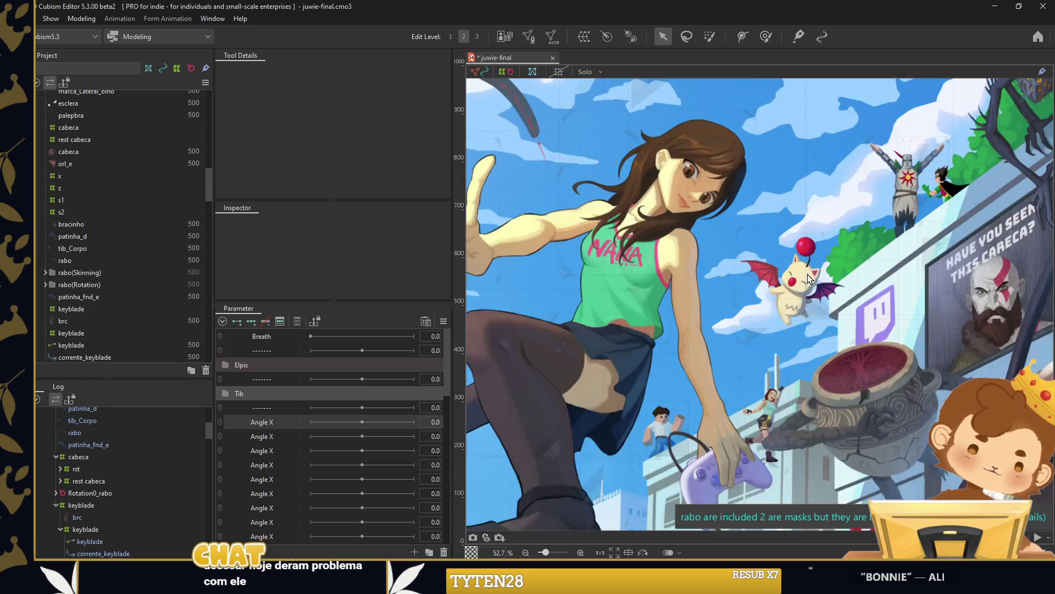
scroll(796, 292, "up", 3)
scroll(796, 292, "up", 3)
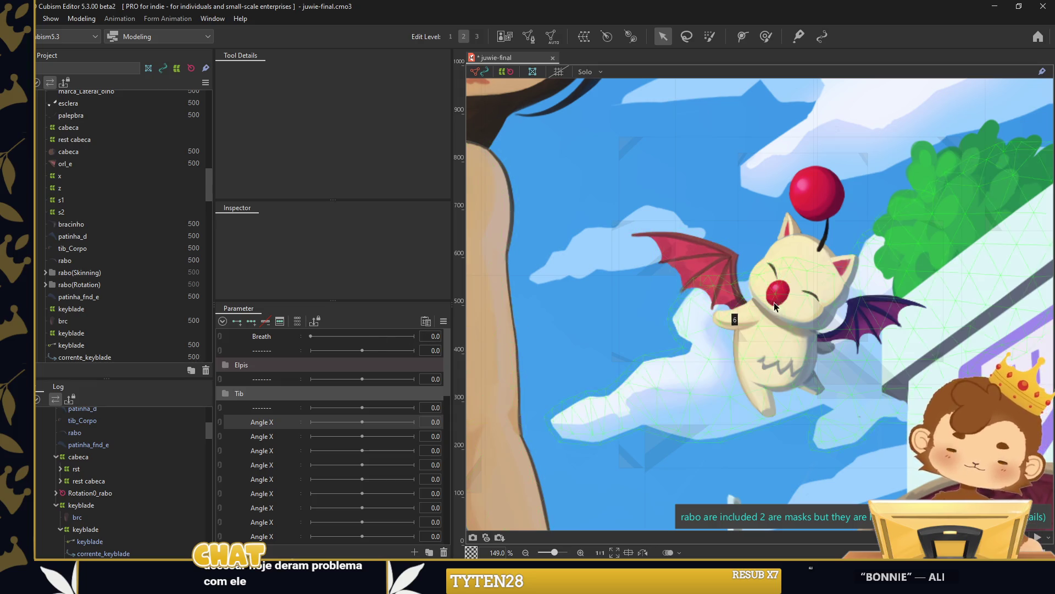
left_click(65, 456)
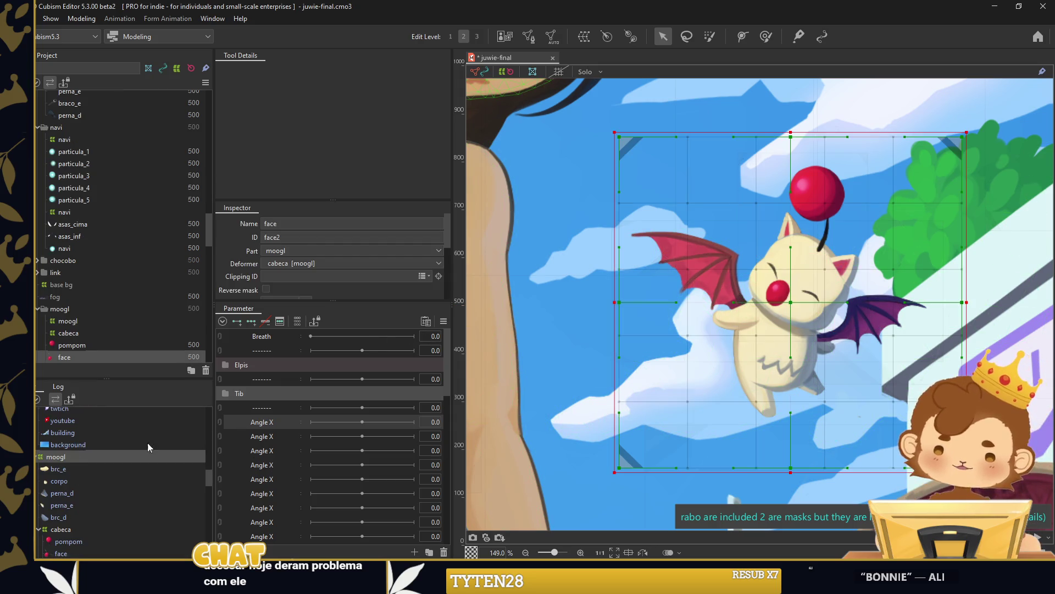
Group the six spare Angle X parameters into a new folder named Moogl.
left_click(258, 493, "shift")
right_click(253, 439)
left_click(258, 423)
type("ogl")
key("Return")
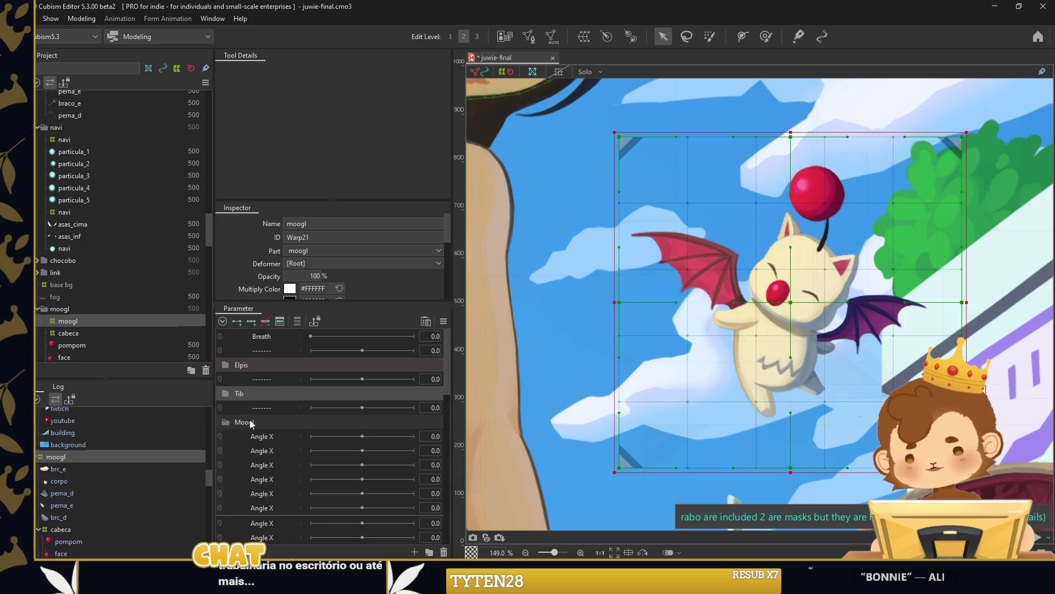
Give the Moogl group a red label colour via Advanced settings.
right_click(250, 424)
mouse_move(270, 428)
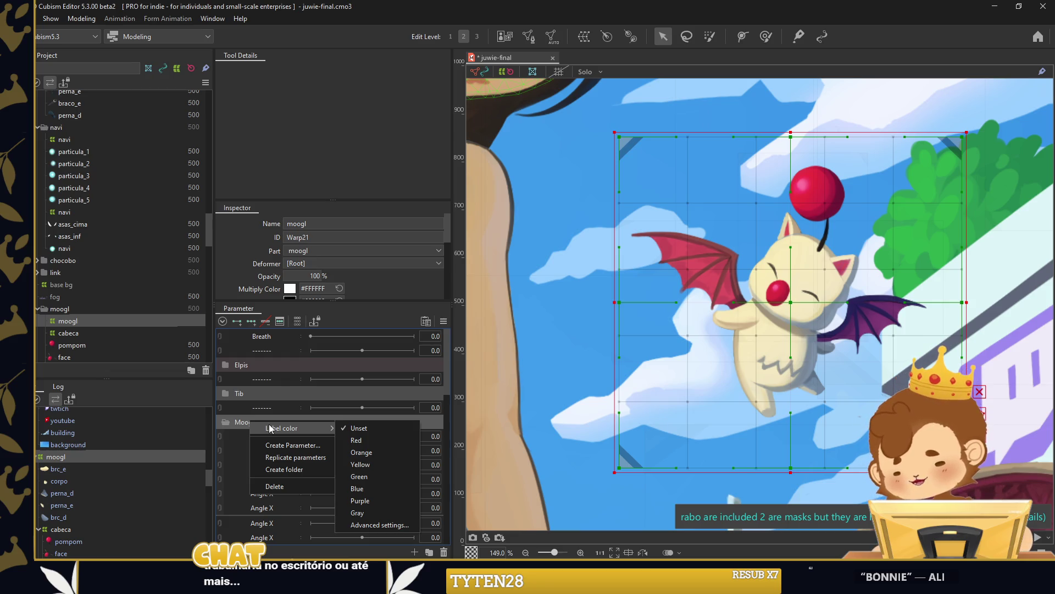
left_click(363, 525)
left_click(604, 254)
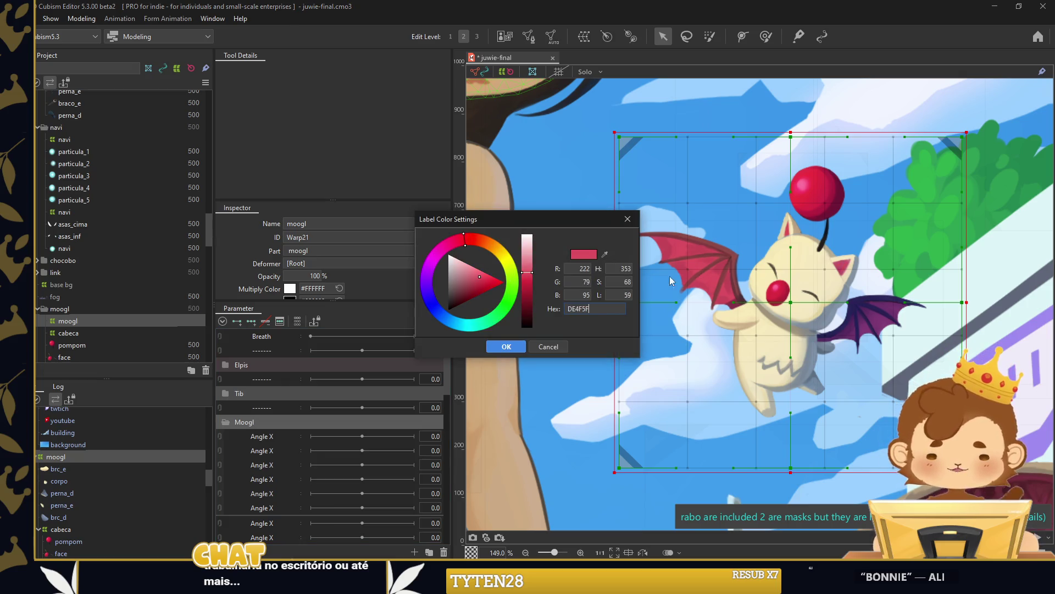
left_click(497, 347)
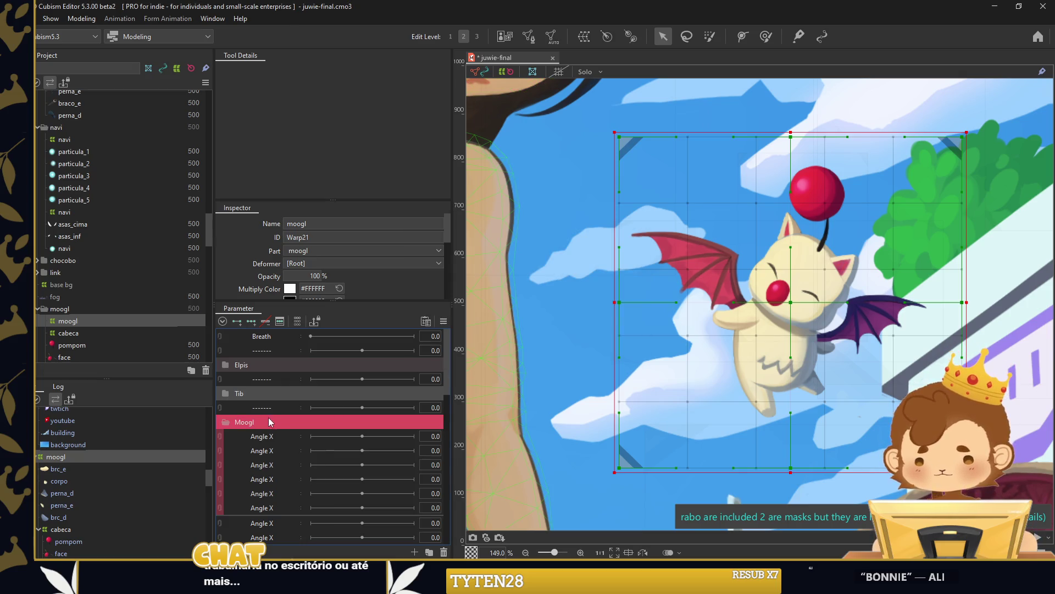
Reapply a stronger red label colour to the Moogl group.
right_click(270, 422)
mouse_move(307, 425)
left_click(395, 521)
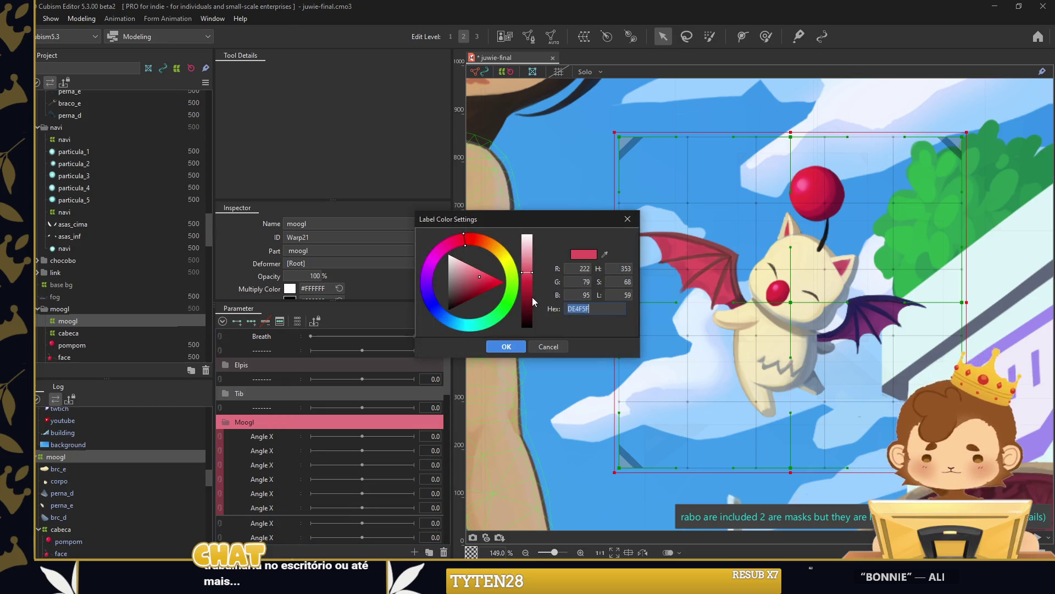
left_click(506, 346)
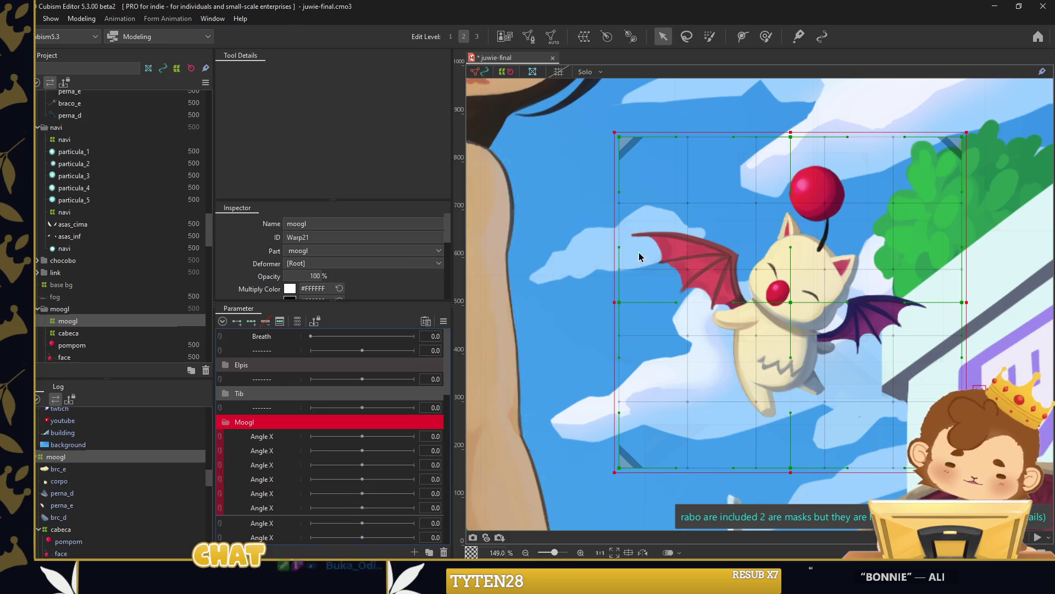
scroll(628, 268, "down", 4)
right_click(271, 443)
Create a new warp deformer for the moogle from the moogl deformer.
left_click(271, 444)
right_click(275, 478)
left_click(308, 514)
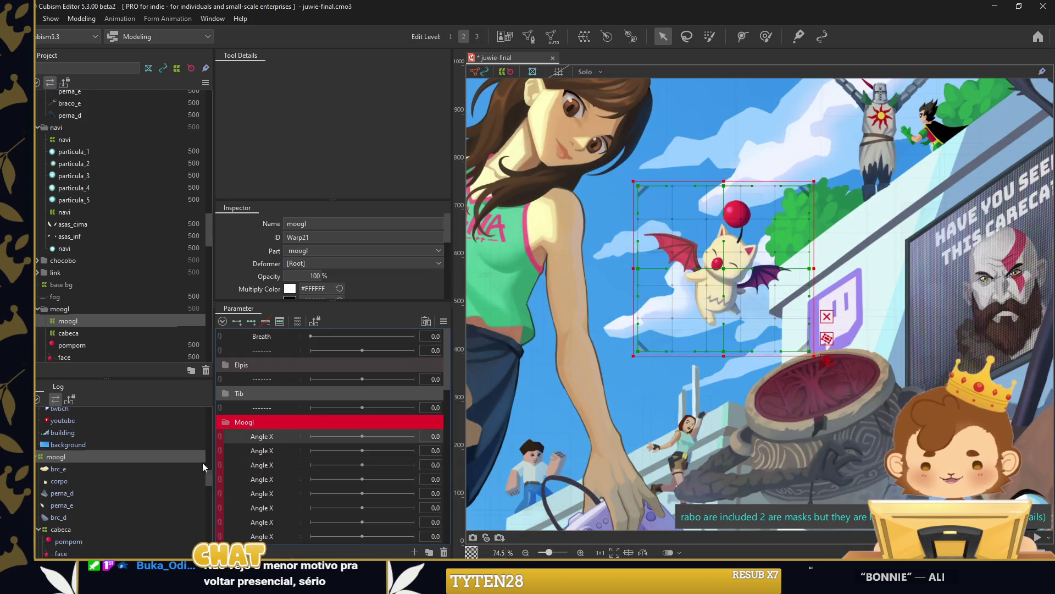
right_click(64, 457)
left_click(91, 465)
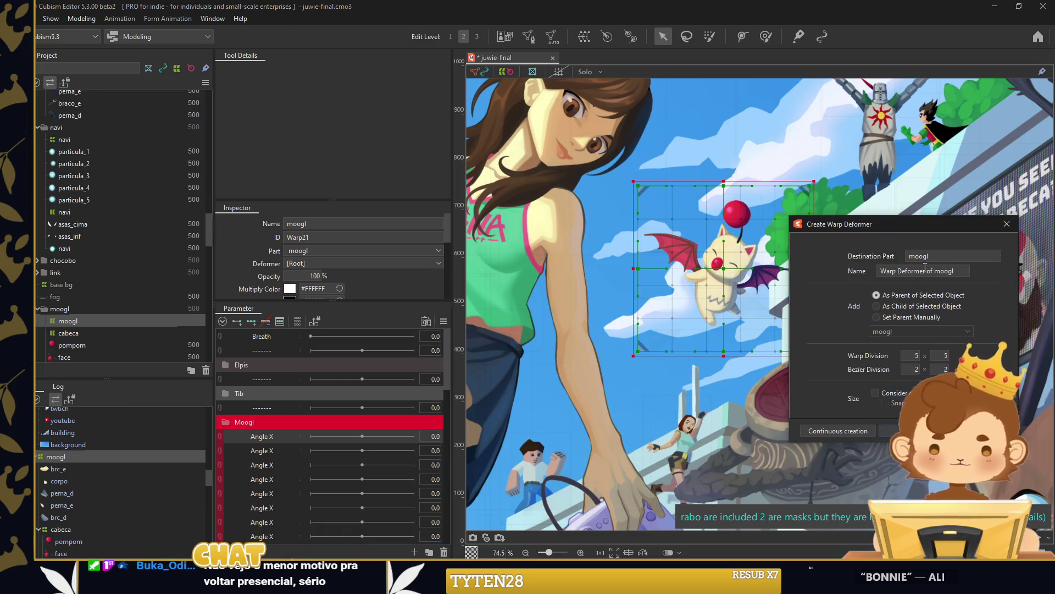
left_click(910, 431)
Wrap the brc_e, brc_d, cabeca and asas parts in warp deformer z, parented by warp deformer x.
left_click(57, 468)
left_click(58, 516, "shift")
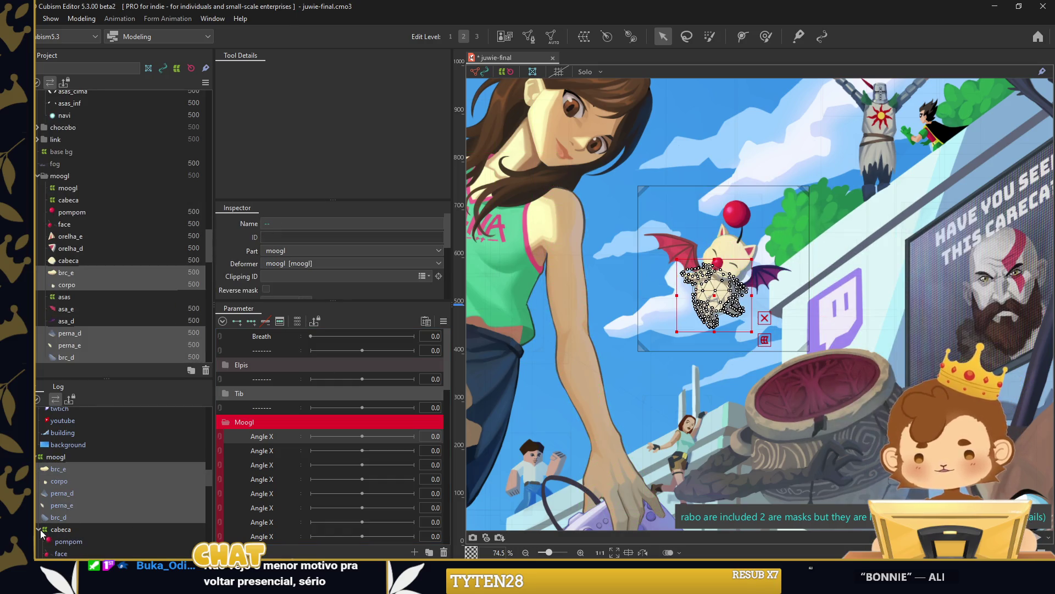
left_click(60, 529)
left_click(38, 529)
left_click(57, 541, "ctrl")
right_click(57, 540)
left_click(83, 548)
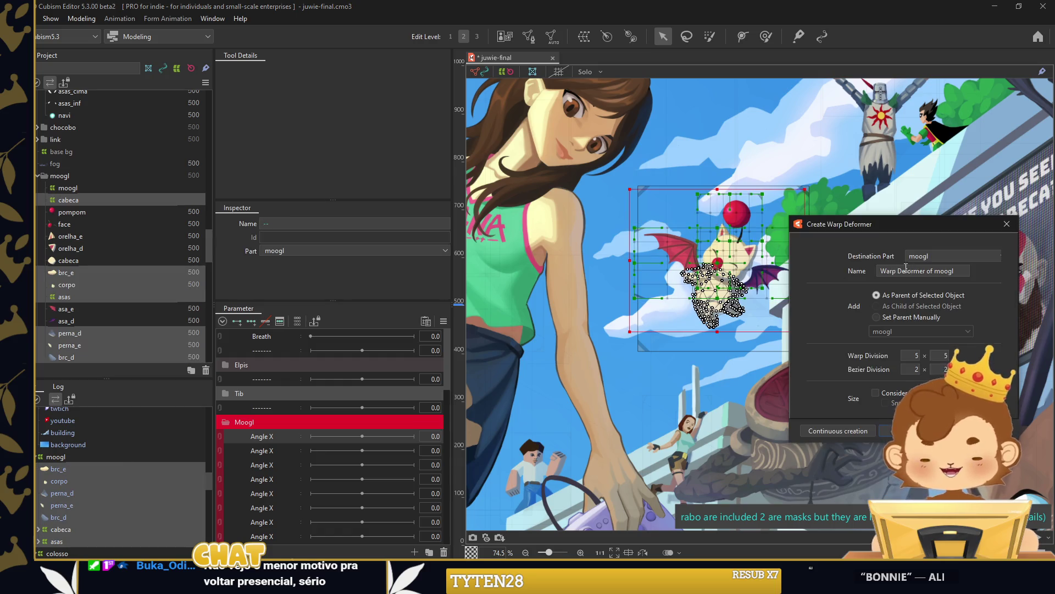
triple_click(909, 269)
type("z")
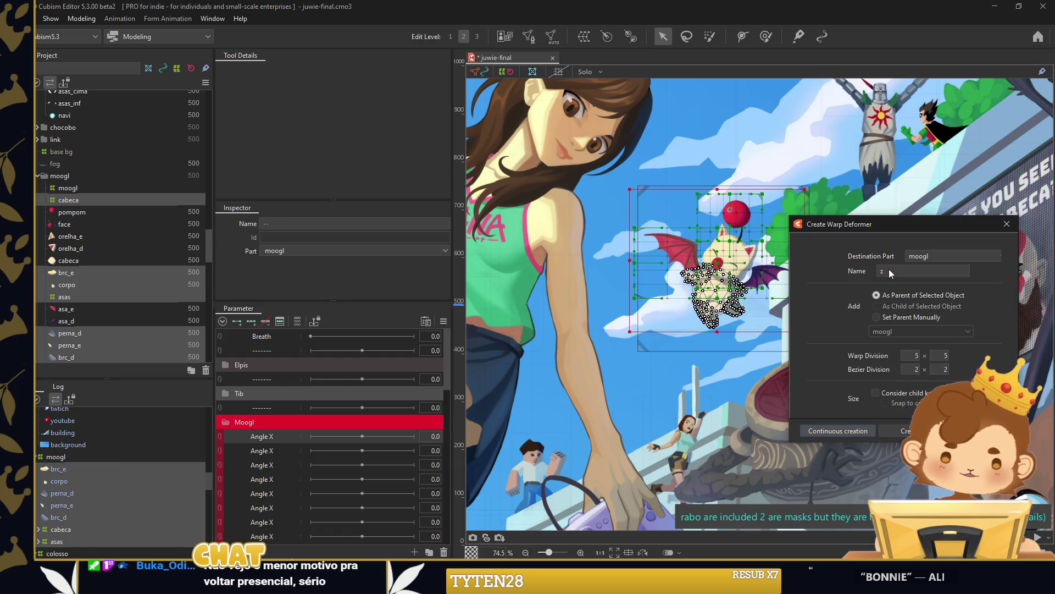
key("Return")
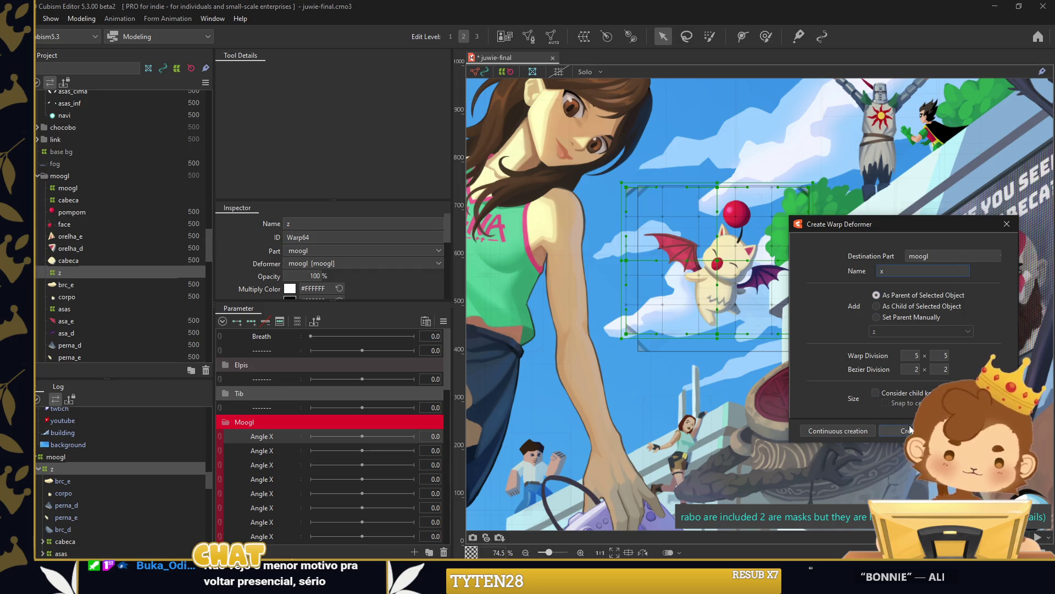
left_click(908, 431)
Rename the first three Moogl parameters to x, y and z.
double_click(273, 436)
type("x")
key("Return")
right_click(275, 450)
left_click(292, 454)
type("y")
double_click(276, 466)
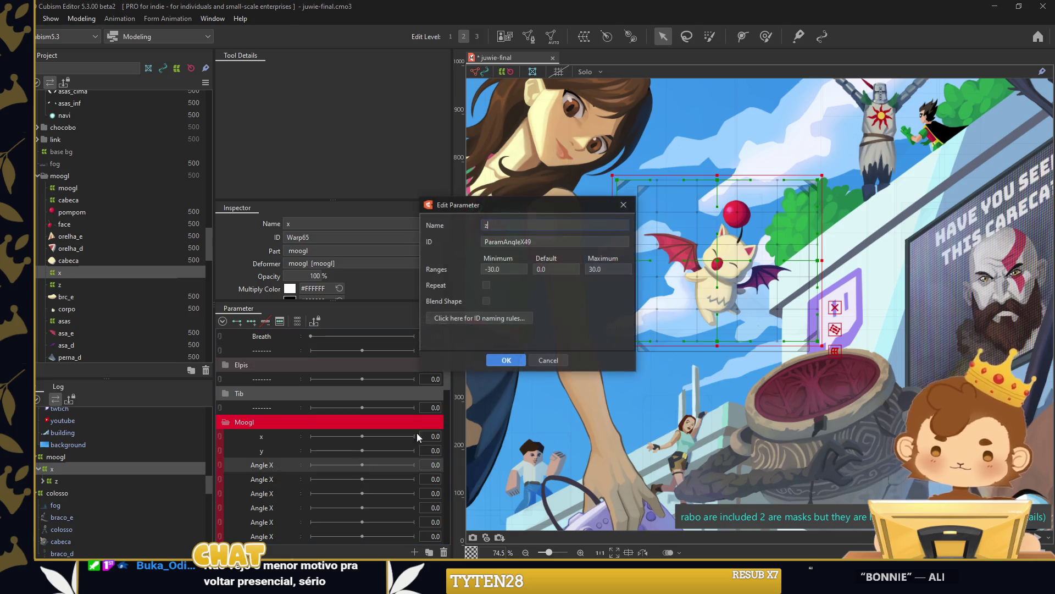
type("z")
key("Return")
key("ctrl+0")
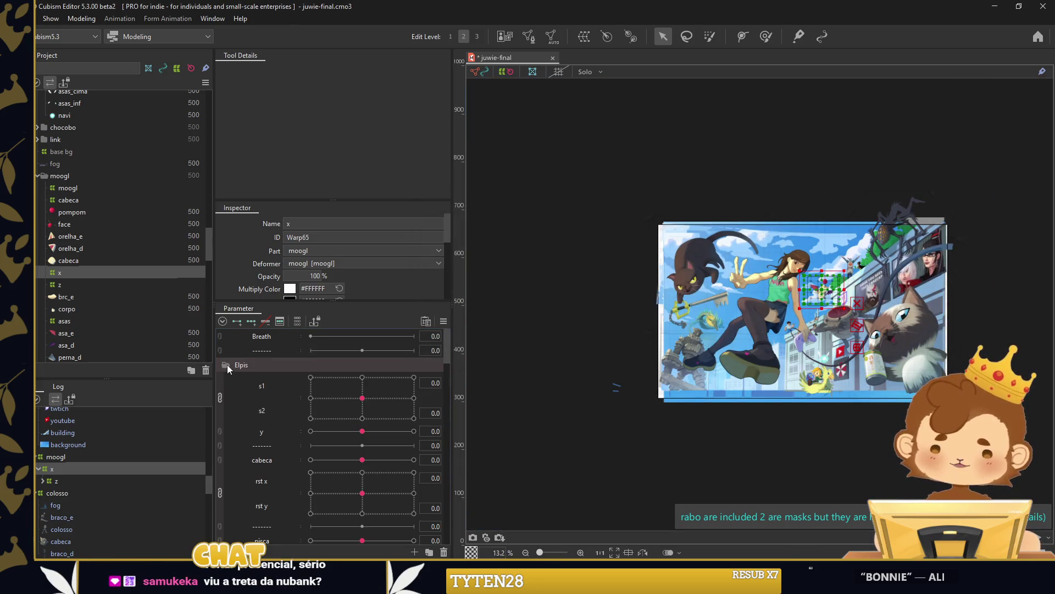
Rename the next two parameters s1 and s2 and move them above x.
scroll(827, 289, "up", 5)
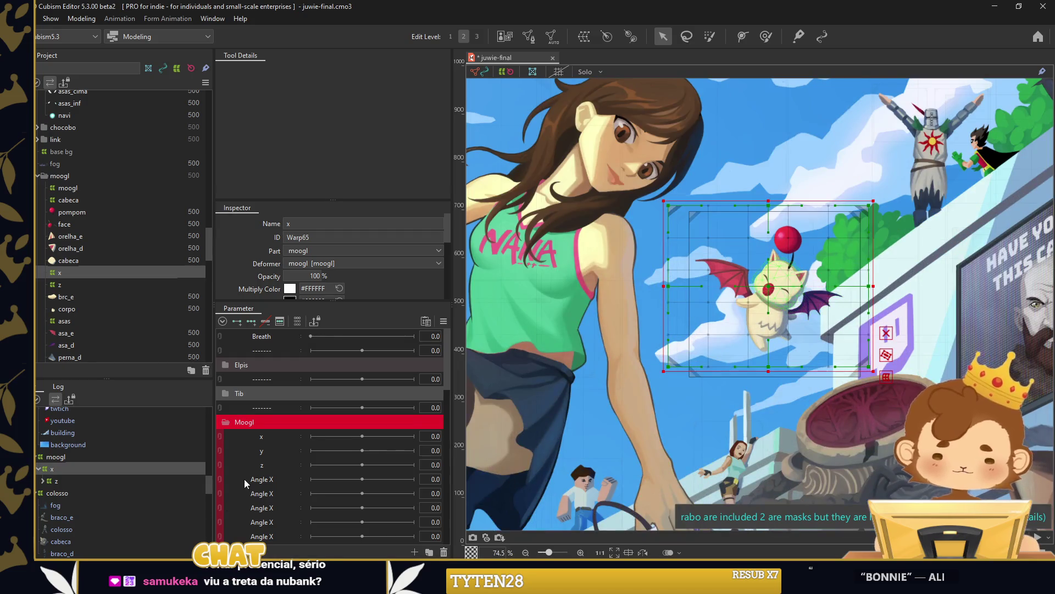
right_click(272, 479)
left_click(290, 484)
type("s1")
key("Return")
right_click(273, 495)
left_click(273, 505)
type("s2")
key("Return")
left_click(268, 485, "shift")
mouse_move(268, 484)
left_mouse_down()
mouse_move(279, 434)
mouse_move(281, 464)
left_mouse_up()
Add a divider row to the Tib group, then select the moogl deformer and parameter s1.
right_click(280, 412)
left_click(329, 446)
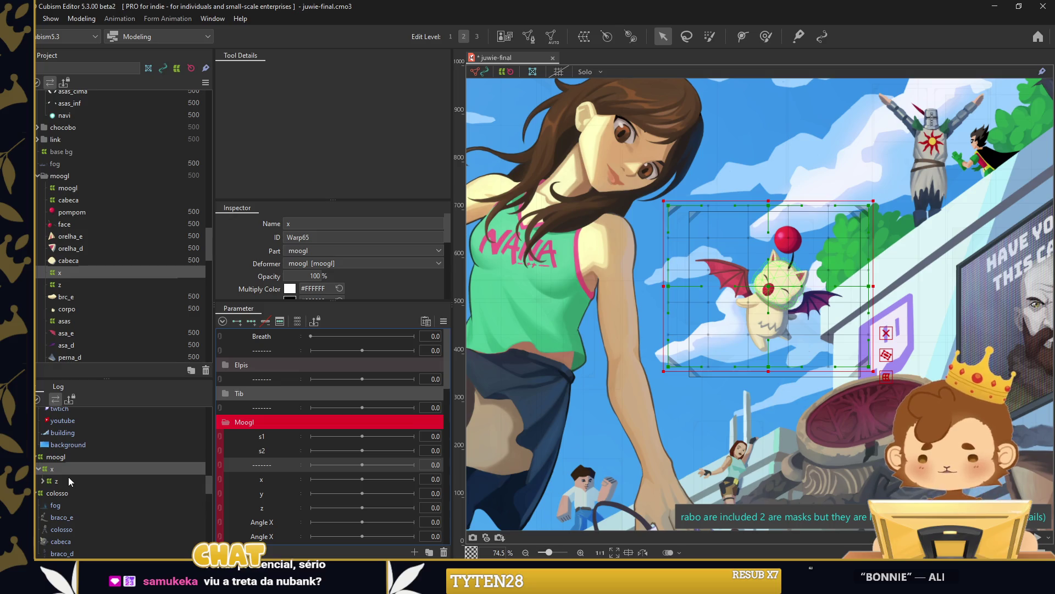
left_click(75, 456)
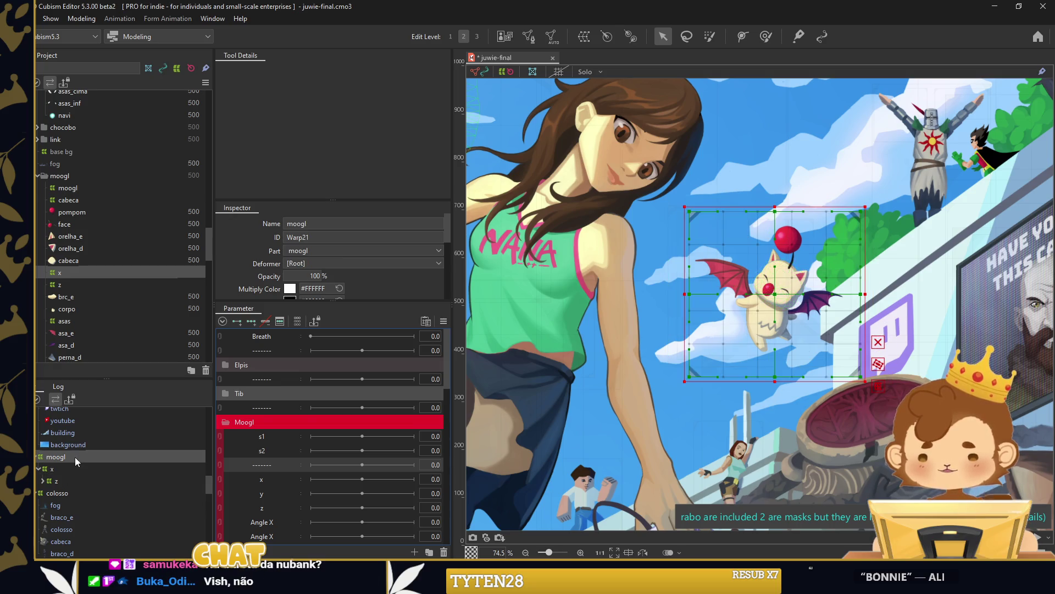
left_click(286, 436)
scroll(837, 269, "down", 3)
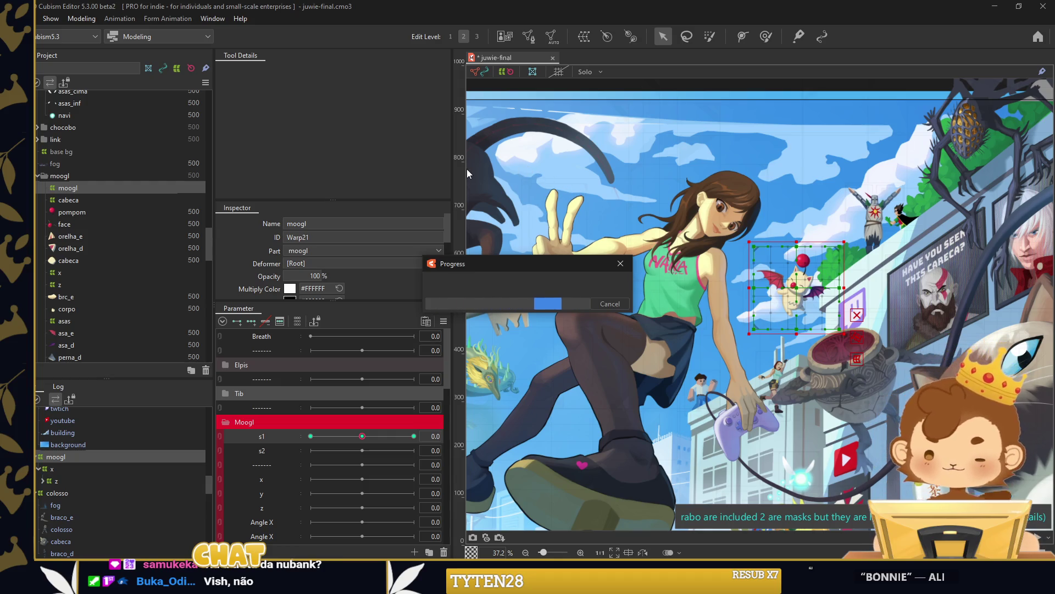
In Physics Settings, add a Rabo Tib group with angle 30 and 20 divided presets.
left_click(86, 22)
left_click(145, 263)
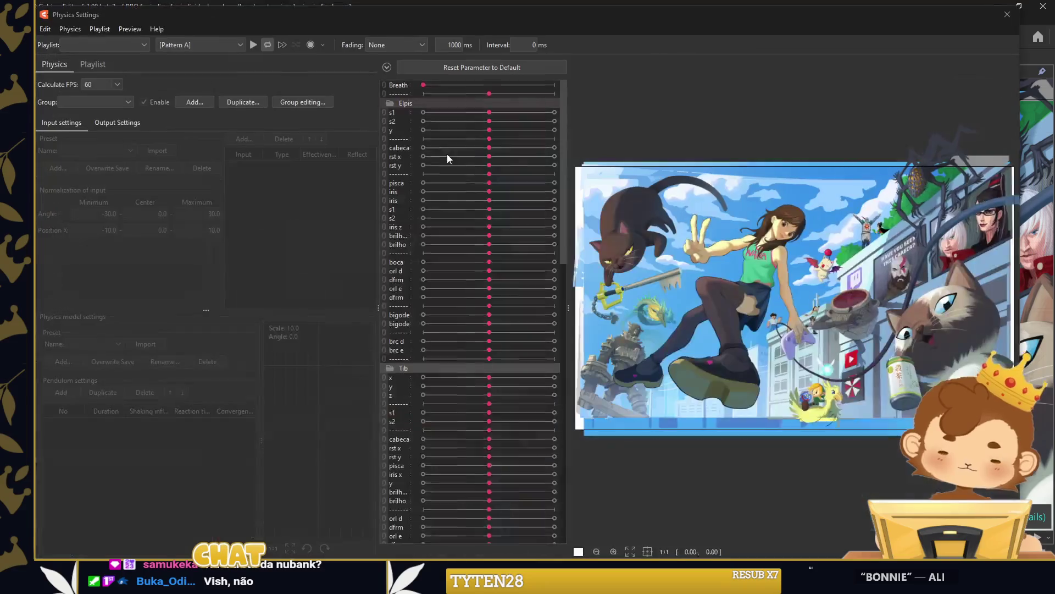
left_click(199, 102)
type("Rabo Tib")
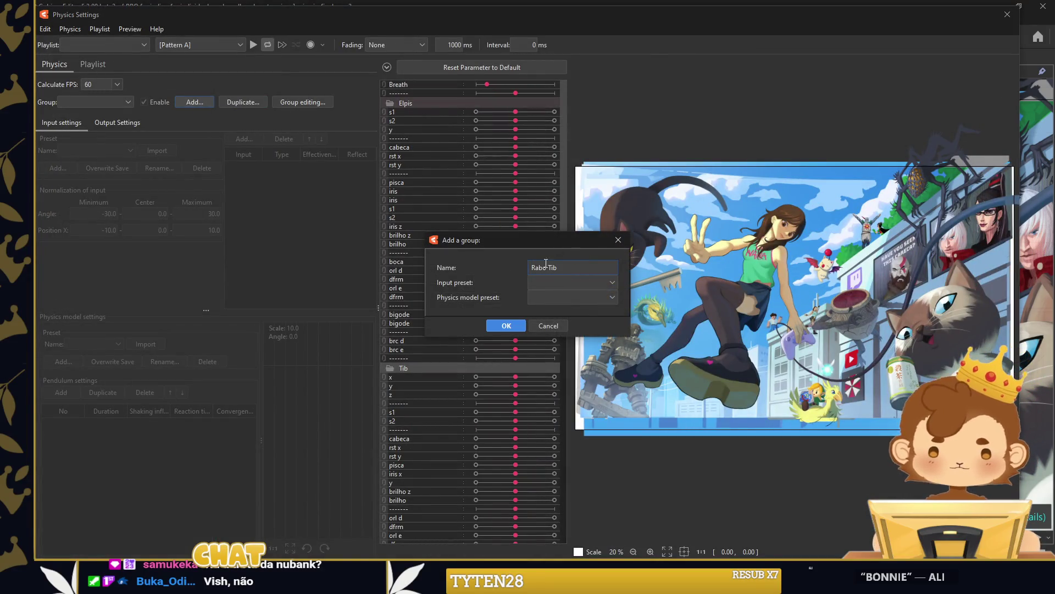
left_click(545, 282)
left_click(555, 340)
left_click(571, 298)
left_click(562, 420)
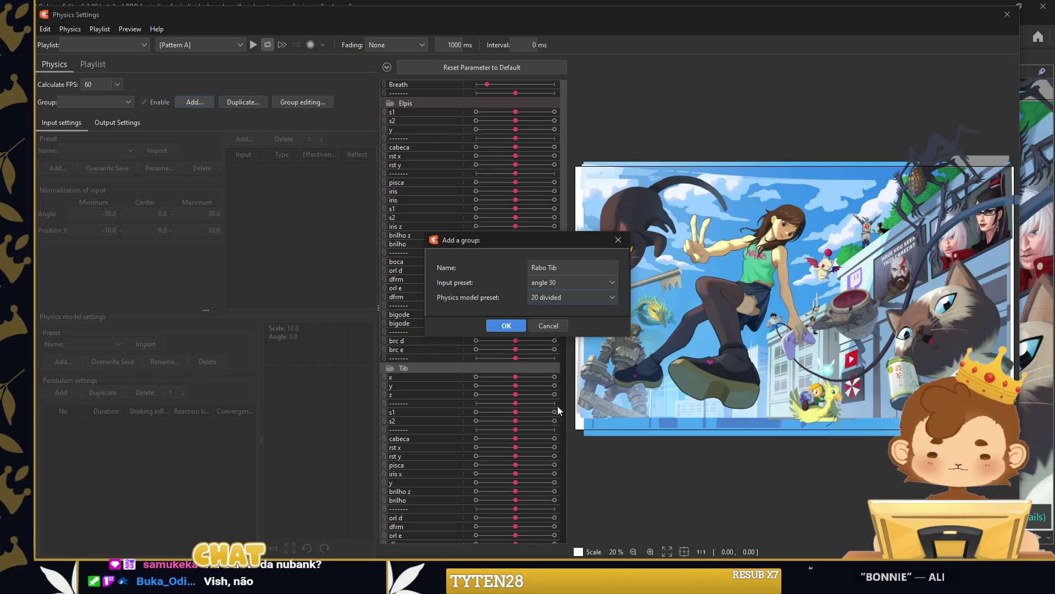
left_click(506, 326)
Set outputs [0]rabo through [10]rabo for the group and increase output scales.
left_click(117, 122)
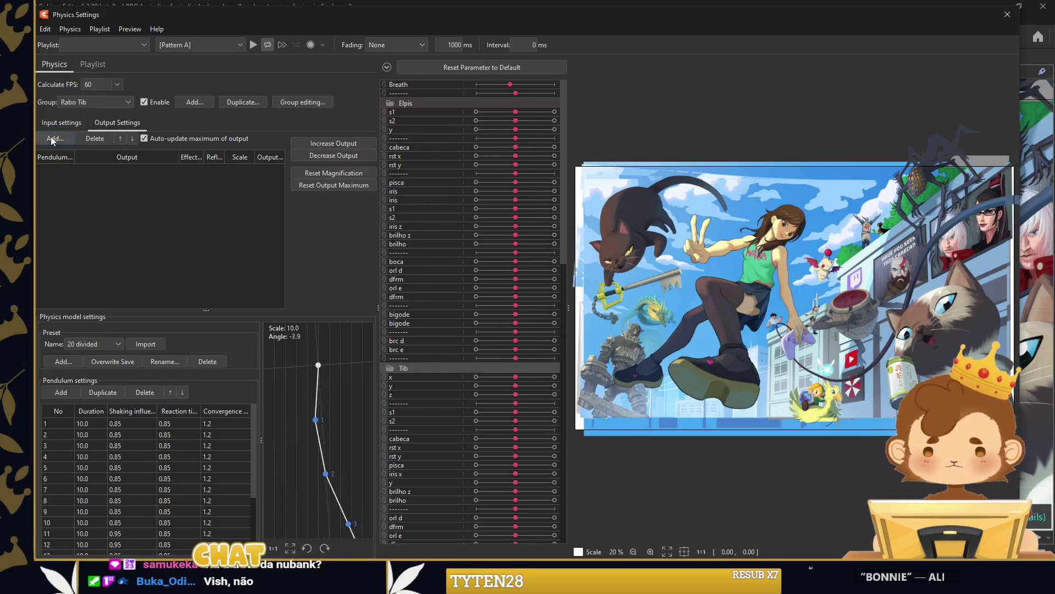
left_click(53, 139)
scroll(462, 284, "down", 5)
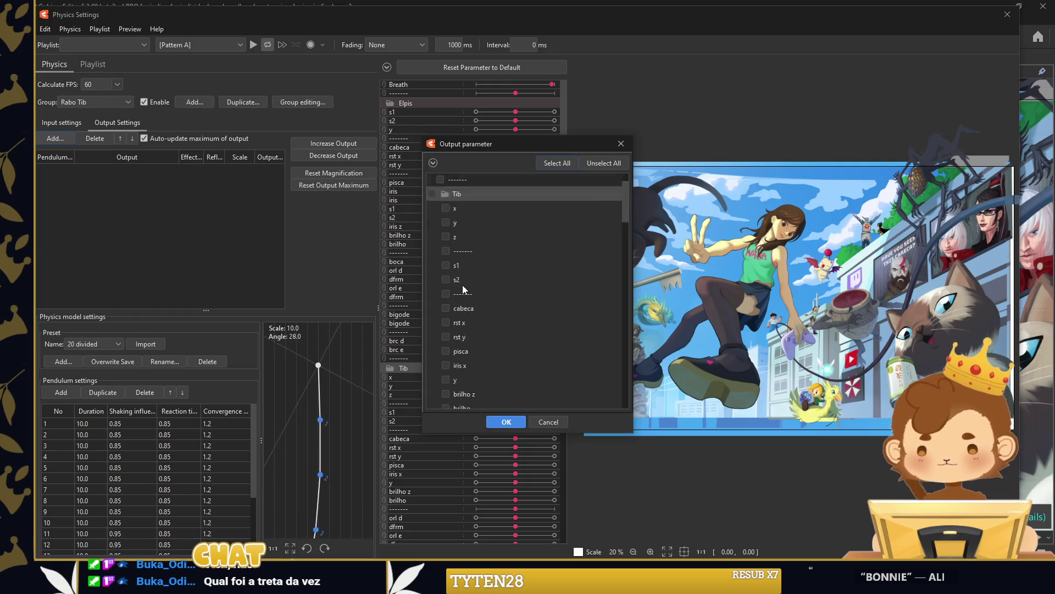
scroll(457, 295, "down", 3)
scroll(454, 297, "down", 3)
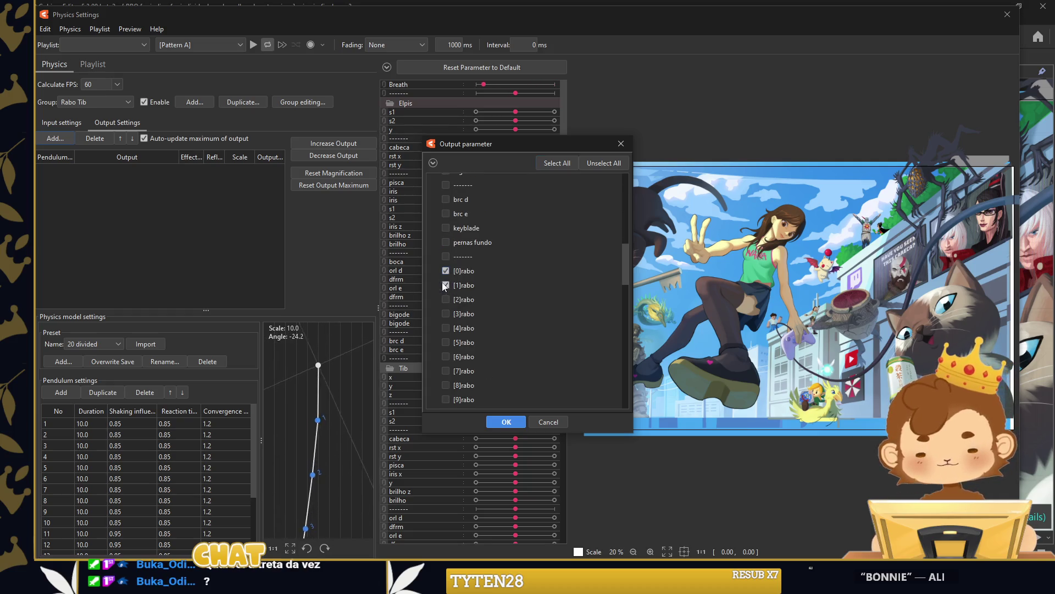
scroll(464, 358, "down", 1)
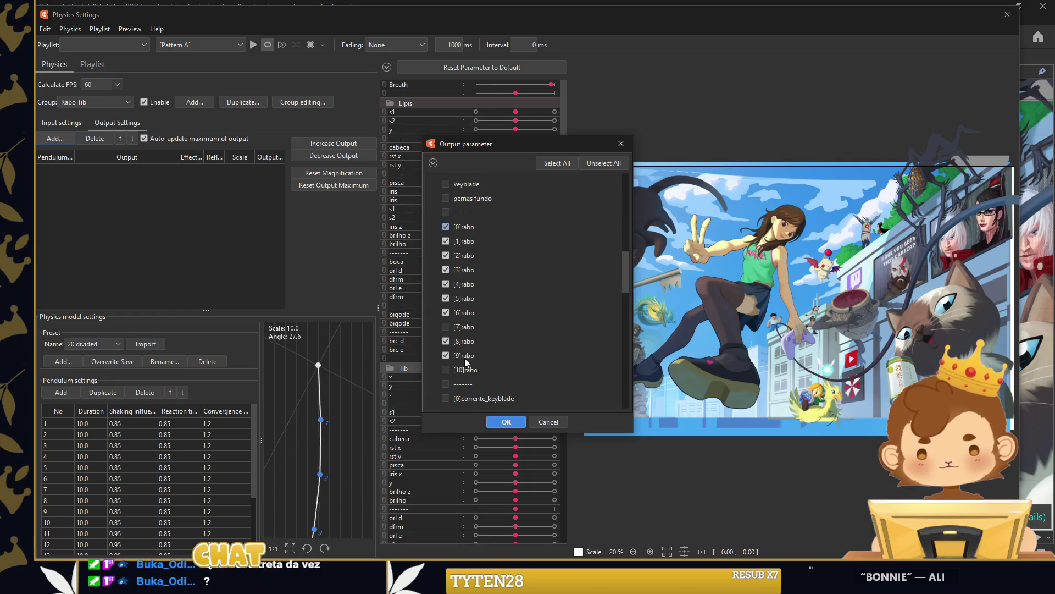
left_click(500, 418)
left_click(301, 142)
scroll(602, 224, "up", 2)
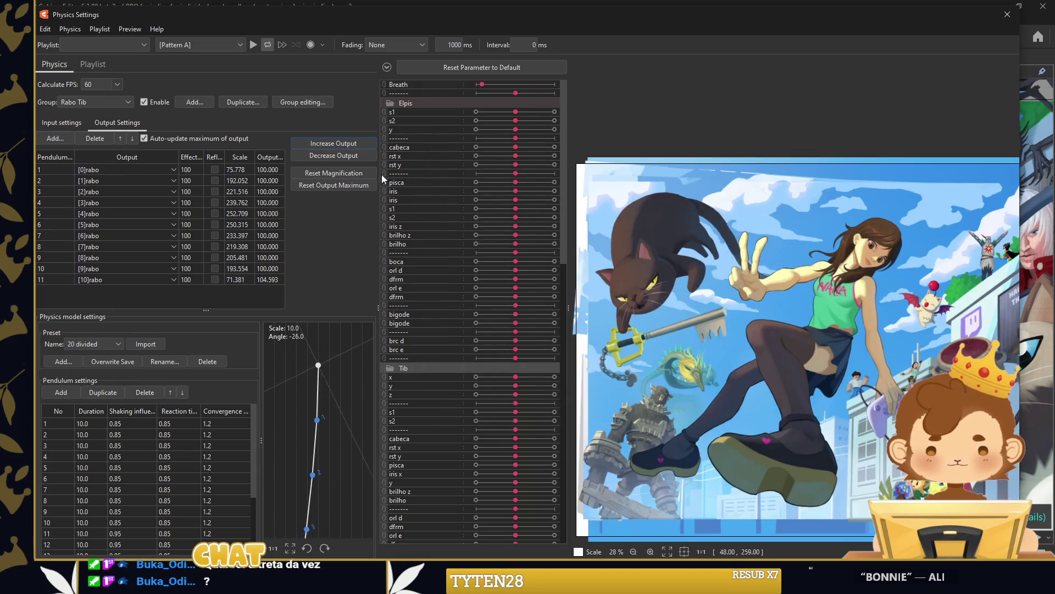
Set every Rabo Tib output effect to 25.
right_click(208, 158)
left_click(208, 164)
type("50")
key("Return")
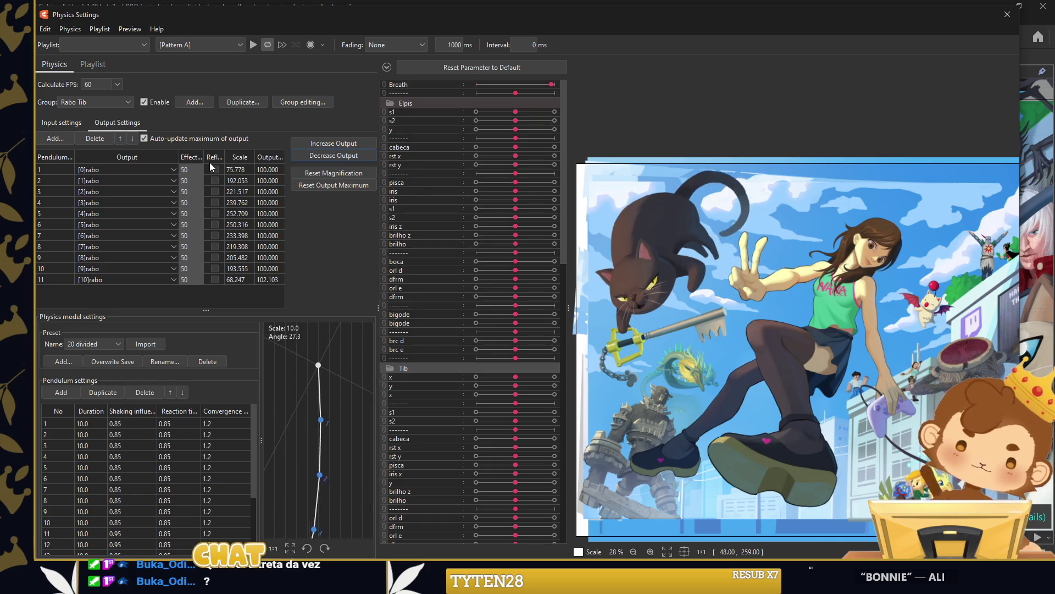
left_click(196, 157)
type("25")
key("Return")
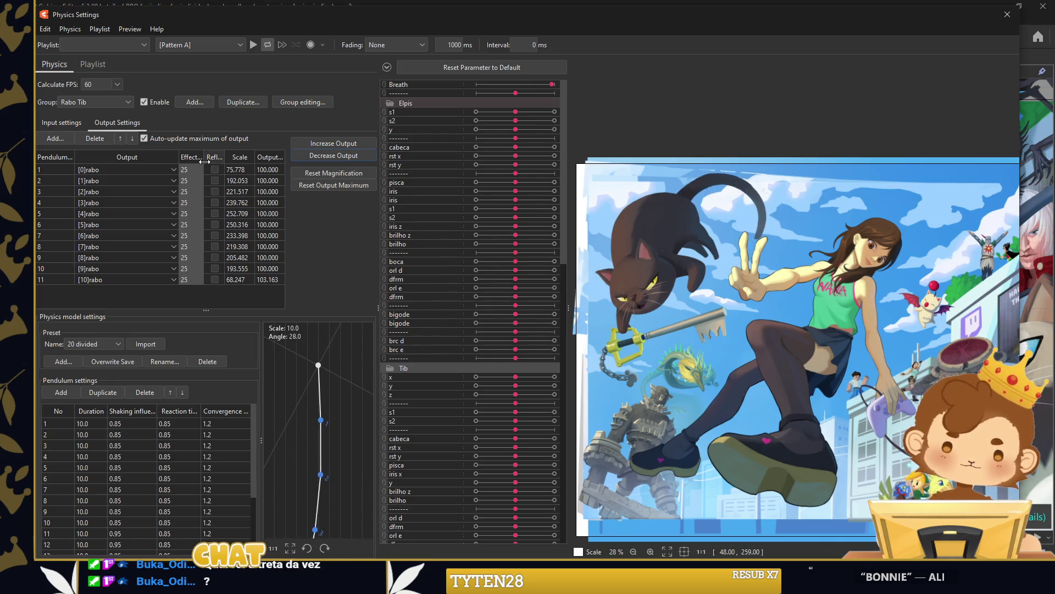
Duplicate the group as Corrente Keyblade and switch its outputs to the corrente_keyblade parameters.
left_click(248, 102)
type("Corrente")
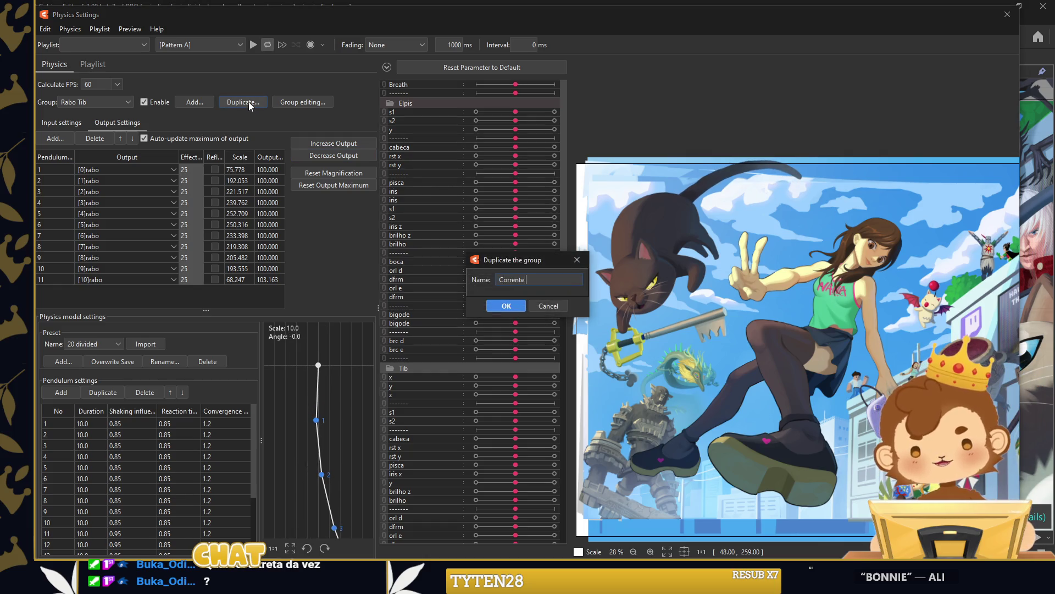
type("blade")
key("Return")
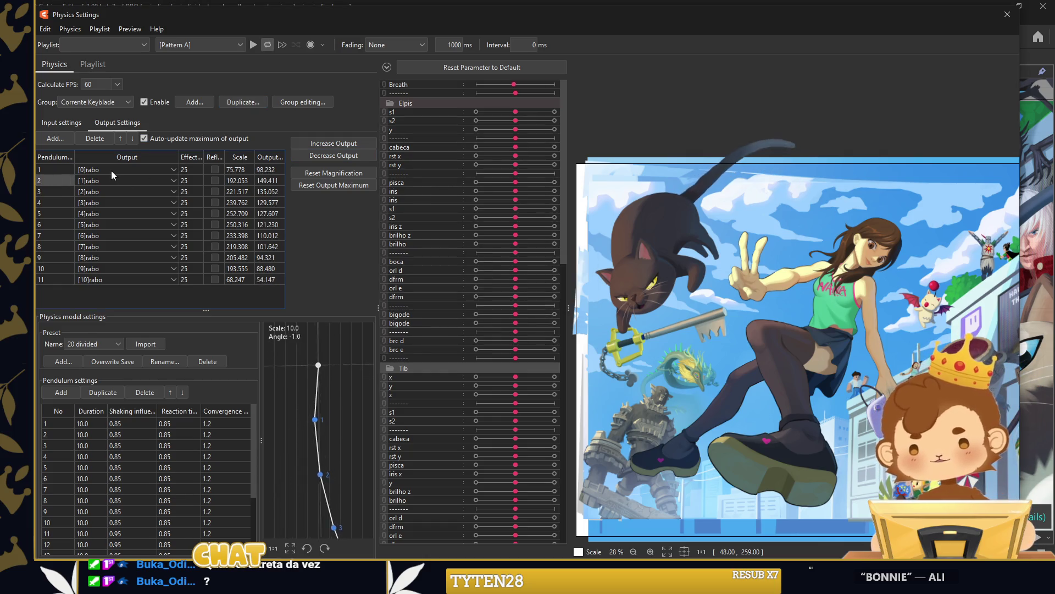
left_click(104, 171)
scroll(144, 269, "down", 10)
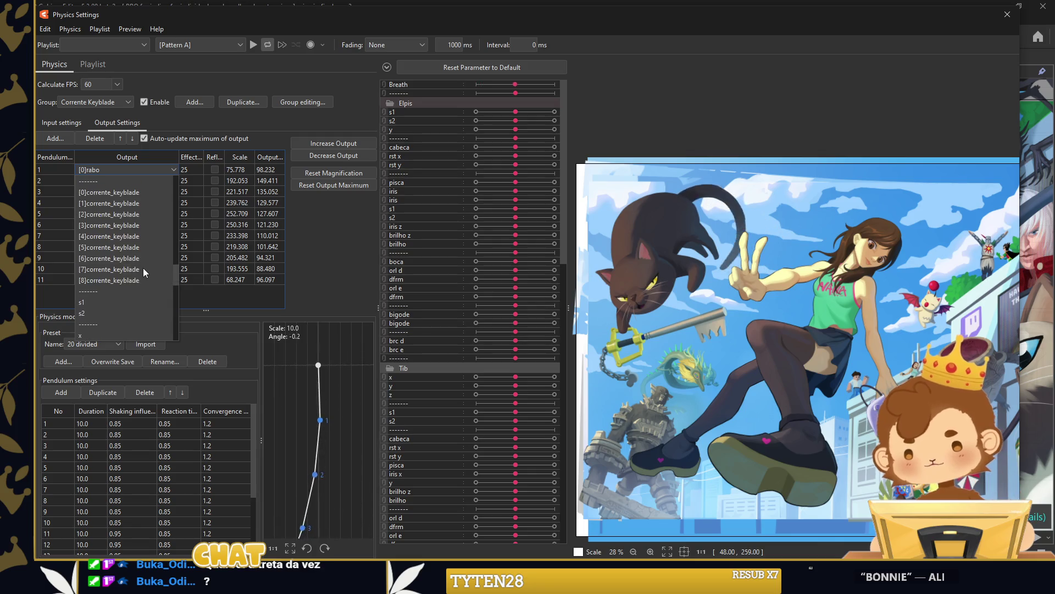
left_click(143, 190)
left_click(528, 352)
Delete the leftover [9]rabo and [10]rabo output rows.
left_click(61, 268)
left_click(100, 141)
left_click(49, 267)
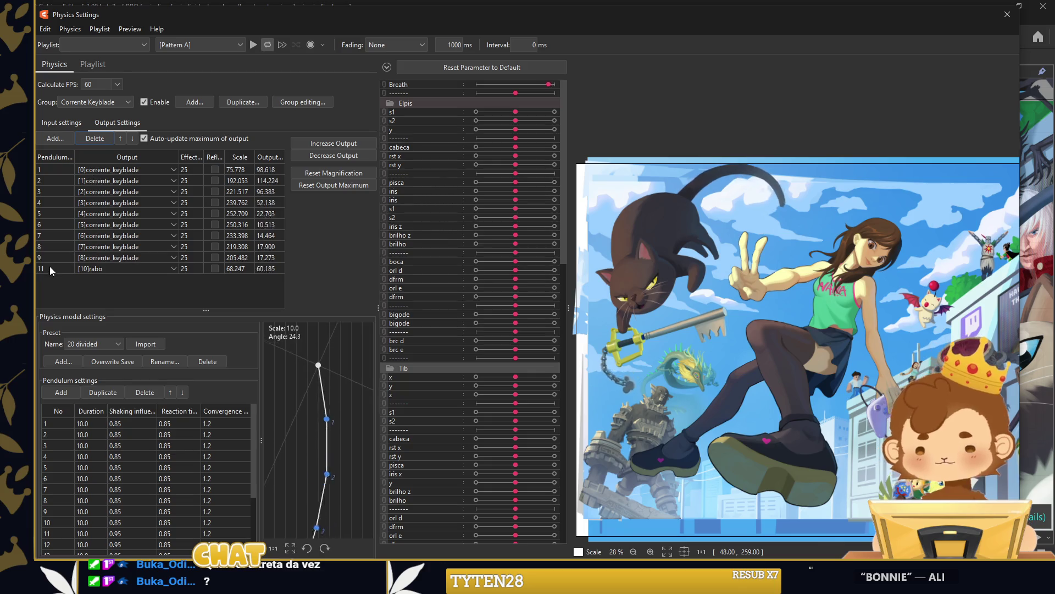
left_click(95, 138)
Set all output effects to 100 and reset the output magnification.
right_click(188, 155)
left_click(204, 161)
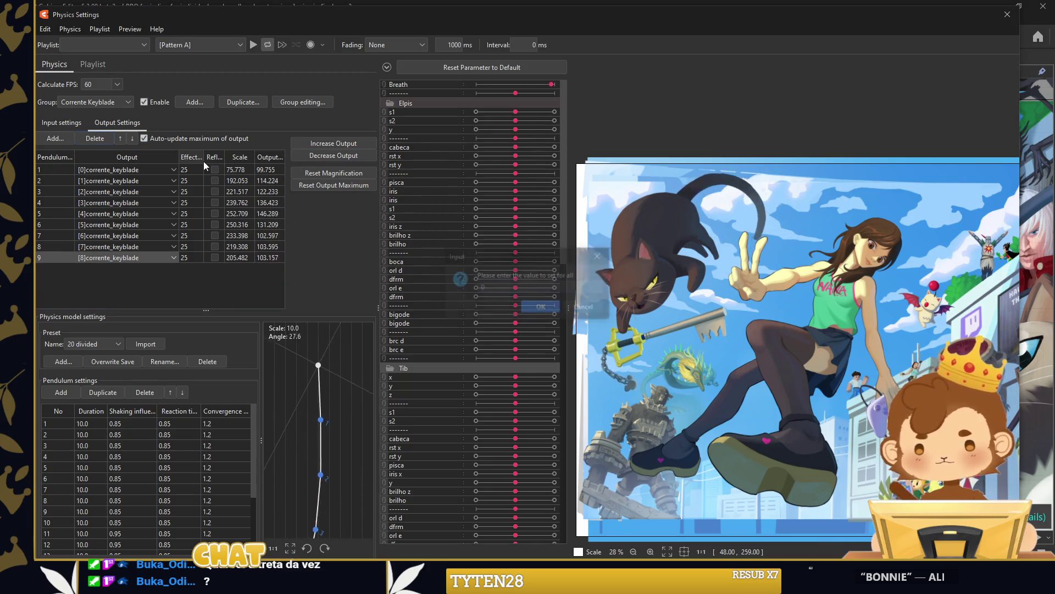
type("0")
key("Return")
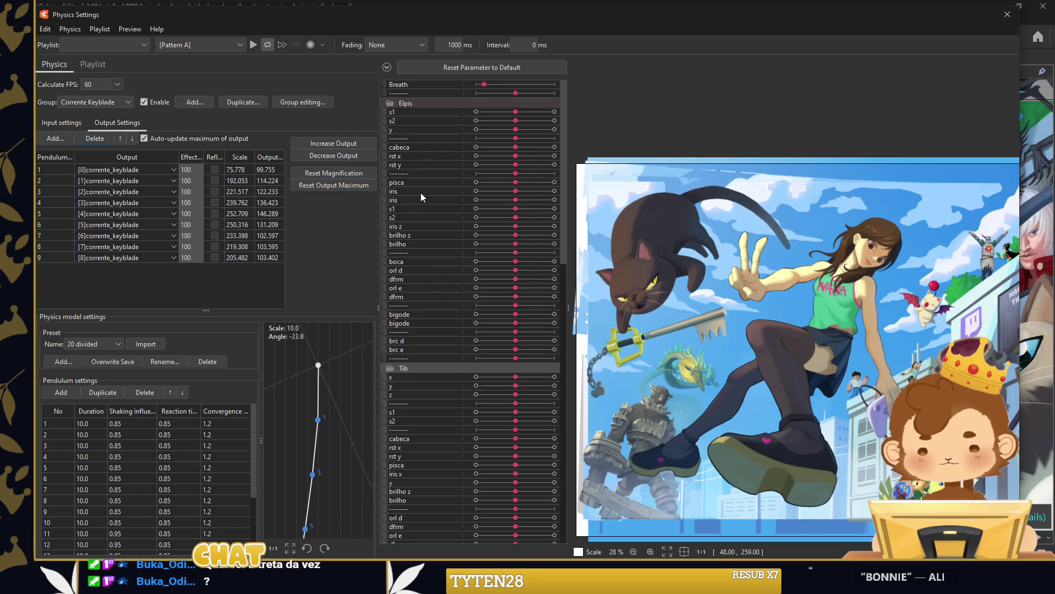
left_click(361, 171)
key("Return")
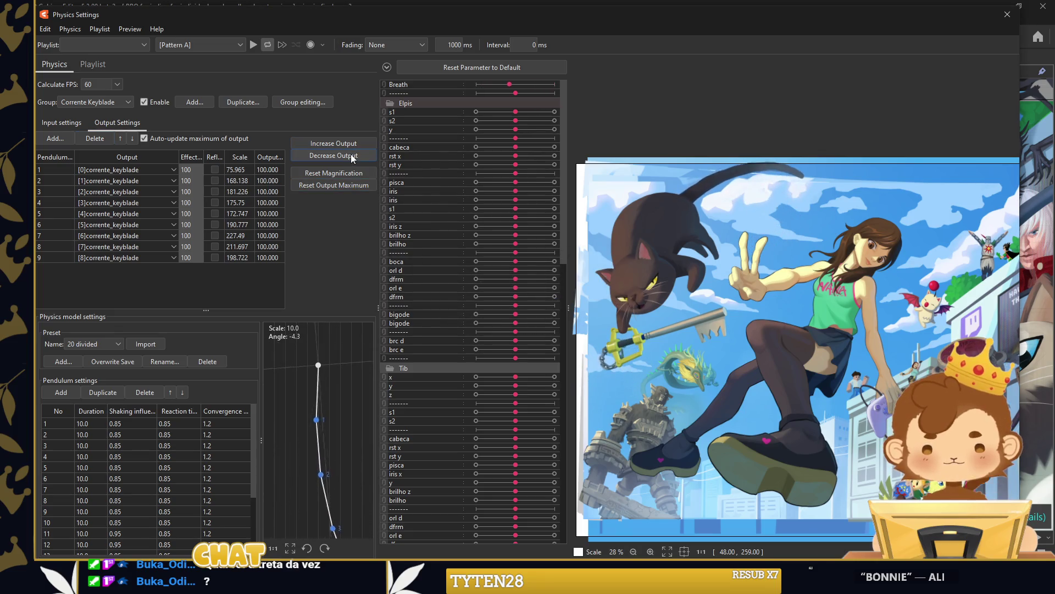
Set every Corrente Keyblade output effect to 60.
right_click(196, 158)
left_click(206, 162)
type("60")
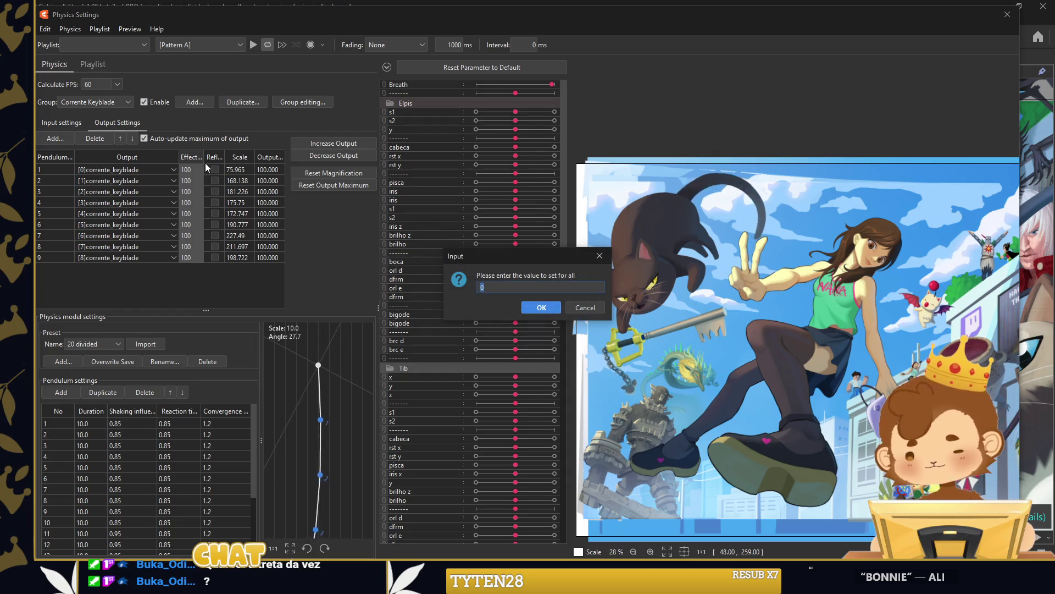
key("Return")
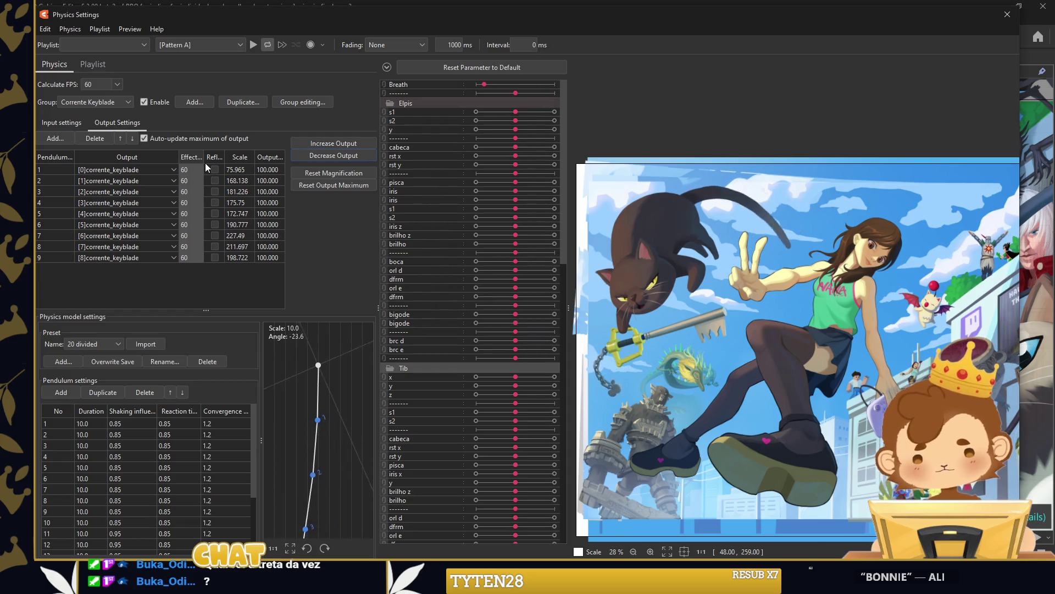
left_click(74, 122)
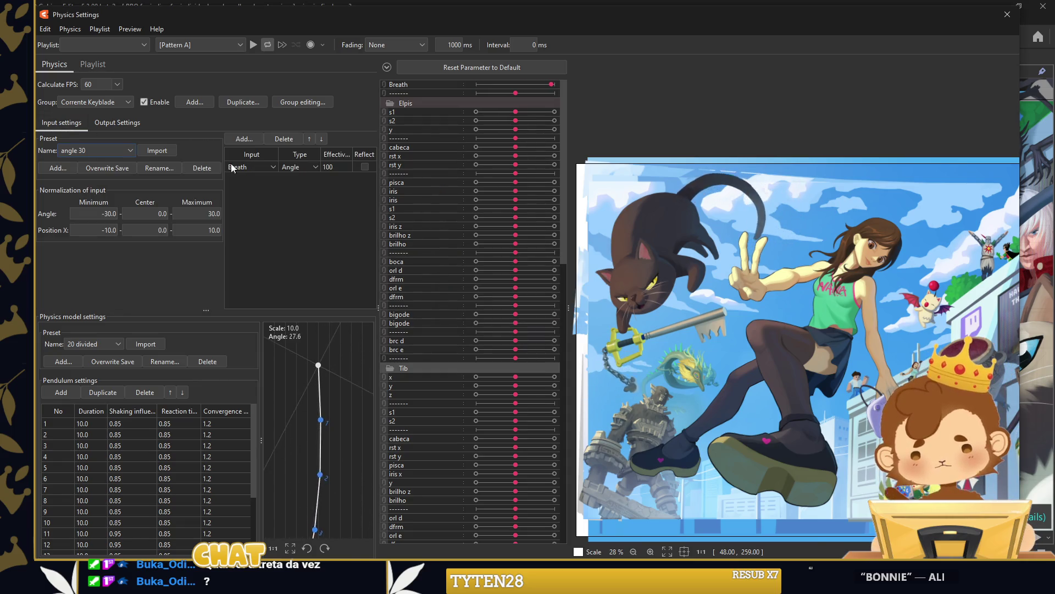
Combine brc e and keyblade into one 2D control, briefly disabling the Breath input's reflection.
left_click(362, 167)
left_click(263, 164)
left_click(264, 163)
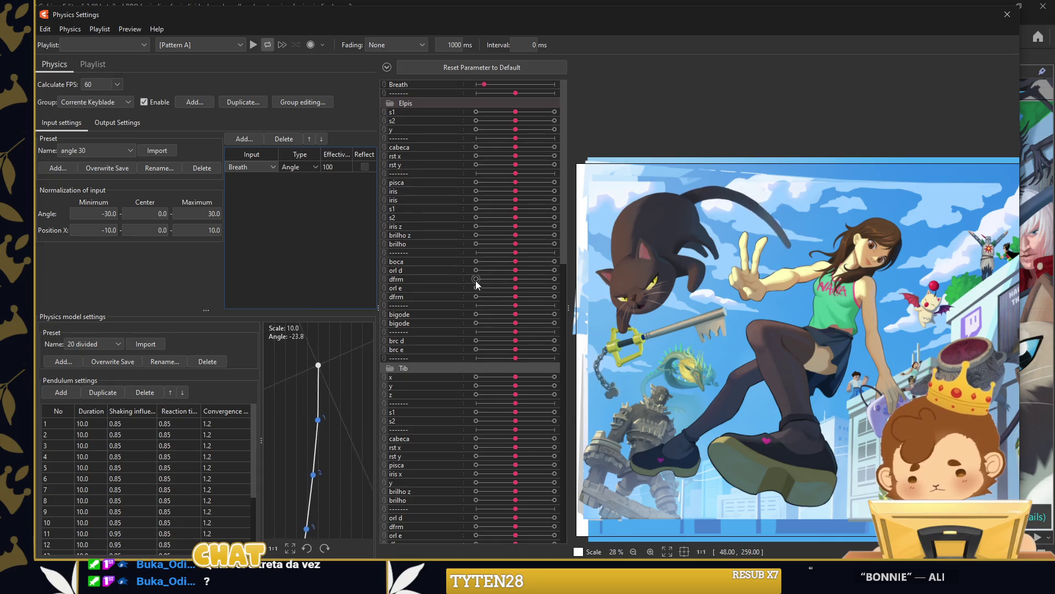
scroll(476, 281, "down", 3)
scroll(478, 308, "down", 4)
scroll(467, 329, "down", 3)
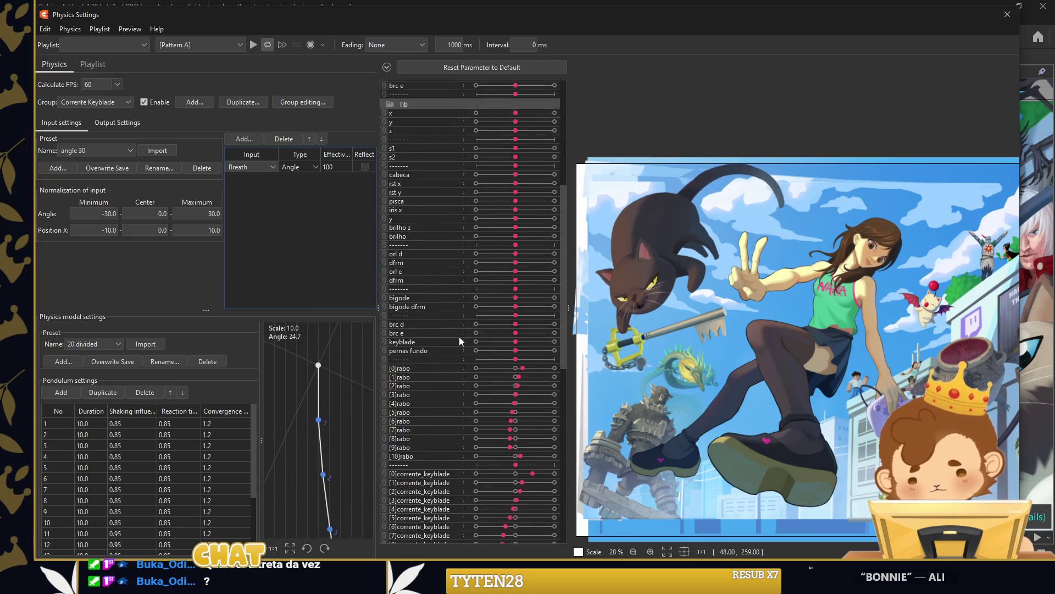
left_click(420, 349)
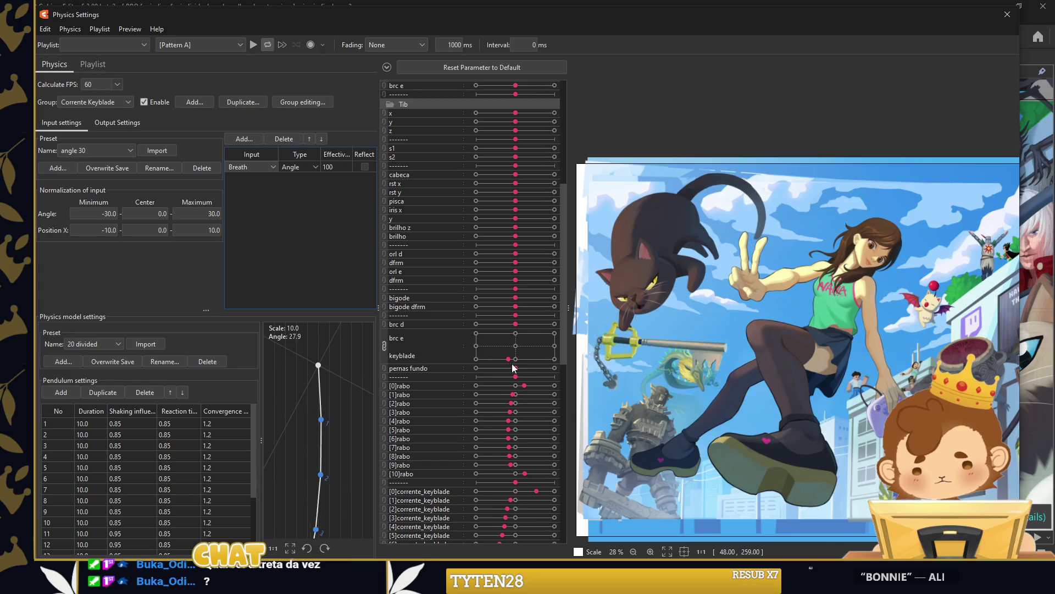
left_click(365, 168)
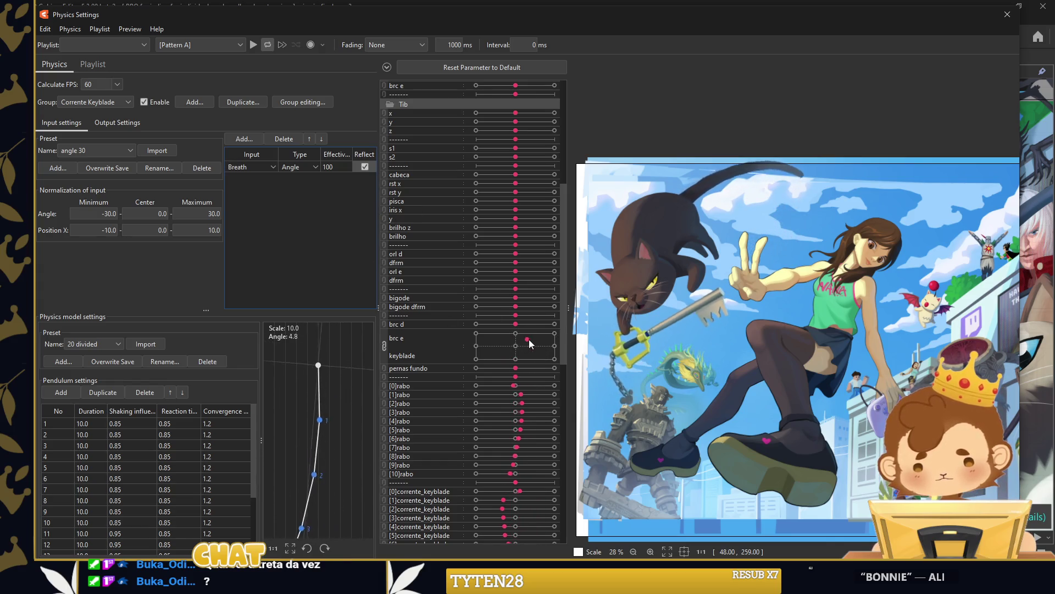
Make keyblade the chain's physics input after test-moving the keyblade parameter.
left_click(497, 350)
mouse_move(496, 352)
left_mouse_down()
mouse_move(514, 339)
mouse_move(480, 345)
left_mouse_up()
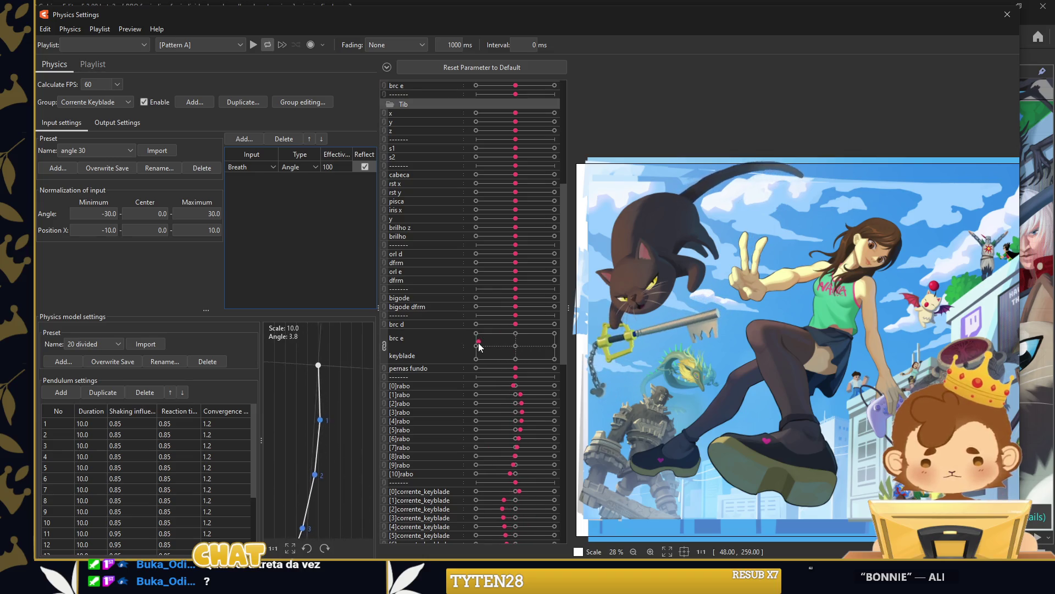
left_click(255, 167)
scroll(259, 266, "down", 3)
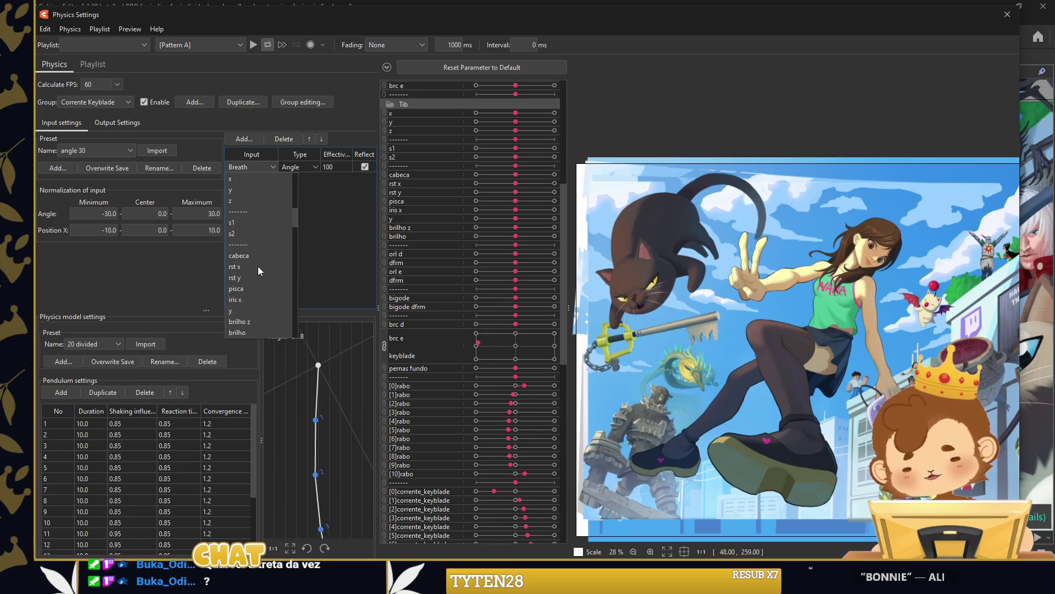
left_click(260, 268)
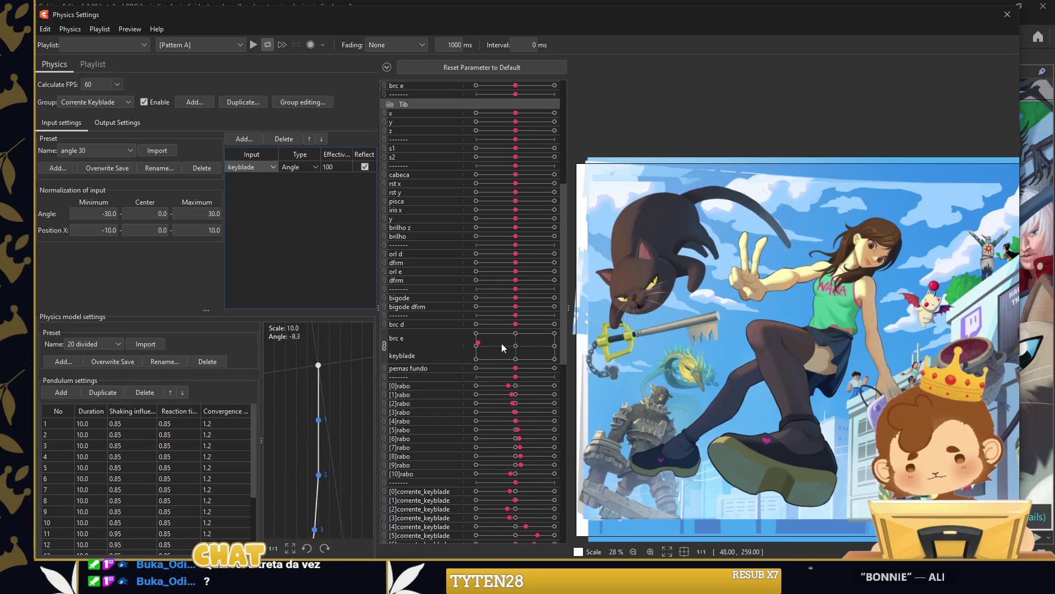
Swing the keyblade angle back and forth to preview the chain's pendulum physics.
left_click_drag(478, 343, 537, 357)
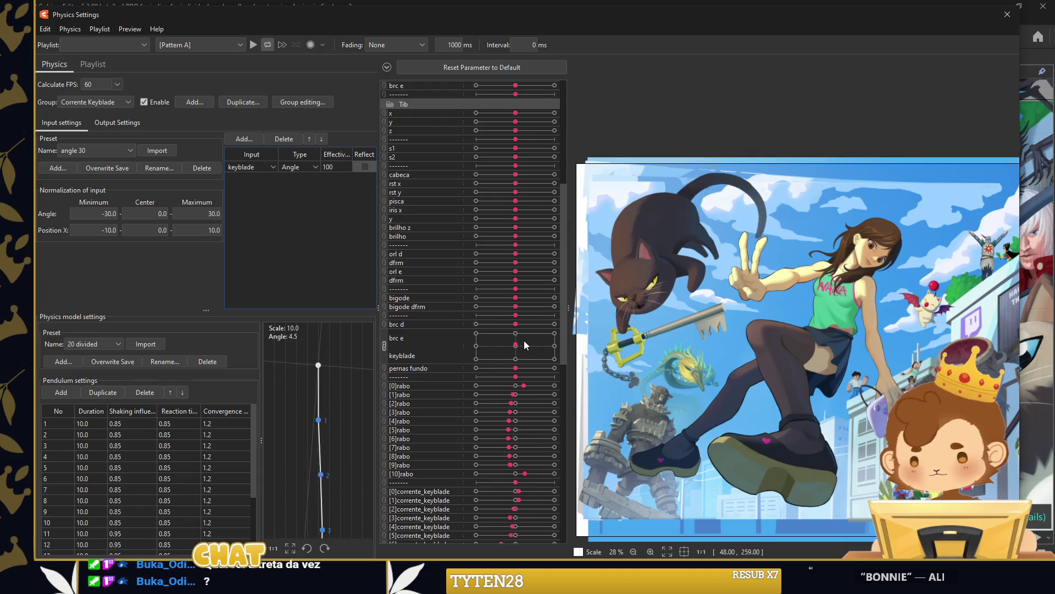
left_click_drag(496, 357, 537, 353)
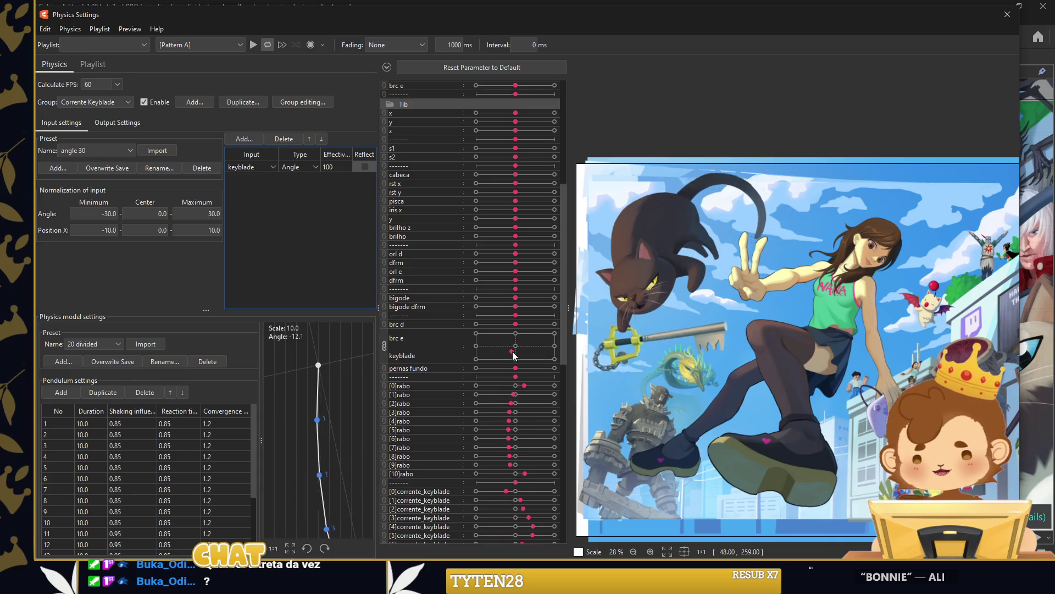
mouse_move(543, 356)
left_mouse_down()
mouse_move(503, 349)
mouse_move(497, 335)
left_mouse_up()
left_click_drag(479, 347, 489, 343)
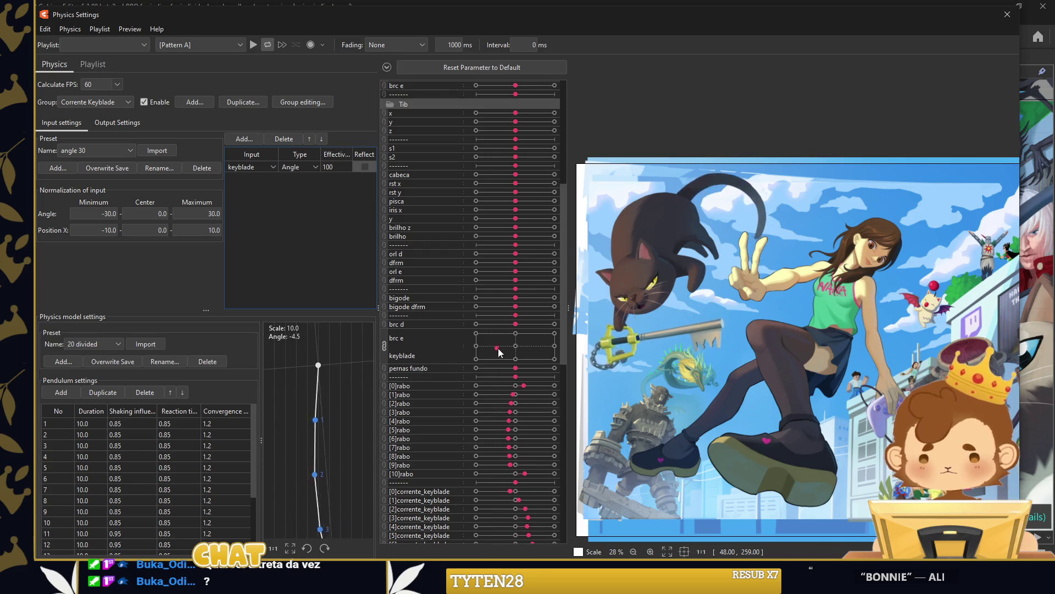
left_click_drag(489, 344, 532, 343)
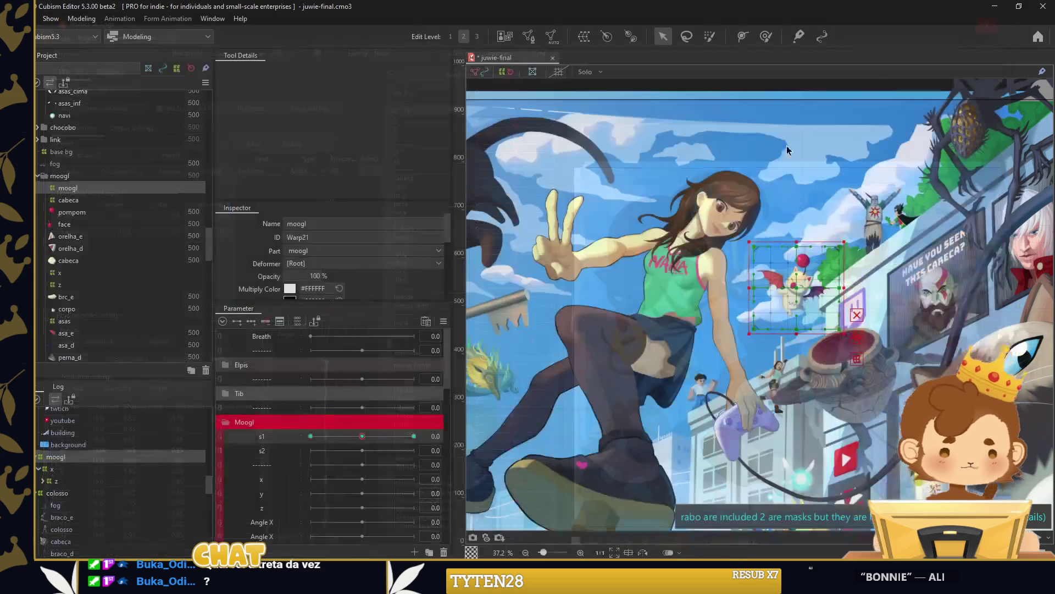
scroll(787, 149, "down", 4)
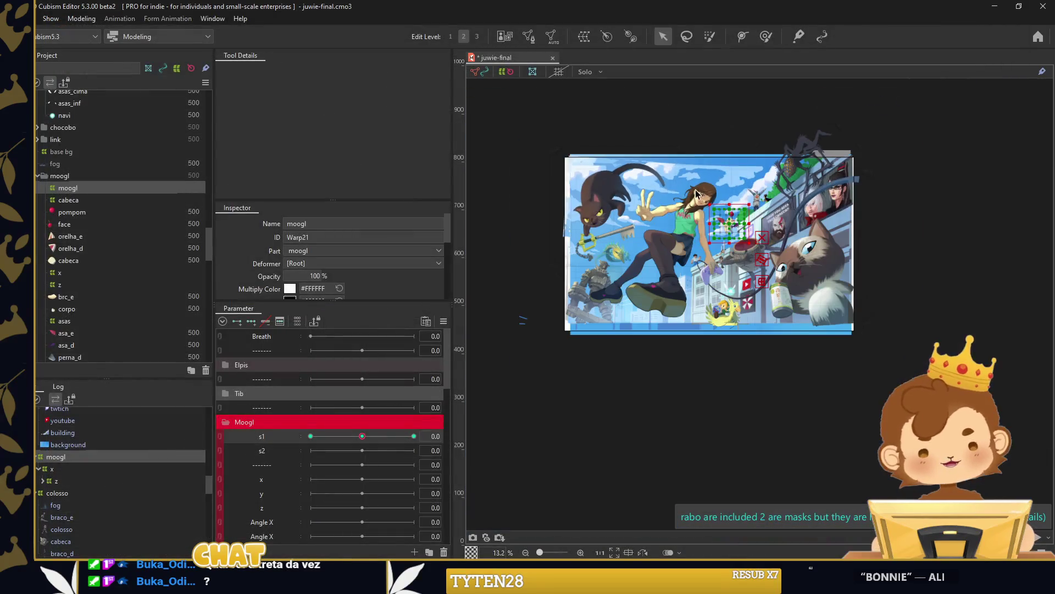
Select the moogle's warp deformer and set s1 to its -30 keyform.
left_click(758, 114)
scroll(874, 215, "up", 1)
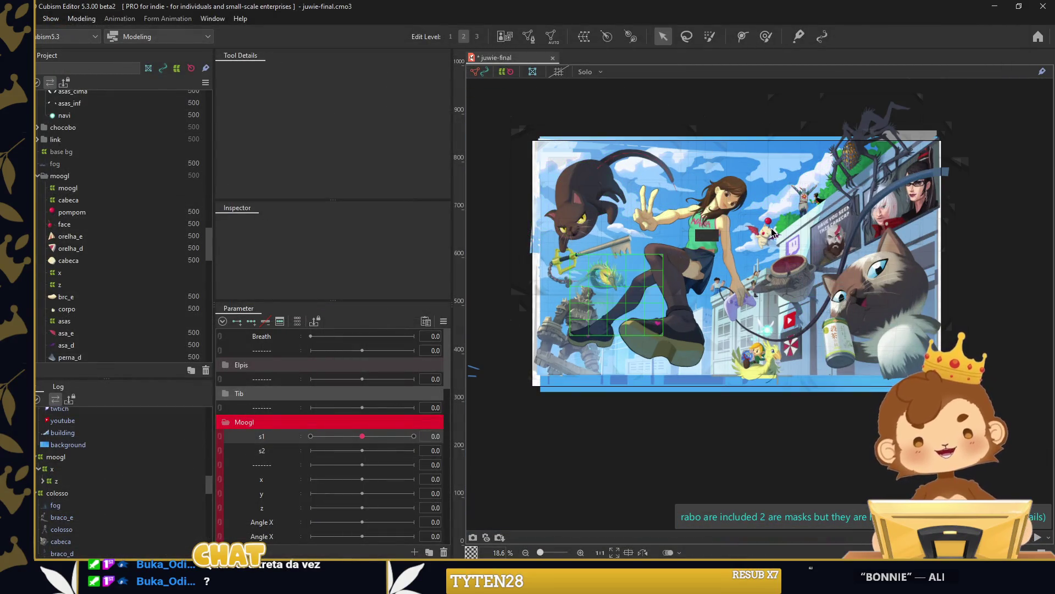
scroll(772, 232, "up", 5)
scroll(773, 232, "up", 3)
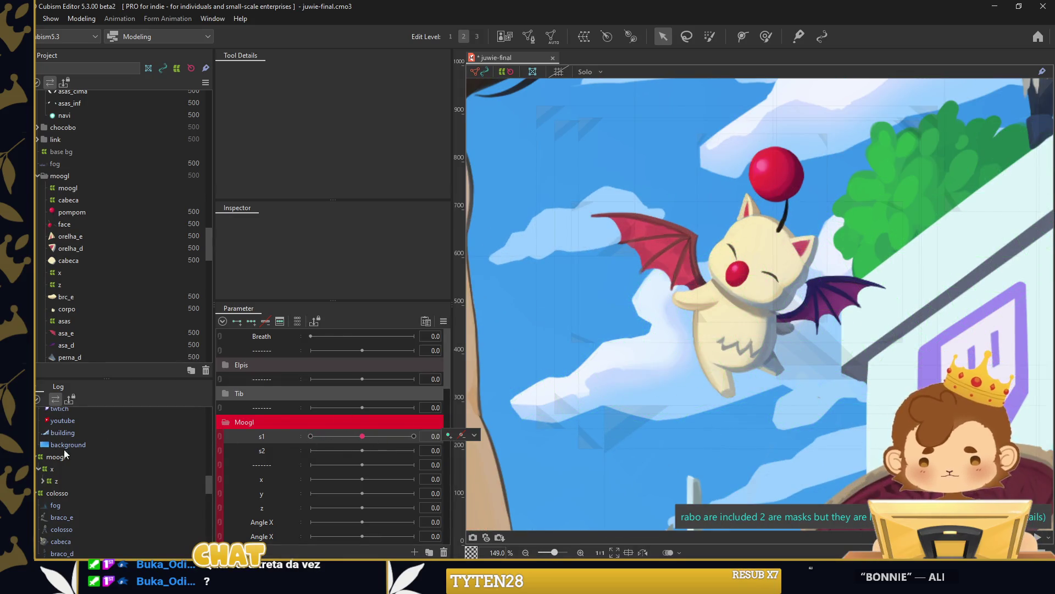
left_click(55, 456)
left_click(311, 436)
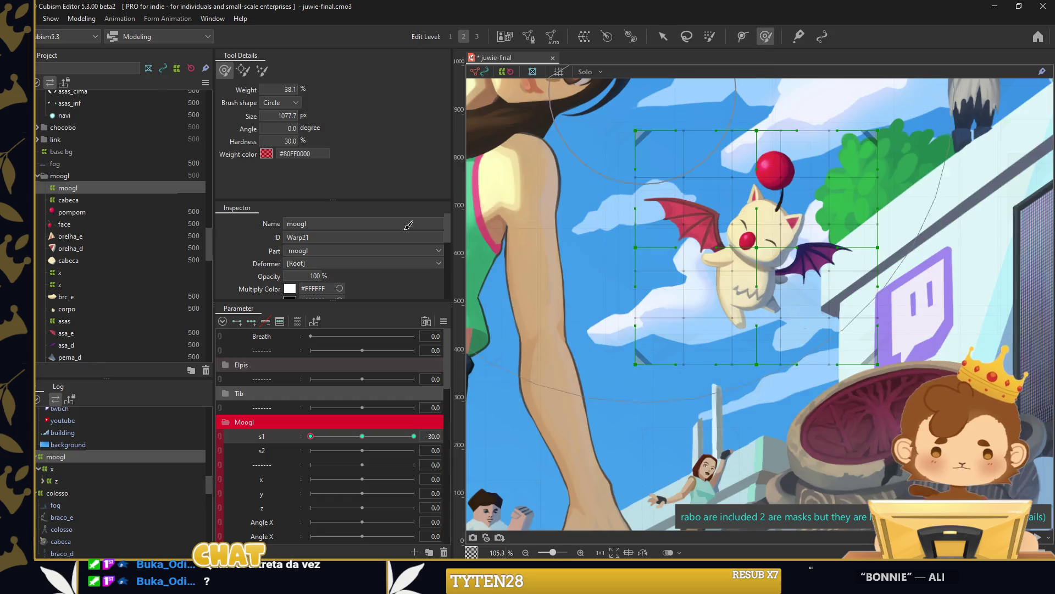
scroll(309, 258, "down", 2)
Raise the moogl warp grid to 25 by 25 divisions and enlarge the deformation brush.
left_click_drag(293, 270, 330, 269)
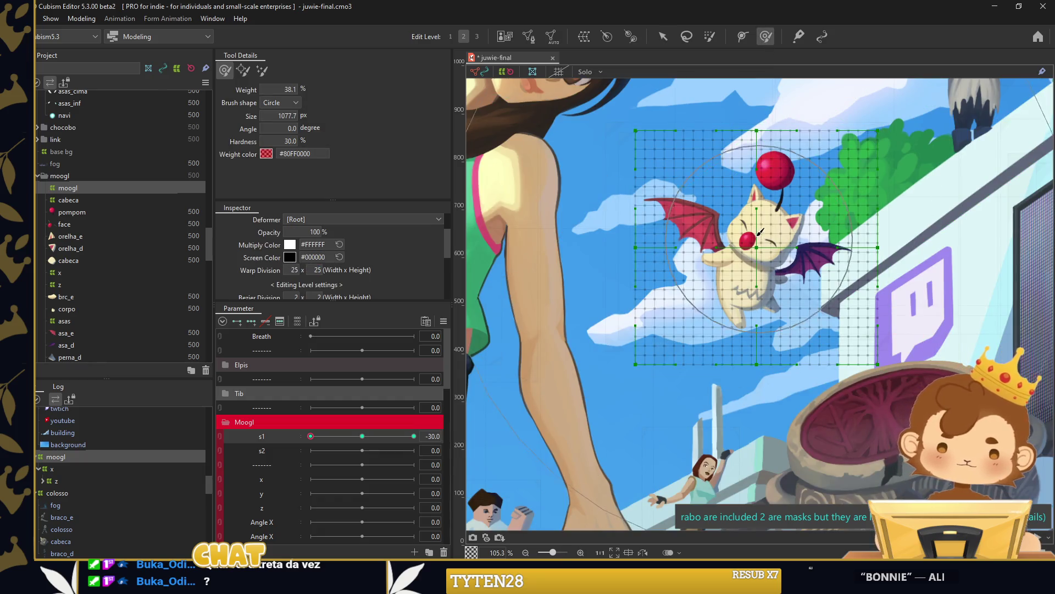
left_click_drag(775, 274, 738, 327)
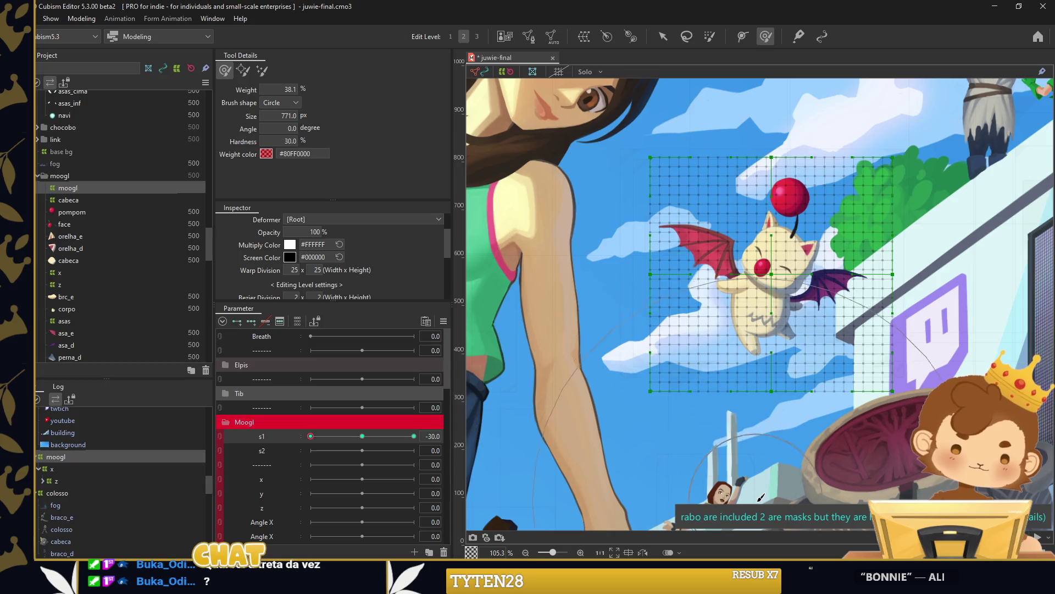
left_click(739, 329)
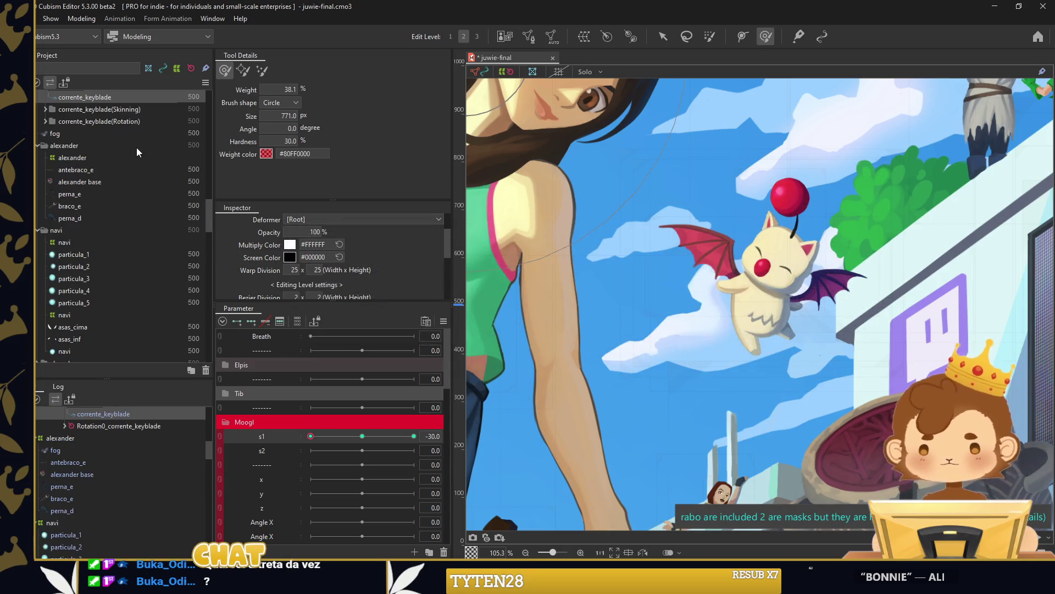
scroll(117, 156, "up", 1)
scroll(74, 165, "up", 1)
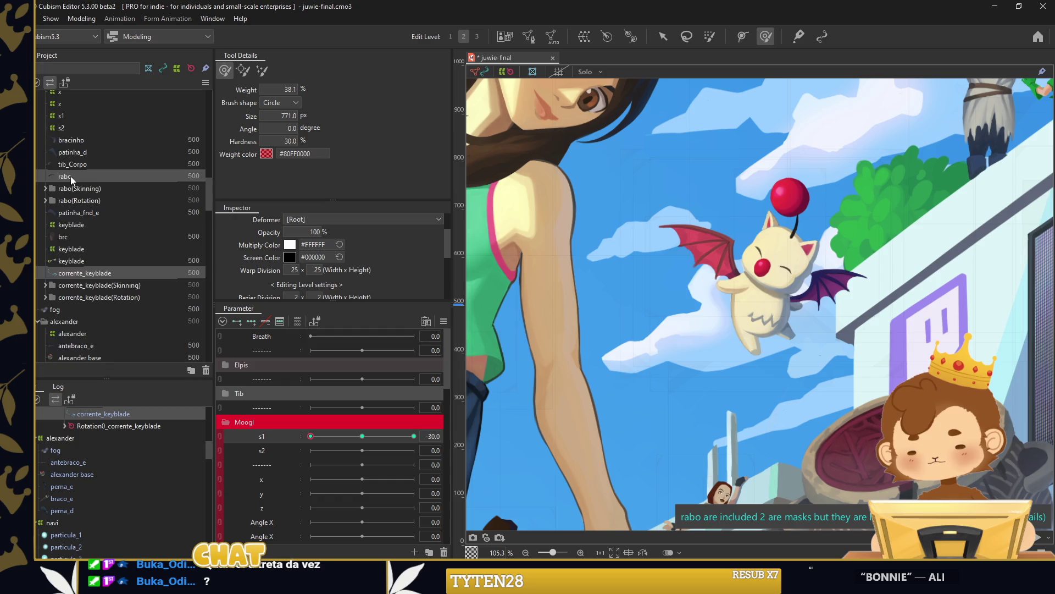
scroll(70, 176, "up", 2)
scroll(70, 176, "up", 2)
scroll(74, 176, "up", 3)
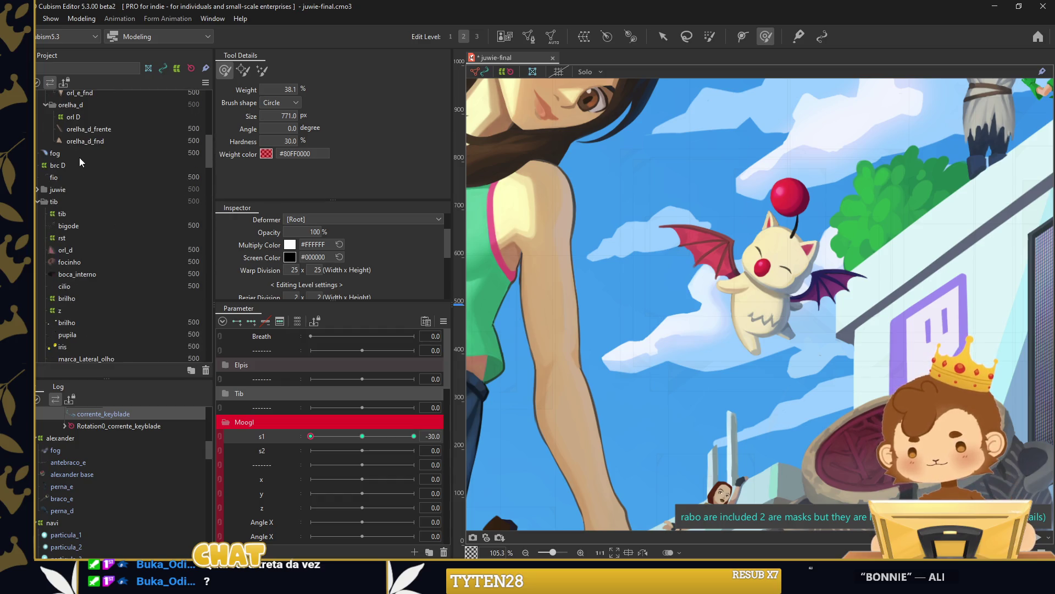
Add rabo(Skinning) and corrente_keyblade(Skinning) to the fog layer's Clipping ID list.
left_click(81, 154)
left_click(427, 233)
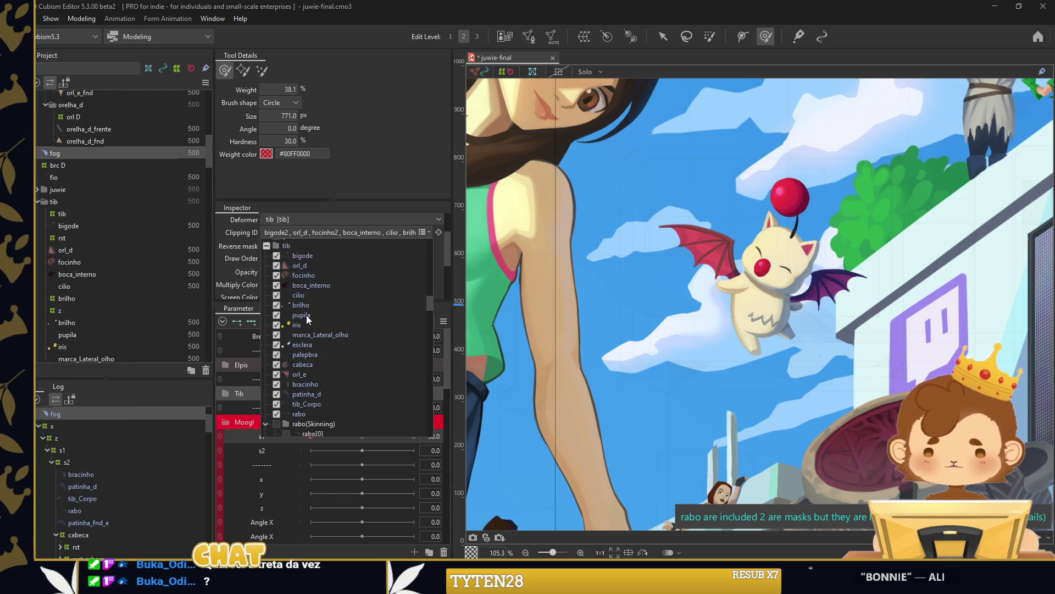
left_click(279, 333)
scroll(297, 341, "down", 4)
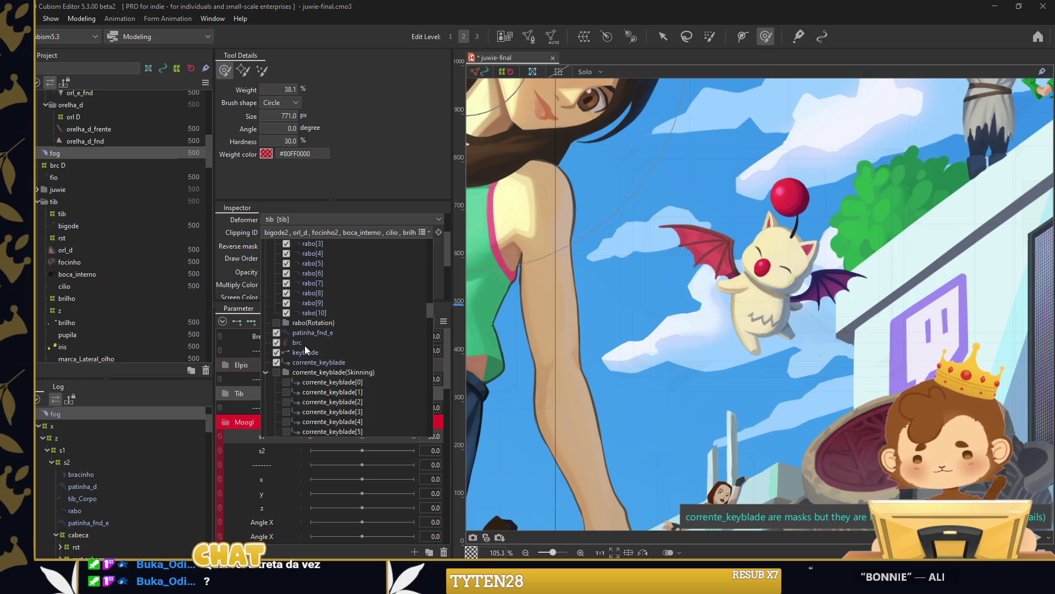
scroll(280, 342, "down", 2)
left_click(277, 328)
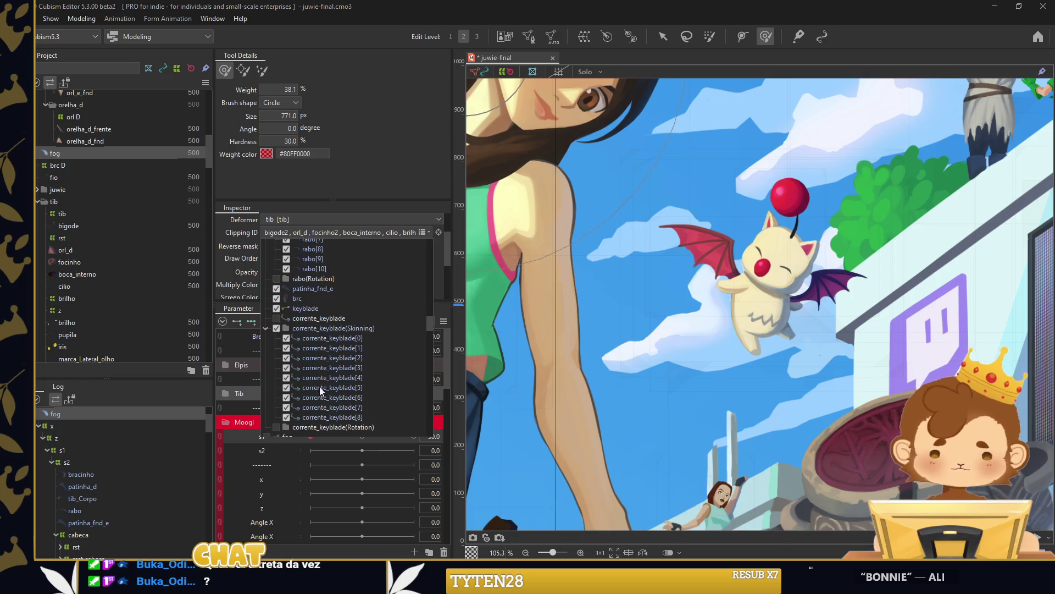
left_click(96, 461)
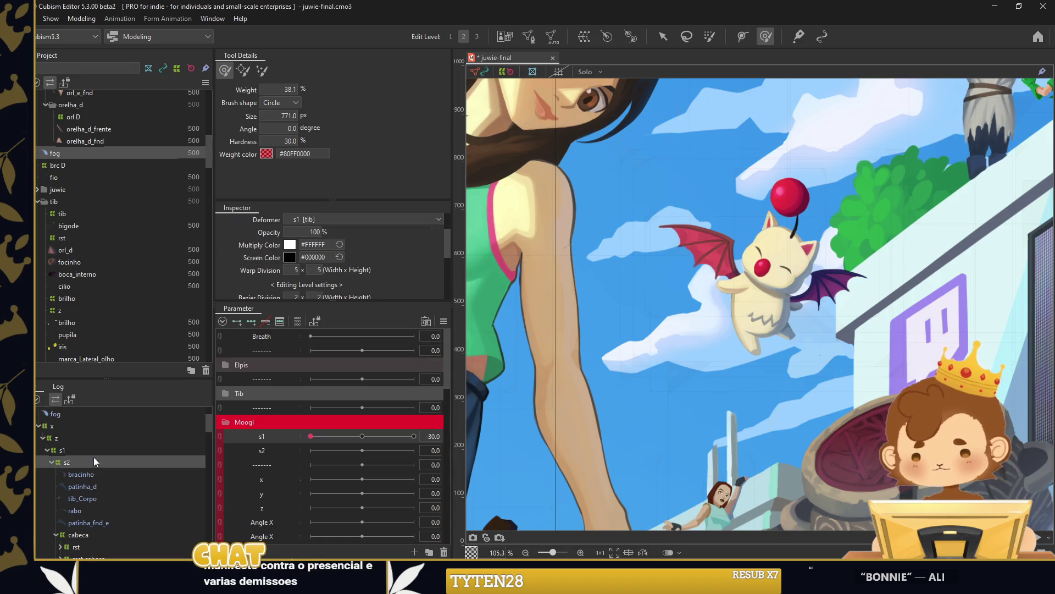
left_click(663, 37)
left_click(70, 531)
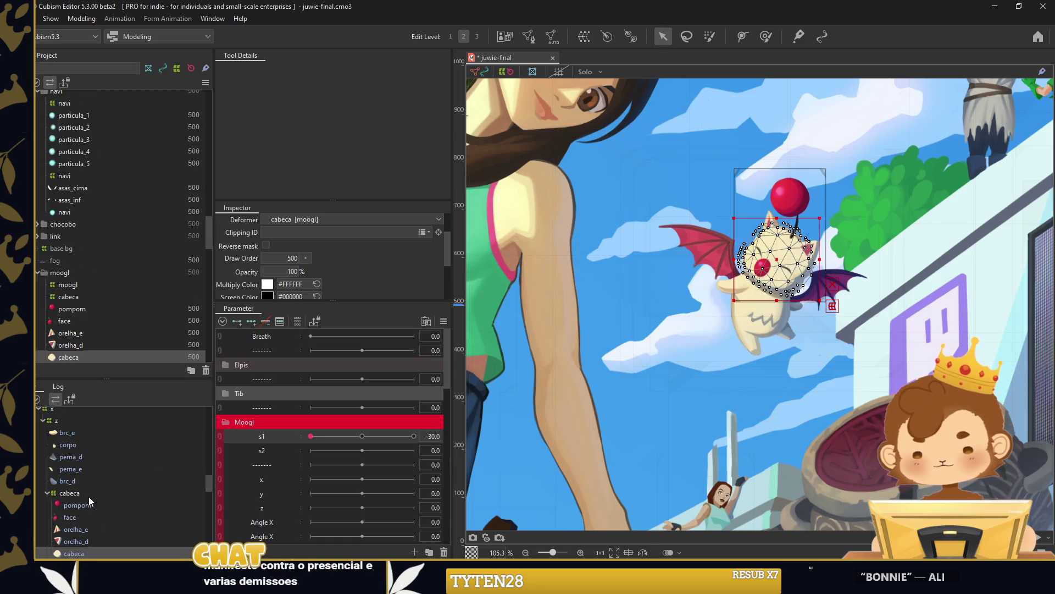
Select the moogl warp deformer and set s1 to its neutral 0 keyform.
left_click(68, 284)
left_click(369, 435)
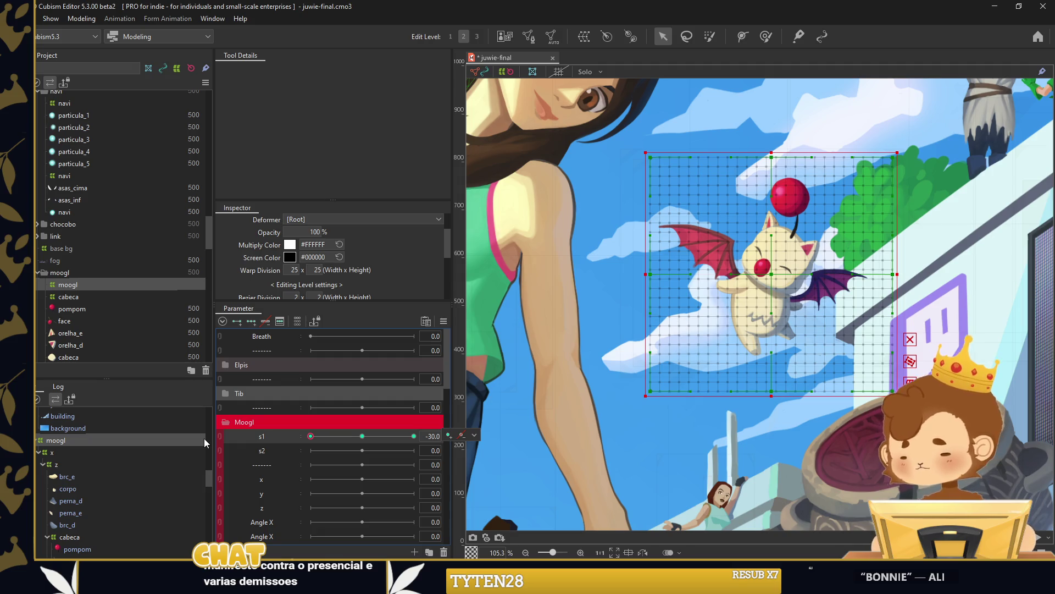
Sculpt the moogle grid's s1 bends at -30 and +30 with the soft brush, adding intermediate keys.
left_click(766, 37)
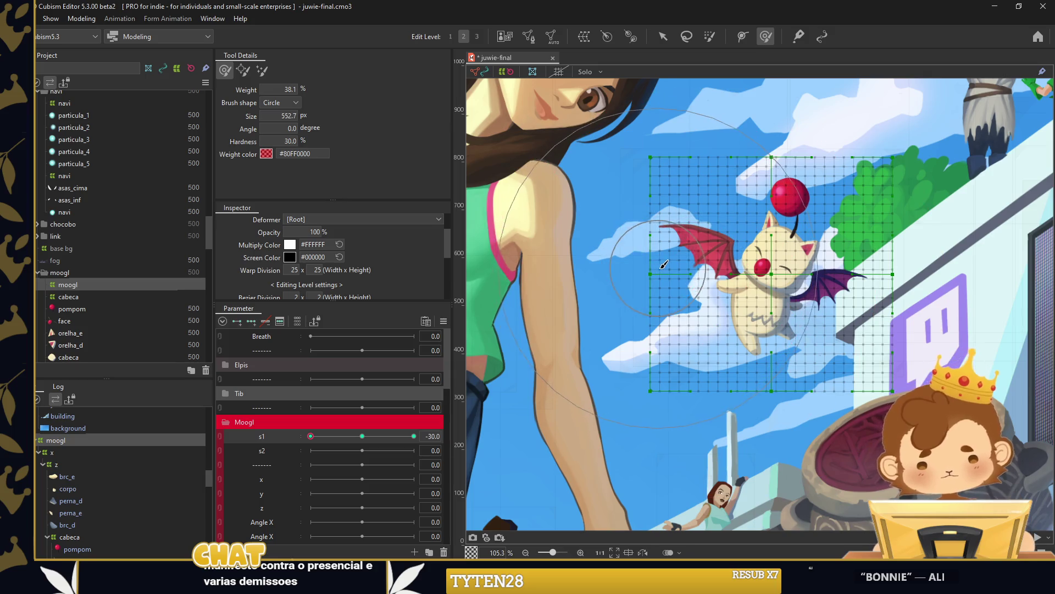
left_click_drag(663, 264, 917, 316)
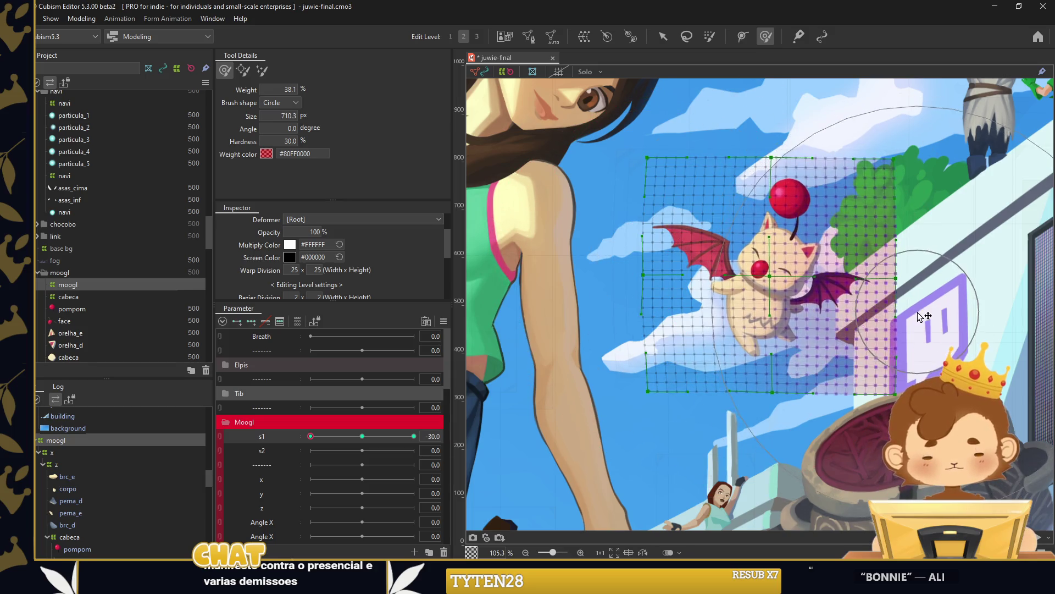
left_click_drag(617, 263, 612, 248)
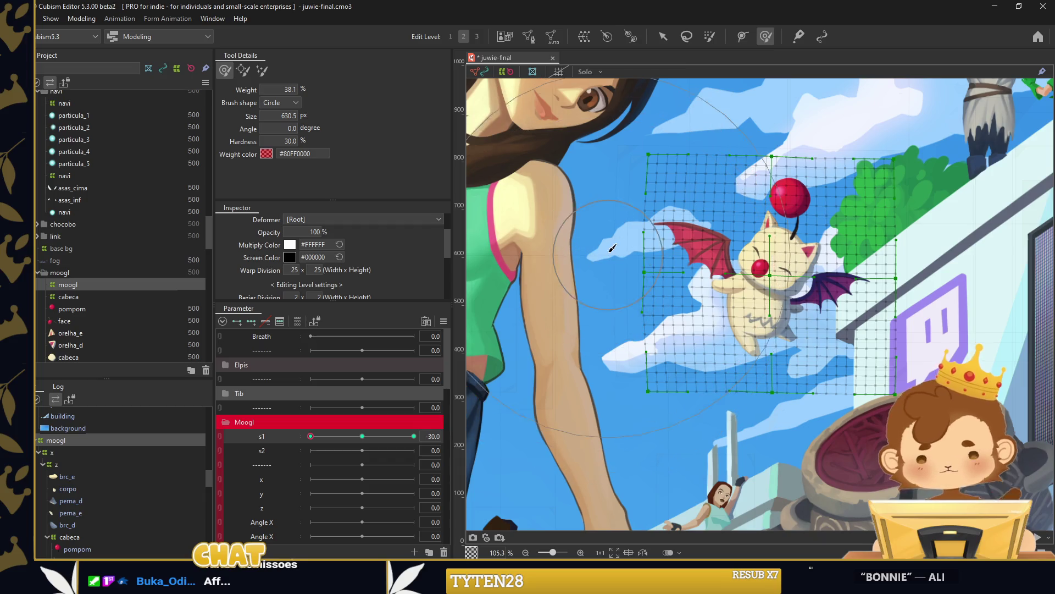
left_click(311, 436)
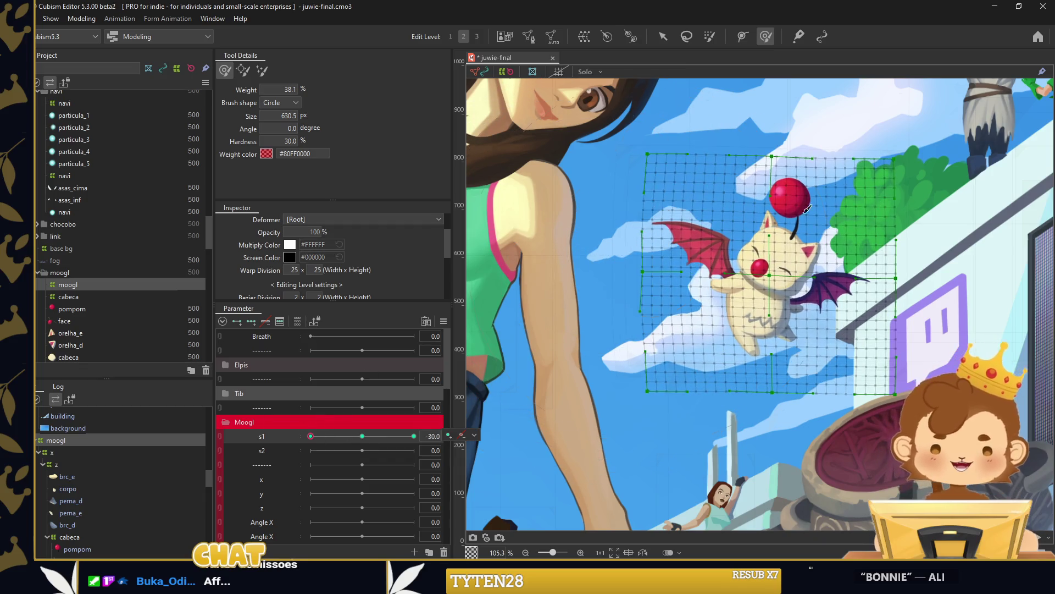
left_click_drag(726, 297, 713, 387)
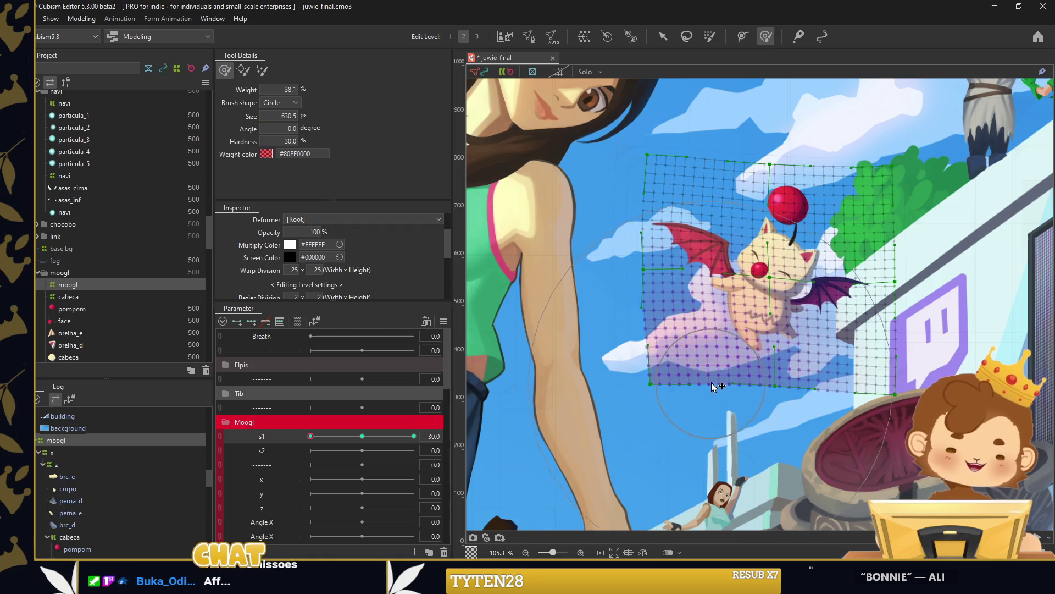
left_click(414, 436)
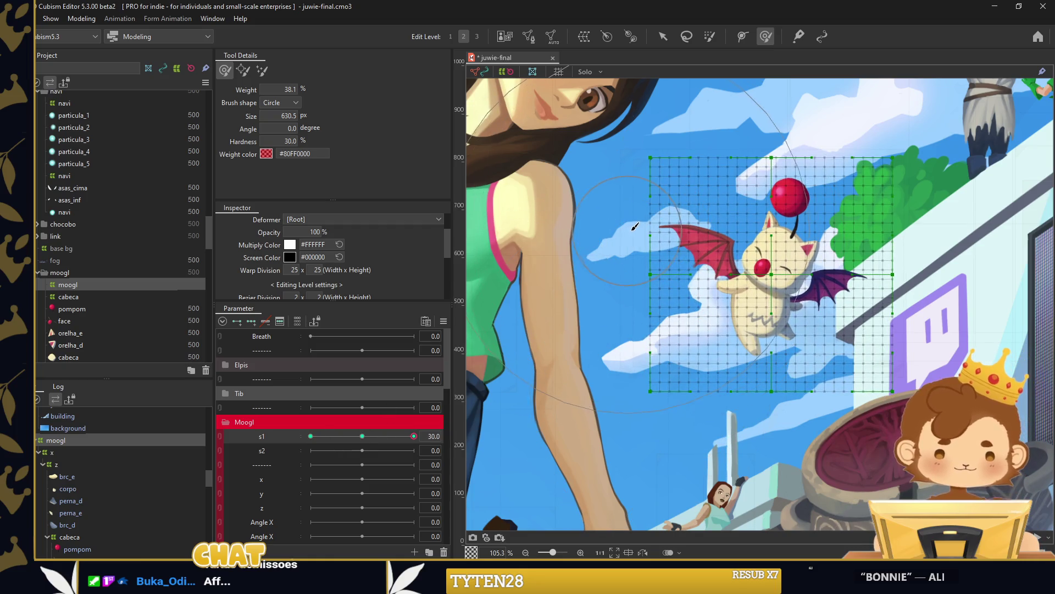
left_click_drag(839, 157, 831, 148)
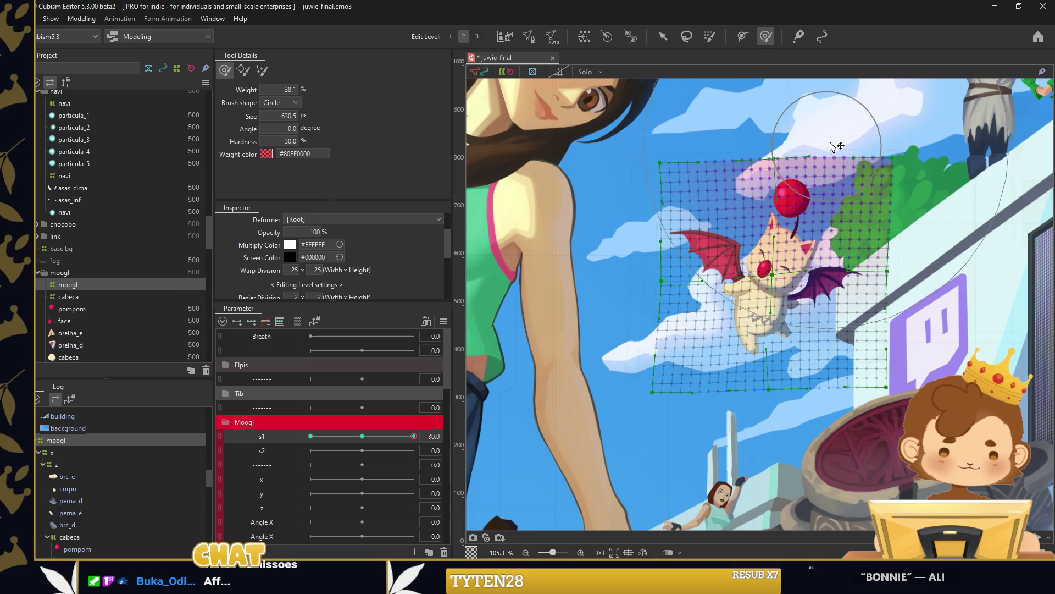
left_click(834, 328)
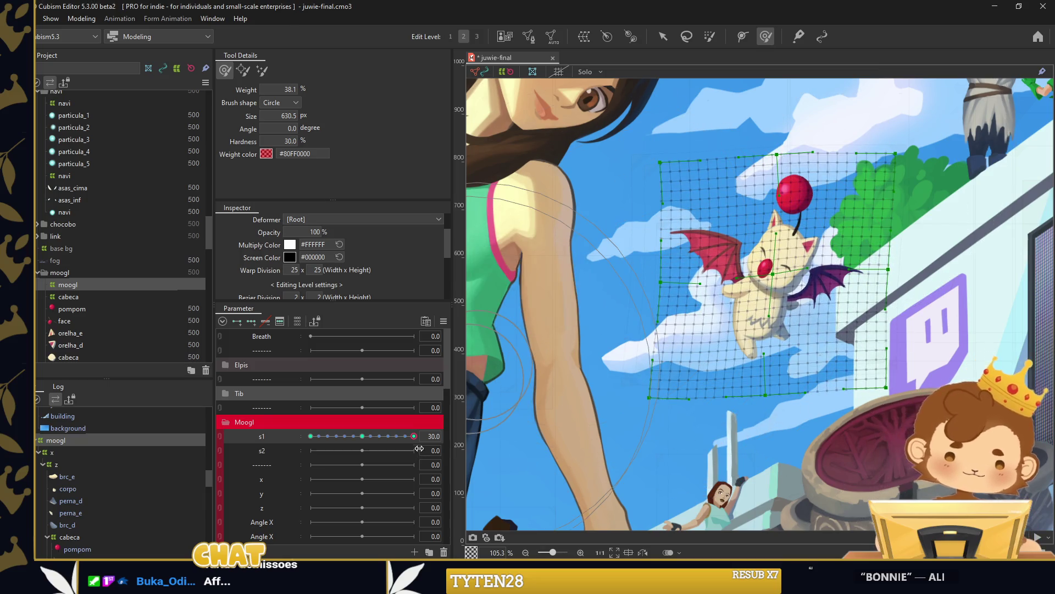
left_click_drag(414, 436, 362, 436)
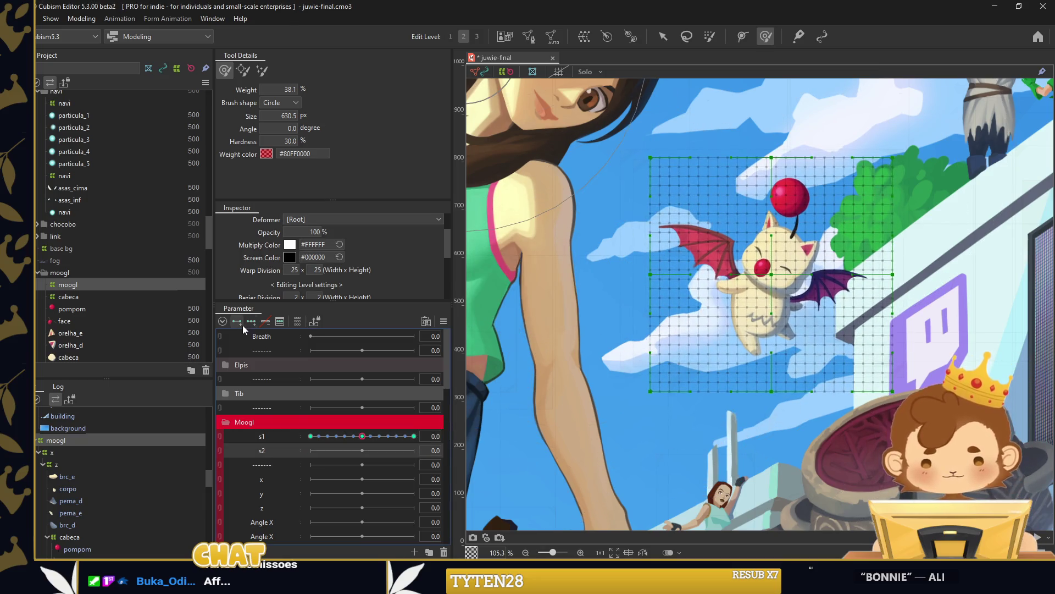
Test the s2 keyforms at -30 and neutral, raising the brush size to 444.
mouse_move(790, 251)
left_mouse_down()
mouse_move(742, 273)
mouse_move(769, 277)
mouse_move(759, 304)
left_mouse_up()
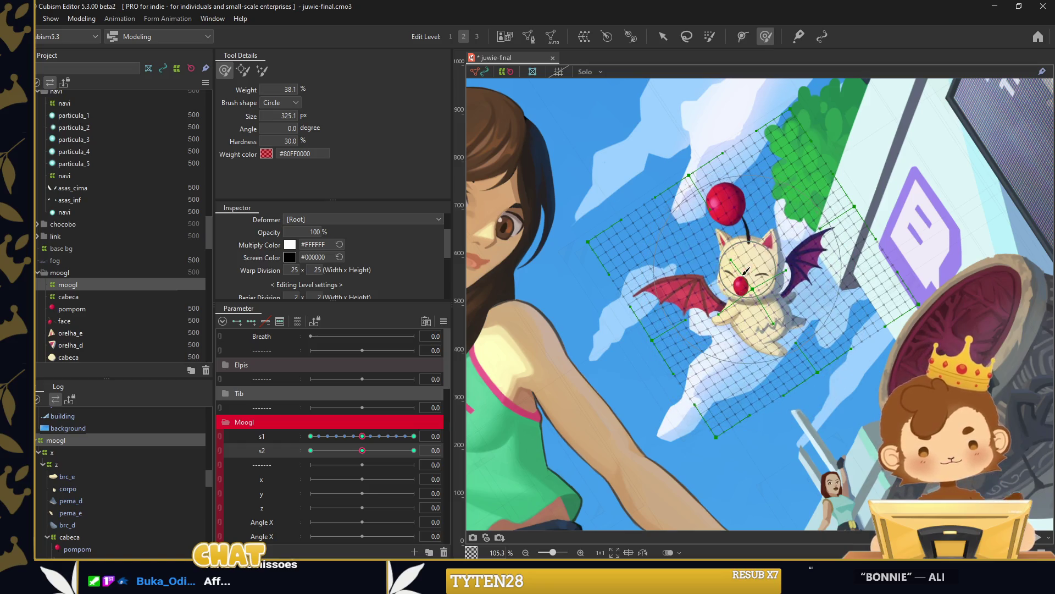
left_click_drag(362, 450, 311, 450)
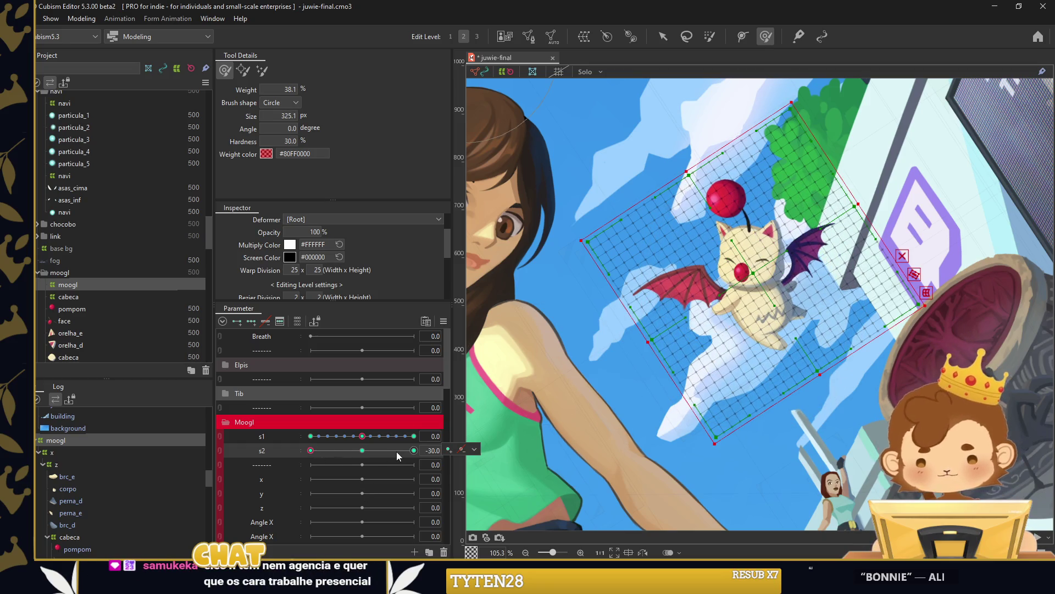
left_click_drag(393, 451, 362, 451)
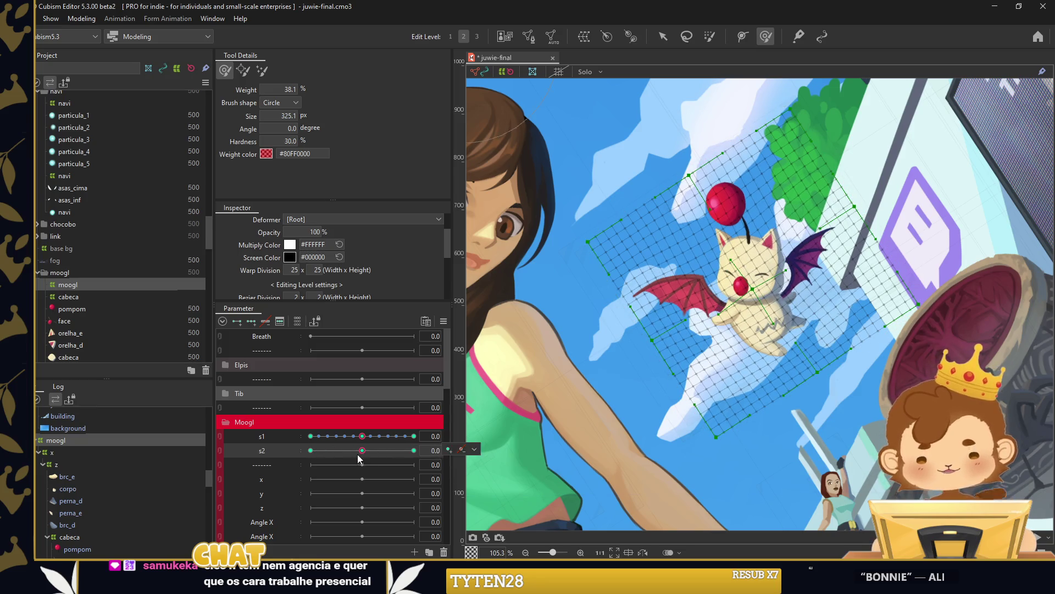
left_click_drag(775, 270, 757, 273)
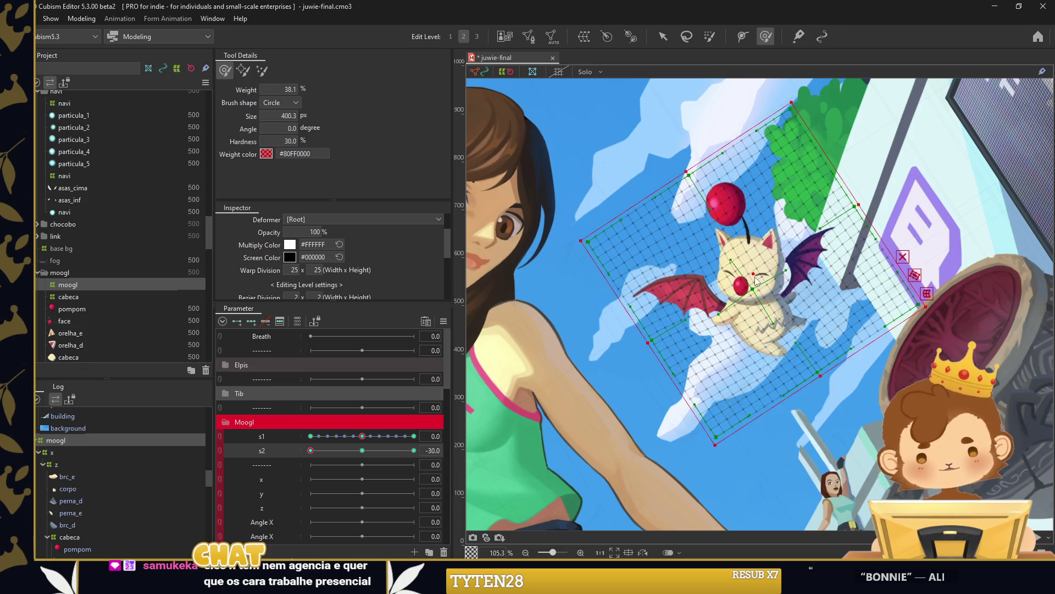
mouse_move(312, 451)
left_mouse_down()
mouse_move(404, 450)
mouse_move(312, 450)
left_mouse_up()
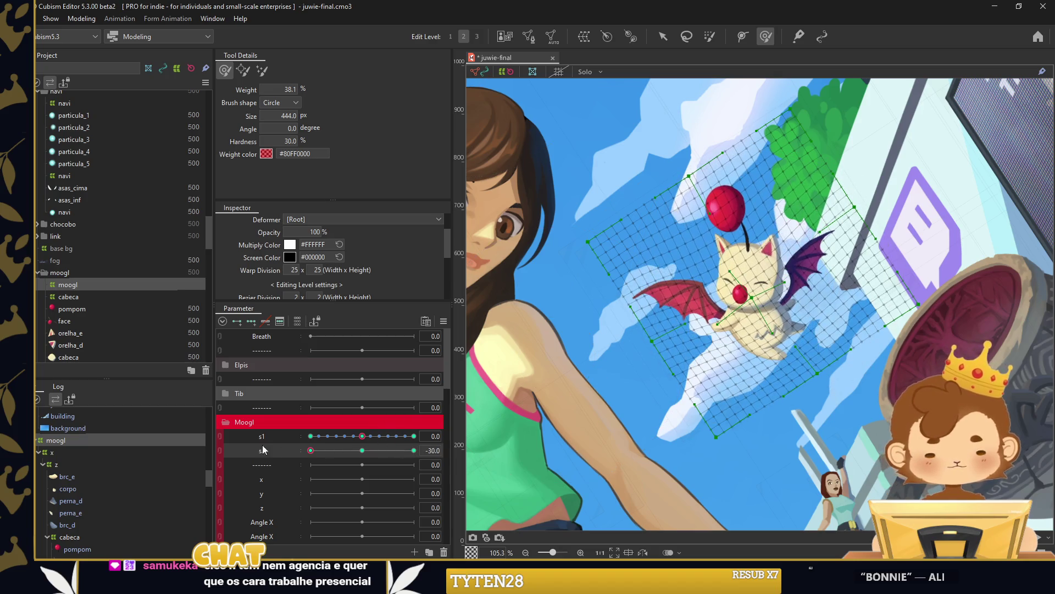
Run form synthesis on s2, then join s1 and s2 into one 2D parameter and test it.
right_click(450, 346)
left_click(492, 358)
left_click(497, 394)
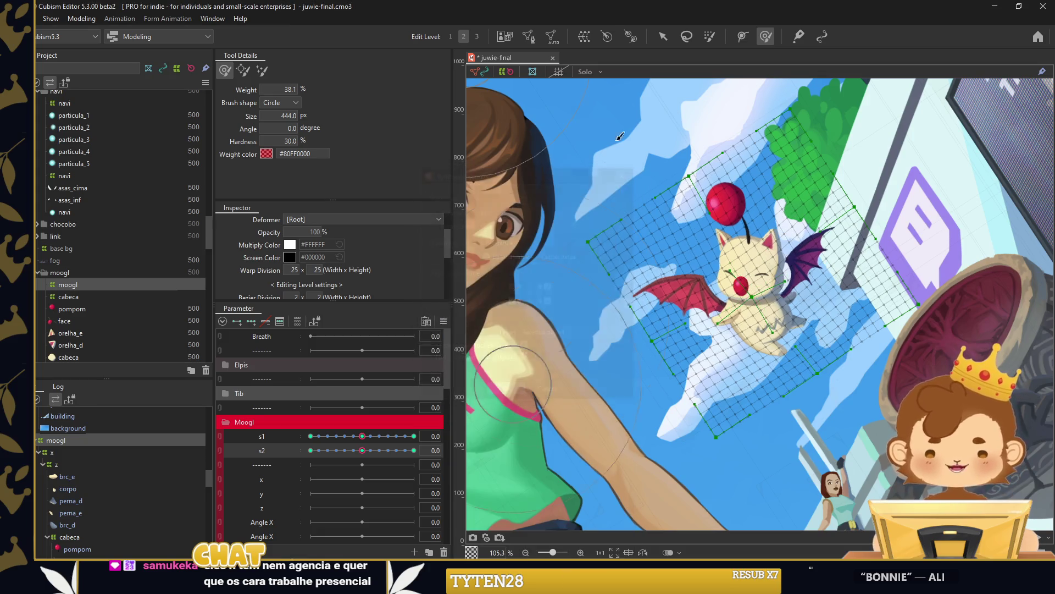
left_click(663, 37)
left_click(660, 111)
mouse_move(632, 143)
left_mouse_down()
mouse_move(660, 111)
mouse_move(615, 154)
left_mouse_up()
left_click(221, 443)
mouse_move(362, 456)
left_mouse_down()
mouse_move(384, 458)
mouse_move(362, 455)
left_mouse_up()
scroll(289, 477, "down", 3)
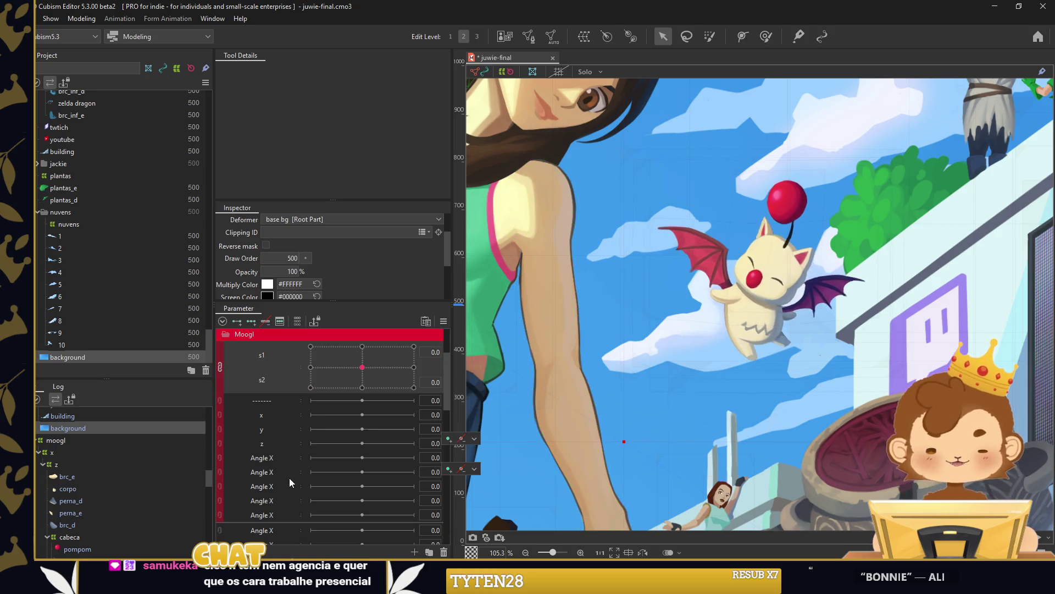
Rename the first spare Angle X parameters to cabeca, rst x and rst y.
right_click(282, 503)
scroll(276, 446, "down", 2)
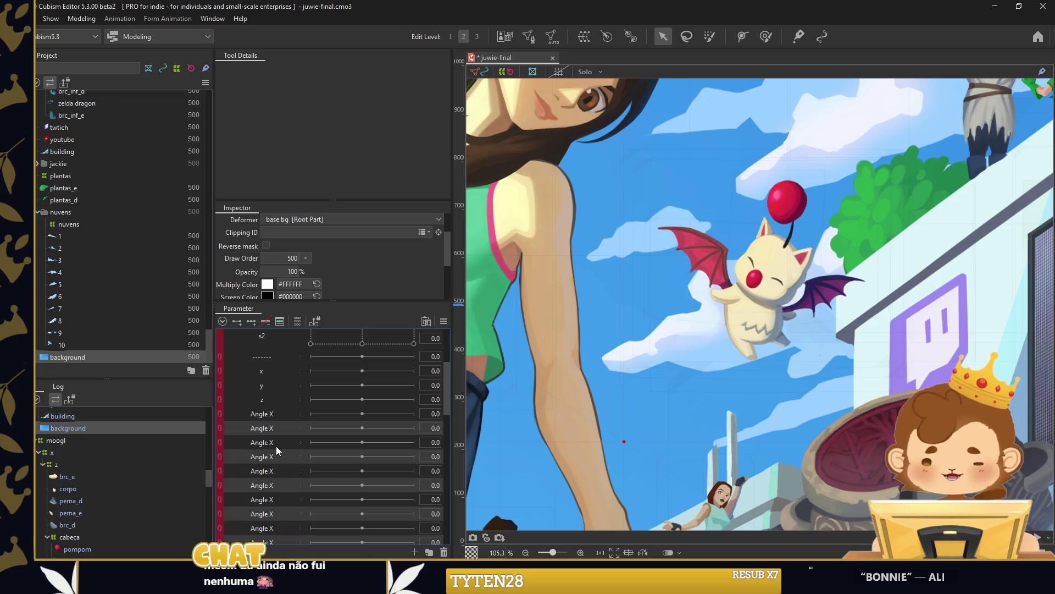
right_click(277, 419)
left_click(289, 417)
type("cabeca")
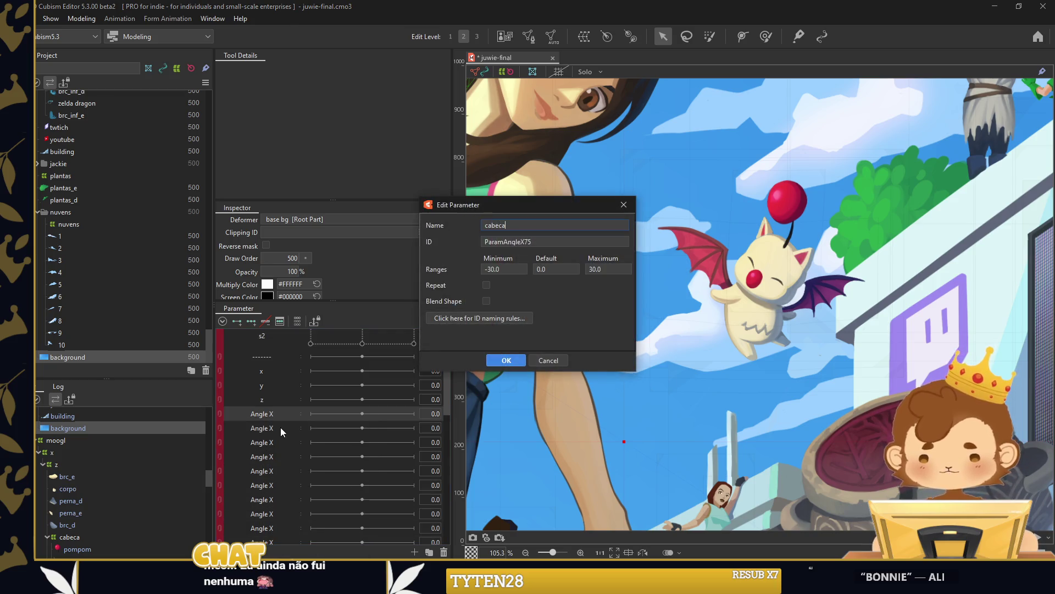
key("Return")
double_click(287, 432)
type("~rst x")
key("Return")
double_click(283, 430)
key("Escape")
double_click(281, 445)
type("rst y")
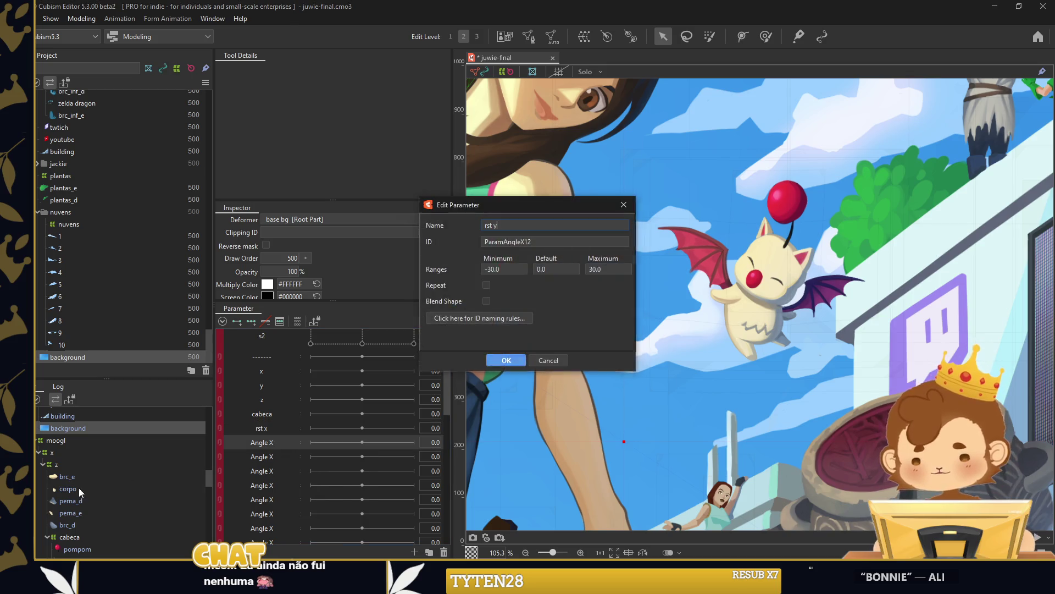
key("Return")
Rename the next Angle X parameters to pompom, orelha d and dfrm.
scroll(82, 487, "down", 3)
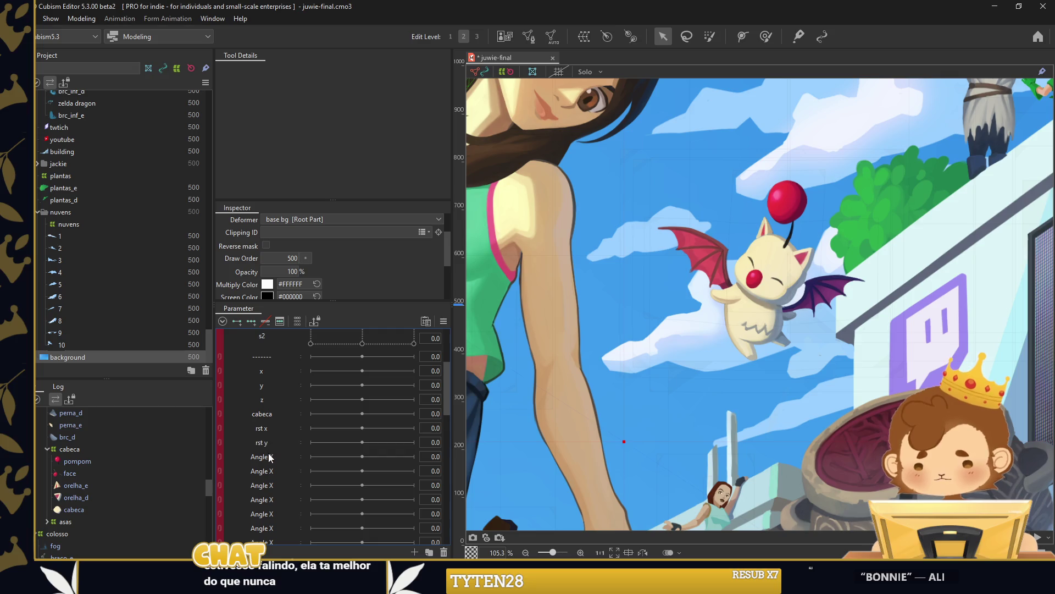
double_click(270, 457)
type("pompom")
key("Return")
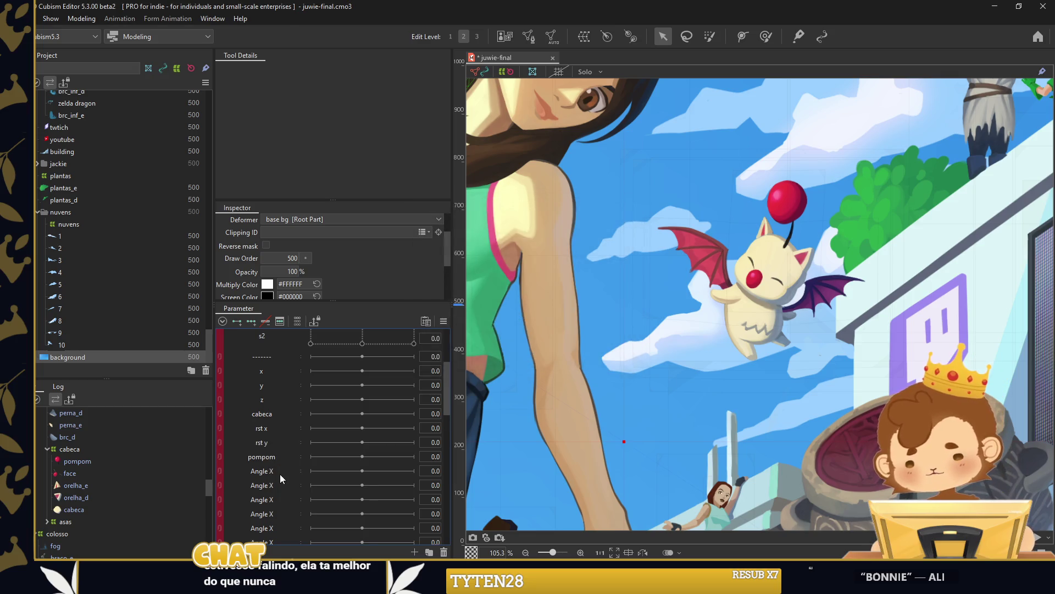
double_click(280, 472)
type("orelha d")
key("Return")
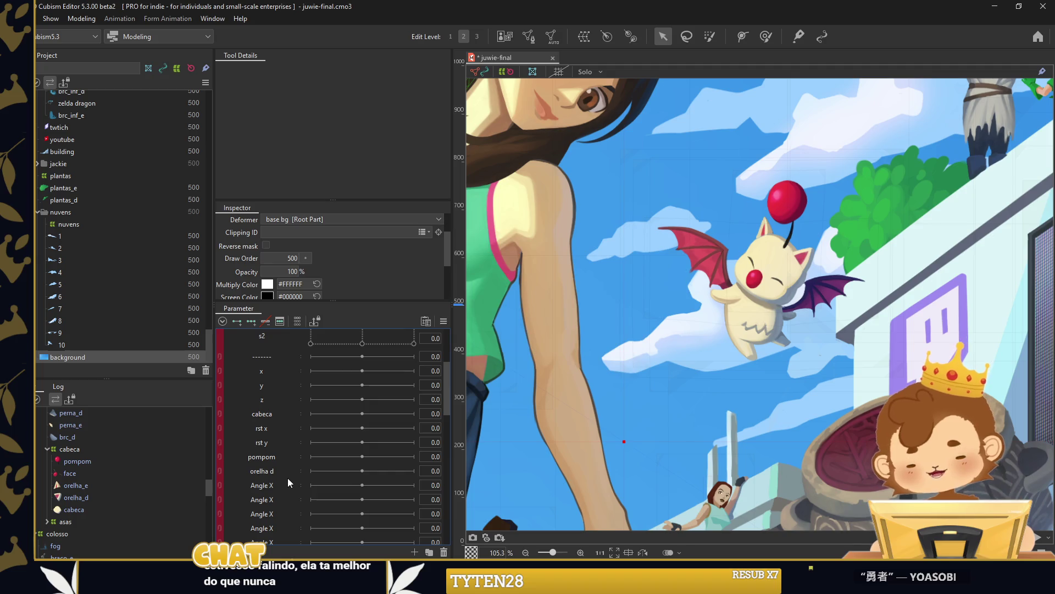
double_click(278, 483)
type("dfrm")
key("Return")
Rename two more Angle X parameters to orelha e and dfrm.
right_click(291, 500)
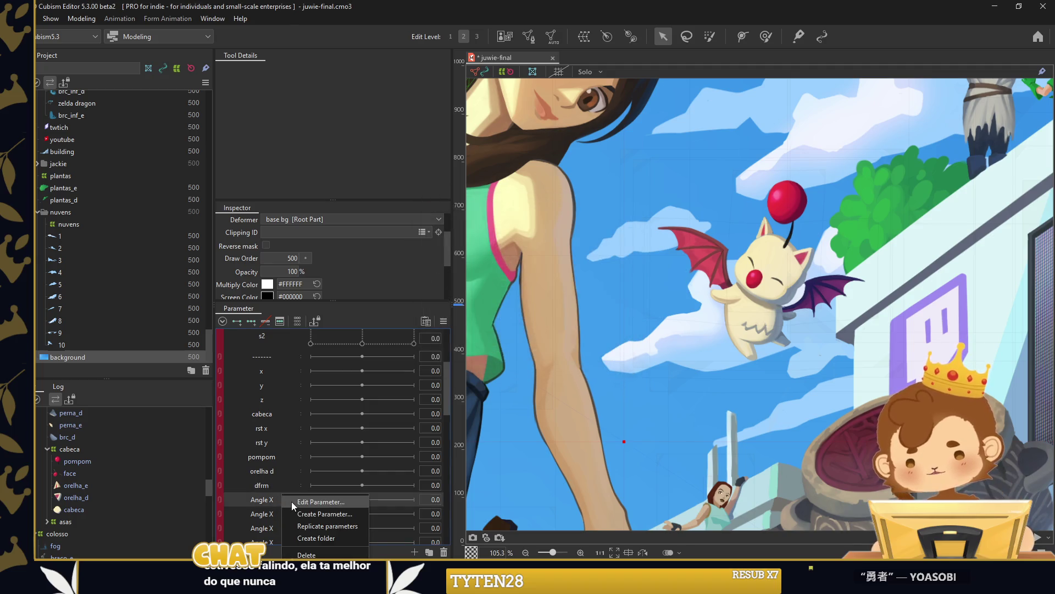
left_click(320, 501)
type("orelha e")
key("Return")
scroll(289, 499, "down", 1)
right_click(271, 460)
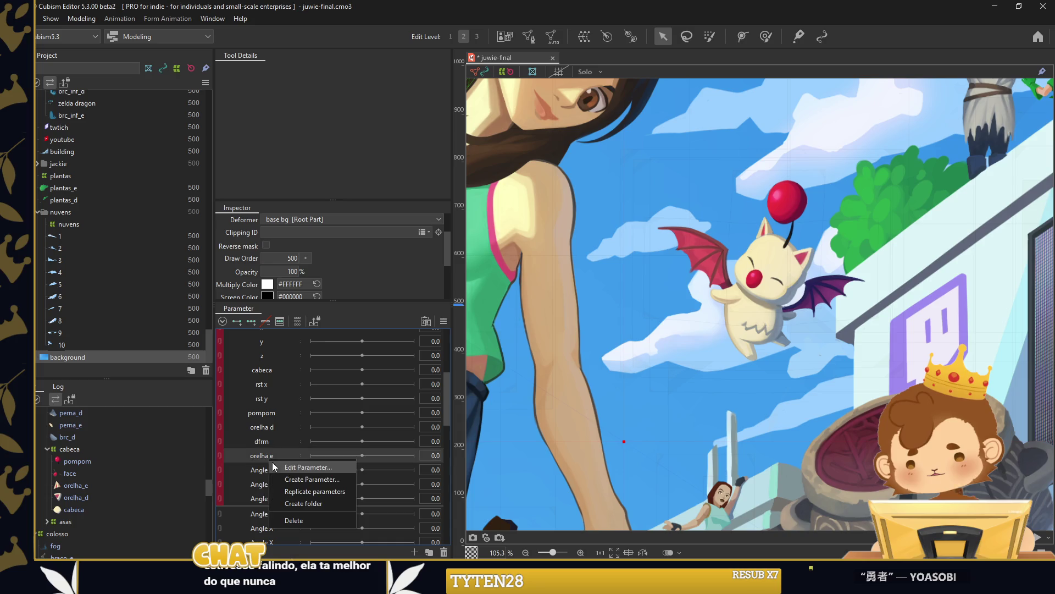
left_click(286, 466)
type("dfrm")
key("Return")
Rename the following Angle X parameters to asas, brc d and brc e.
right_click(269, 500)
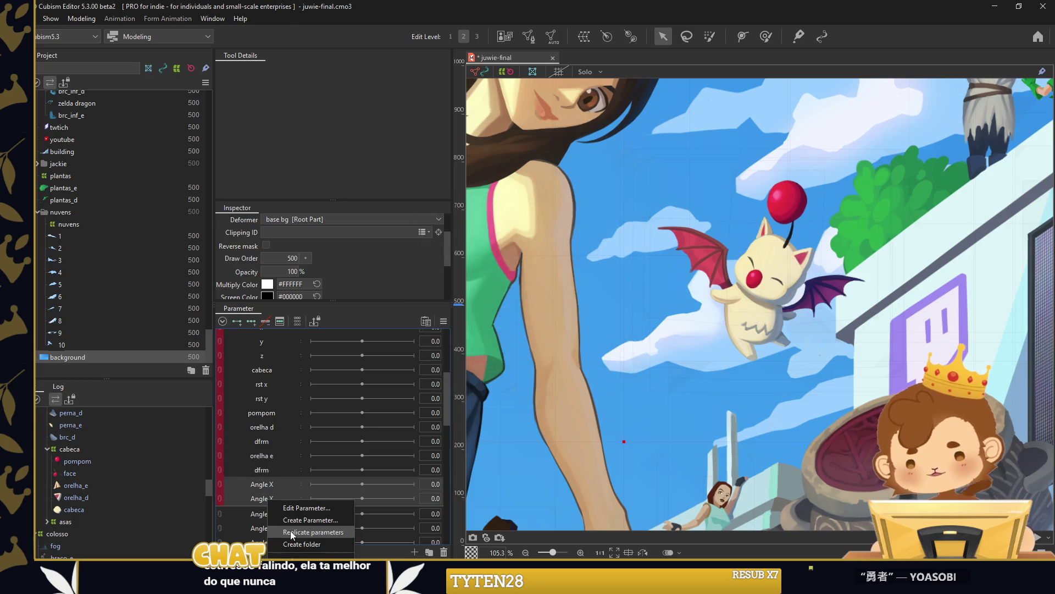
left_click(274, 493)
right_click(279, 489)
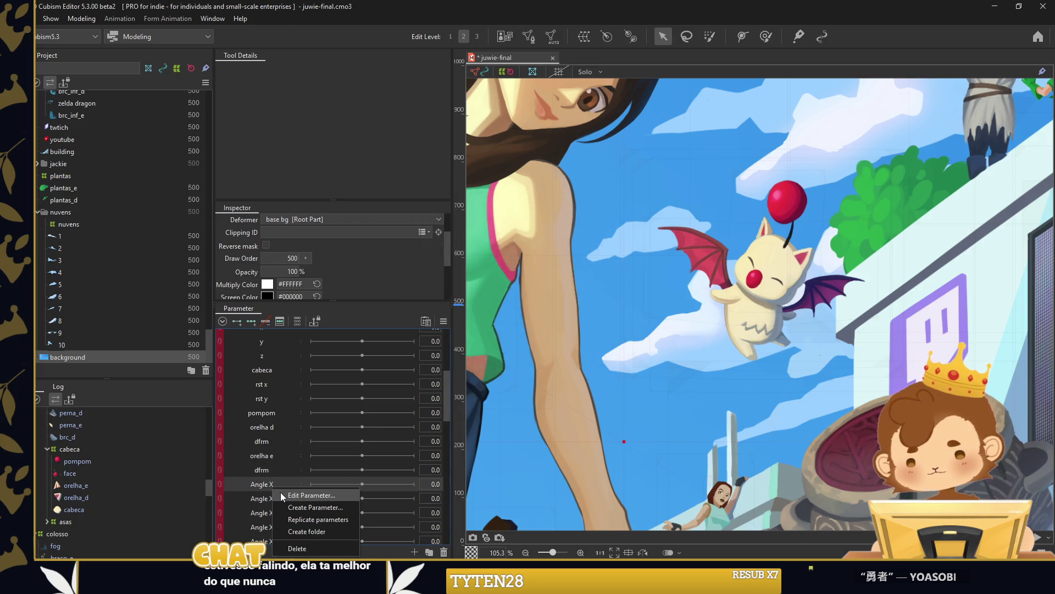
left_click(308, 495)
type("asas")
key("Return")
scroll(282, 492, "down", 1)
right_click(279, 457)
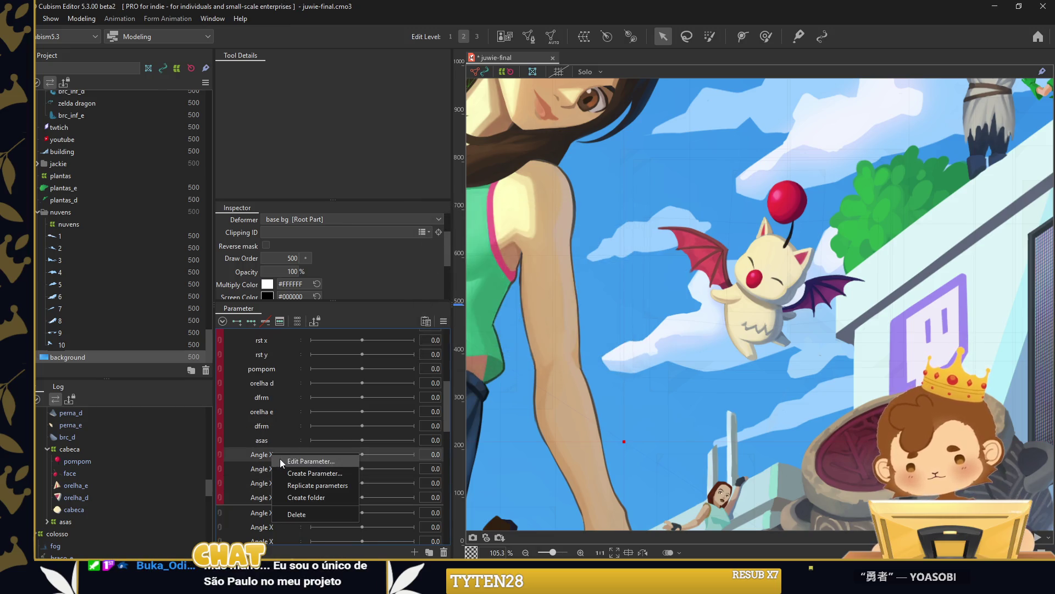
left_click(281, 460)
type("brc d")
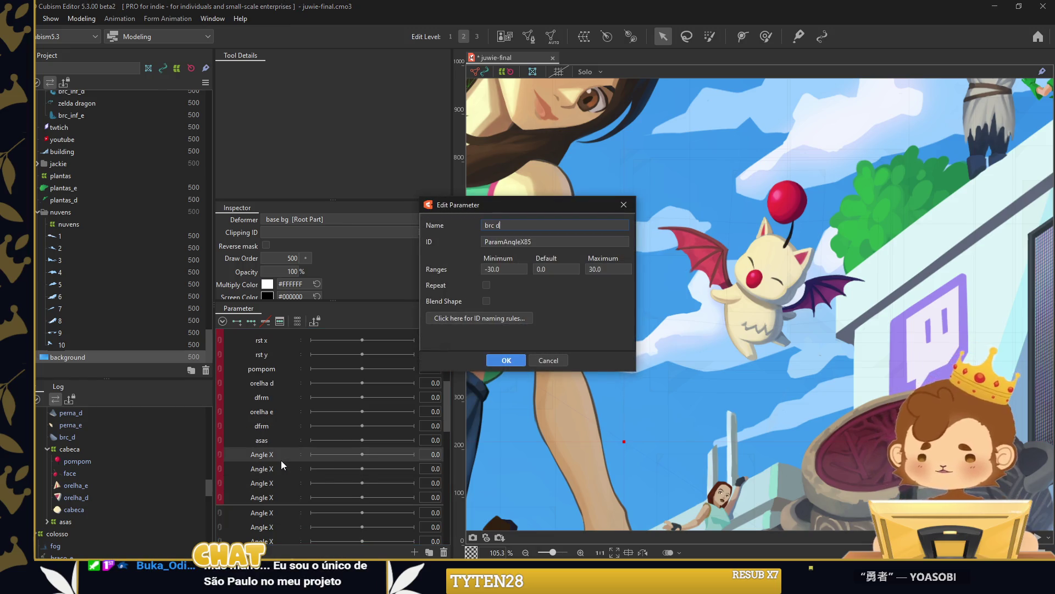
key("Return")
right_click(280, 471)
left_click(291, 479)
type("brc e")
key("Return")
Rename the last Angle X parameters to pernas, perna d and perna e.
right_click(280, 483)
left_click(288, 489)
type("pernas")
key("Return")
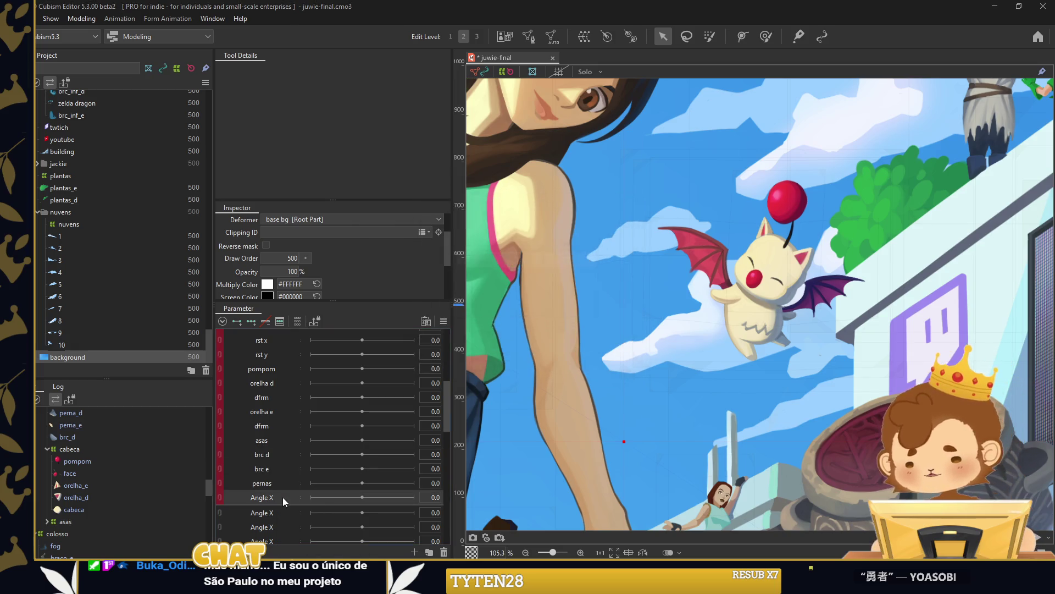
right_click(275, 494)
left_click(291, 486)
type("perna d")
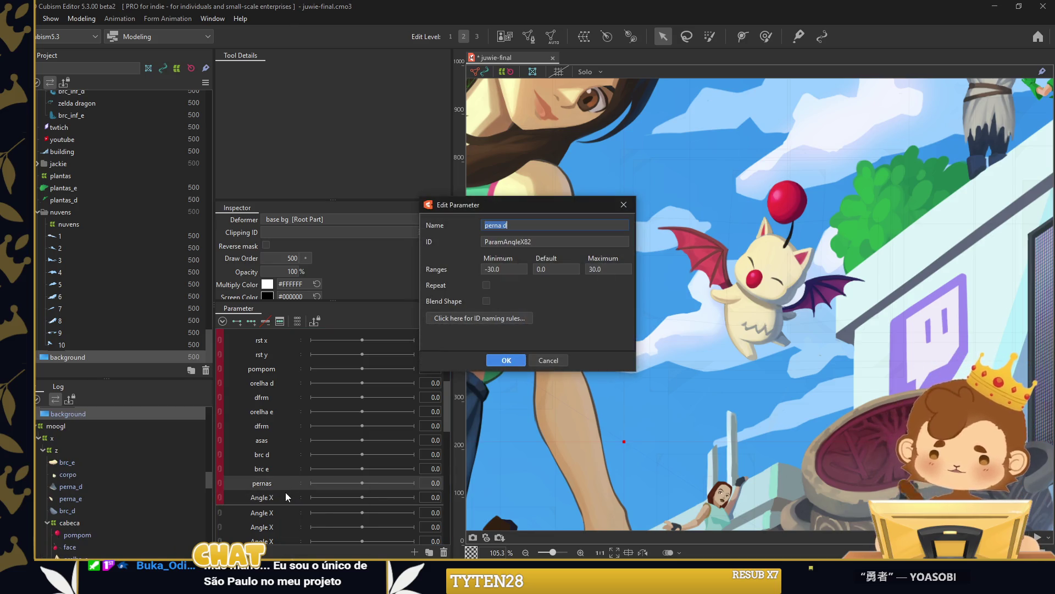
key("Return")
right_click(279, 496)
left_click(289, 503)
type("perna e")
key("Return")
scroll(289, 503, "up", 2)
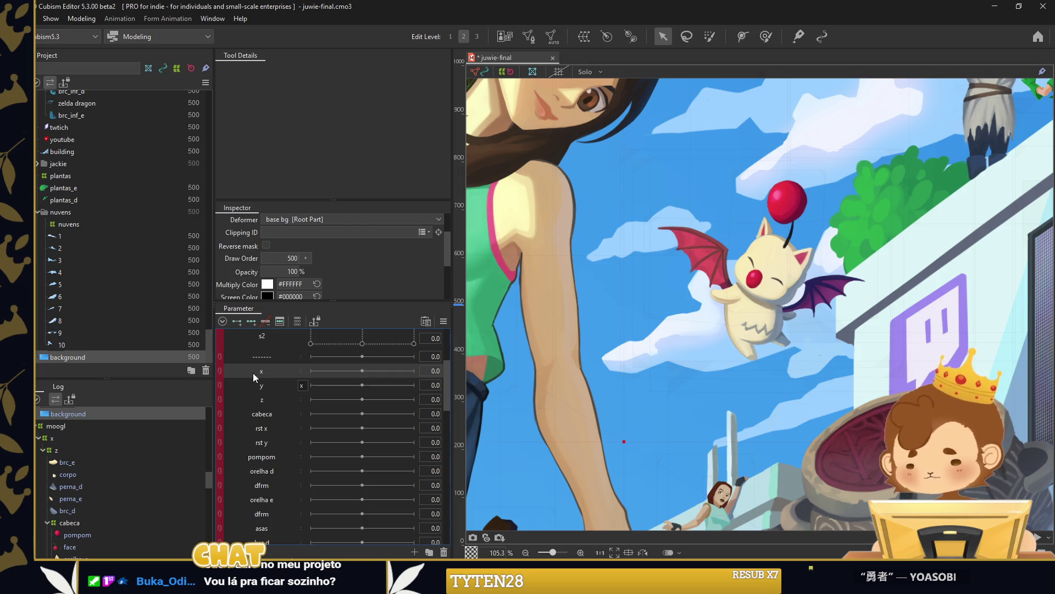
scroll(76, 464, "up", 1)
left_click(81, 478)
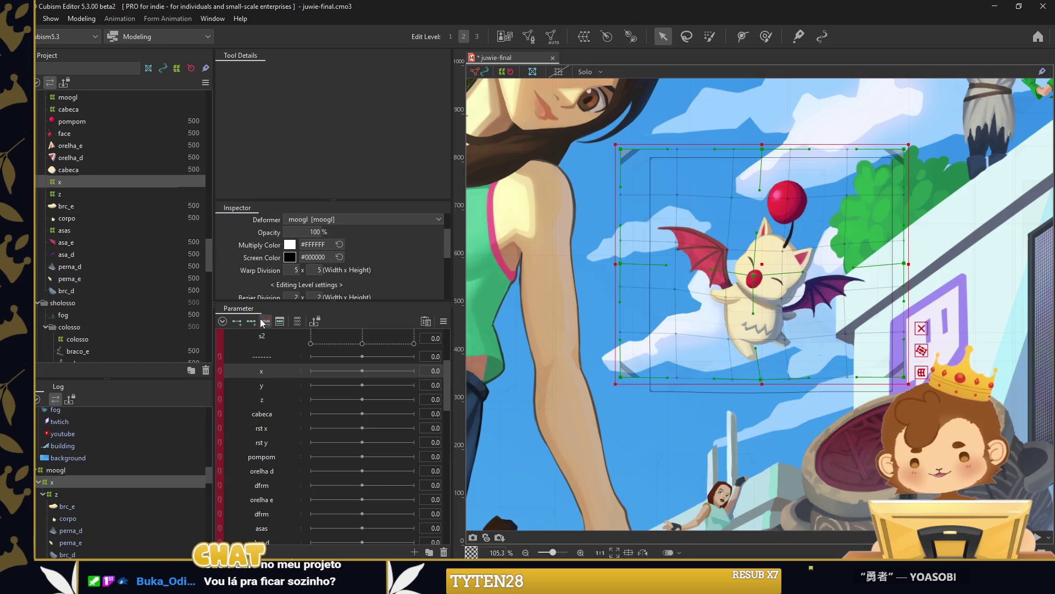
Key parameter x so the moogle shifts left at -30 and right at +30, then return to 0.
left_click(759, 281)
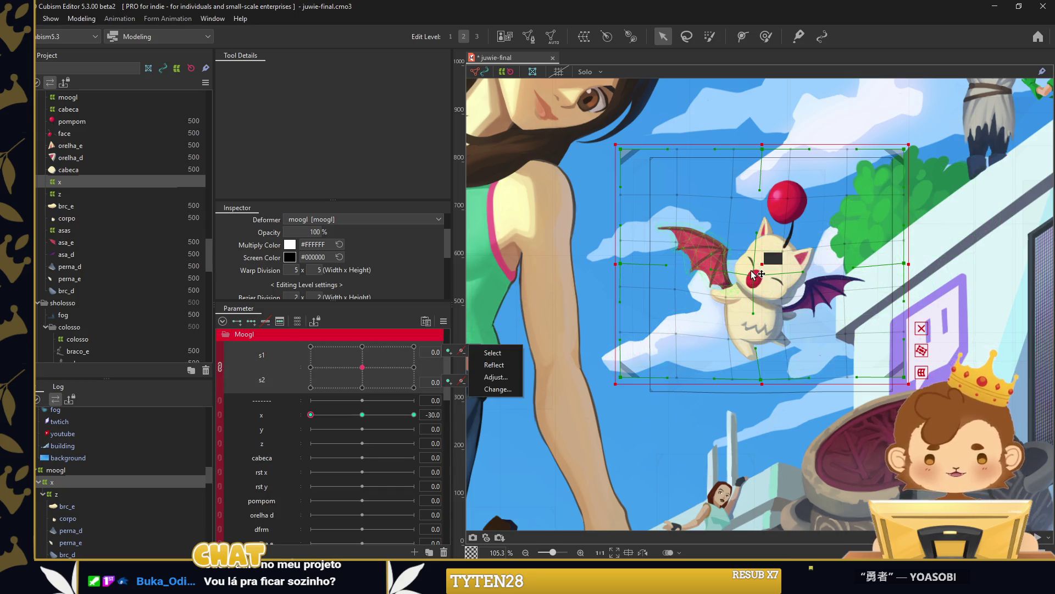
left_click_drag(759, 266, 737, 263)
left_click(414, 415)
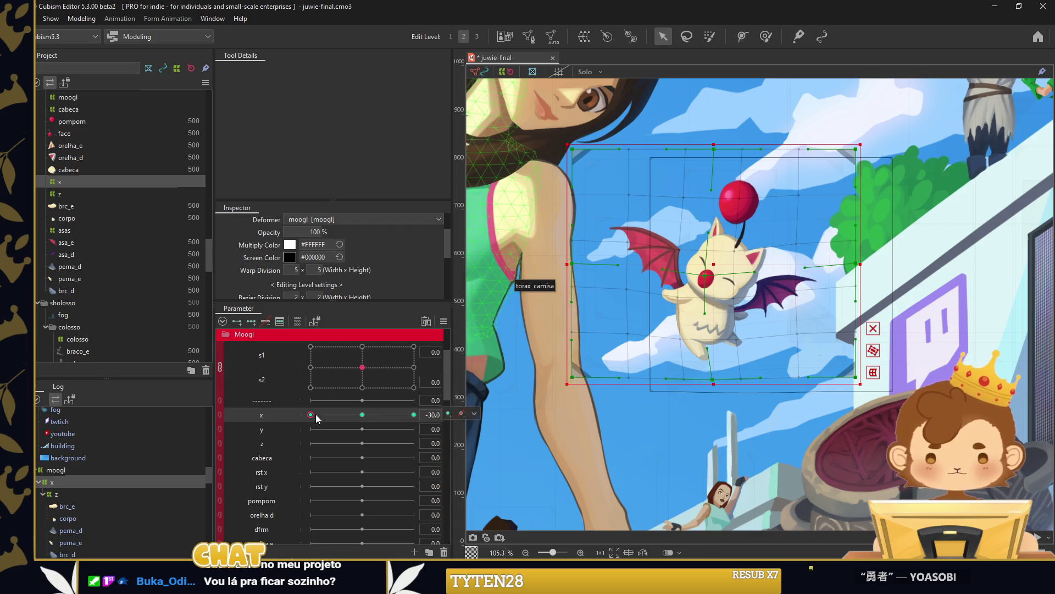
left_click_drag(756, 267, 815, 266)
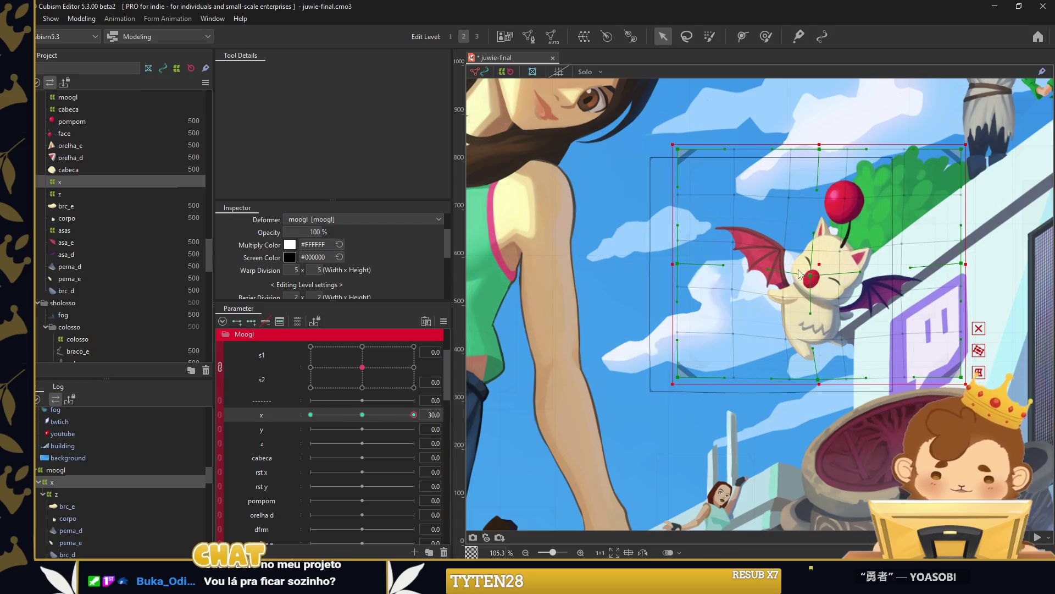
left_click(568, 247)
left_click(362, 414)
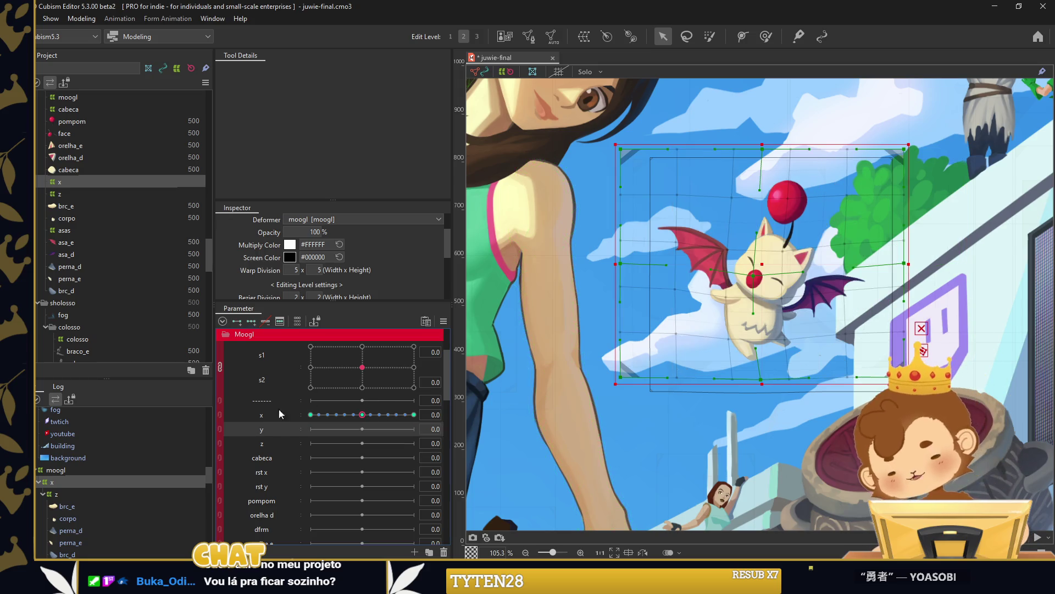
Key parameter y so the moogle moves down at -30 and up at +30, then return to 0.
left_click_drag(760, 281, 636, 401)
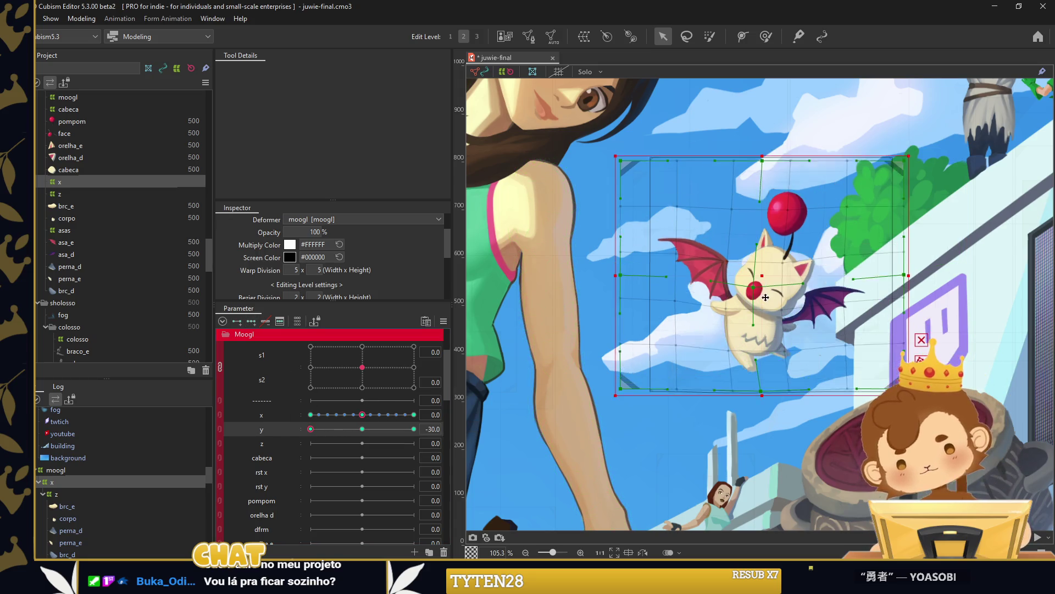
left_click_drag(319, 430, 414, 429)
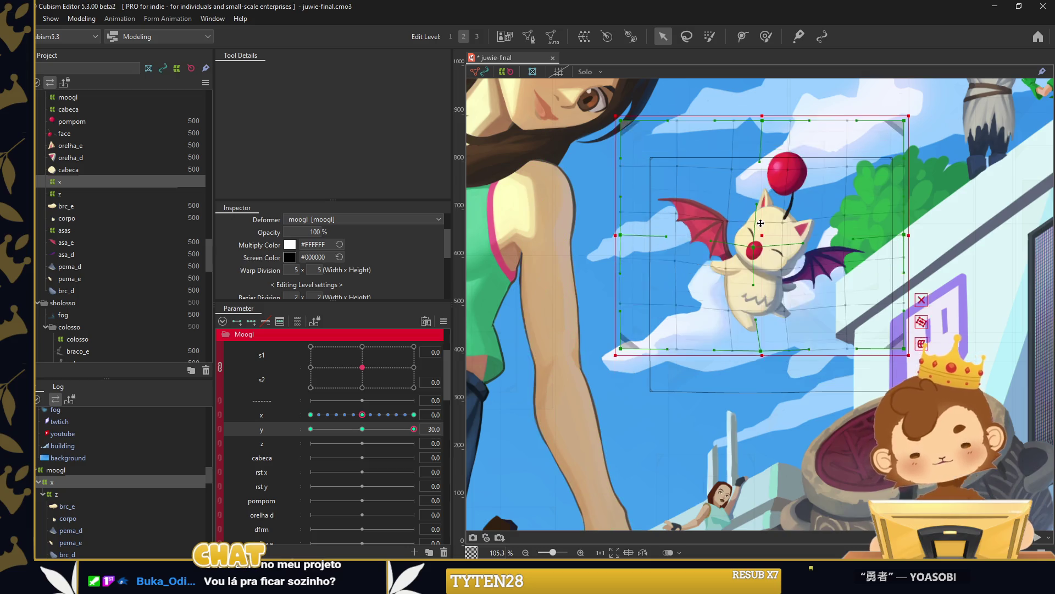
left_click(362, 428)
Run Synthesize corners for the x and y keyforms from the parameter options.
left_click(444, 321)
left_click(486, 385)
left_click(483, 398)
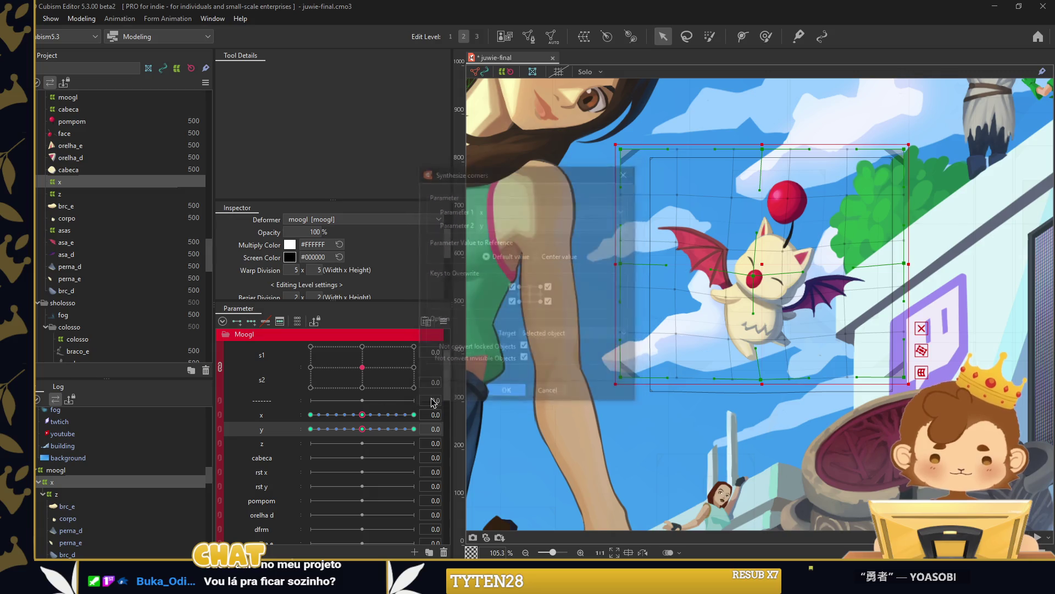
left_click(77, 493)
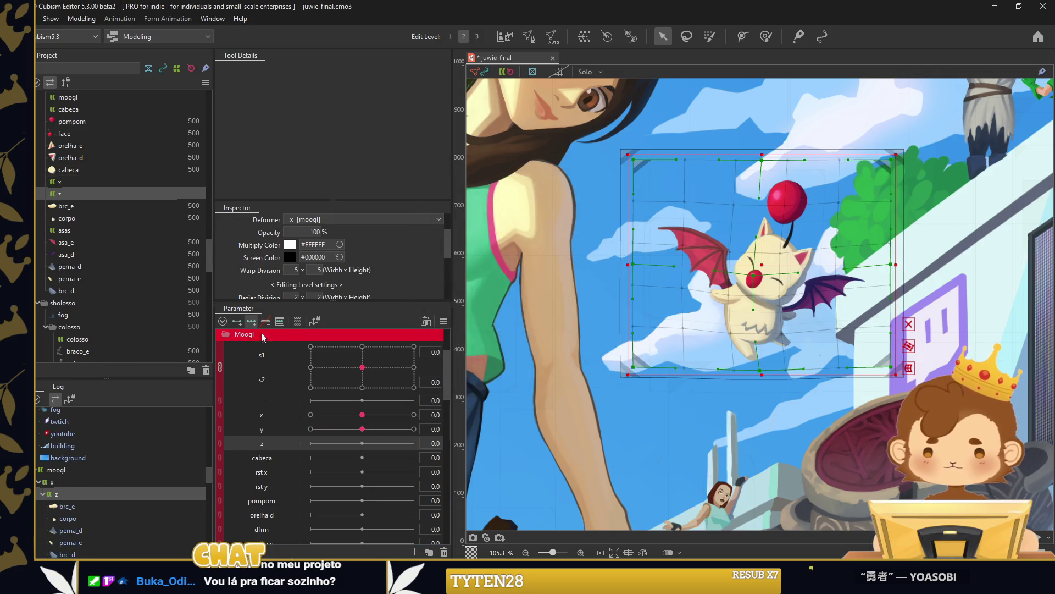
Tilt the moogle's warp counter-clockwise at z -30 and clockwise at z 30, then preview it.
left_click_drag(762, 381, 516, 421)
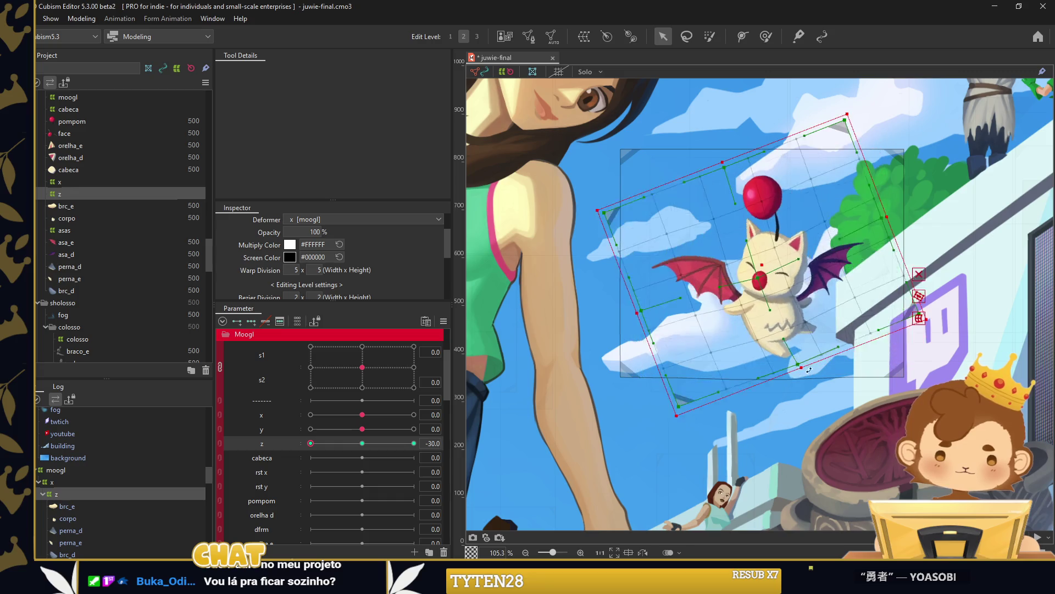
left_click_drag(311, 443, 414, 443)
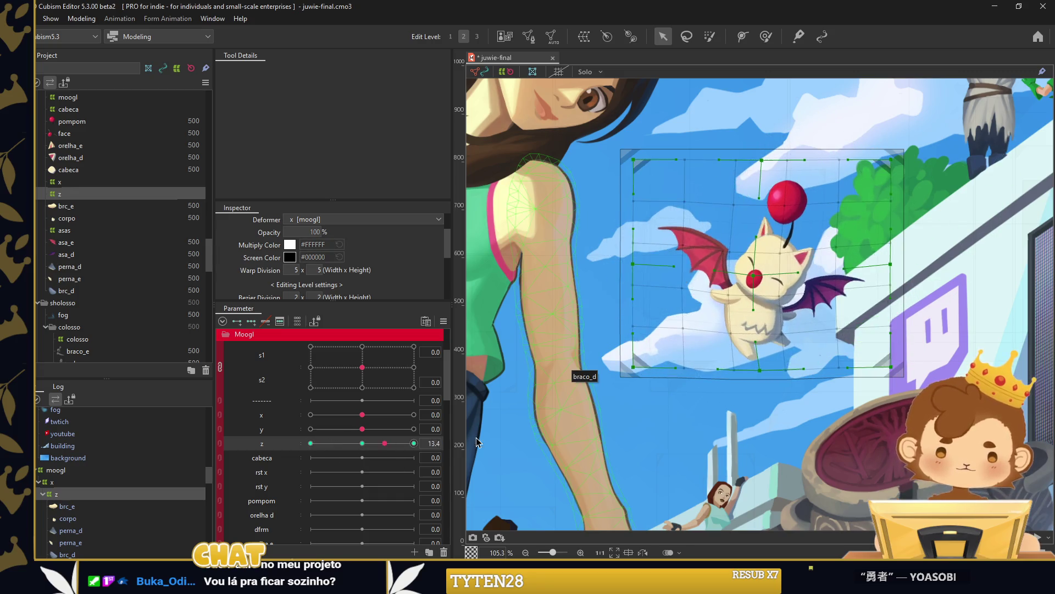
left_click_drag(903, 262, 800, 351)
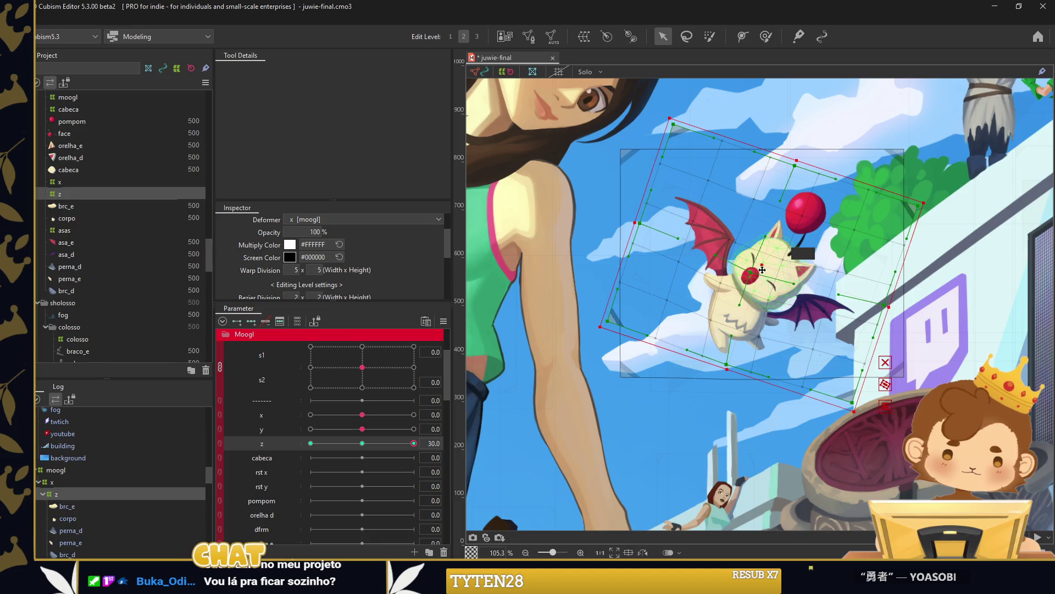
left_click(625, 441)
mouse_move(414, 443)
left_mouse_down()
mouse_move(362, 443)
mouse_move(440, 443)
left_mouse_up()
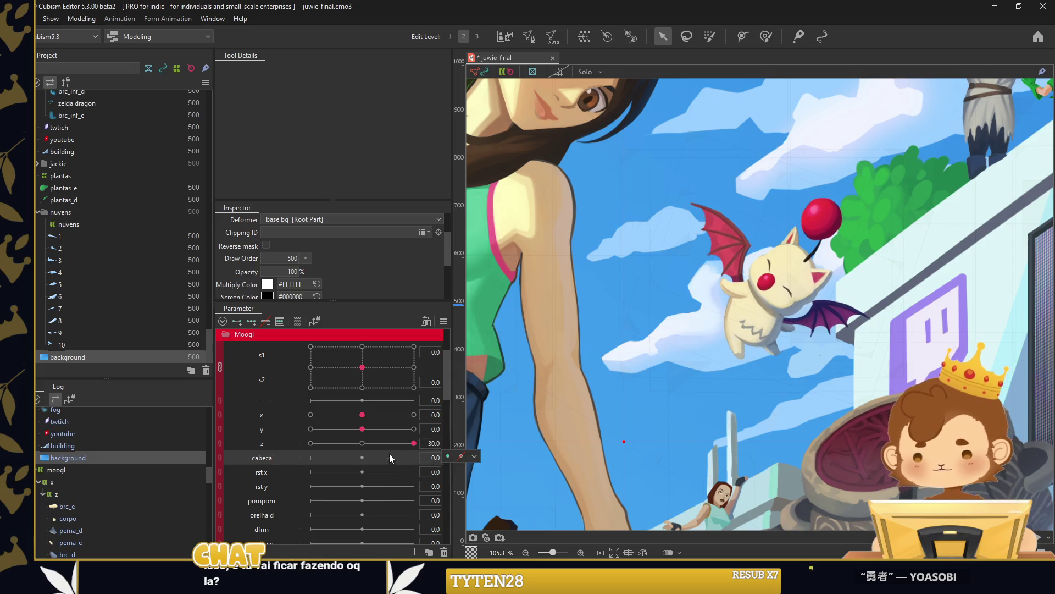
Link x and y into one 2D control and test moving the moogle down-left.
left_click(368, 414)
left_click(219, 414)
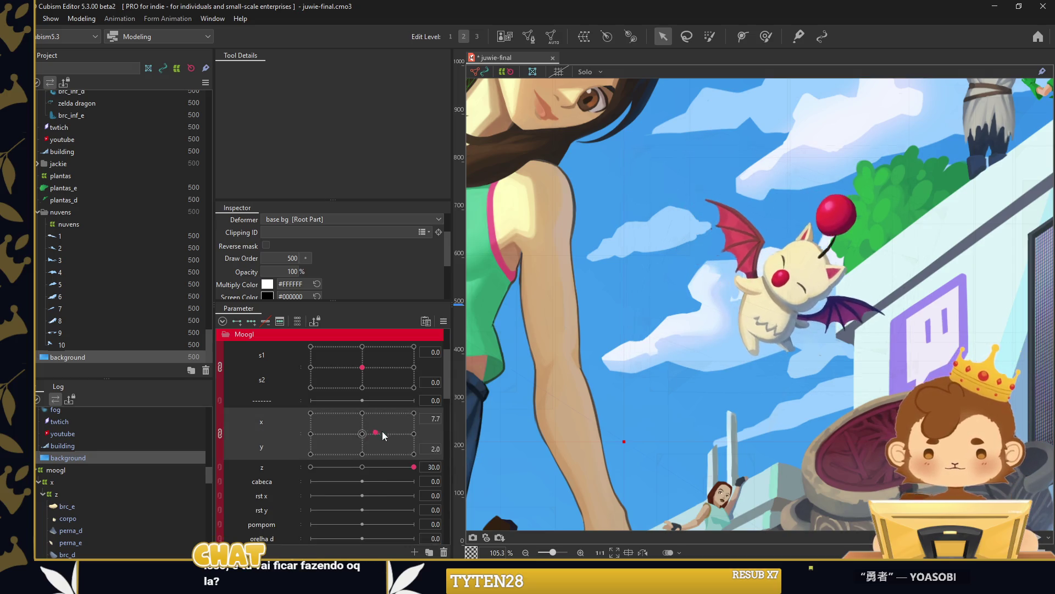
left_click_drag(414, 467, 317, 467)
left_click(360, 416)
mouse_move(361, 416)
left_mouse_down()
mouse_move(347, 443)
mouse_move(362, 467)
left_mouse_up()
mouse_move(362, 367)
left_mouse_down()
mouse_move(342, 386)
mouse_move(362, 367)
left_mouse_up()
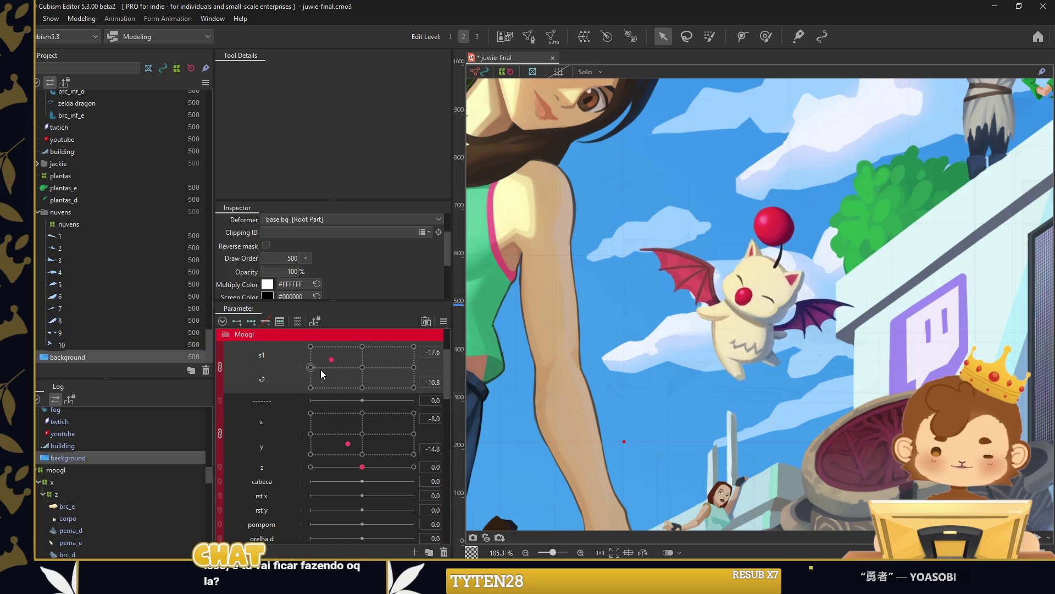
Move the z parameter behind a new divider, separating it from cabeca in the Moogl group.
scroll(364, 483, "down", 1)
right_click(258, 368)
left_click_drag(261, 422, 305, 424)
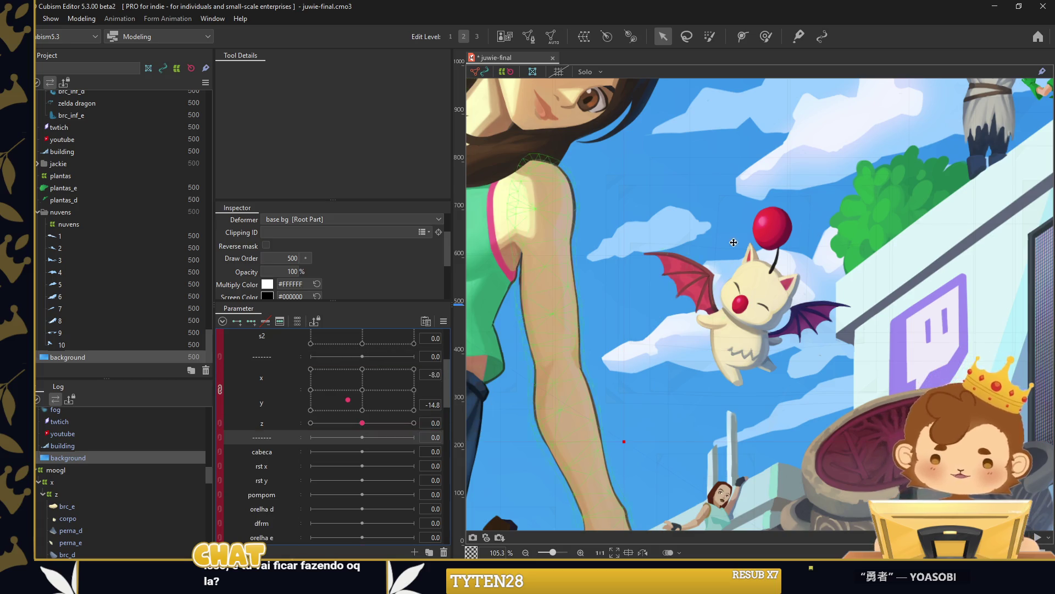
scroll(773, 258, "up", 3)
left_click(772, 258)
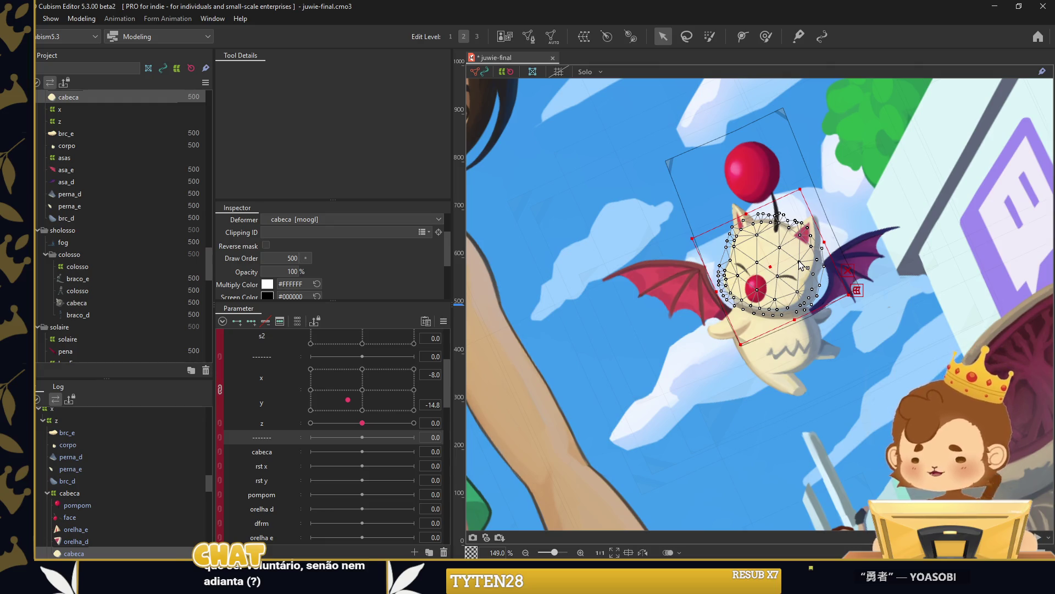
Save, then set the cabeca warp deformer's division to 25 × 25.
key("ctrl+s")
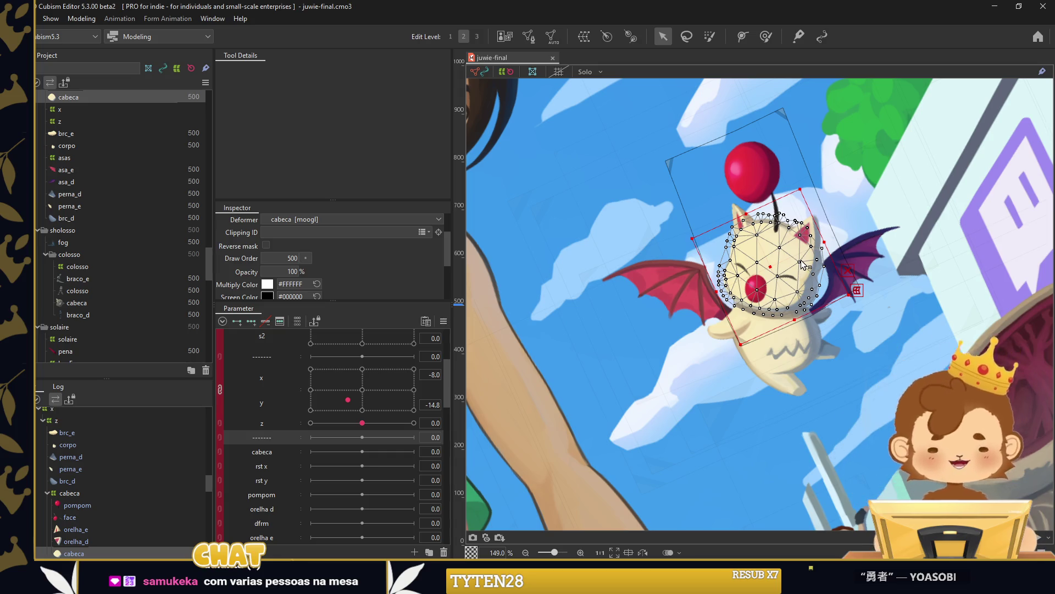
left_click(69, 492)
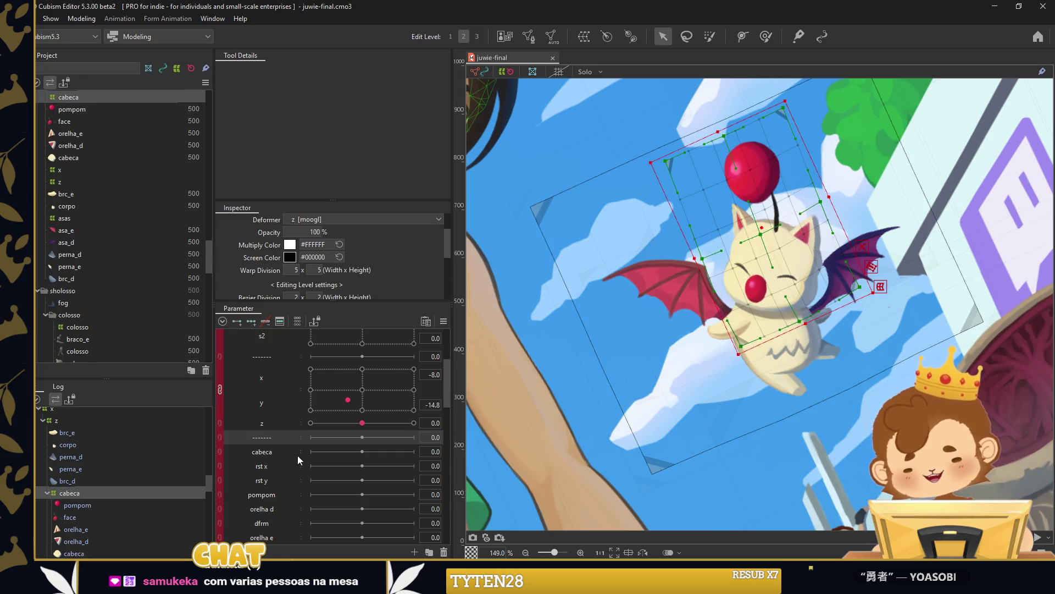
scroll(170, 496, "down", 2)
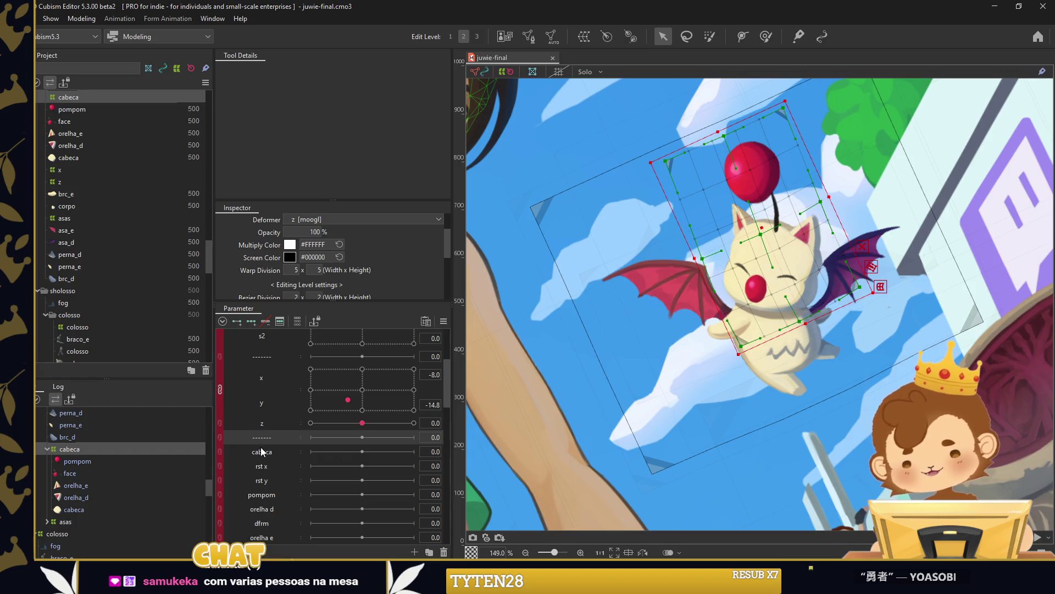
left_click(264, 452)
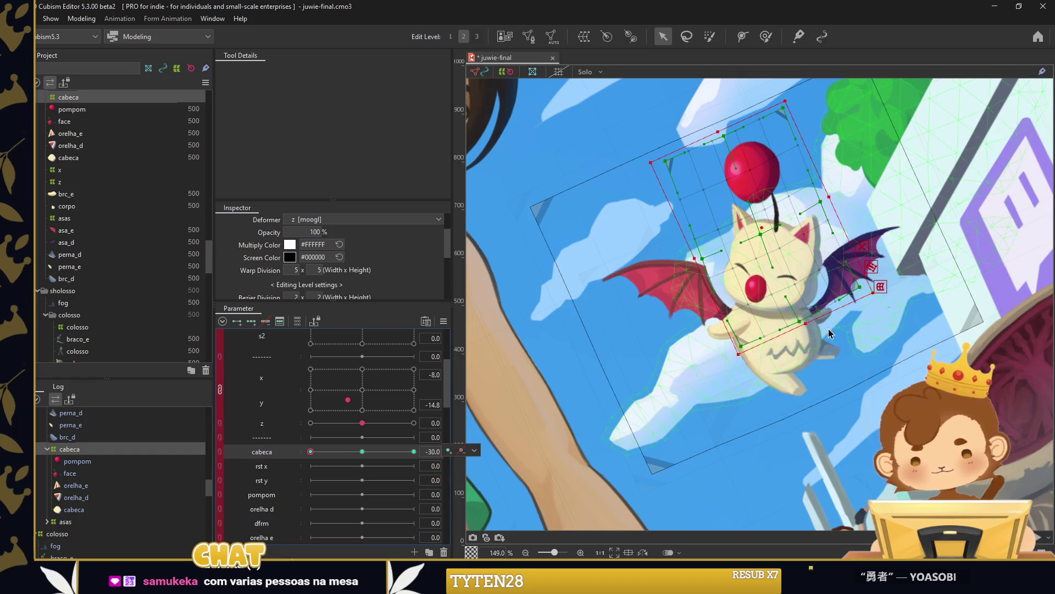
left_click_drag(294, 269, 311, 273)
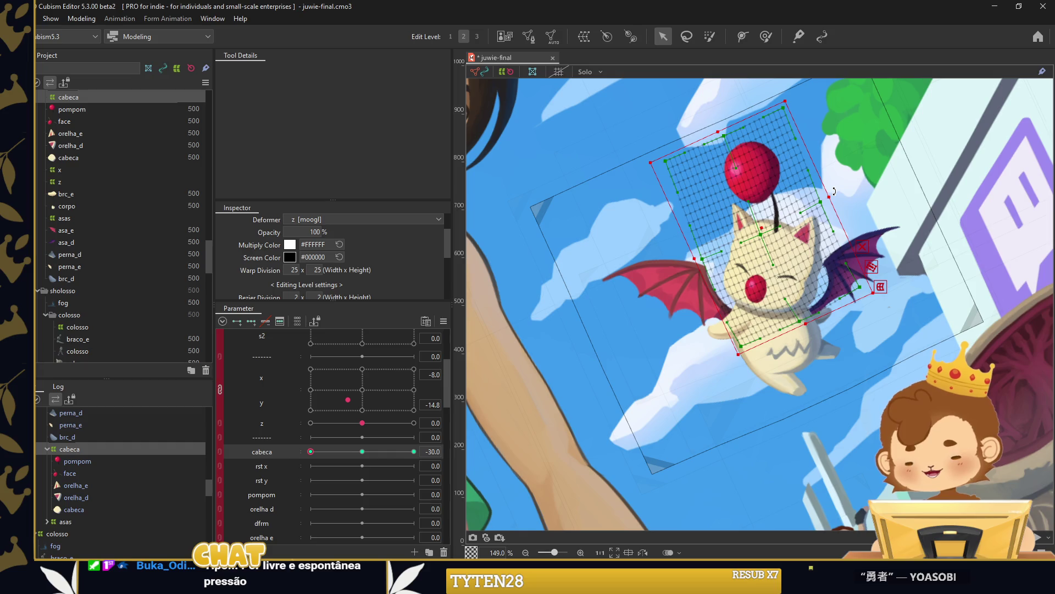
Rotate and slightly shift the head warp for the cabeca -30 tilt keyform.
left_click_drag(834, 191, 826, 179)
scroll(754, 231, "up", 2)
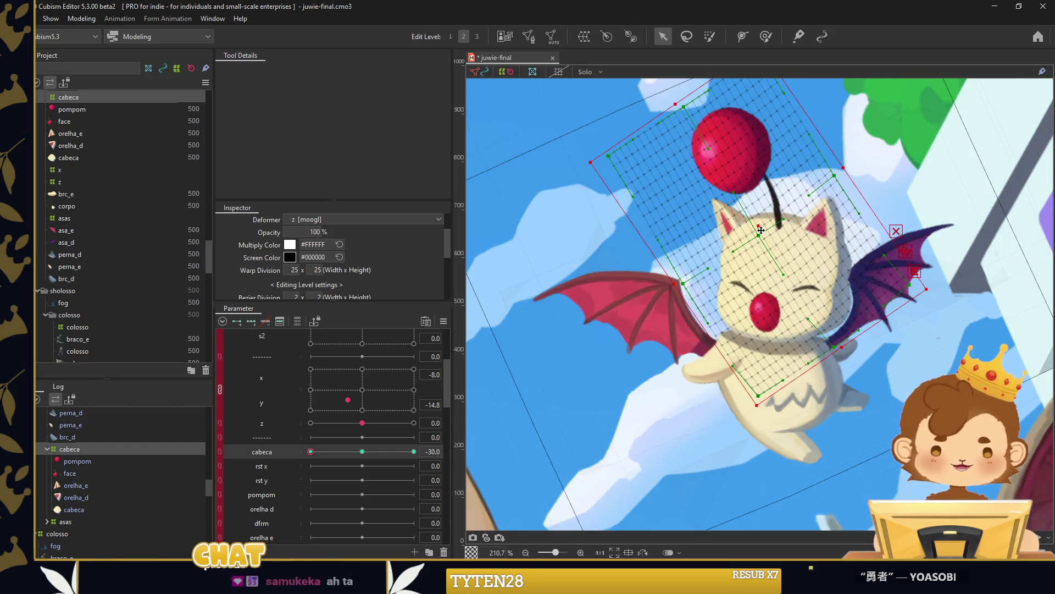
left_click_drag(754, 231, 753, 234)
left_click_drag(849, 344, 830, 356)
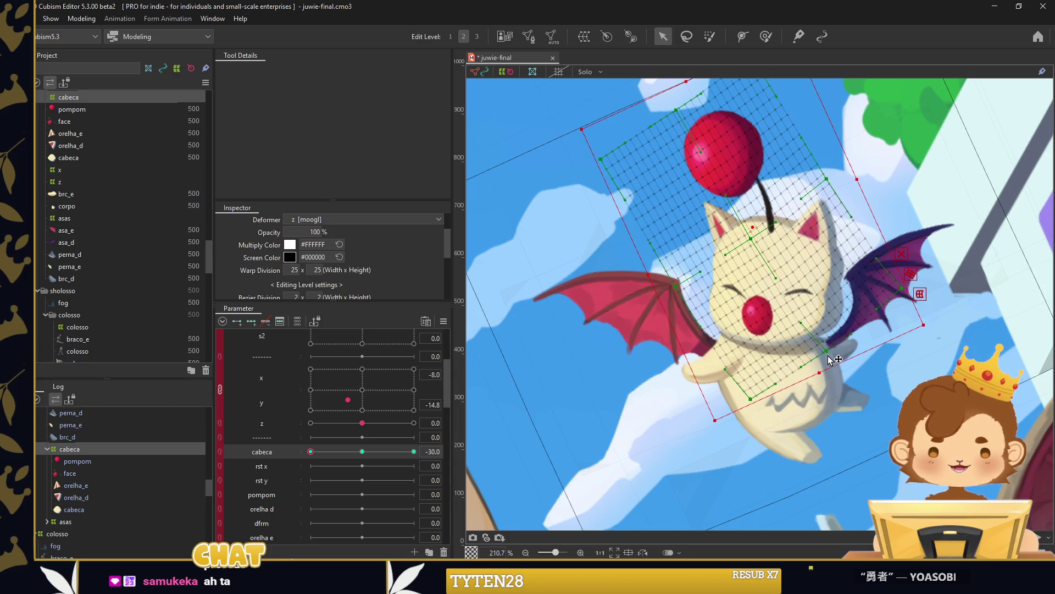
mouse_move(311, 452)
left_mouse_down()
mouse_move(347, 451)
mouse_move(311, 451)
left_mouse_up()
left_click_drag(753, 227, 748, 227)
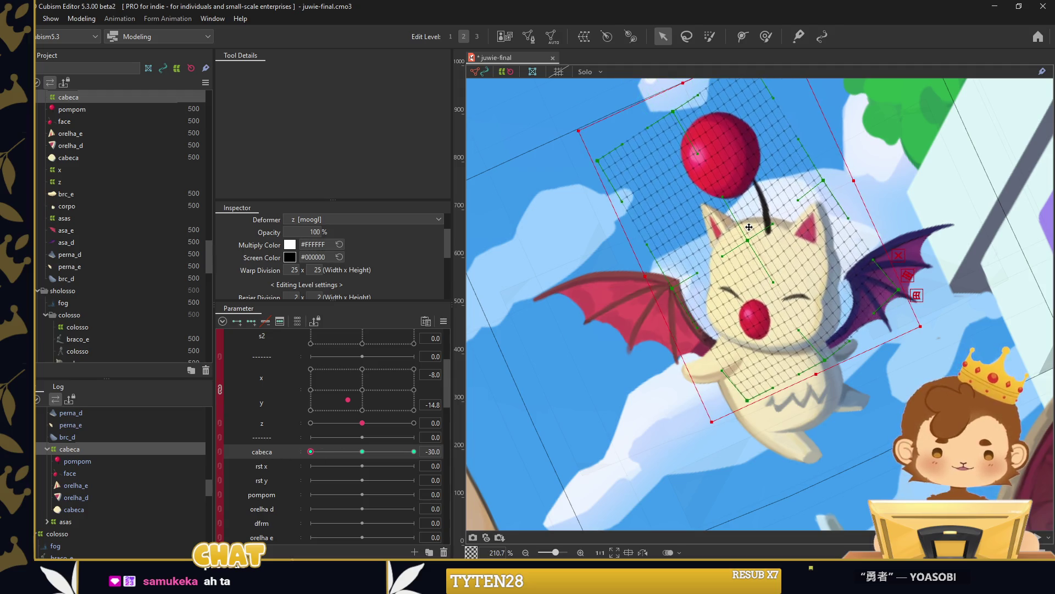
Set cabeca to 30 and rotate the head warp the other way, shifting it slightly right.
left_click_drag(323, 454, 414, 451)
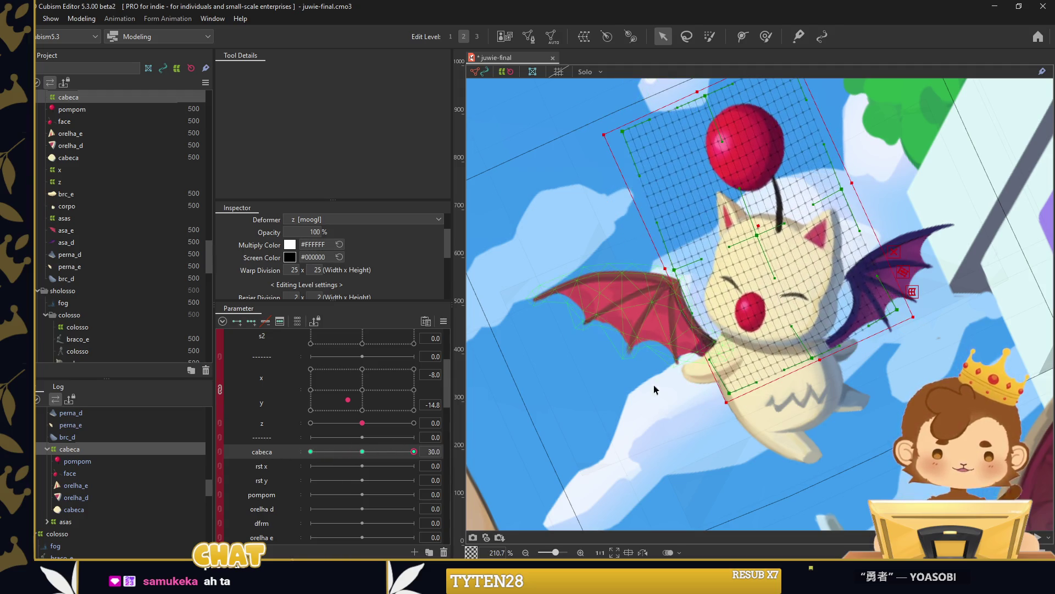
left_click_drag(861, 178, 798, 268)
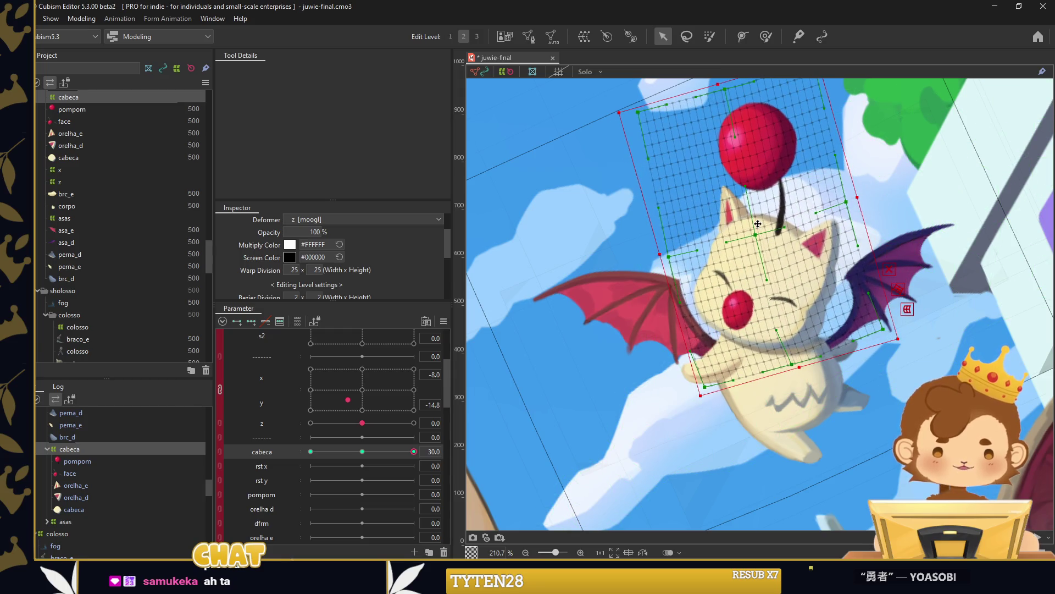
left_click_drag(758, 223, 773, 227)
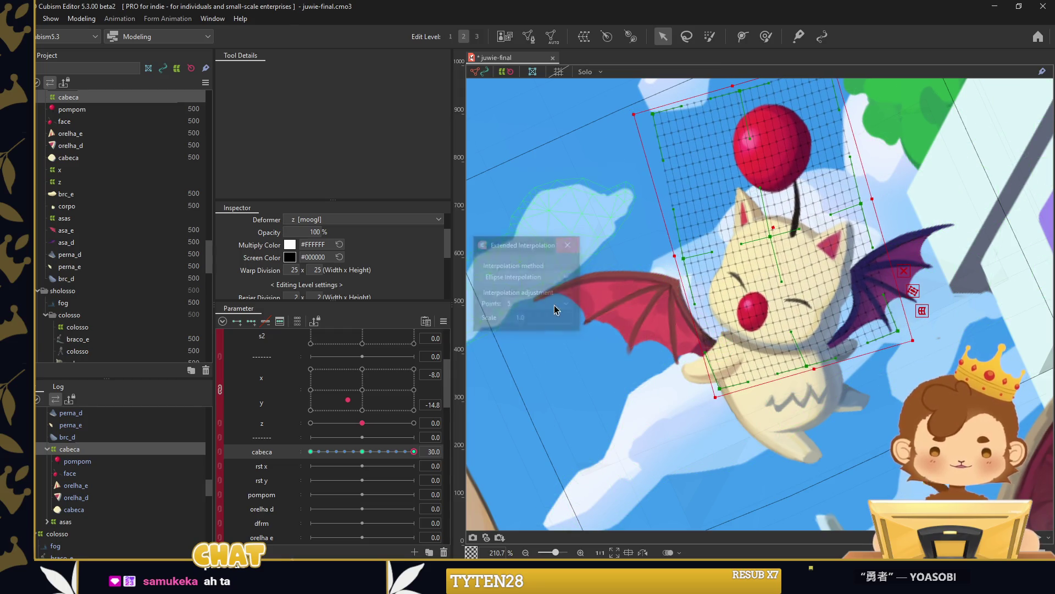
left_click(546, 175)
scroll(817, 275, "up", 5)
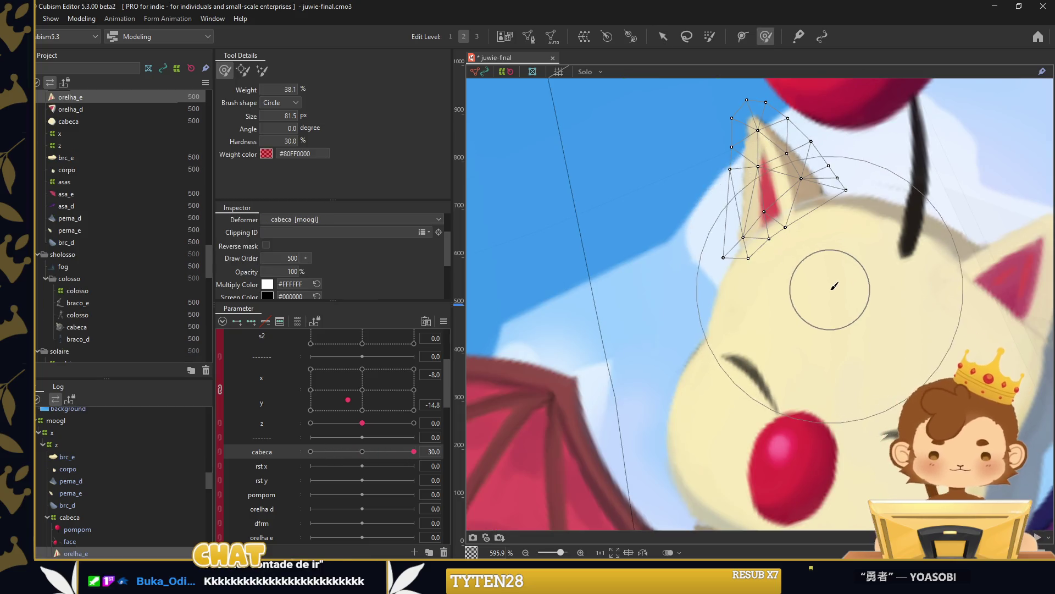
Subdivide the orelha_e ear mesh with 4 Division and confirm the mesh edit.
scroll(836, 302, "down", 3)
left_click(663, 37)
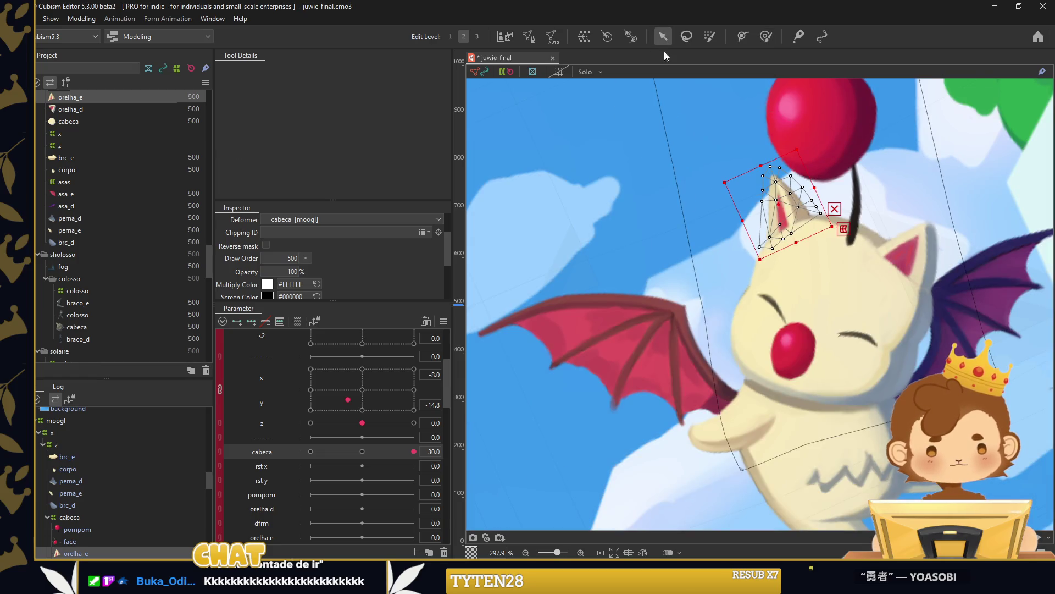
left_click(528, 36)
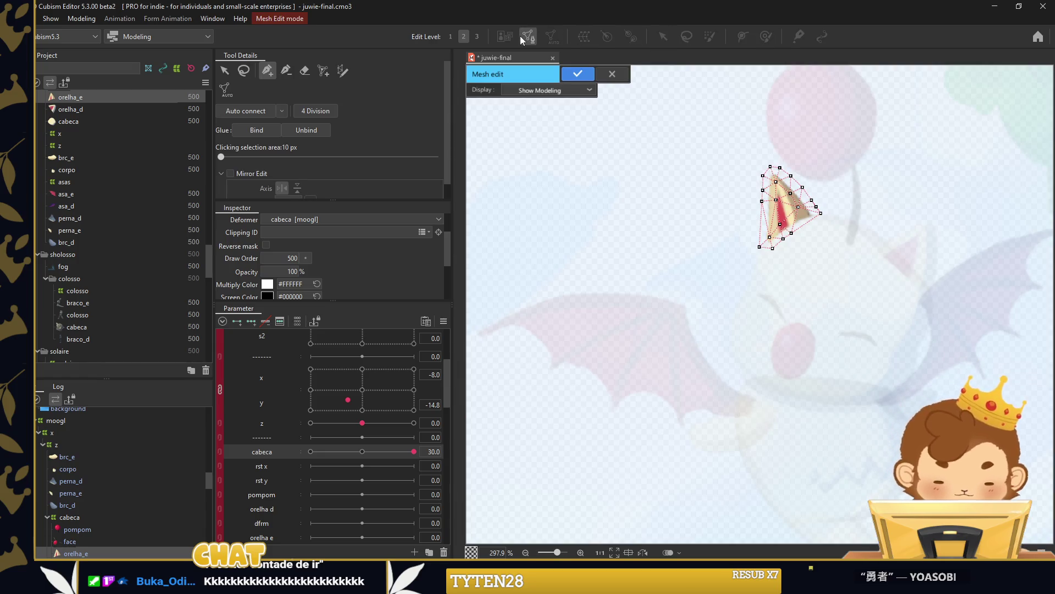
left_click(320, 112)
left_click(577, 73)
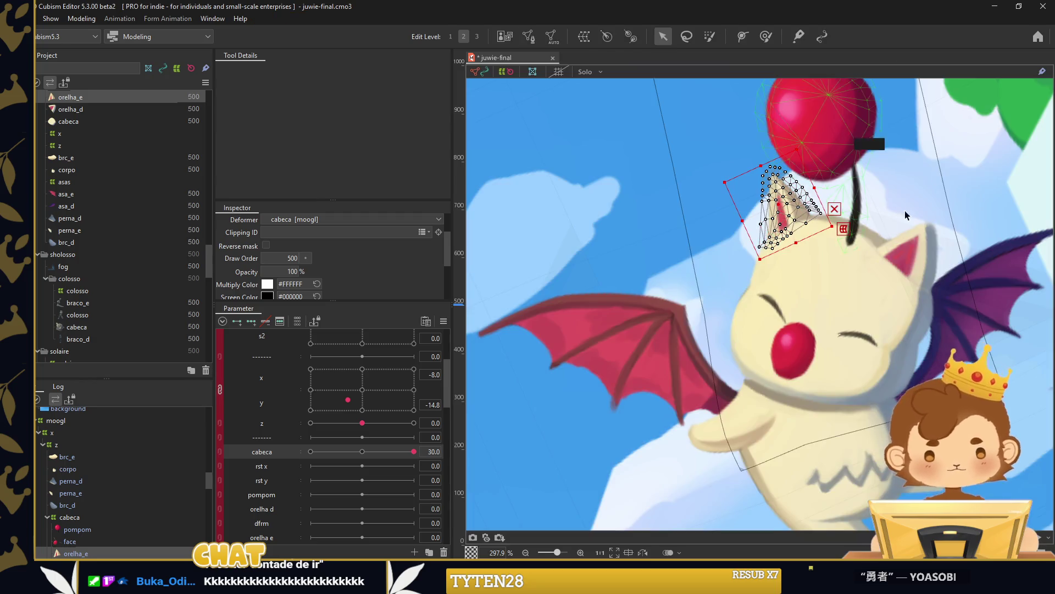
left_click(907, 259)
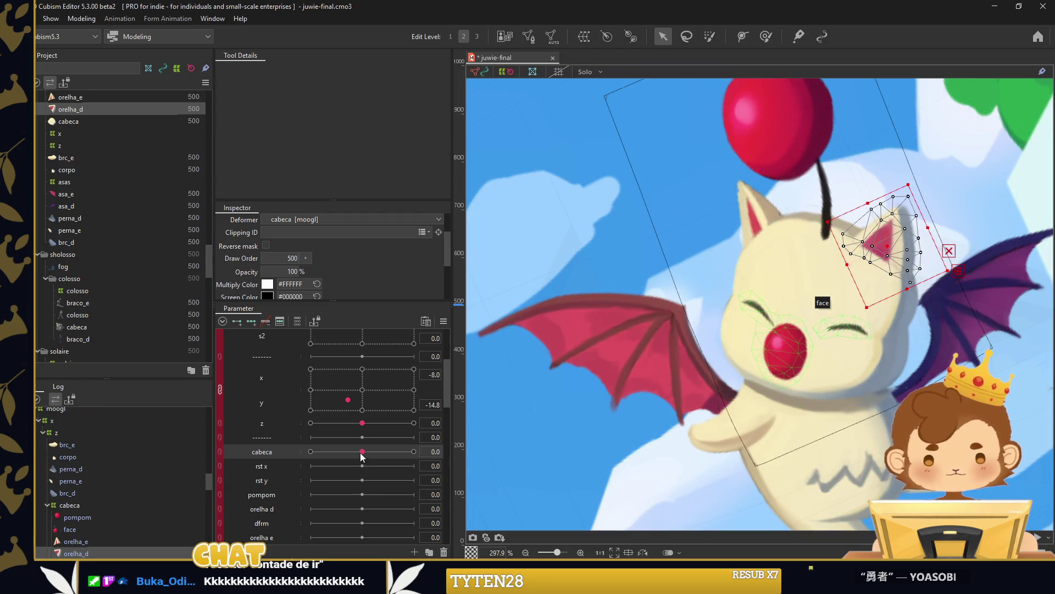
scroll(104, 476, "down", 3)
left_click(78, 489)
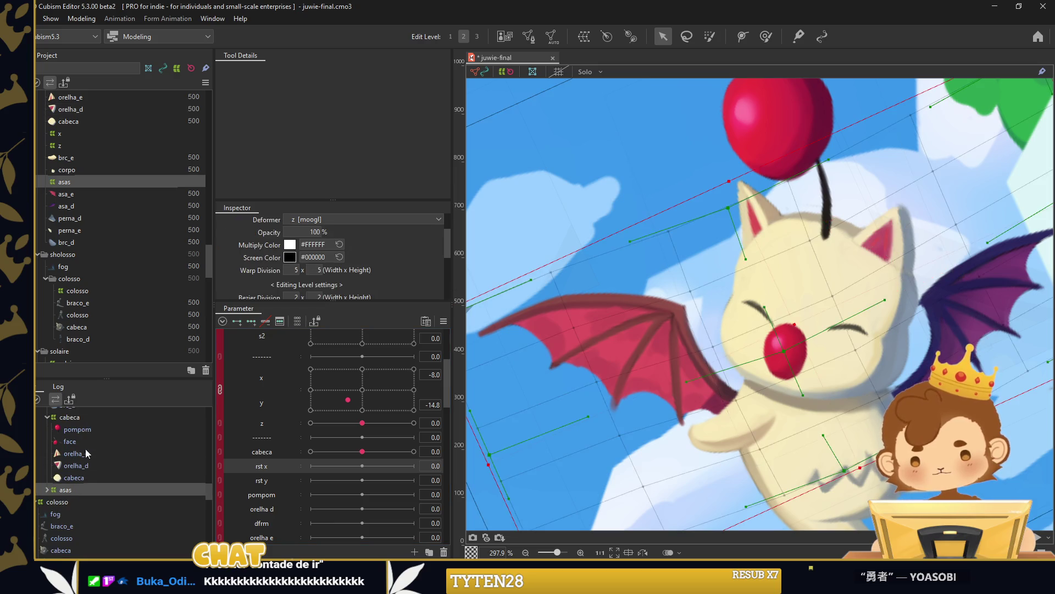
left_click(77, 441)
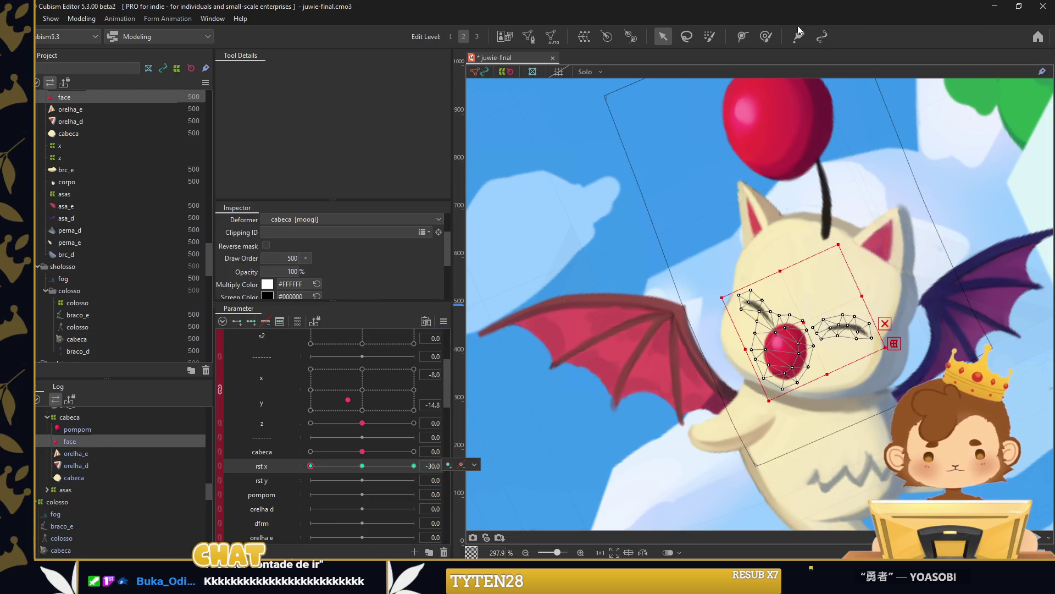
Push the face's left-eye vertices left and move one face mesh vertex down-right, then confirm.
left_click(765, 36)
scroll(840, 369, "up", 2)
left_click_drag(808, 324, 706, 294)
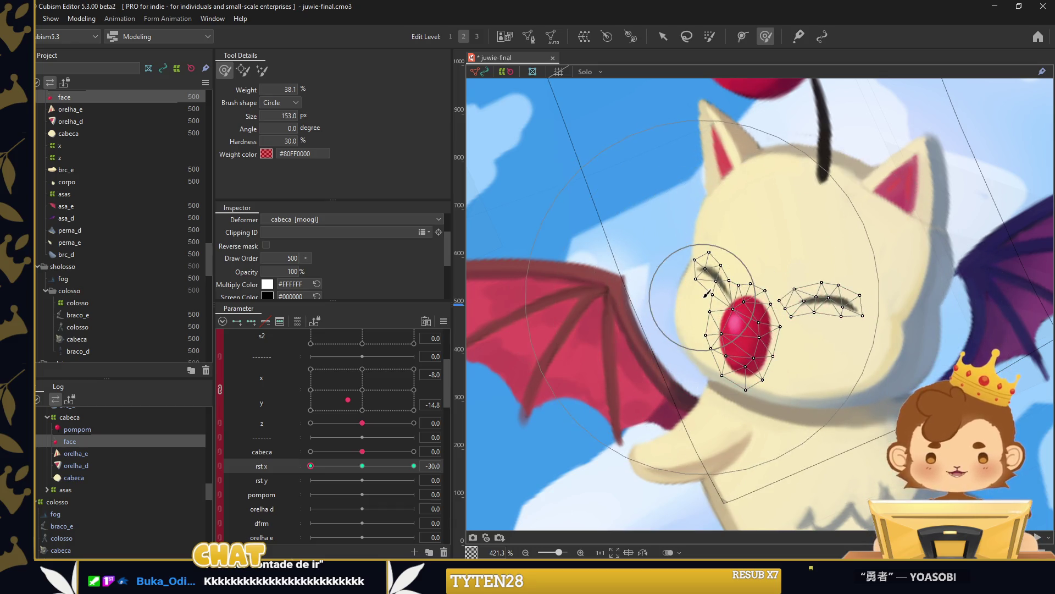
key("ctrl+m")
scroll(777, 325, "up", 4)
scroll(777, 324, "up", 4)
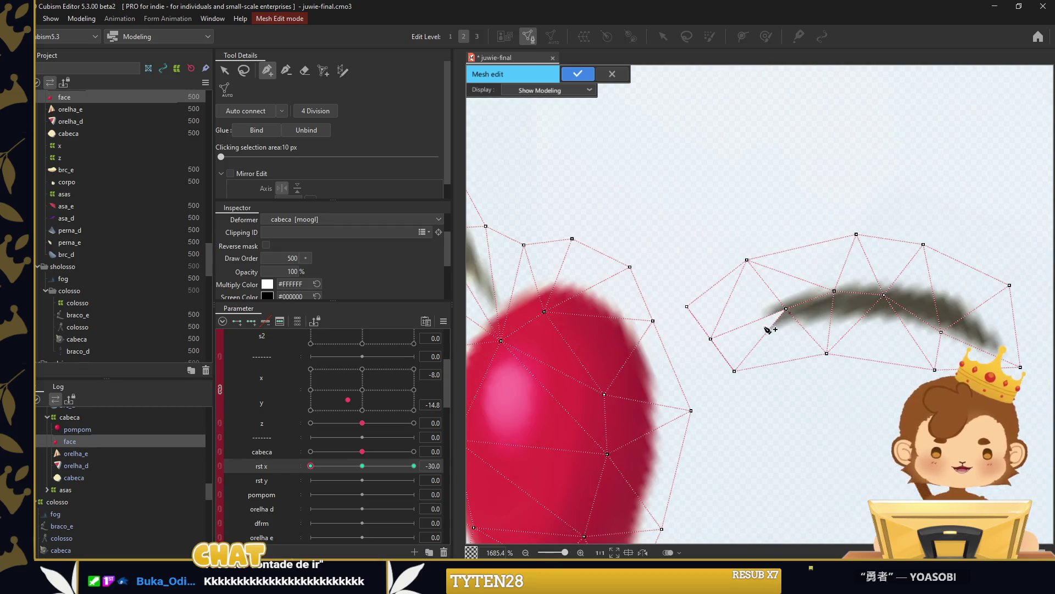
left_click_drag(711, 340, 737, 389)
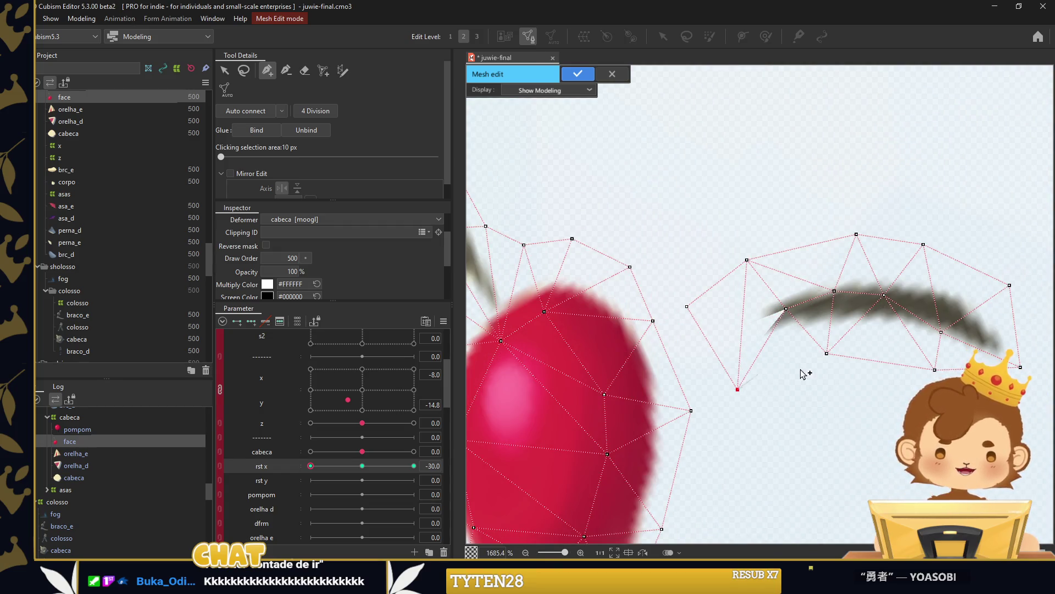
left_click(577, 74)
Fill rst x with Extended Interpolation keys and check the -30 and centre keyforms.
scroll(577, 365, "down", 5)
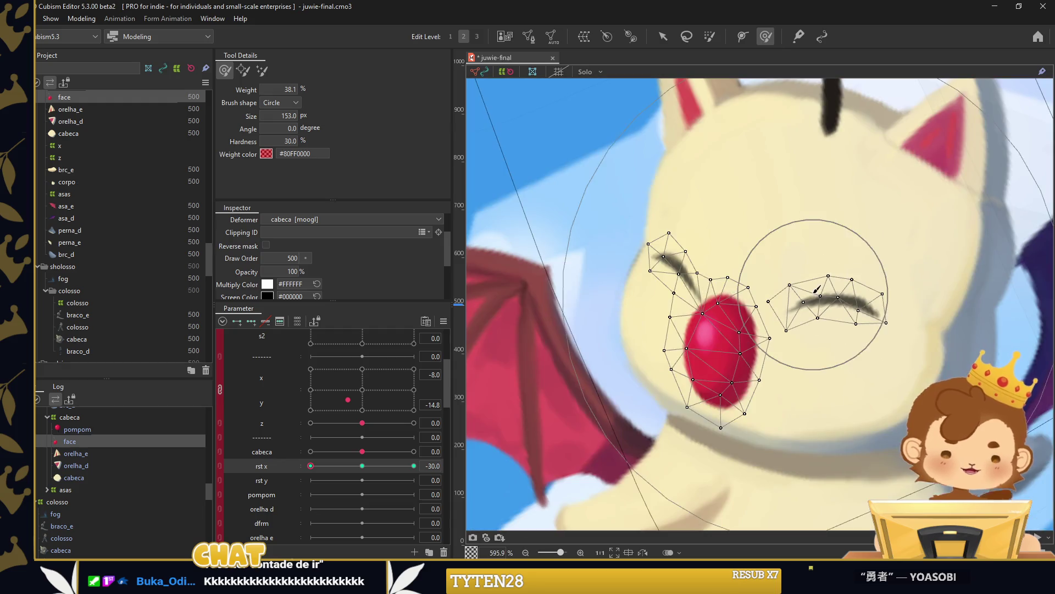
left_click(101, 452)
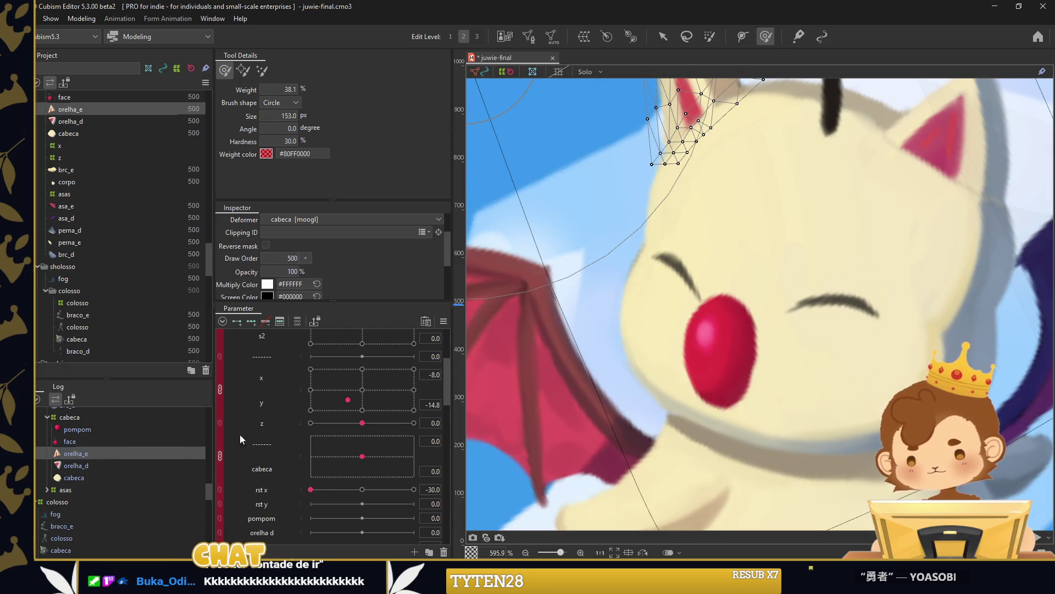
left_click(70, 440)
mouse_move(311, 466)
left_mouse_down()
mouse_move(348, 467)
mouse_move(310, 466)
left_mouse_up()
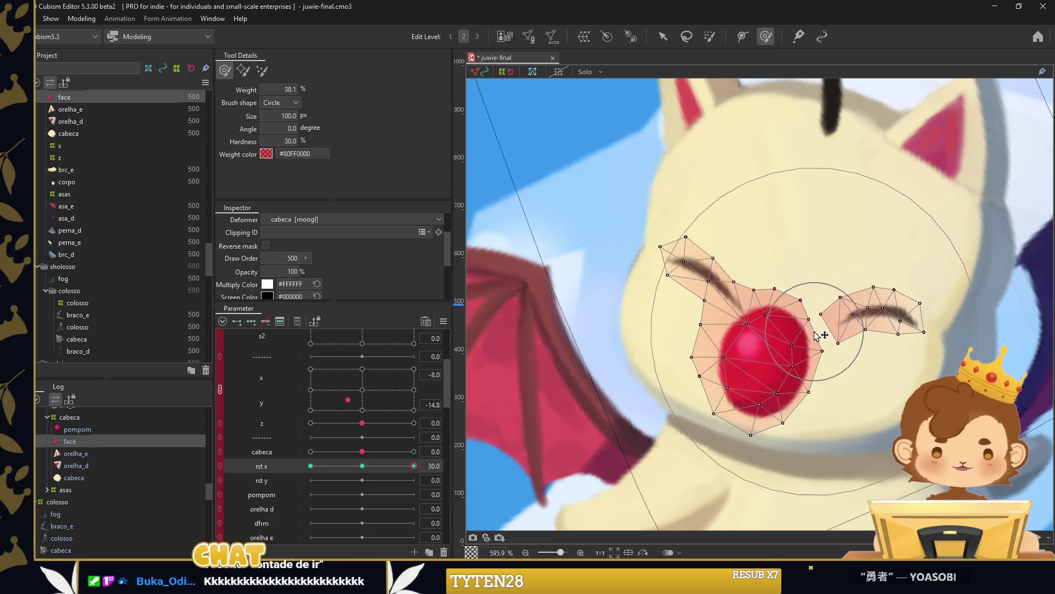
scroll(709, 324, "up", 2)
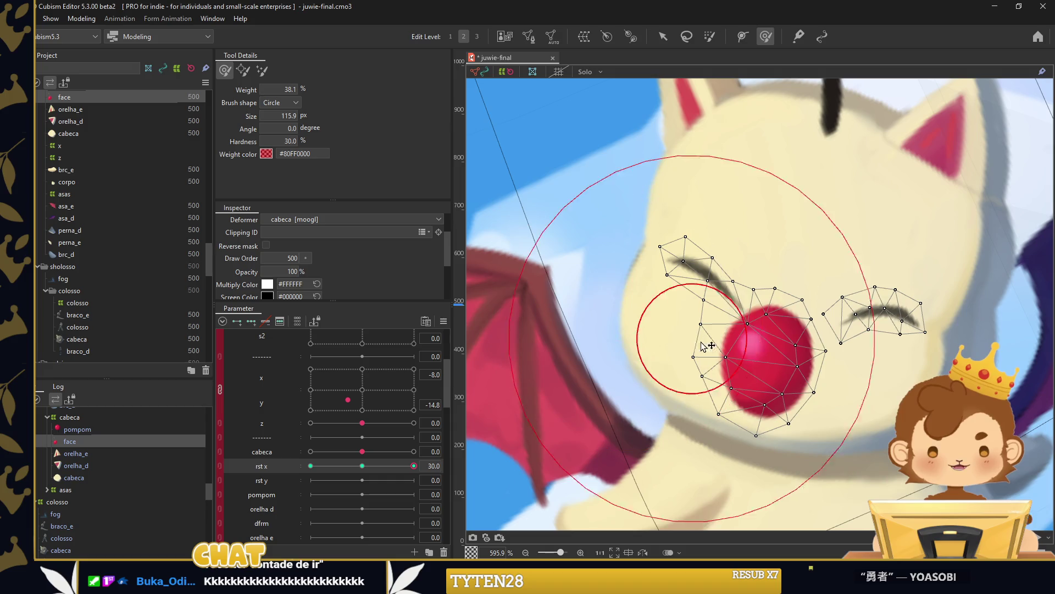
scroll(715, 315, "down", 2)
right_click(537, 236)
left_click(604, 275)
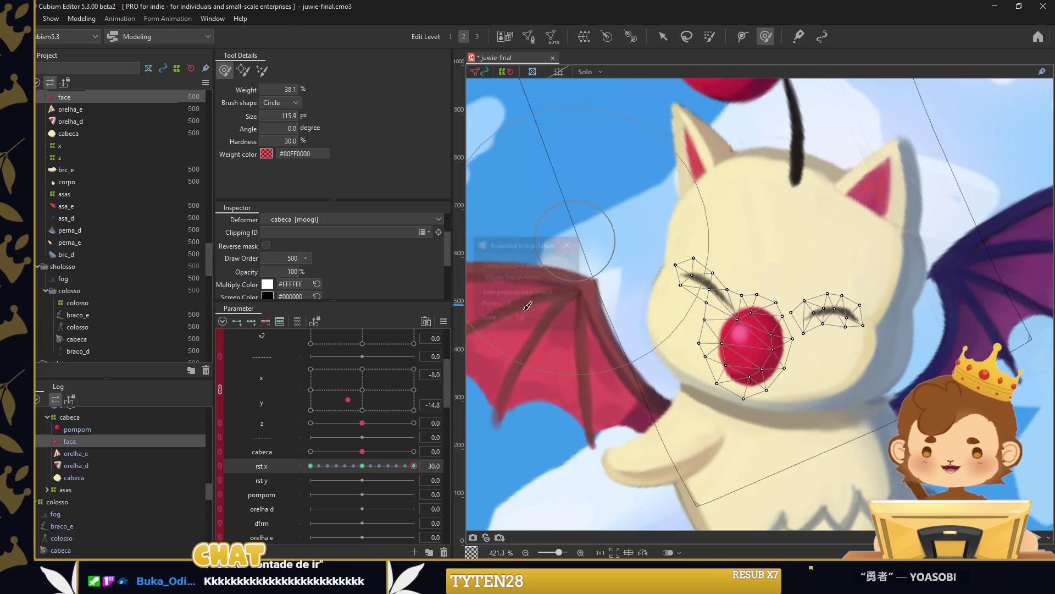
mouse_move(414, 465)
left_mouse_down()
mouse_move(311, 466)
mouse_move(415, 465)
left_mouse_up()
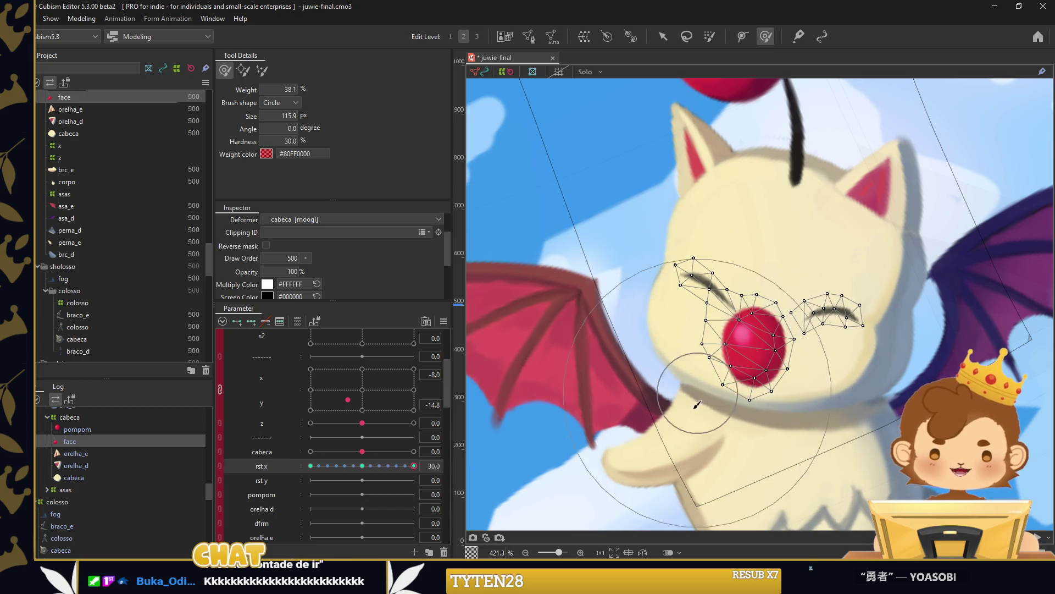
left_click(363, 466)
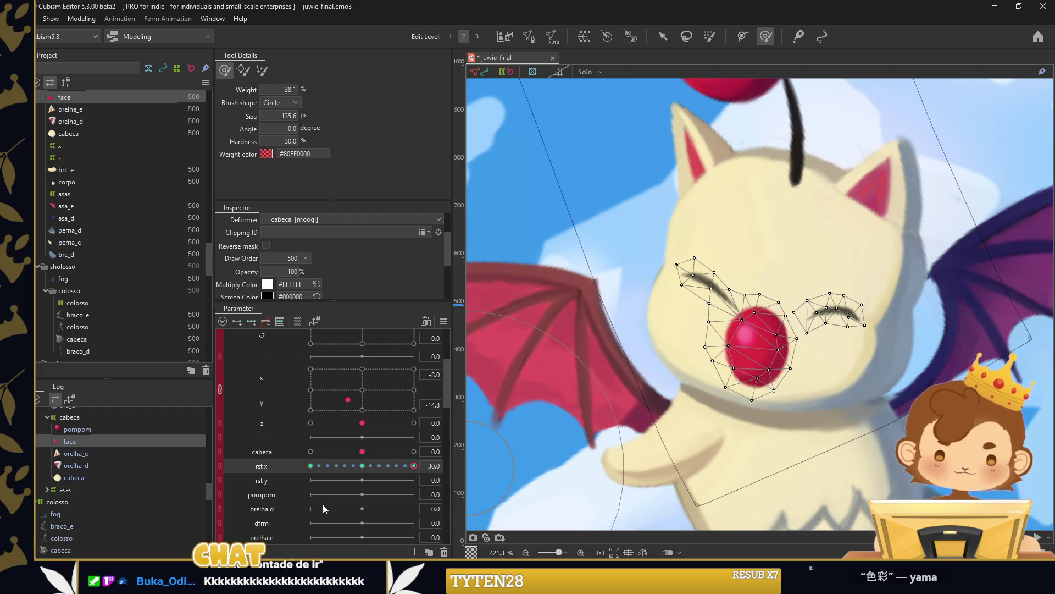
Weight-paint the face at rst y -30 and +30 and add interpolated rst y keys.
left_click(326, 478)
left_click(310, 480)
left_click_drag(764, 324, 895, 333)
left_click(413, 480)
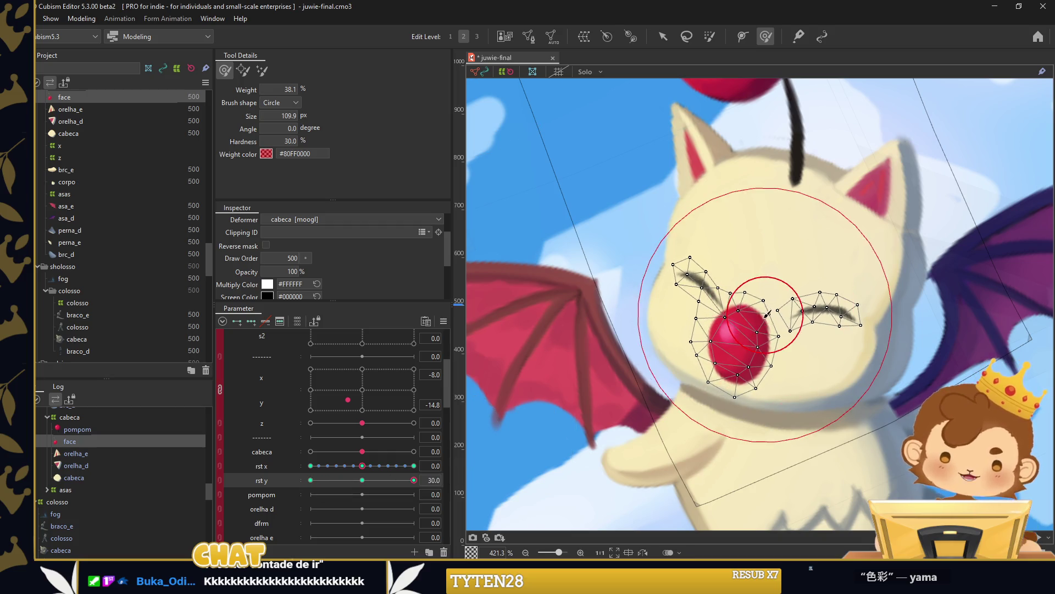
mouse_move(761, 308)
left_mouse_down()
mouse_move(767, 280)
mouse_move(607, 237)
left_mouse_up()
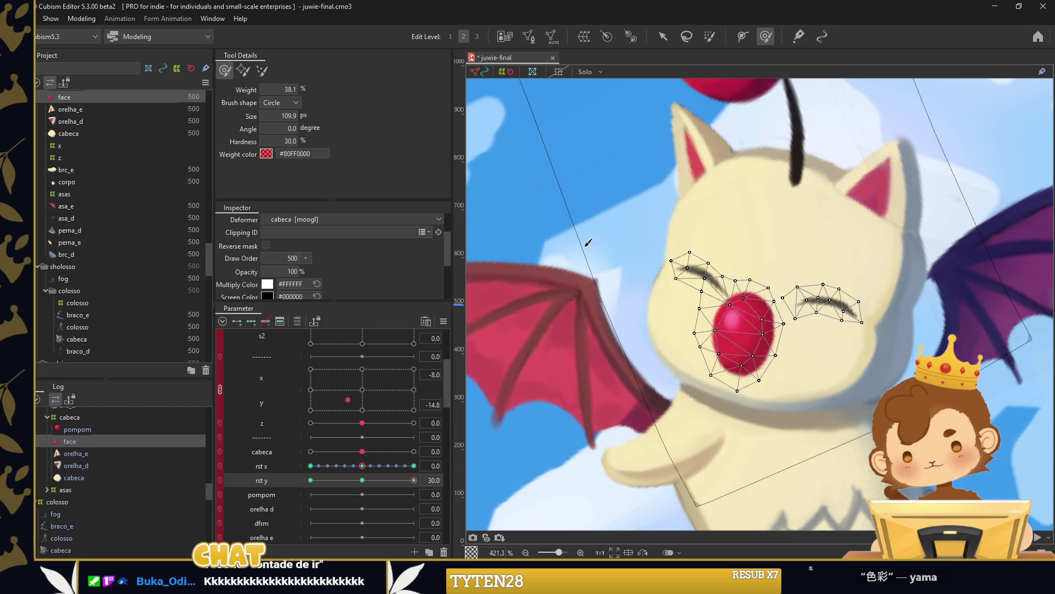
key("Return")
left_click(362, 480)
Combine rst x and rst y into one 2D parameter and try the head turn pad.
left_click(444, 321)
left_click(511, 362)
left_click(502, 391)
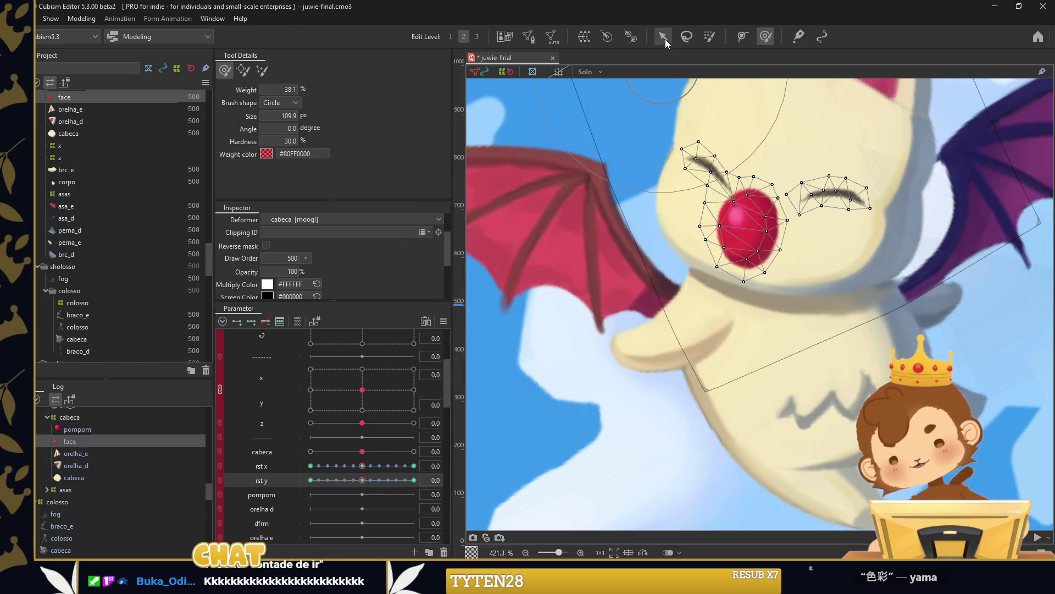
left_click(663, 38)
scroll(560, 422, "down", 5)
left_click(219, 473)
left_click_drag(363, 485, 361, 482)
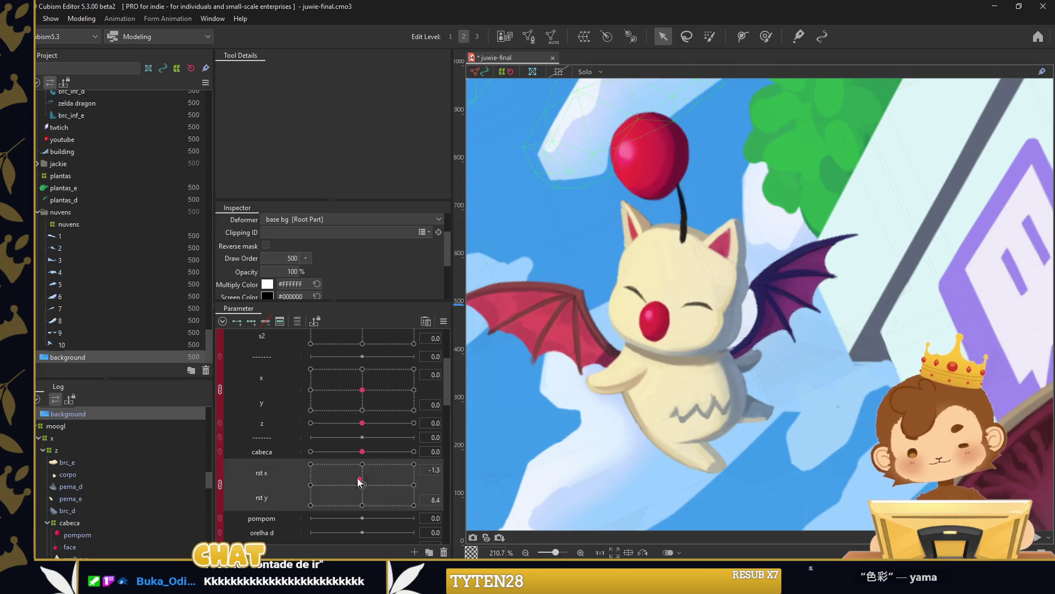
Recentre and unlink rst x and rst y, then select the face art mesh.
left_click(362, 485)
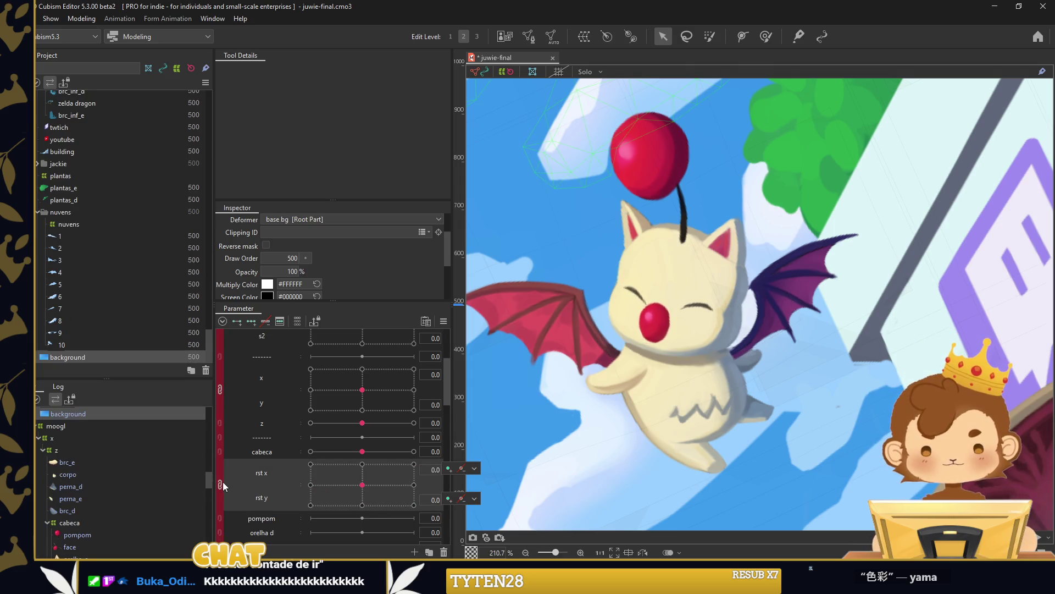
left_click(222, 483)
left_click(650, 317)
scroll(651, 317, "up", 5)
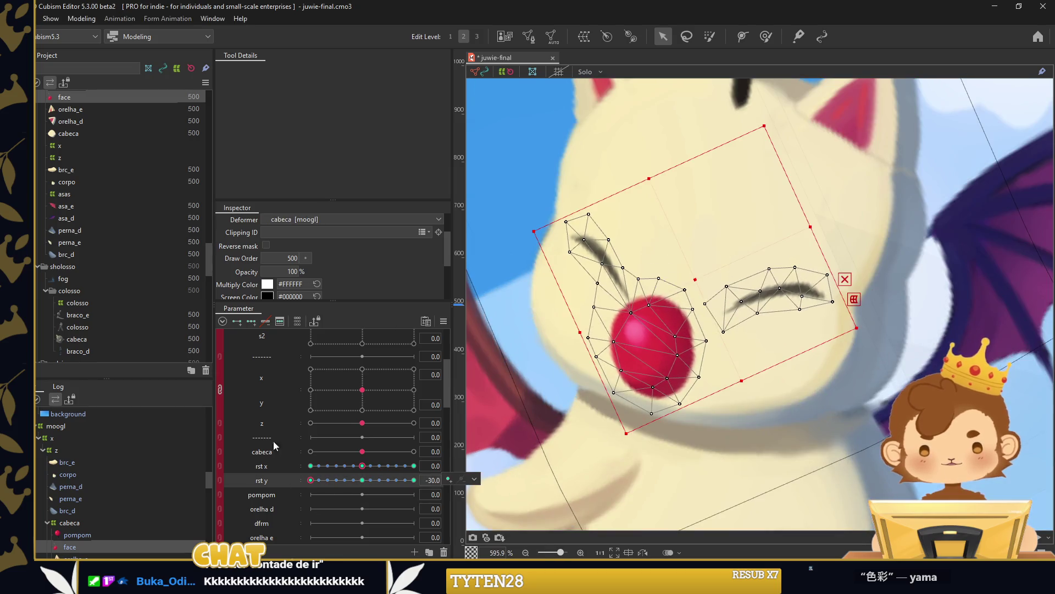
left_click(766, 36)
mouse_move(311, 480)
left_mouse_down()
mouse_move(377, 480)
mouse_move(362, 480)
left_mouse_up()
Synthesize the face's corner keyforms from the parameter options menu.
left_click(474, 479)
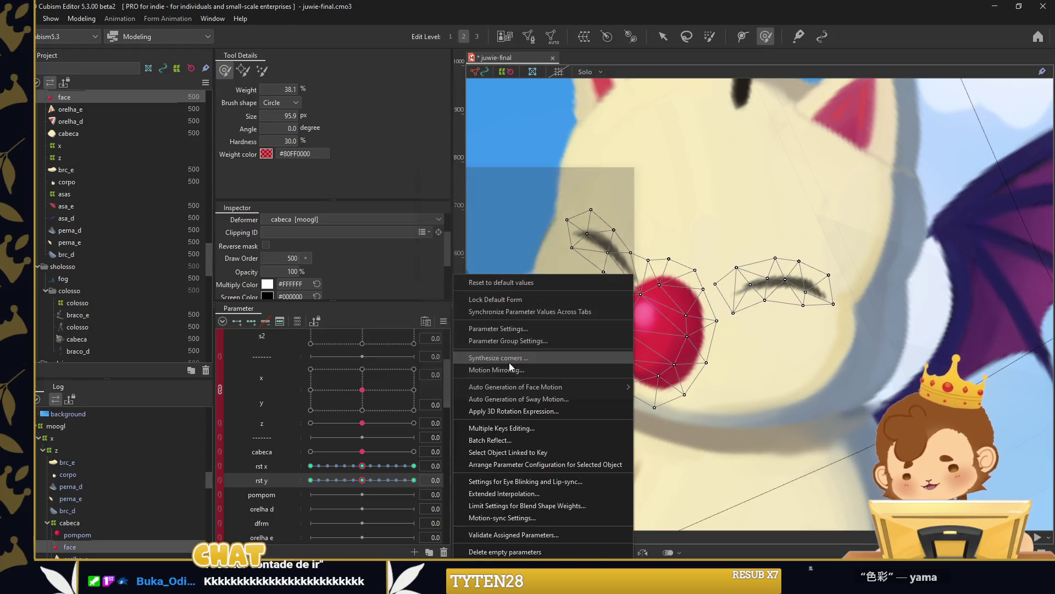
left_click(507, 295)
left_click(506, 393)
scroll(605, 274, "down", 3)
left_click(663, 36)
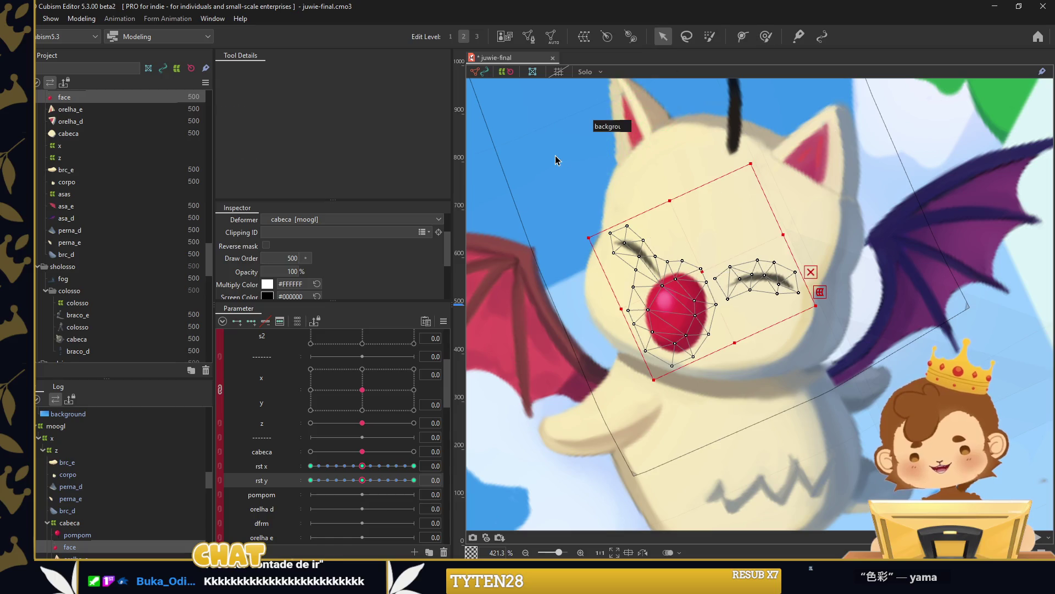
left_click(557, 159)
Relink rst x and rst y into one pad and test a diagonal corner pose.
left_click(221, 466)
left_click_drag(362, 484, 382, 491)
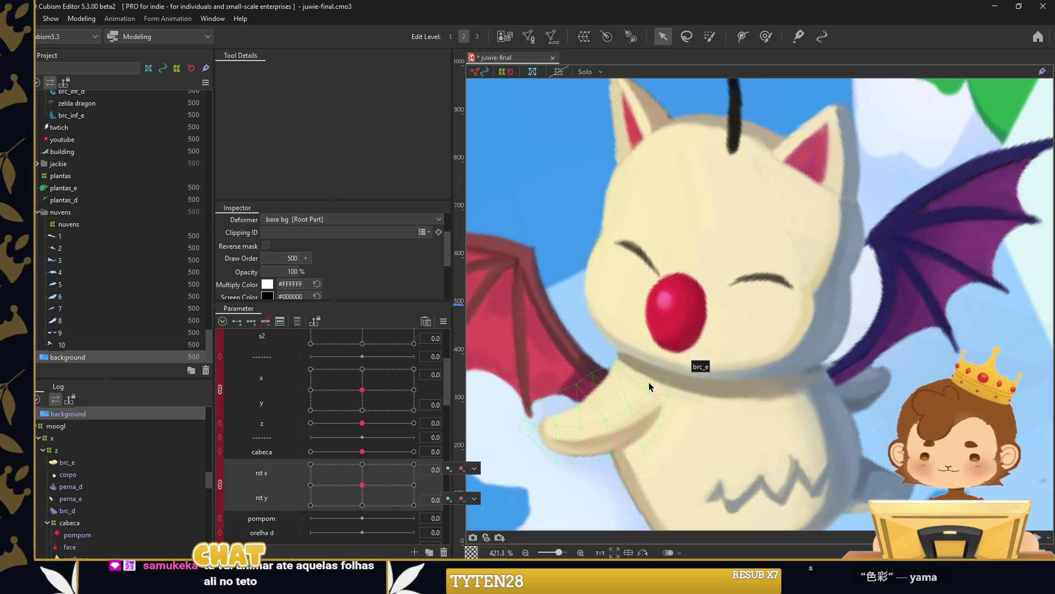
scroll(654, 374, "down", 10)
left_click(735, 235)
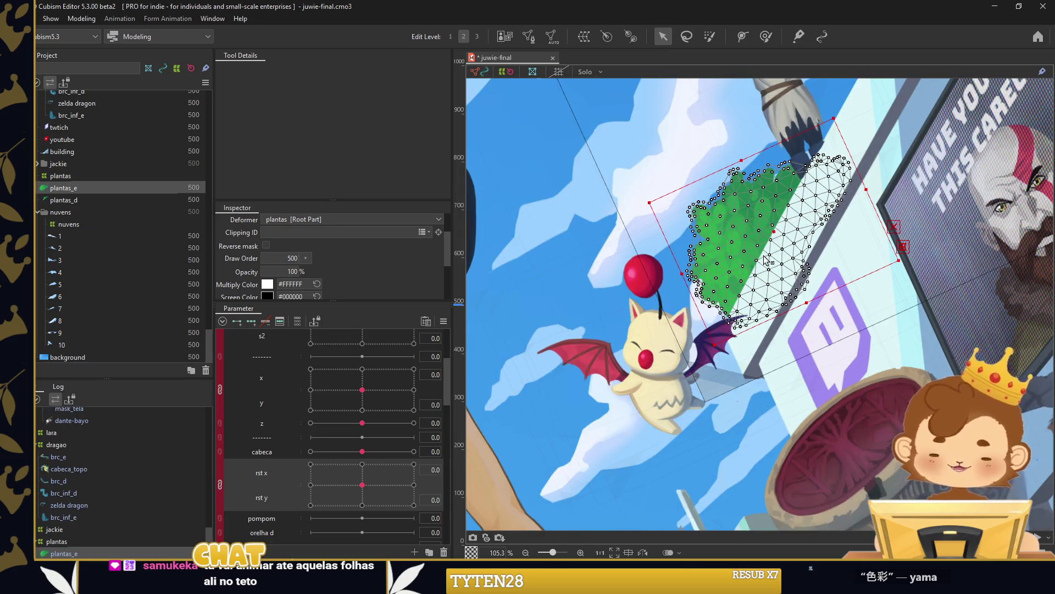
left_click(550, 301)
scroll(641, 371, "up", 5)
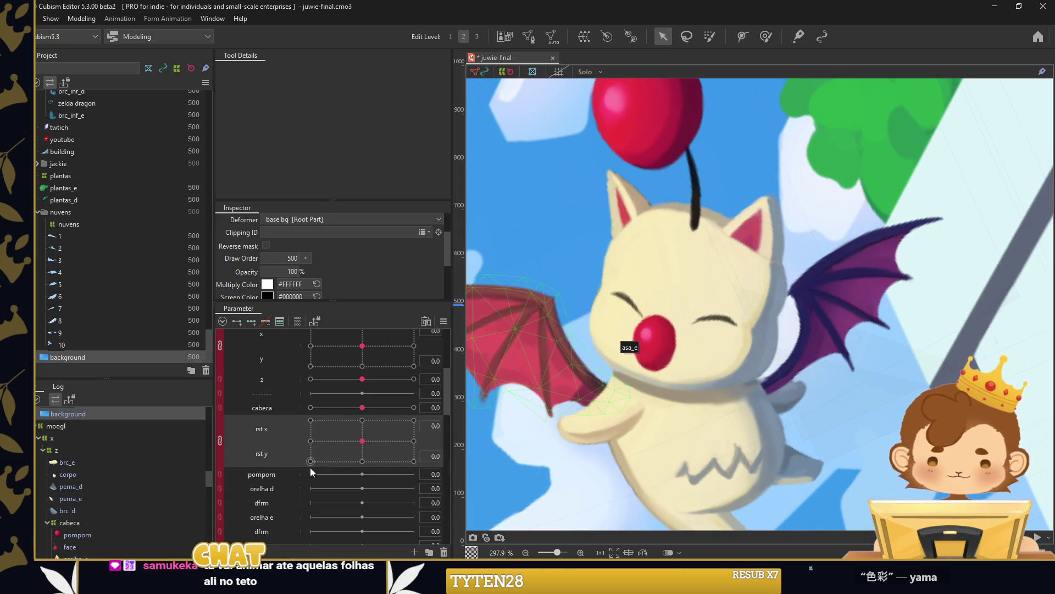
left_click(651, 150)
scroll(687, 231, "up", 2)
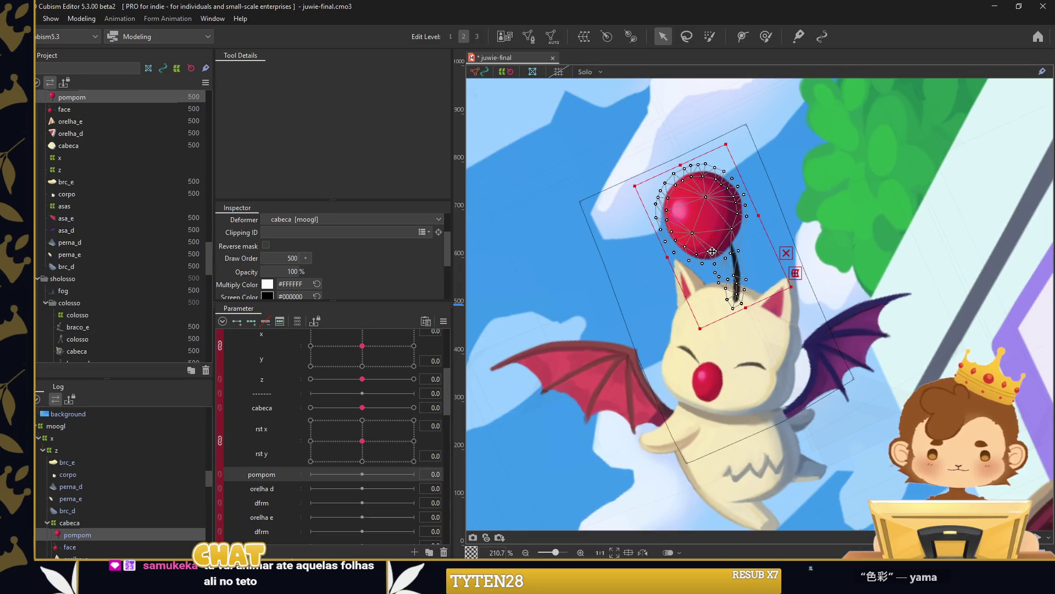
Rework the pompom's mesh in mesh editing and finish the edit.
scroll(716, 294, "up", 5)
double_click(705, 297)
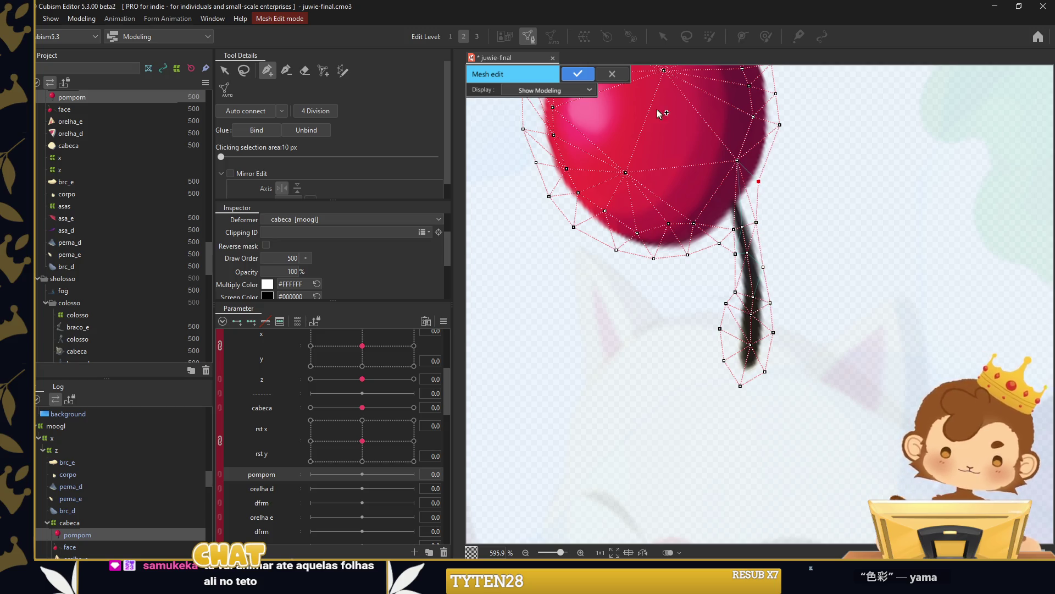
key("Return")
scroll(707, 306, "down", 10)
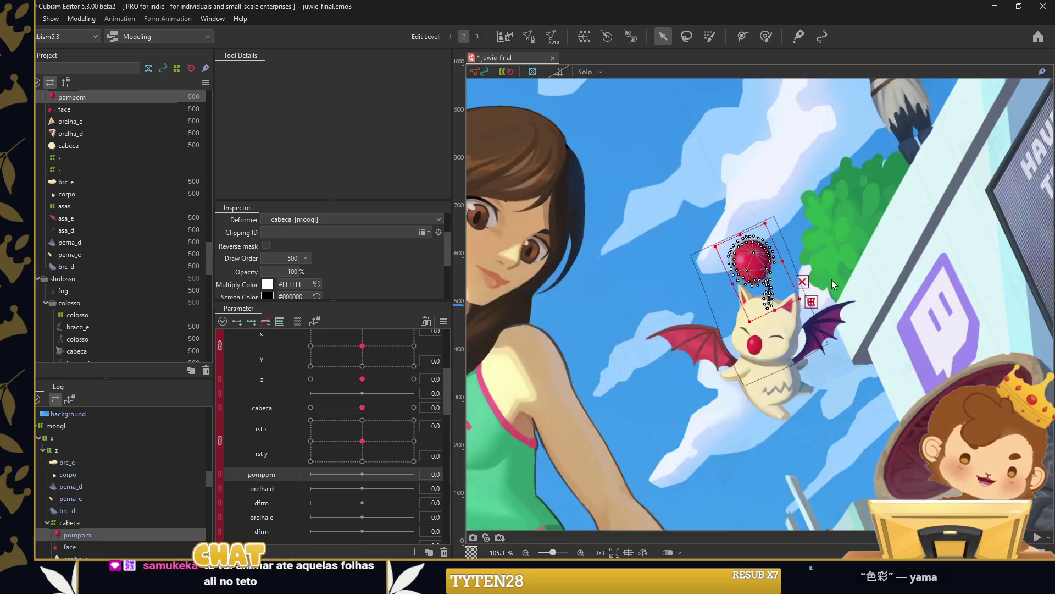
scroll(823, 286, "down", 3)
scroll(778, 311, "up", 6)
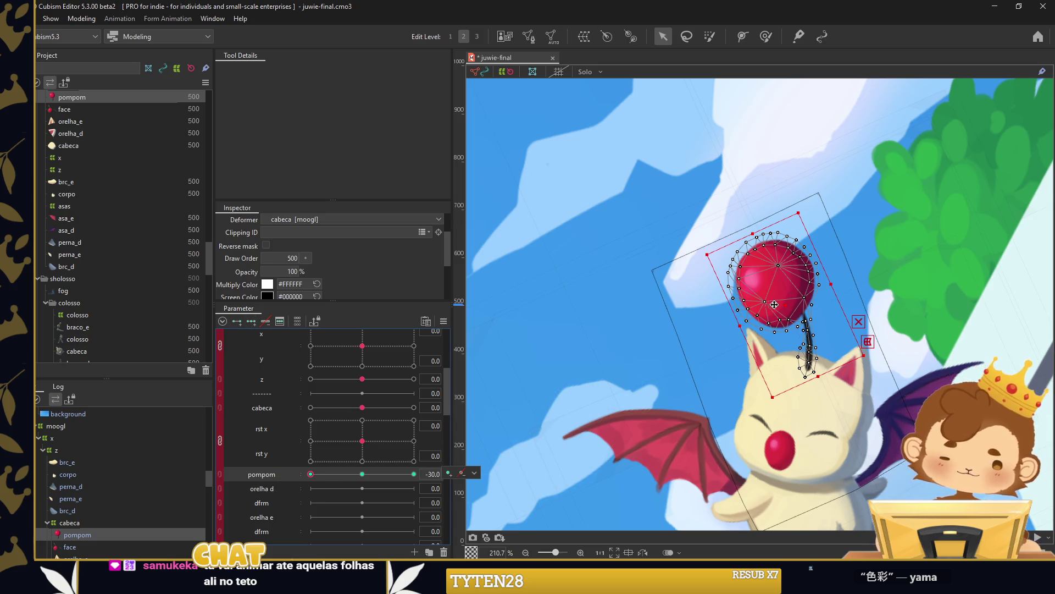
Bend the pompom to the left with a temporary path deform for its -30 key.
key("p")
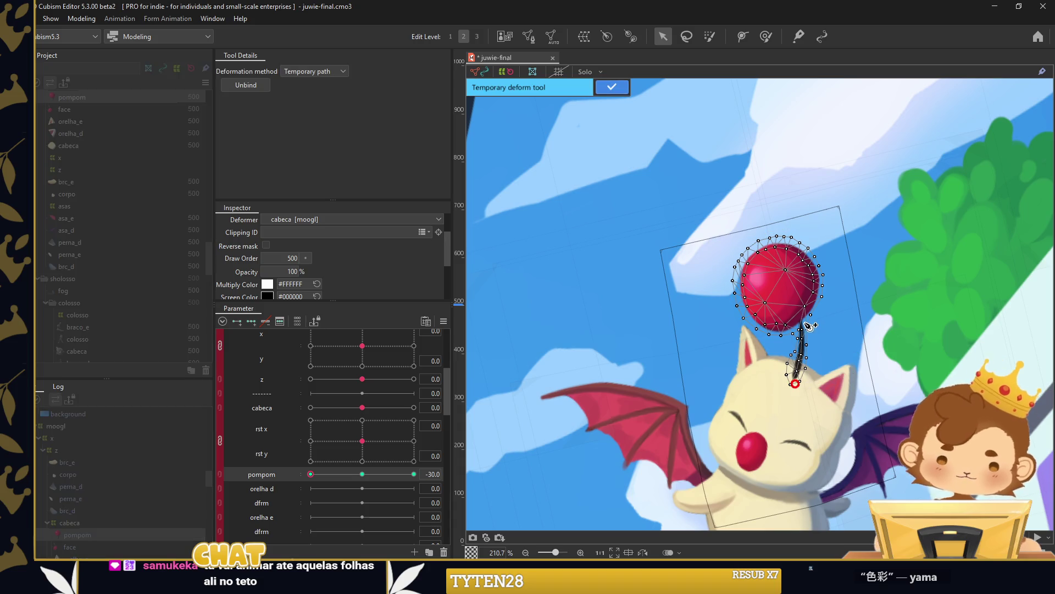
left_click(747, 237)
left_click_drag(747, 237, 717, 269)
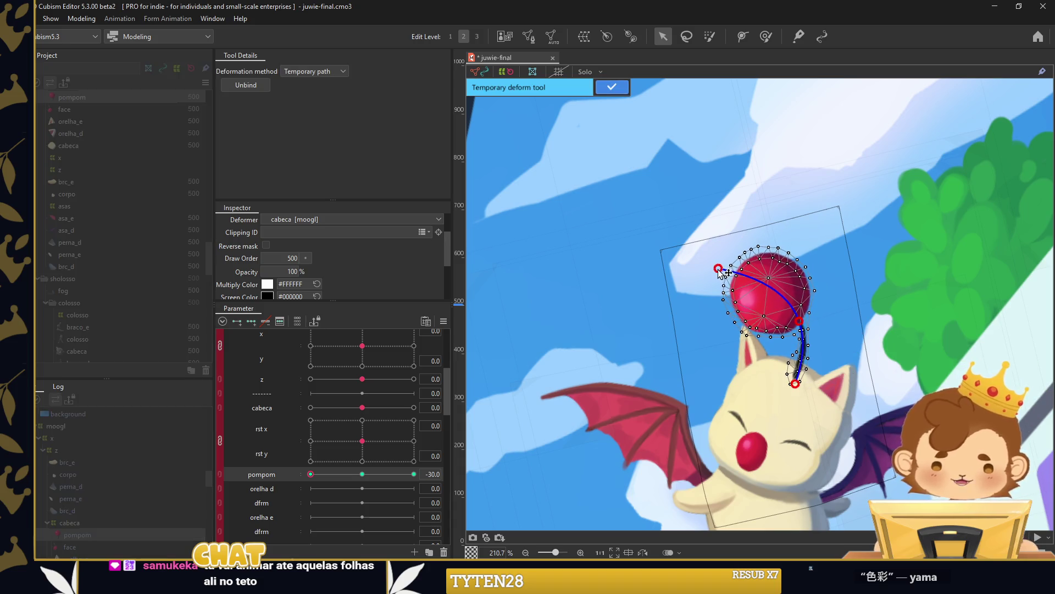
left_click_drag(800, 327, 791, 330)
left_click_drag(718, 269, 704, 282)
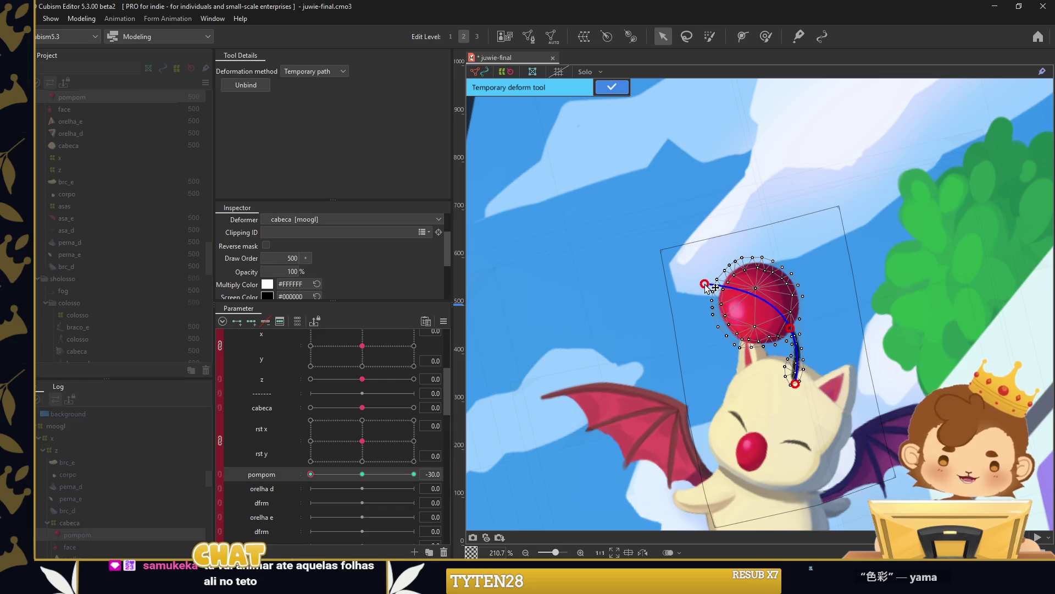
Bend the pompom right at +30, add interpolated keys, and reset the parameter to neutral.
left_click(414, 474)
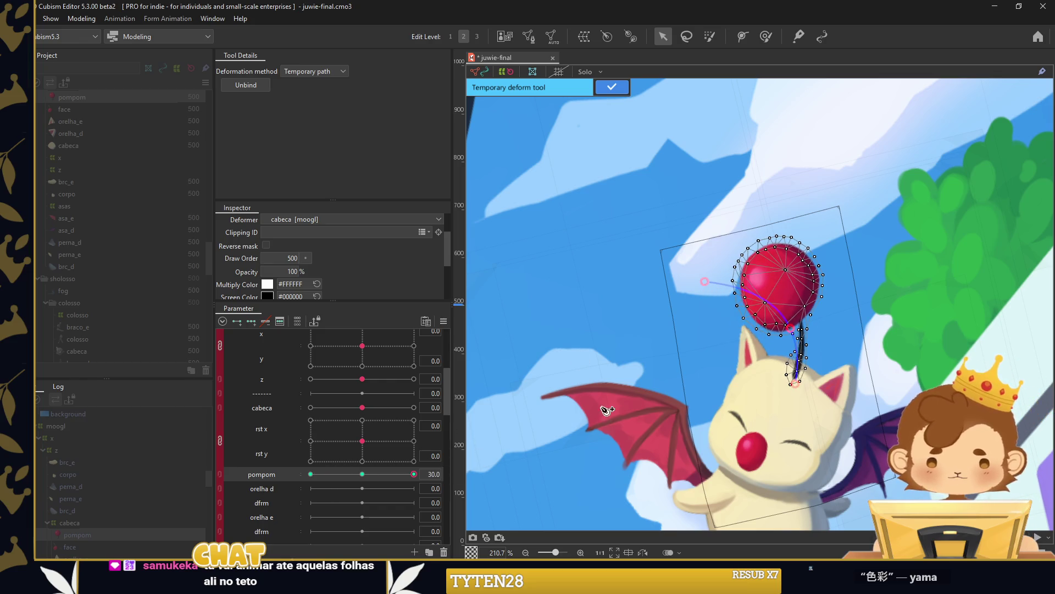
left_click_drag(740, 236, 773, 224)
left_click_drag(804, 329, 814, 329)
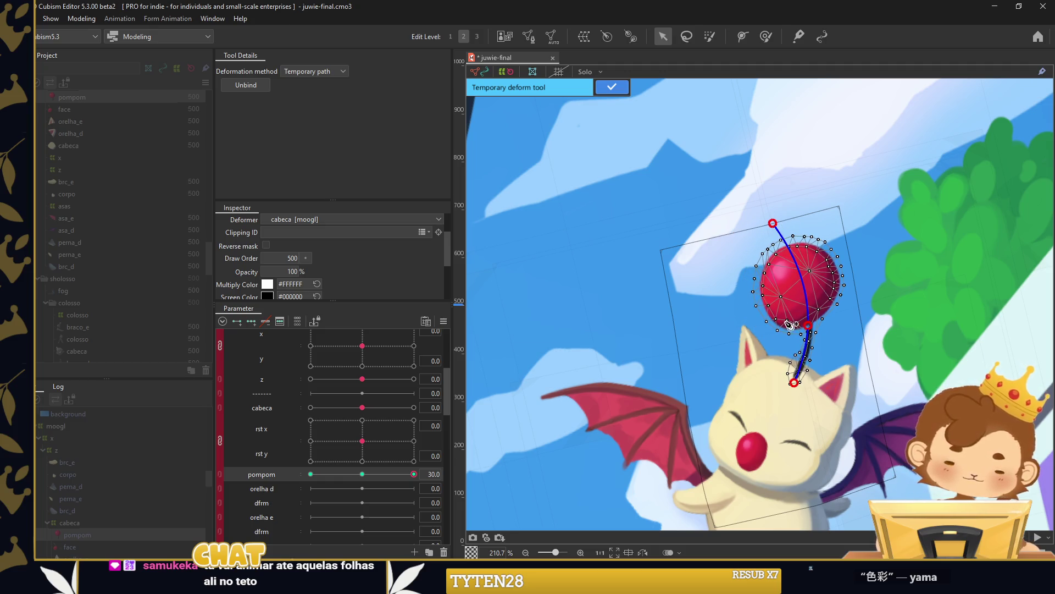
left_click(611, 86)
key("Return")
left_click(580, 219)
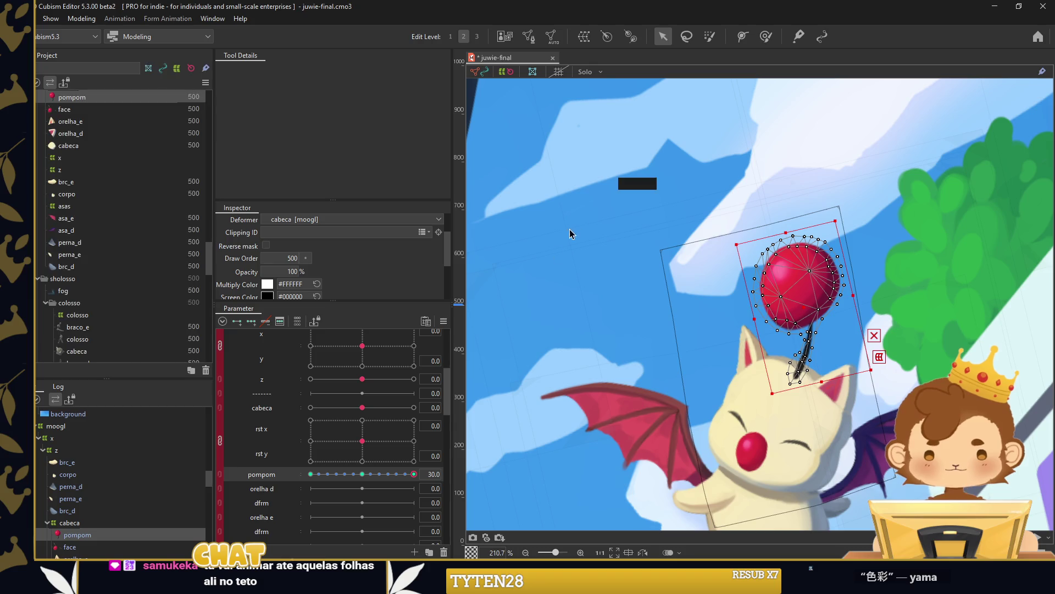
mouse_move(415, 474)
left_mouse_down()
mouse_move(324, 475)
mouse_move(362, 474)
left_mouse_up()
left_click(381, 464)
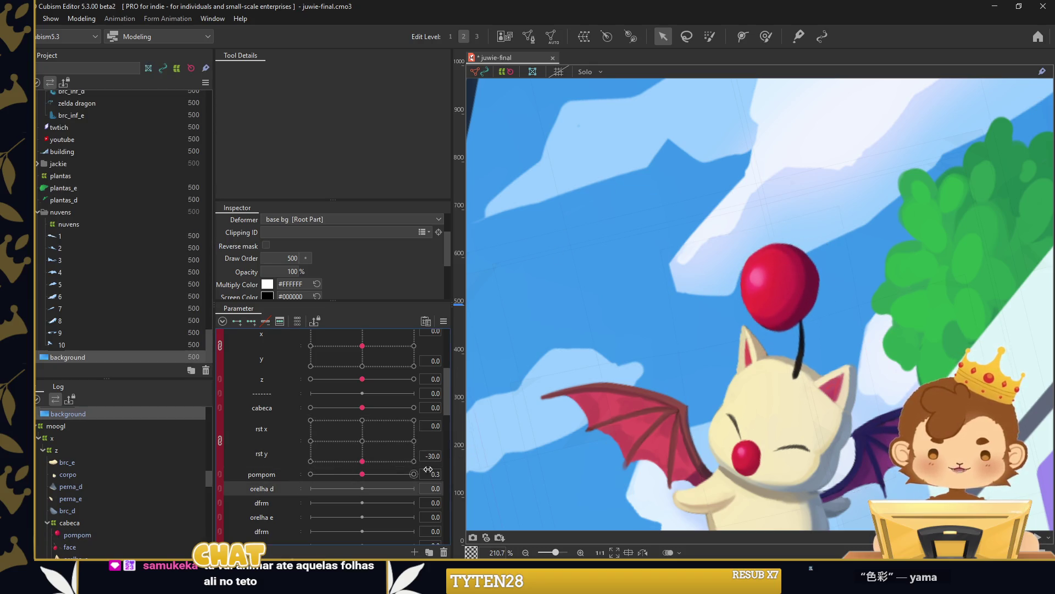
Select the right ear orelha_d, centre it in view, and enter Mesh Edit.
left_click(832, 397)
left_click_drag(866, 358, 869, 298)
scroll(869, 298, "up", 3)
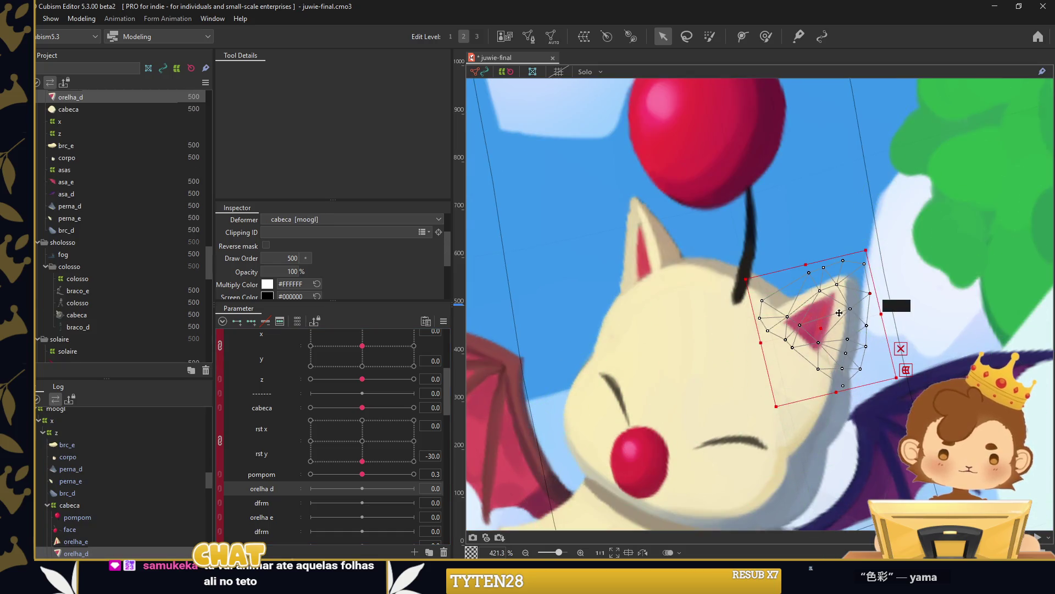
key("ctrl+m")
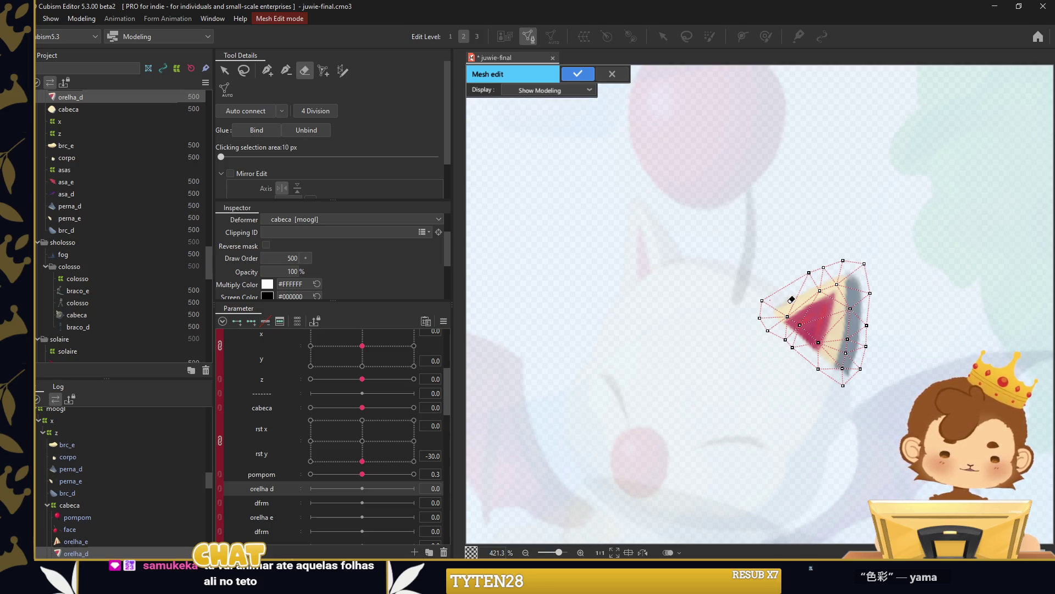
Erase orelha_d's interior vertices, add new ones, nudge an edge vertex up, and apply.
scroll(856, 329, "up", 1)
scroll(856, 329, "up", 1)
left_click_drag(813, 242, 829, 386)
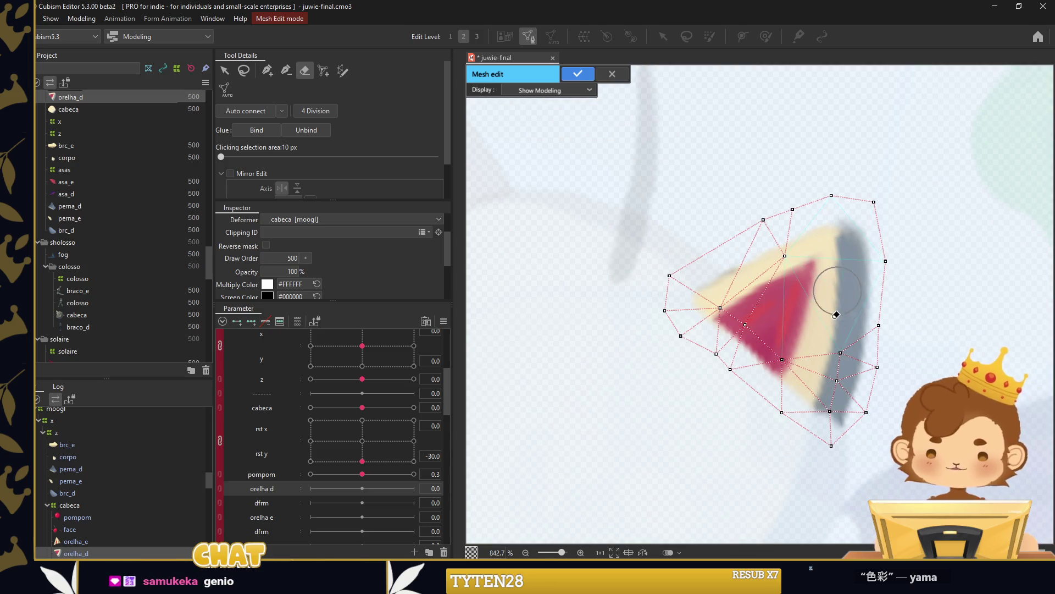
left_click(829, 386)
left_click(268, 70)
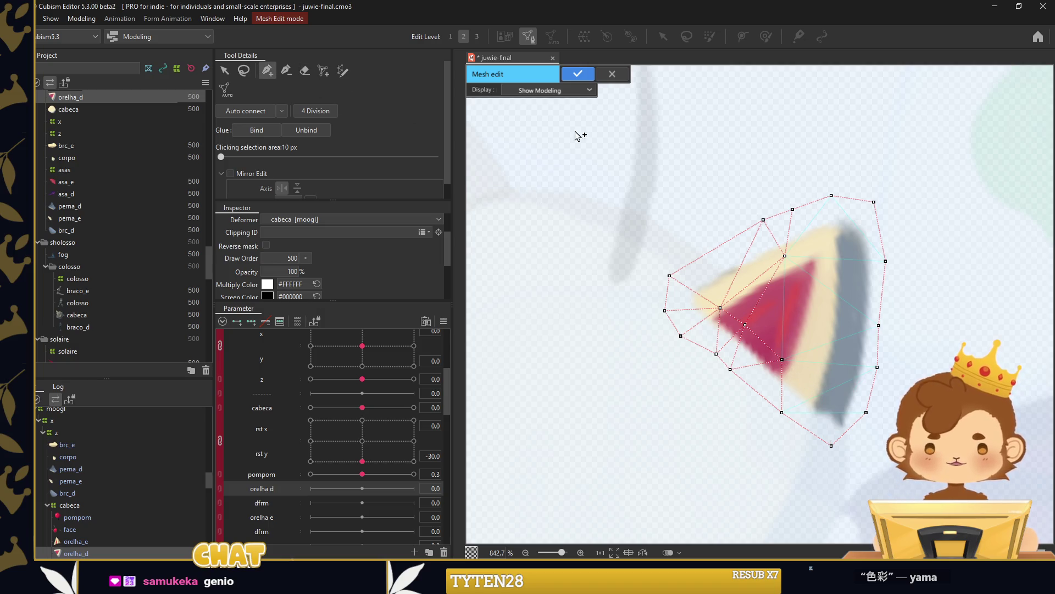
left_click_drag(852, 172, 790, 188)
left_click(305, 70)
left_click_drag(720, 258, 768, 335)
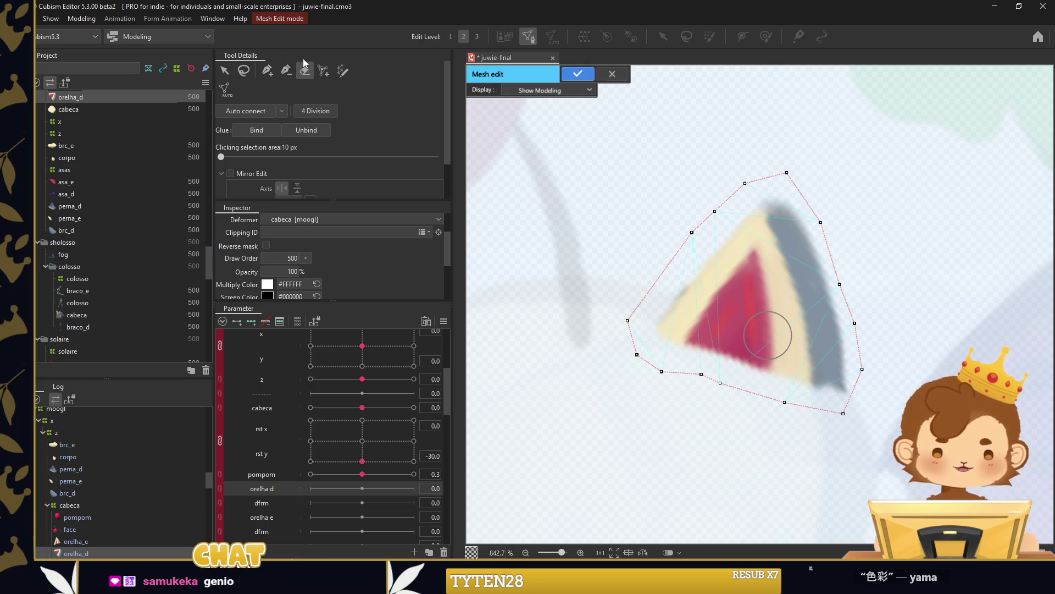
left_click(267, 70)
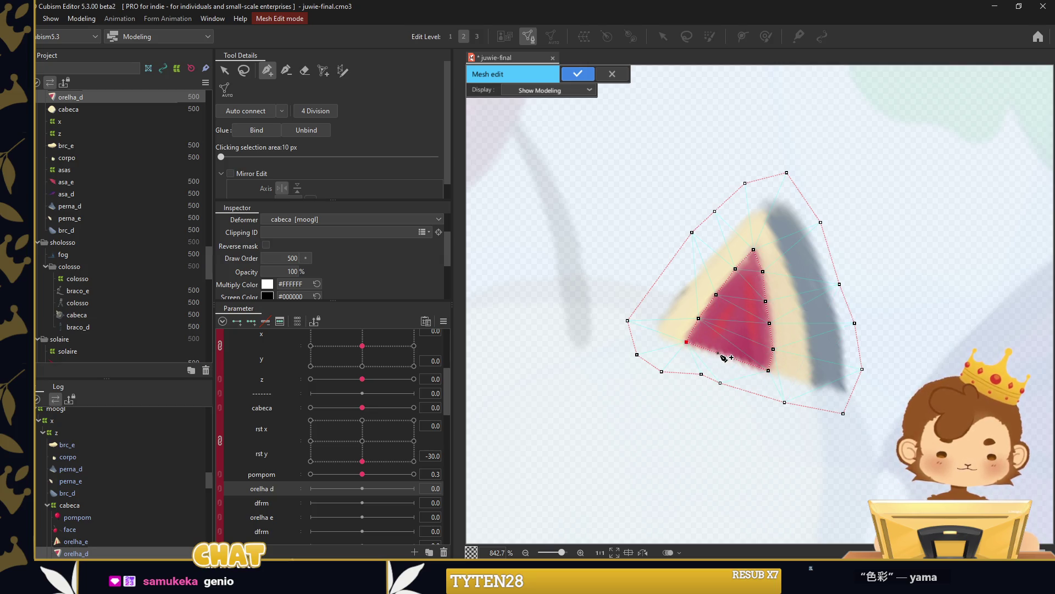
left_click_drag(786, 403, 788, 391)
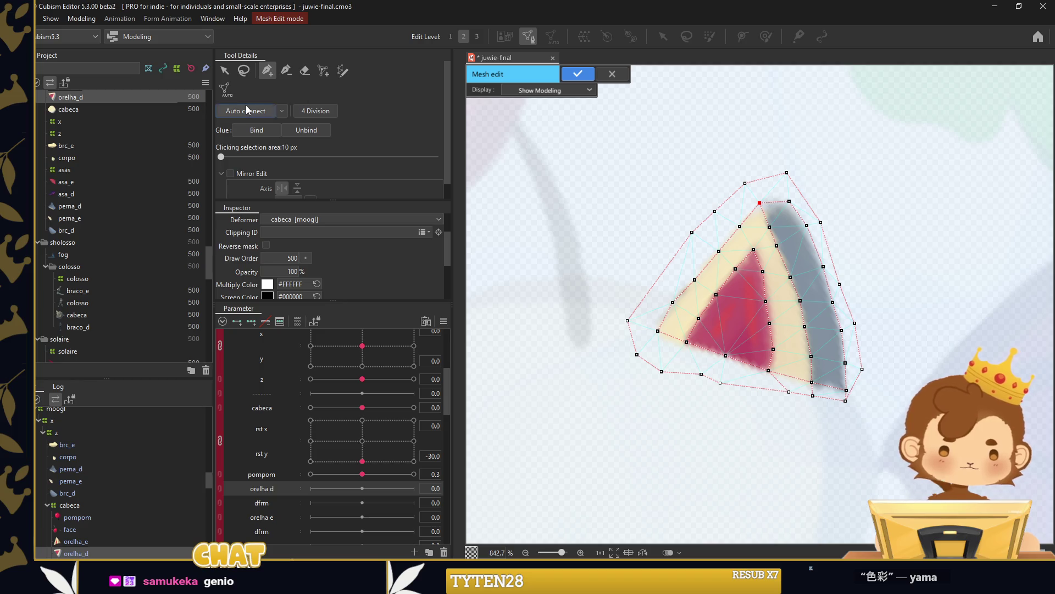
key("Return")
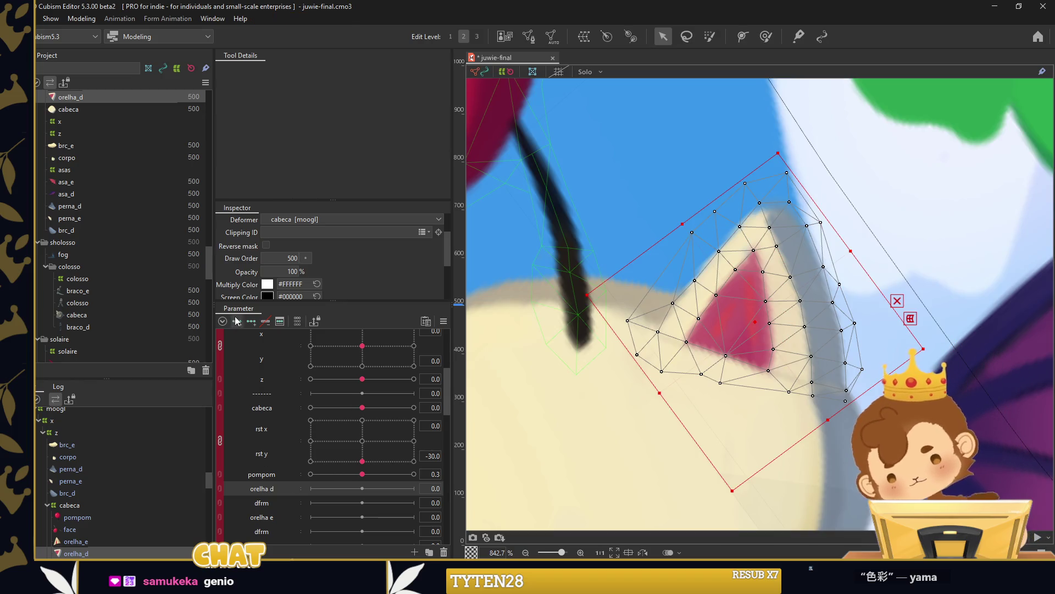
Bend the right ear at orelha d -30 and 30 by rotating its deformer and brushing vertices.
left_click_drag(853, 246, 792, 221)
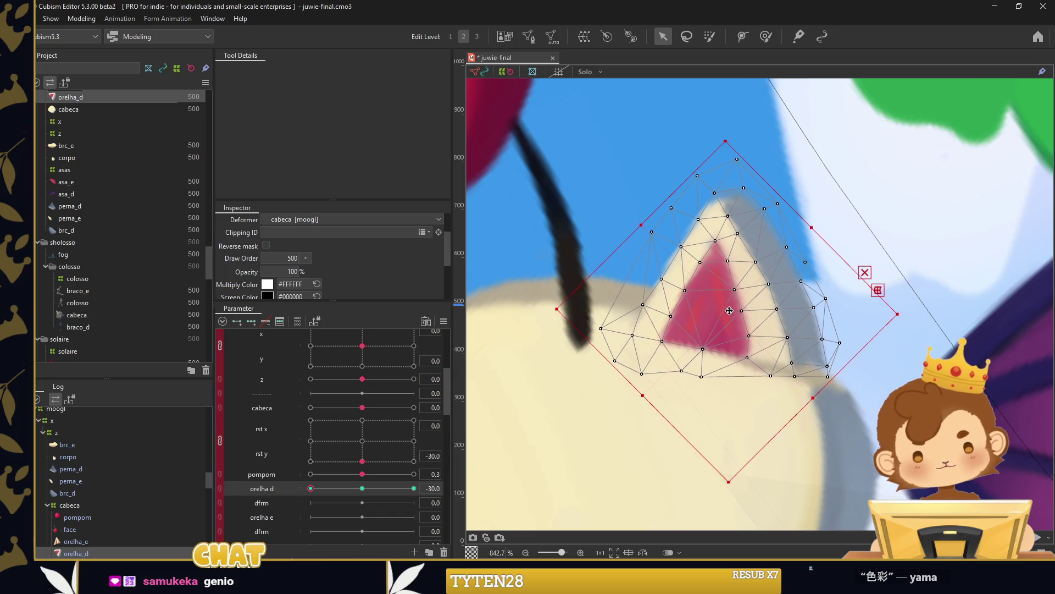
left_click(766, 36)
left_click_drag(813, 396, 888, 488)
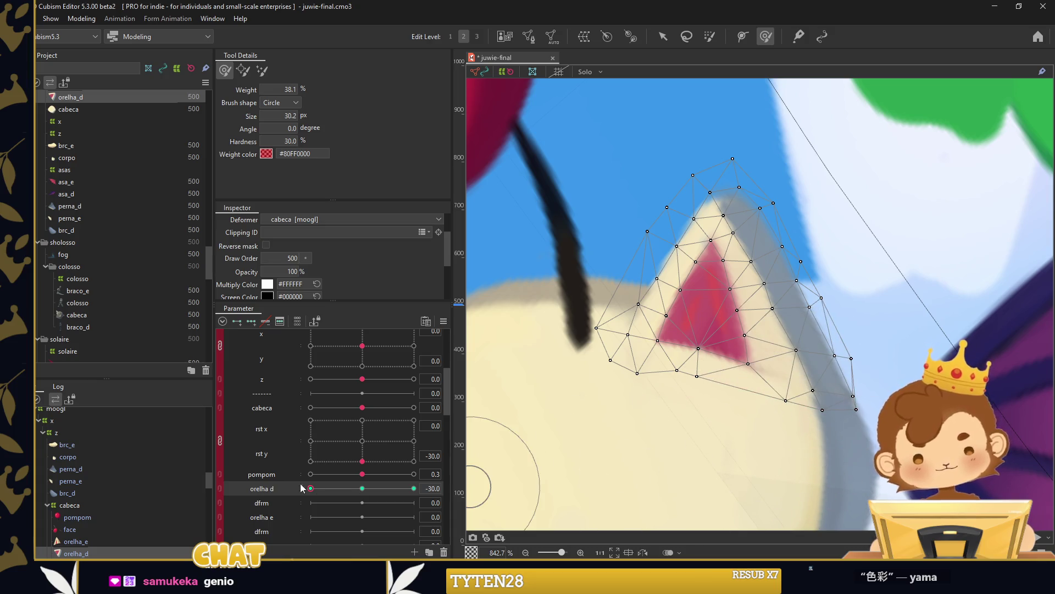
left_click_drag(311, 488, 414, 488)
left_click(663, 36)
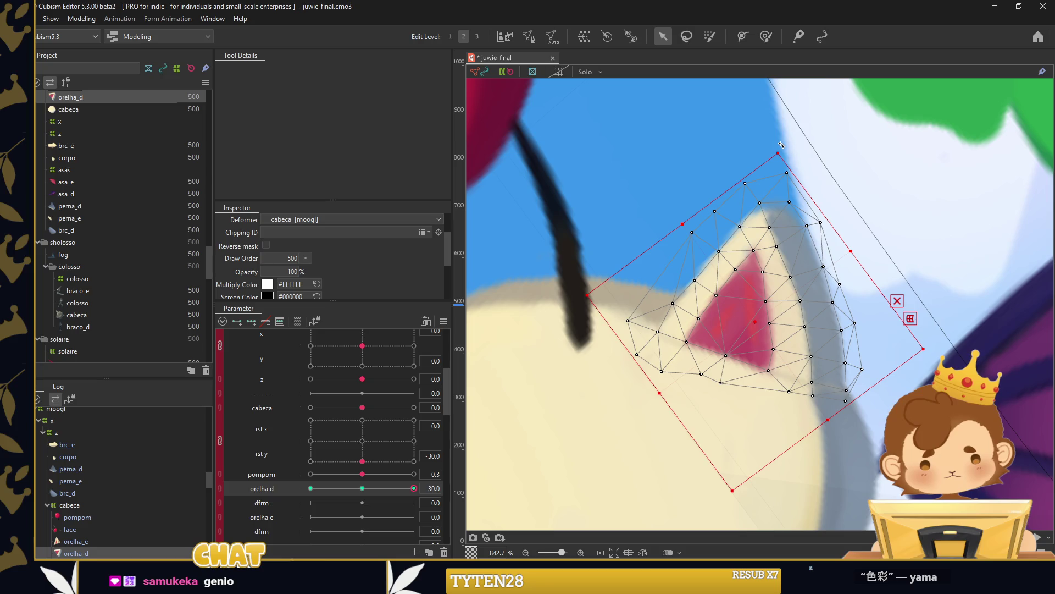
left_click_drag(781, 144, 780, 230)
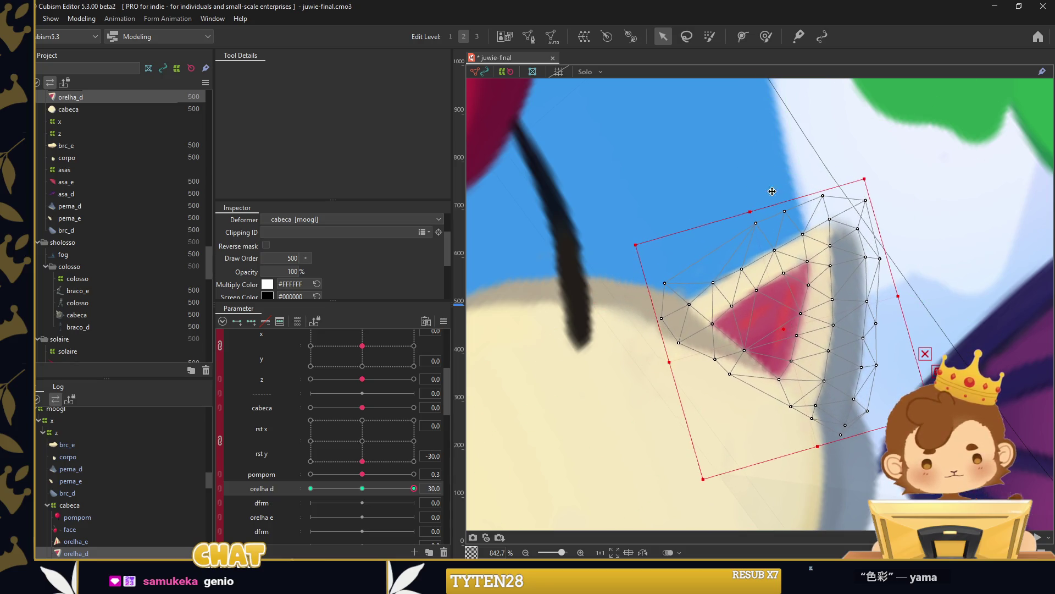
left_click(765, 37)
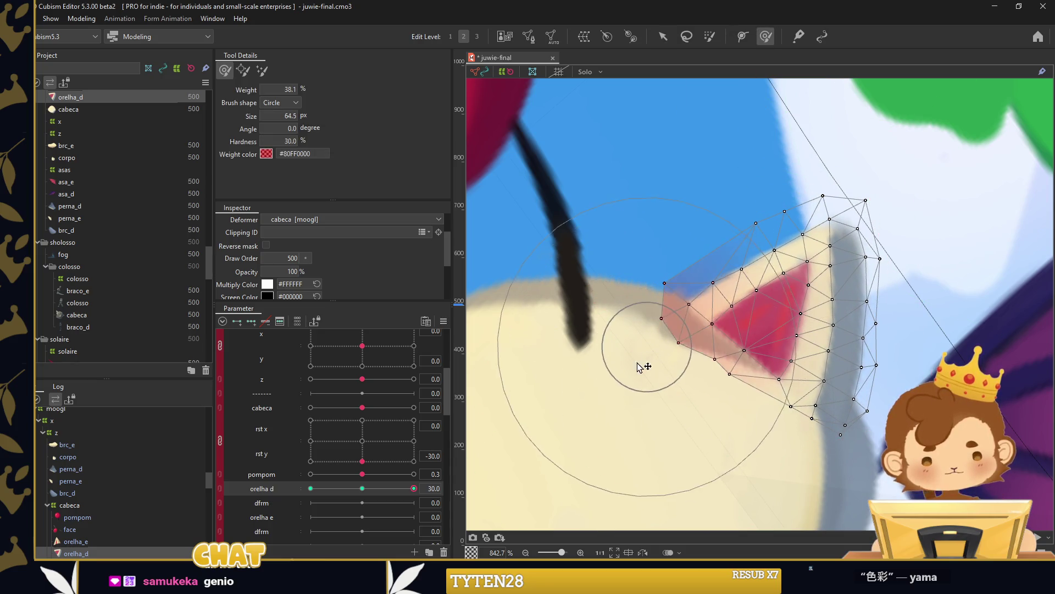
Run Extended Interpolation to add in-between keys along orelha d.
key("ctrl+e")
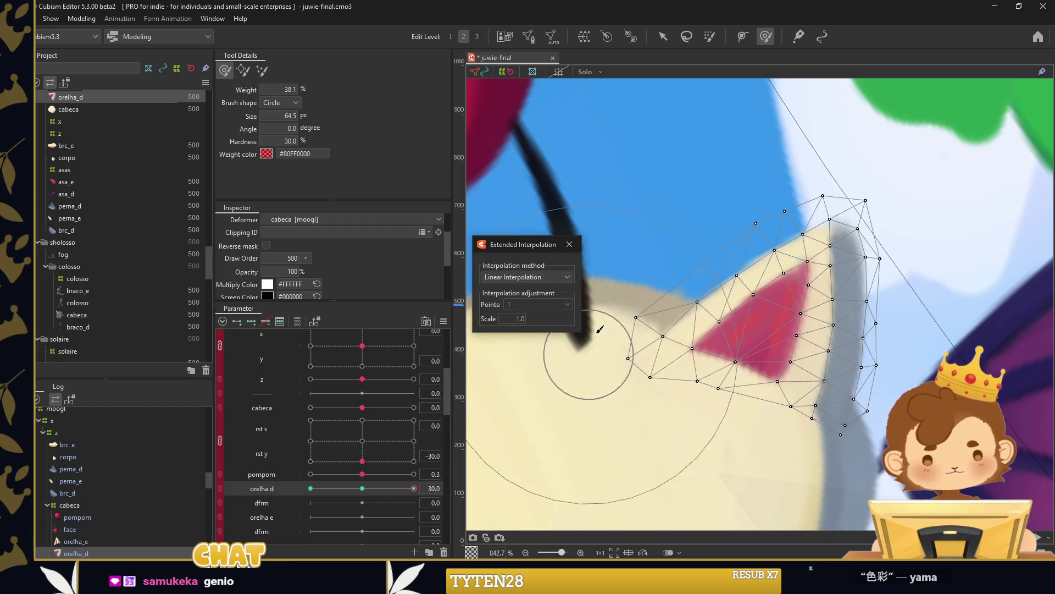
left_click(567, 244)
scroll(604, 274, "down", 5)
key("v")
Preview the ear bend across orelha d and smooth the lower ear vertices, ending at 0.
mouse_move(414, 488)
left_mouse_down()
mouse_move(295, 495)
mouse_move(362, 489)
left_mouse_up()
left_click(688, 273)
scroll(687, 273, "up", 5)
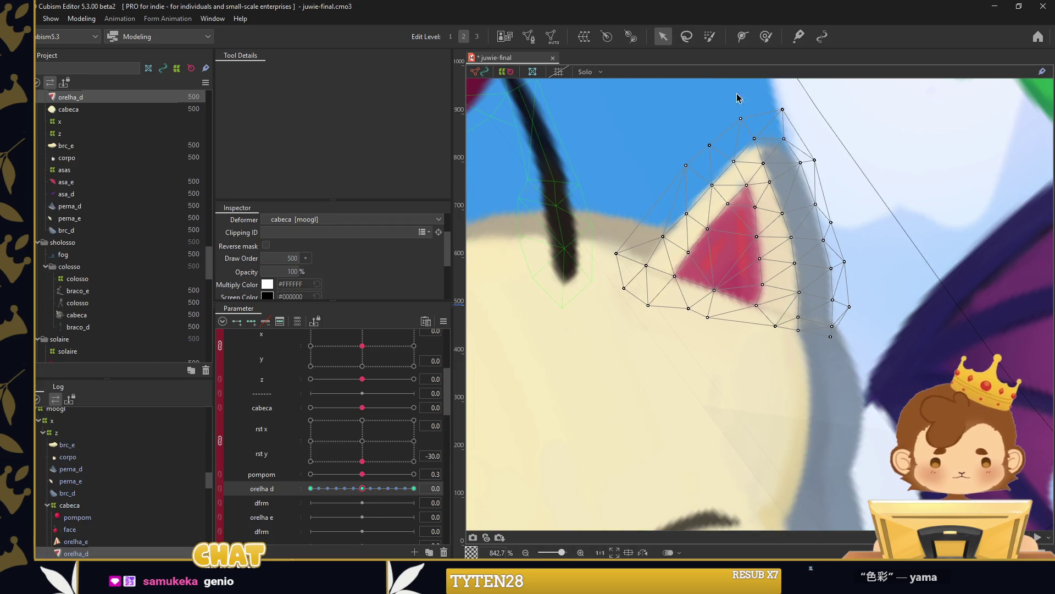
left_click(766, 37)
left_click_drag(830, 410, 812, 435)
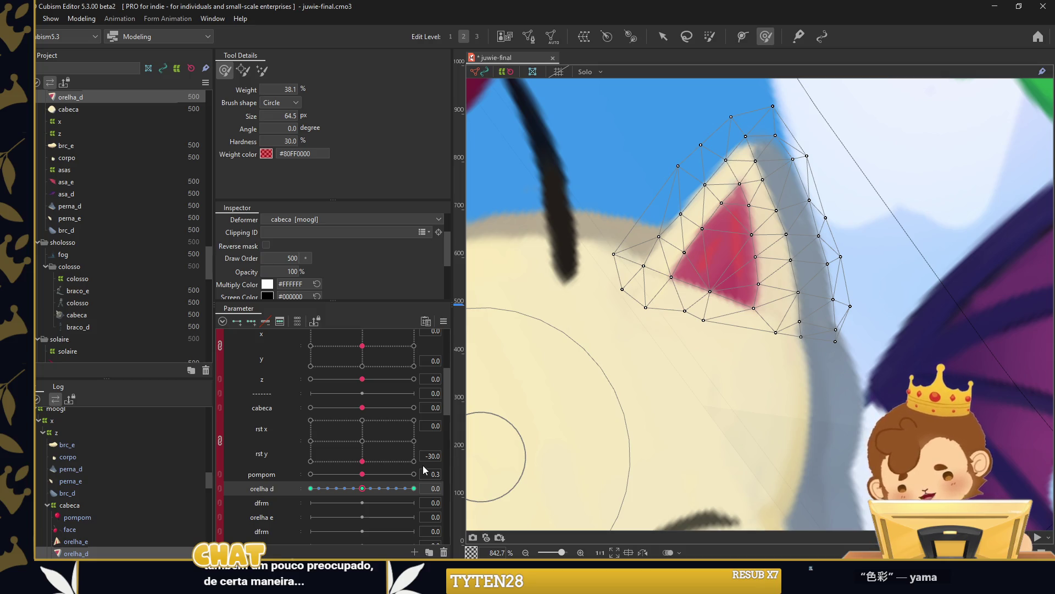
mouse_move(362, 488)
left_mouse_down()
mouse_move(377, 488)
mouse_move(311, 488)
left_mouse_up()
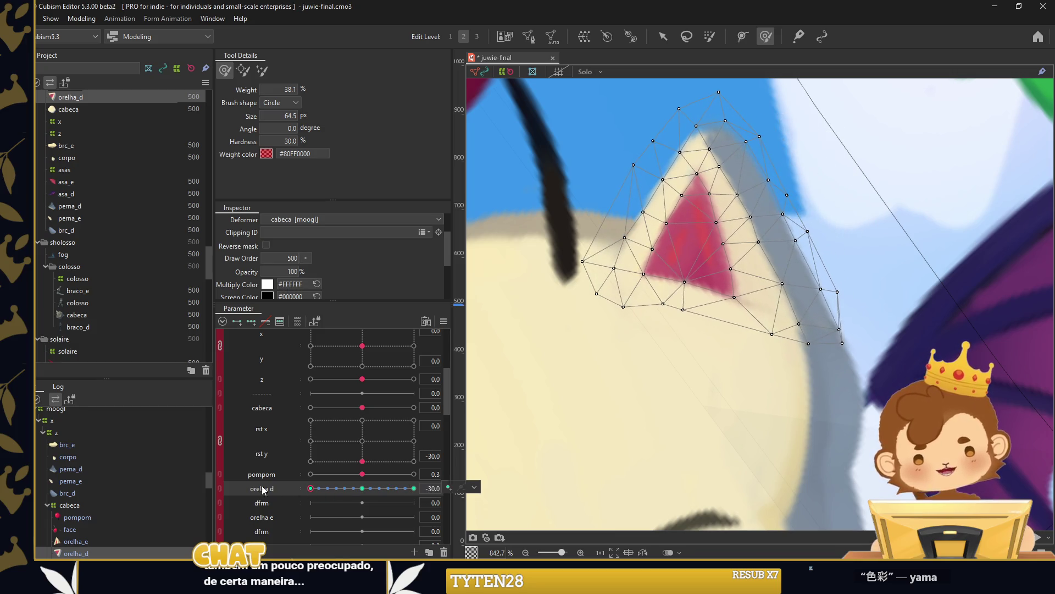
left_click_drag(374, 488, 310, 488)
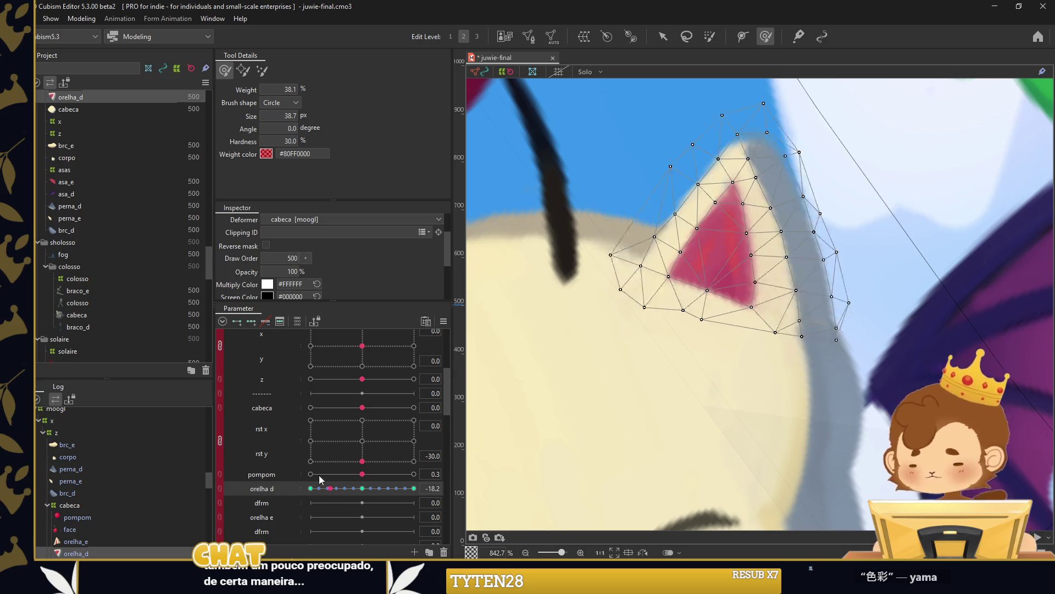
left_click_drag(759, 365, 759, 385)
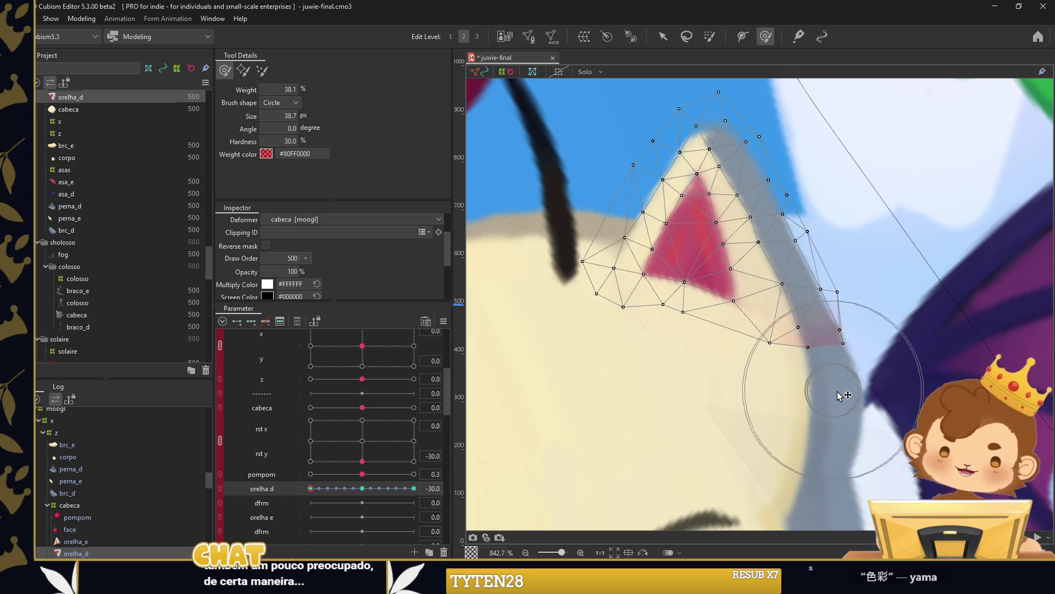
left_click(372, 498)
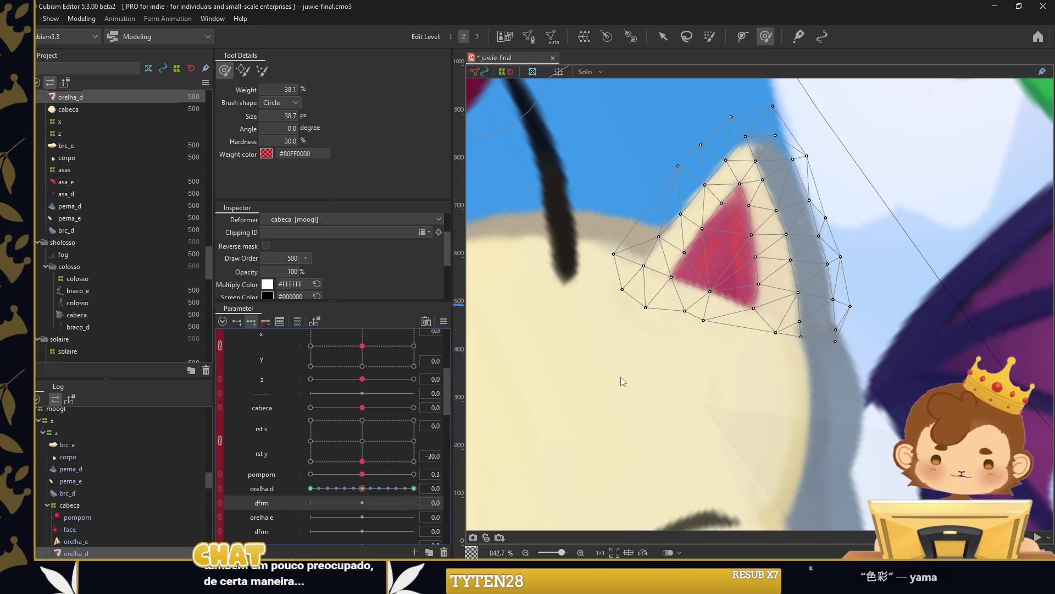
scroll(622, 381, "down", 2)
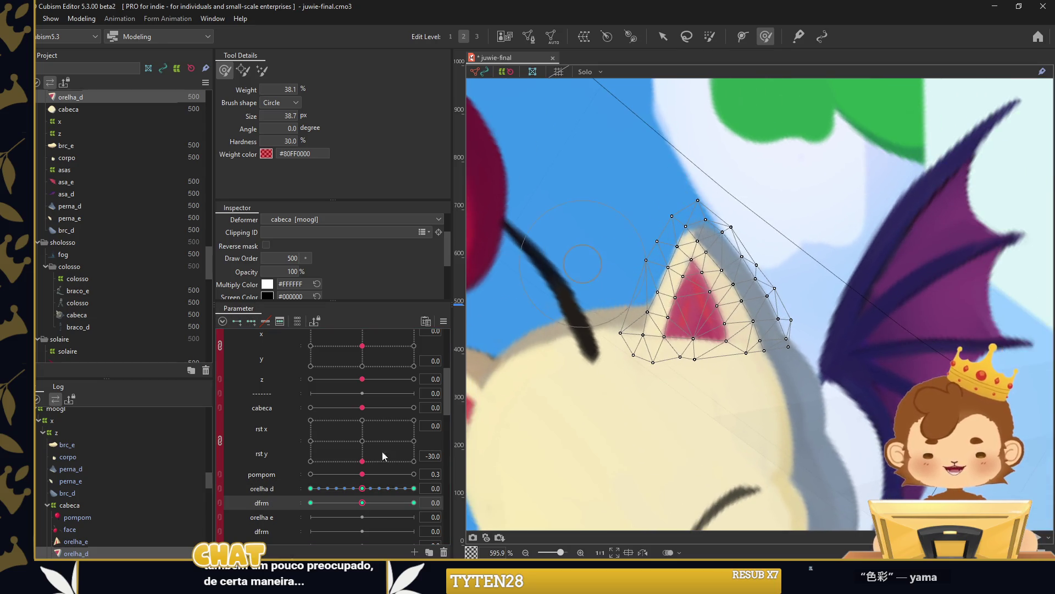
Brush the right ear tip and edge vertices into the bent shape on the current dfrm keyform.
left_click_drag(635, 193, 622, 195)
left_click_drag(695, 201, 715, 182)
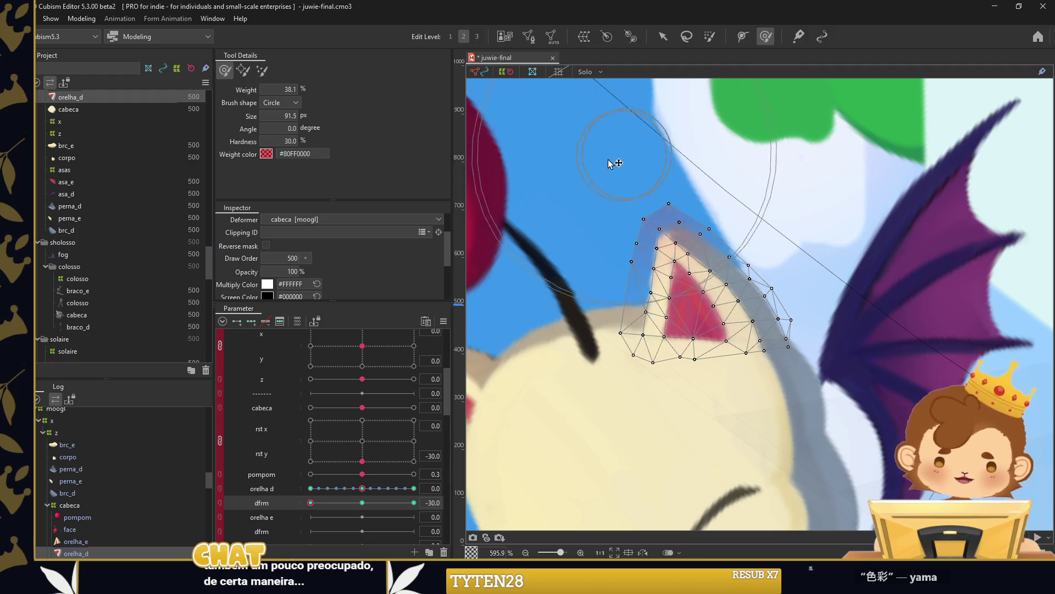
left_click_drag(676, 226, 657, 220)
mouse_move(717, 317)
left_mouse_down()
mouse_move(766, 269)
mouse_move(692, 281)
left_mouse_up()
scroll(726, 309, "up", 2)
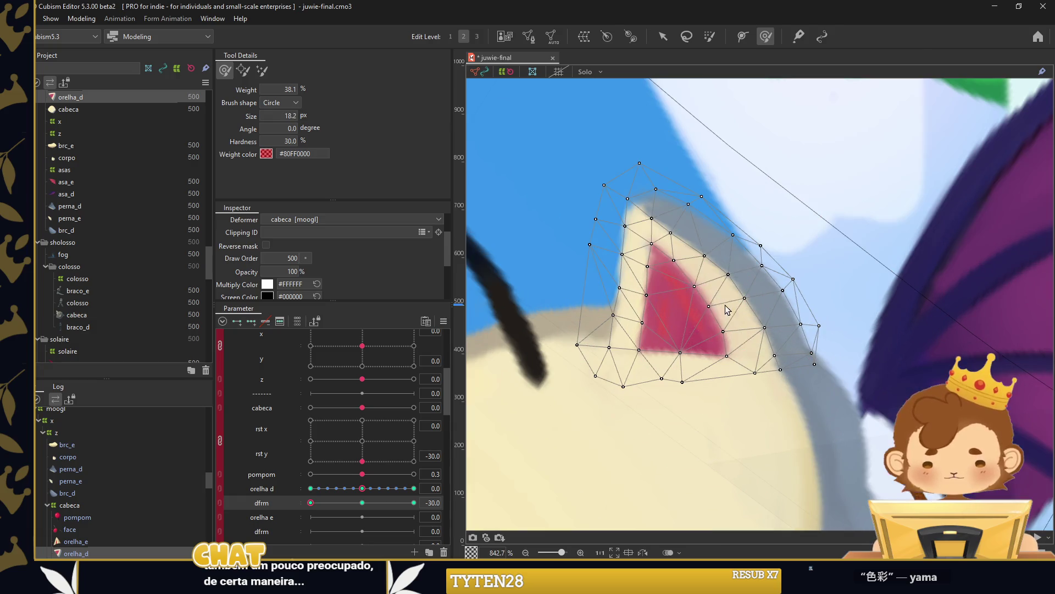
left_click_drag(667, 251, 720, 285)
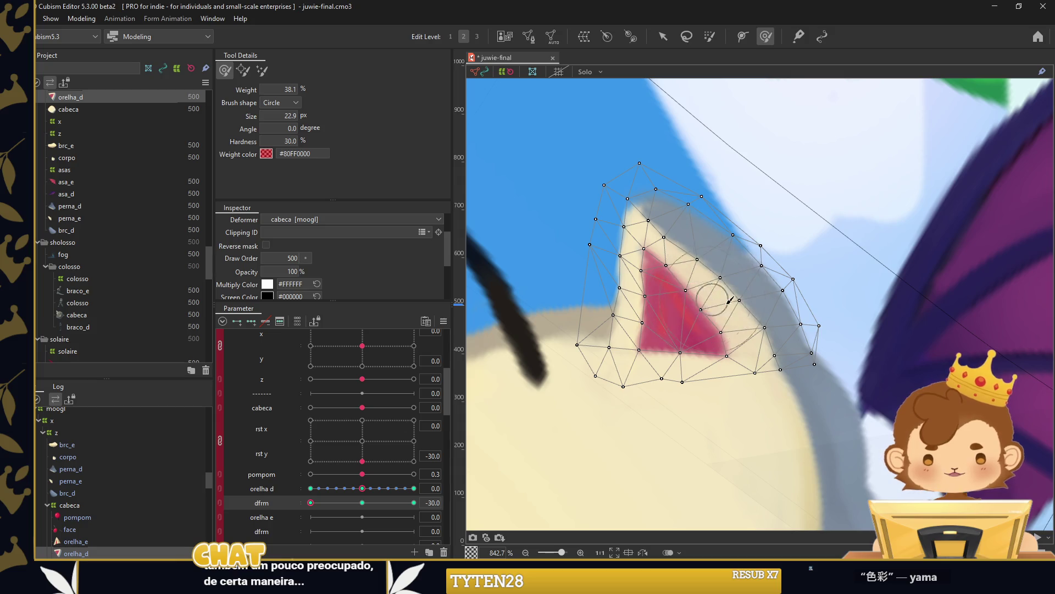
left_click_drag(743, 322, 751, 339)
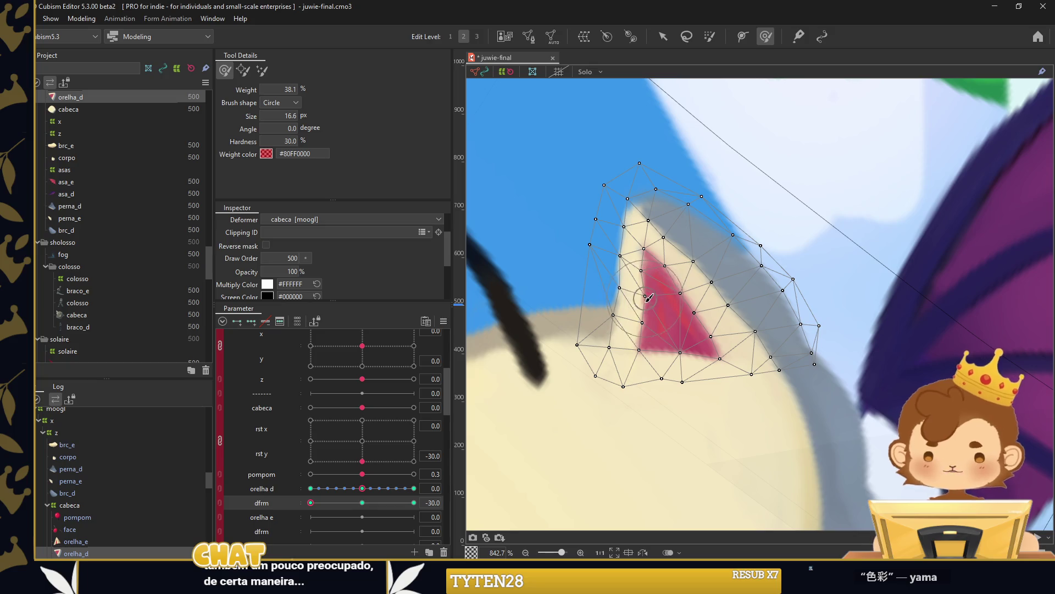
left_click_drag(583, 273, 623, 294)
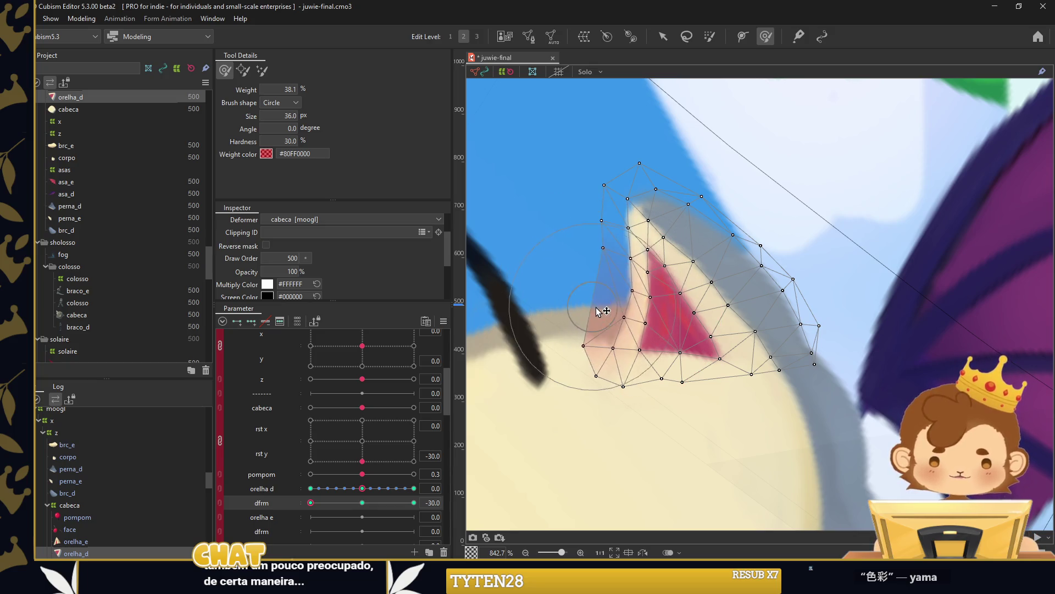
Refine the right ear's shape at dfrm 30 and -30 with a smaller deform brush.
left_click(414, 503)
mouse_move(682, 165)
left_mouse_down()
mouse_move(725, 99)
mouse_move(760, 137)
left_mouse_up()
left_click_drag(829, 113, 654, 181)
left_click_drag(687, 254, 664, 233)
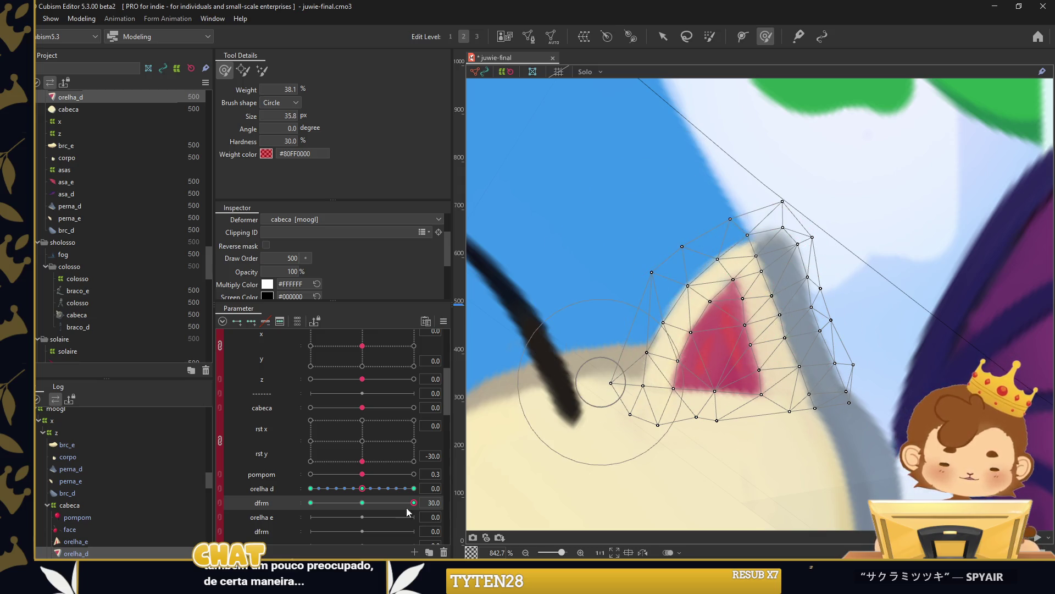
left_click(310, 502)
left_click_drag(707, 341, 612, 262)
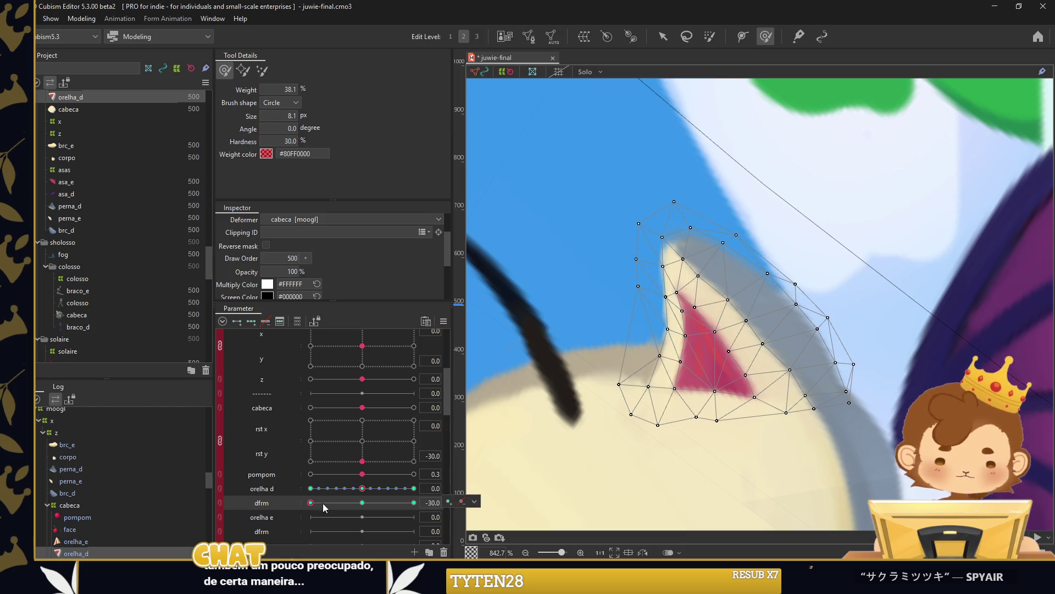
left_click_drag(324, 506, 414, 502)
mouse_move(763, 268)
left_mouse_down()
mouse_move(807, 358)
mouse_move(782, 301)
left_mouse_up()
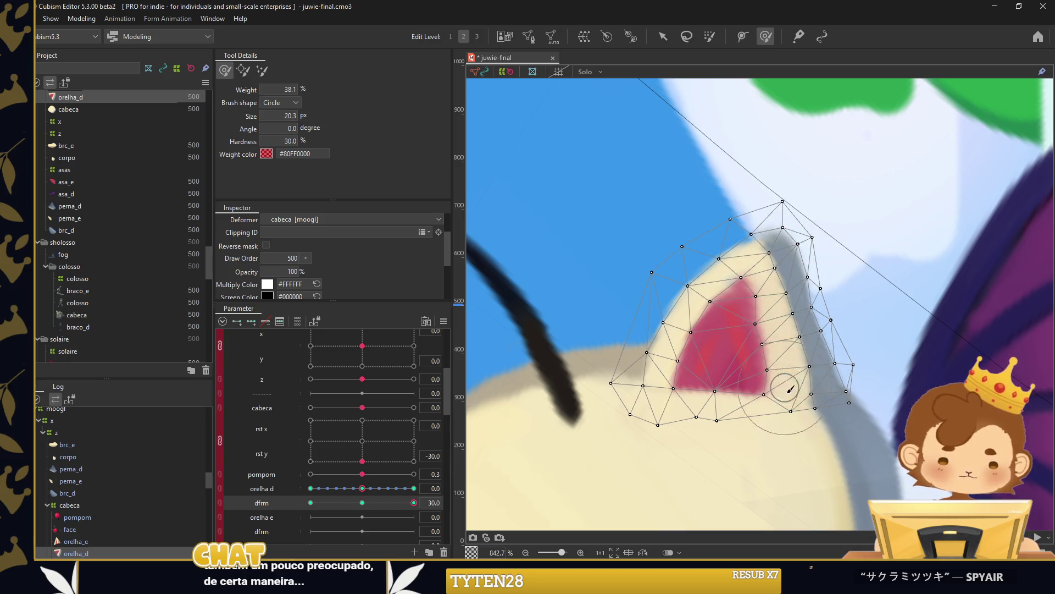
left_click_drag(763, 263, 771, 257)
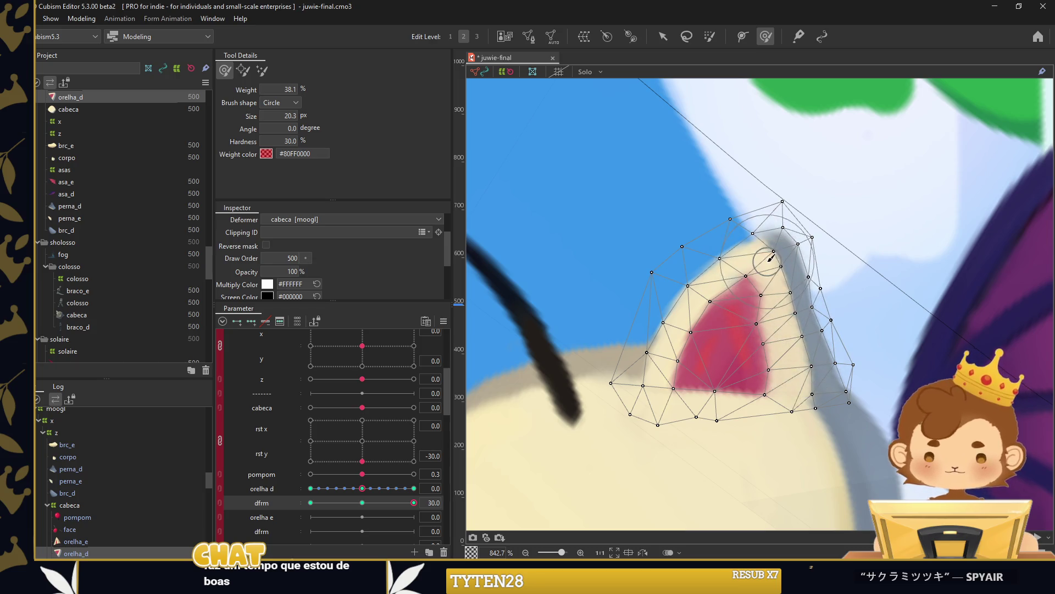
Apply Extended Interpolation to fill in-between keys along dfrm.
key("ctrl+e")
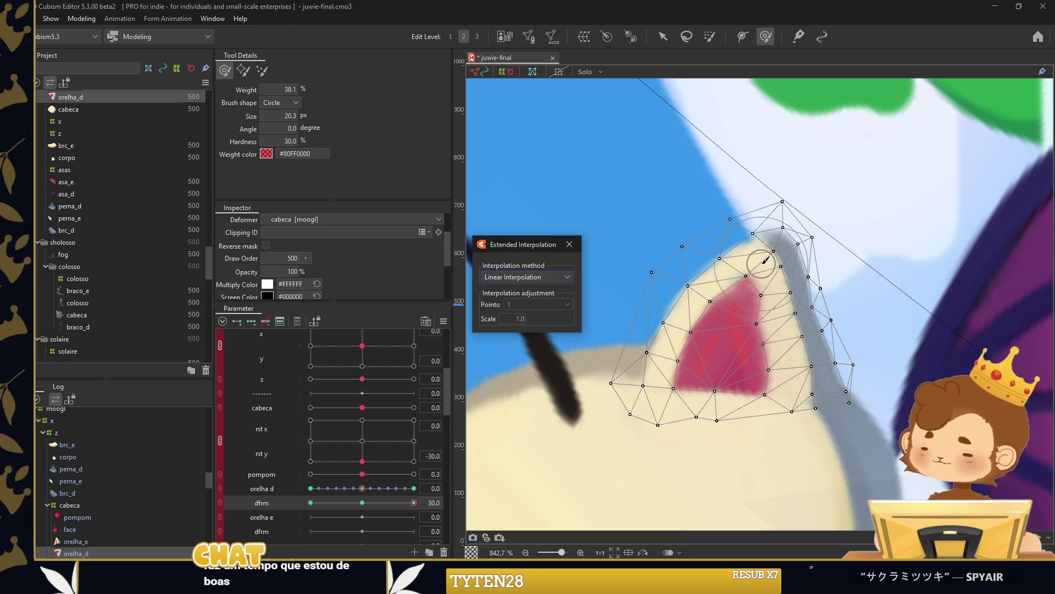
key("v")
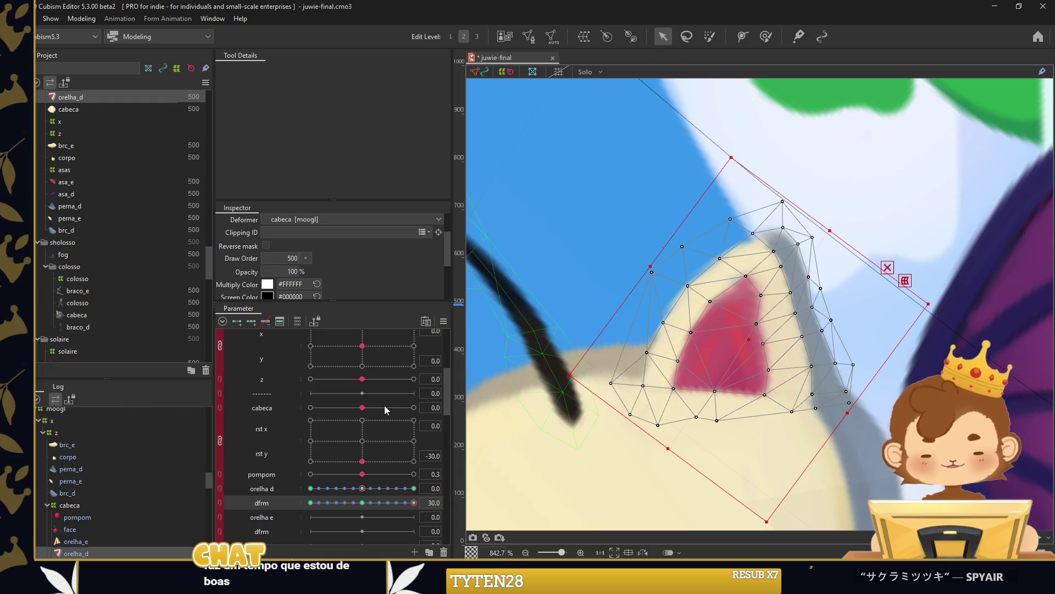
left_click(444, 320)
Reset all parameters to their default values.
left_click(542, 359)
left_click(502, 394)
scroll(780, 191, "down", 5)
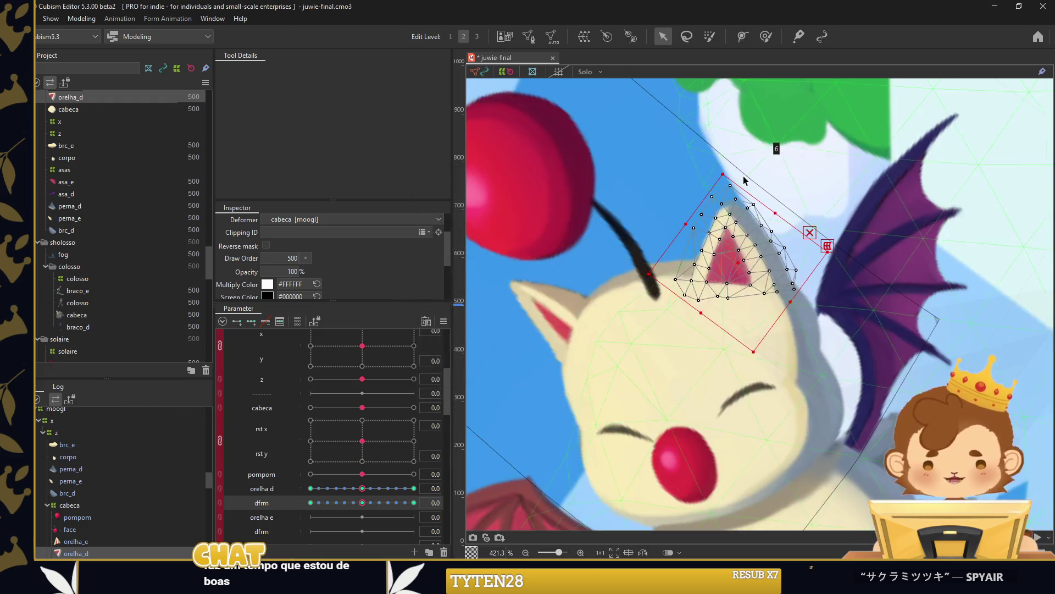
Join orelha d and dfrm into a 2D control and preview the combined ear bend.
left_click(780, 190)
left_click(219, 495)
mouse_move(363, 507)
left_mouse_down()
mouse_move(314, 511)
mouse_move(328, 508)
left_mouse_up()
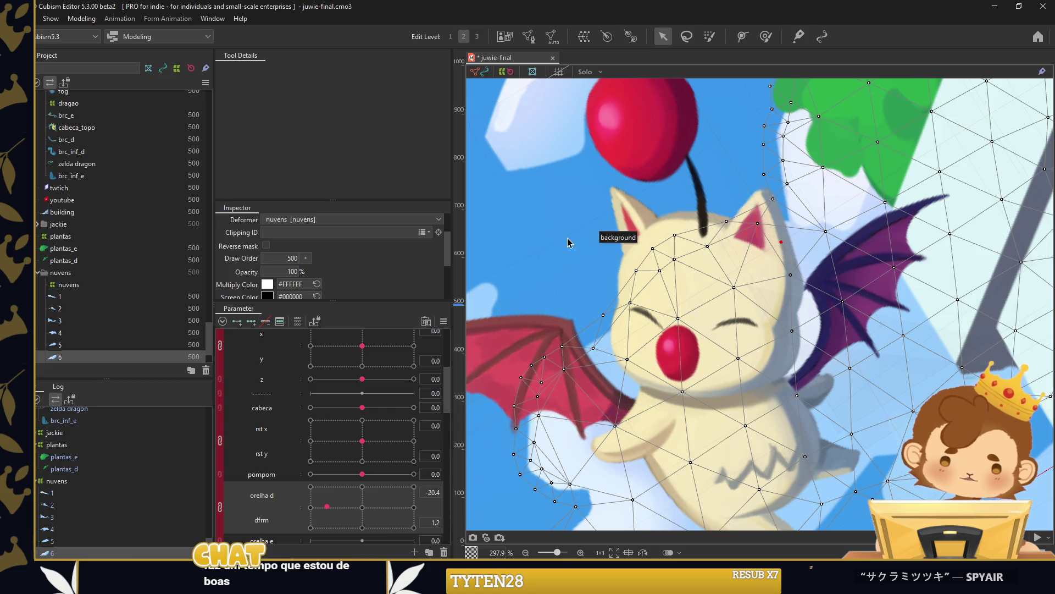
left_click(566, 243)
scroll(566, 242, "down", 3)
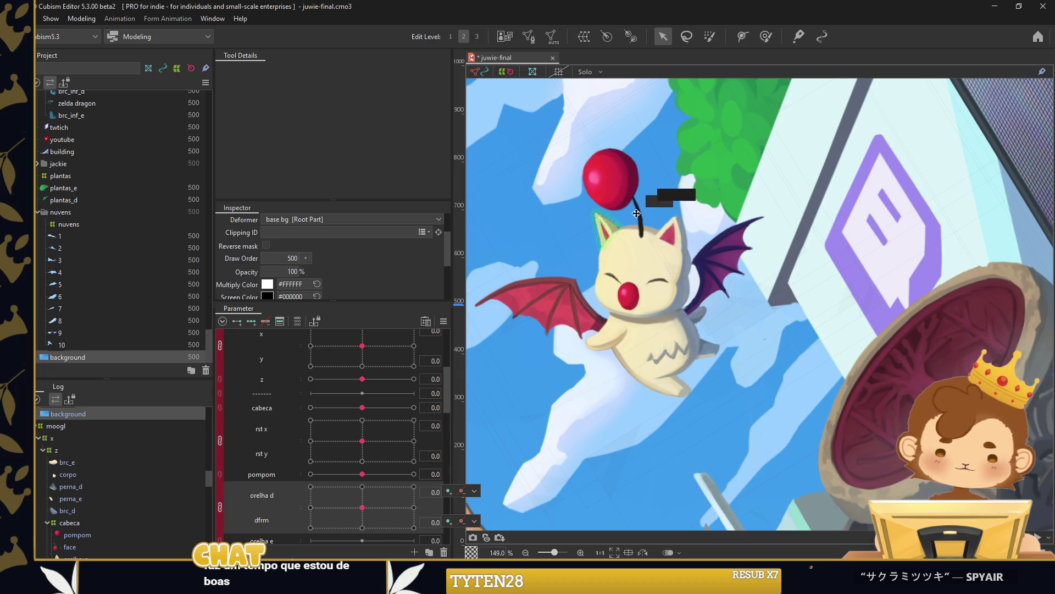
scroll(697, 277, "up", 6)
Select the right ear mesh orelha_d and set dfrm to its 30 keyform.
left_click(709, 343)
left_click_drag(362, 503, 413, 503)
left_click(765, 36)
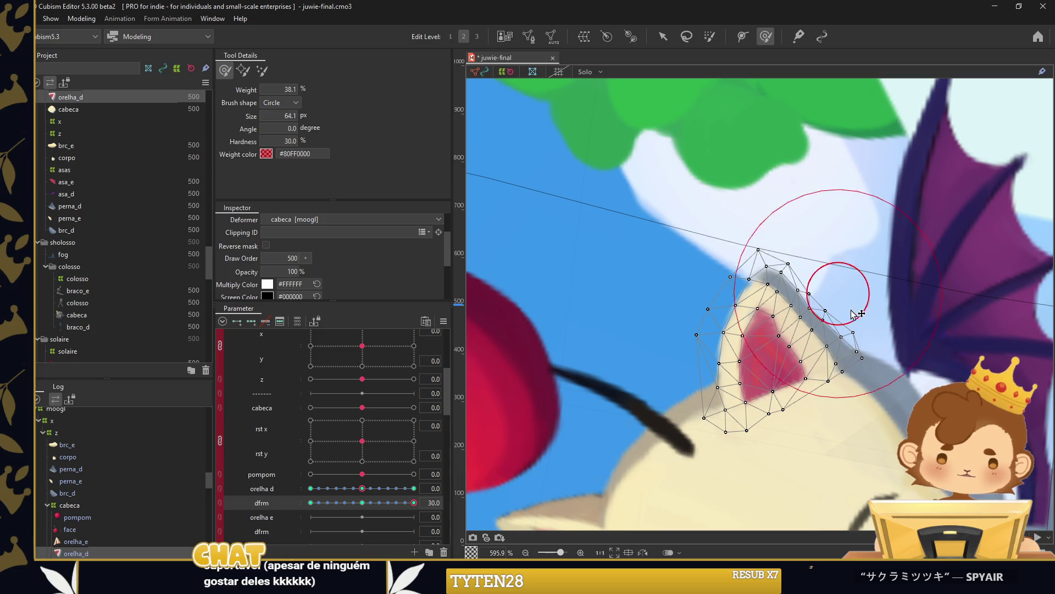
Push the right ear tip up and tuck its right edge inward with the deform brush.
mouse_move(758, 448)
left_mouse_down()
mouse_move(773, 109)
mouse_move(754, 201)
left_mouse_up()
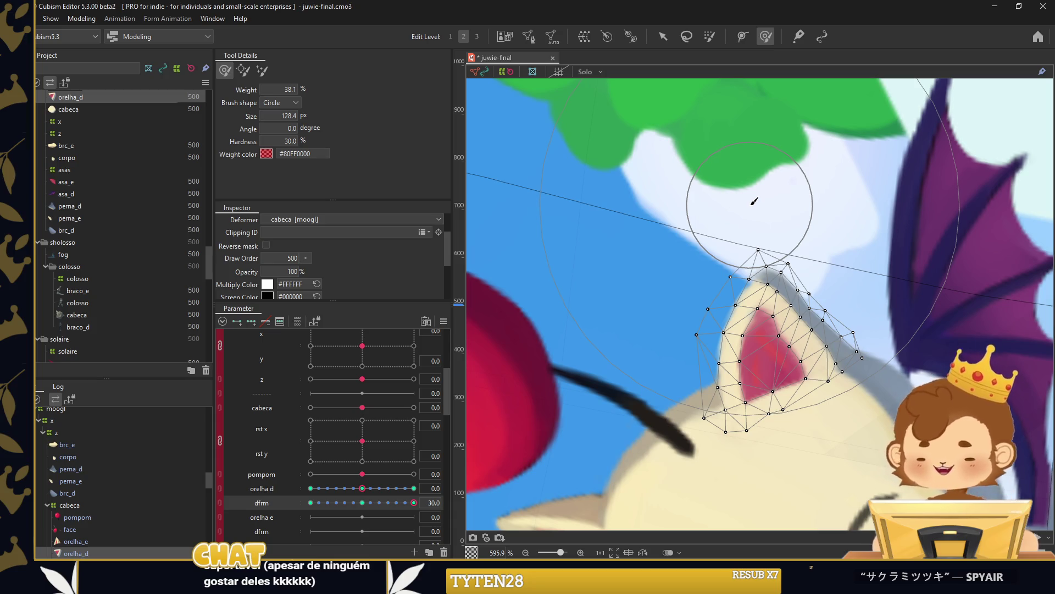
left_click_drag(754, 202, 812, 88)
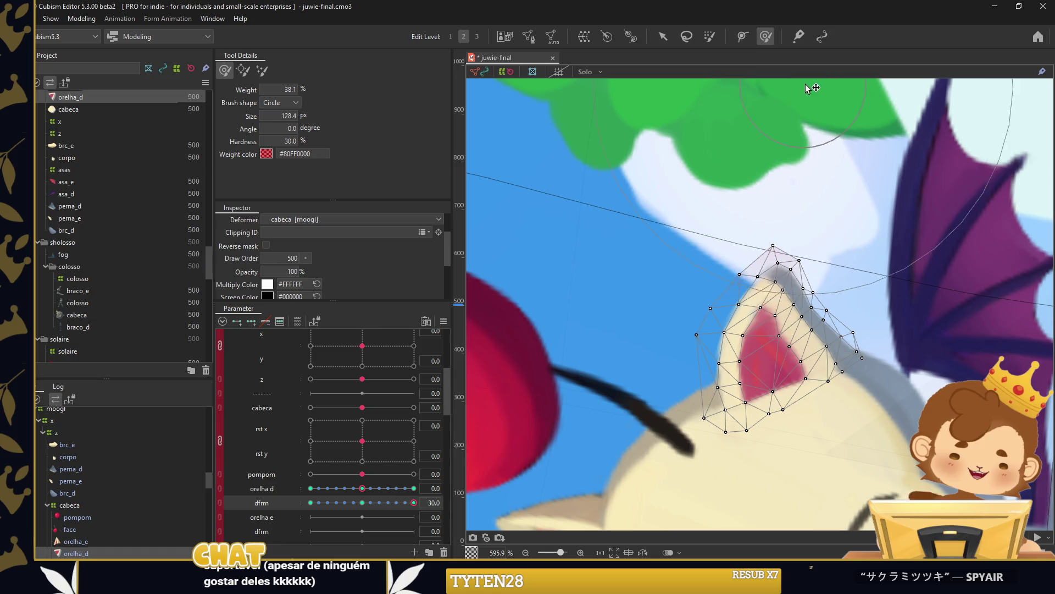
mouse_move(812, 88)
left_mouse_down()
mouse_move(753, 328)
mouse_move(731, 338)
left_mouse_up()
left_click_drag(717, 287, 716, 280)
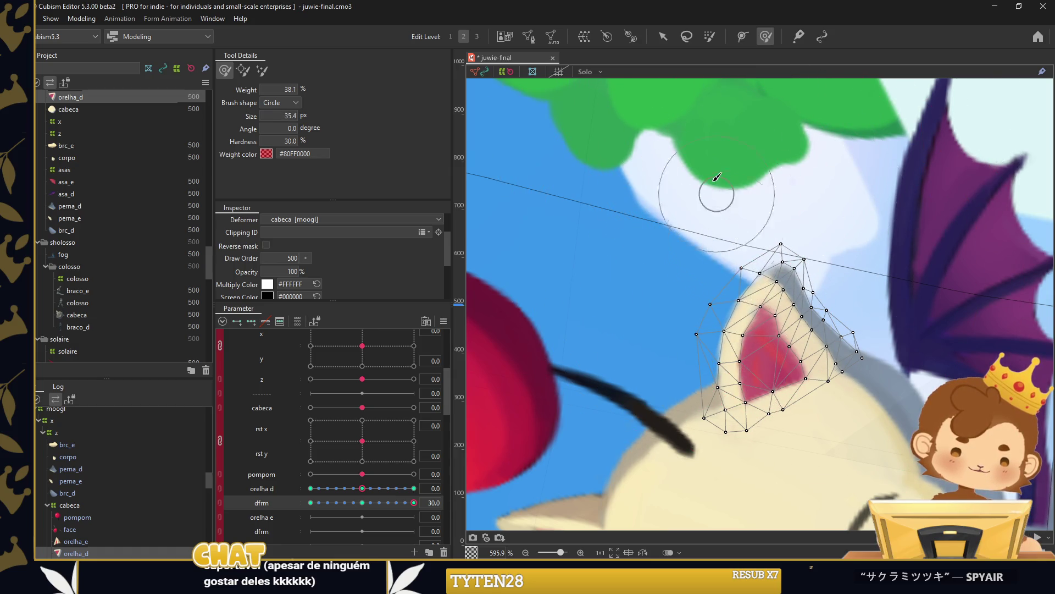
left_click_drag(849, 264, 839, 322)
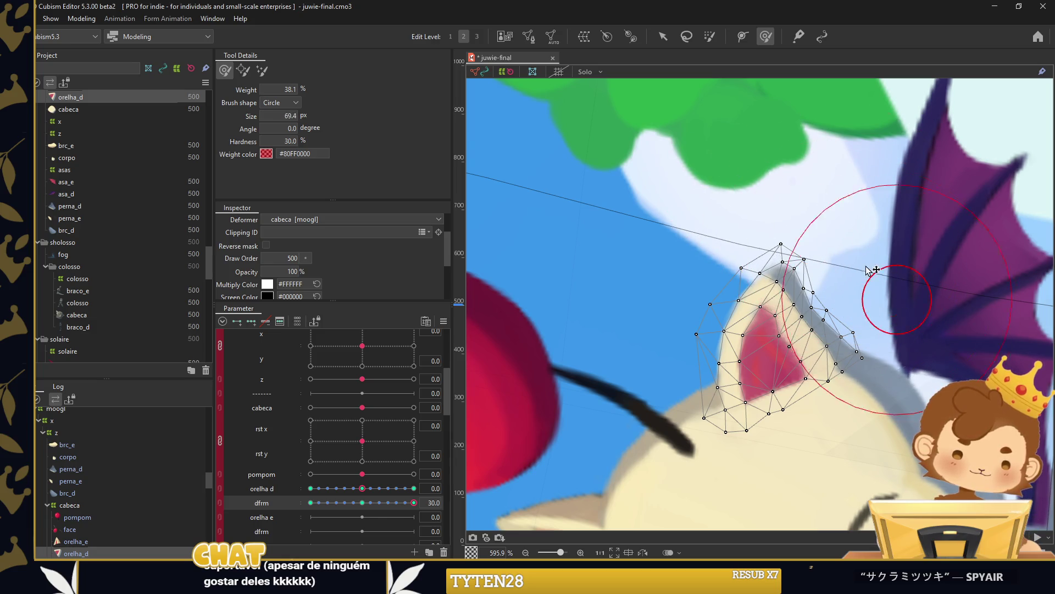
left_click_drag(870, 417, 866, 394)
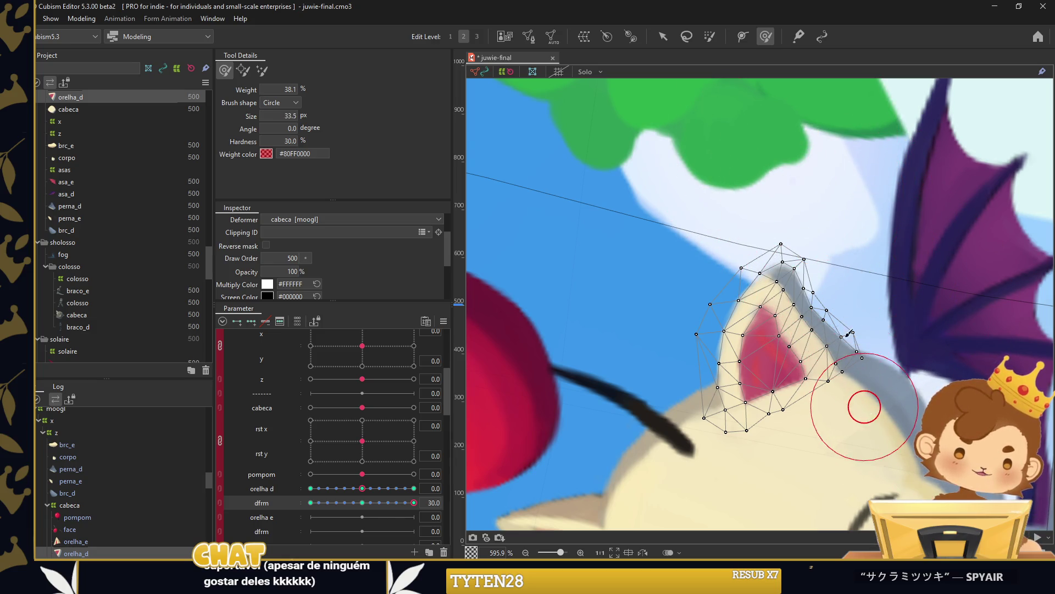
left_click_drag(843, 303, 823, 312)
mouse_move(749, 245)
left_mouse_down()
mouse_move(789, 203)
mouse_move(683, 224)
left_mouse_up()
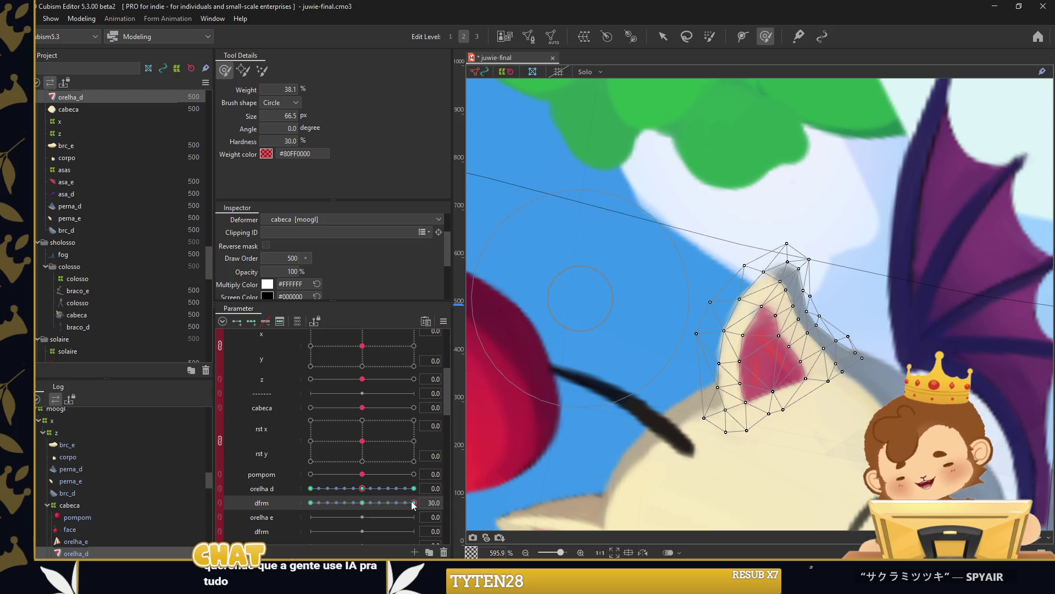
Check the opposite bend at dfrm -30, return to 0, and reset all parameters.
left_click_drag(413, 504, 291, 511)
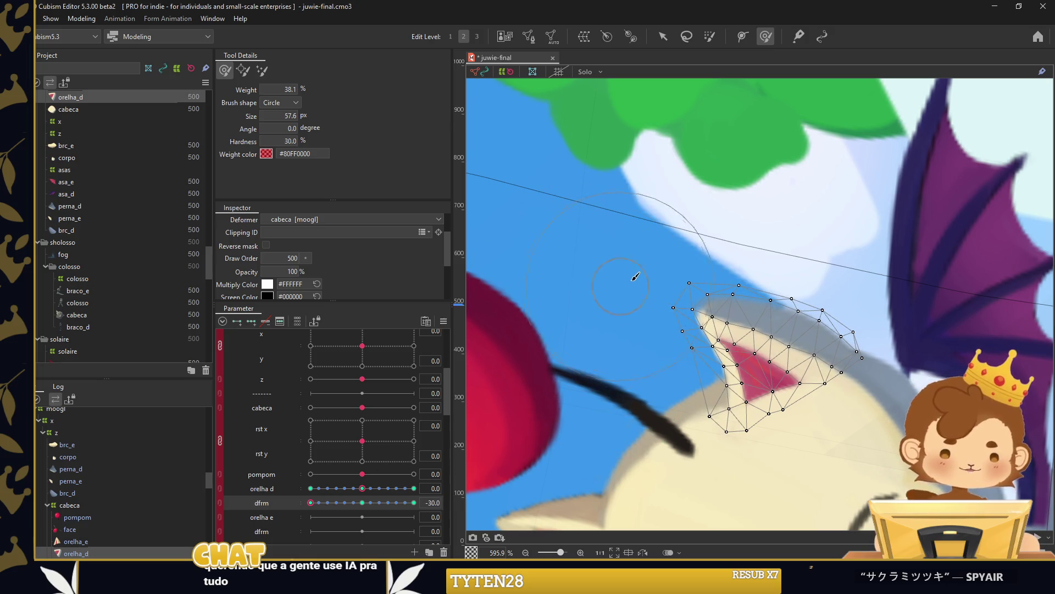
left_click(370, 501)
left_click(444, 321)
left_click(525, 420)
left_click(502, 394)
Link orelha d and dfrm into a 2D control and preview the right ear bend.
key("v")
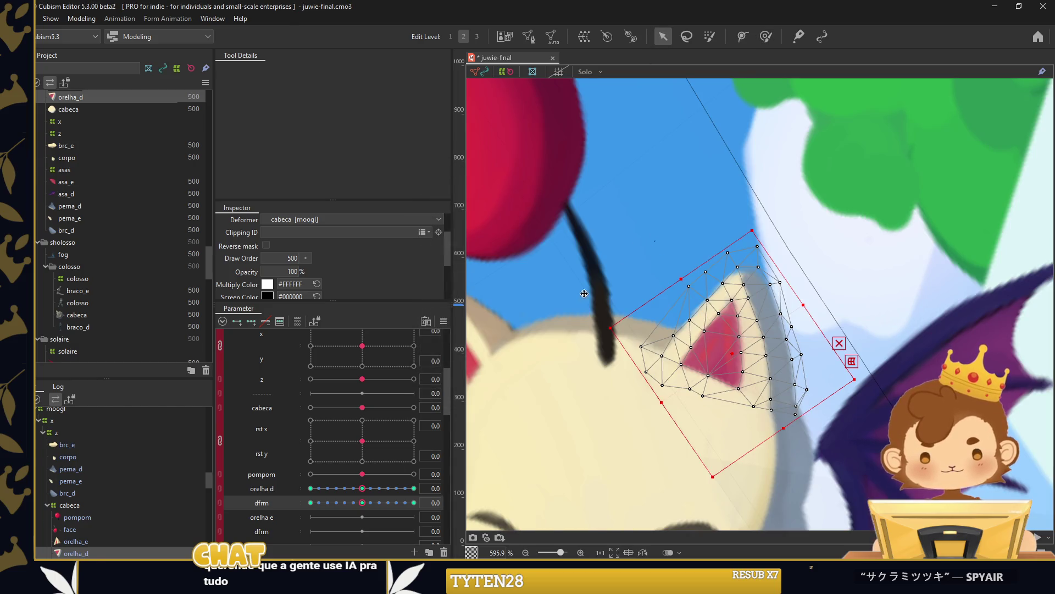
left_click(667, 233)
left_click(220, 495)
mouse_move(371, 515)
left_mouse_down()
mouse_move(341, 490)
mouse_move(374, 497)
left_mouse_up()
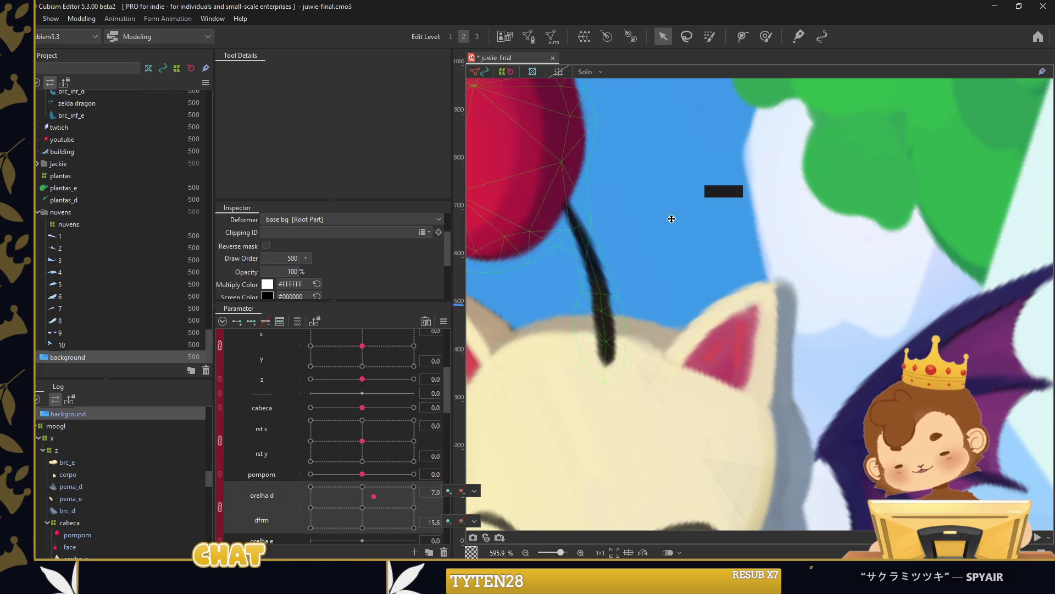
scroll(612, 272, "down", 5)
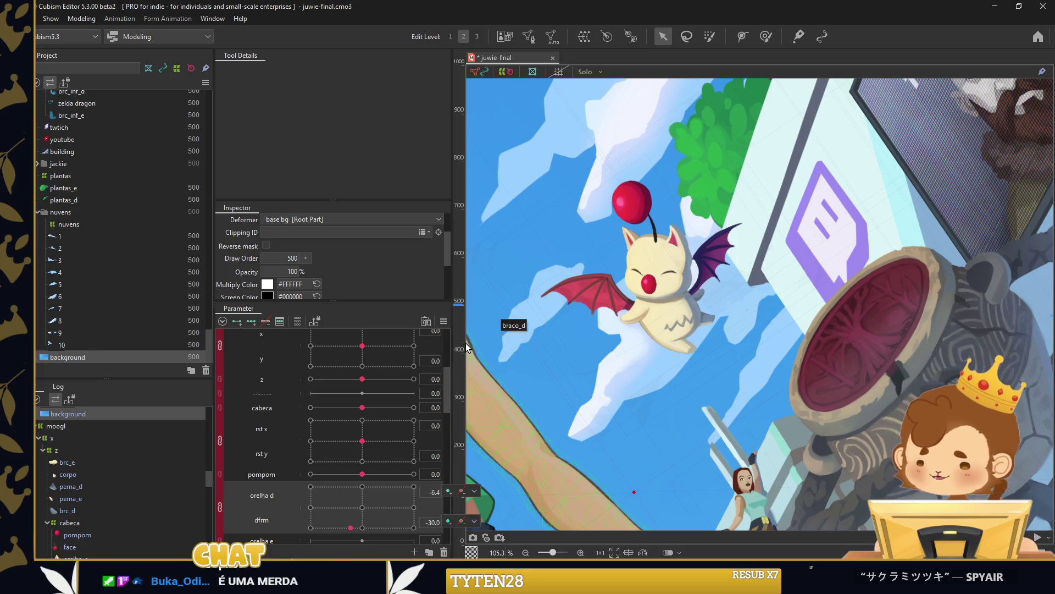
Select the left ear mesh orelha_e and add -30, 0 and 30 keyforms to orelha e.
scroll(634, 258, "up", 3)
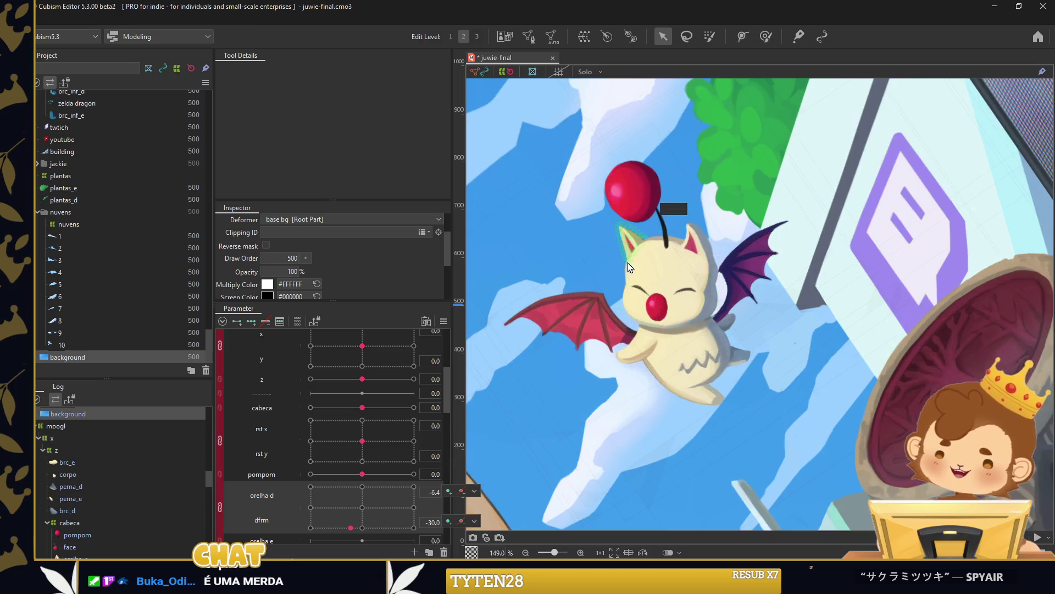
scroll(632, 259, "up", 2)
scroll(631, 259, "up", 1)
left_click(631, 259)
scroll(283, 499, "down", 2)
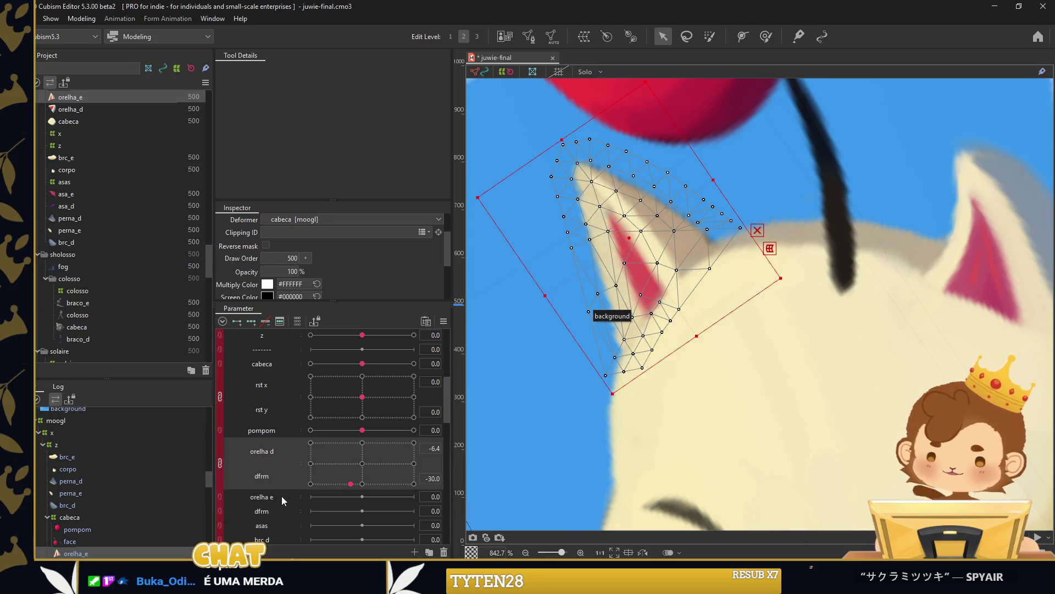
left_click(250, 322)
scroll(279, 371, "down", 4)
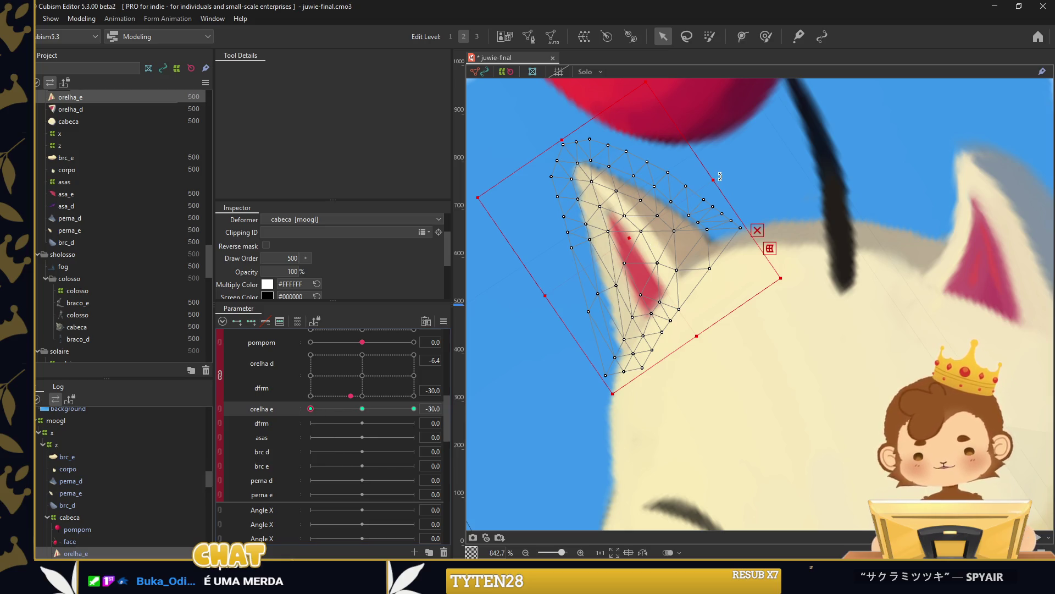
Rotate the left ear counter-clockwise and brush its vertices for the orelha e -30 pose.
left_click_drag(719, 177, 688, 197)
mouse_move(630, 248)
left_mouse_down()
mouse_move(617, 274)
mouse_move(627, 256)
left_mouse_up()
left_click(766, 37)
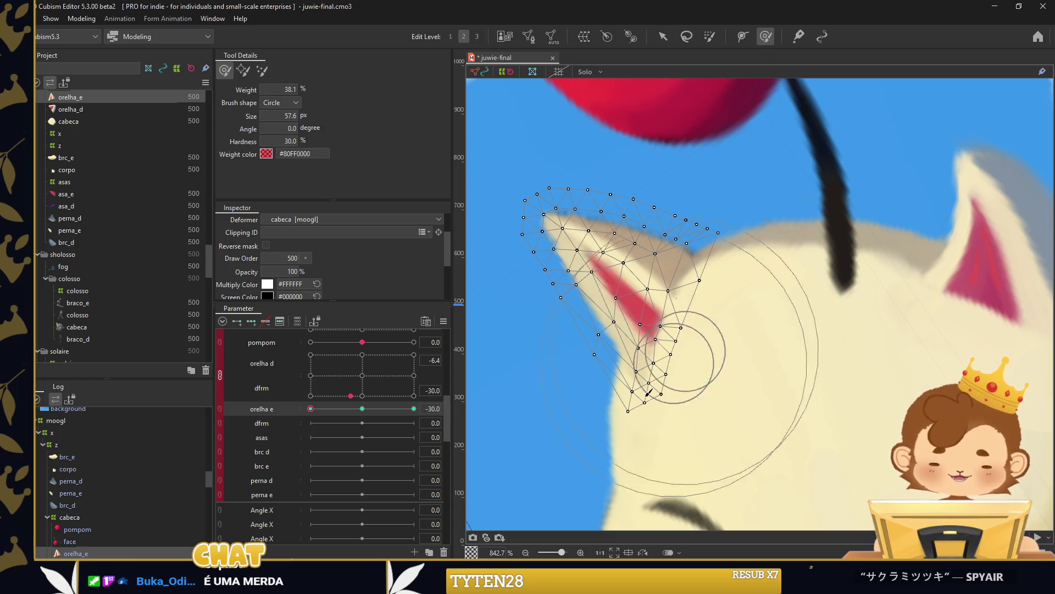
left_click_drag(663, 449, 618, 442)
left_click_drag(539, 363, 501, 377)
Rotate the left ear clockwise, shift it right, and reshape it for the orelha e 30 pose.
left_click_drag(310, 409, 414, 408)
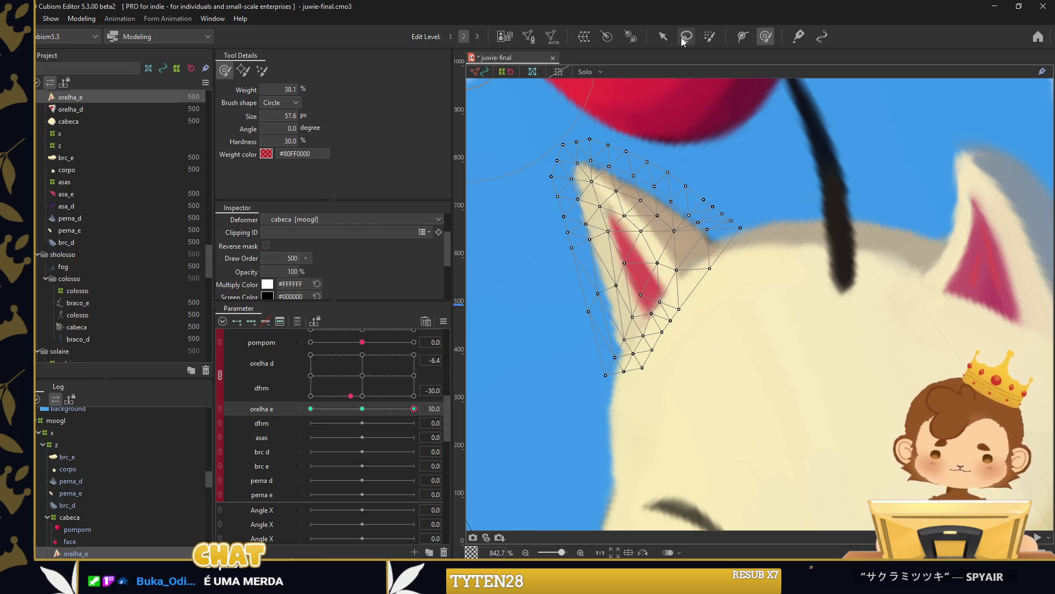
left_click(663, 36)
left_click_drag(815, 179, 802, 204)
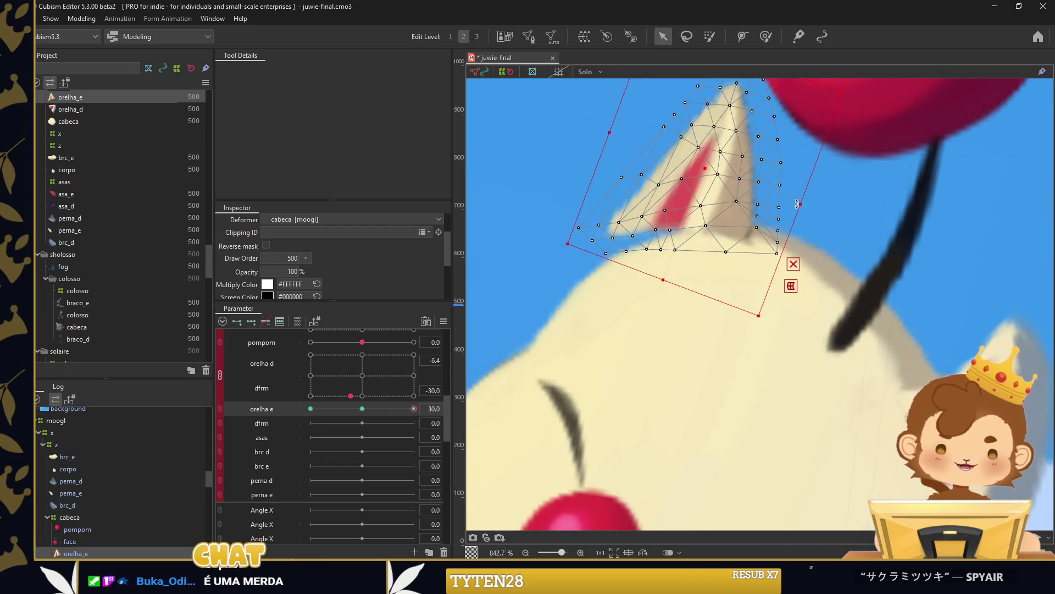
left_click_drag(717, 177, 755, 178)
left_click(765, 36)
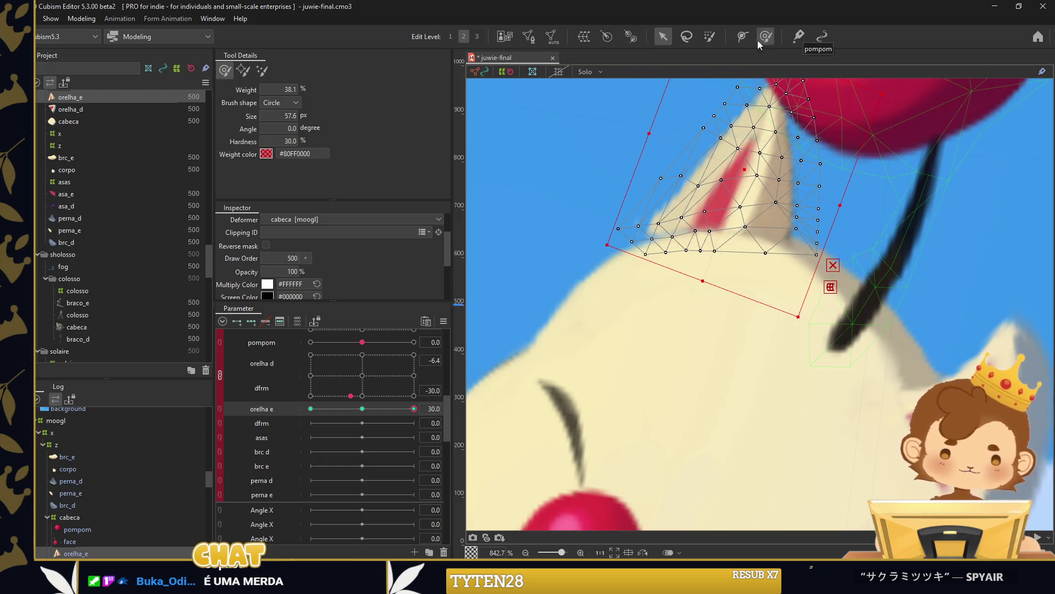
left_click_drag(603, 221, 591, 258)
Readjust the -30 pose upright and shifted left, then run Extended Interpolation on orelha e.
left_click(414, 409)
left_click_drag(414, 409, 253, 409)
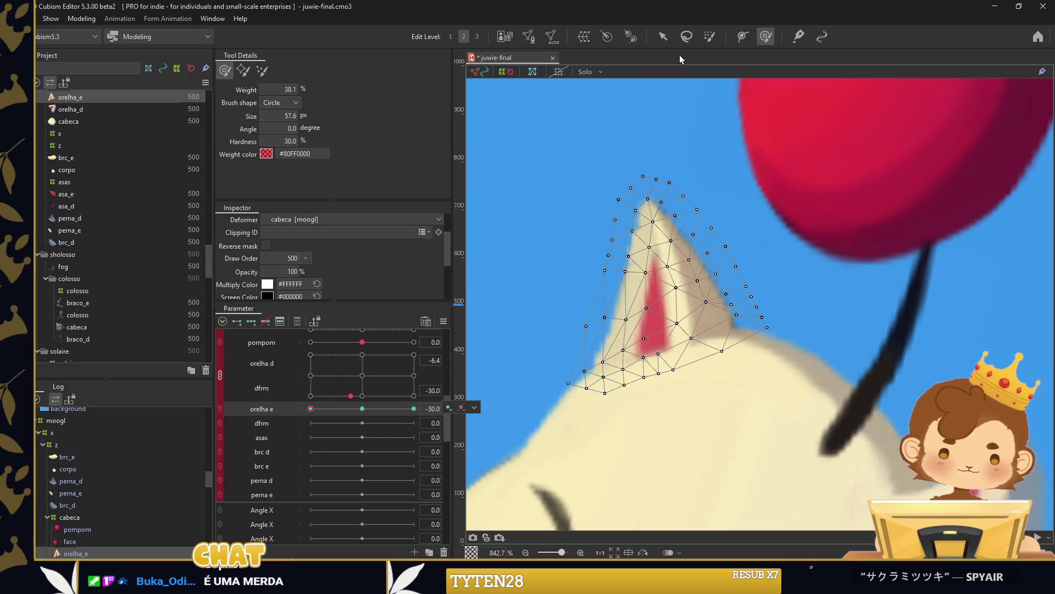
key("v")
left_click_drag(688, 167, 675, 168)
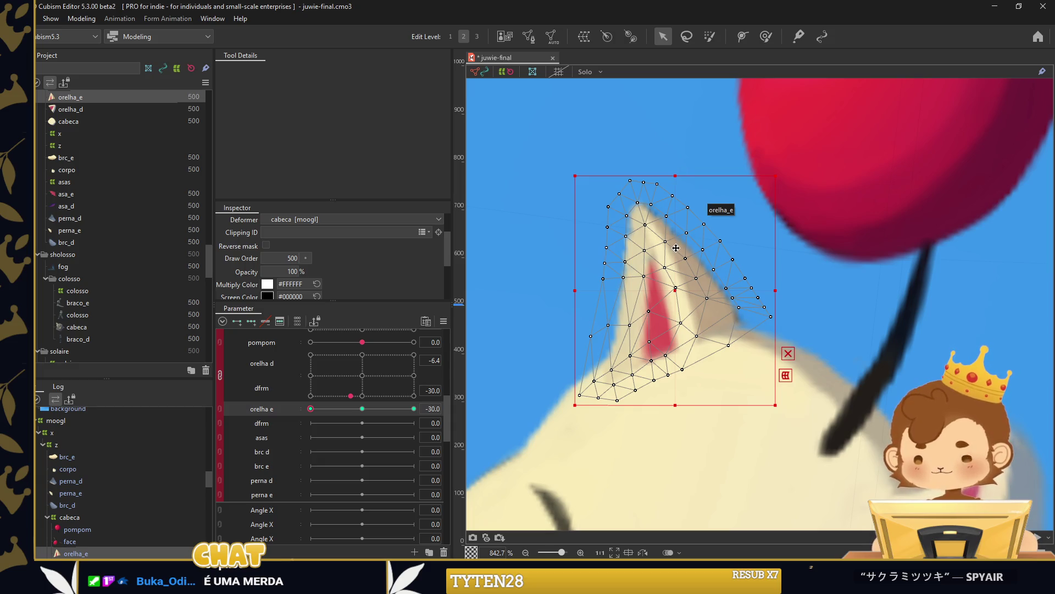
left_click_drag(678, 297, 655, 299)
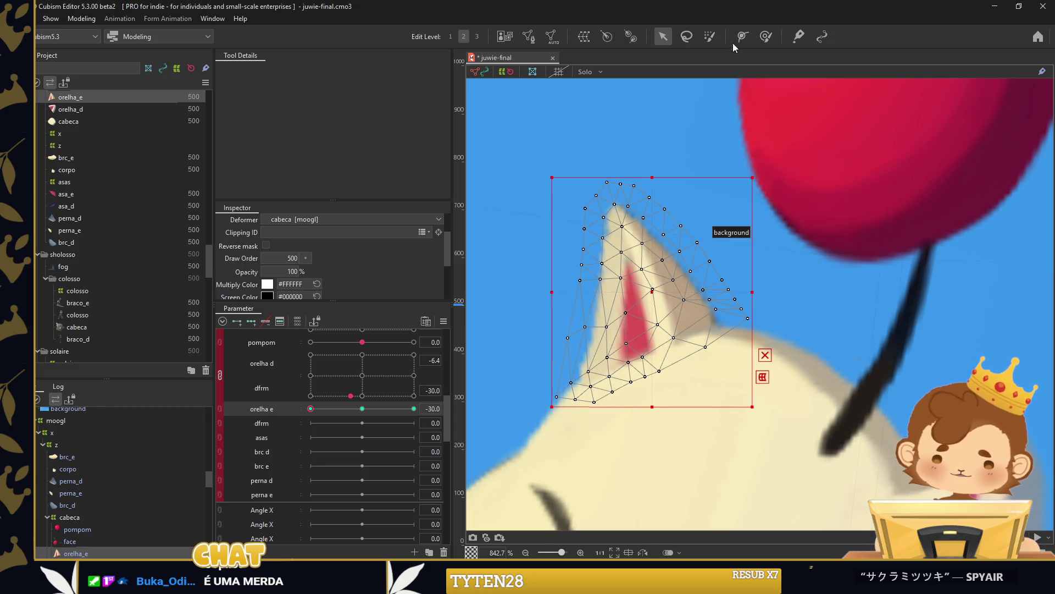
key("b")
key("ctrl+e")
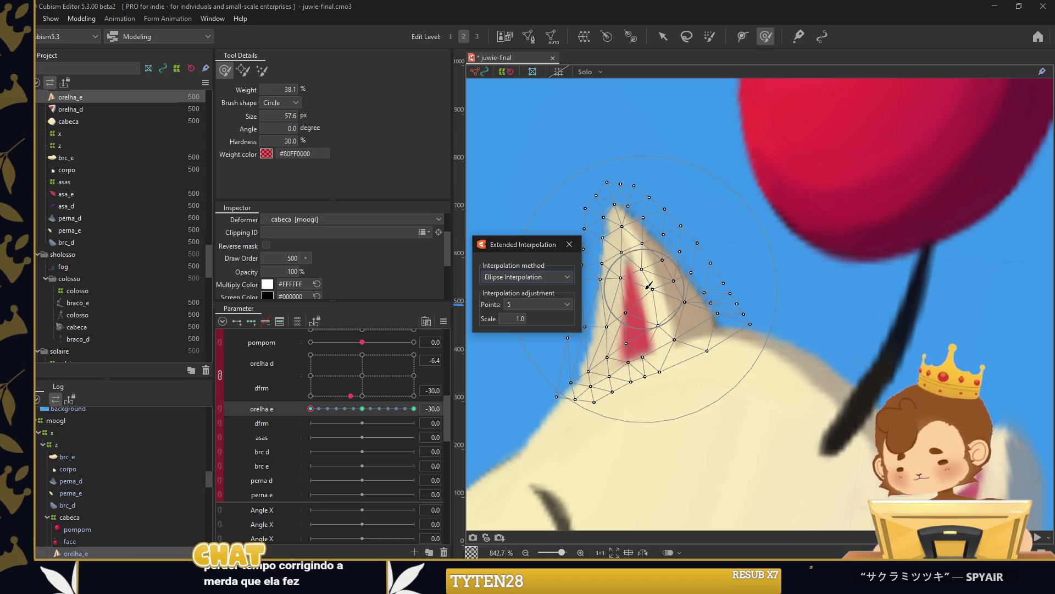
left_click_drag(648, 285, 554, 264)
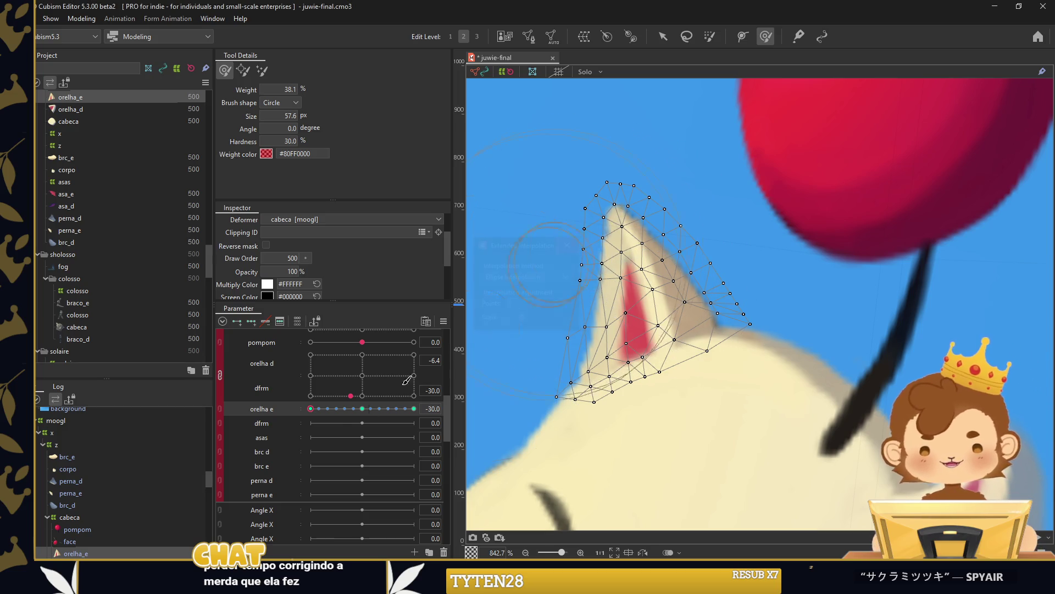
With orelha e at 0, brush the left ear's sides into the dfrm -30 bend.
left_click(362, 408)
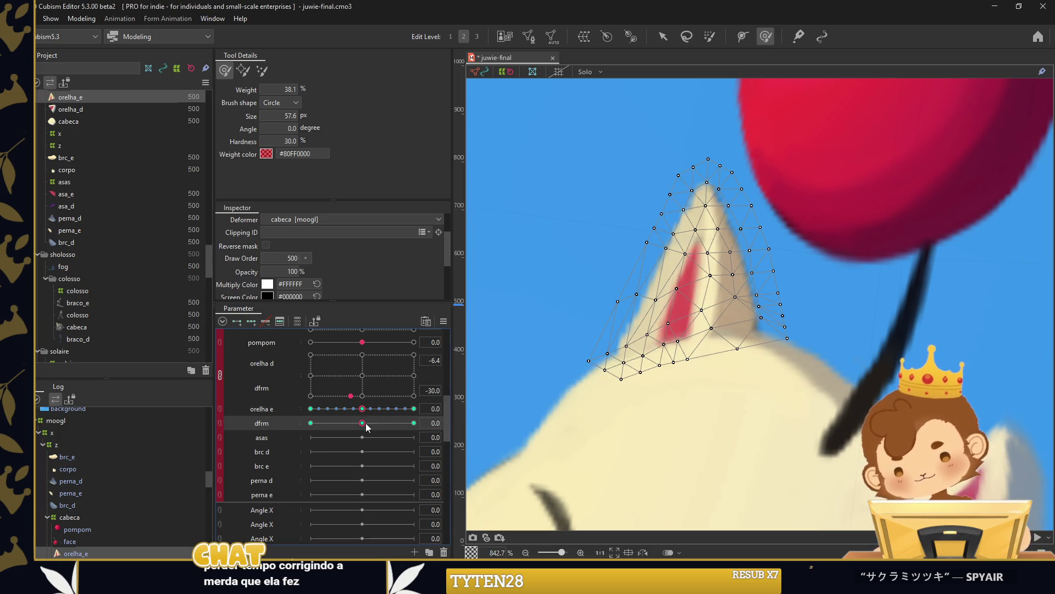
left_click_drag(699, 156, 718, 165)
mouse_move(672, 71)
left_mouse_down()
mouse_move(730, 122)
mouse_move(674, 128)
mouse_move(630, 104)
left_mouse_up()
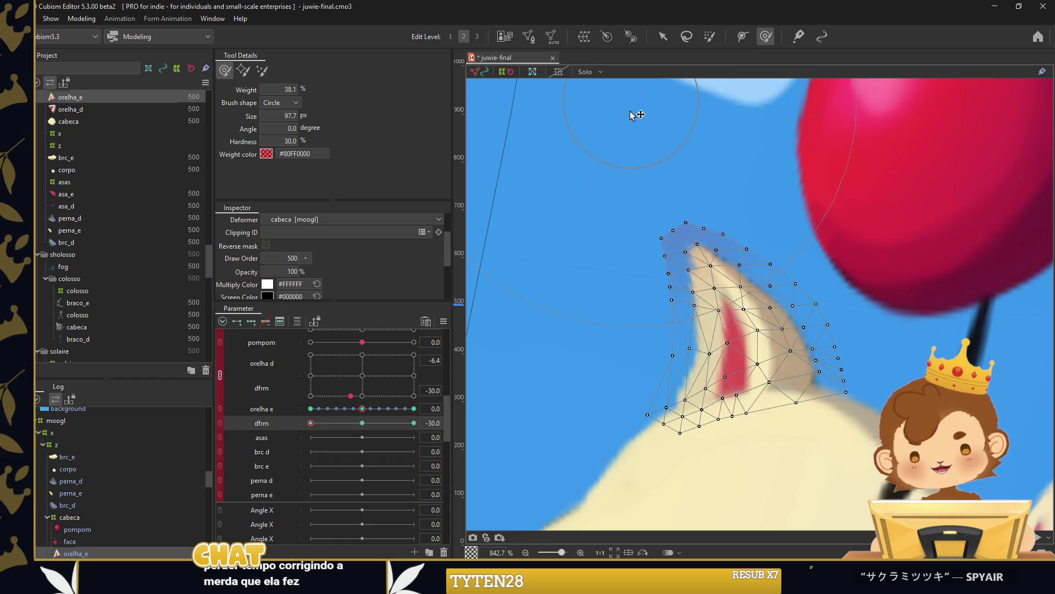
mouse_move(658, 299)
left_mouse_down()
mouse_move(829, 227)
mouse_move(821, 203)
left_mouse_up()
left_click_drag(853, 293, 841, 324)
Reshape the left ear and its red inner area for the dfrm 30 bend.
left_click(414, 423)
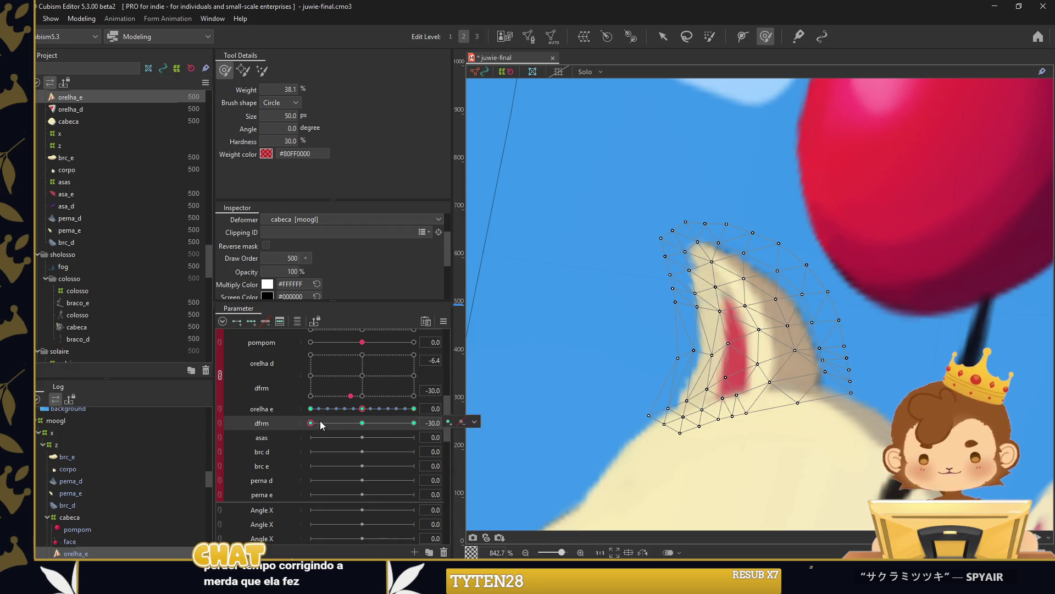
left_click_drag(847, 128, 827, 109)
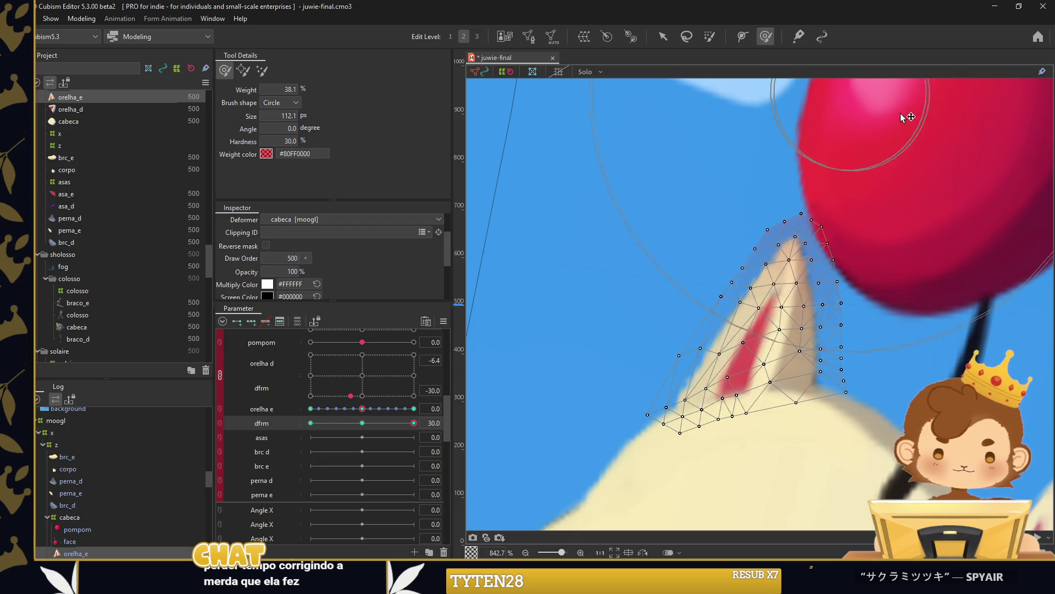
left_click_drag(749, 118, 782, 193)
left_click_drag(661, 380, 667, 407)
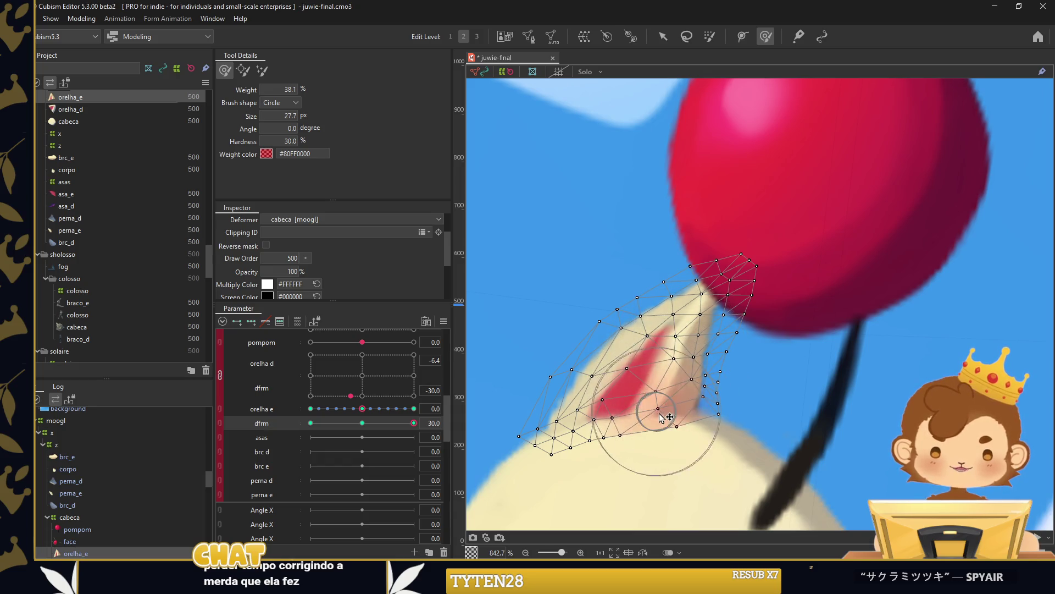
mouse_move(684, 336)
left_mouse_down()
mouse_move(710, 343)
mouse_move(687, 338)
left_mouse_up()
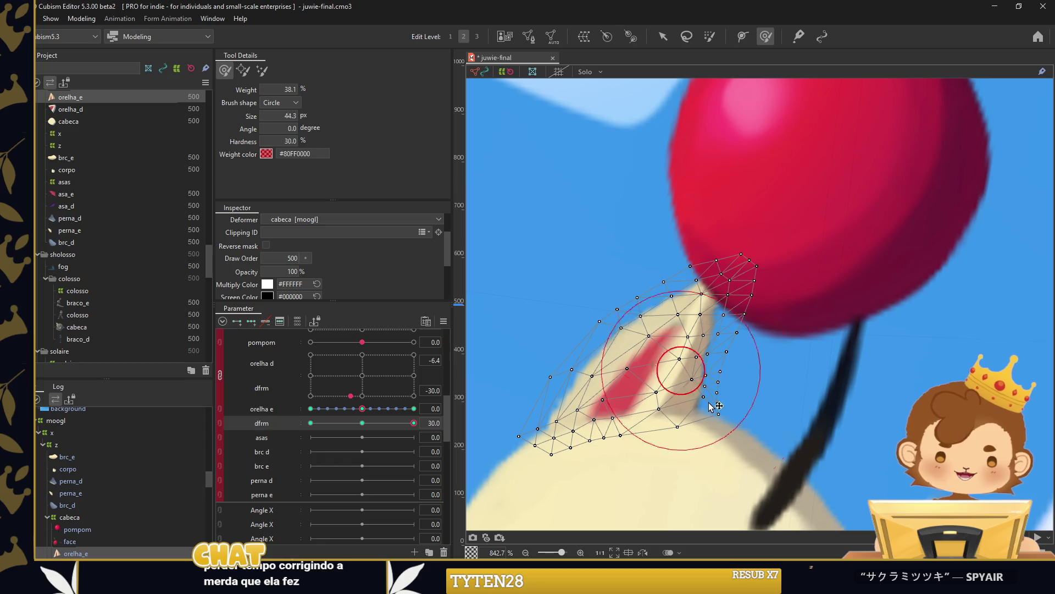
left_click_drag(413, 423, 414, 423)
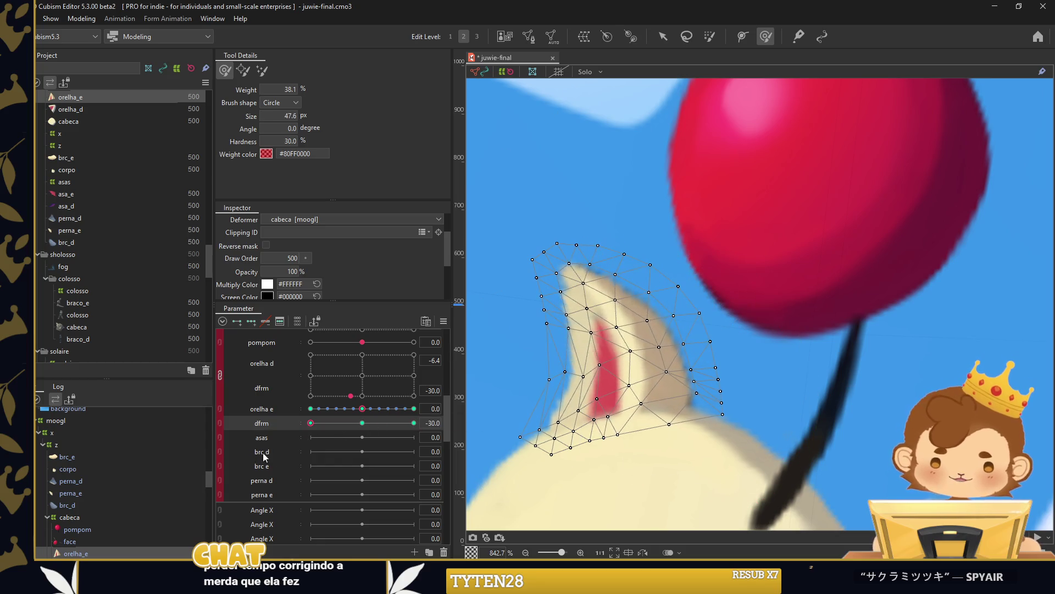
left_click_drag(526, 349, 670, 201)
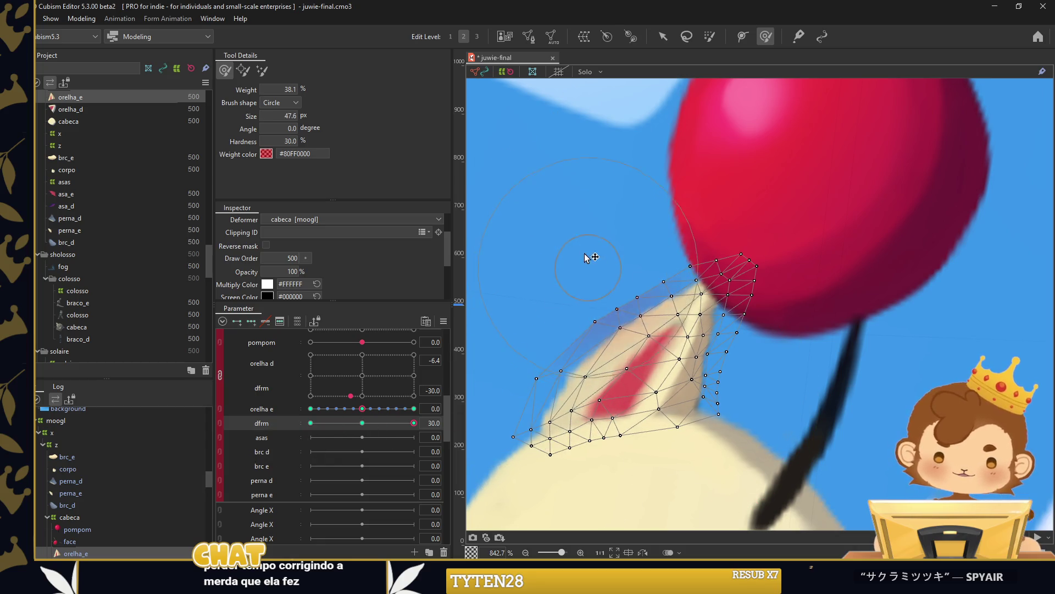
left_click_drag(555, 351, 539, 345)
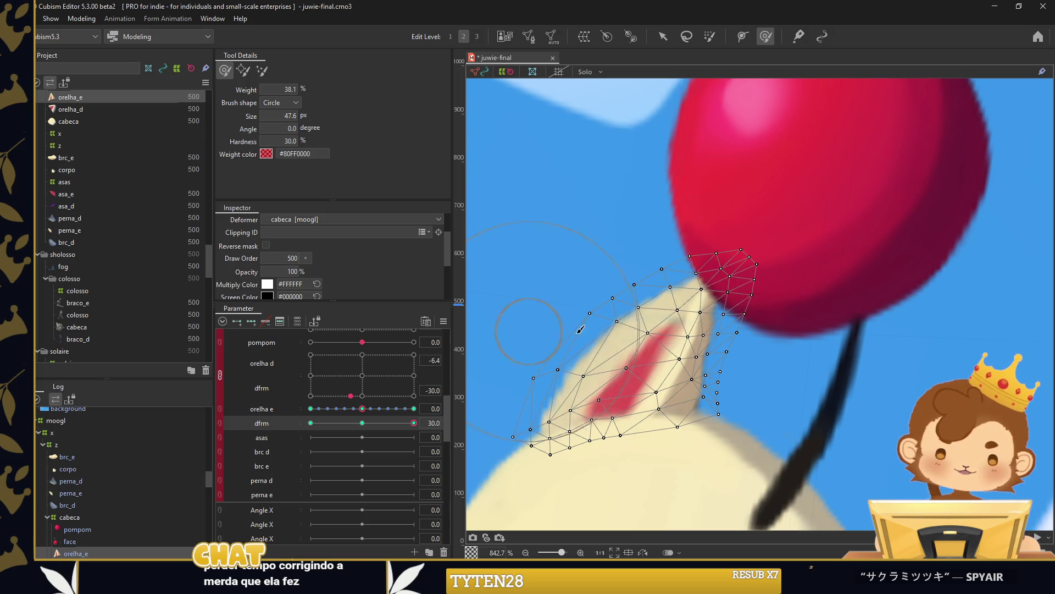
left_click(663, 37)
left_click(569, 244)
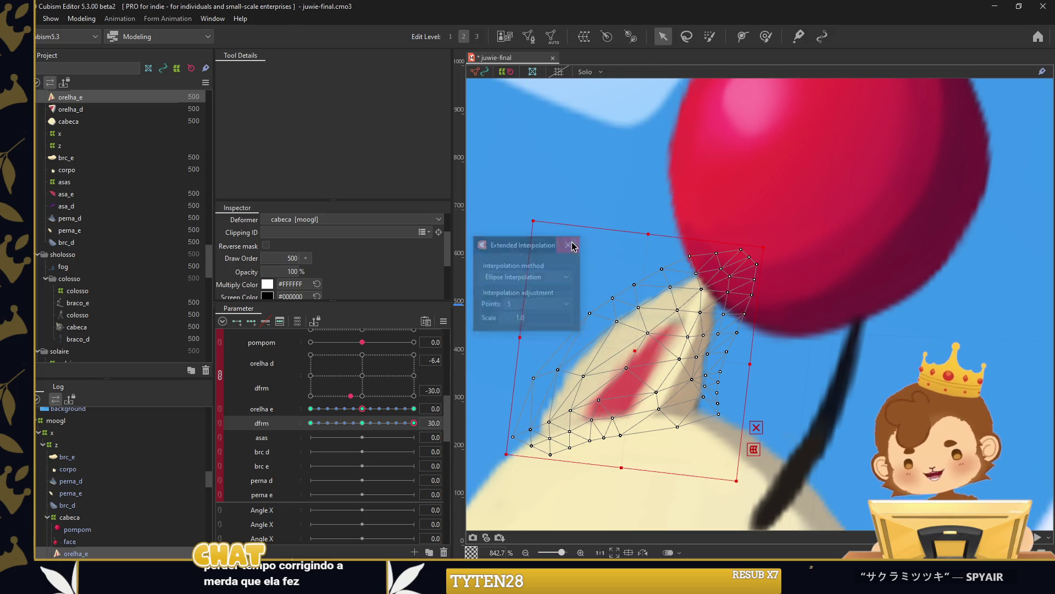
Synthesize corner keyforms for orelha e with dfrm and test the combined 2D control.
left_click(362, 423)
left_click(444, 321)
left_click(541, 358)
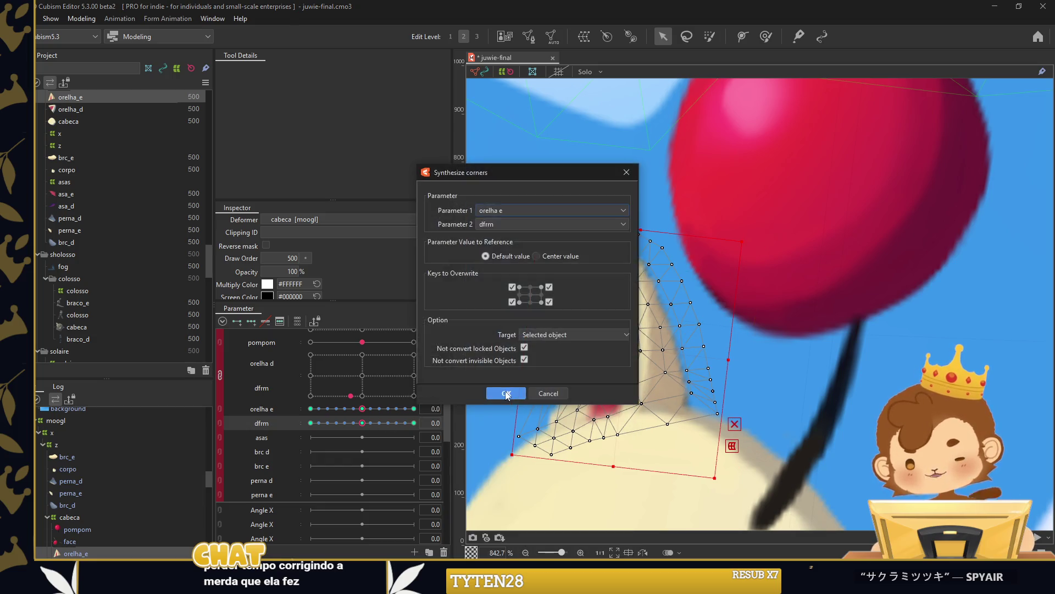
left_click(577, 384)
left_click(209, 414)
left_click(219, 413)
mouse_move(342, 417)
left_mouse_down()
mouse_move(367, 405)
mouse_move(319, 448)
mouse_move(359, 439)
left_mouse_up()
Zoom out, select the left wing asa_e, and open its mesh for editing.
key("ctrl+minus")
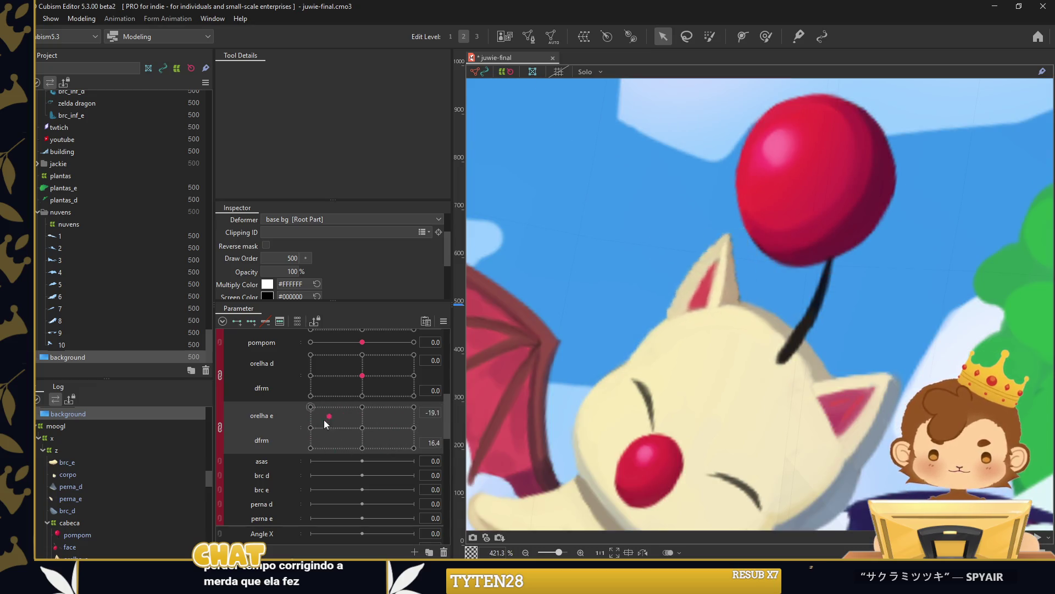
scroll(823, 212, "down", 2)
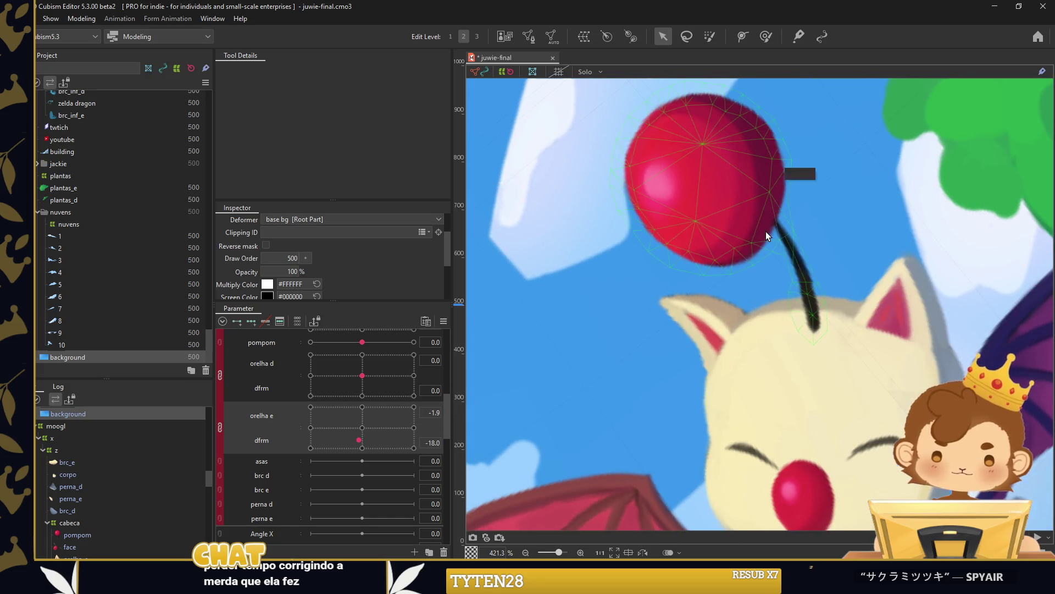
scroll(810, 226, "down", 2)
left_click(687, 275)
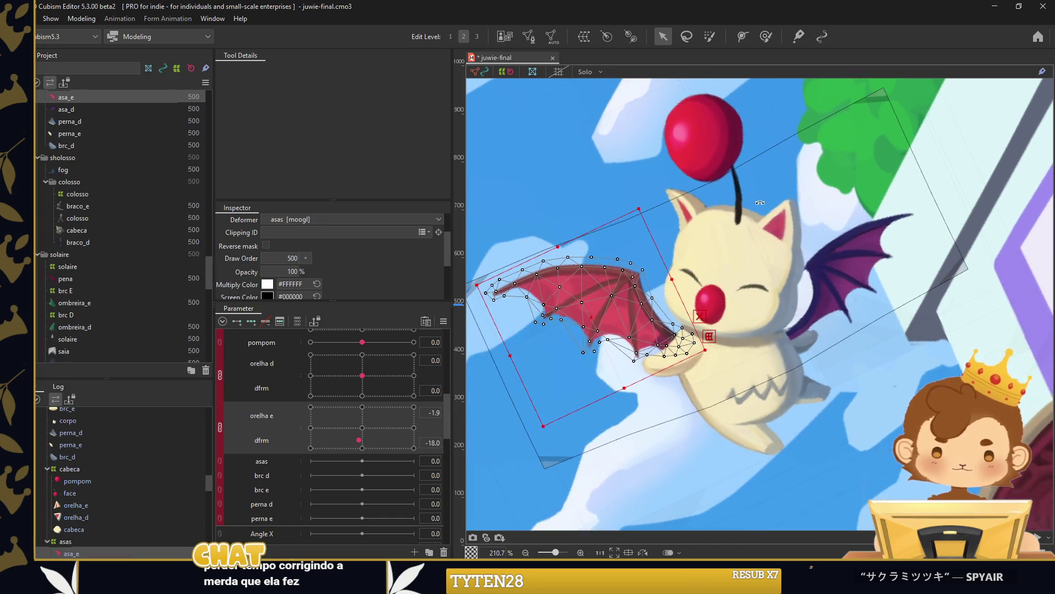
double_click(636, 343)
scroll(551, 340, "up", 1)
left_click(305, 70)
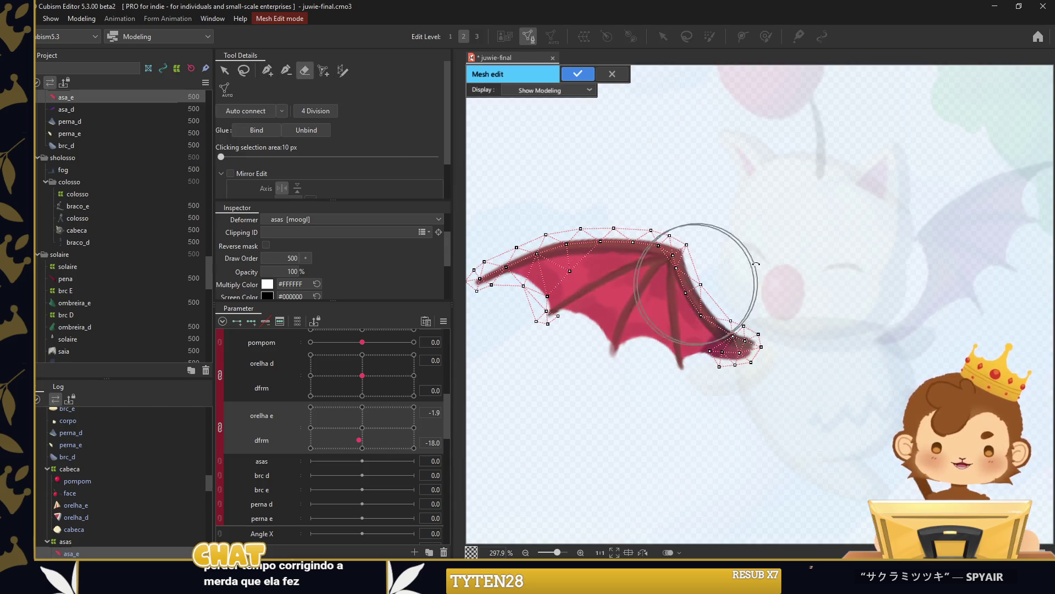
Erase the existing vertices near the asa_e wing tip with the Eraser.
left_click(268, 71)
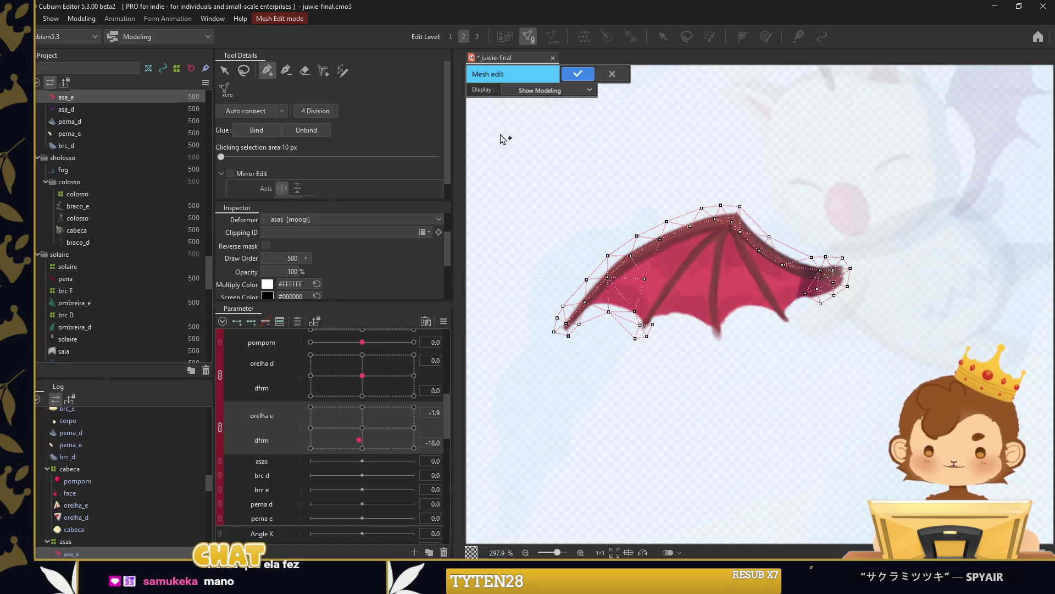
left_click(304, 70)
left_click_drag(725, 346, 765, 336)
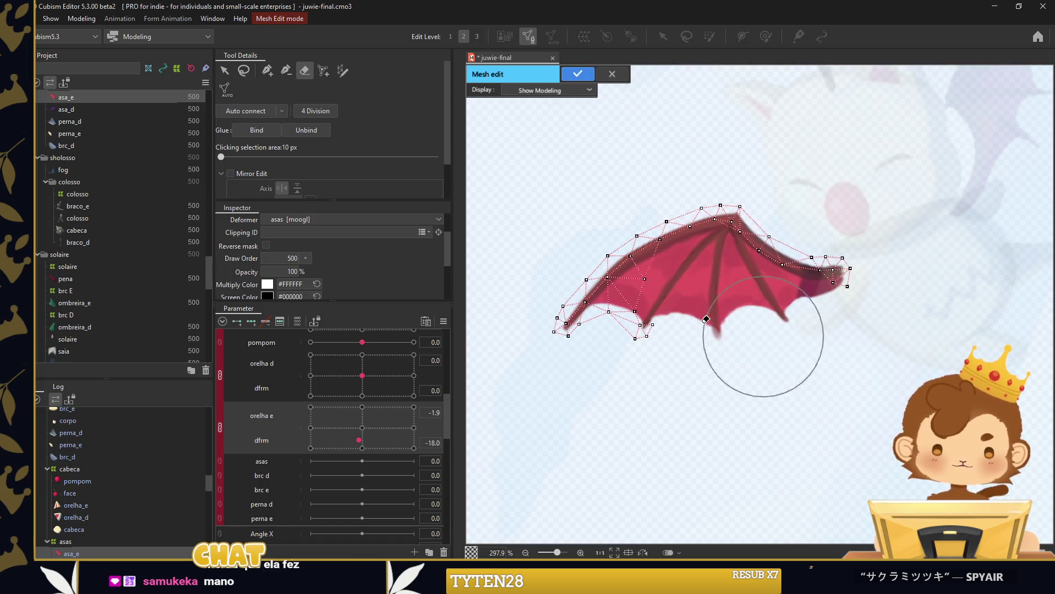
With the Pen, place a line of vertices up the wing's outer edge to its top.
left_click(267, 71)
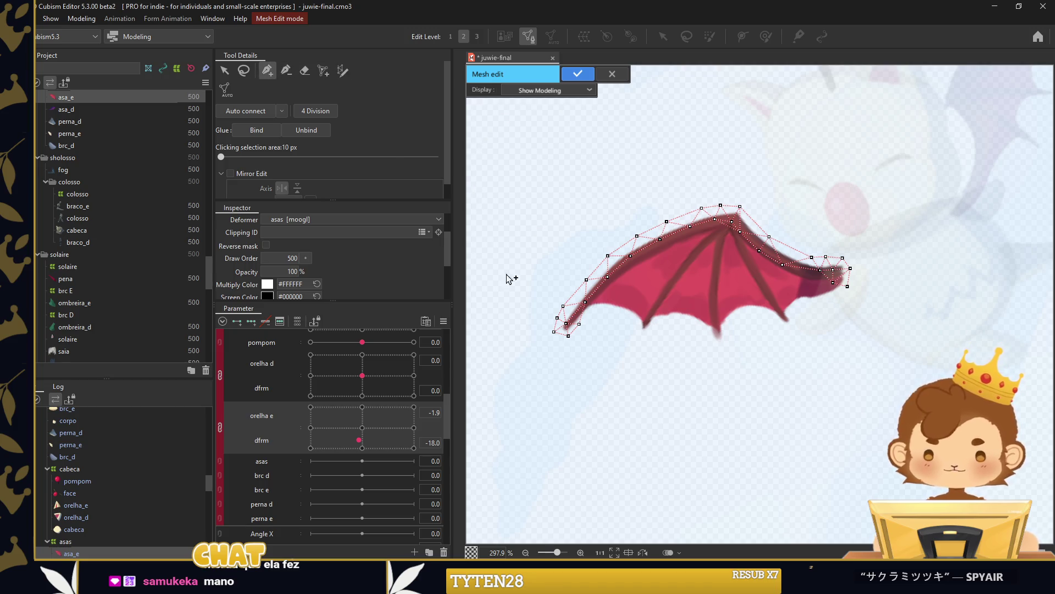
scroll(535, 325, "up", 3)
left_click_drag(558, 321, 633, 405)
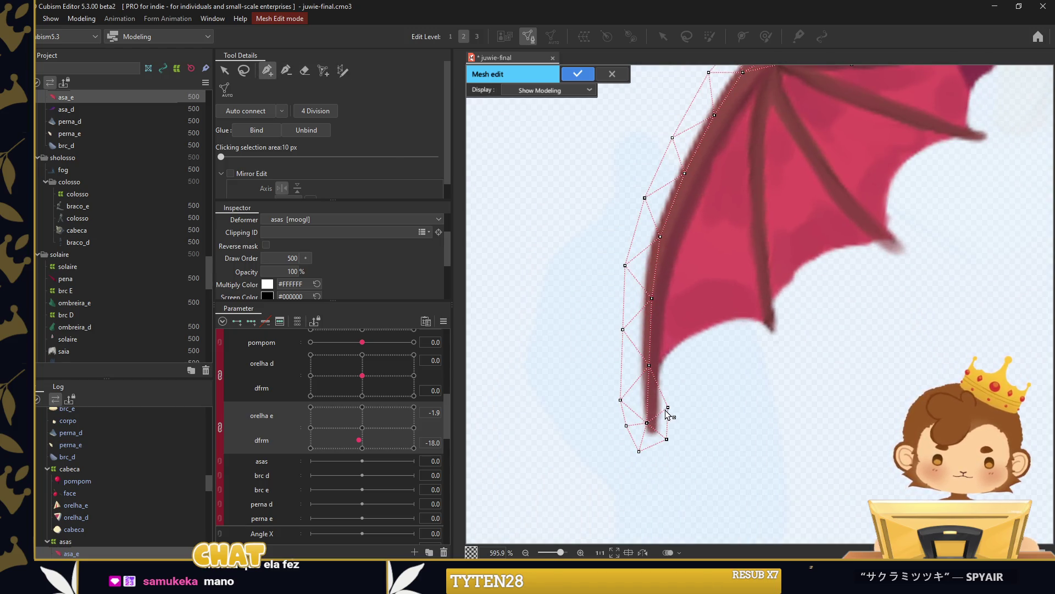
left_click(665, 364)
left_click(667, 309)
left_click(677, 269)
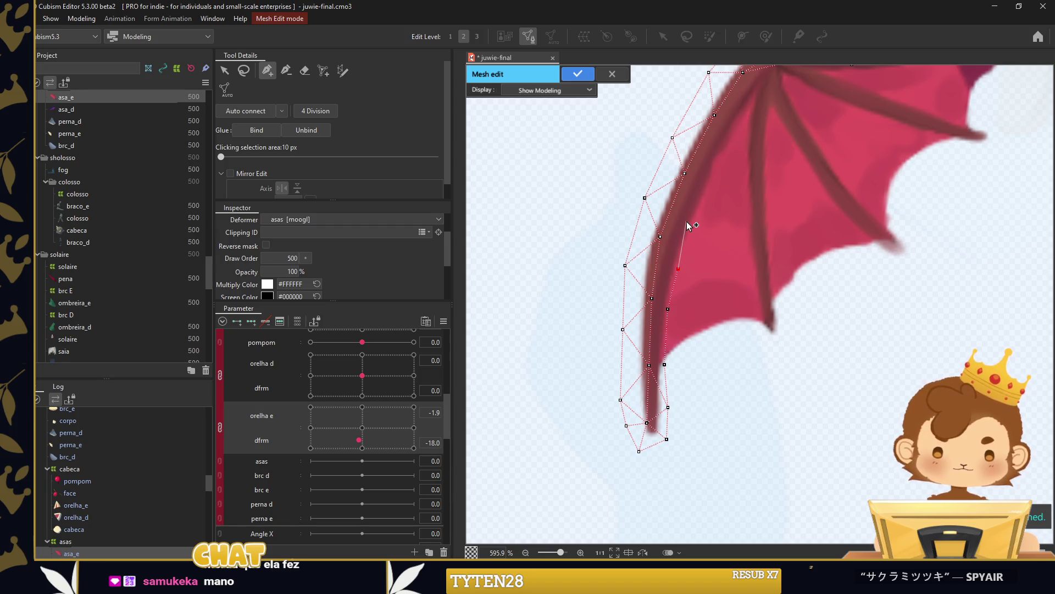
left_click(694, 219)
left_click(715, 166)
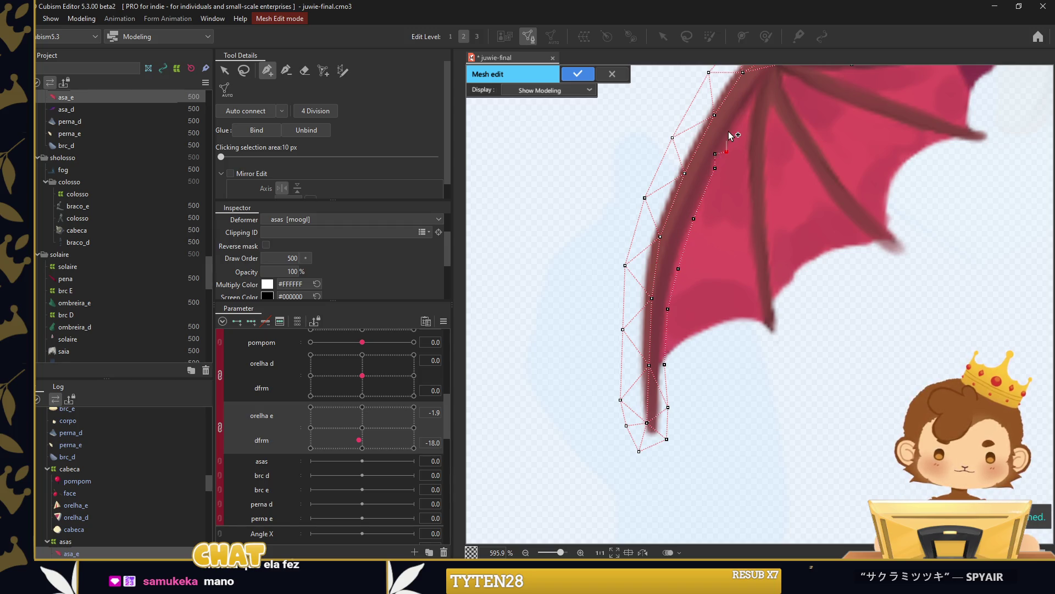
Add vertices down the first wing rib and nudge its tip vertex slightly lower.
left_click(751, 194)
left_click(752, 249)
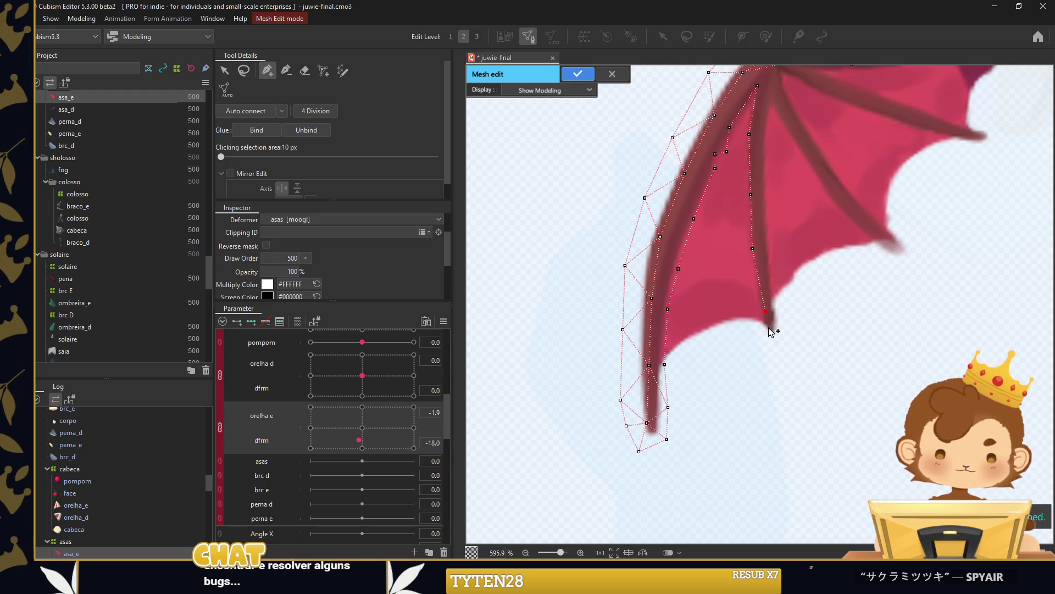
left_click_drag(768, 327, 775, 340)
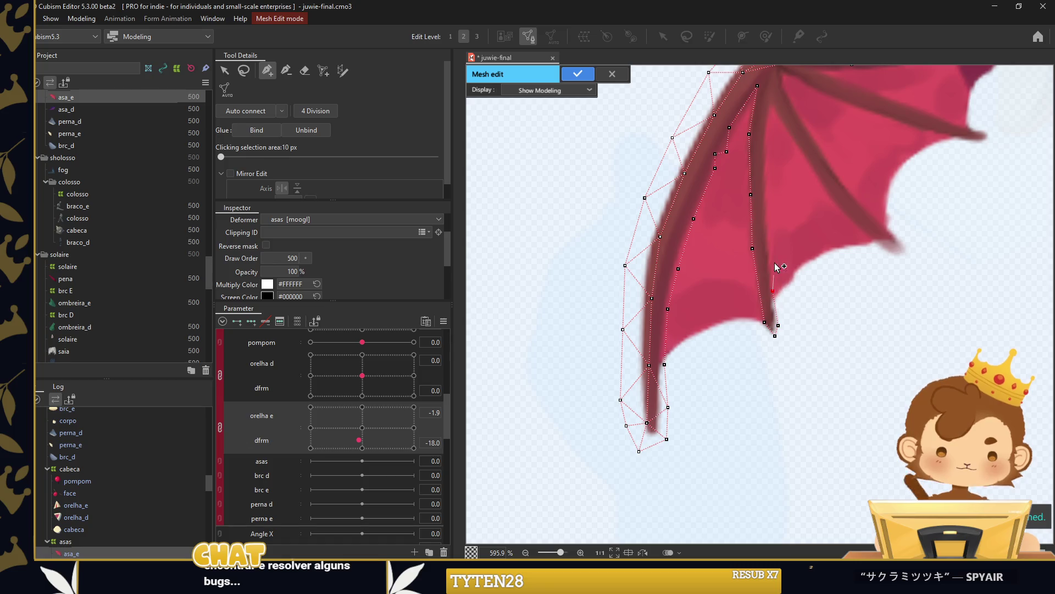
Add vertices along the wing-tip edge, another rib, and the wing's upper edge.
left_click_drag(833, 120, 729, 230)
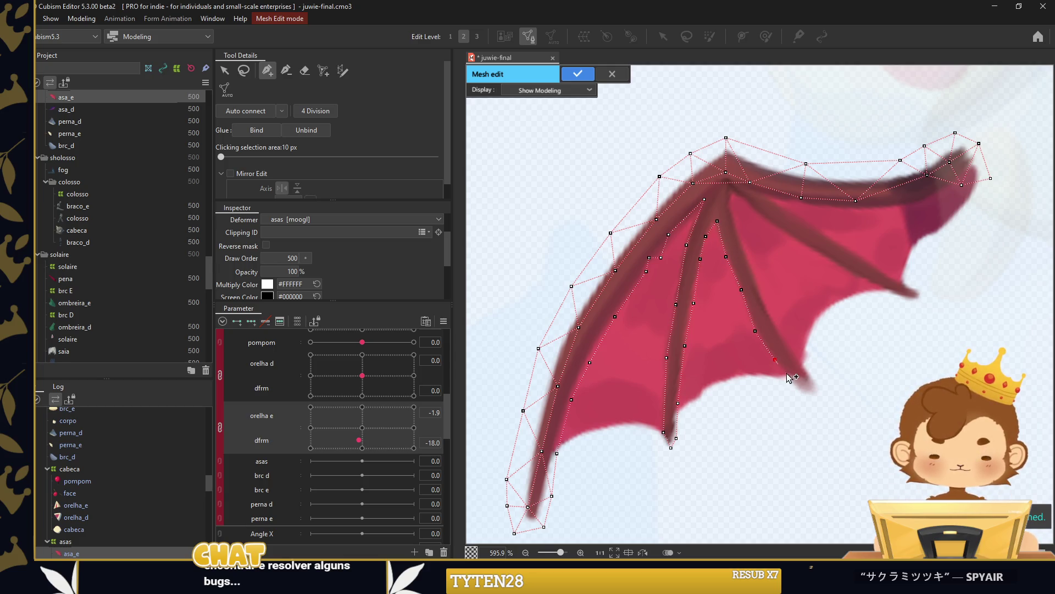
left_click_drag(825, 391, 772, 317)
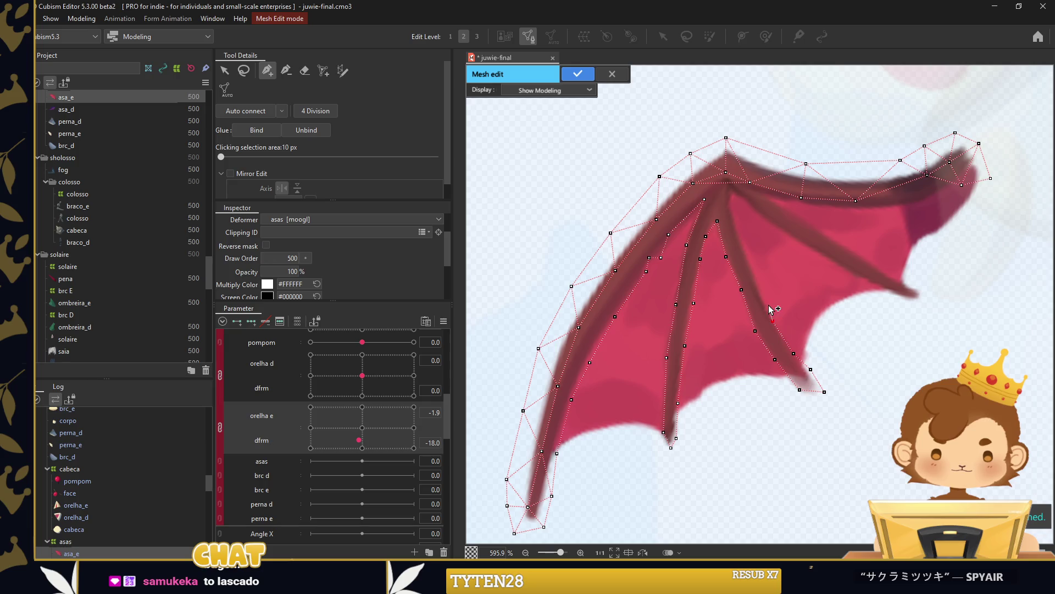
left_click_drag(733, 191, 756, 218)
left_click_drag(833, 267, 875, 289)
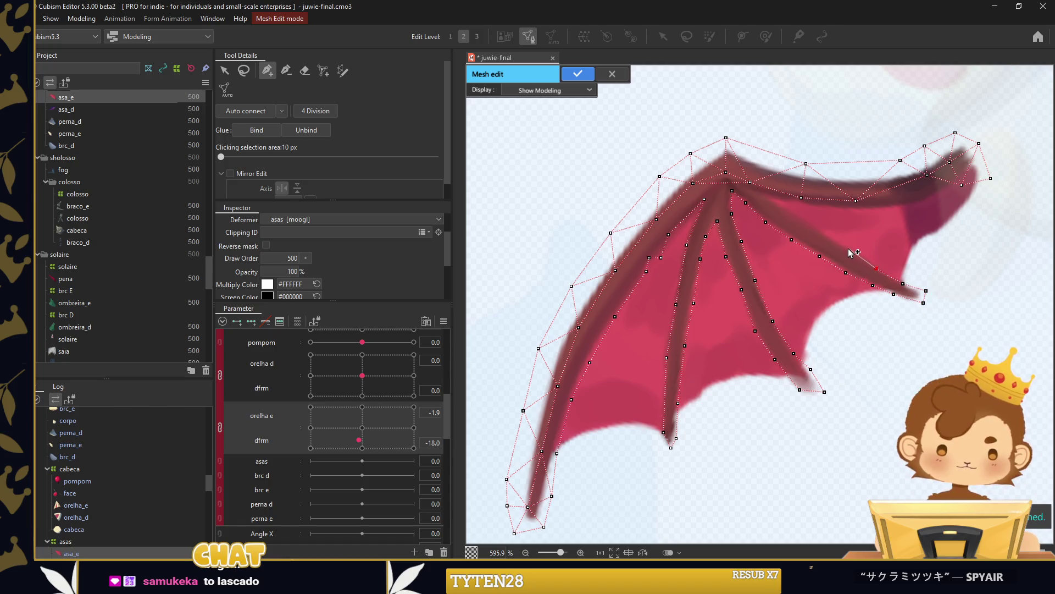
mouse_move(776, 205)
left_mouse_down()
mouse_move(914, 206)
mouse_move(958, 189)
left_mouse_up()
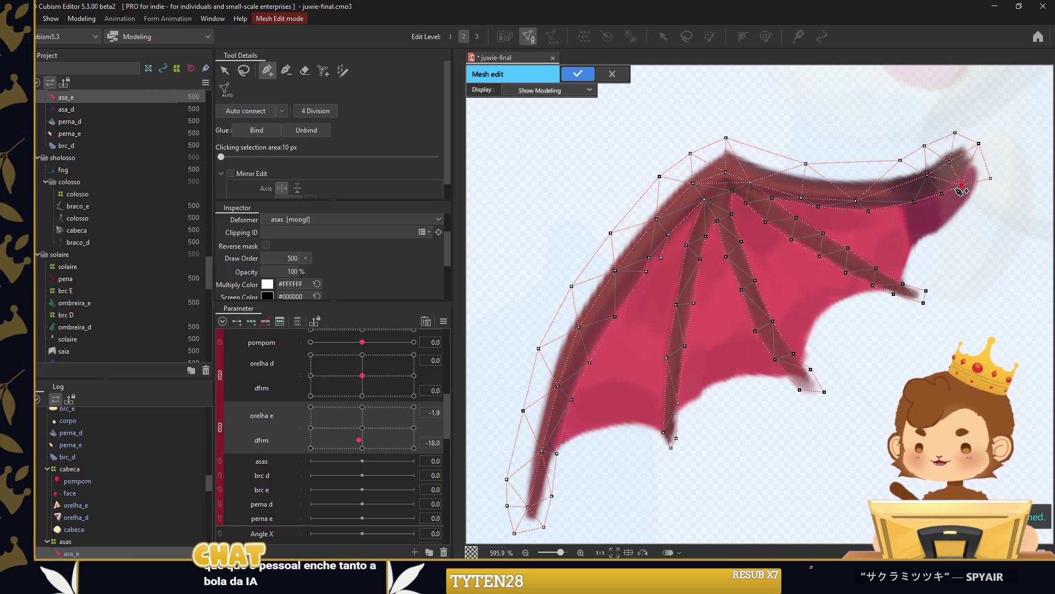
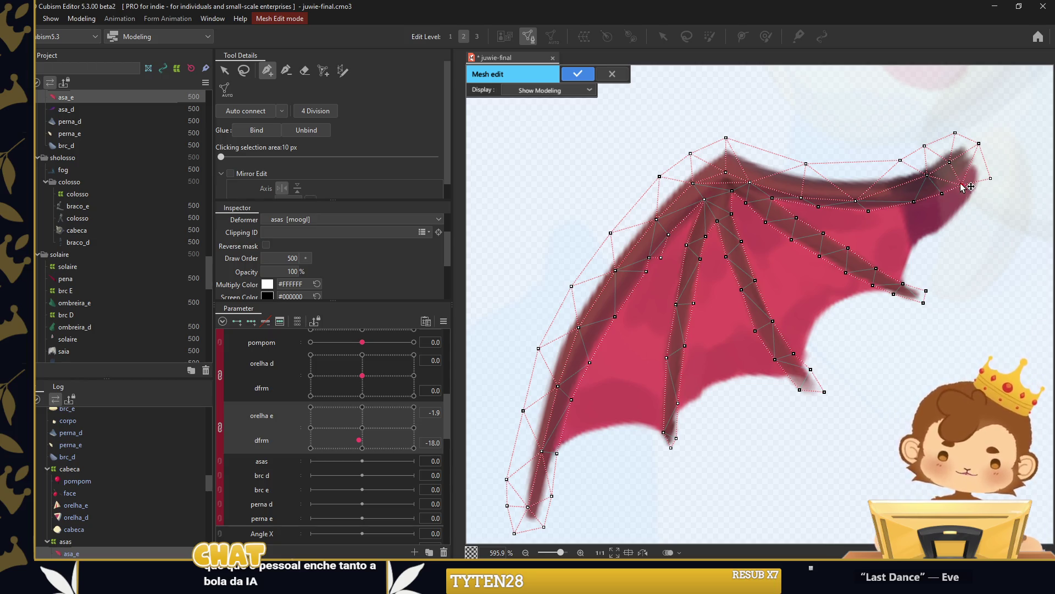
Add a chain of mesh vertices down the asa_e wing tip's outline.
left_click(975, 217)
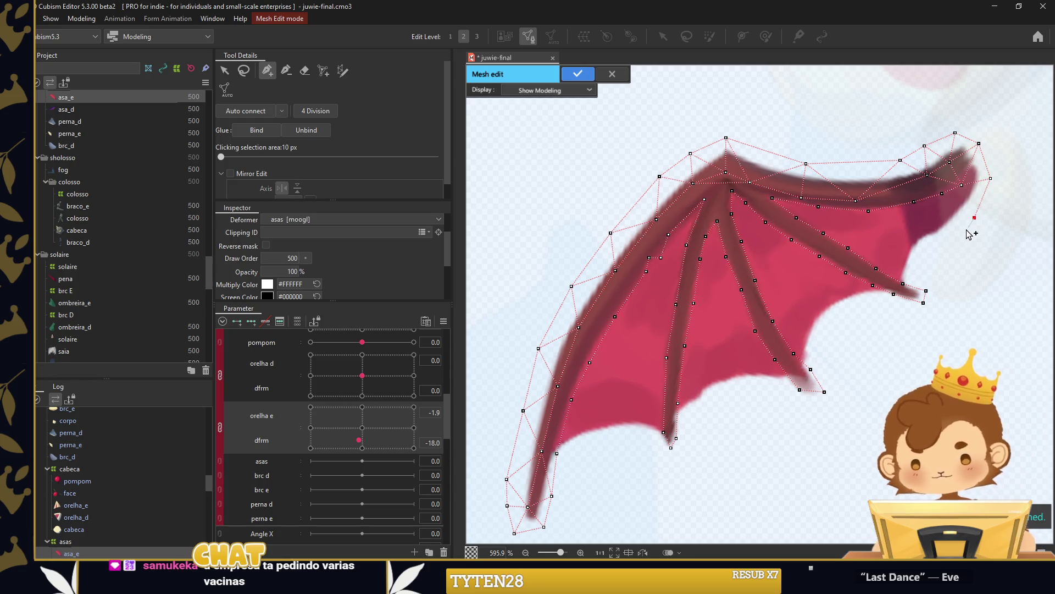
left_click(959, 238)
left_click(934, 254)
left_click(921, 272)
left_click(932, 290)
left_click(923, 316)
Add vertices along the wing's lower edge, connecting them to existing edge vertices.
left_click(831, 377)
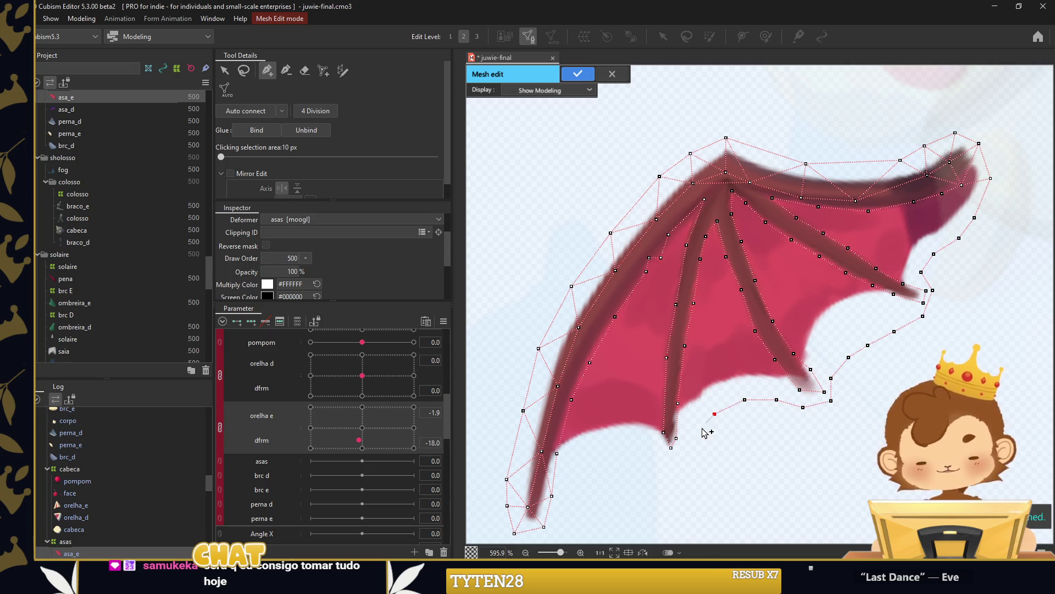
left_click(667, 448)
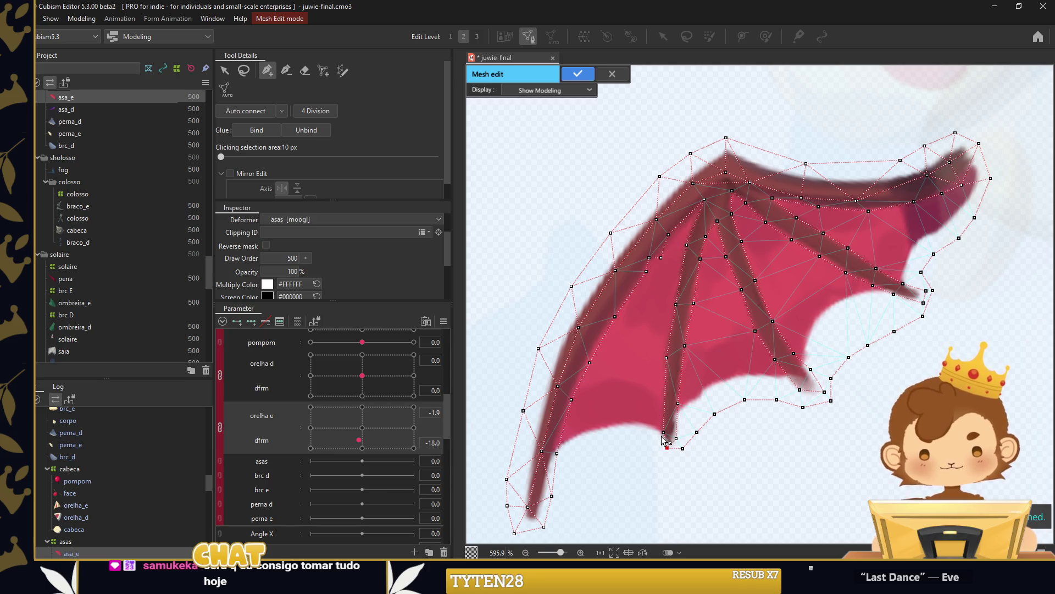
left_click(643, 447)
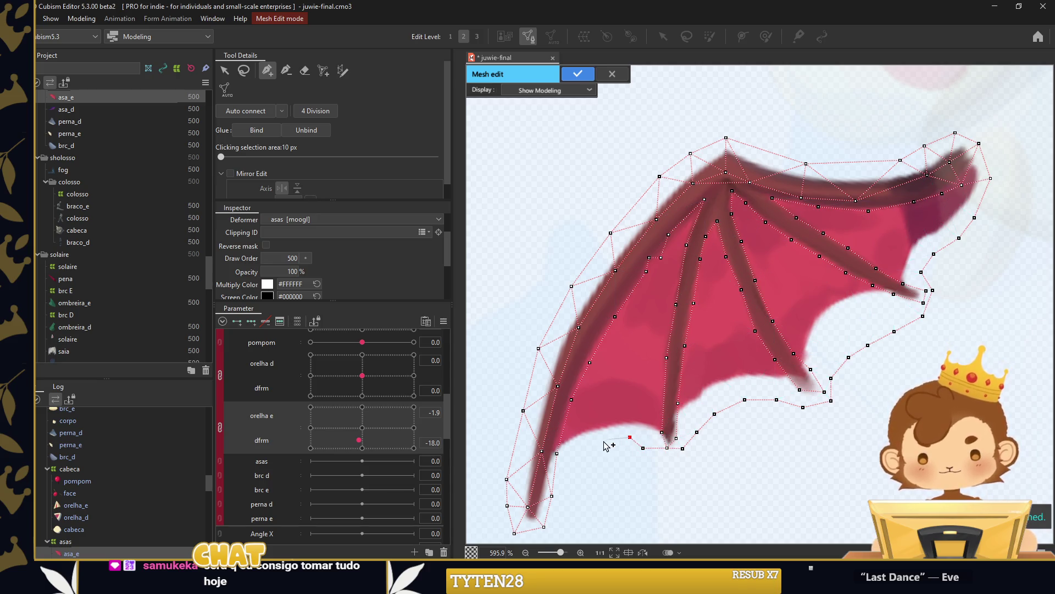
left_click(552, 495)
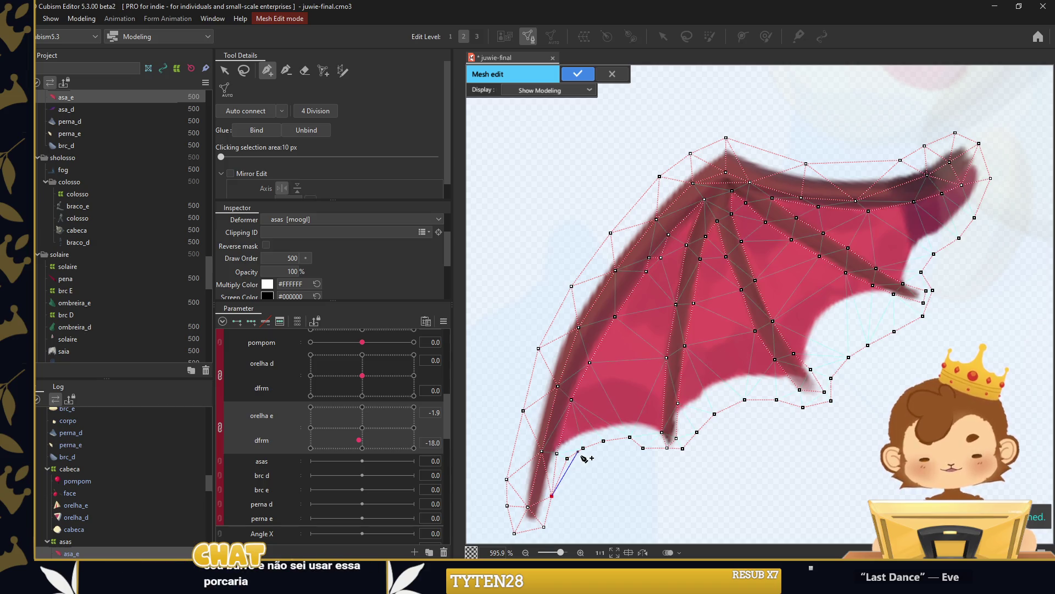
left_click(577, 449)
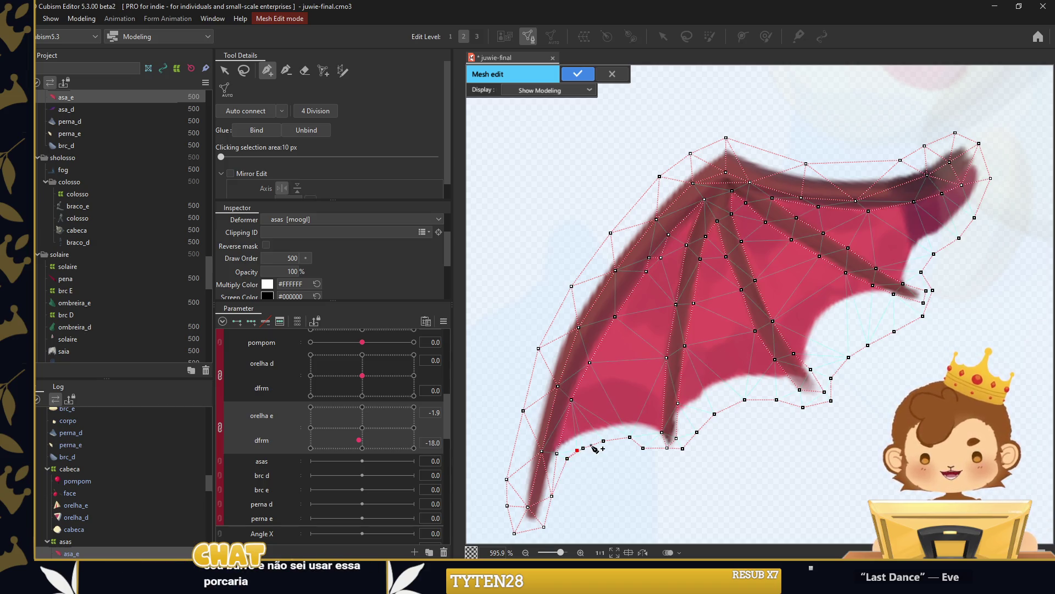
Place a line of vertices up a wing bone, joining it to the top edge.
left_click(622, 400)
left_click(634, 348)
left_click(650, 304)
left_click(664, 275)
left_click(686, 230)
left_click(704, 199)
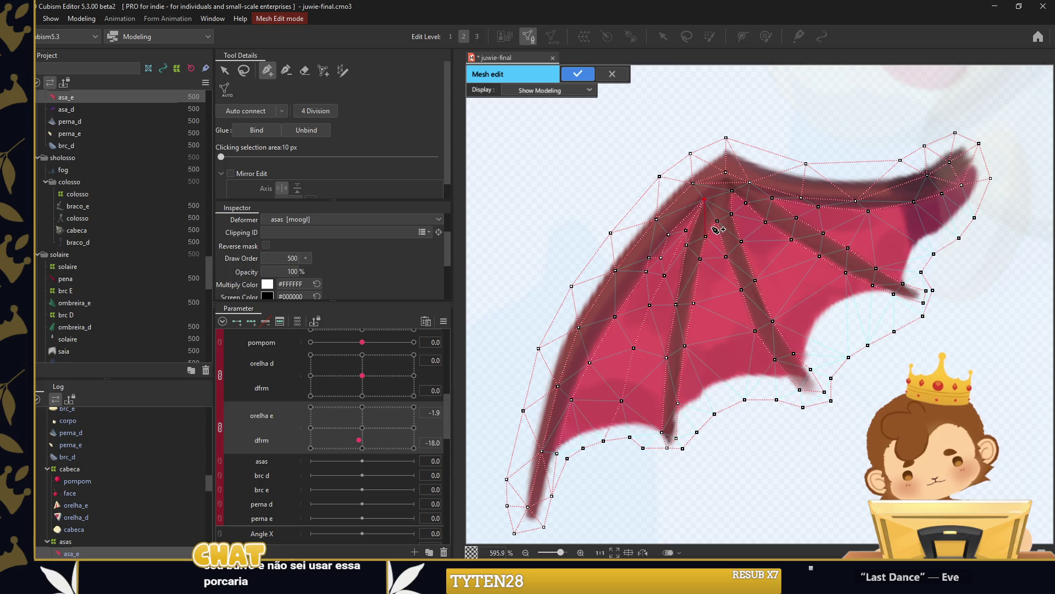
Add more vertices down the wing bone and pull a lower-edge vertex onto the membrane.
left_click(686, 230)
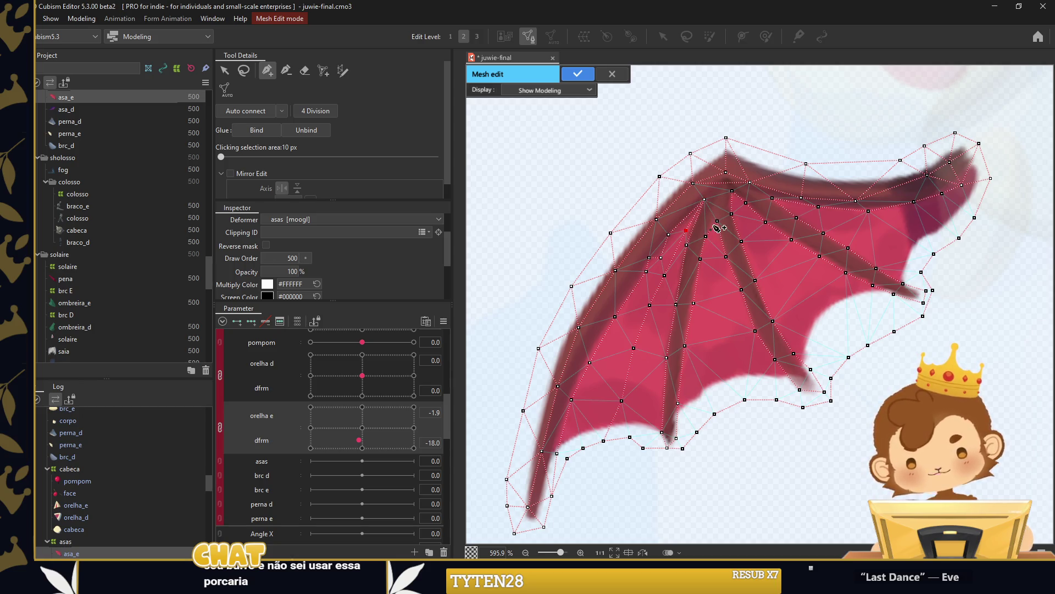
left_click(714, 252)
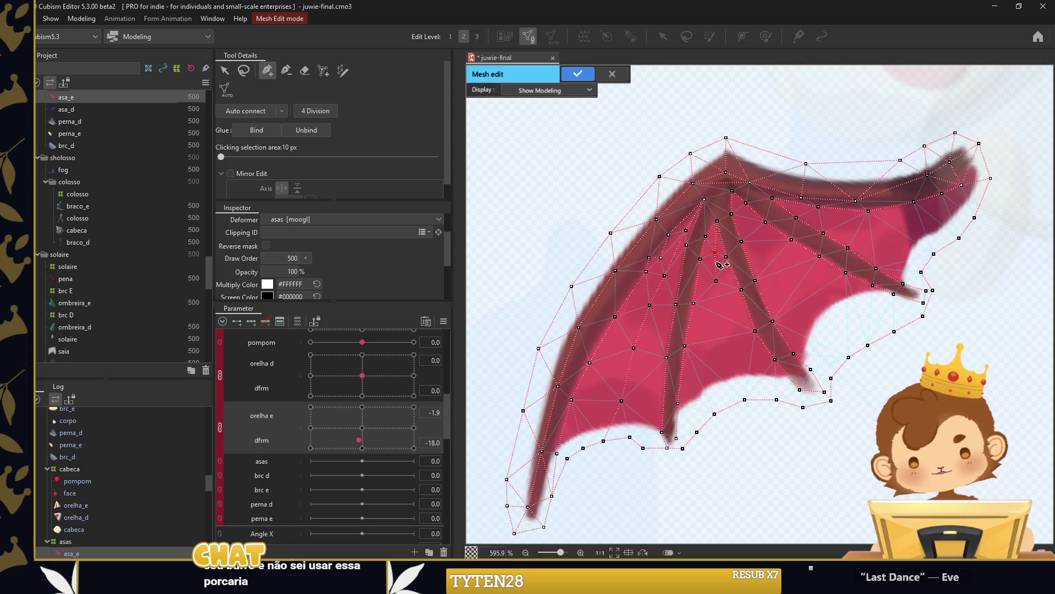
mouse_move(719, 307)
left_mouse_down()
mouse_move(731, 379)
mouse_move(687, 212)
mouse_move(696, 319)
left_mouse_up()
left_click_drag(708, 425, 695, 391)
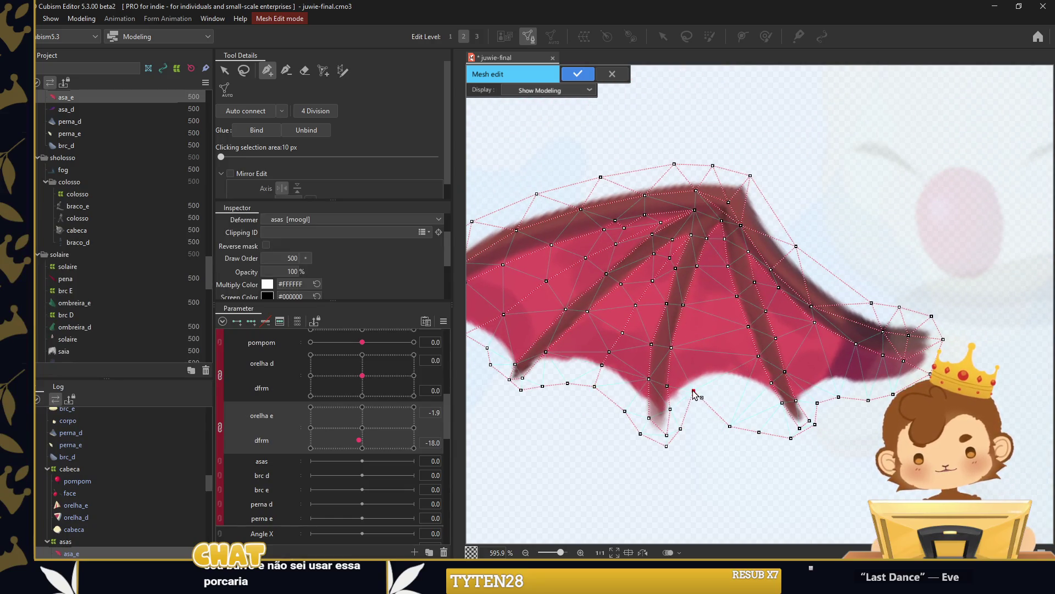
Reposition the lower-edge vertices so they fit the wing membrane's outline.
mouse_move(681, 429)
left_mouse_down()
mouse_move(681, 409)
mouse_move(719, 379)
left_mouse_up()
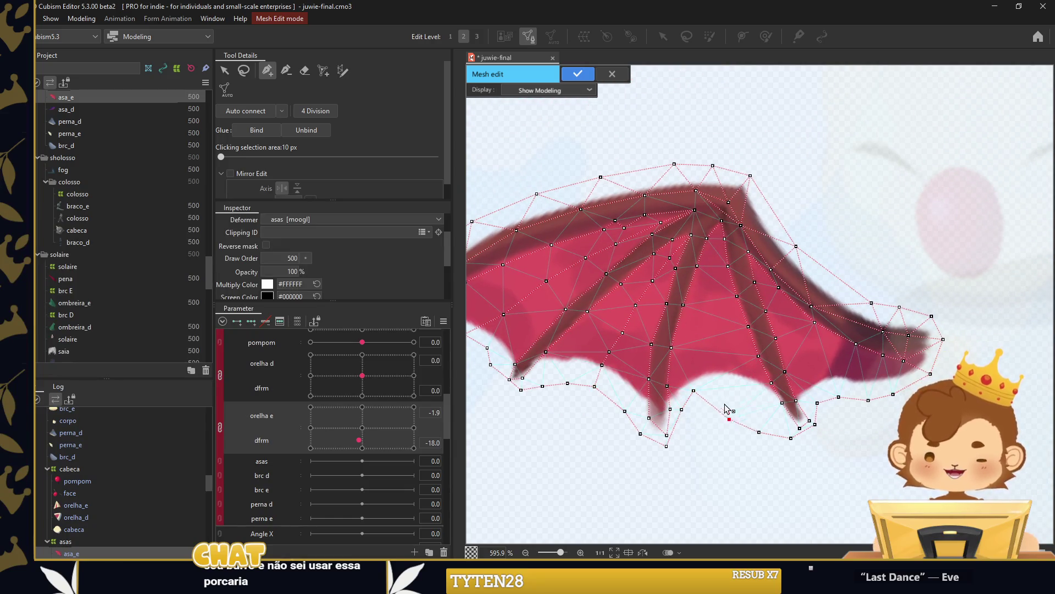
left_click_drag(755, 427, 748, 385)
mouse_move(790, 439)
left_mouse_down()
mouse_move(774, 414)
mouse_move(798, 436)
left_mouse_up()
left_click(815, 424)
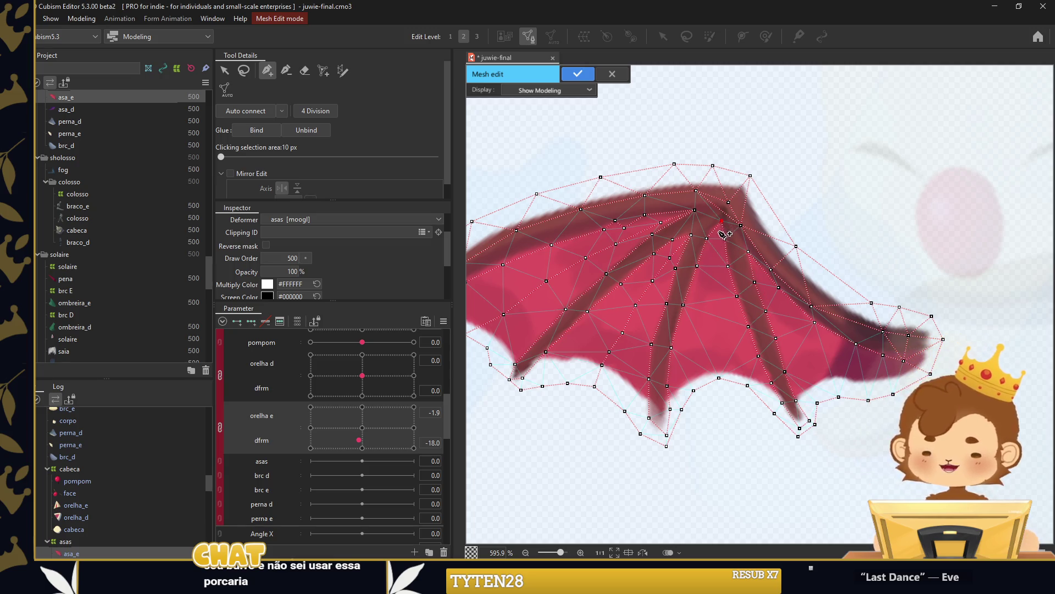
Add a vertical and a diagonal line of interior vertices across the wing membrane.
left_click(714, 256)
left_click(715, 286)
left_click(713, 315)
left_click(718, 351)
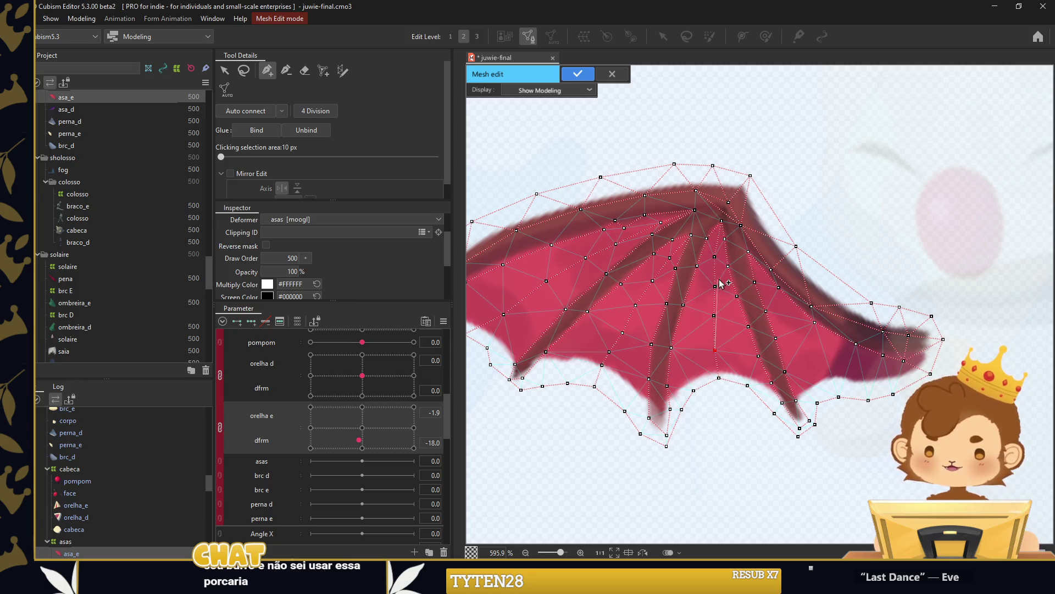
left_click(763, 283)
left_click(778, 311)
left_click(796, 331)
left_click(817, 351)
left_click(836, 372)
left_click(839, 397)
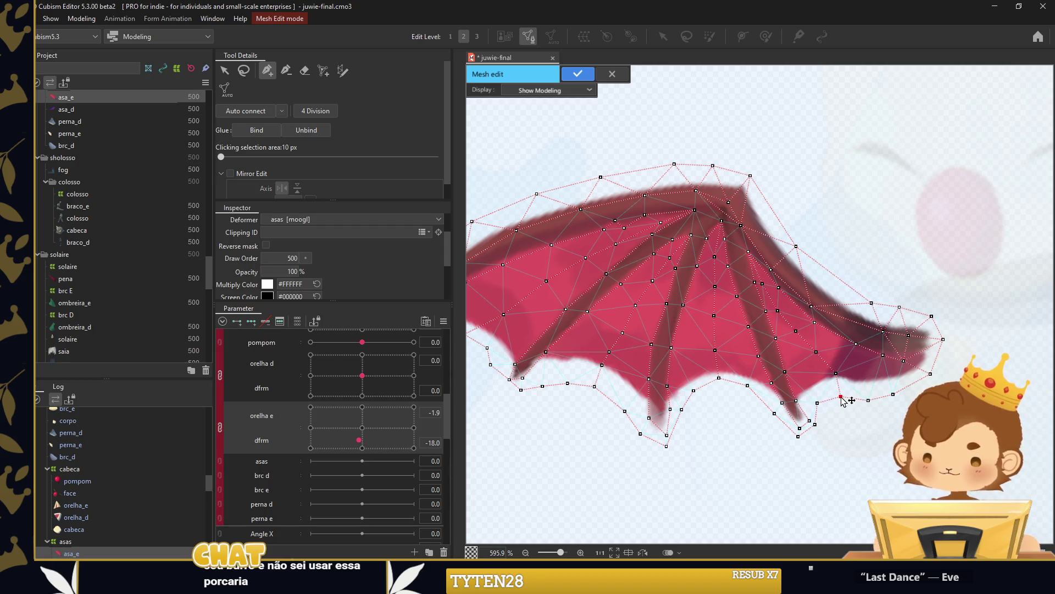
Undo the last change, auto-connect the wing mesh triangulation, and apply the edit.
scroll(849, 341, "down", 2)
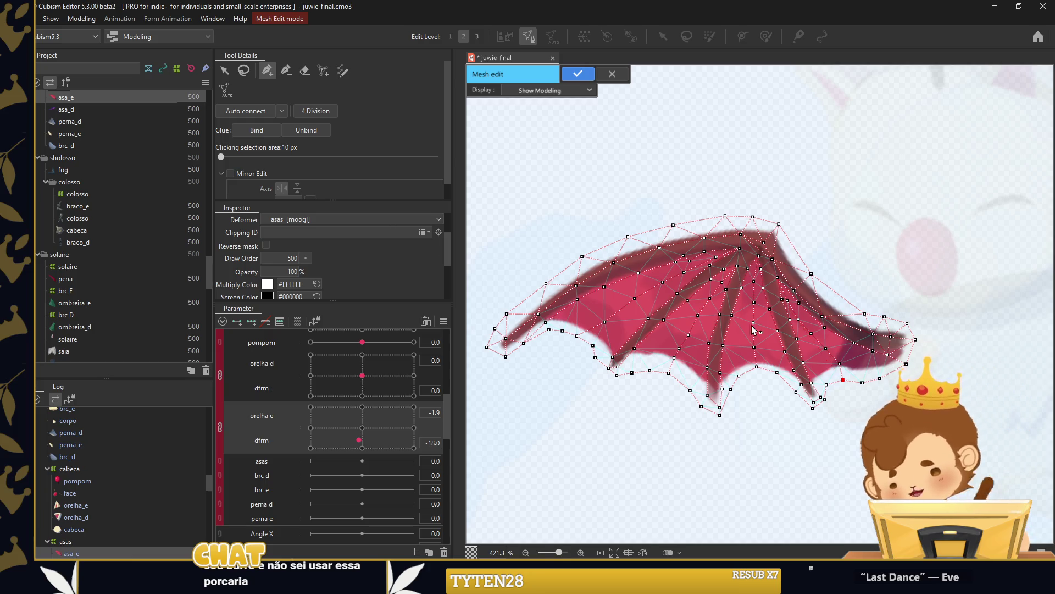
scroll(737, 304, "down", 5)
scroll(736, 304, "up", 4)
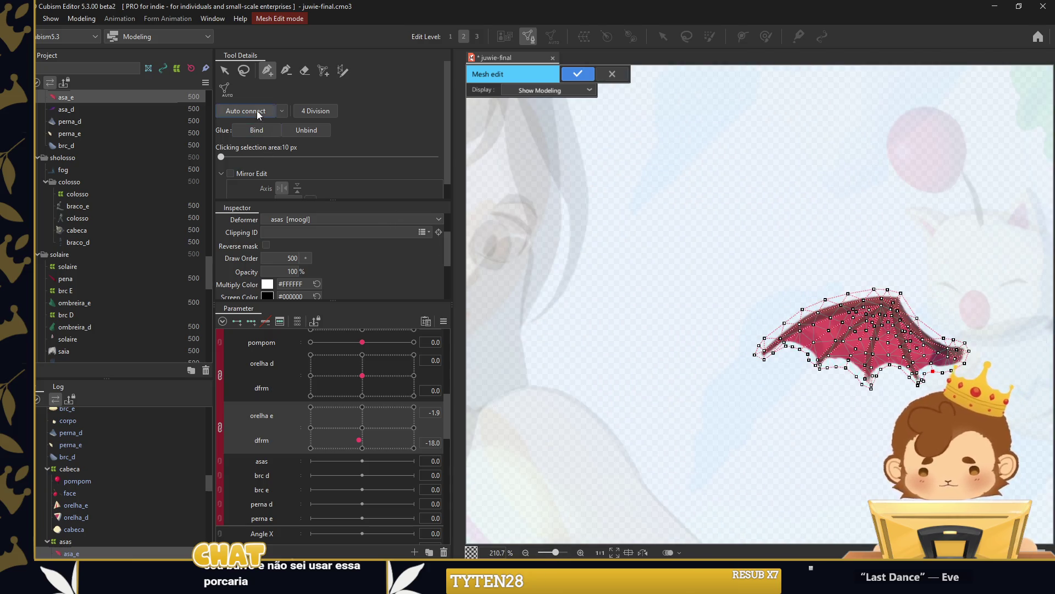
scroll(974, 363, "up", 2)
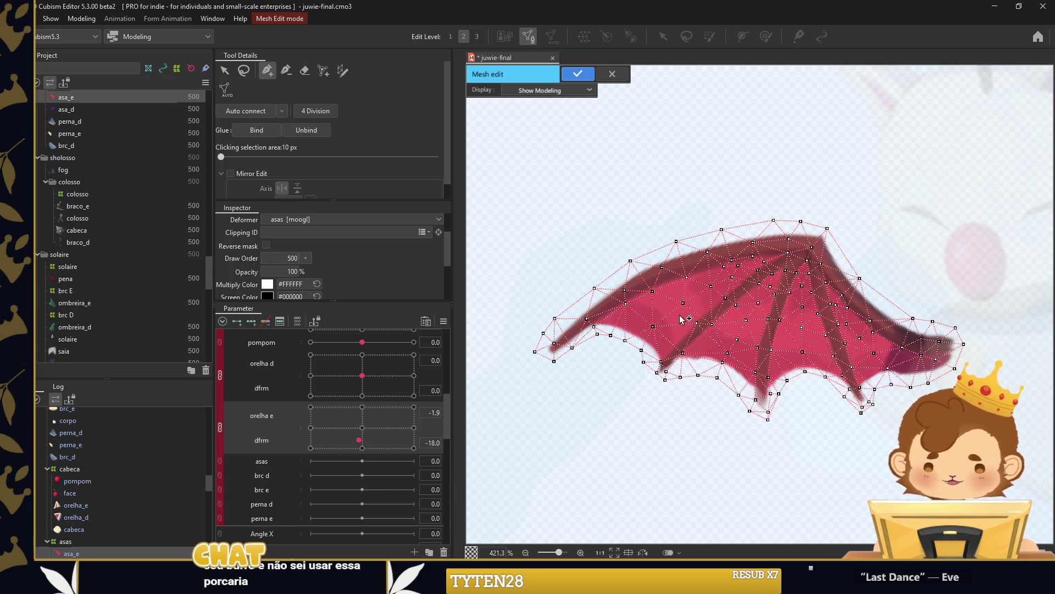
key("ctrl+z")
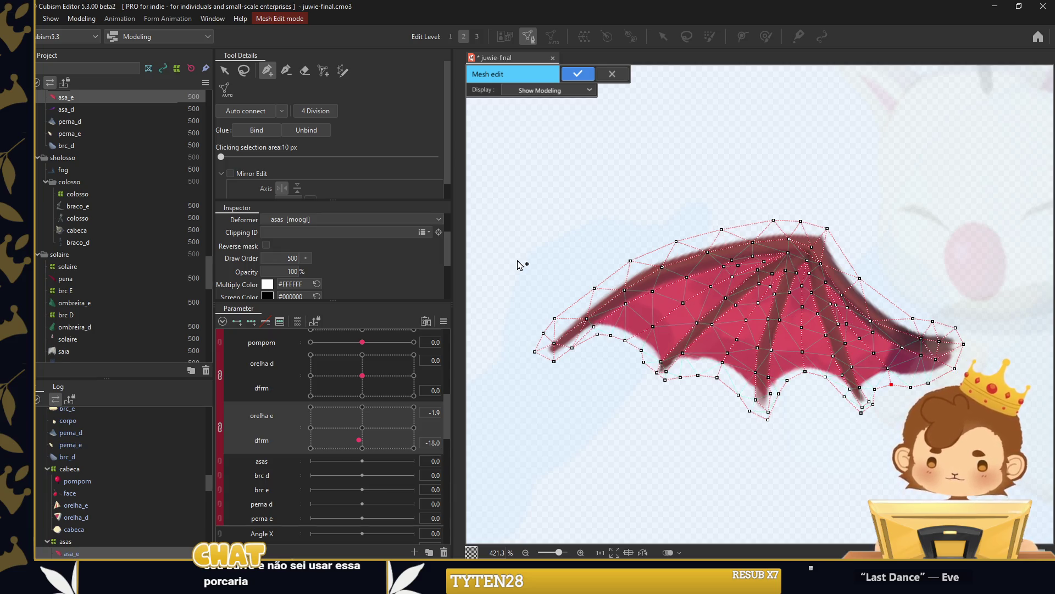
left_click(255, 117)
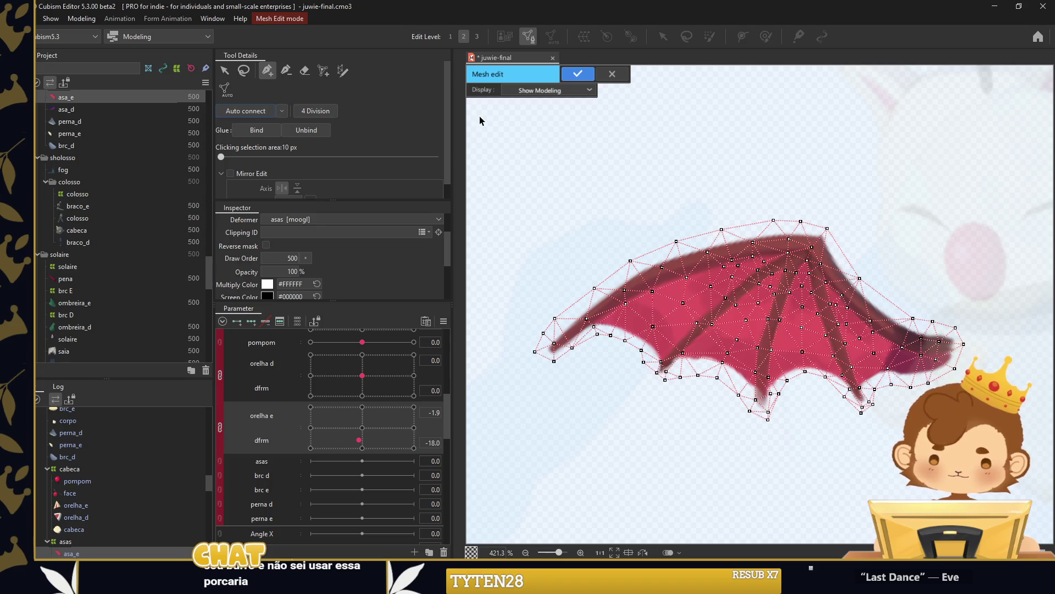
left_click(577, 73)
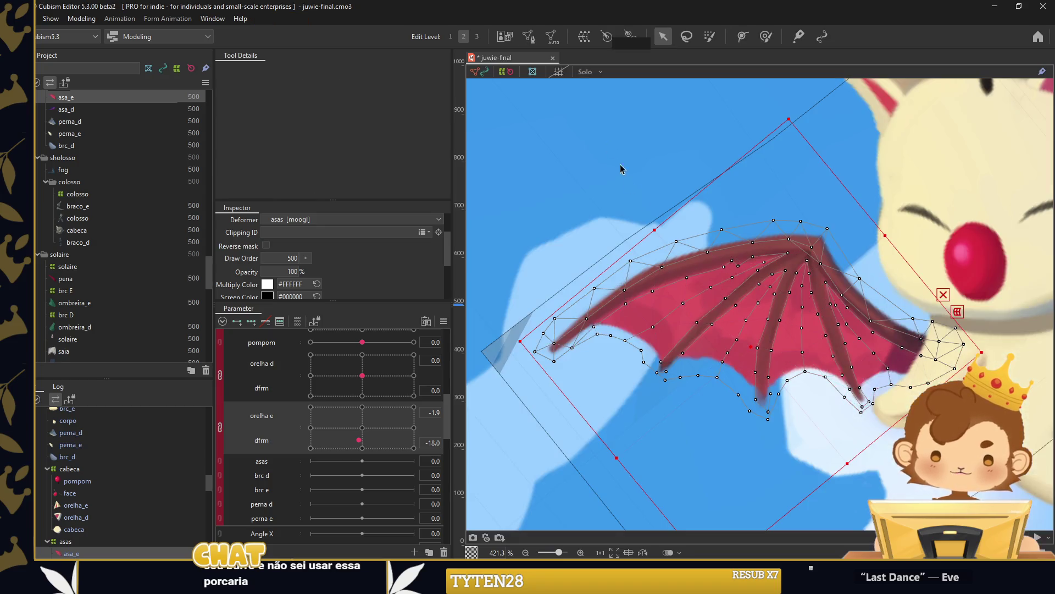
Select the asa_d wing and enter its mesh editing.
scroll(646, 208, "down", 3)
left_click(932, 164)
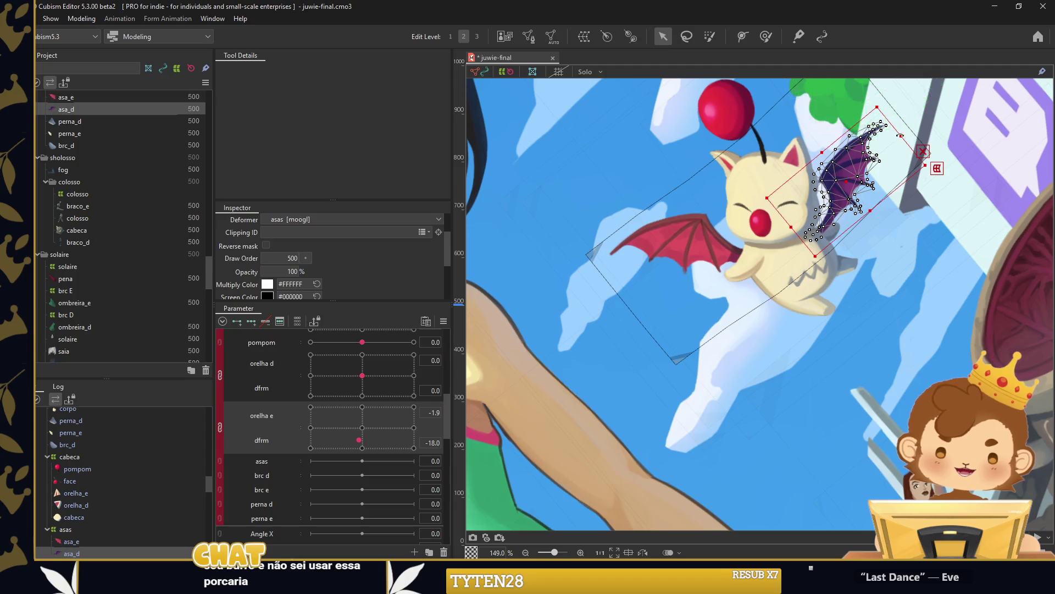
scroll(958, 266, "up", 2)
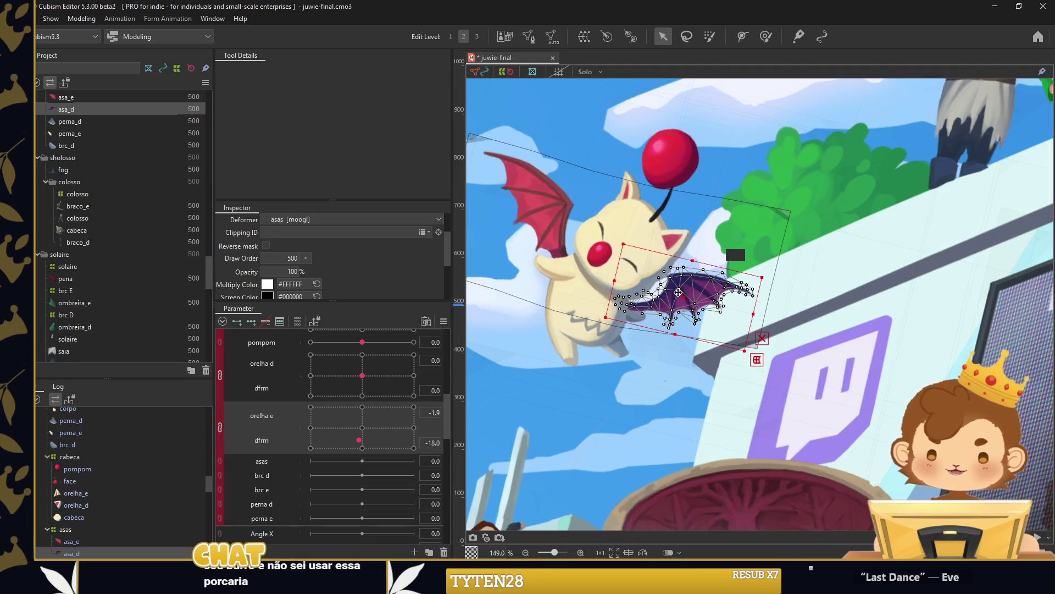
scroll(678, 291, "up", 5)
double_click(682, 281)
Erase asa_d's existing mesh vertices, then return to the Pen tool.
left_click(304, 70)
left_click_drag(681, 283, 831, 301)
key("p")
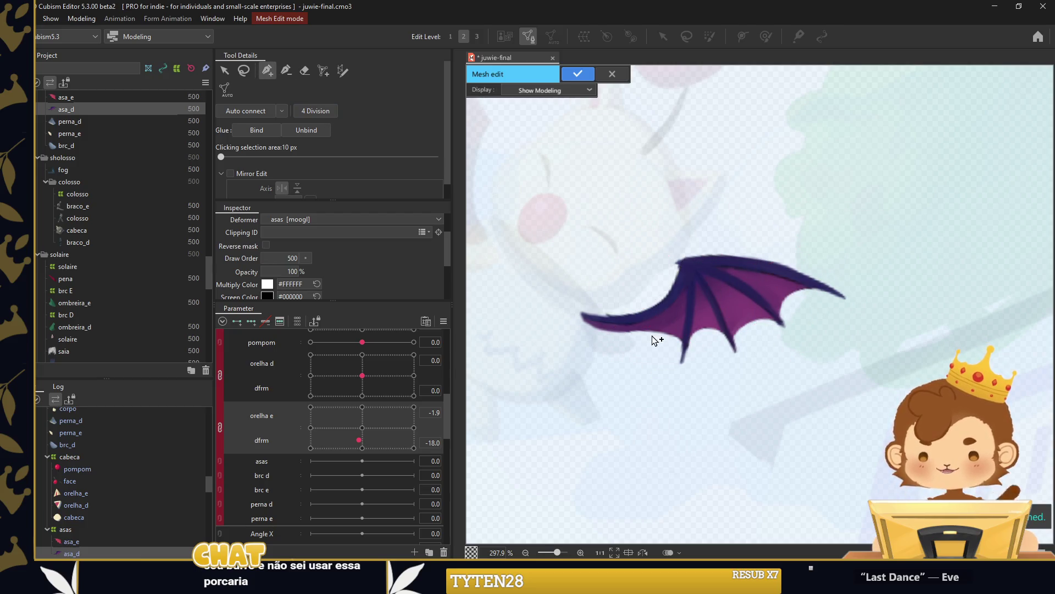
scroll(588, 313, "up", 3)
Place outline vertices along the asa_d wing's top edge out to the wing tip.
left_click(602, 320)
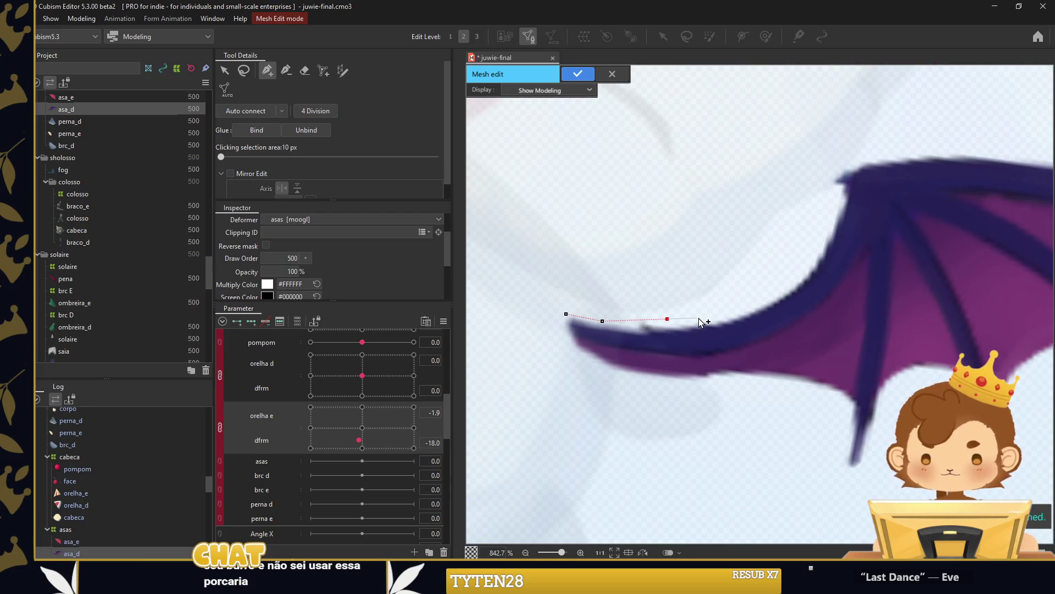
left_click_drag(667, 319, 667, 324)
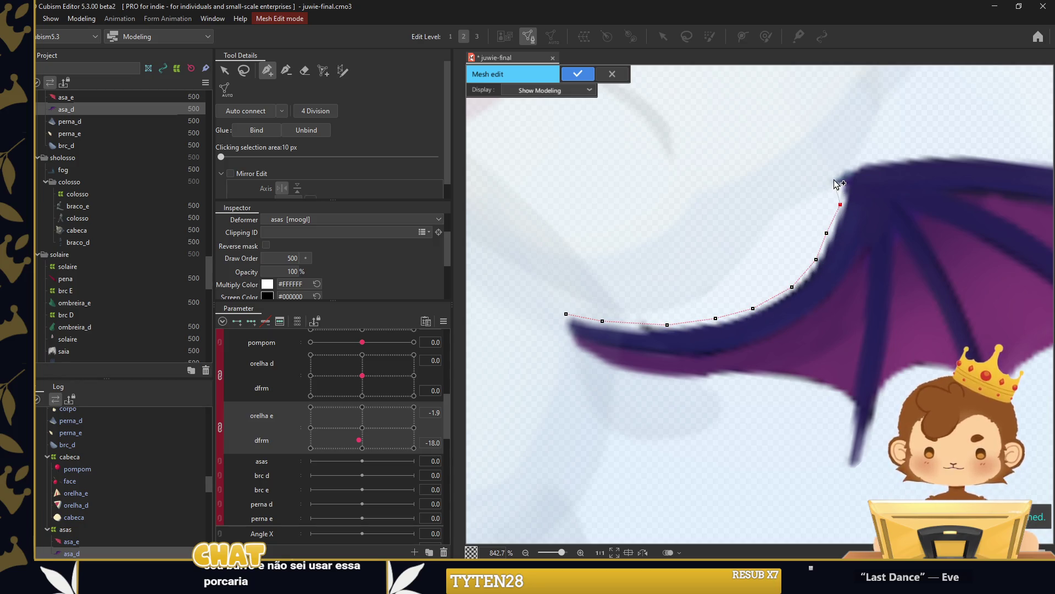
left_click(866, 158)
left_click(976, 146)
mouse_move(932, 156)
left_mouse_down()
mouse_move(728, 180)
mouse_move(785, 176)
left_mouse_up()
left_click(906, 193)
left_click(956, 211)
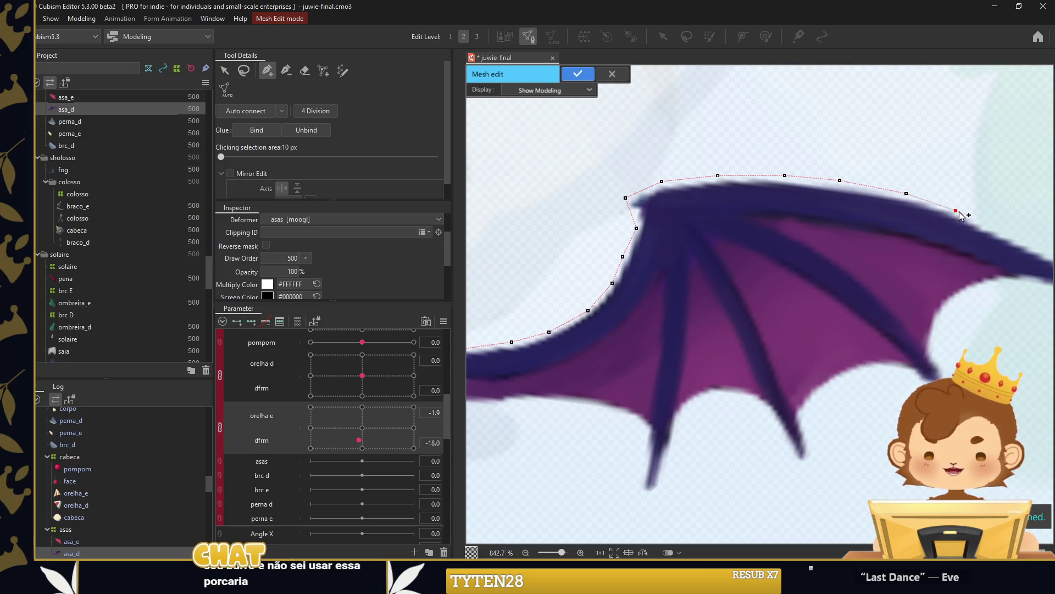
left_click_drag(1020, 238, 931, 225)
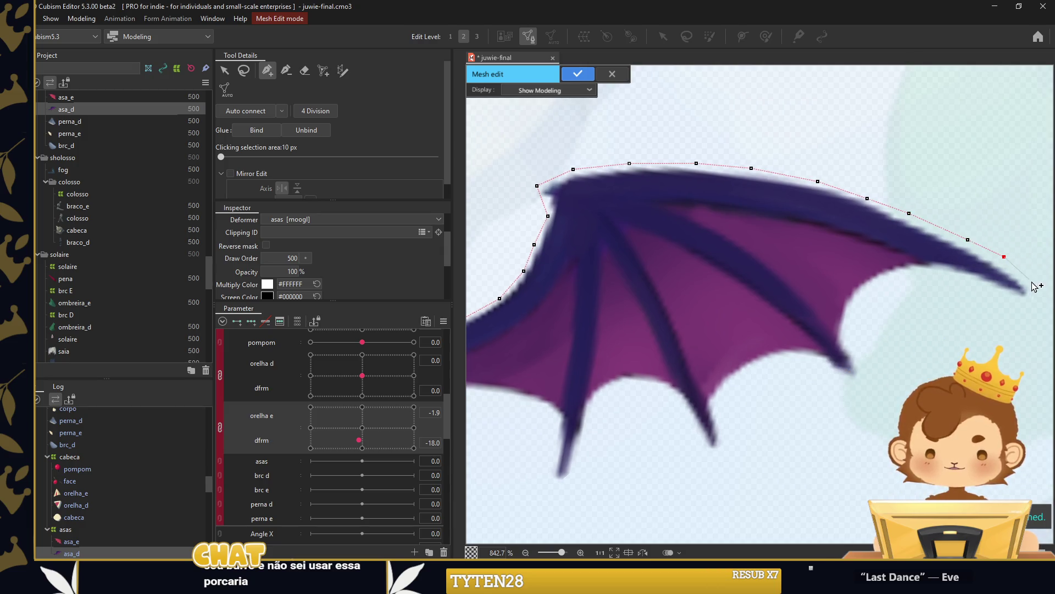
Trace the wing's scalloped lower edge leftward and close the outline.
left_click(928, 272)
left_click(882, 278)
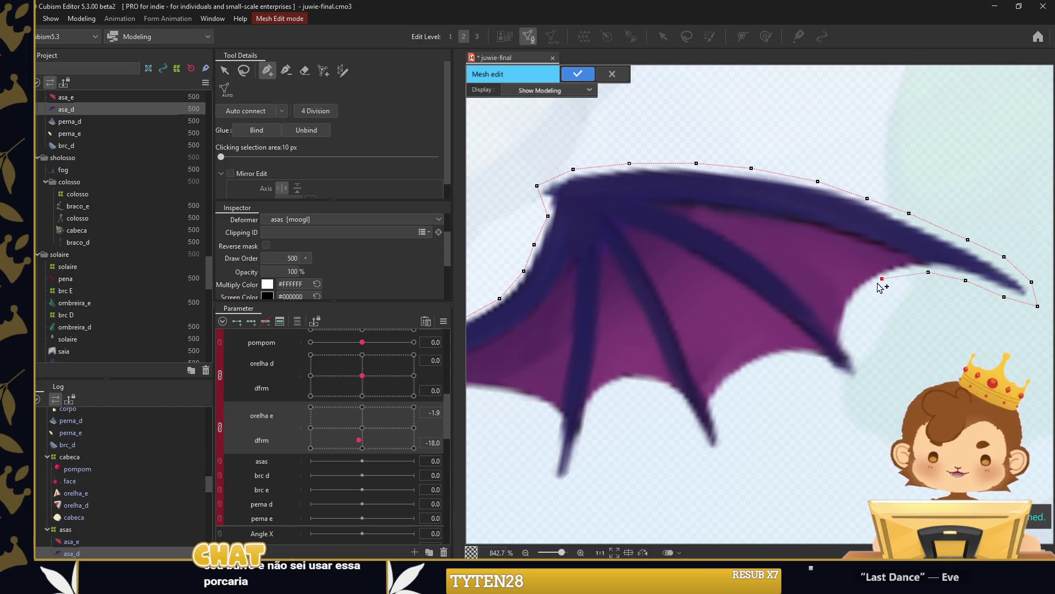
left_click(853, 352)
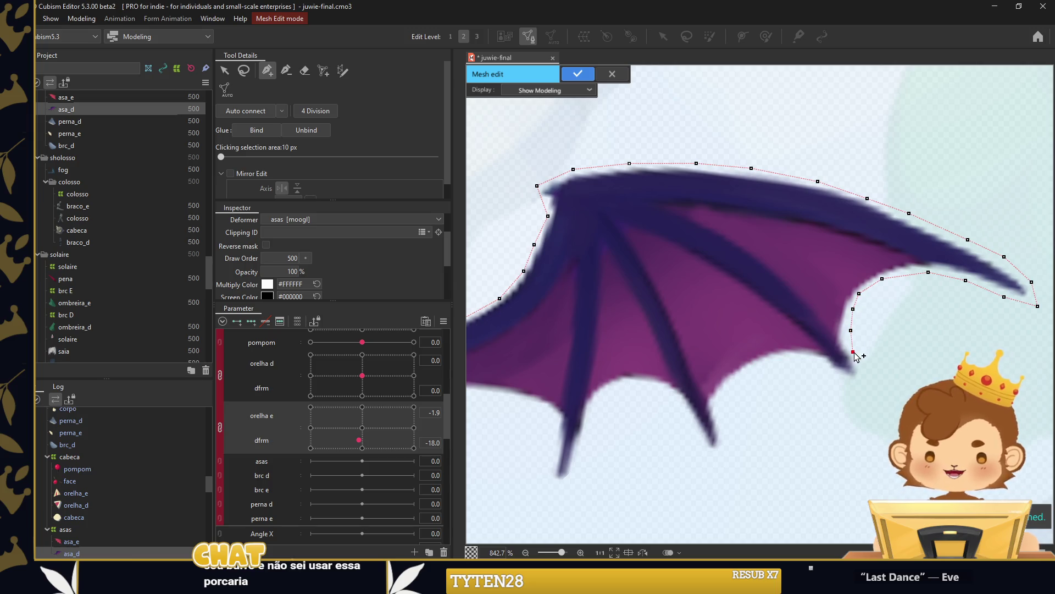
left_click(776, 355)
left_click(753, 370)
left_click(730, 384)
left_click(713, 401)
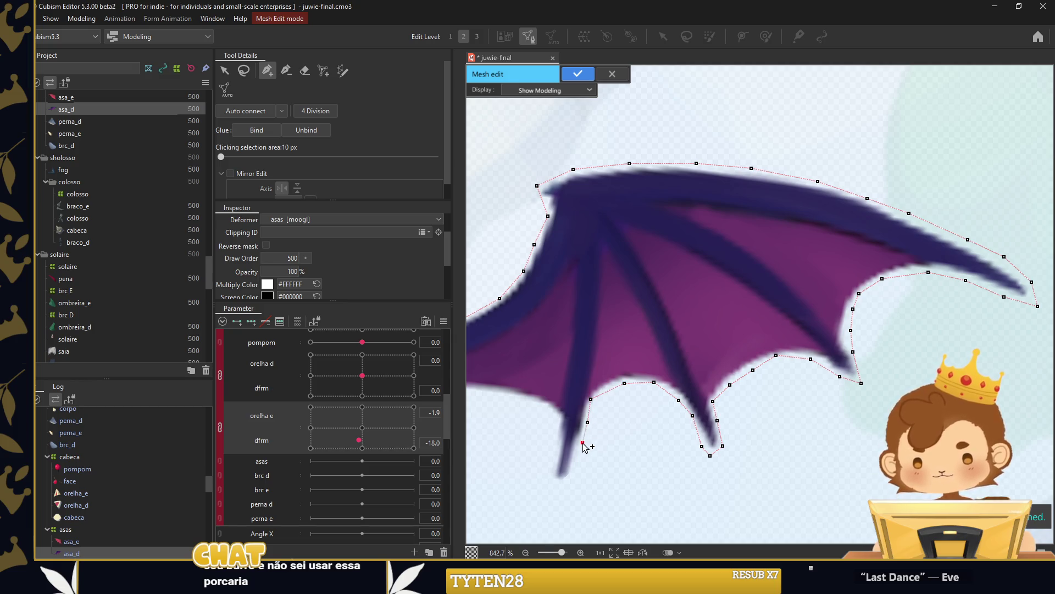
left_click(554, 412)
left_click(526, 398)
left_click(497, 394)
scroll(497, 394, "left", 5)
left_click(636, 390)
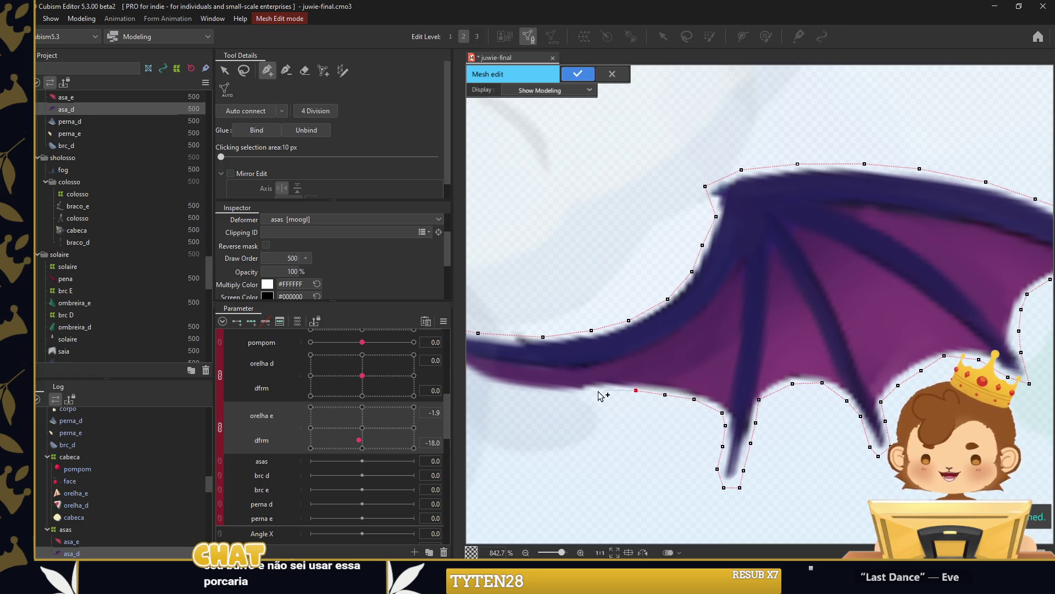
left_click(524, 393)
scroll(524, 393, "left", 2)
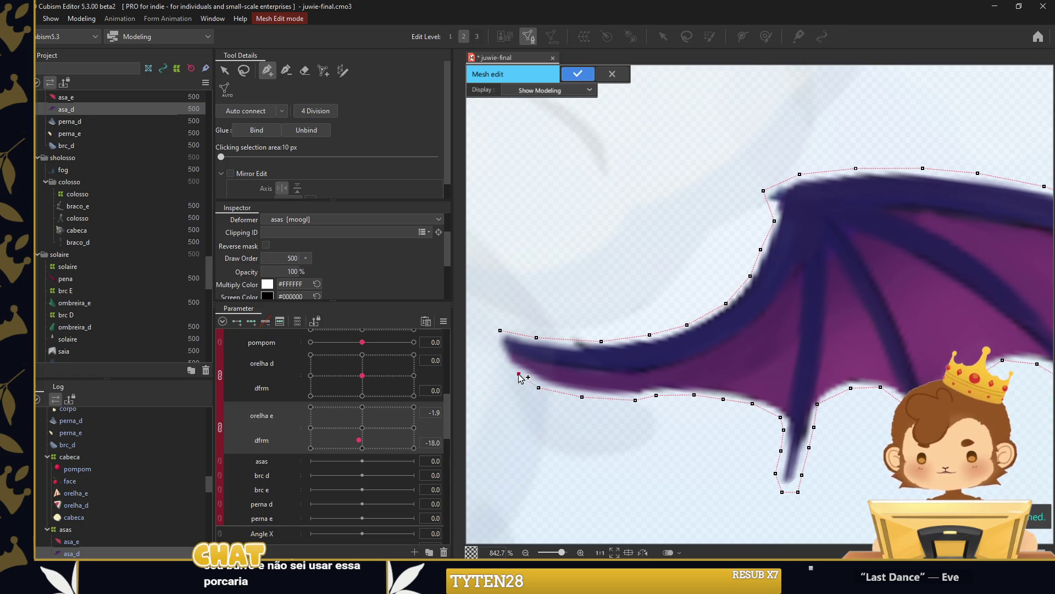
left_click(498, 342)
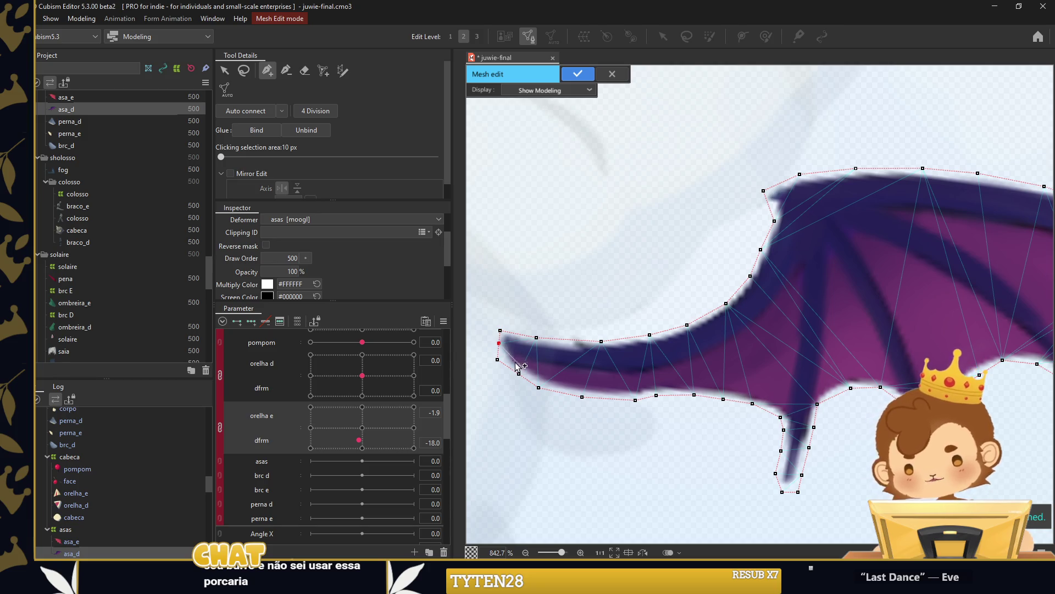
Add an inner vertex line along the wing arm and up the inner bone.
left_click(563, 363)
left_click(594, 371)
left_click(645, 376)
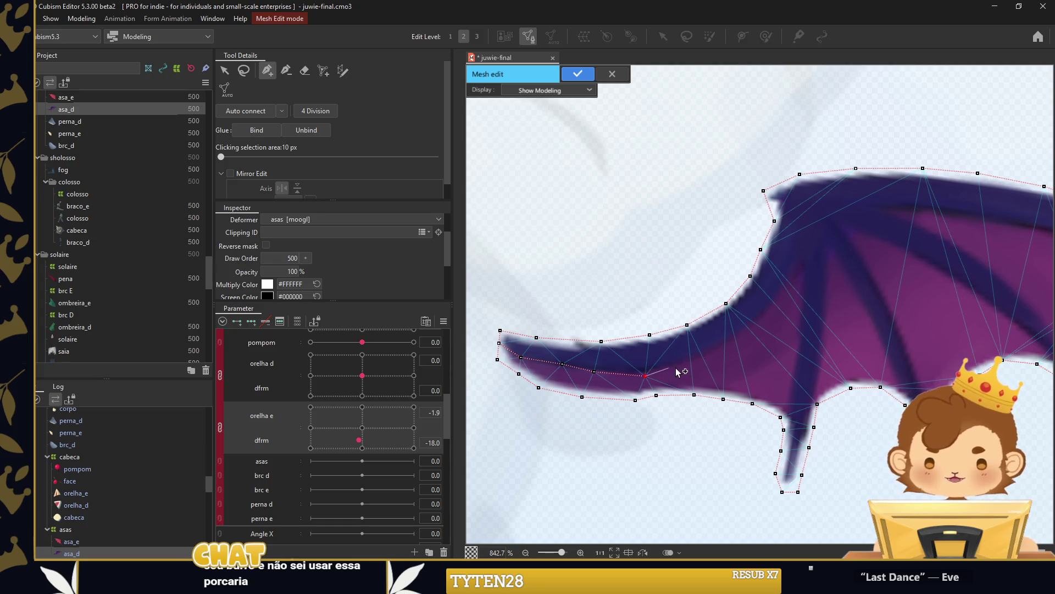
left_click(768, 317)
left_click(784, 294)
left_click(802, 258)
left_click(803, 295)
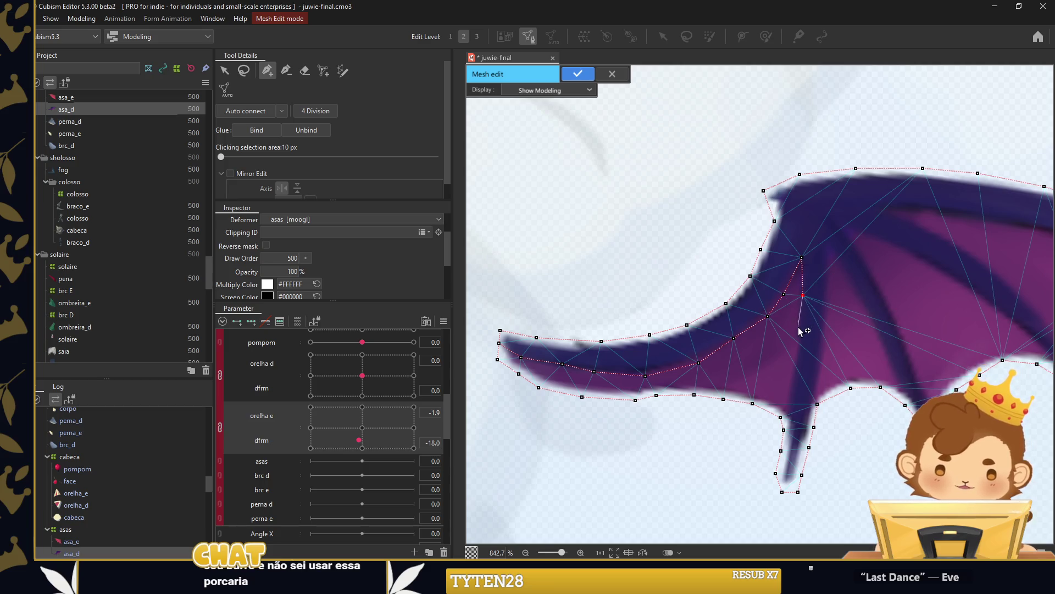
left_click(780, 417)
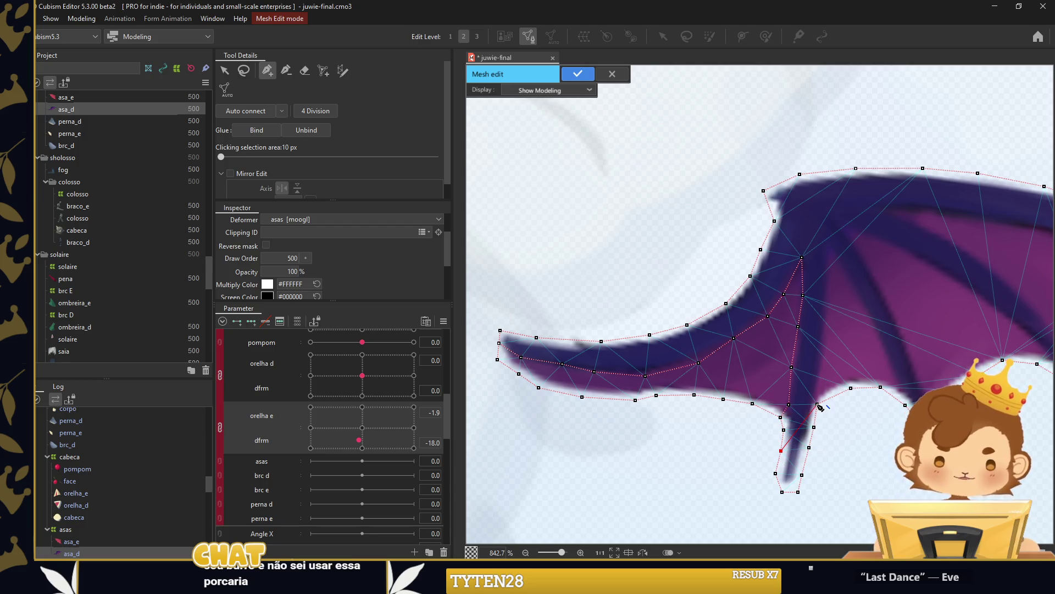
Chain vertices up the lower wing finger and down the next wing edge.
left_click(826, 364)
left_click(828, 311)
left_click(829, 287)
left_click(828, 254)
left_click(841, 257)
left_click(847, 274)
left_click(859, 297)
left_click(875, 327)
left_click(887, 353)
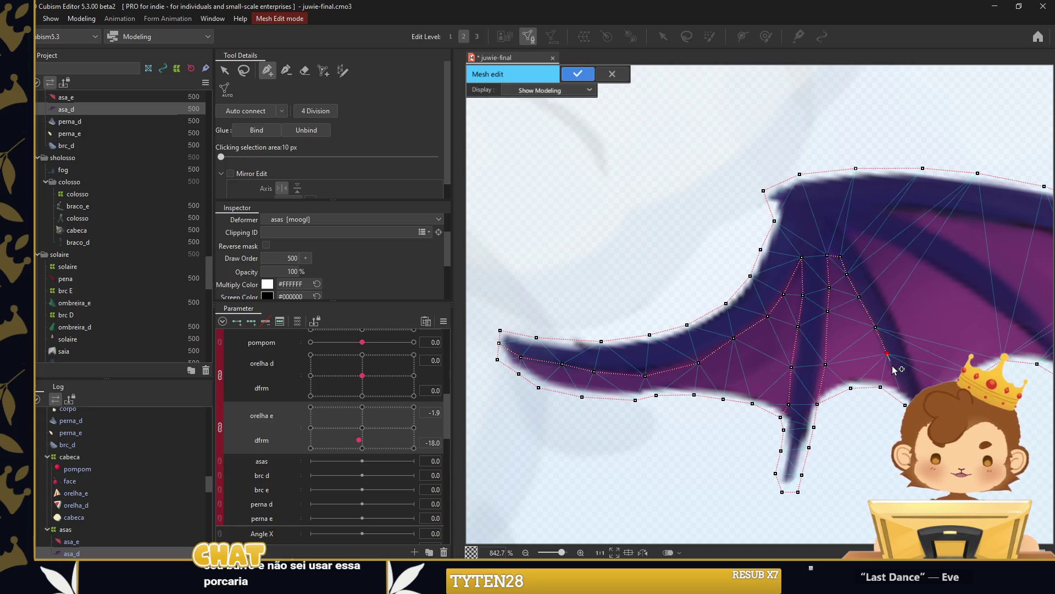
left_click_drag(934, 429, 690, 409)
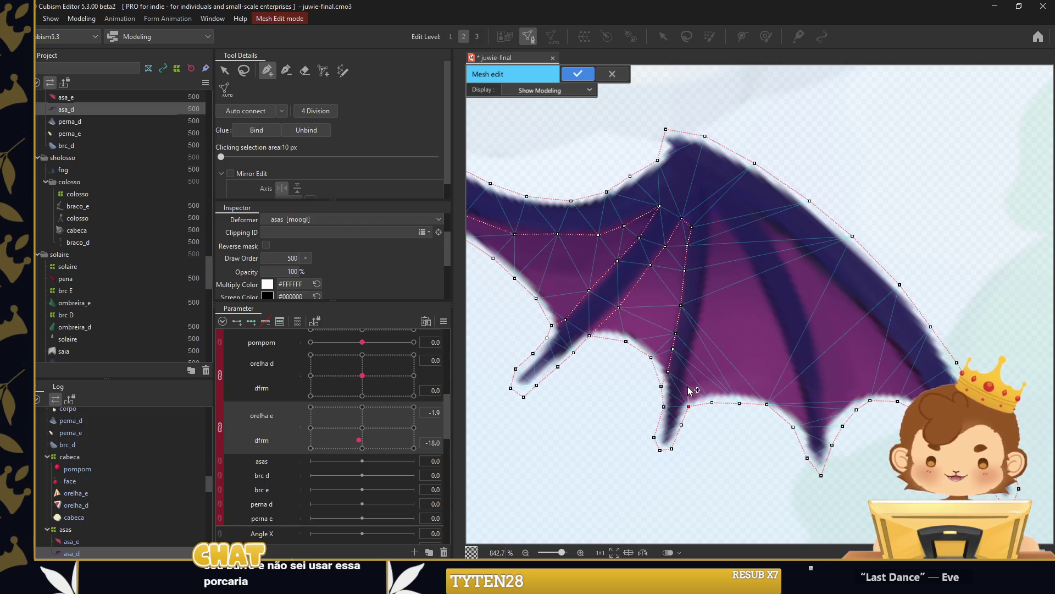
Add a vertex chain up one wing bone and down along the next.
left_click(694, 362)
left_click(702, 328)
left_click(706, 299)
left_click(709, 266)
left_click(709, 227)
left_click(713, 215)
left_click(724, 222)
left_click(736, 236)
left_click(746, 253)
left_click(757, 273)
Extend that bone chain down to connect with the wing finger tip.
left_click(763, 290)
left_click(772, 311)
left_click(782, 339)
left_click(788, 363)
left_click(794, 378)
left_click(802, 409)
left_click(810, 461)
left_click(821, 474)
Chain vertices up the next wing bone and around its upper end.
left_click(830, 405)
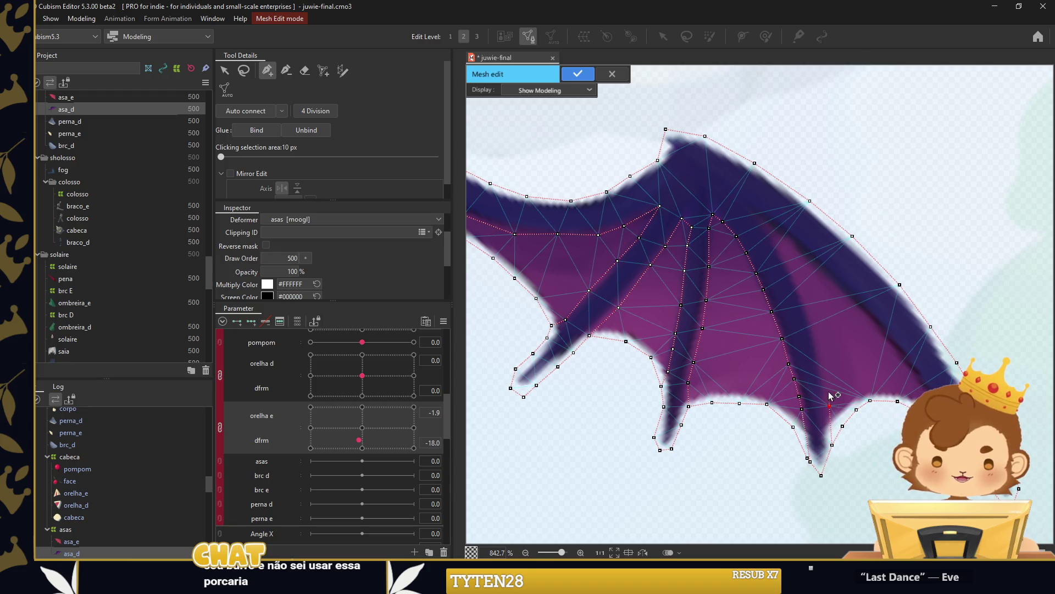
left_click(820, 348)
left_click(811, 320)
left_click(804, 300)
left_click(793, 279)
left_click(785, 258)
left_click(769, 236)
left_click(758, 219)
left_click(781, 237)
left_click(806, 260)
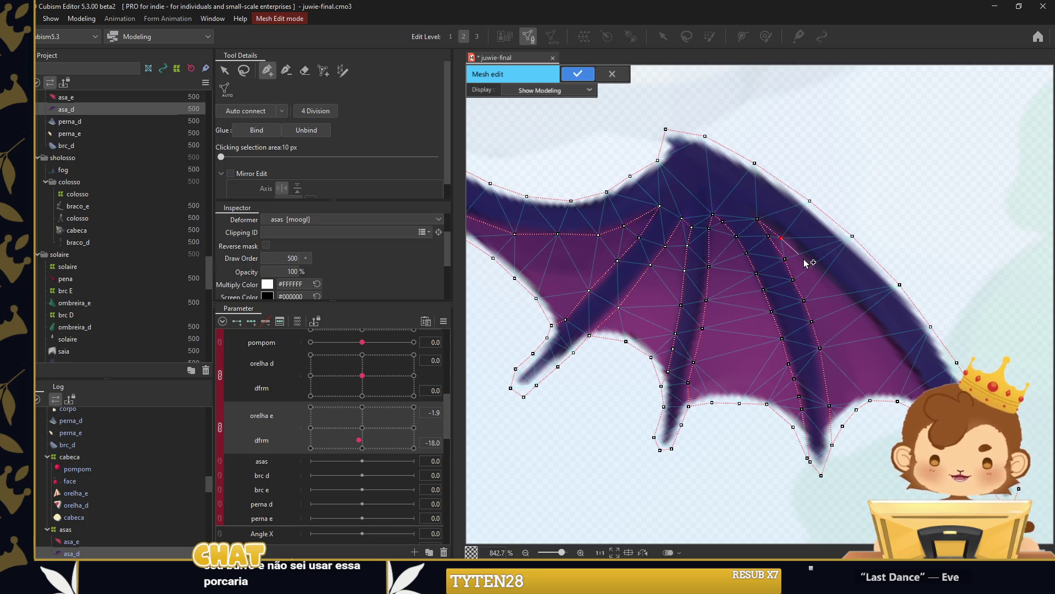
Chain vertices down the outer wing bone to the wing edge.
left_click(821, 277)
left_click(839, 295)
left_click(858, 311)
left_click(875, 329)
left_click(886, 343)
left_click(900, 361)
left_click(918, 387)
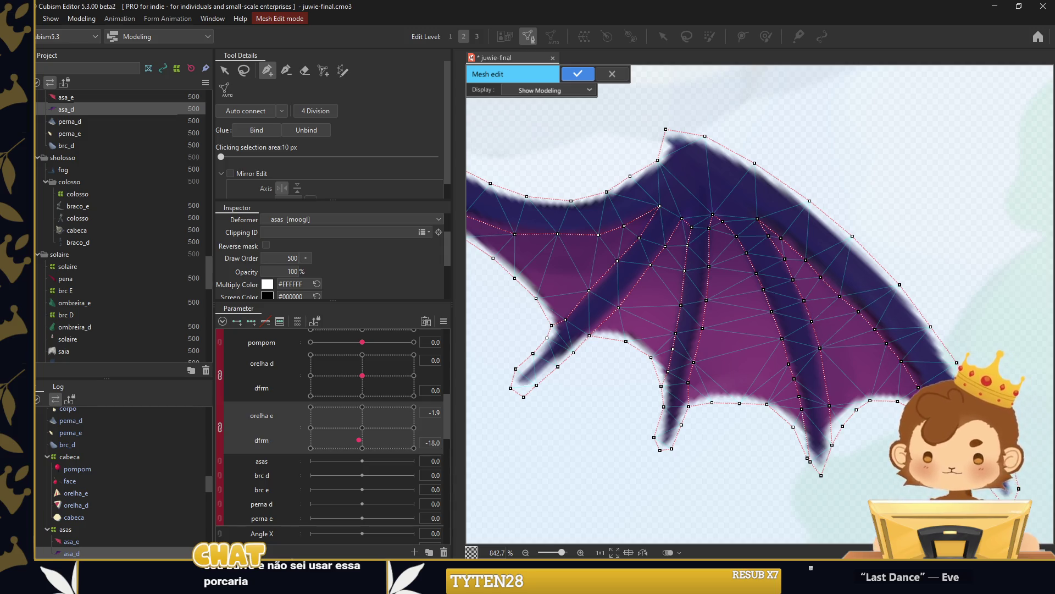
scroll(939, 378, "down", 5)
scroll(790, 349, "up", 5)
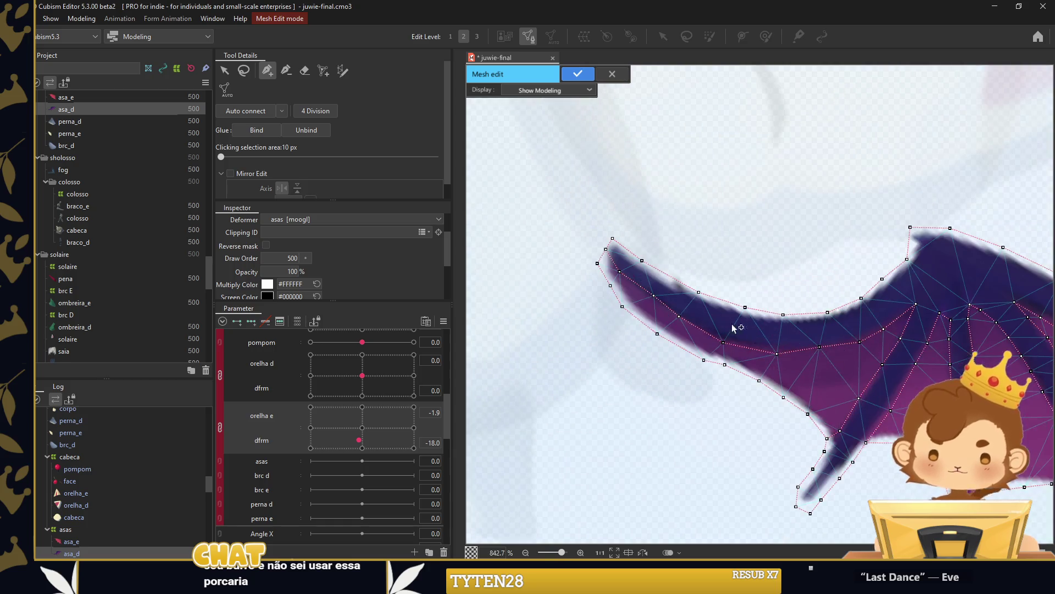
Add a row of vertices across the wing's centre.
left_click(674, 293)
left_click(709, 310)
left_click(802, 331)
left_click(845, 329)
left_click(890, 311)
left_click(916, 288)
Chain vertices down the wing's inner edge to the wing tip.
left_click(939, 259)
left_click(926, 294)
left_click(918, 334)
left_click(897, 366)
left_click(883, 391)
left_click(864, 418)
left_click(850, 440)
left_click(837, 459)
left_click(813, 490)
left_click(796, 506)
left_click_drag(902, 504, 772, 464)
Chain vertices up the lower wing finger and across the wing's upper bend.
left_click(824, 504)
left_click(827, 481)
left_click(832, 450)
left_click(832, 413)
left_click(832, 384)
left_click(833, 355)
left_click(831, 325)
left_click(831, 297)
left_click(825, 251)
left_click(810, 218)
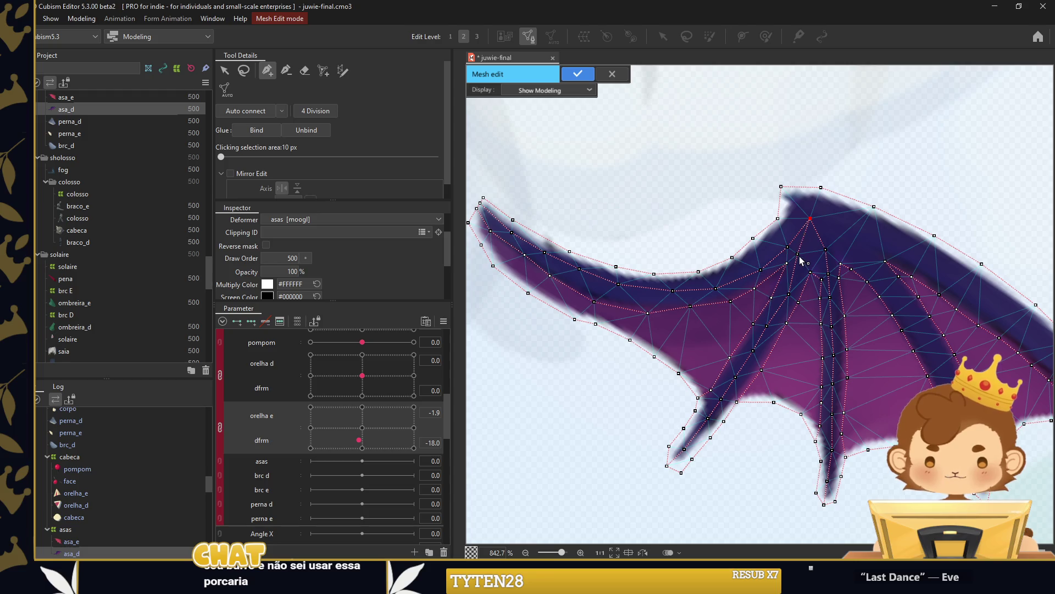
left_click(848, 238)
left_click(870, 263)
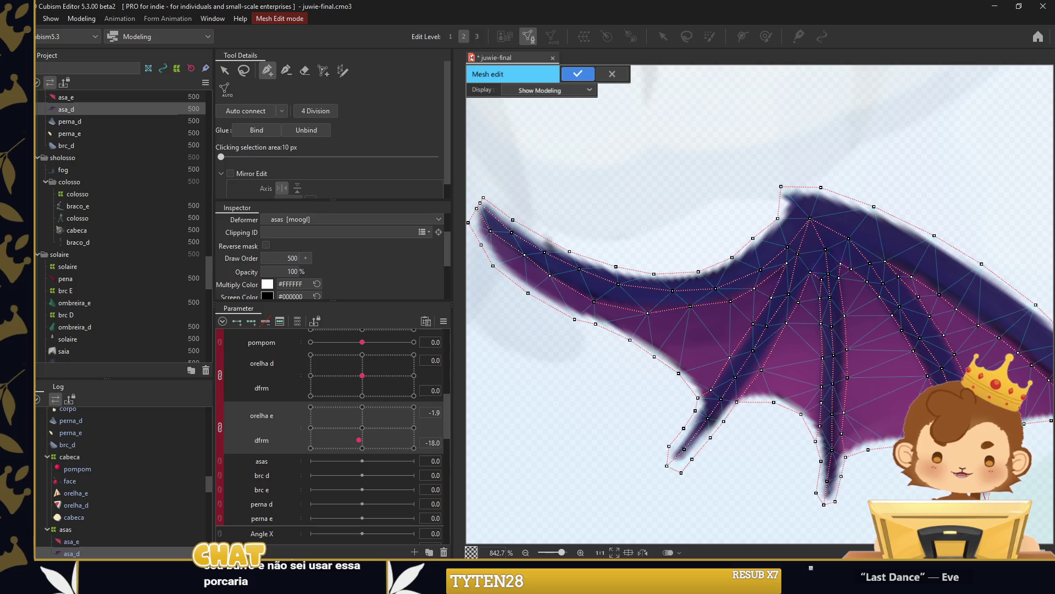
left_click_drag(809, 223, 583, 229)
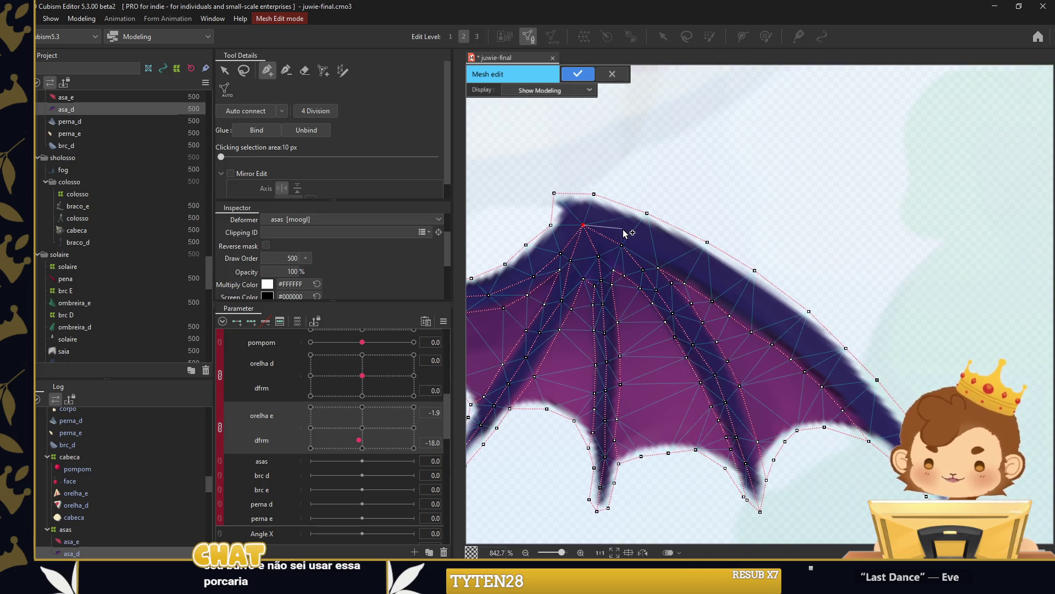
Add vertices along the wing's upper bone and confirm the finished asa_d mesh.
left_click(752, 300)
left_click(777, 319)
left_click(803, 337)
left_click(848, 375)
left_click(861, 397)
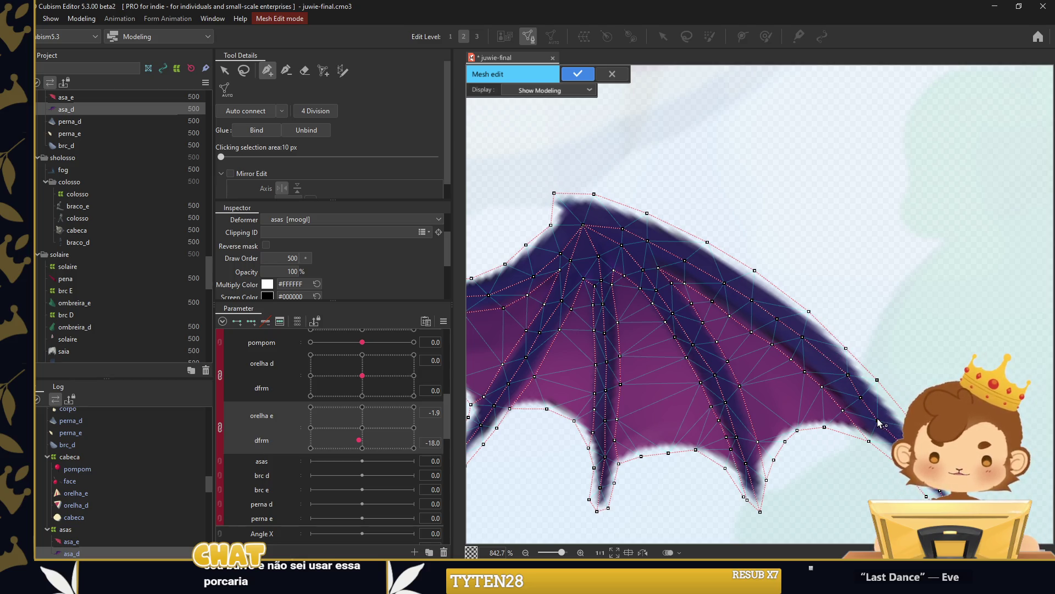
scroll(880, 359, "down", 5)
left_click(578, 73)
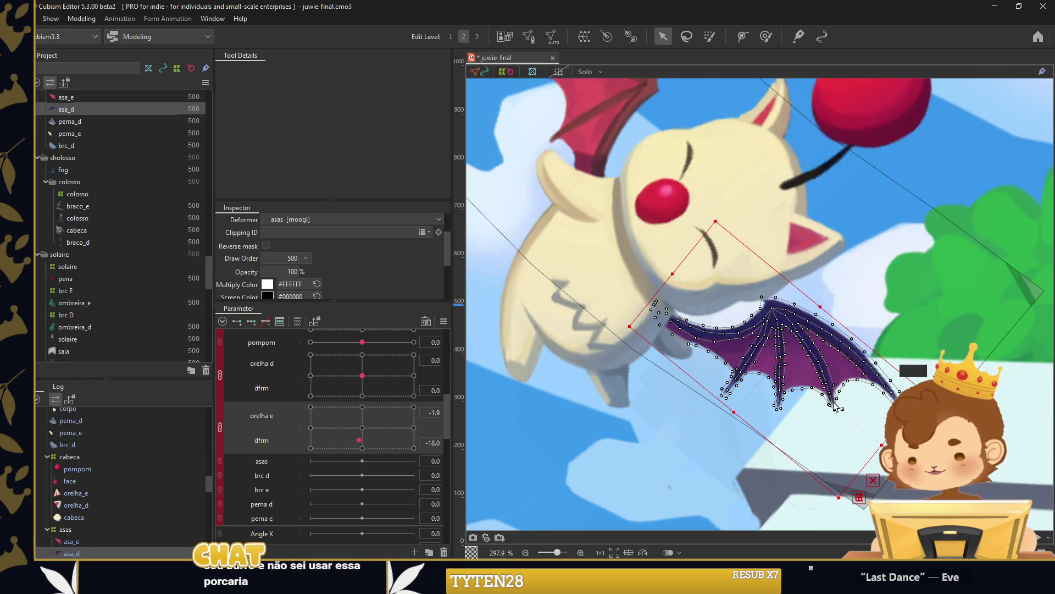
Test-rotate the wing deformer to a flatter angle, then undo it.
scroll(835, 406, "down", 5)
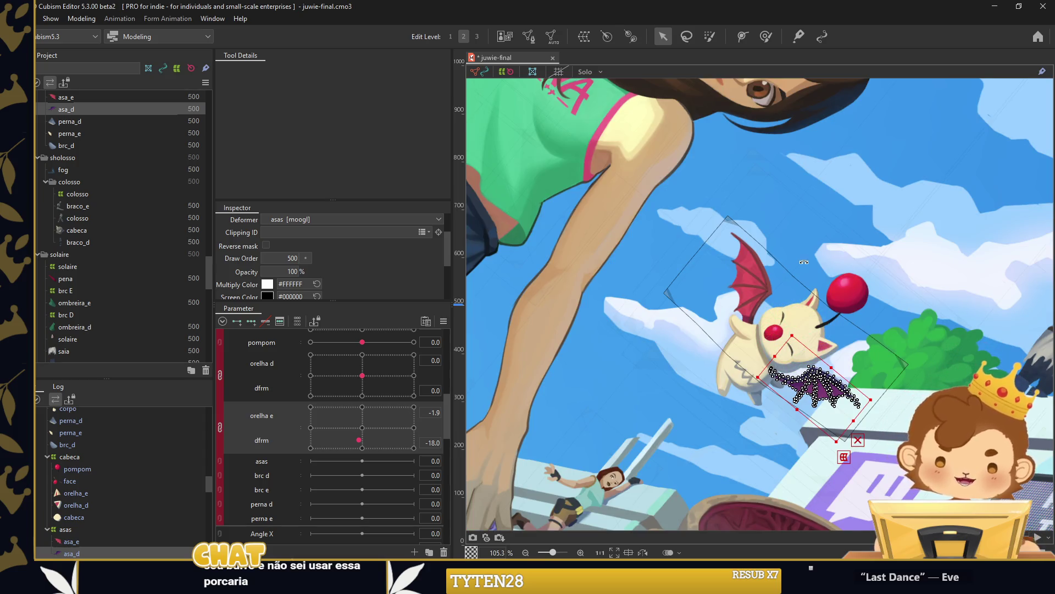
left_click_drag(782, 278, 765, 258)
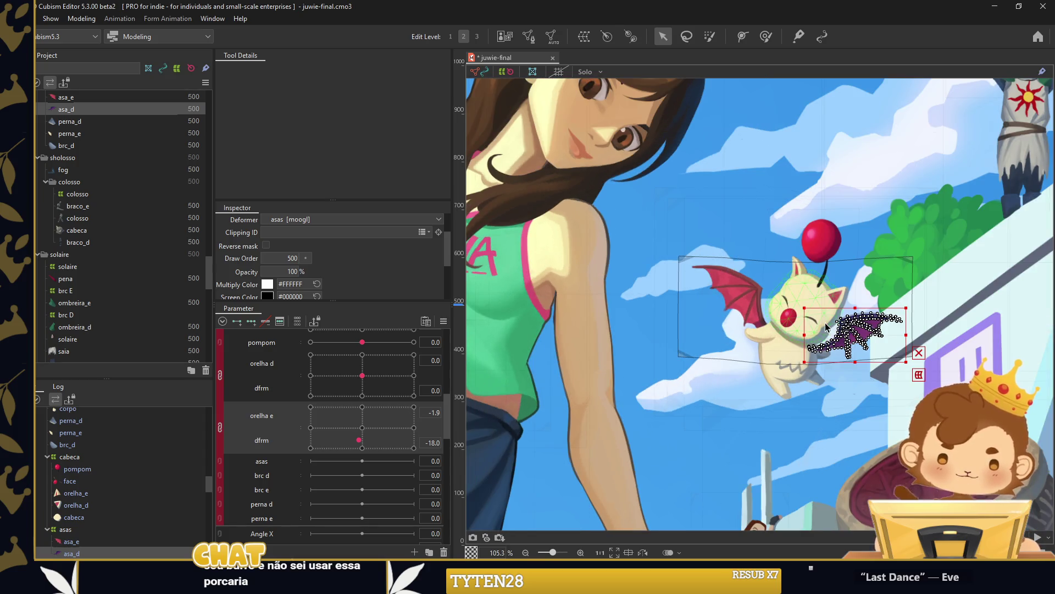
scroll(769, 258, "up", 3)
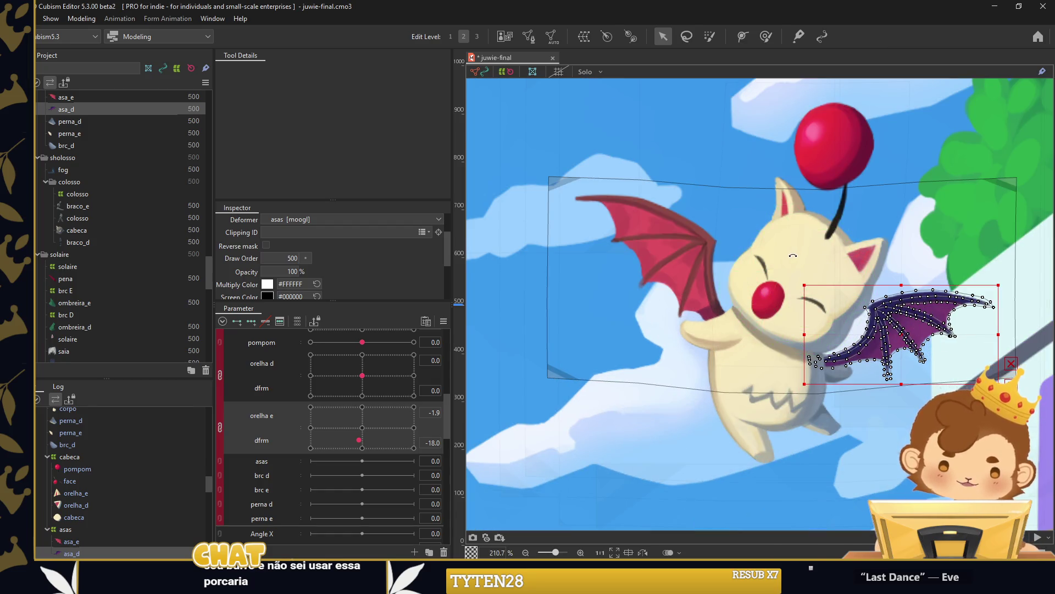
key("ctrl+z")
Add a second asas parameter row and rotate and shift the wing deformer.
right_click(272, 473)
left_click(303, 501)
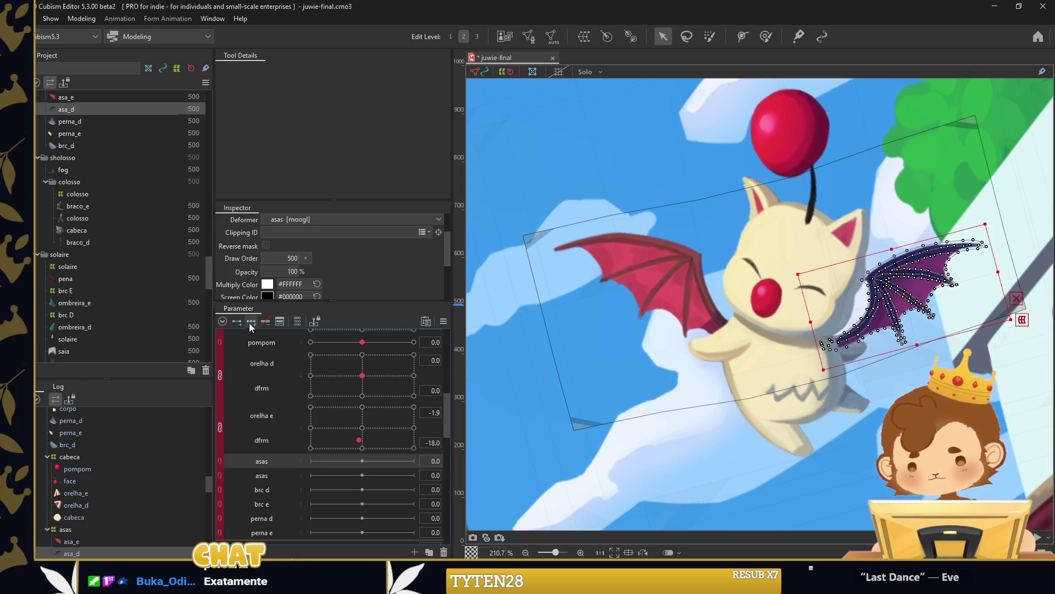
left_click_drag(1002, 268, 1006, 310)
left_click_drag(894, 299, 900, 323)
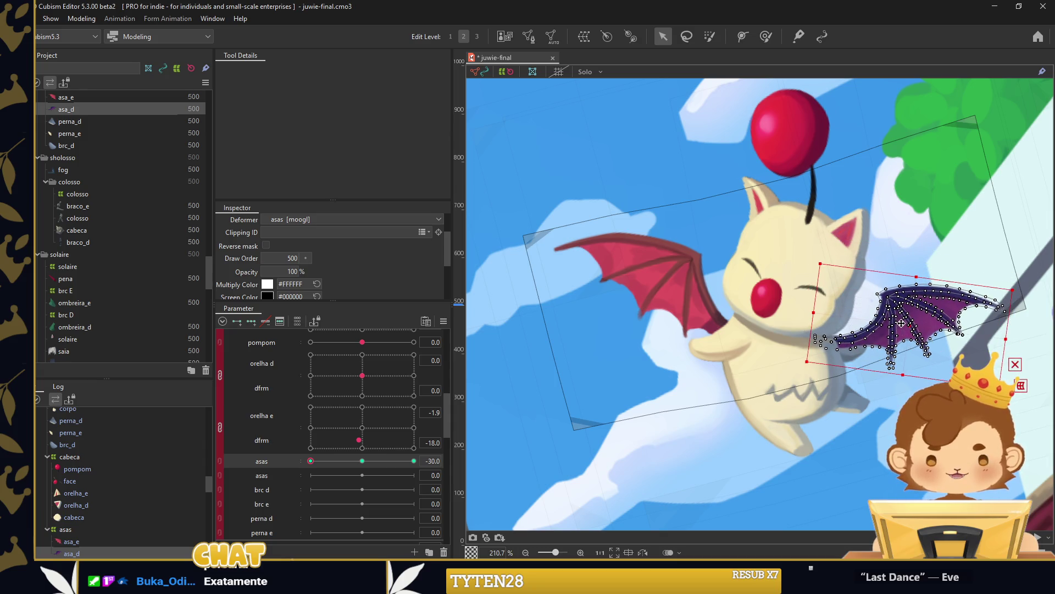
Move the wing parts under the leg parts in Project and select asa_d.
mouse_move(80, 130)
left_mouse_down()
mouse_move(70, 148)
mouse_move(95, 115)
left_mouse_up()
left_click(71, 146)
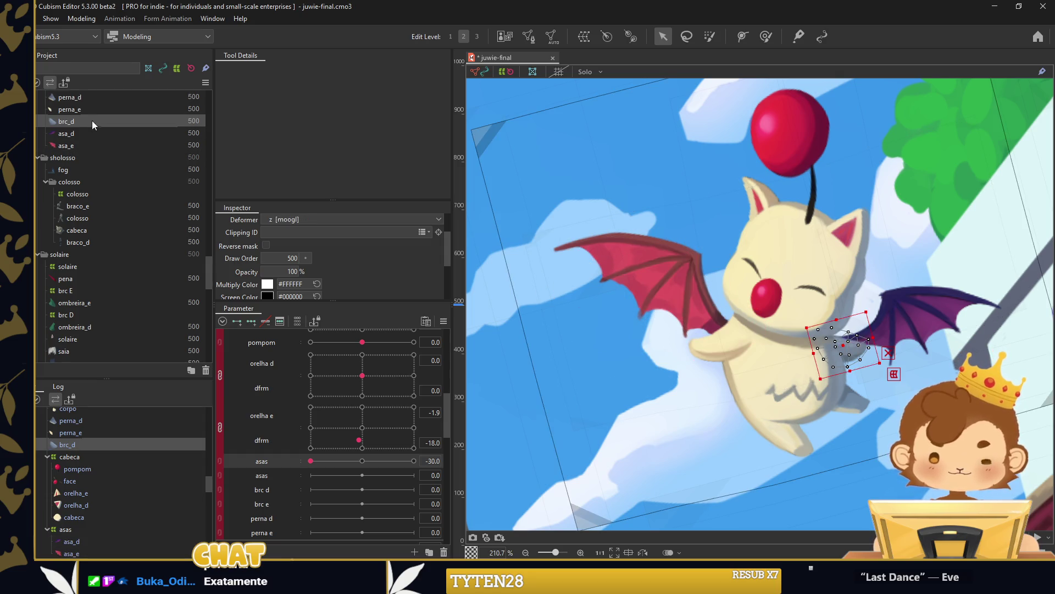
left_click(99, 133)
Rotate the purple asa_d wing upward at asas 30, then return asas down.
mouse_move(350, 462)
left_mouse_down()
mouse_move(310, 464)
mouse_move(414, 461)
left_mouse_up()
left_click_drag(920, 351, 759, 267)
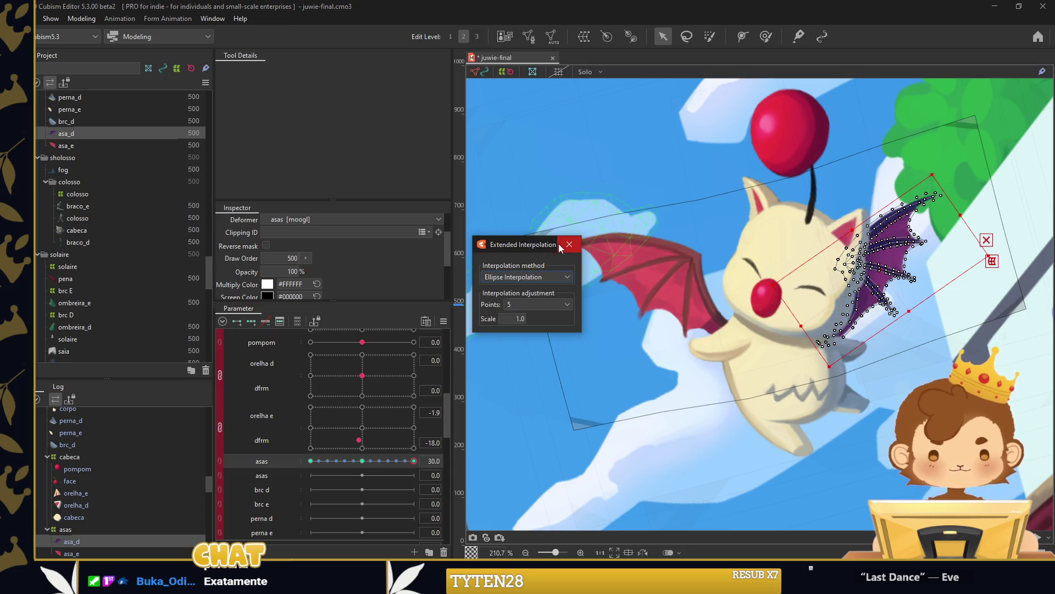
left_click(569, 334)
left_click_drag(414, 461, 296, 460)
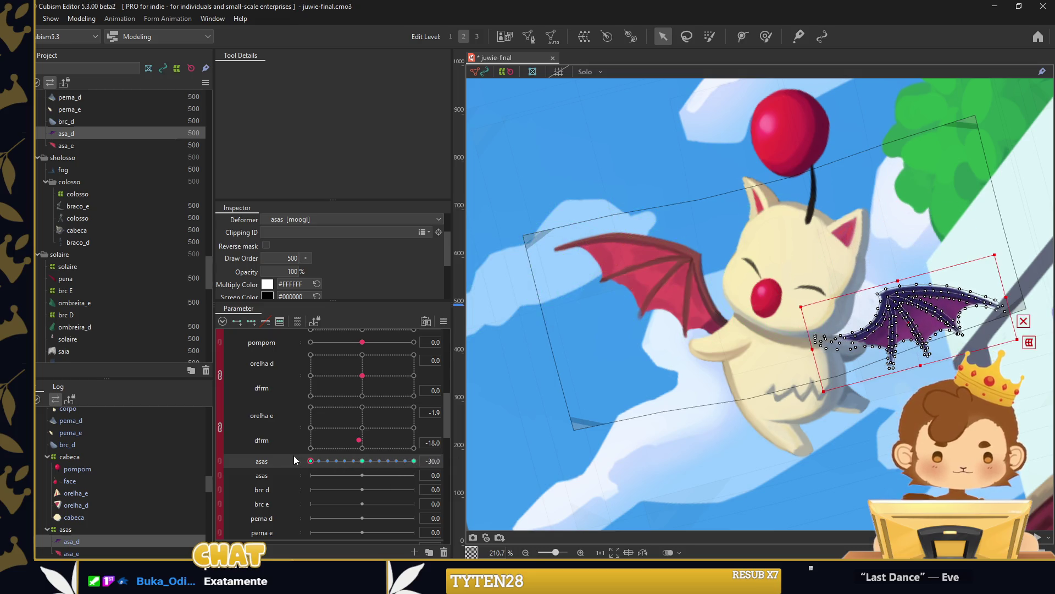
left_click(706, 253)
Add asas keyforms for asa_e and tilt it down at the lower end.
left_click(369, 461)
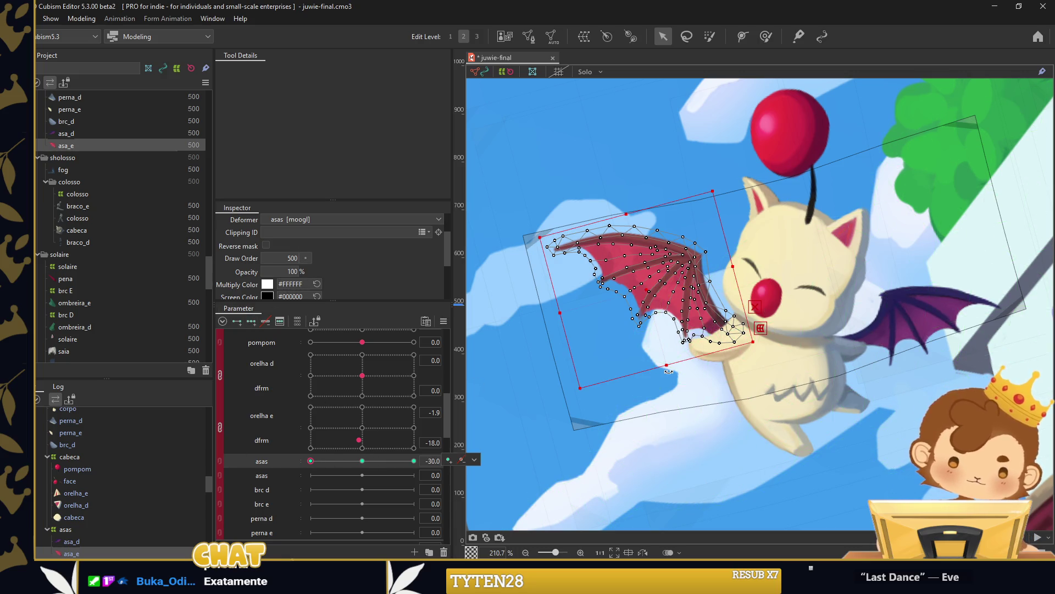
left_click_drag(669, 371, 696, 353)
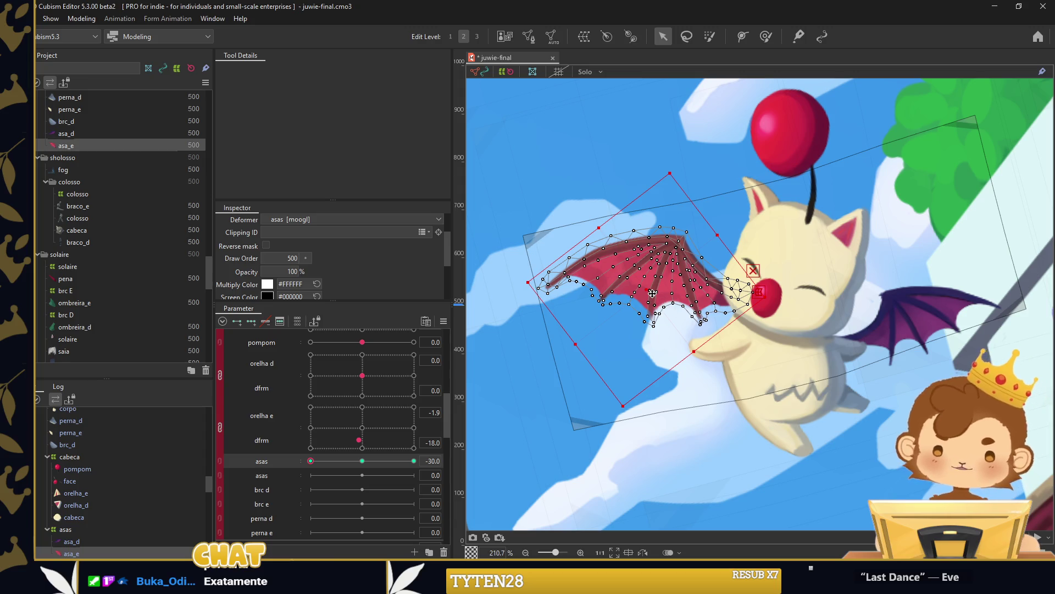
left_click_drag(652, 294, 649, 331)
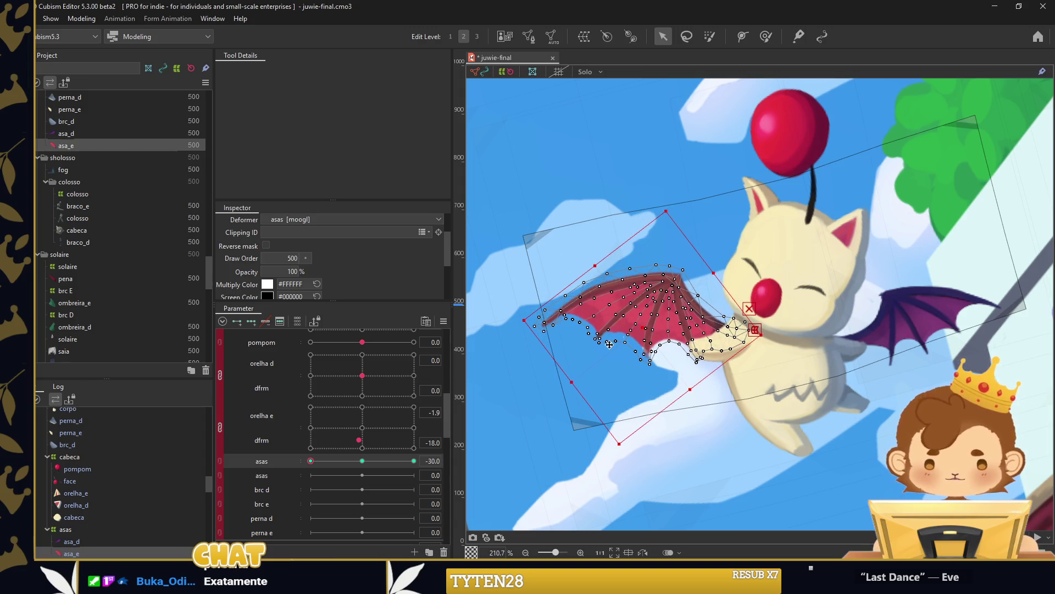
Rotate the red wing upright at asas 30, then reset asas to 0.
left_click_drag(310, 460, 414, 461)
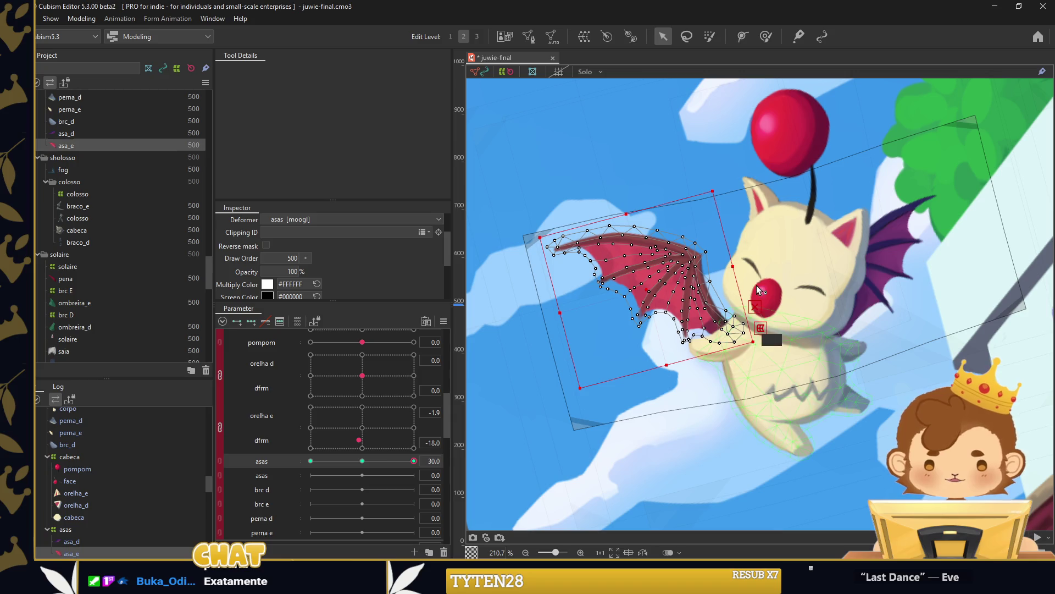
mouse_move(740, 263)
left_mouse_down()
mouse_move(702, 291)
mouse_move(665, 262)
left_mouse_up()
left_click(569, 244)
mouse_move(412, 462)
left_mouse_down()
mouse_move(335, 461)
mouse_move(363, 461)
left_mouse_up()
left_click(261, 475)
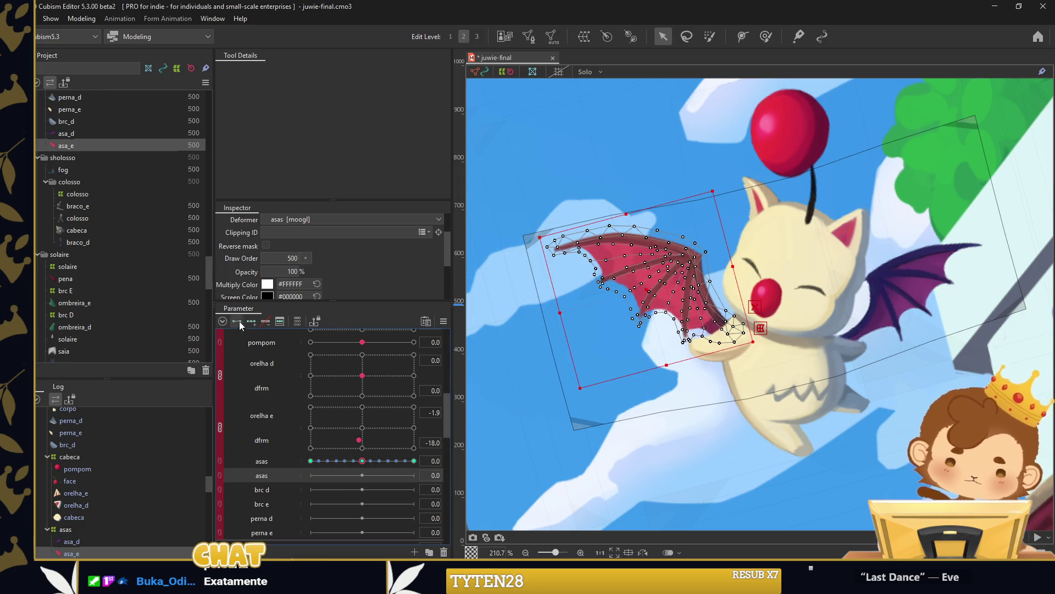
Set the second asas parameter to -30 and resize the weight brush to 176.7 px.
left_click(361, 460)
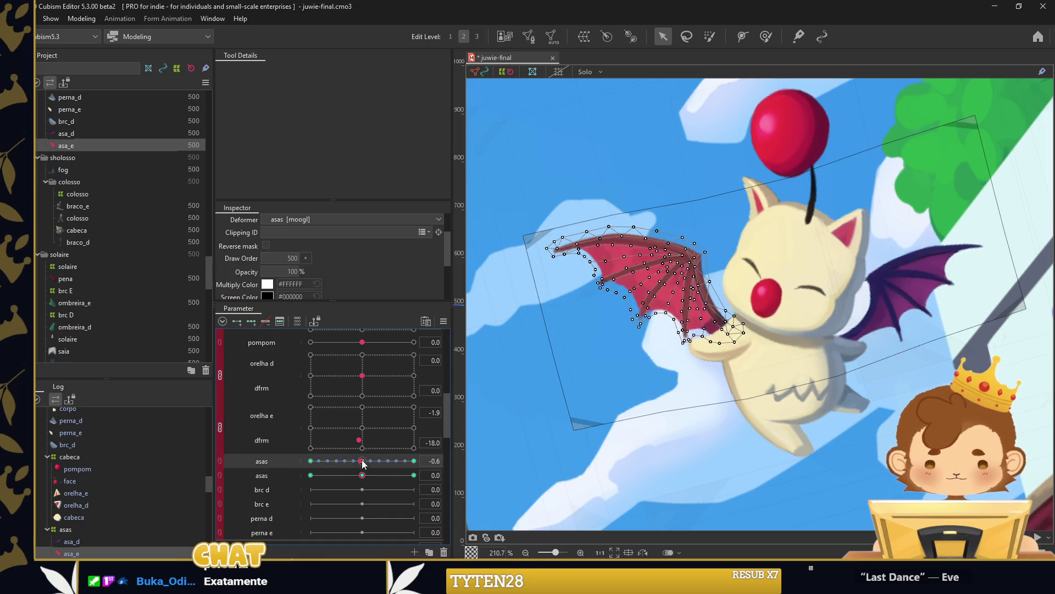
left_click(311, 475)
key("g")
left_click_drag(566, 370, 566, 385)
left_click_drag(621, 423, 621, 450)
left_click_drag(629, 289, 618, 264)
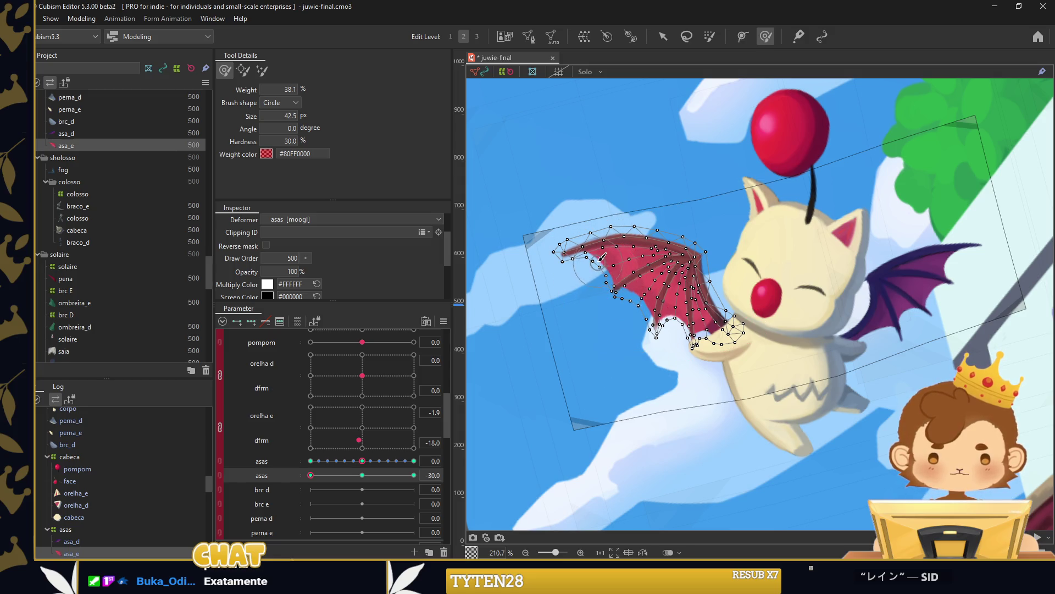
left_click_drag(609, 247, 508, 291)
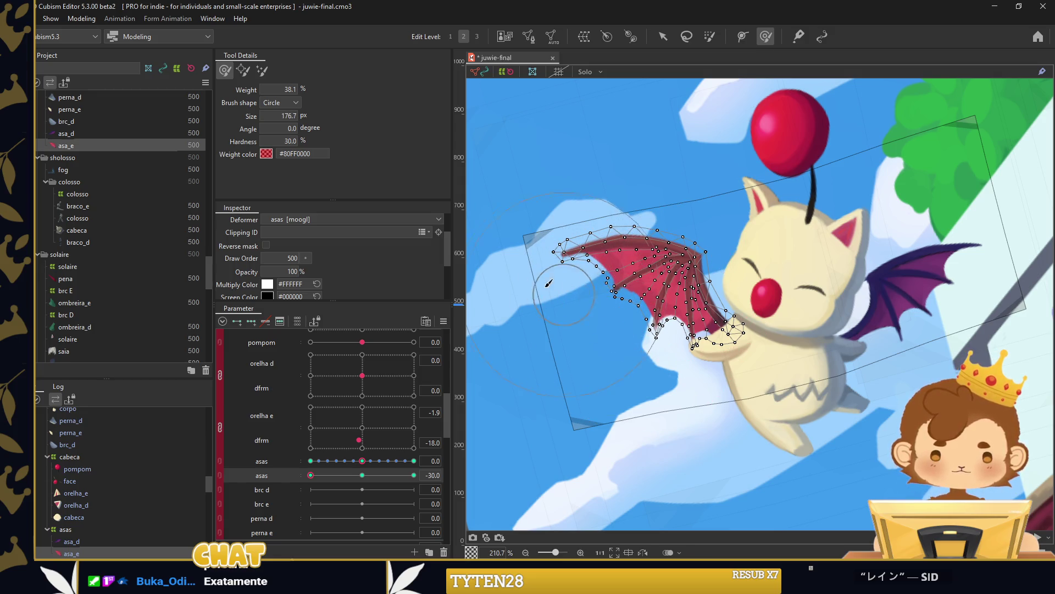
Weight-paint the red wing's outer part, then add in-between keys at asas 30.
left_click_drag(310, 475, 413, 475)
mouse_move(577, 418)
left_mouse_down()
mouse_move(649, 443)
mouse_move(547, 173)
left_mouse_up()
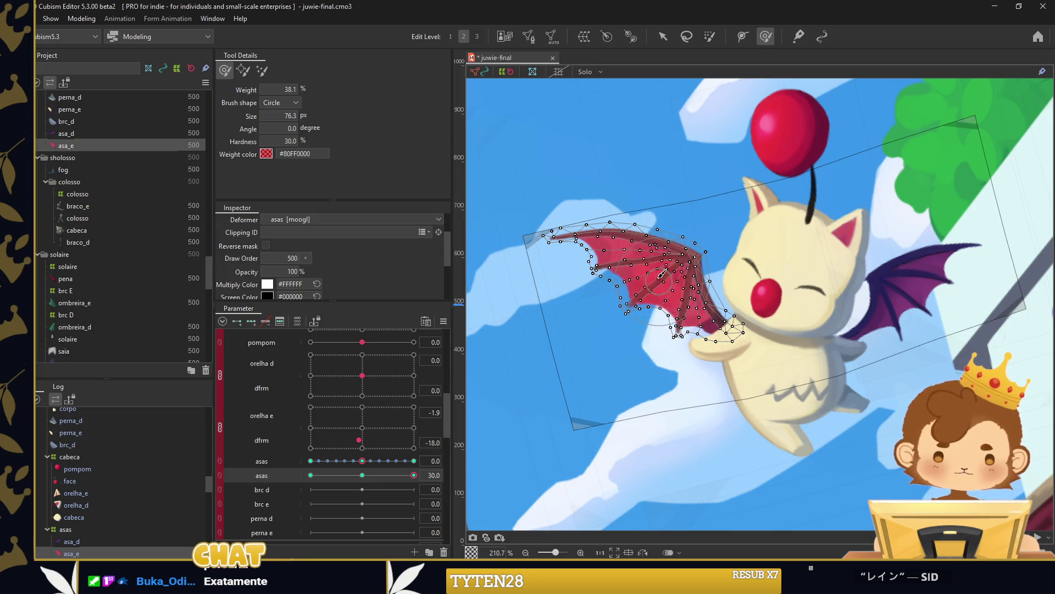
key("Return")
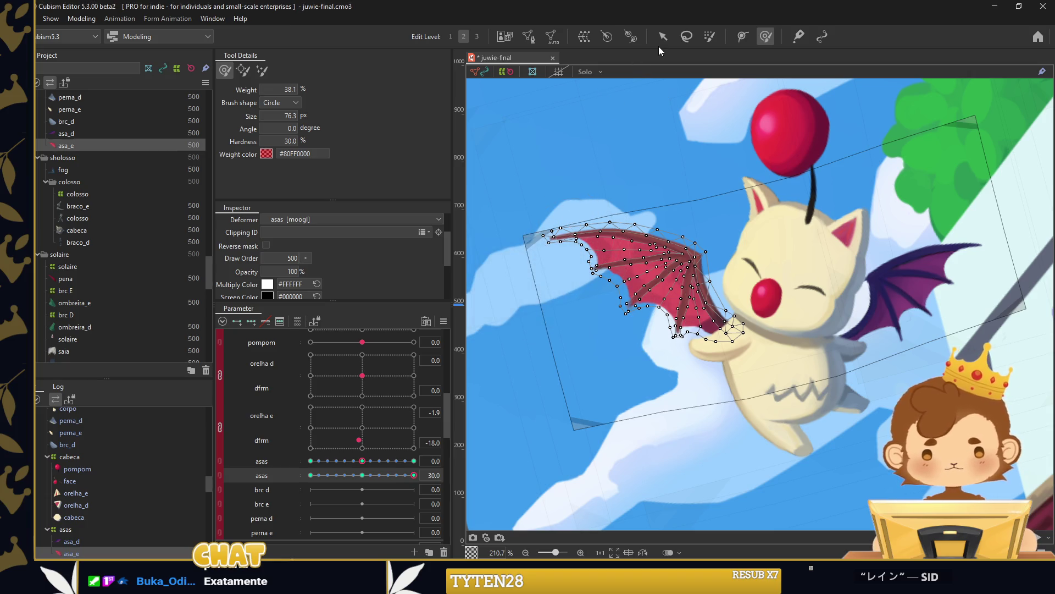
Synthesize corner keyforms for both asas parameters.
left_click(662, 37)
left_click(443, 320)
left_click(495, 358)
left_click(502, 394)
left_click(538, 379)
mouse_move(363, 479)
left_mouse_down()
mouse_move(317, 482)
mouse_move(356, 479)
left_mouse_up()
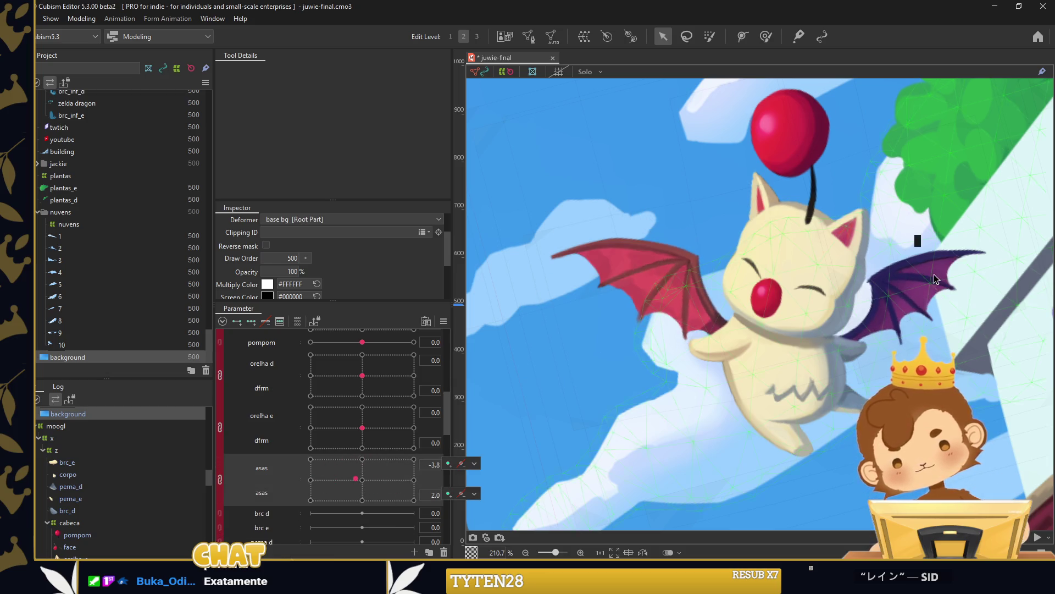
Select the purple wing asa_d, zoom to it, and split the asas grid into two sliders.
left_click(932, 277)
mouse_move(932, 276)
left_mouse_down()
mouse_move(946, 330)
mouse_move(543, 368)
left_mouse_up()
scroll(543, 369, "up", 5)
left_click(220, 477)
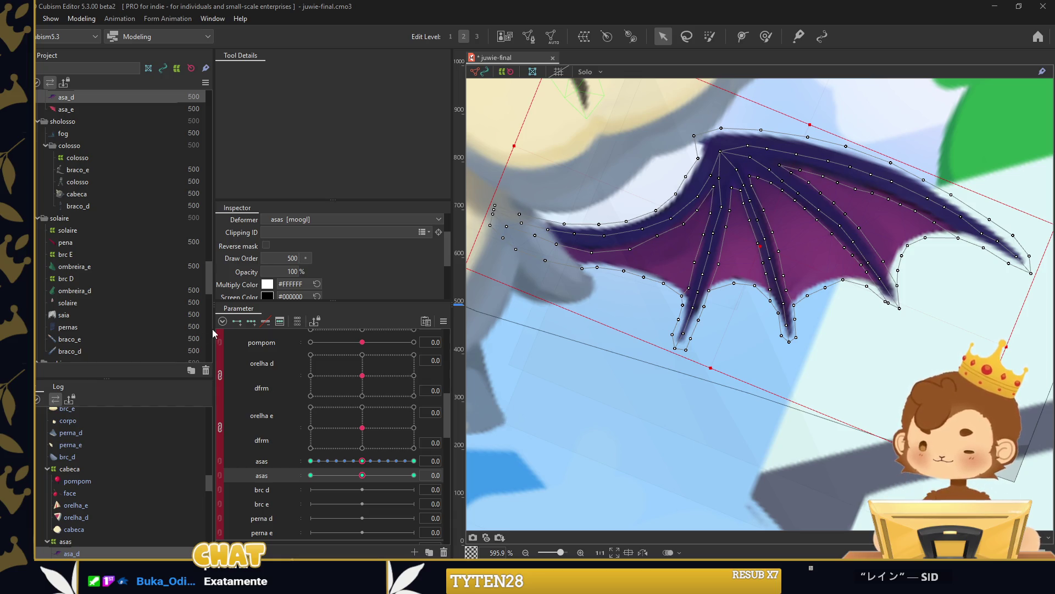
At asas -30, weight-paint the purple wing's tip and lower points.
left_click_drag(369, 475, 310, 475)
scroll(694, 271, "down", 2)
key("w")
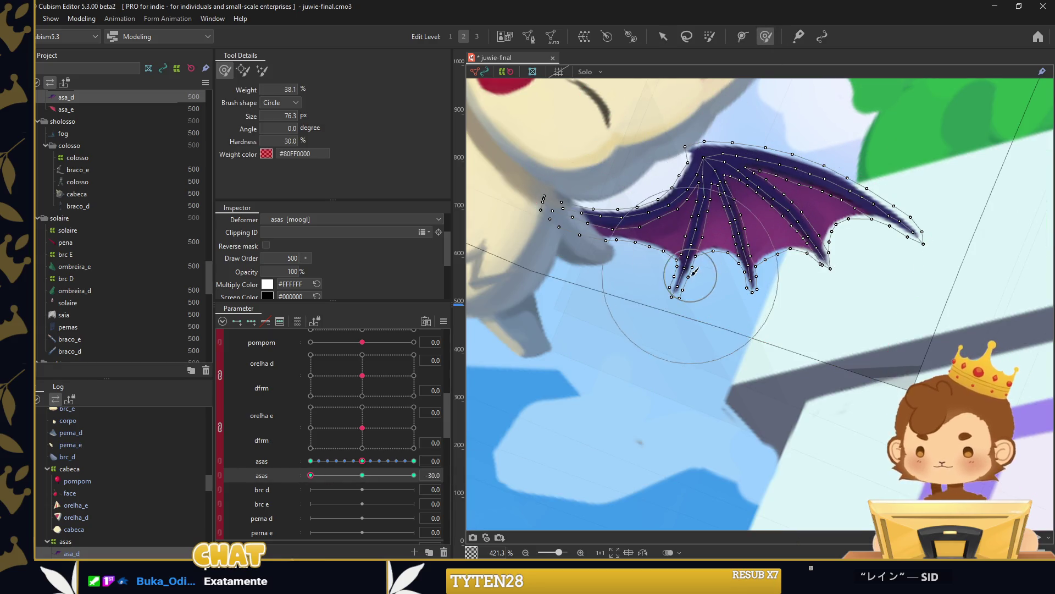
left_click_drag(902, 322, 905, 324)
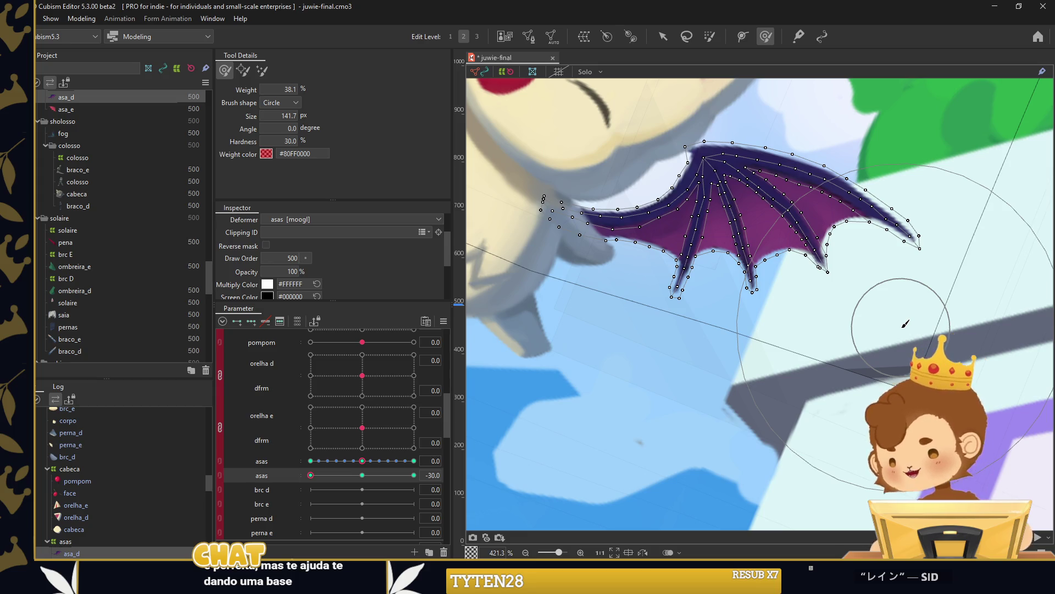
left_click_drag(901, 225, 891, 242)
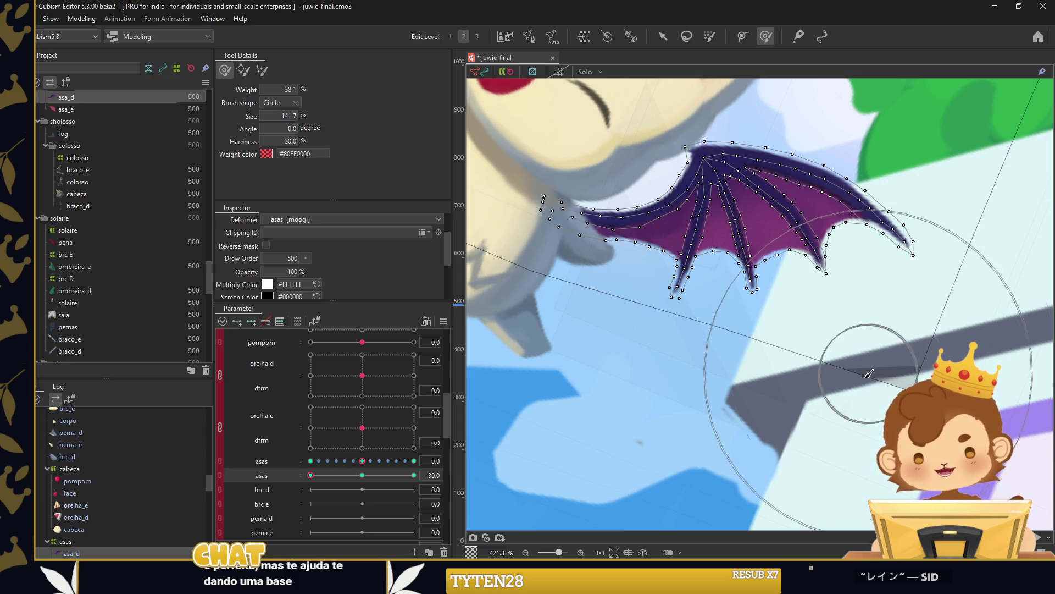
left_click_drag(796, 337, 636, 350)
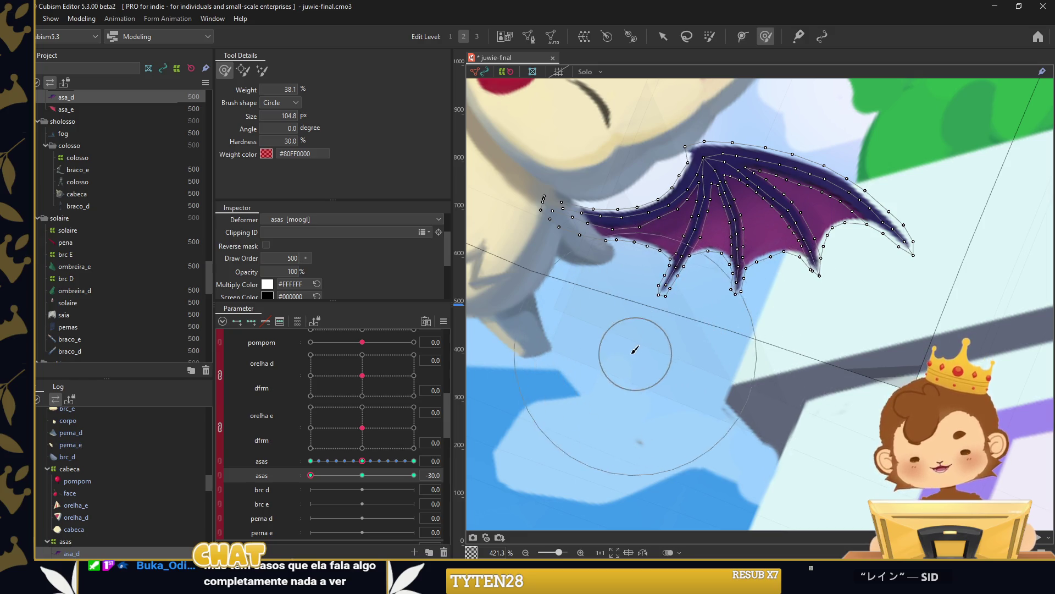
left_click_drag(625, 302, 645, 306)
scroll(69, 488, "down", 3)
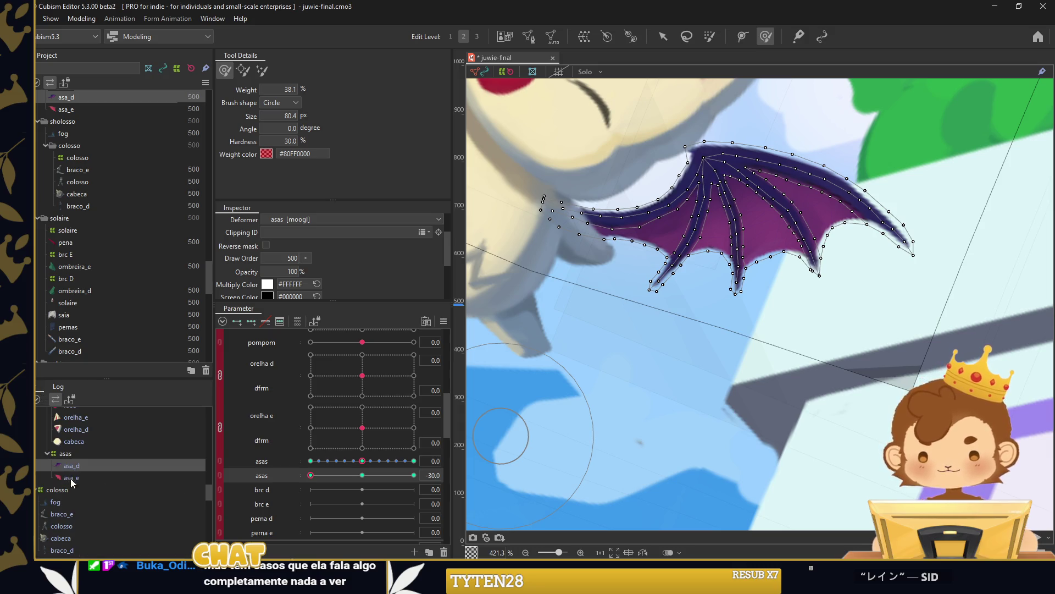
Reselect asa_d and refine its weights at asas 30 with a roughly 24 px brush.
left_click(68, 455)
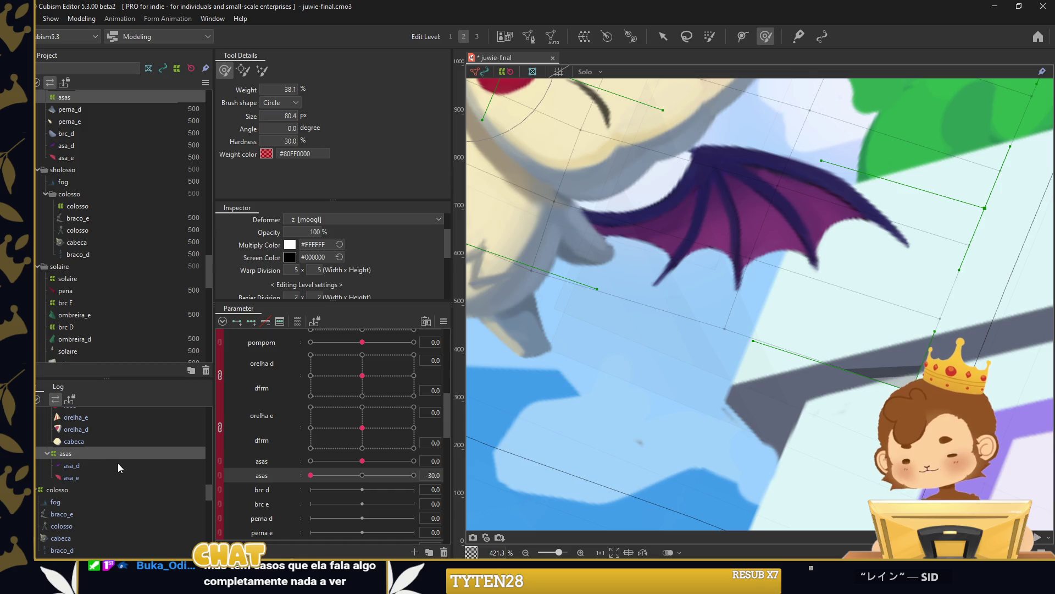
left_click(72, 466)
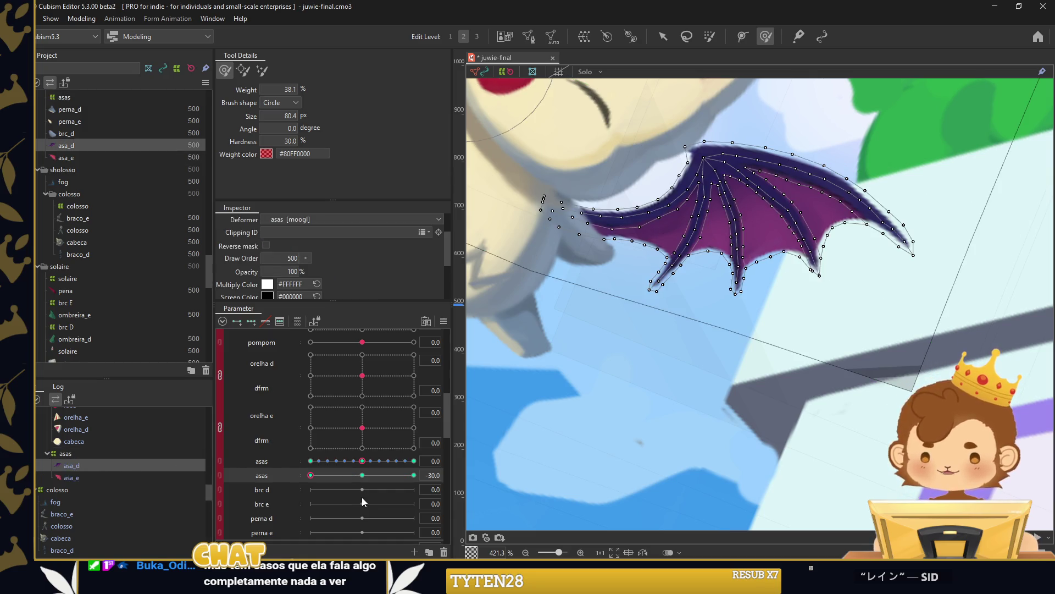
key("bracketright")
key("bracketleft")
key("bracketleft")
key("bracketleft")
key("bracketleft")
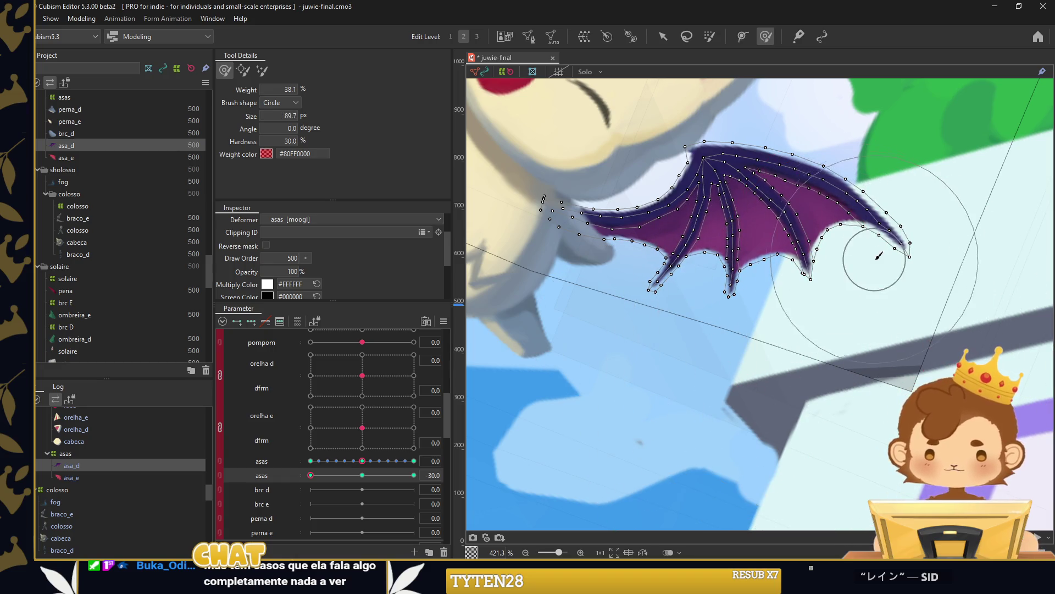
left_click_drag(878, 248, 861, 222)
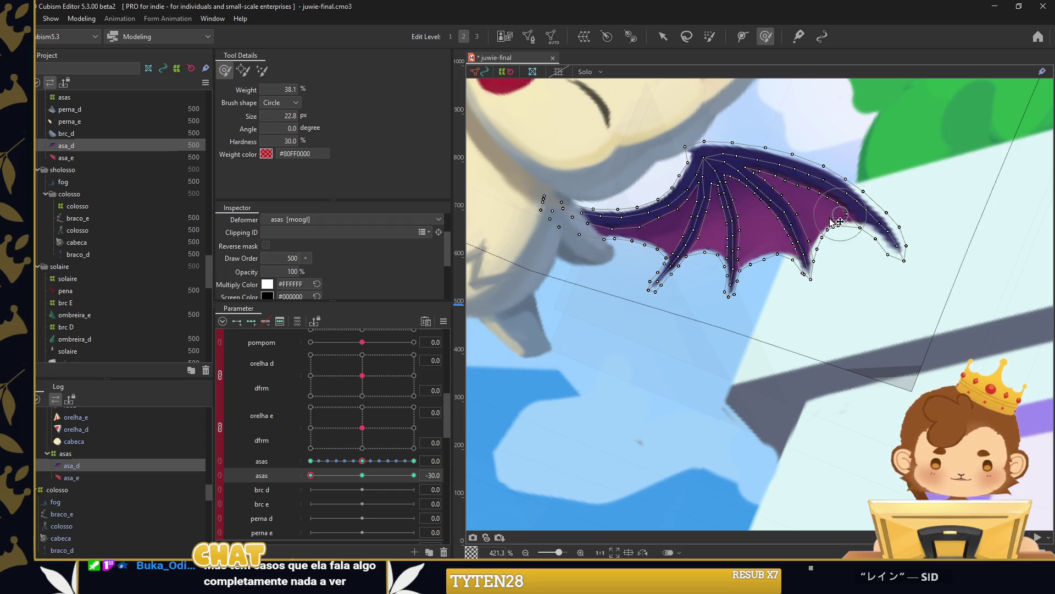
key("bracketleft")
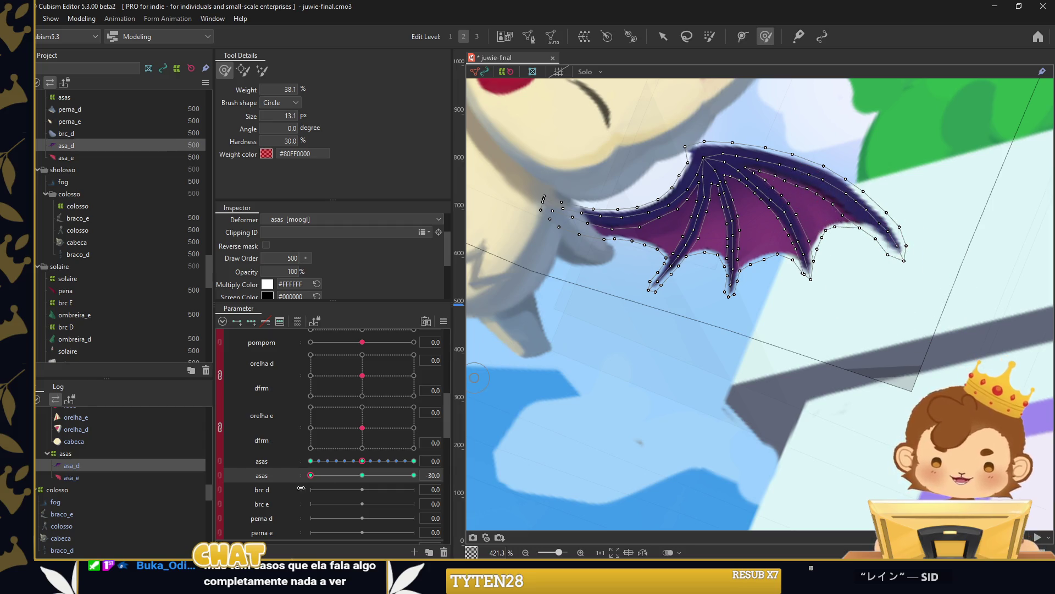
left_click_drag(311, 475, 414, 475)
key("bracketright")
key("bracketright")
key("bracketright")
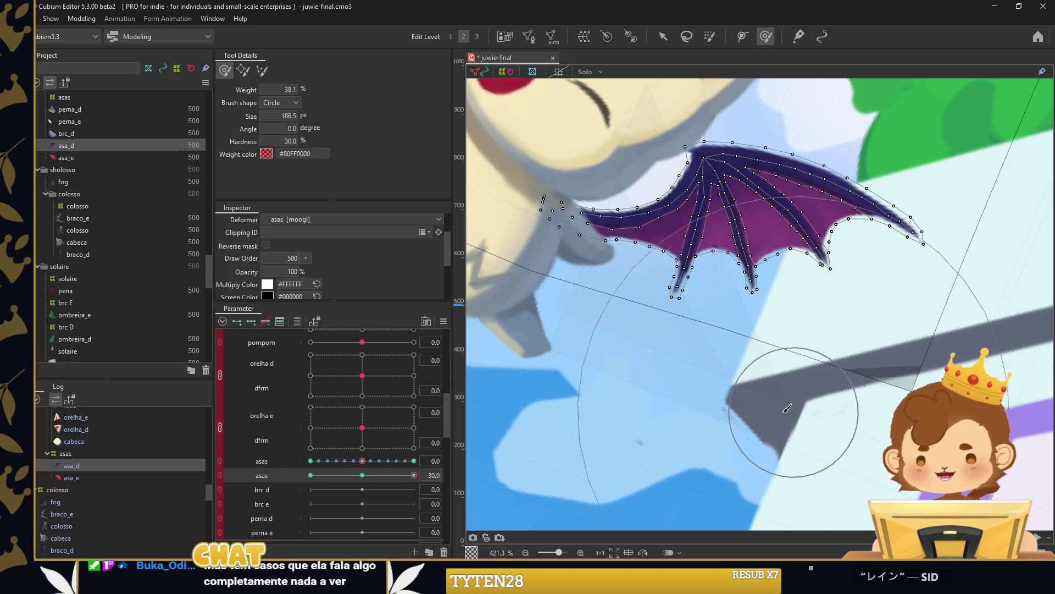
left_click_drag(768, 436, 941, 116)
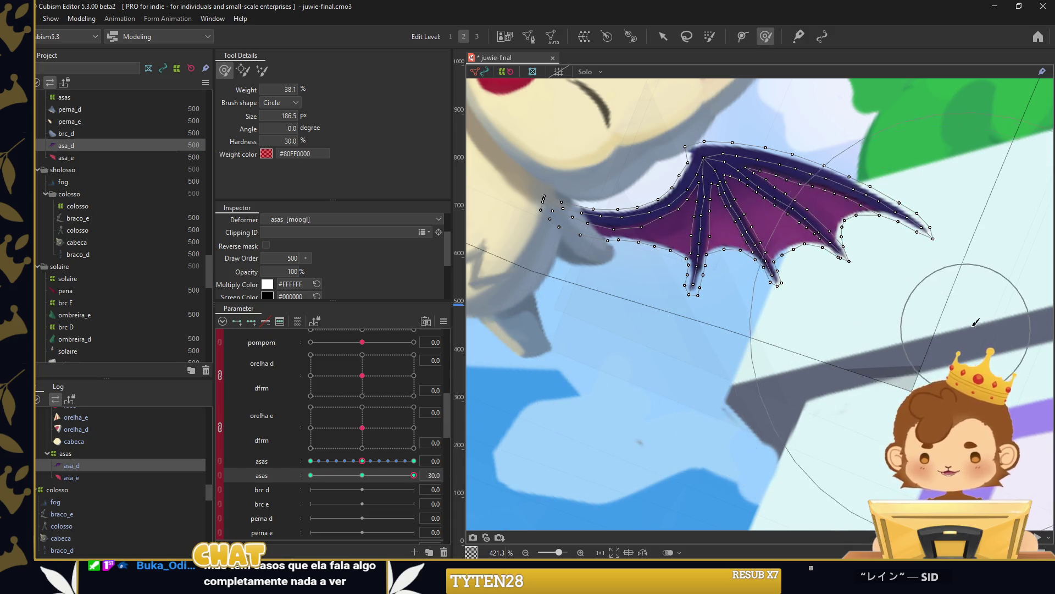
key("bracketleft")
key("bracketleft")
key("bracketleft")
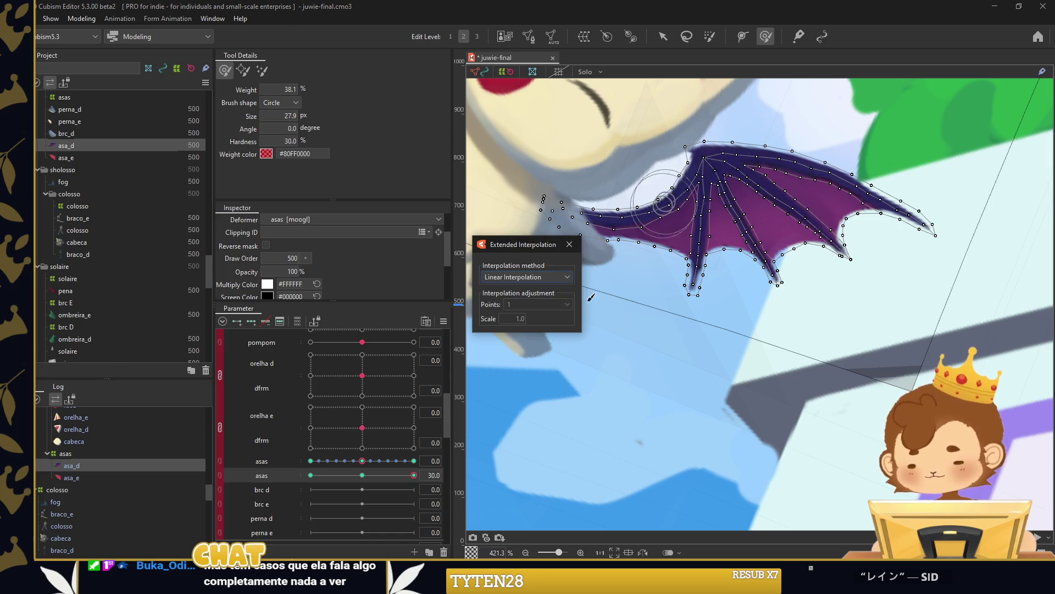
Add extra asas keyforms and synthesize the corner keyforms for the wing.
left_click(661, 36)
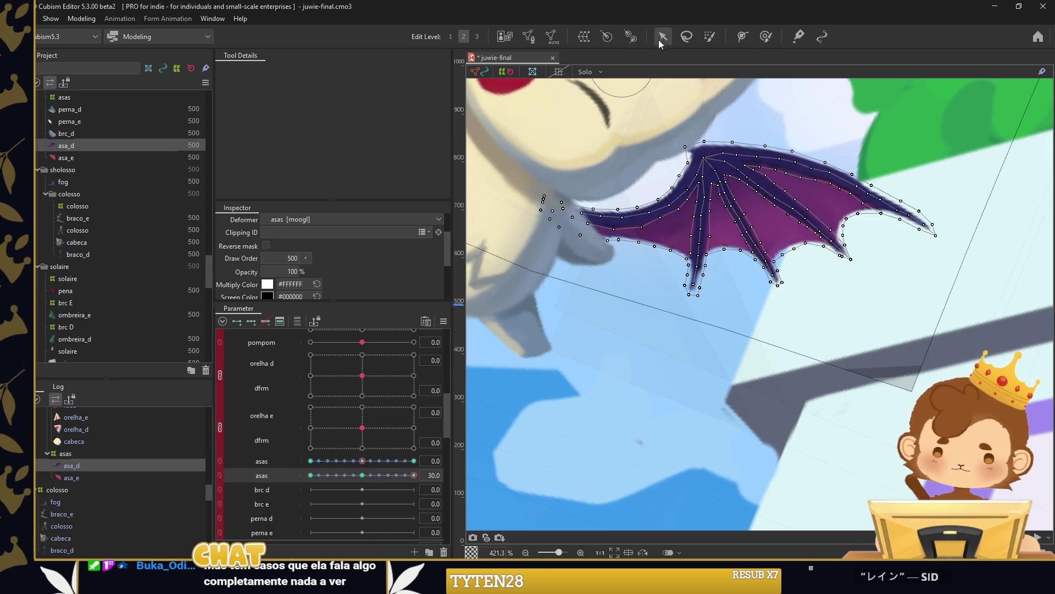
left_click(362, 475)
left_click(443, 321)
left_click(496, 364)
left_click(510, 395)
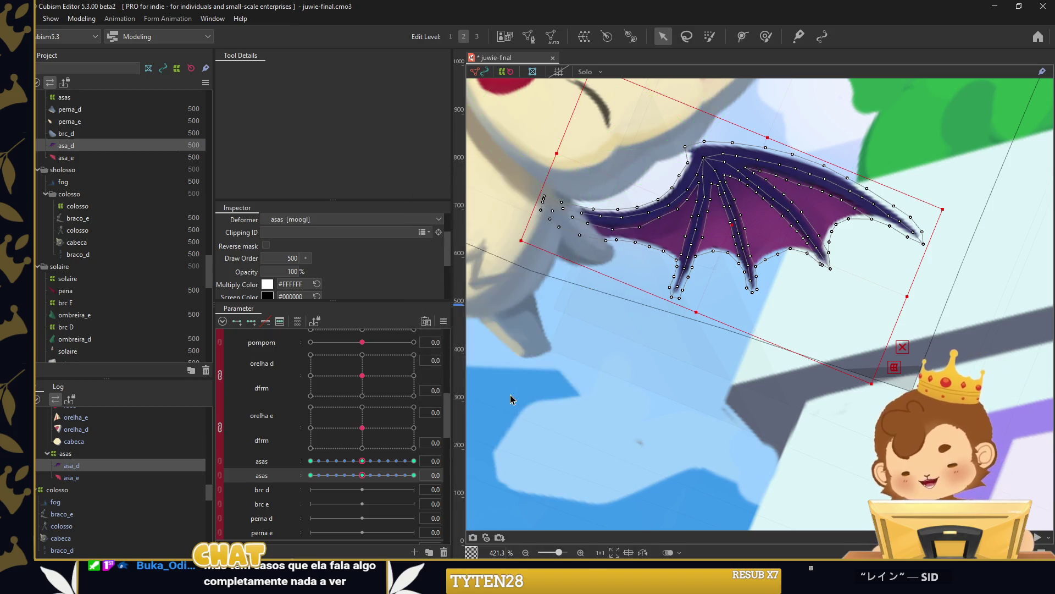
left_click(530, 357)
left_click_drag(362, 479, 364, 486)
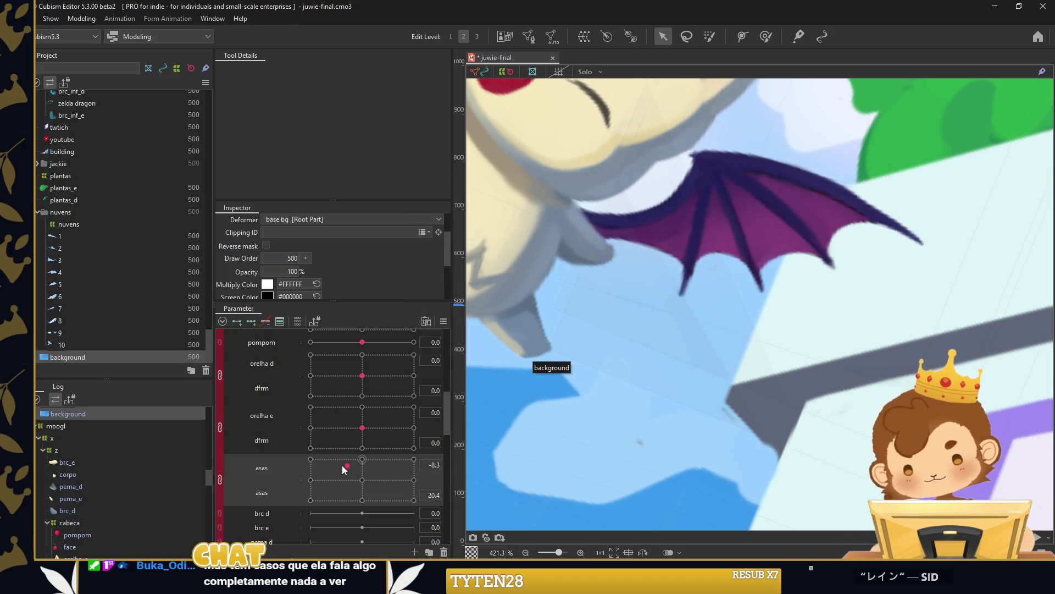
scroll(764, 330, "down", 8)
scroll(764, 330, "up", 5)
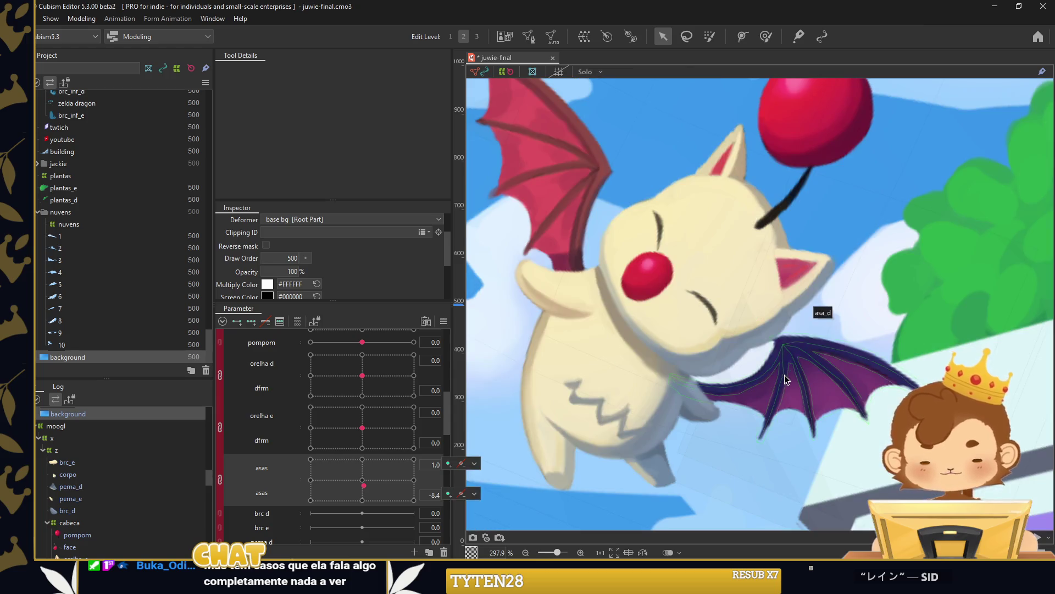
Weight-paint the purple wing asa_d at second asas -30 and 30.
left_click(797, 379)
left_click(220, 480)
left_click_drag(360, 472, 310, 475)
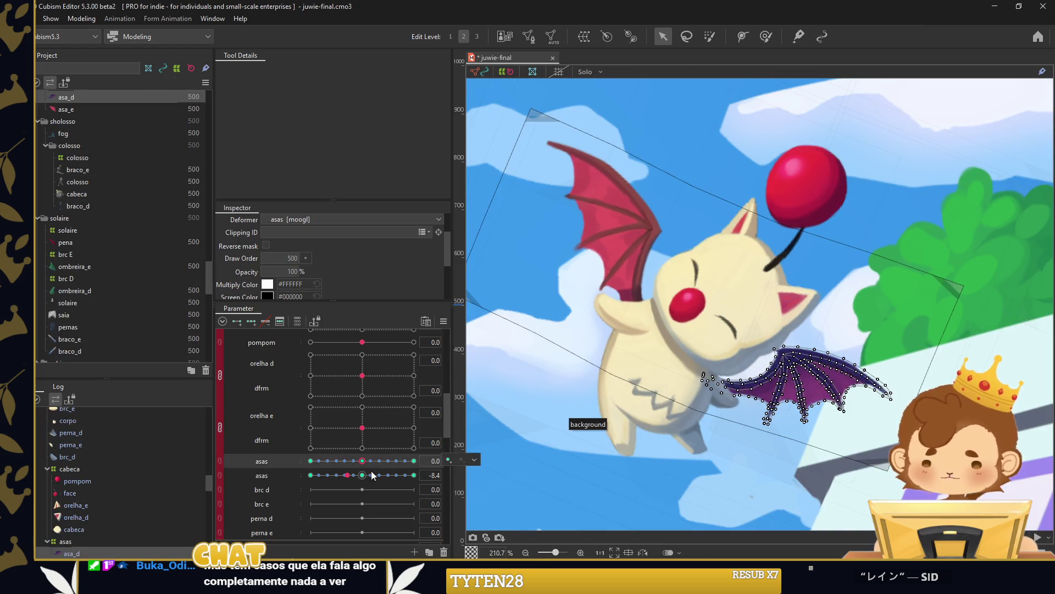
left_click(772, 41)
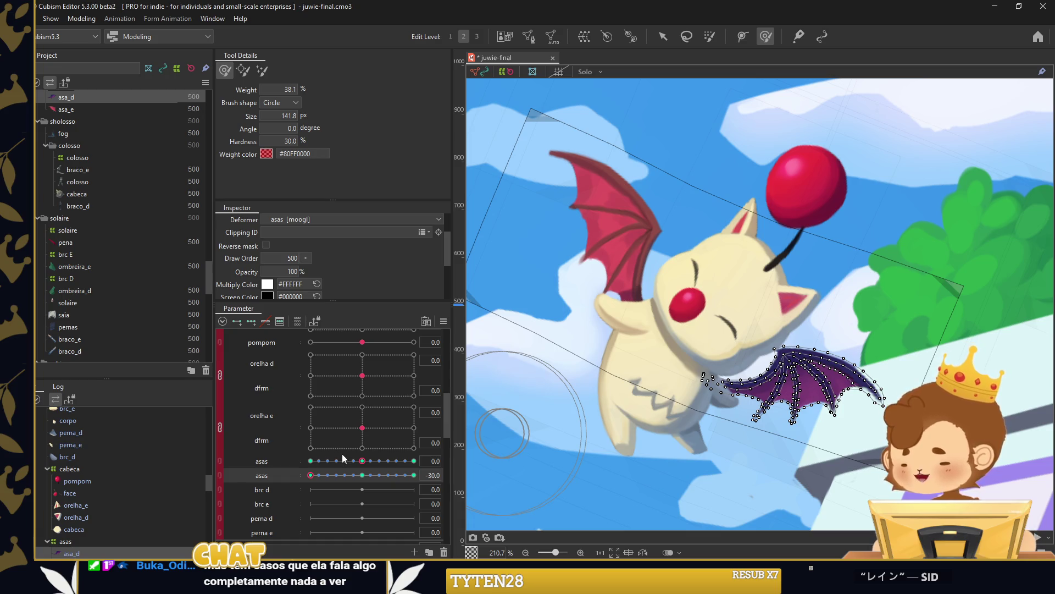
left_click(414, 475)
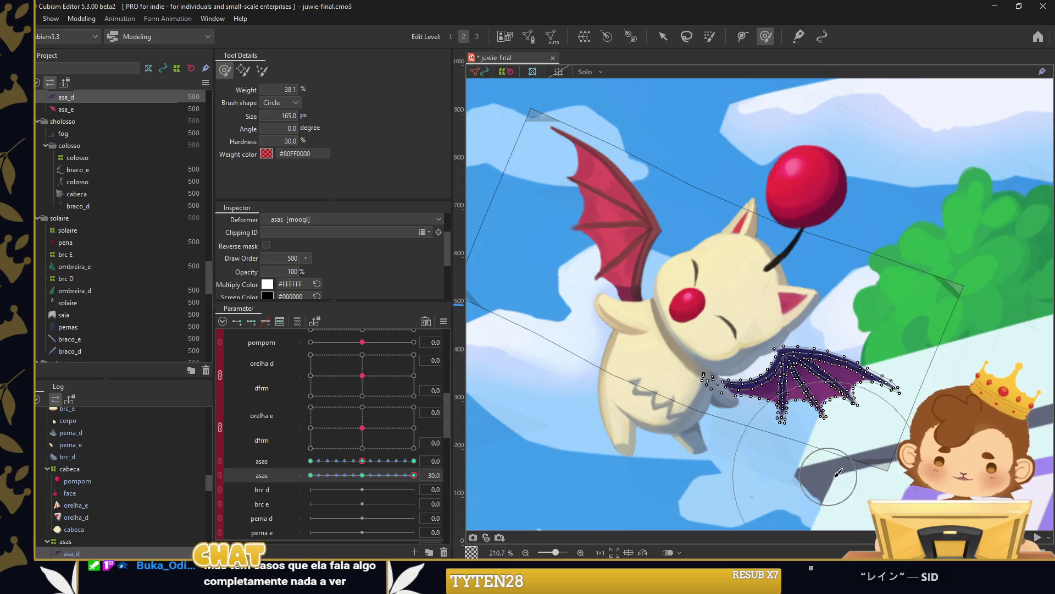
left_click_drag(798, 513, 844, 456)
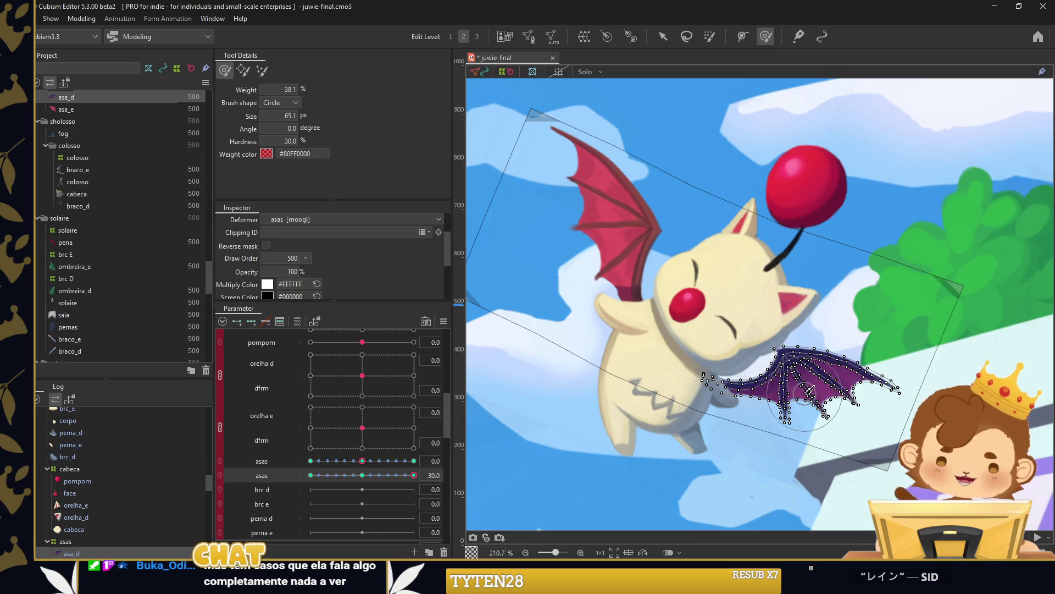
left_click(443, 321)
left_click(505, 353)
left_click(504, 393)
Join the two asas parameters into one 2D grid and test the wing flap.
key("v")
left_click(517, 308)
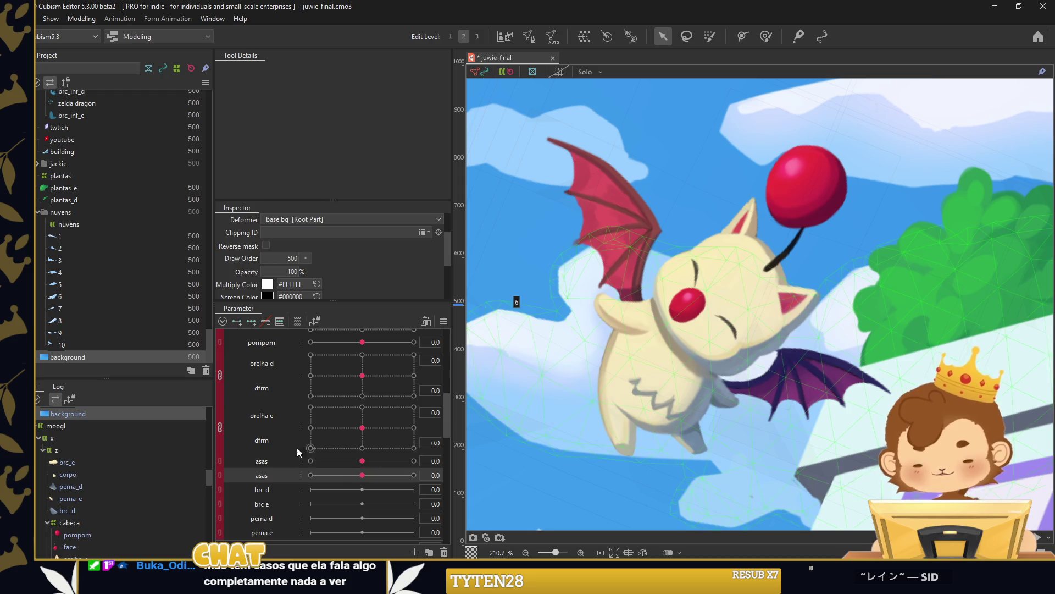
left_click(219, 461)
left_click_drag(362, 480, 336, 491)
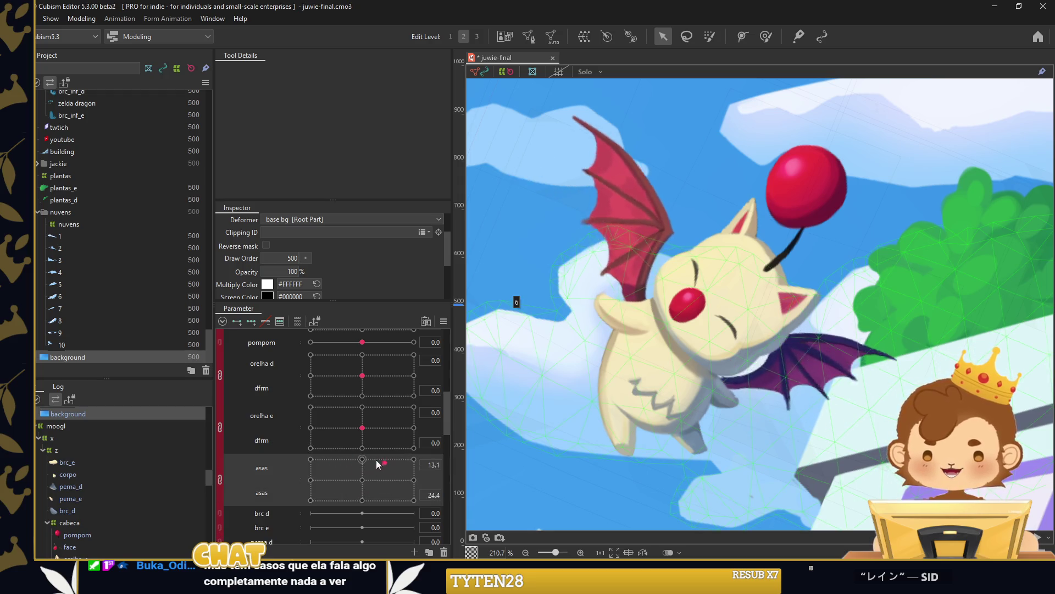
mouse_move(336, 490)
left_mouse_down()
mouse_move(362, 489)
mouse_move(331, 489)
left_mouse_up()
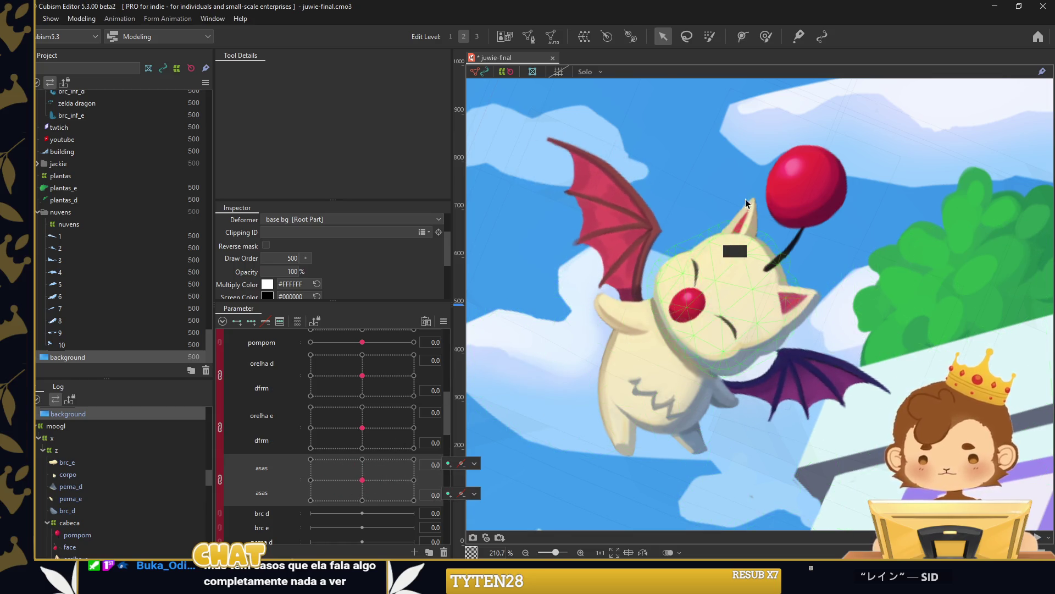
scroll(746, 205, "down", 6)
scroll(702, 184, "up", 2)
scroll(581, 438, "up", 2)
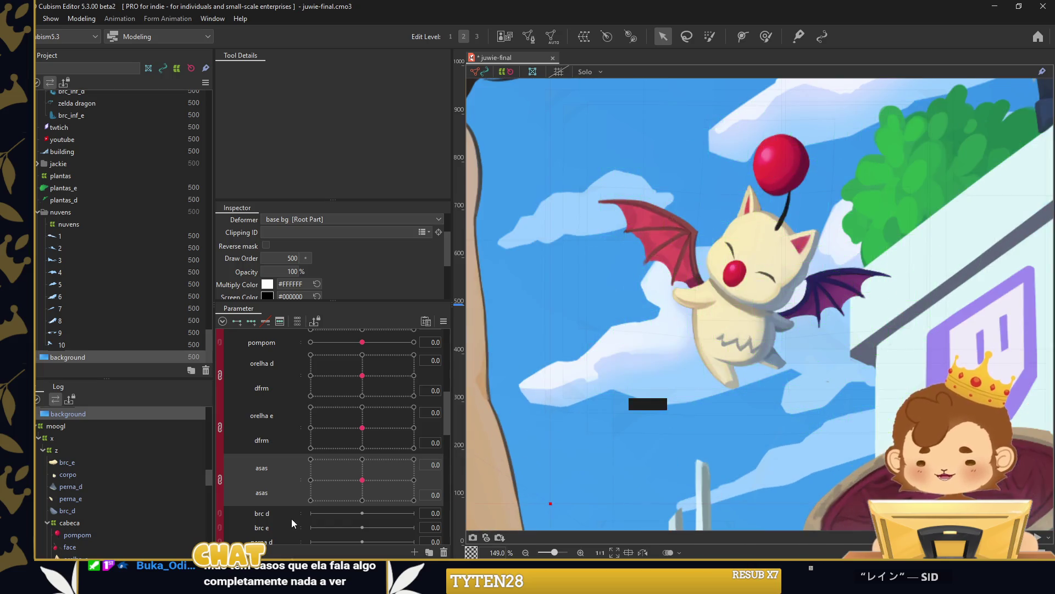
Select the left arm brc_e and set the brc e parameter to -30.
scroll(711, 303, "up", 4)
left_click(709, 305)
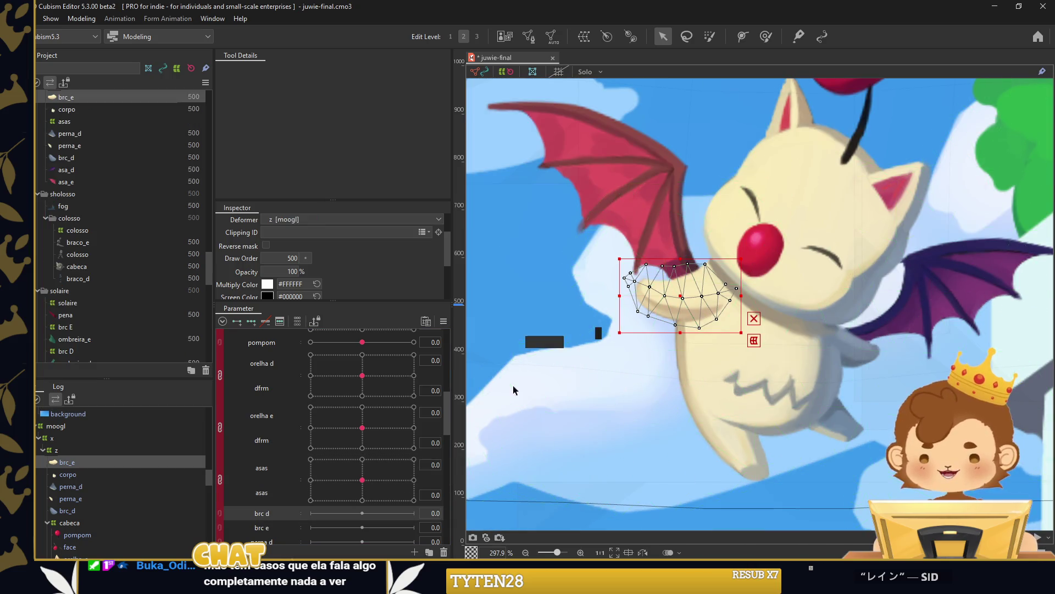
left_click(848, 356)
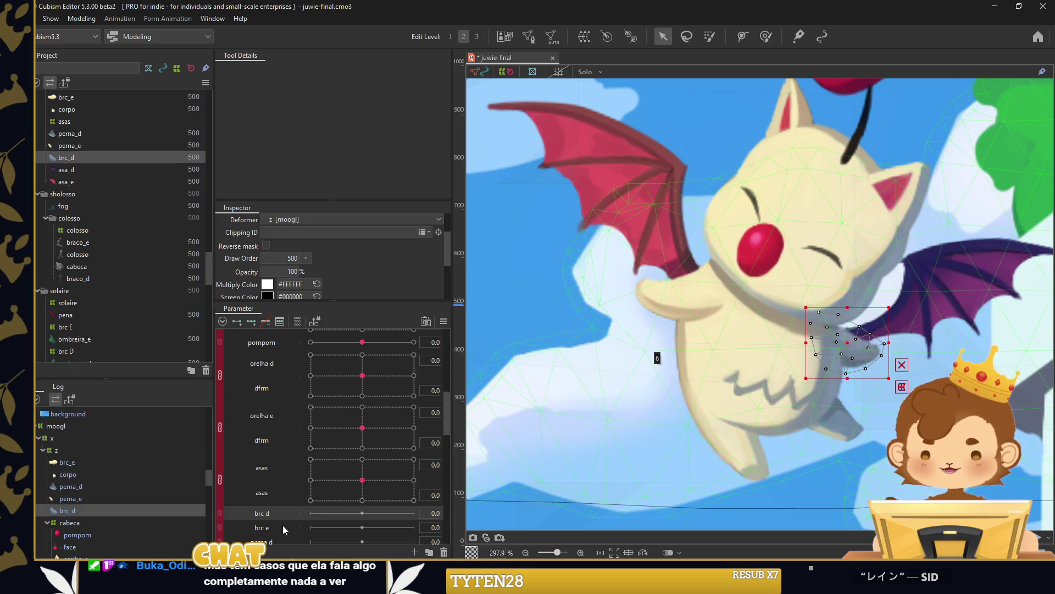
left_click(698, 299)
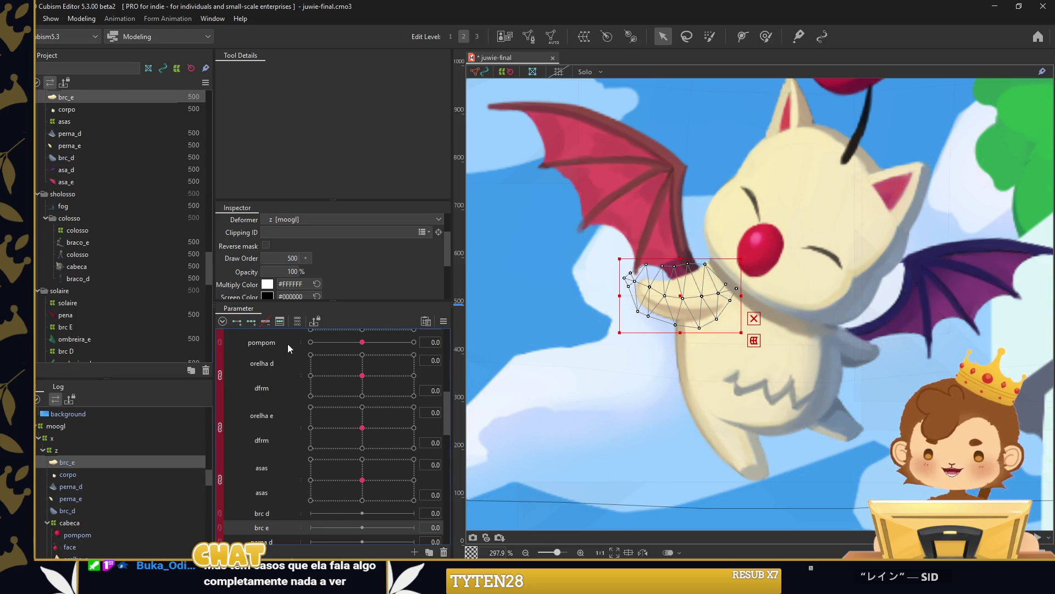
left_click_drag(366, 530, 310, 528)
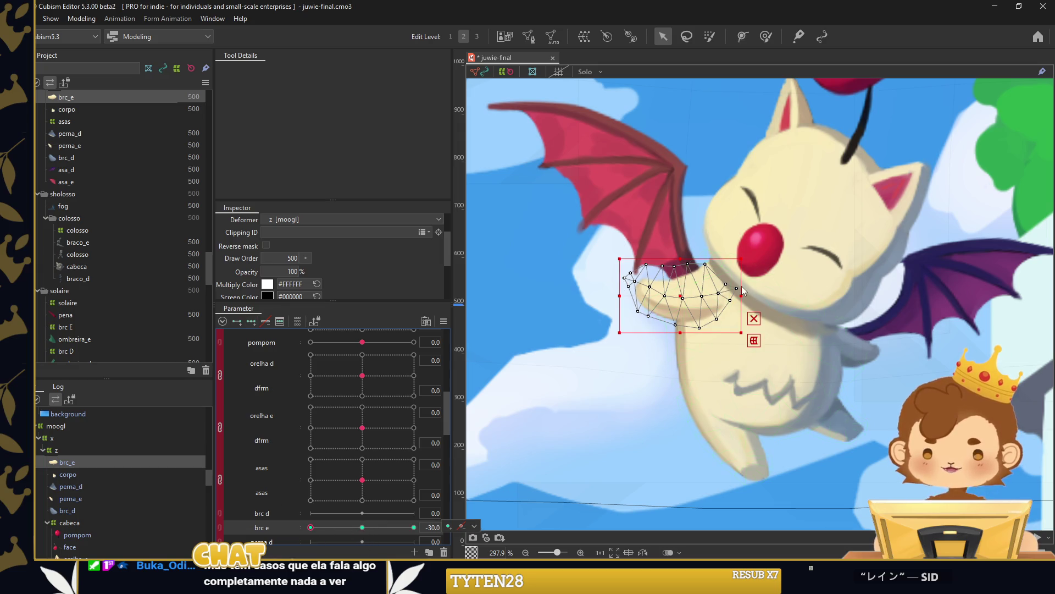
Temporarily deform the brc_e arm mesh and confirm the deformation.
left_click(529, 36)
left_click(598, 306)
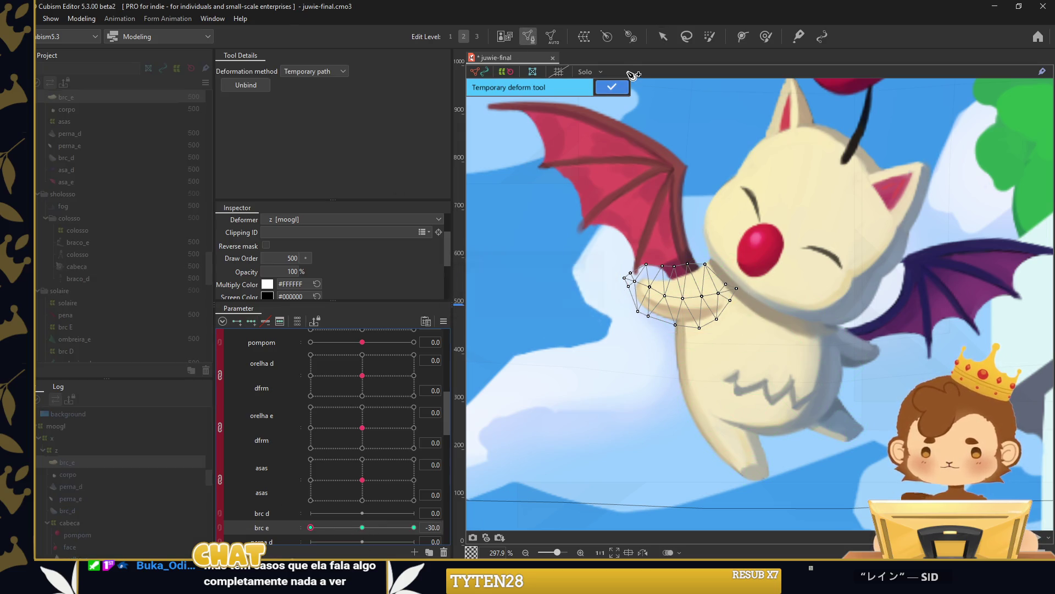
left_click(612, 87)
left_click(505, 36)
key("Return")
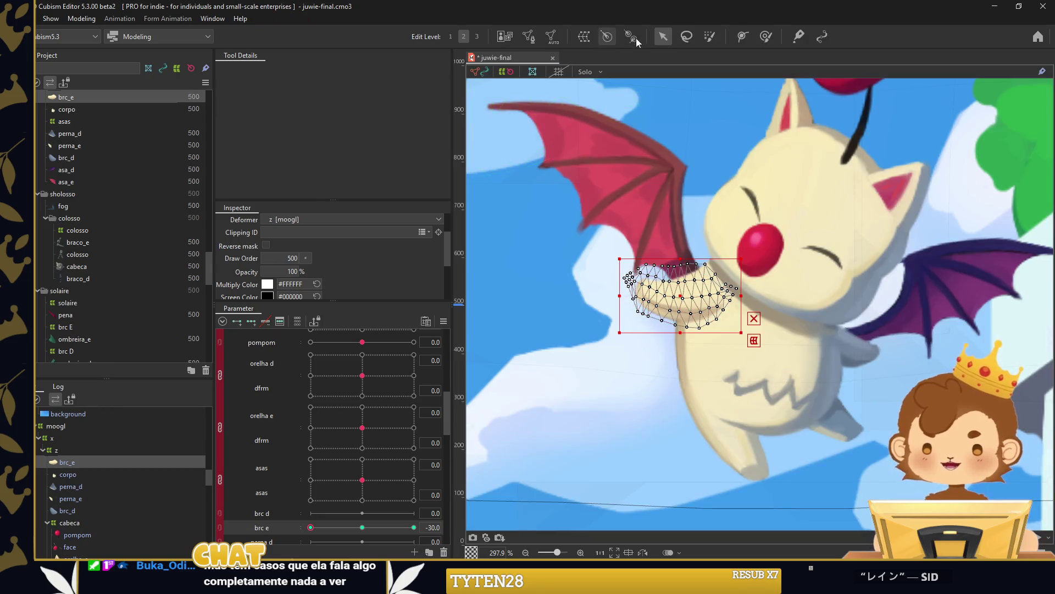
key("t")
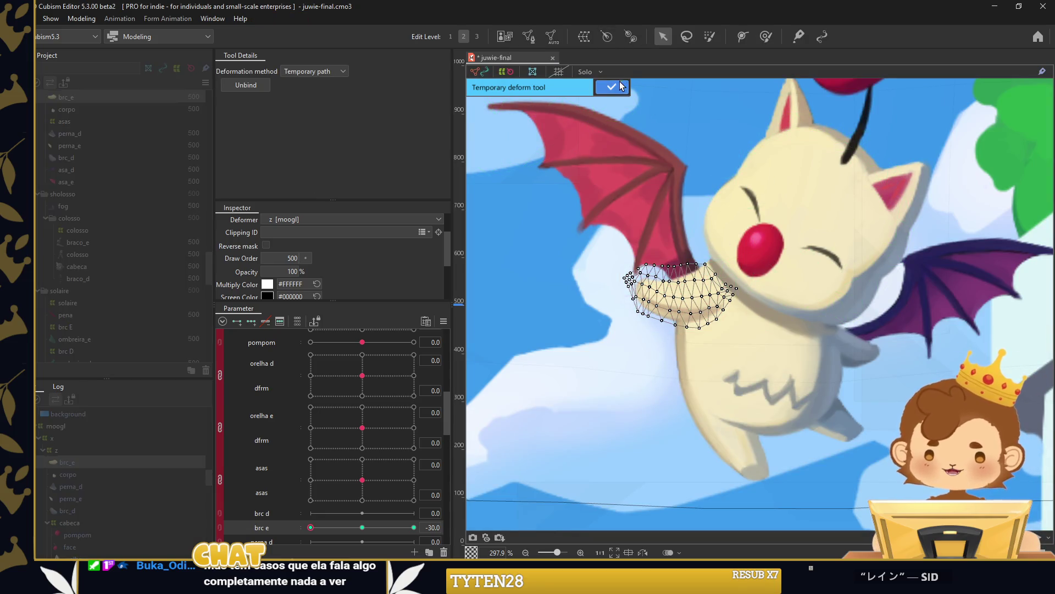
left_click(622, 86)
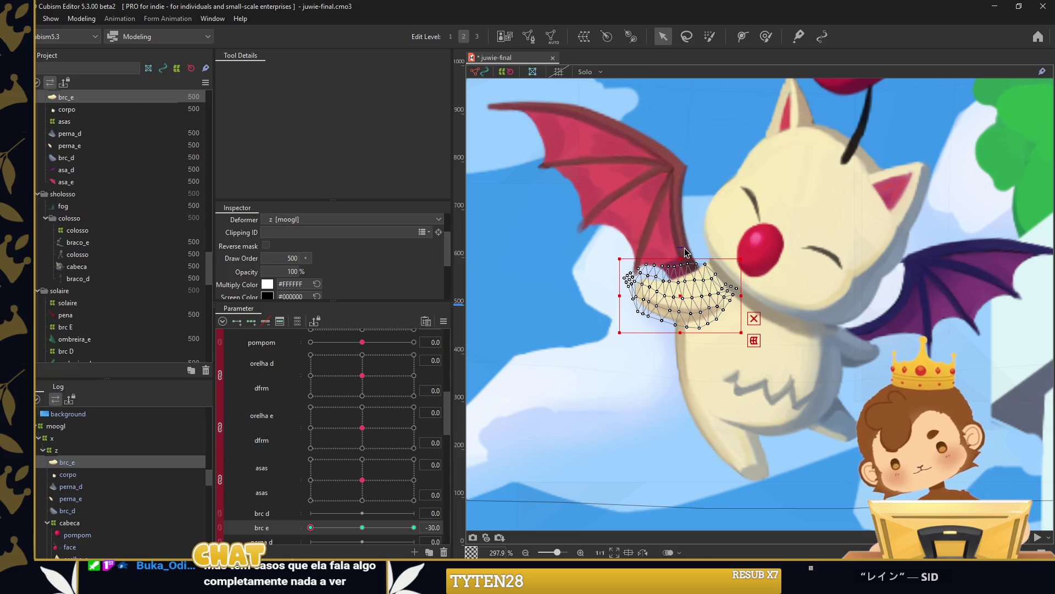